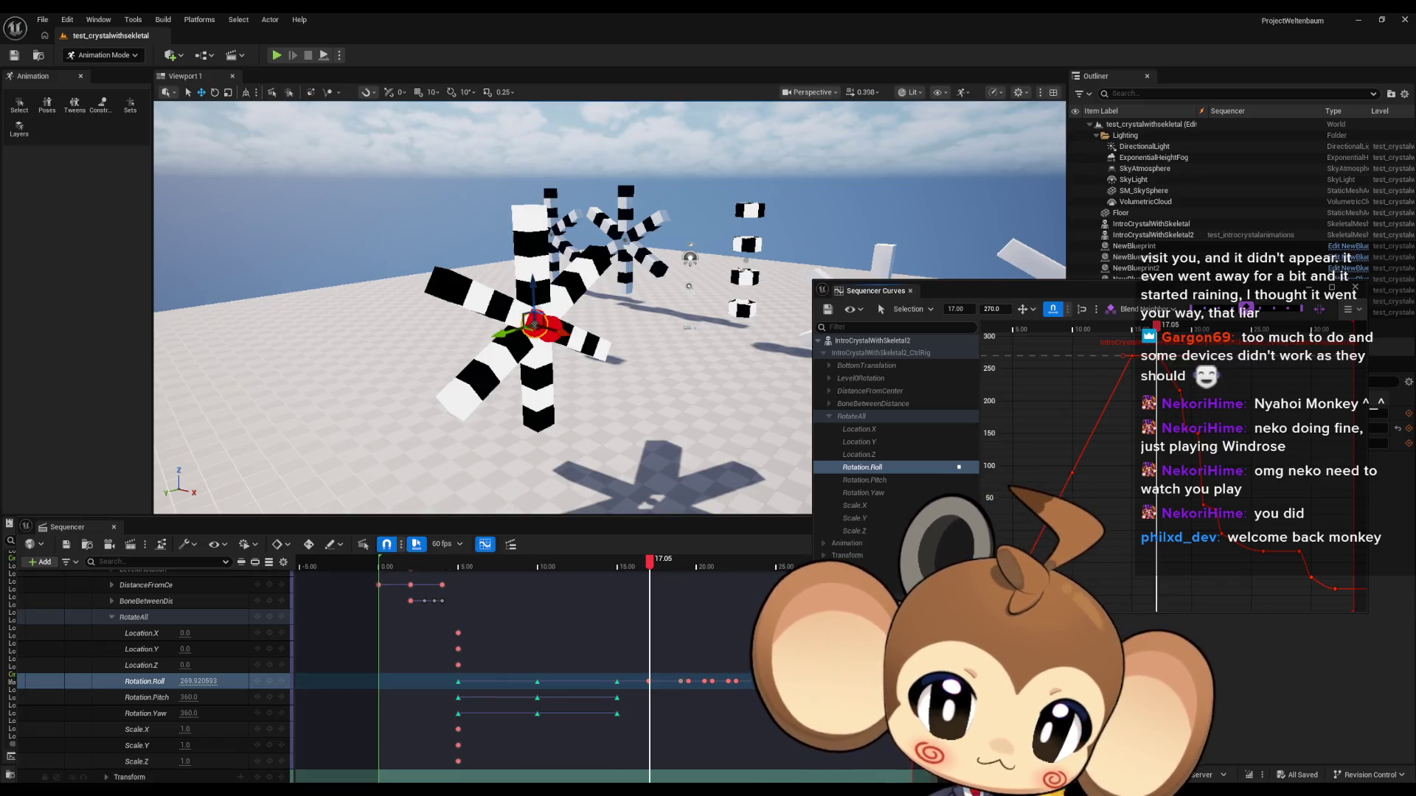
Step: Move the Rotation.Roll key from 17 s toward 19 s and type in its exact time and value
left_click_drag(1154, 384, 1181, 418)
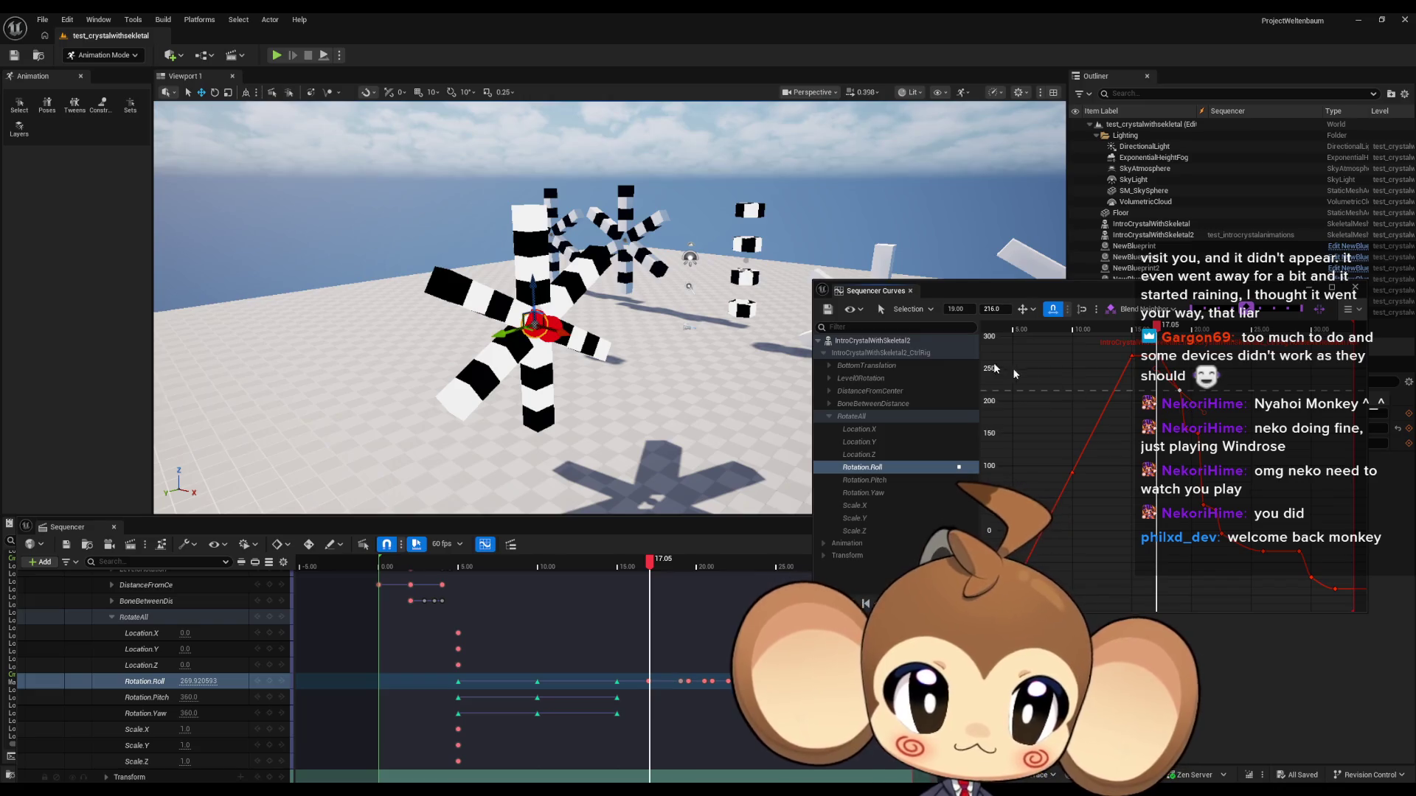
left_click(958, 309)
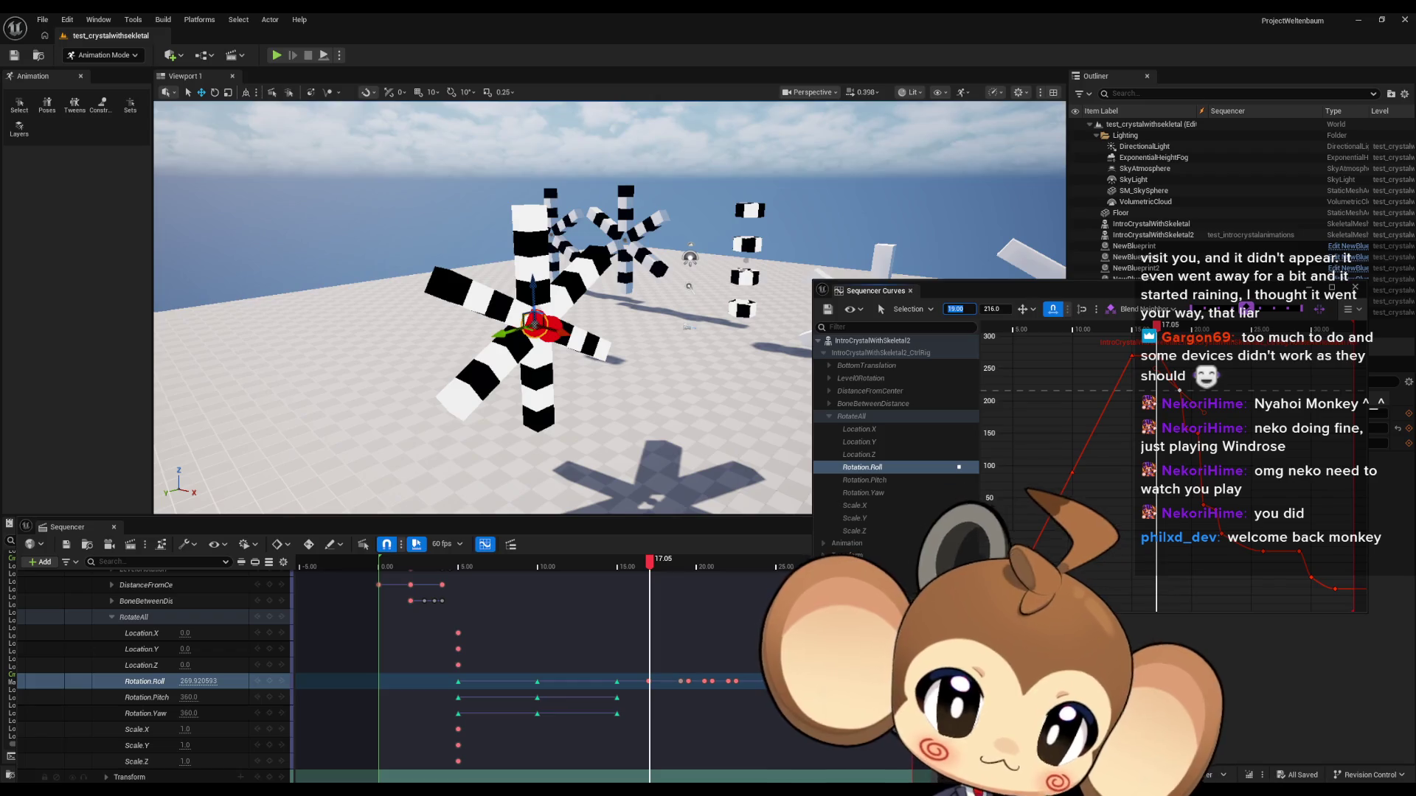
left_click(997, 311)
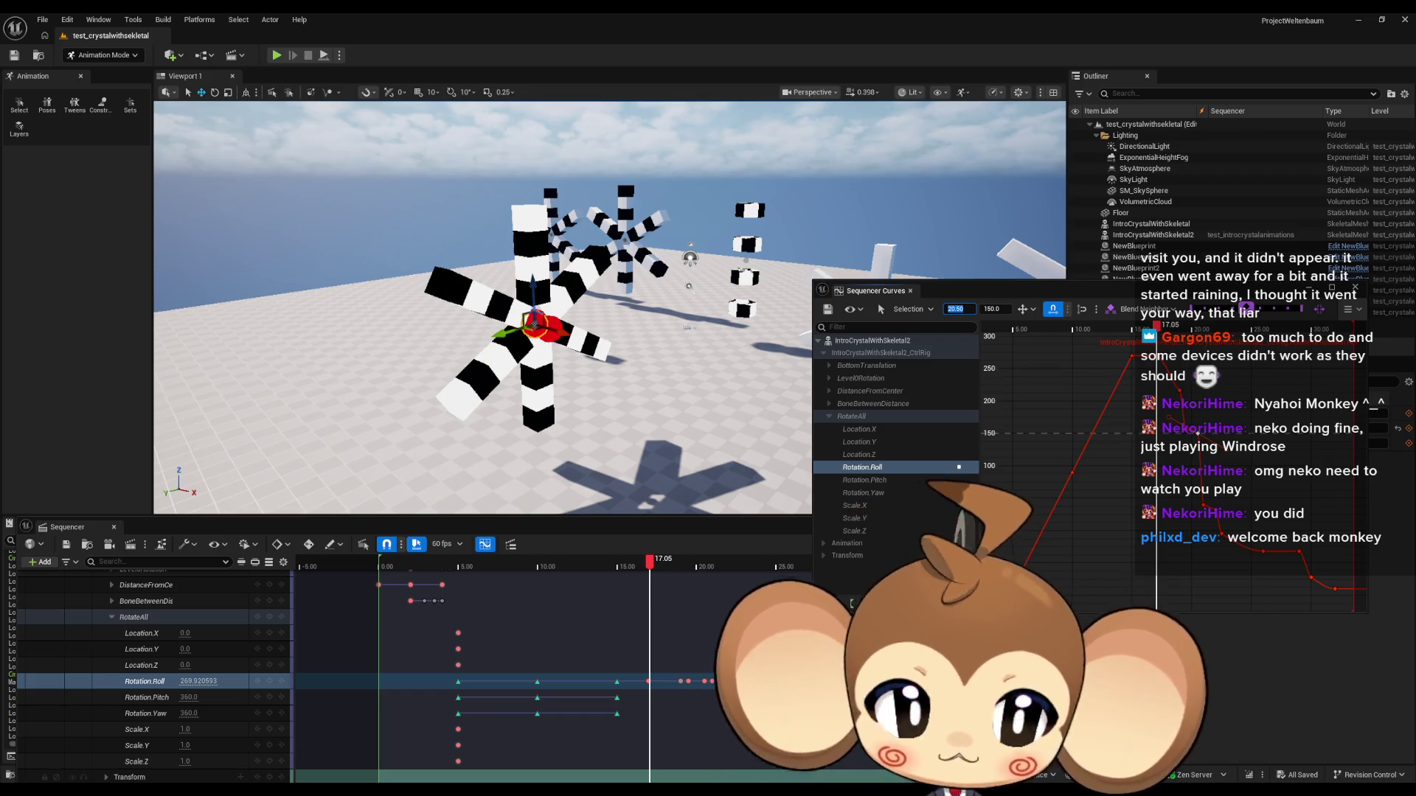
Step: Set the later roll keys to 22.50 s / -5 and 26.00 s / -32, then undock the Sequencer aside
left_click_drag(1178, 488, 1207, 509)
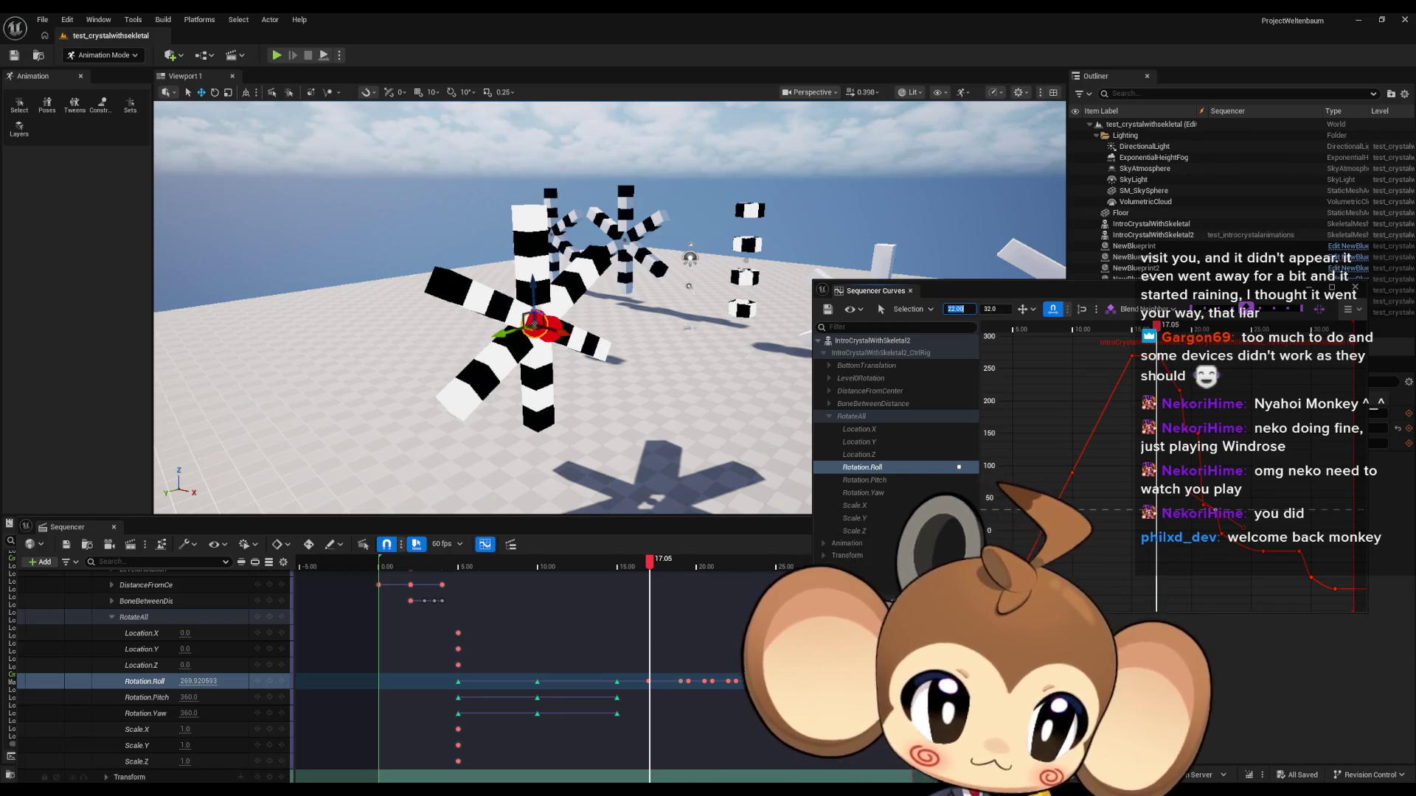
left_click(1217, 532)
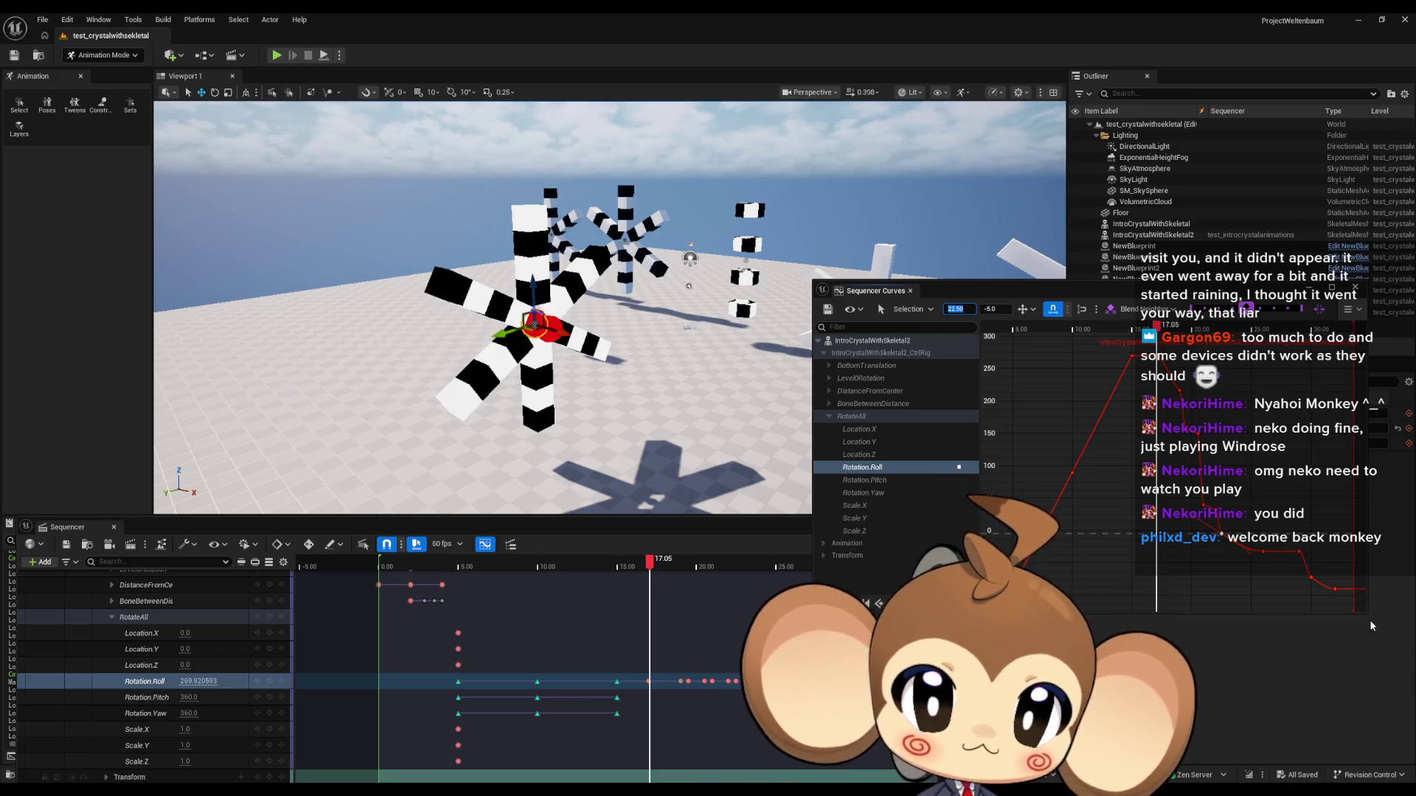
mouse_move(1158, 330)
left_mouse_down()
mouse_move(1136, 329)
mouse_move(1267, 331)
mouse_move(1238, 331)
left_mouse_up()
left_click_drag(1275, 567, 1283, 585)
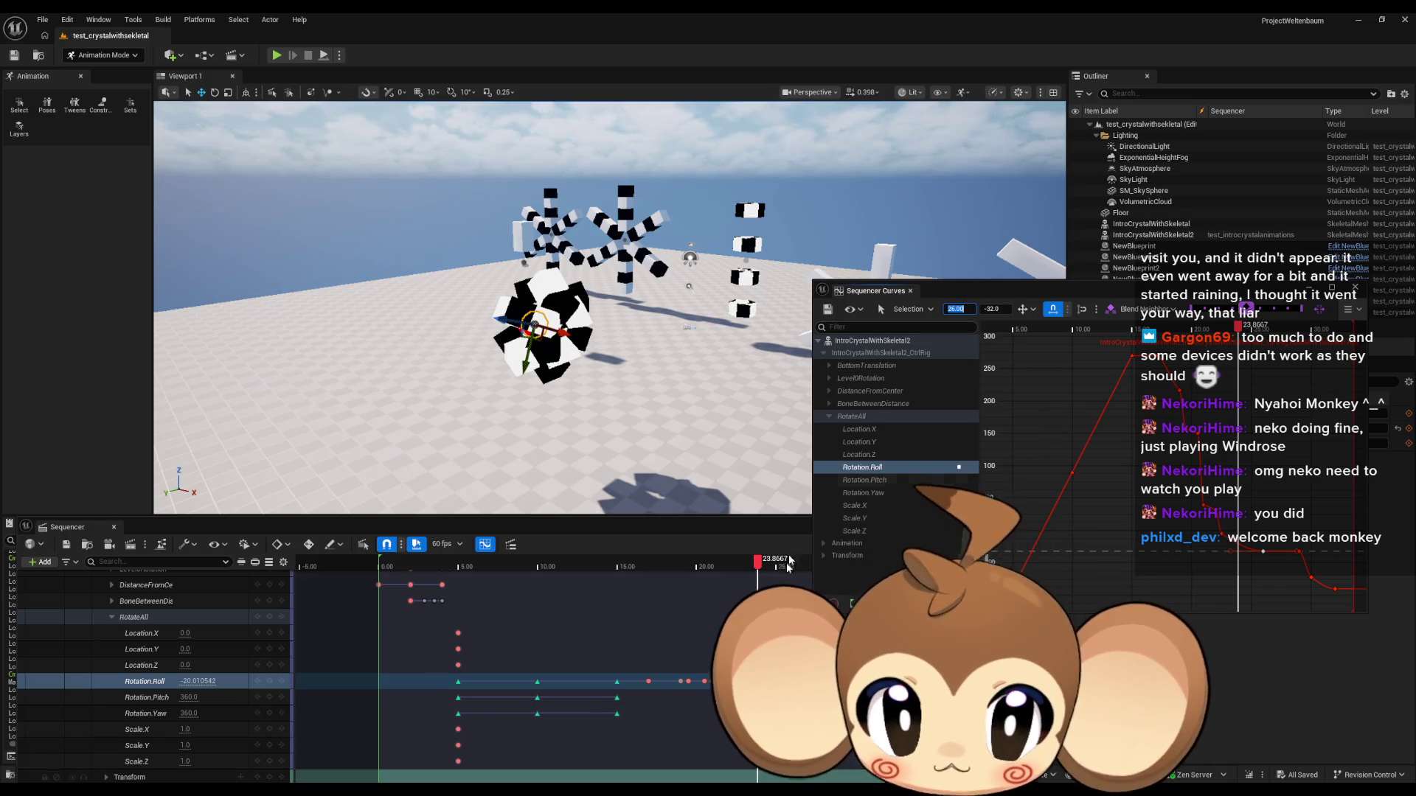
left_click_drag(789, 525, 410, 534)
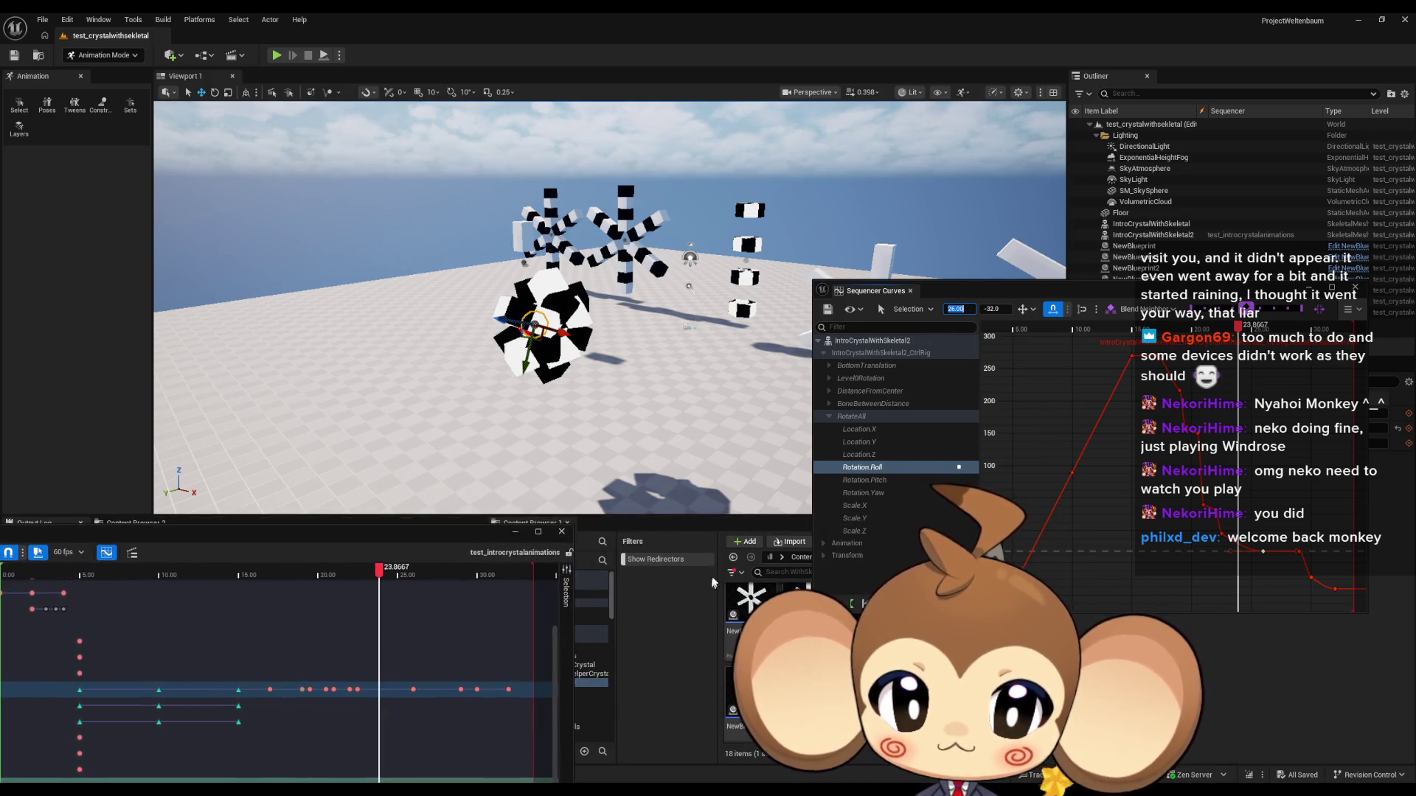
Step: Open VoidLevel from Content > Maps > Intro, then its LS_AfterIntroBattle2 level sequence
left_click(798, 557)
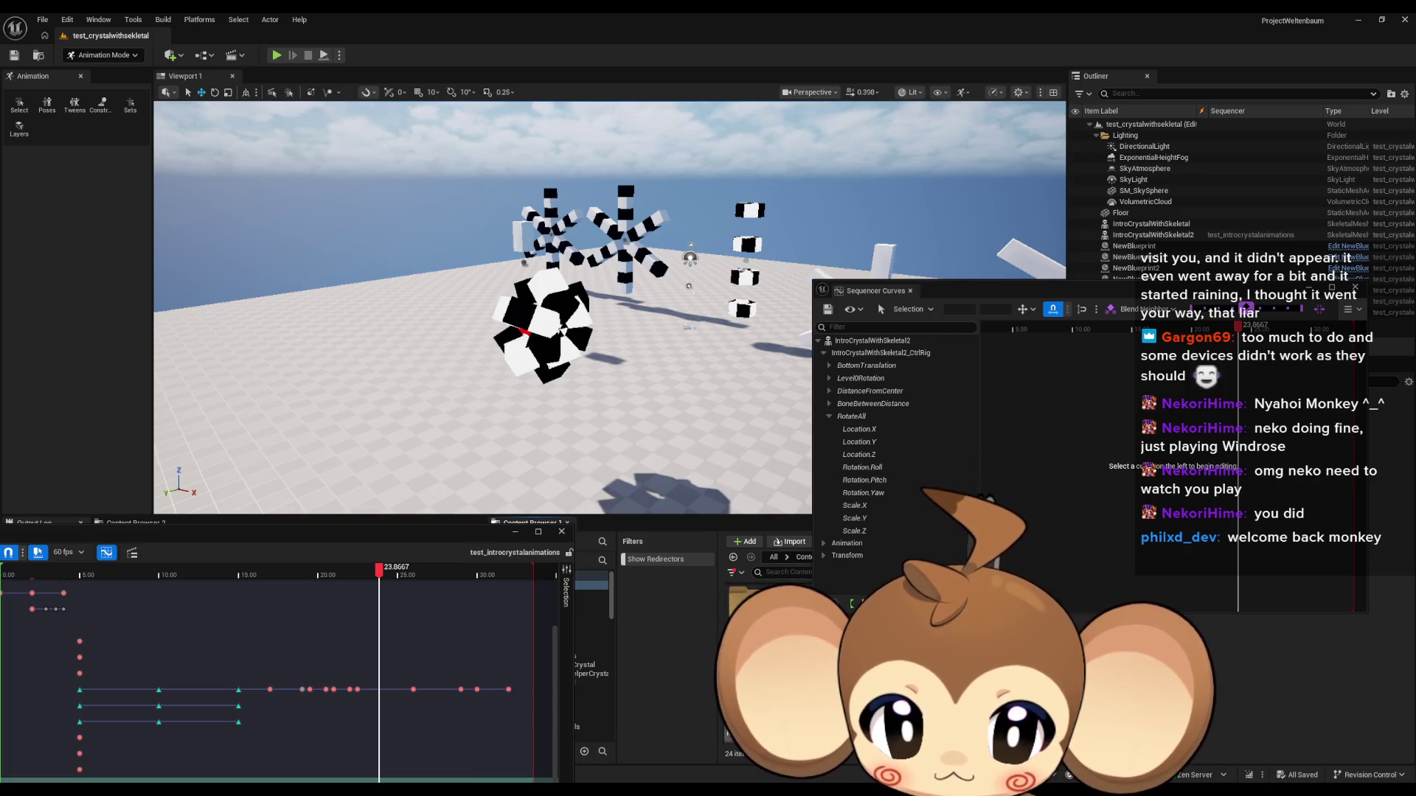
left_click(591, 659)
left_click(592, 695)
double_click(748, 601)
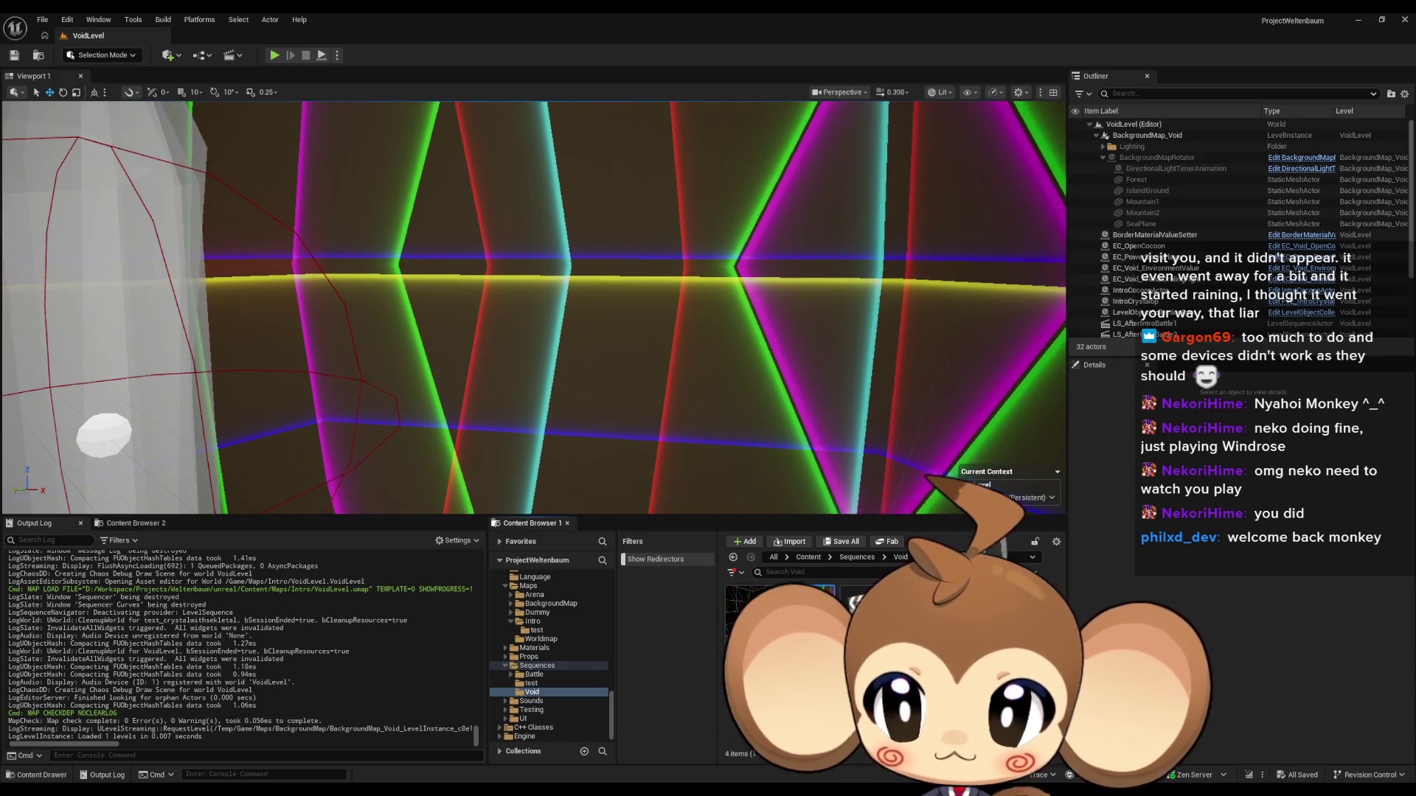
double_click(753, 612)
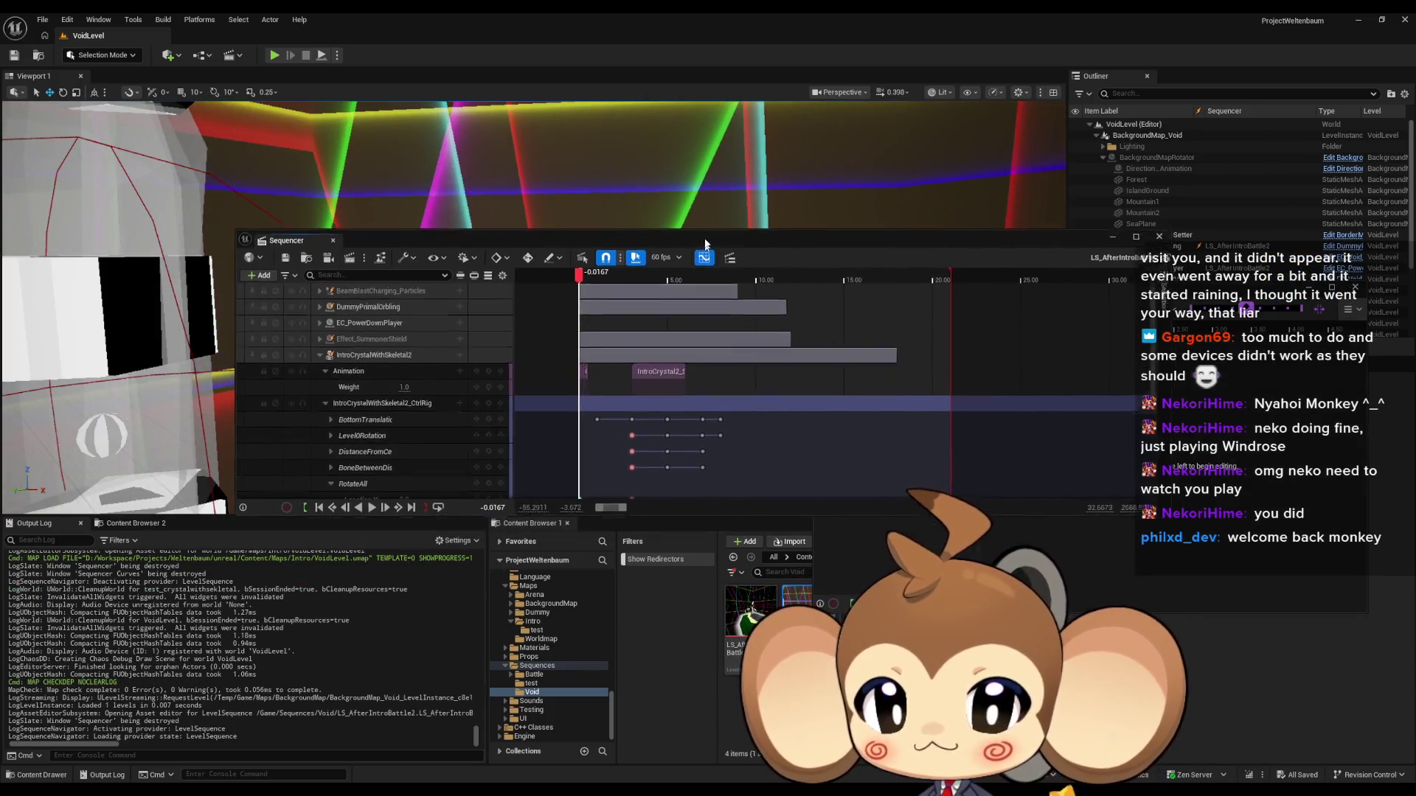
Step: Scrub the sequence to about 17.87 and select RotateAll's Rotation.Roll track
left_click_drag(711, 265, 685, 192)
mouse_move(555, 228)
left_mouse_down()
mouse_move(740, 230)
mouse_move(680, 261)
mouse_move(633, 379)
mouse_move(824, 408)
left_mouse_up()
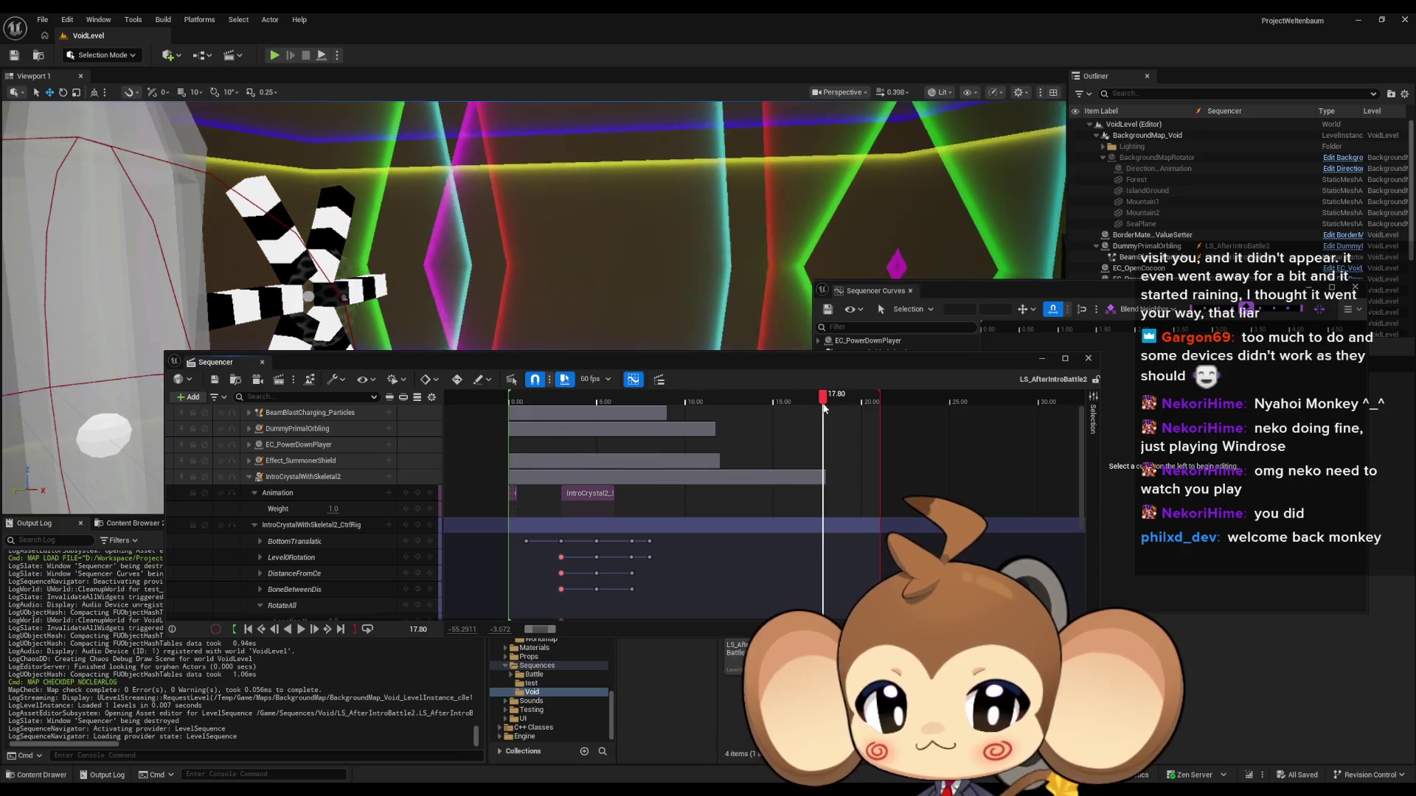
scroll(848, 516, "down", 5)
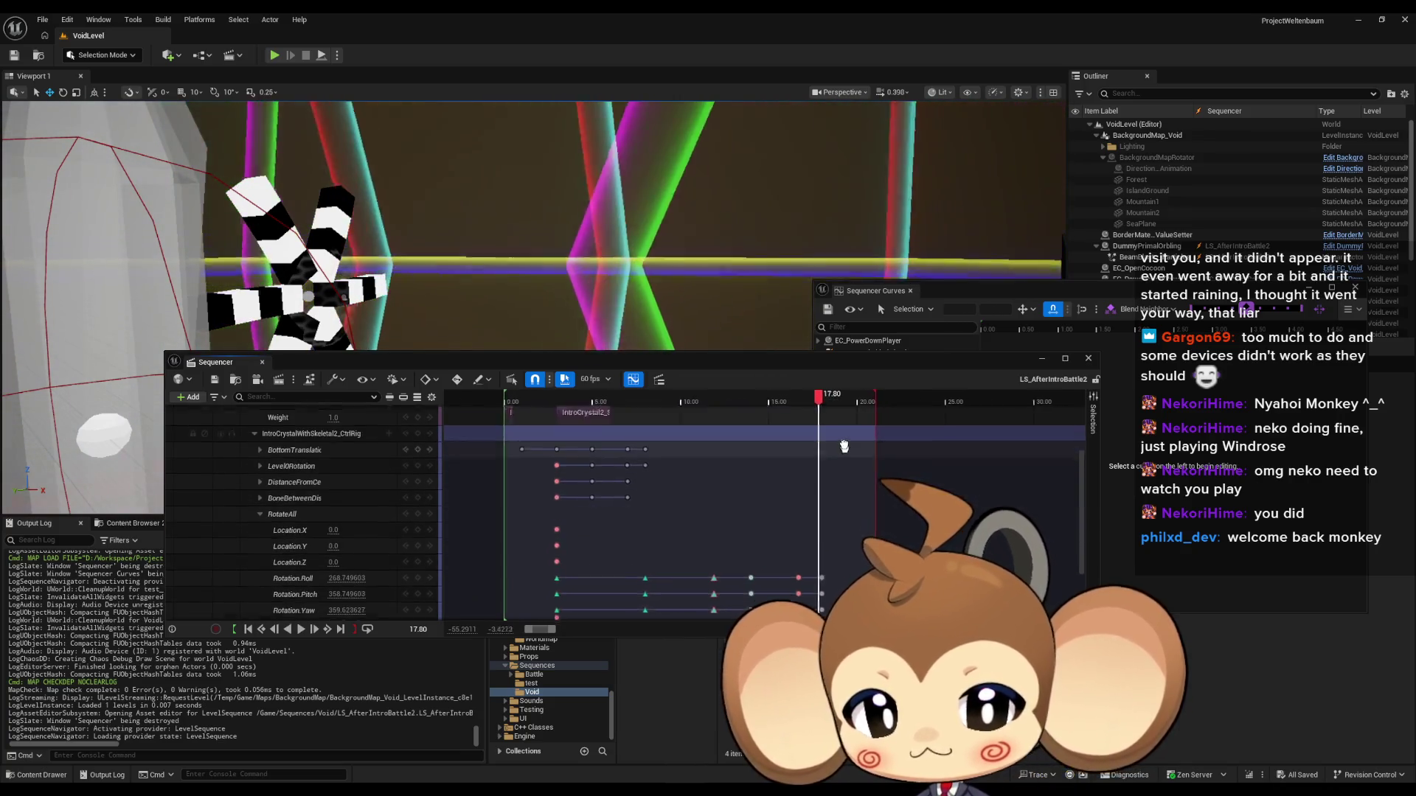
left_click_drag(795, 404, 797, 401)
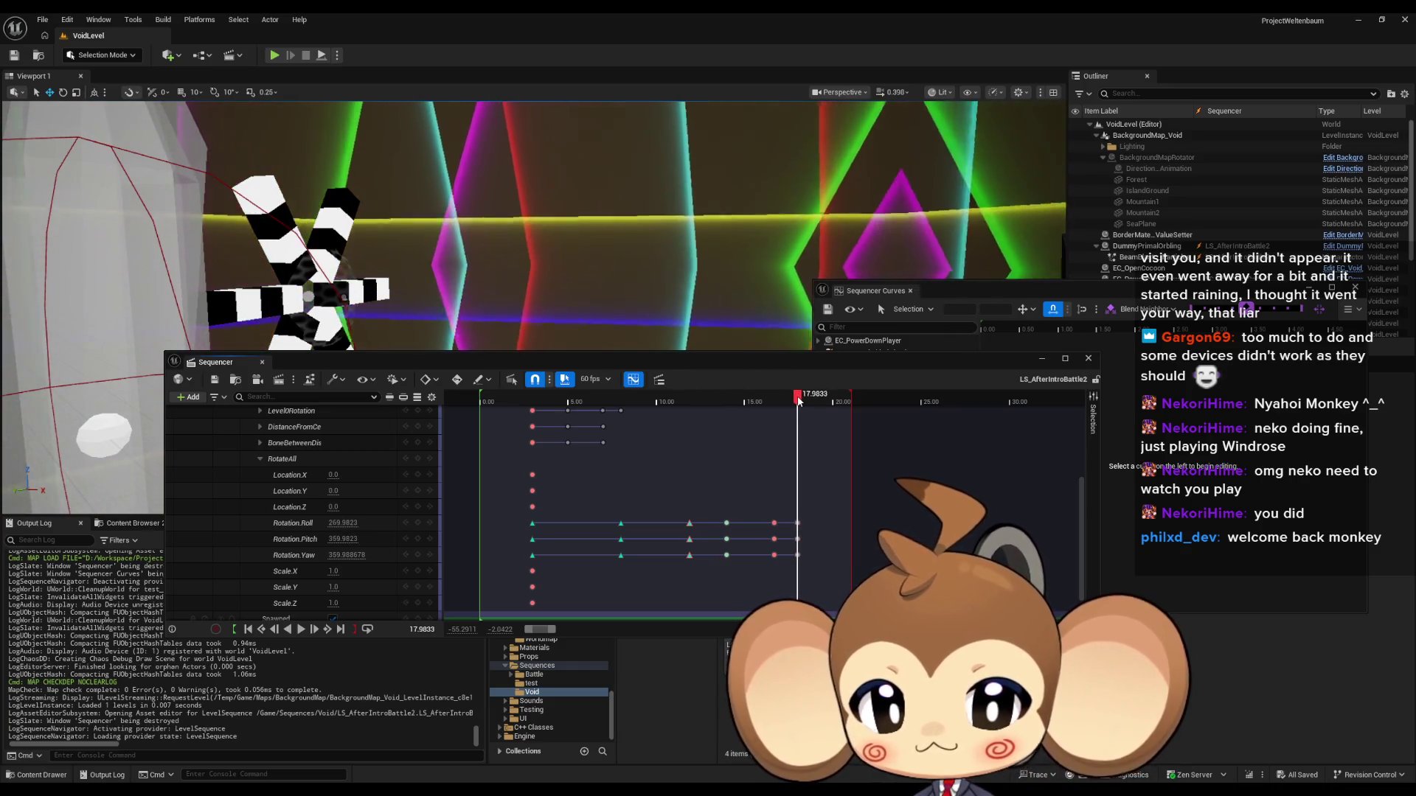
left_click_drag(710, 367, 557, 485)
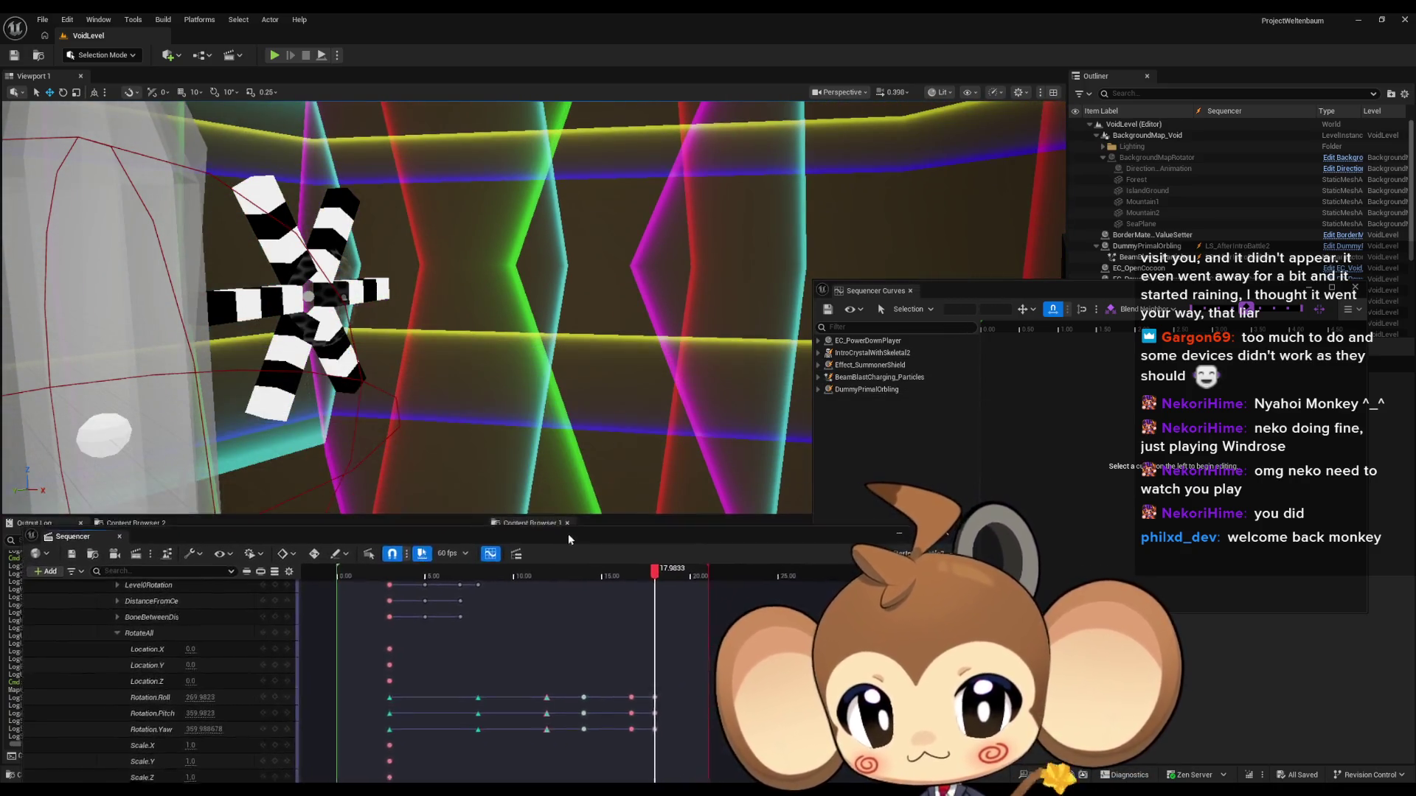
left_click(146, 642)
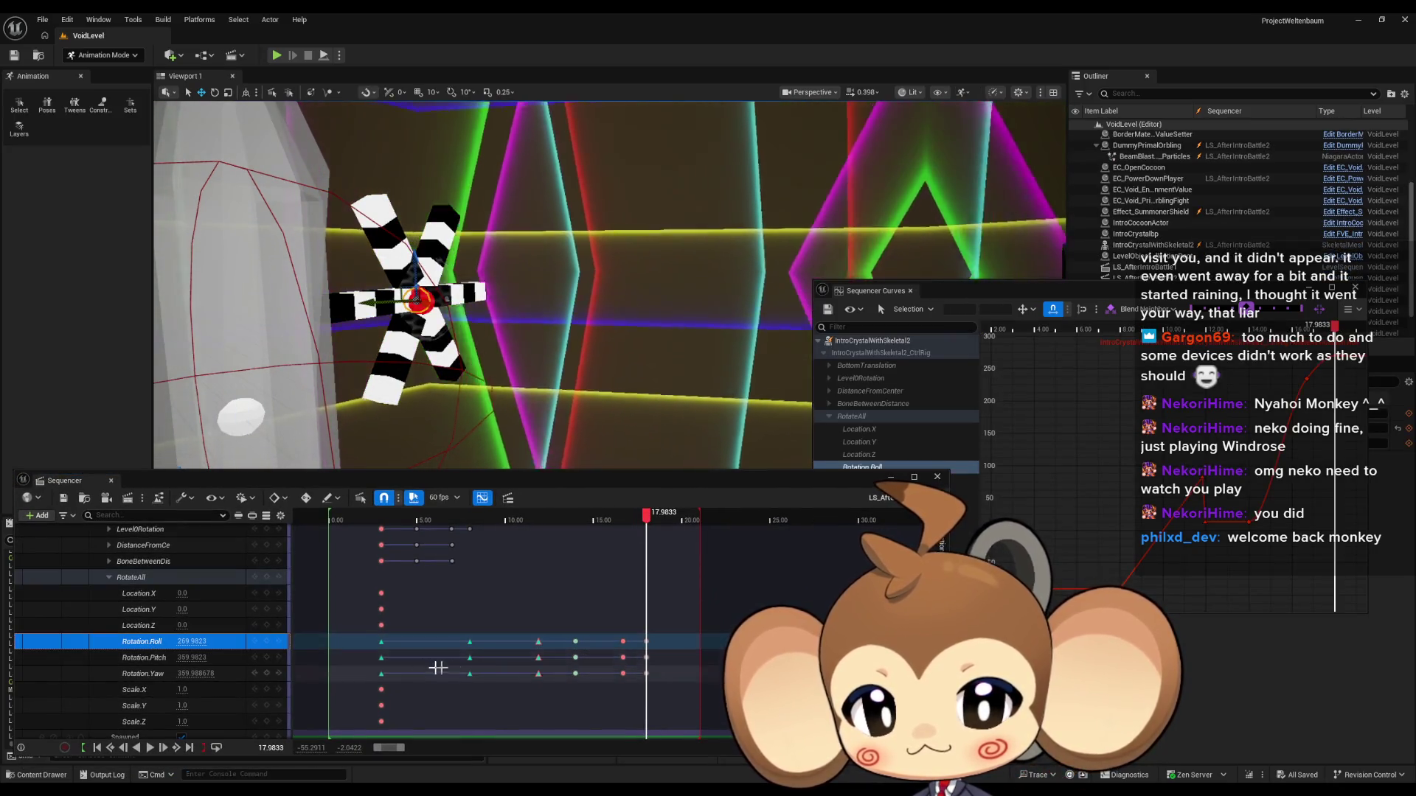
Step: Set the playhead to 18.00, where roll reads 270, and bring the Curves and Sequencer windows forward
type("18")
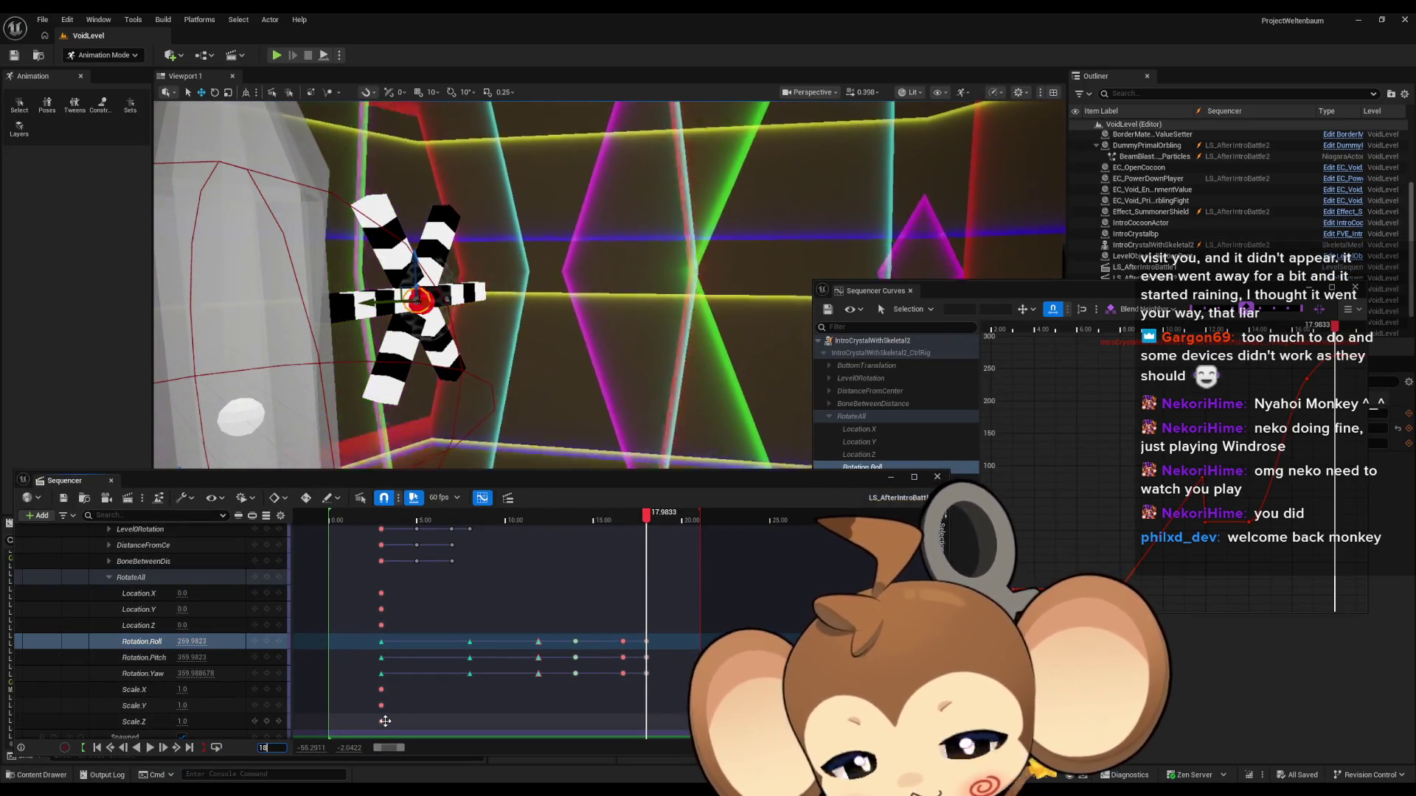
key("Return")
left_click(1112, 406)
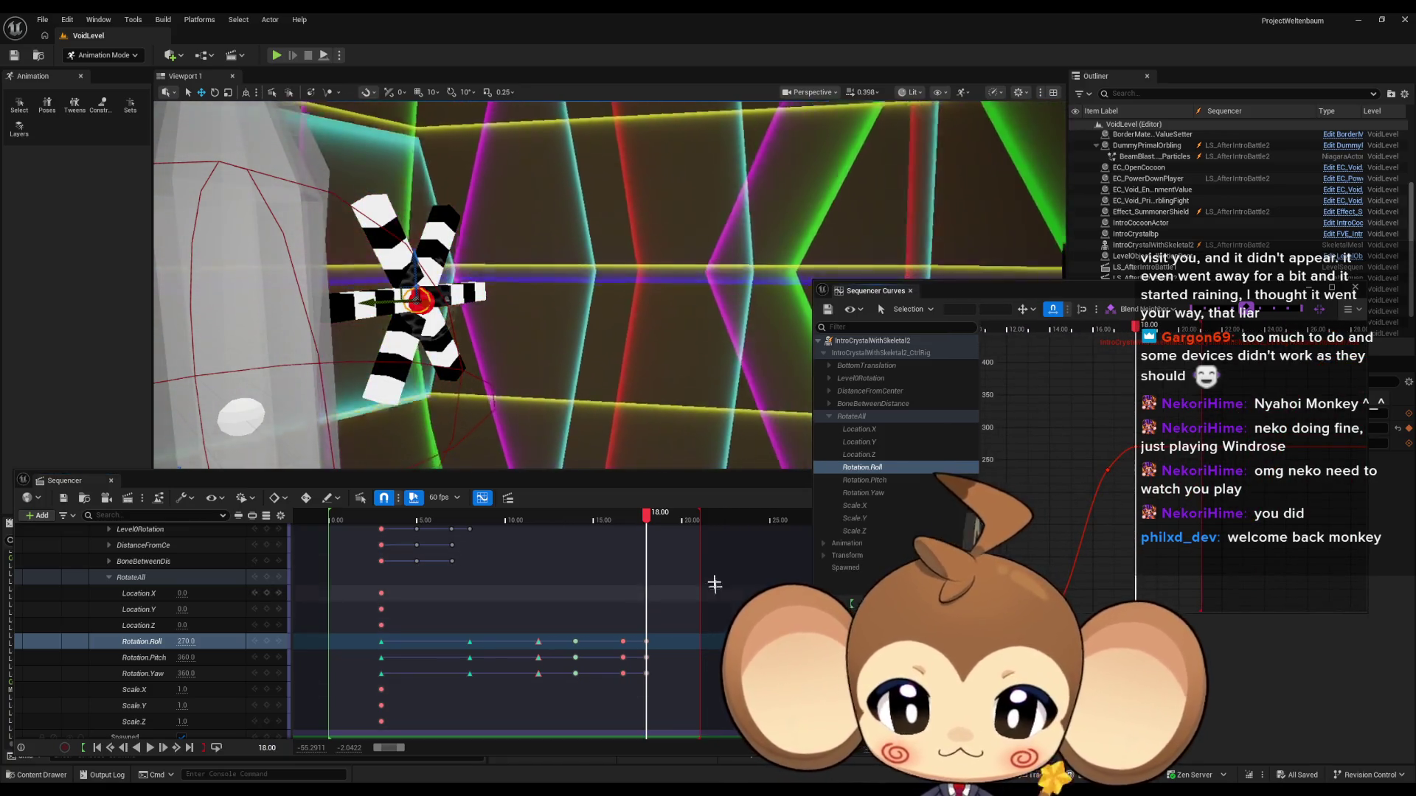
left_click(915, 528)
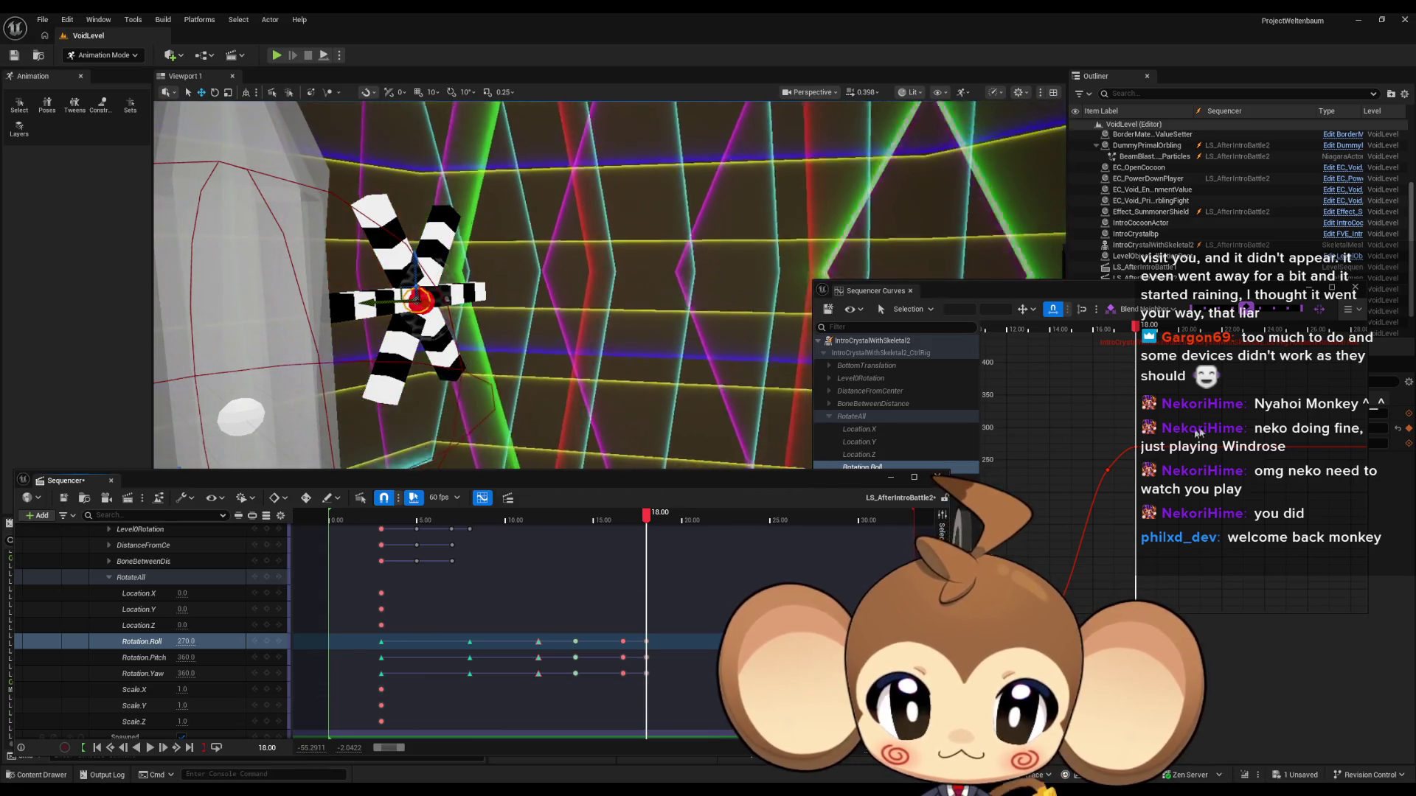
Step: Add a Rotation.Roll key after 18 s and set it to 20.00 s with value 216
middle_click(1194, 448)
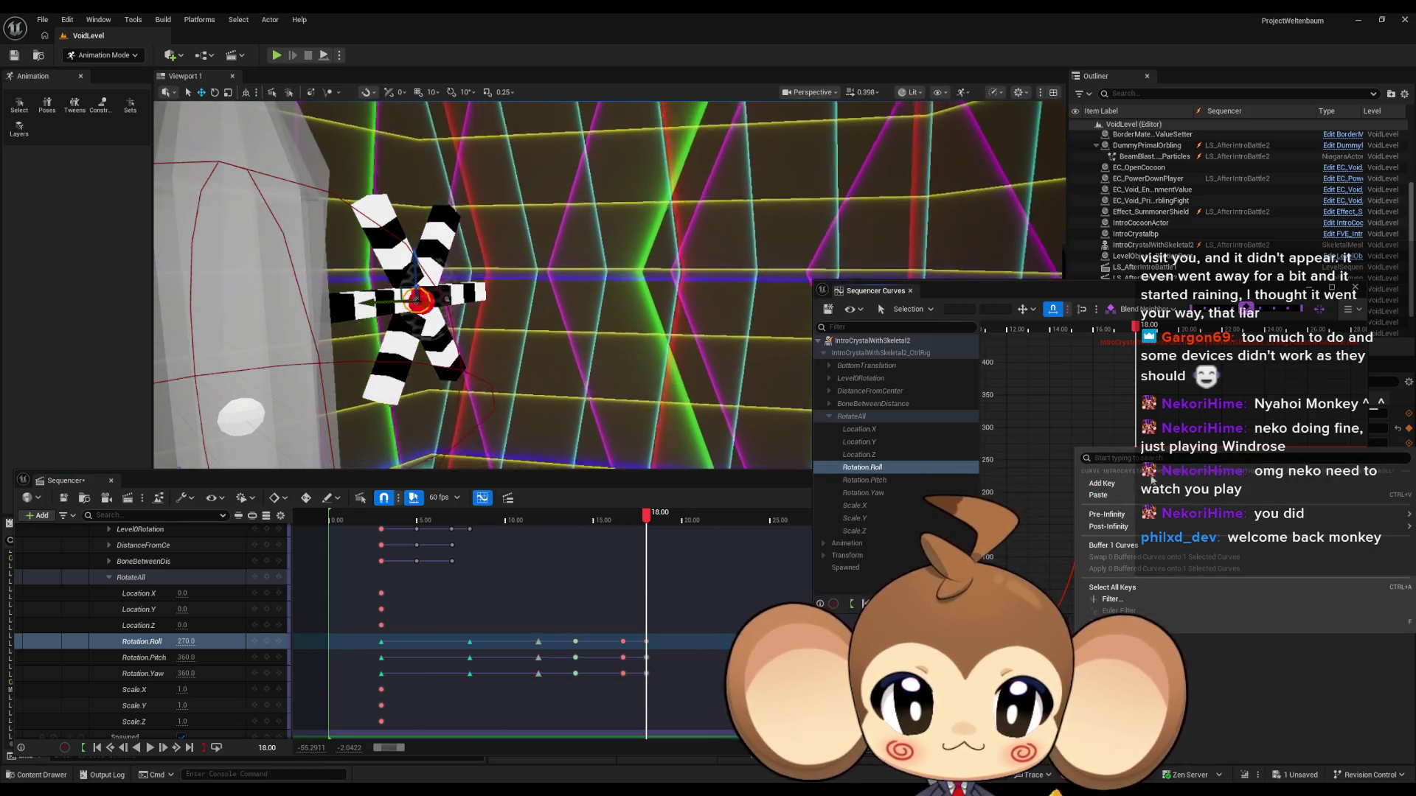
left_click(958, 309)
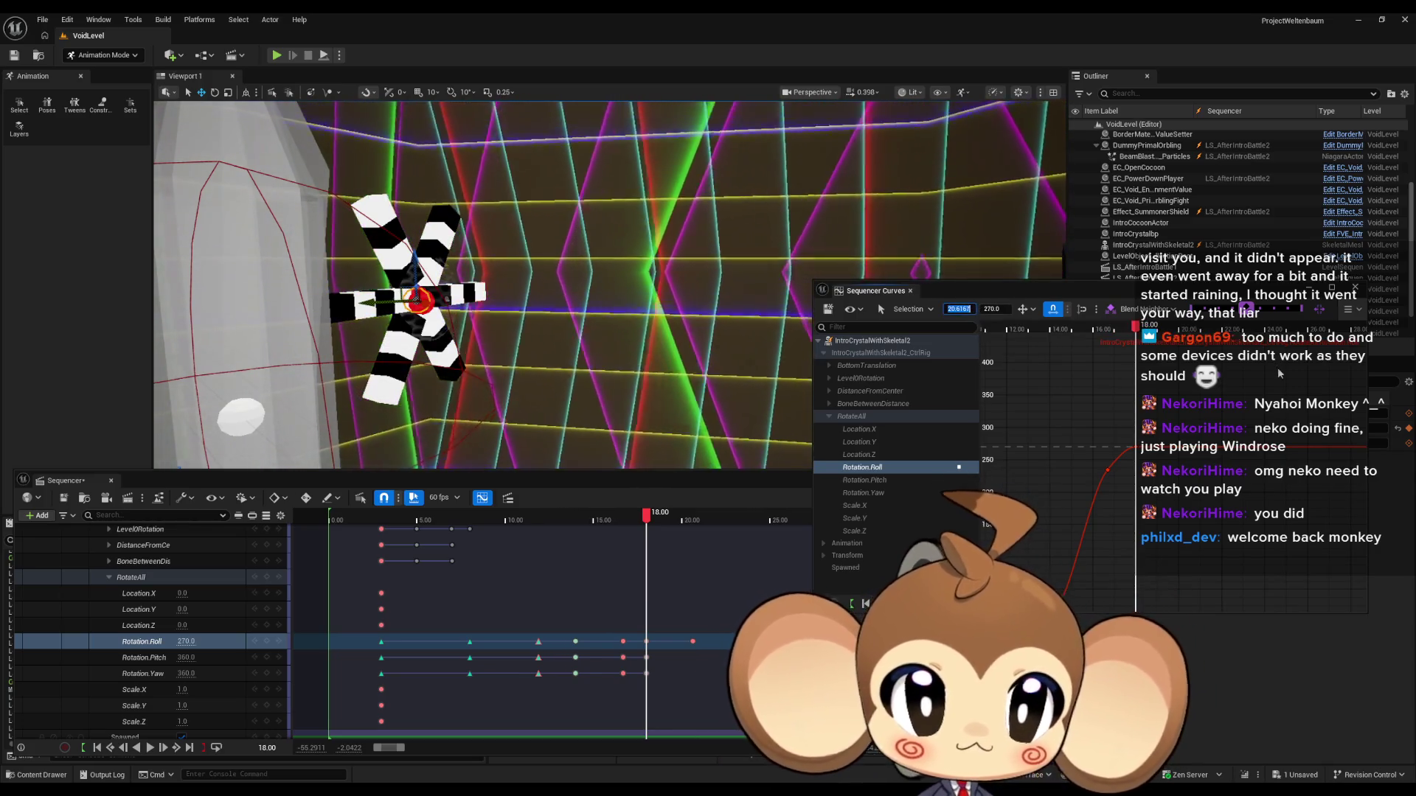
right_click(1195, 449)
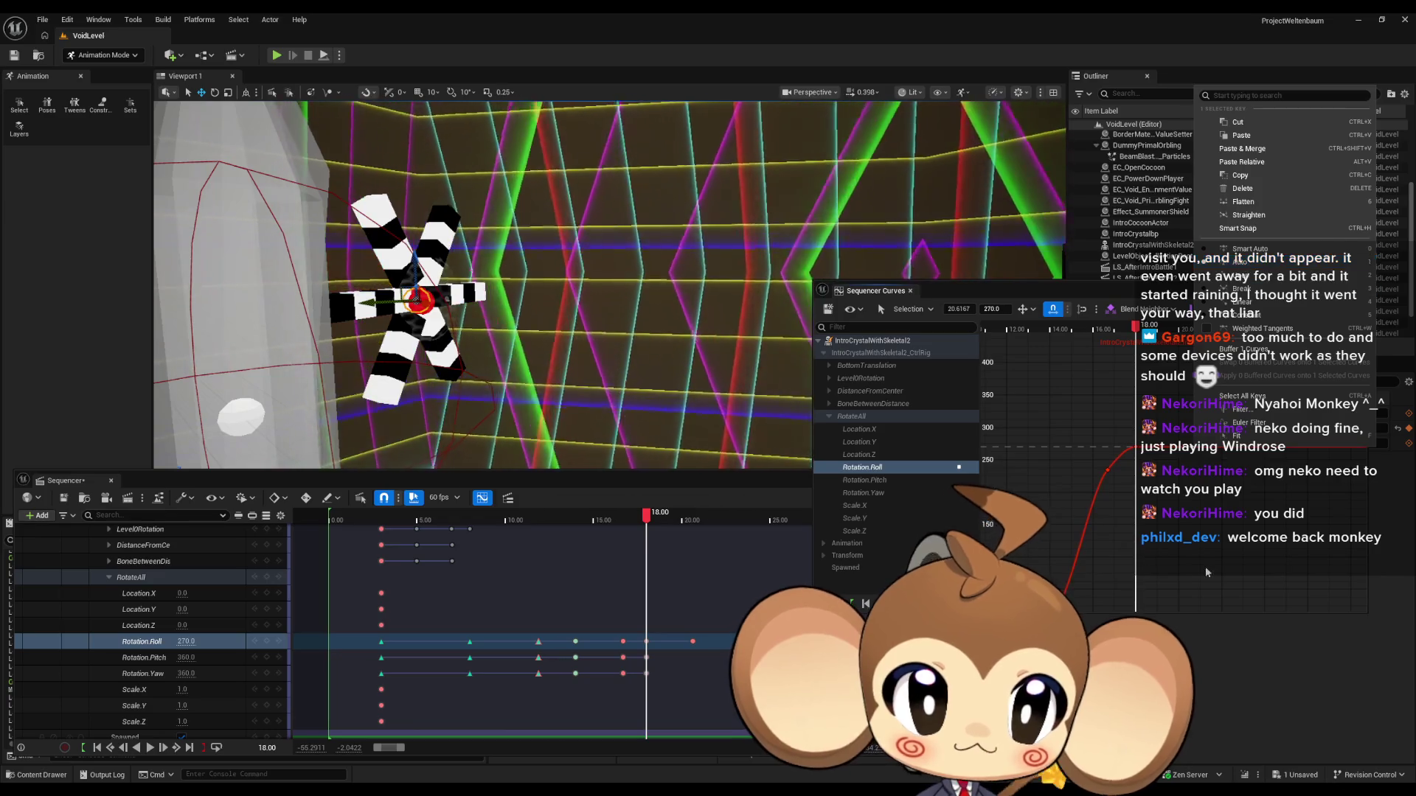
key("Escape")
left_click(958, 309)
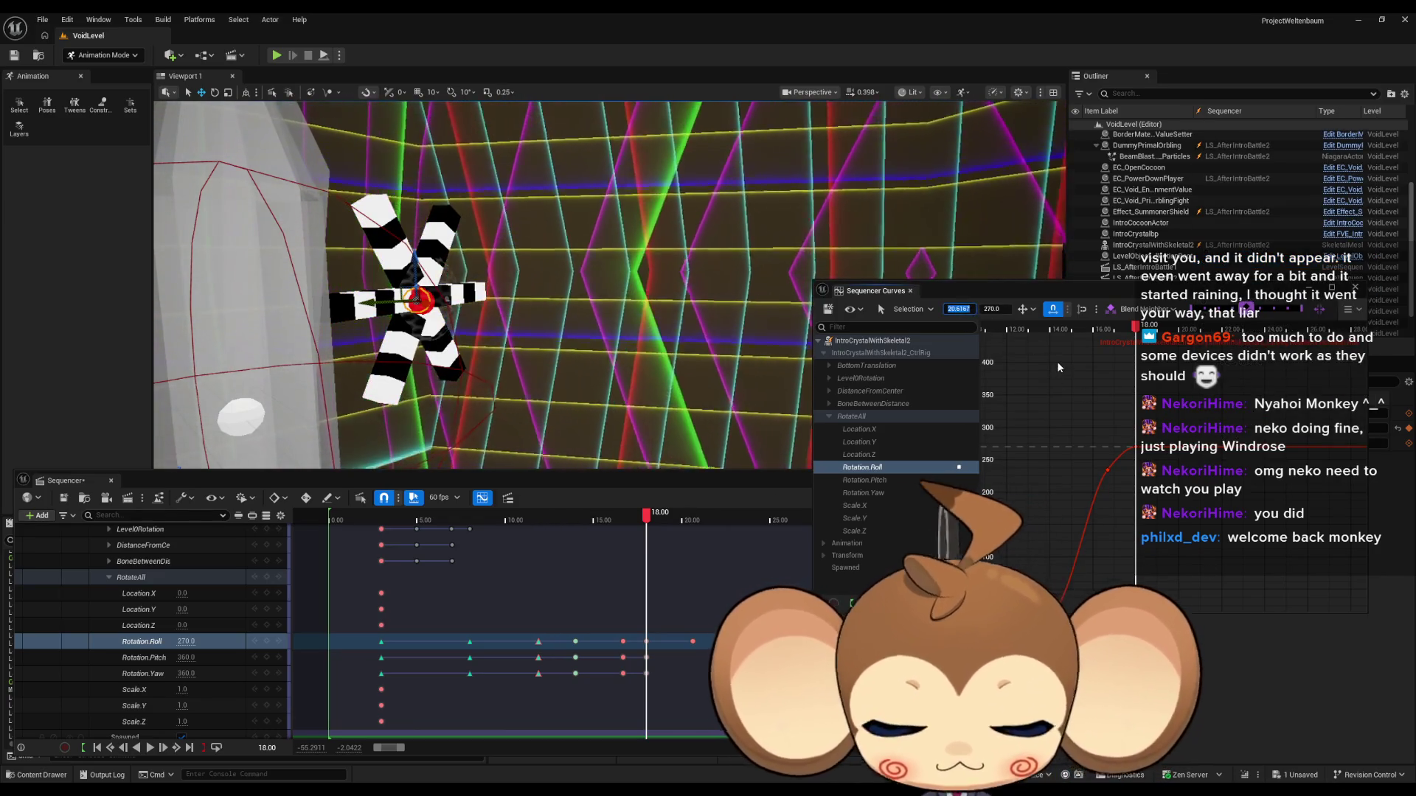
type("20")
key("Tab")
type("216")
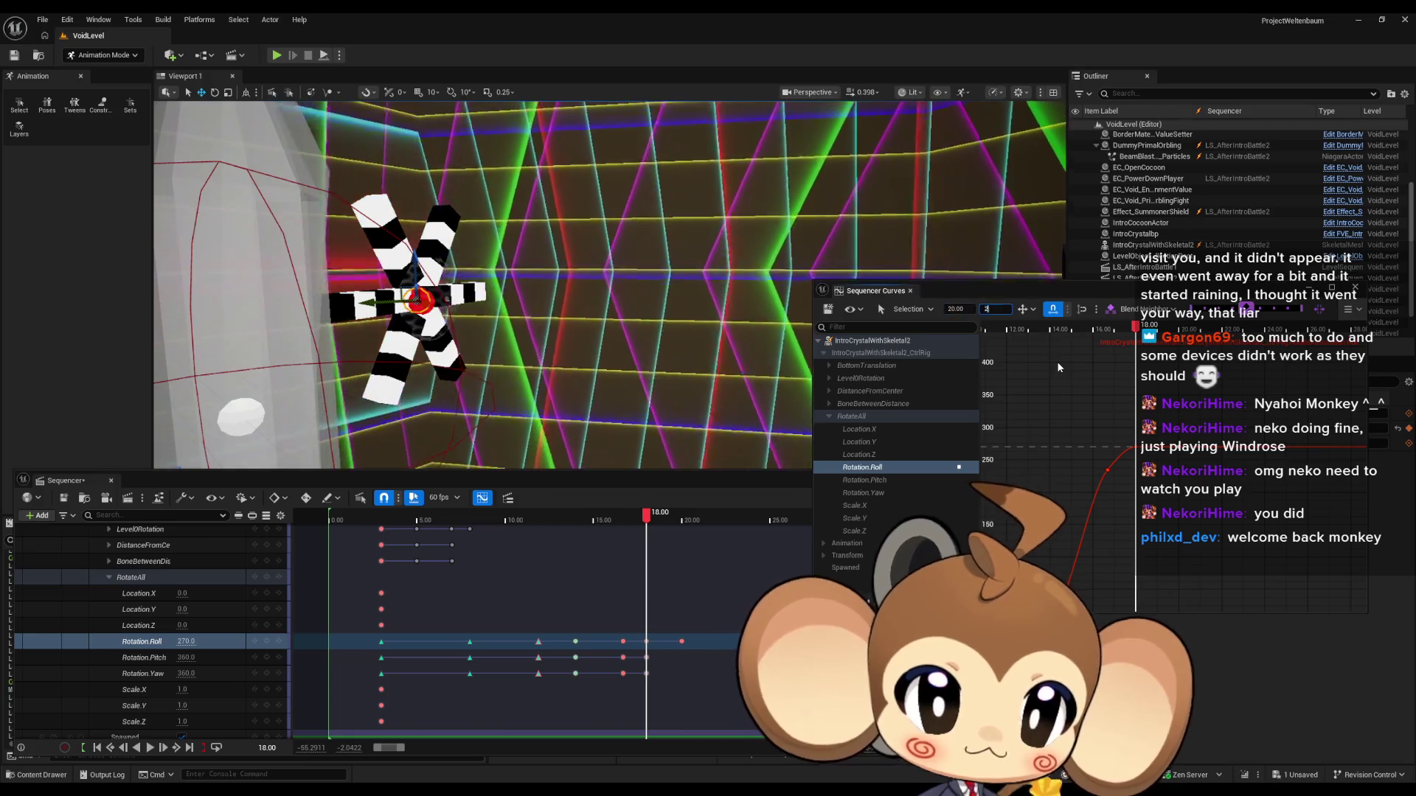
key("Return")
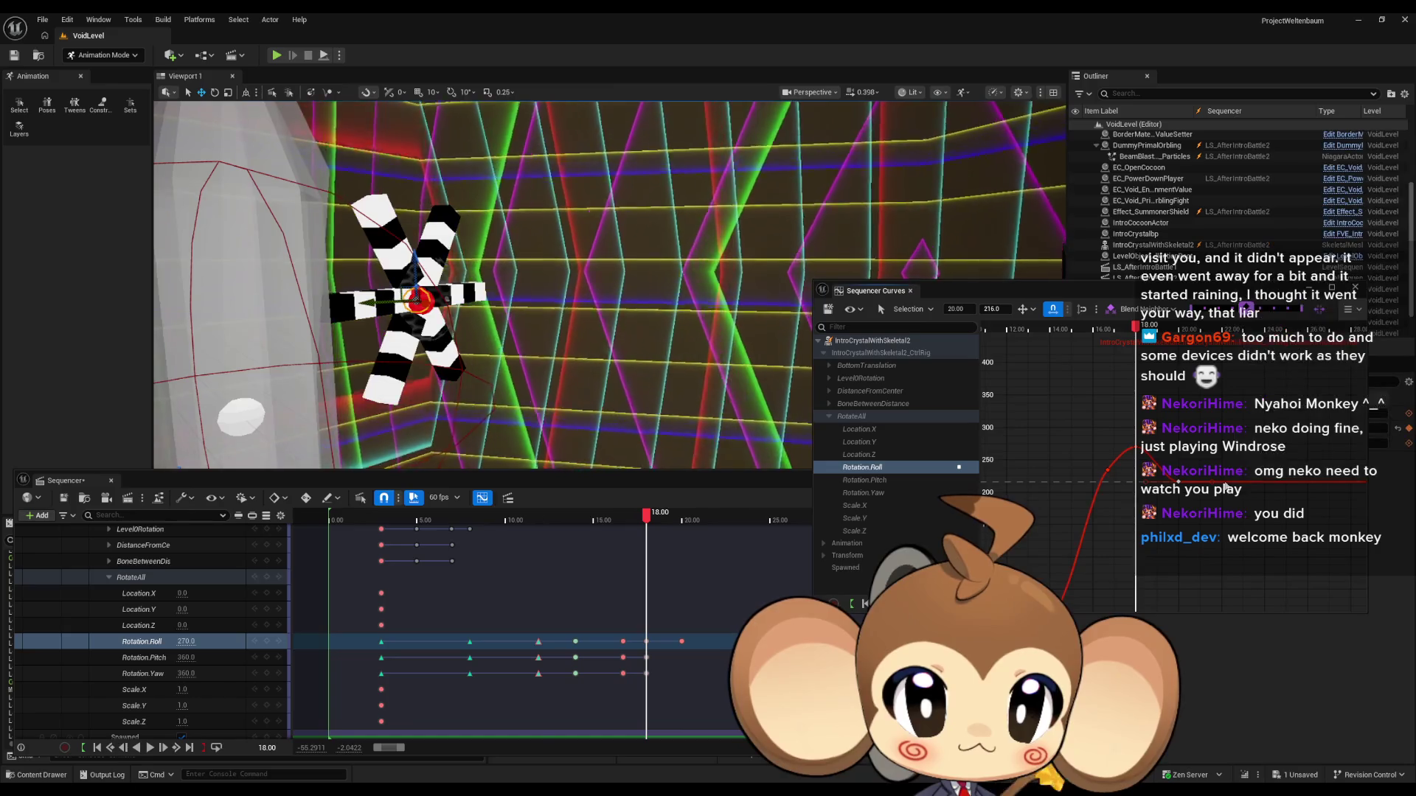
Step: Add another roll key and set it to 20.50 s with value 157
right_click(1242, 486)
left_click(1190, 515)
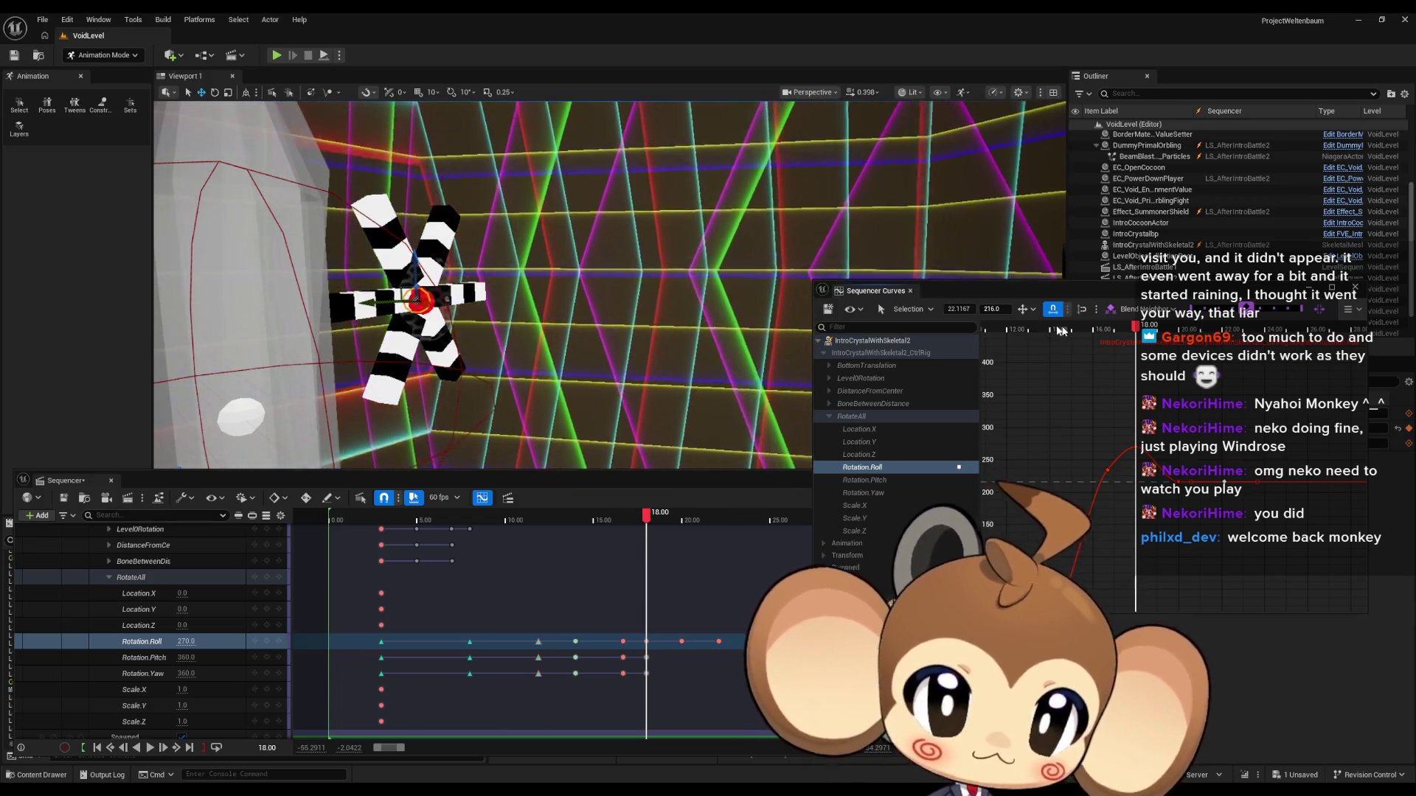
left_click(959, 309)
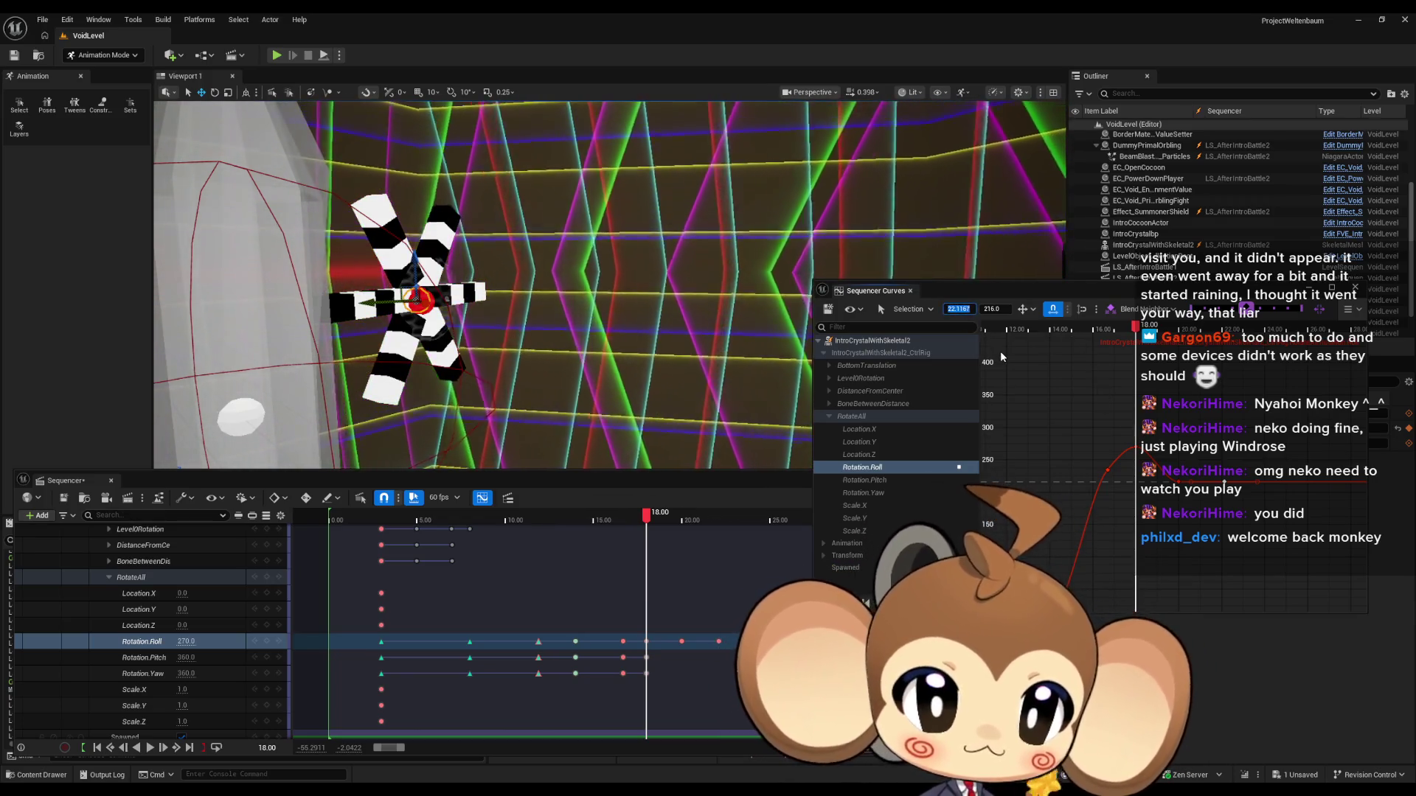
type("20")
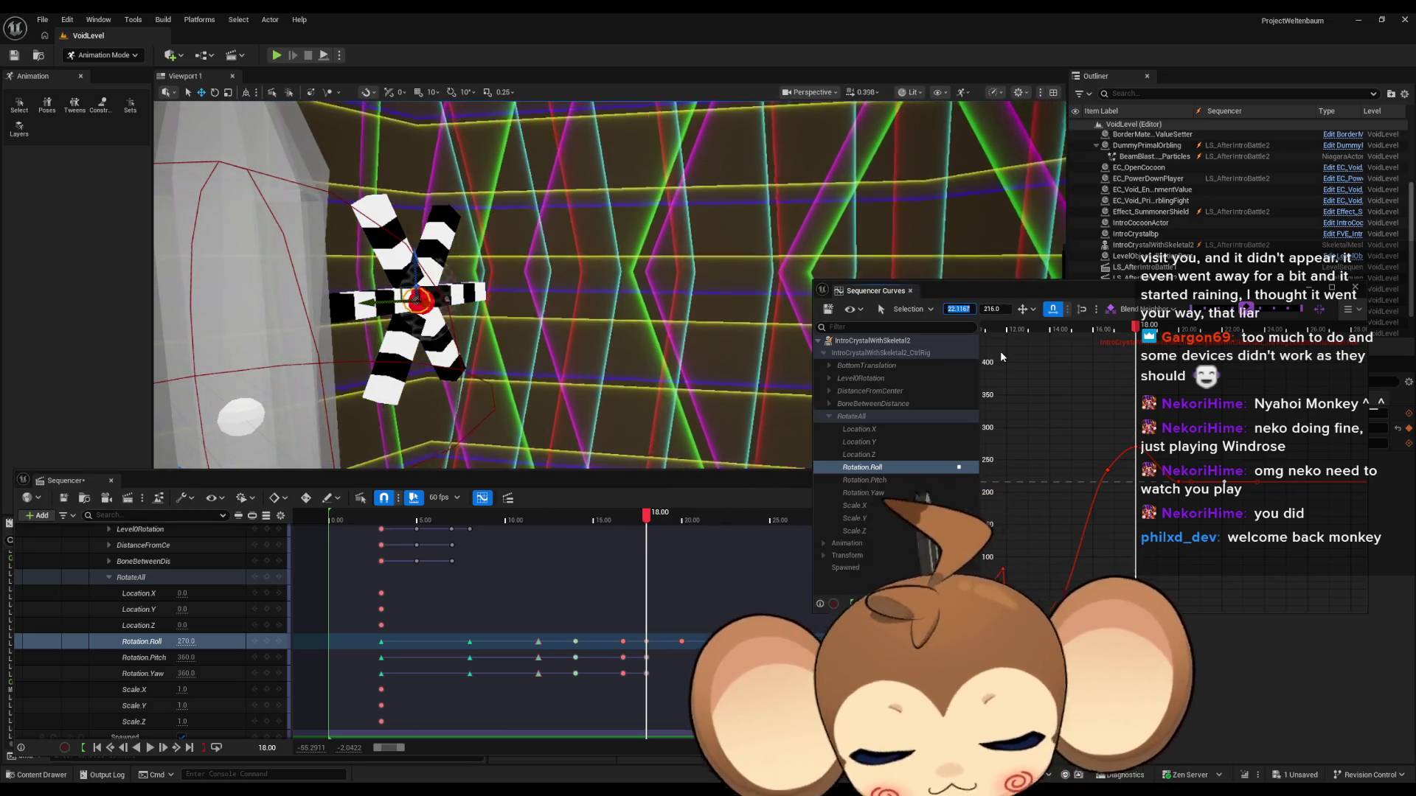
type(".50")
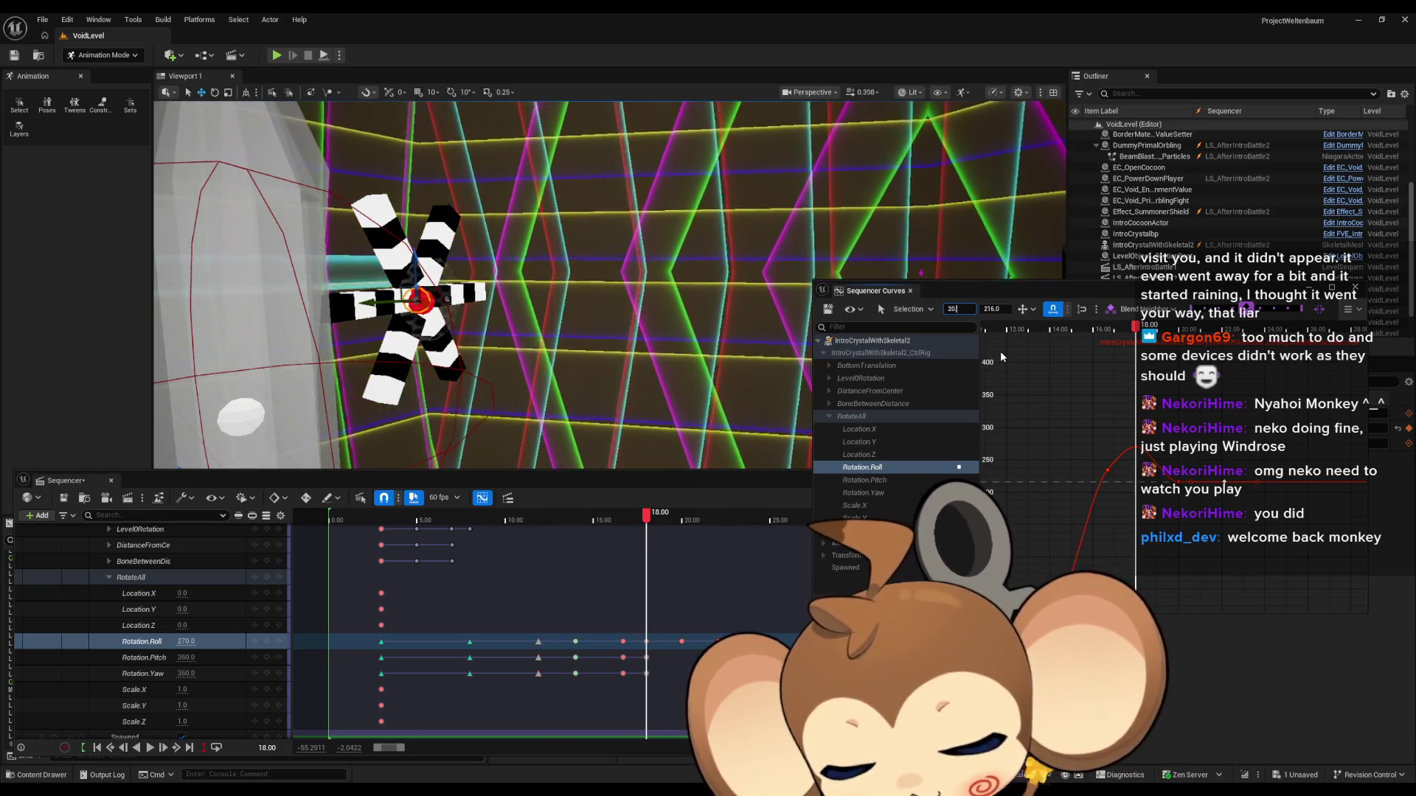
left_click(994, 309)
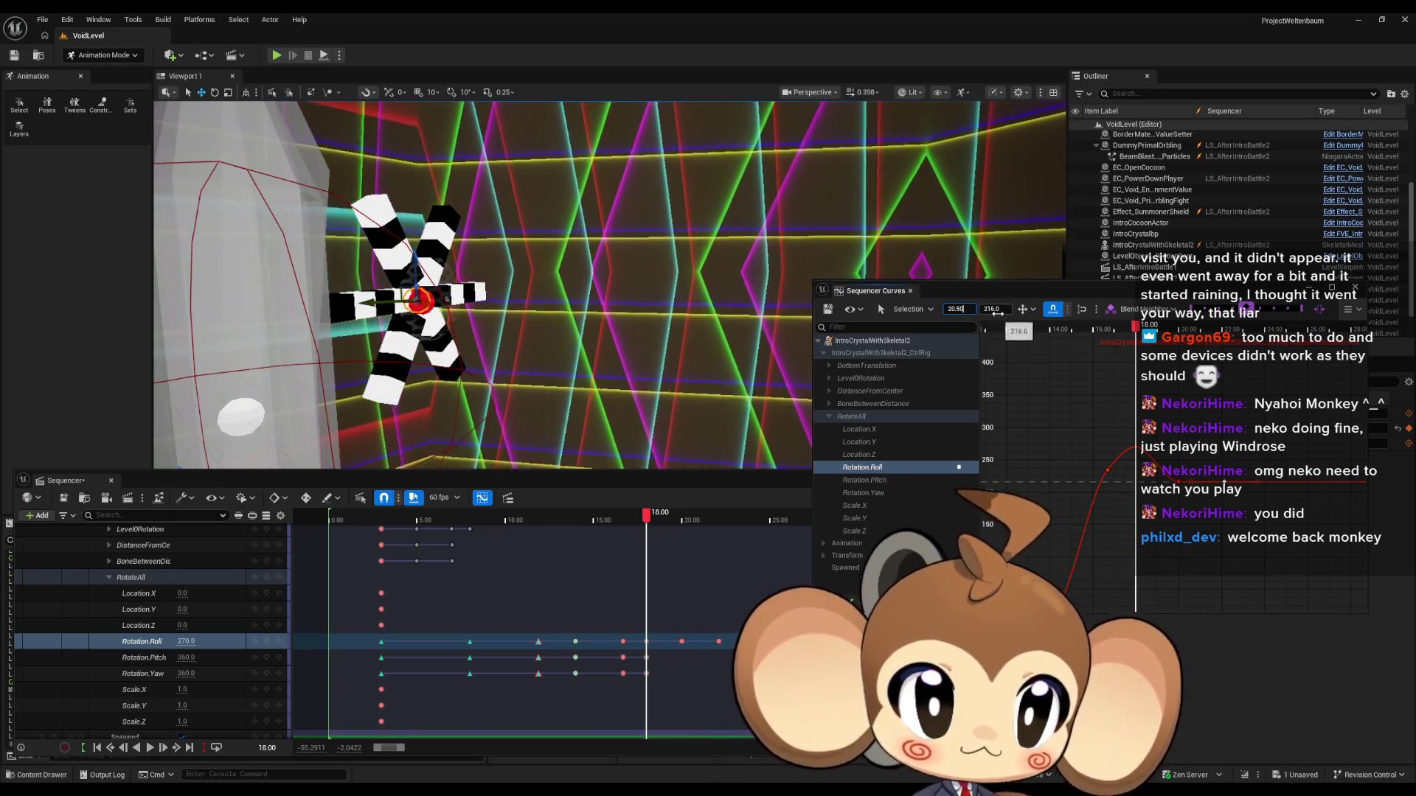
type("157")
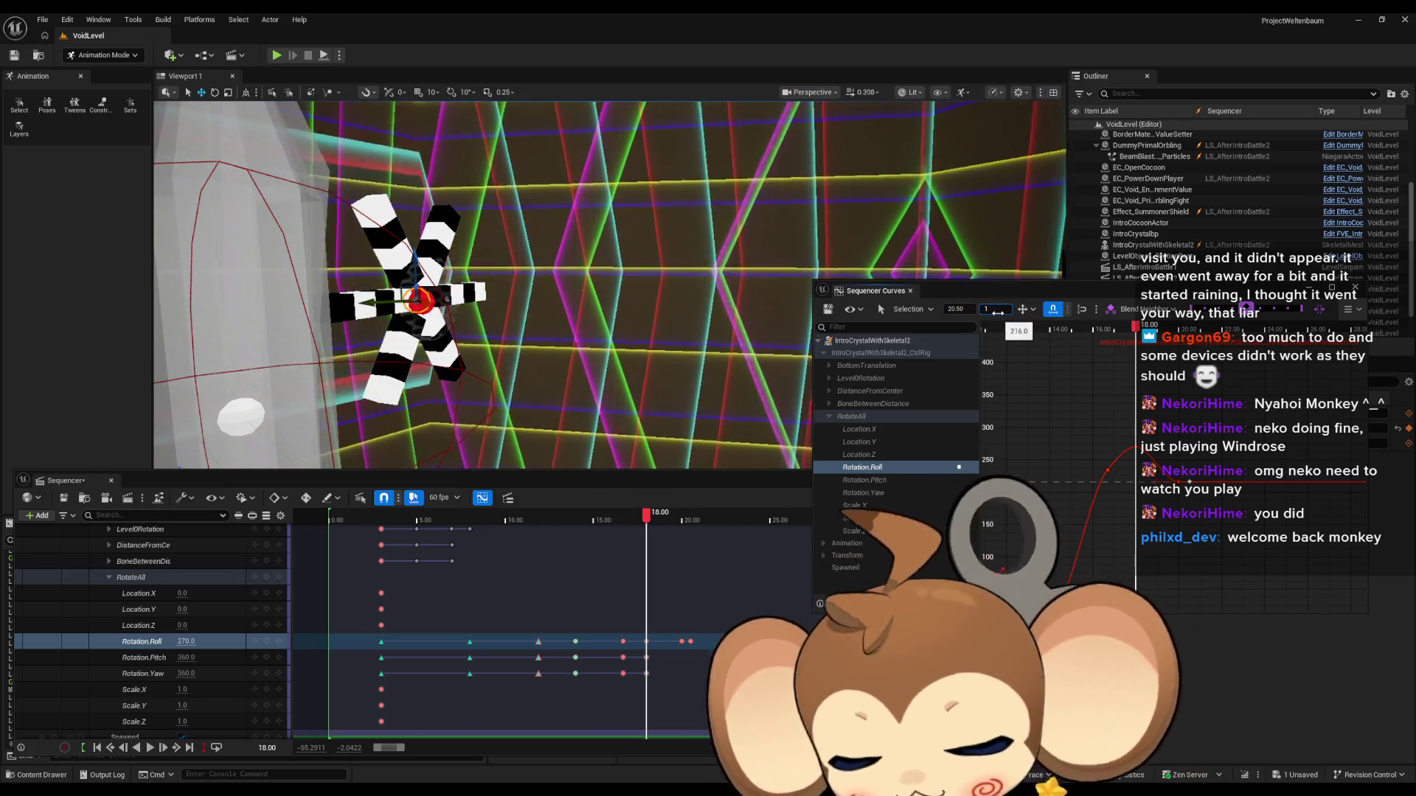
key("Return")
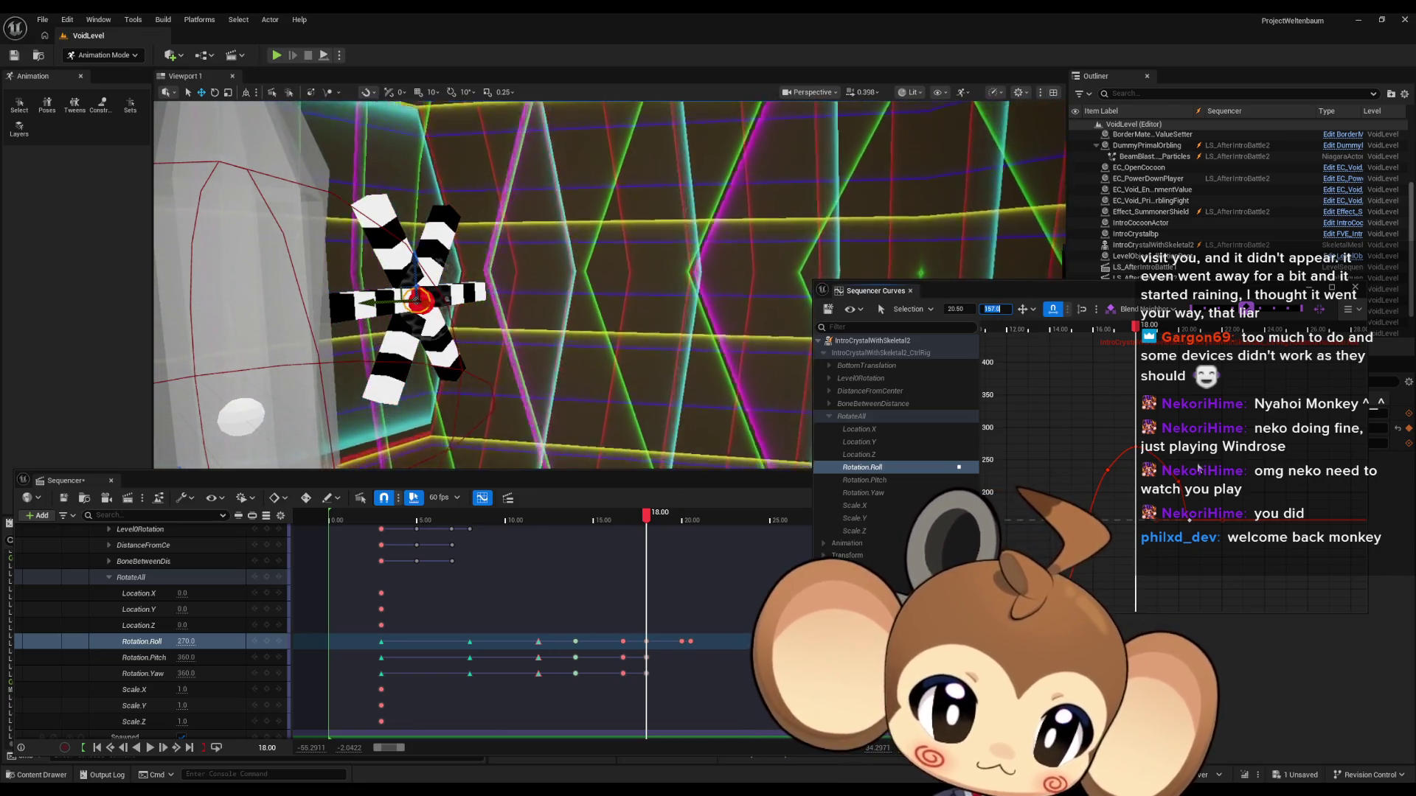
left_click(1136, 446)
left_click_drag(1169, 463, 1192, 488)
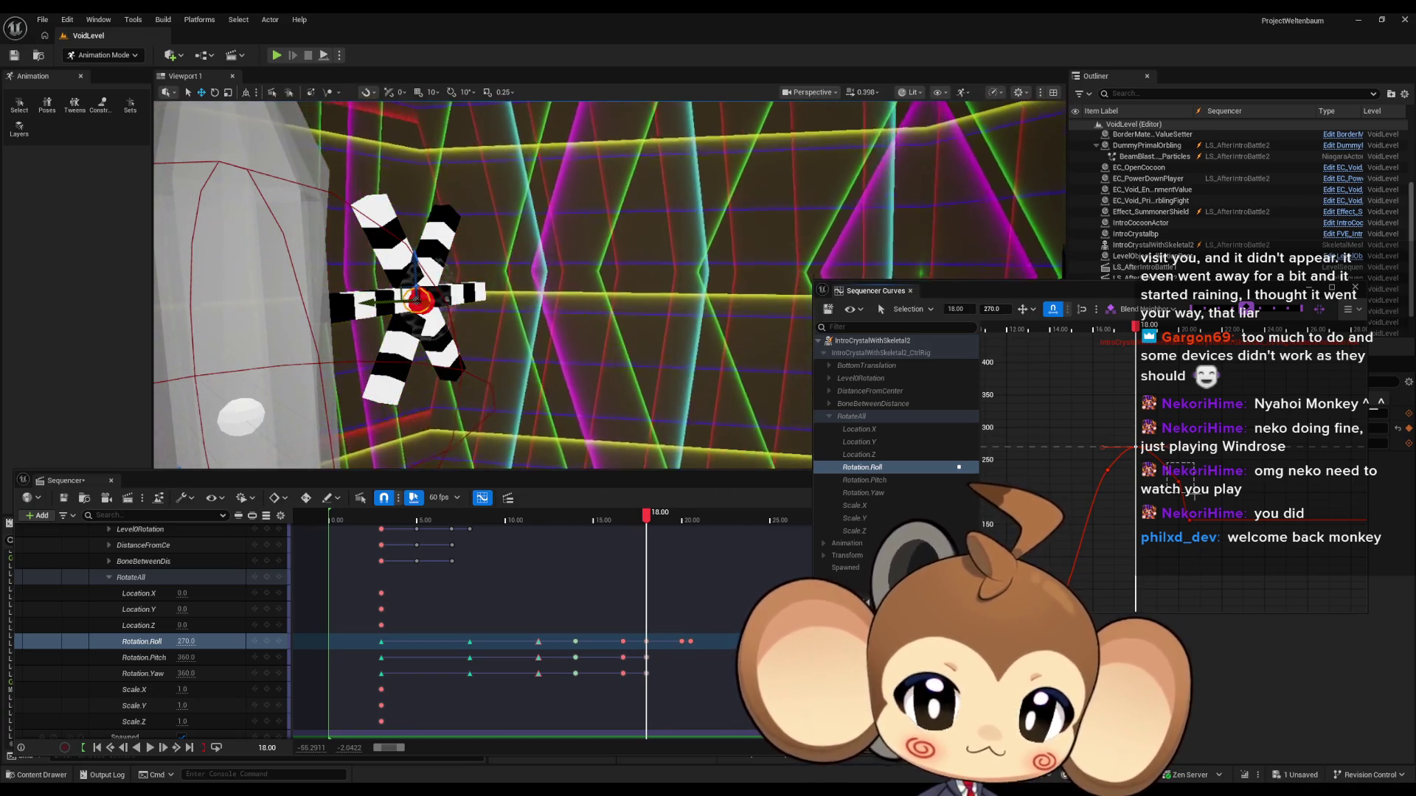
left_click_drag(1177, 510, 1213, 531)
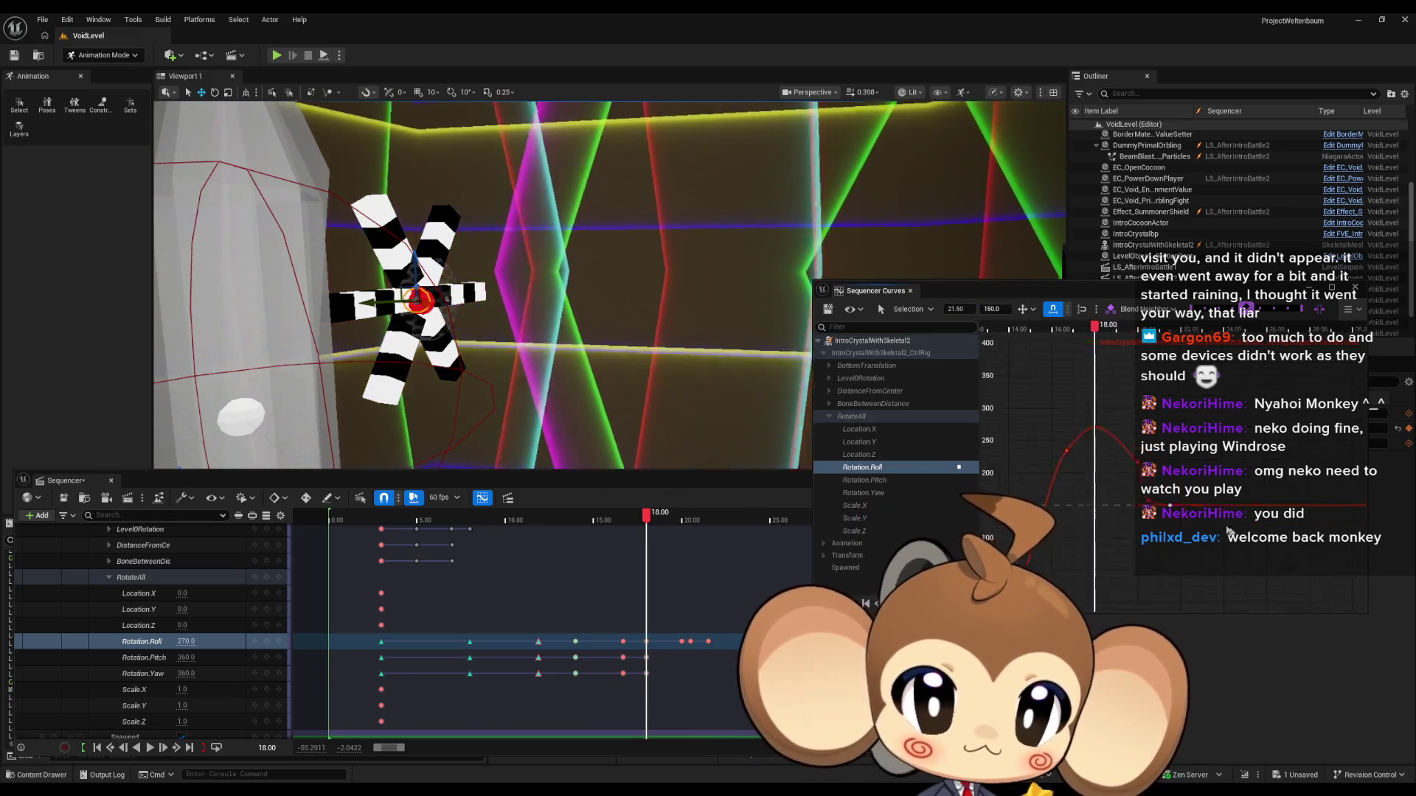
right_click(1183, 492)
Step: Add a key to the falling Roll curve and move the key at 25.4167 s to 23.5 s
left_click(1165, 524)
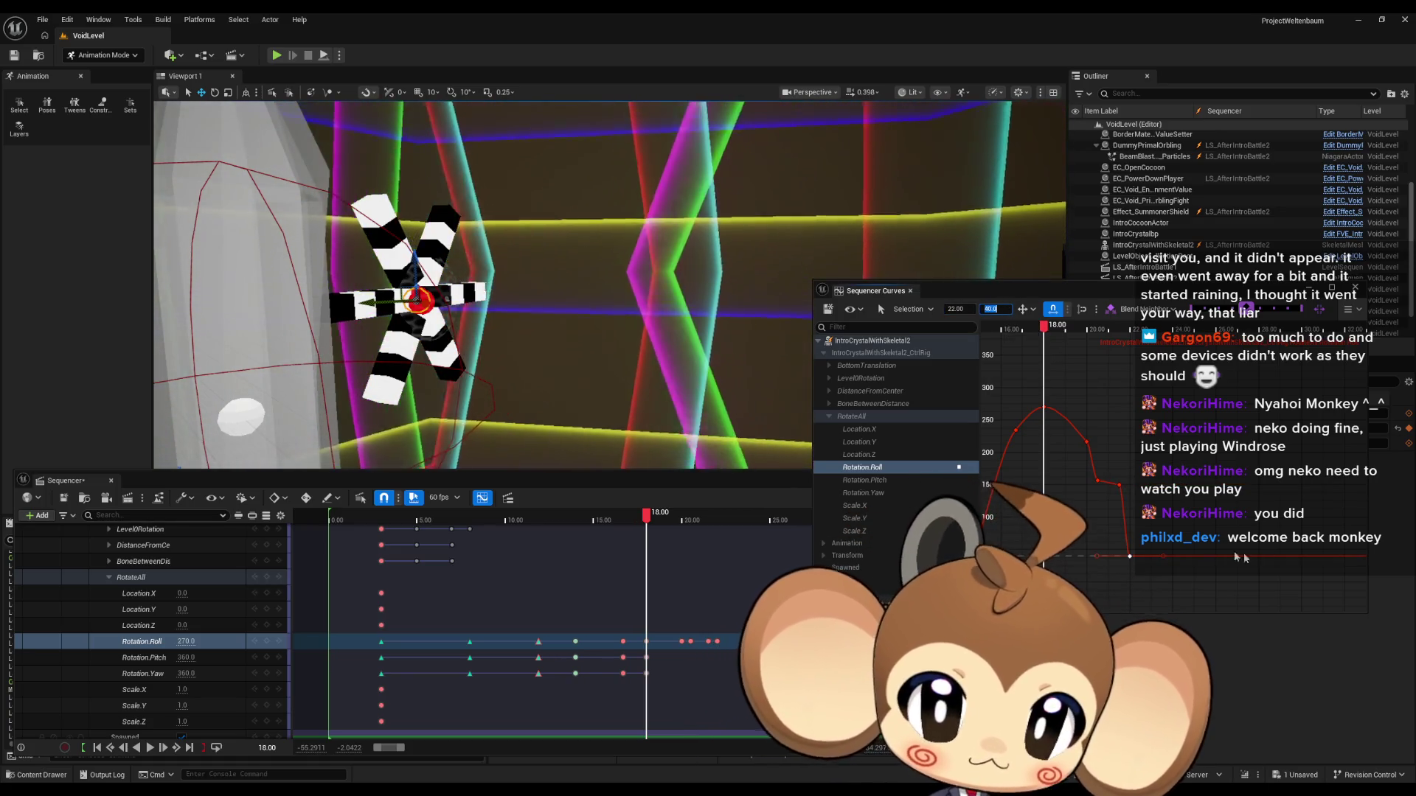
key("Return")
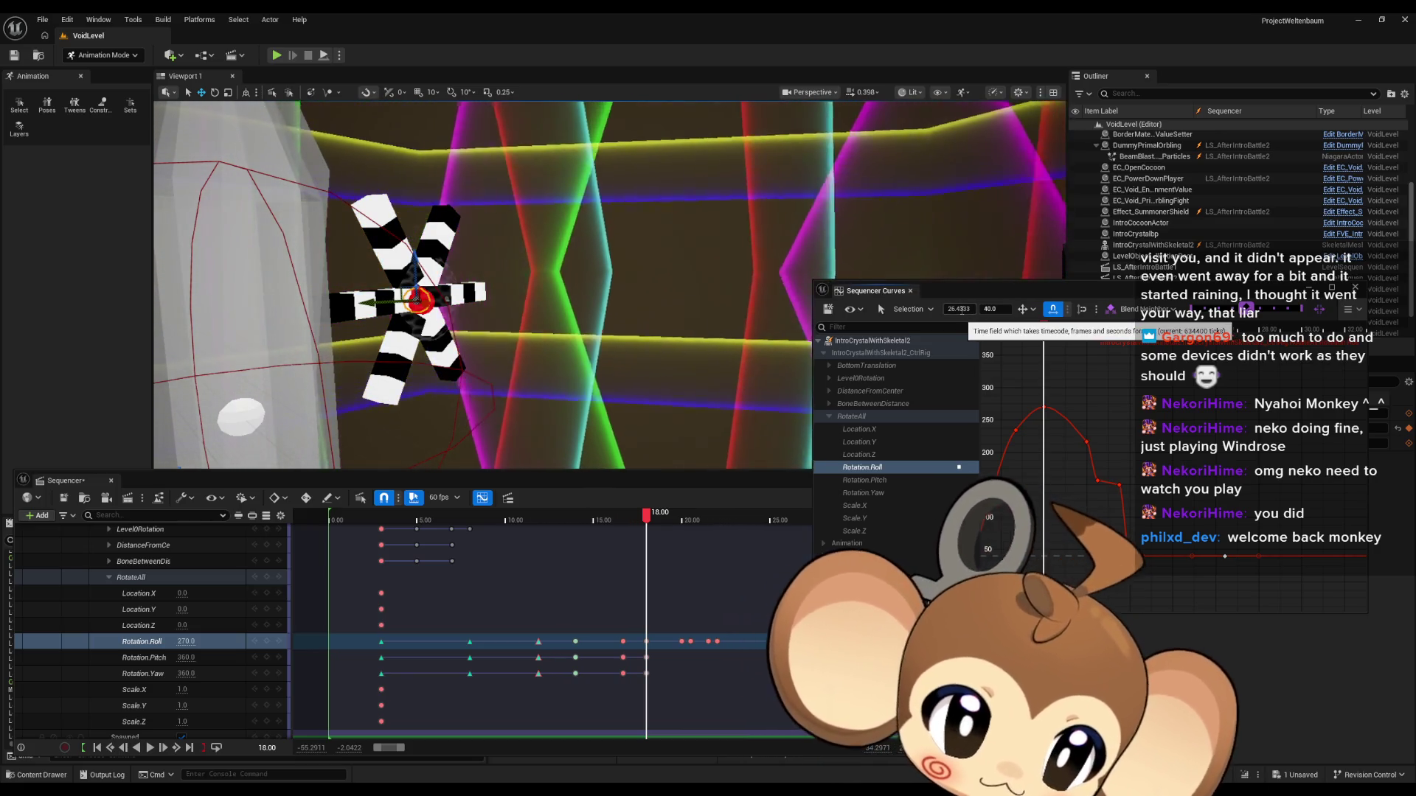
type("23")
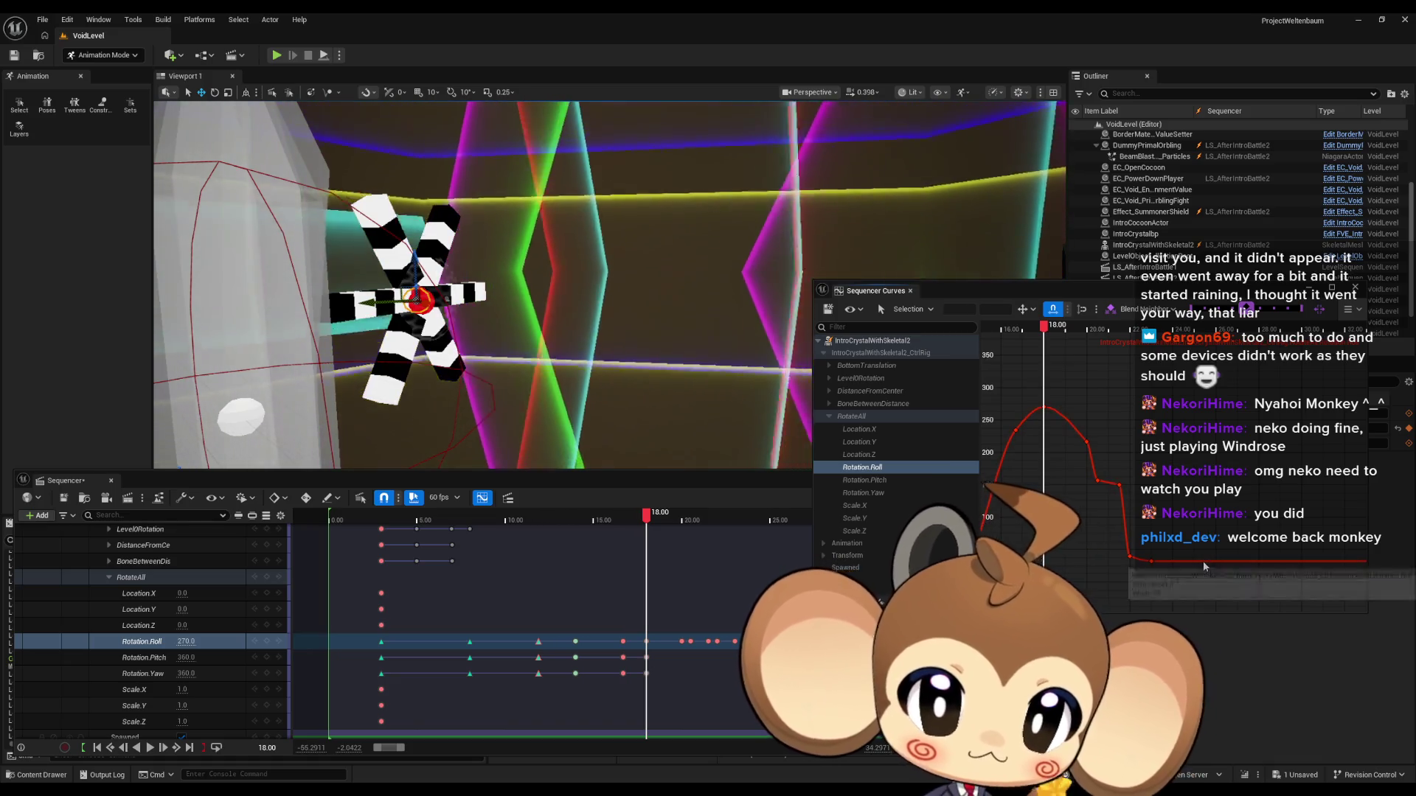
left_click(1203, 560)
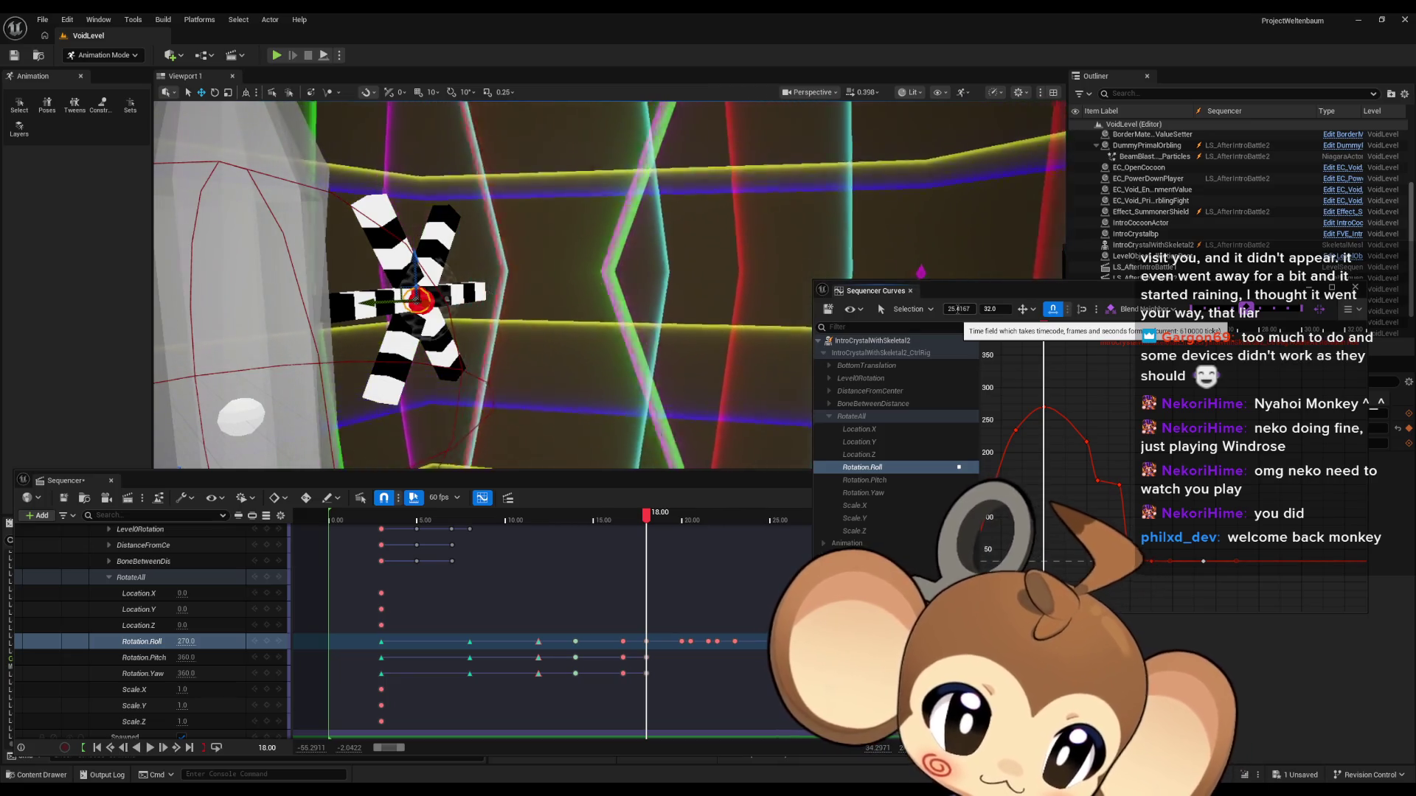
type("23.5")
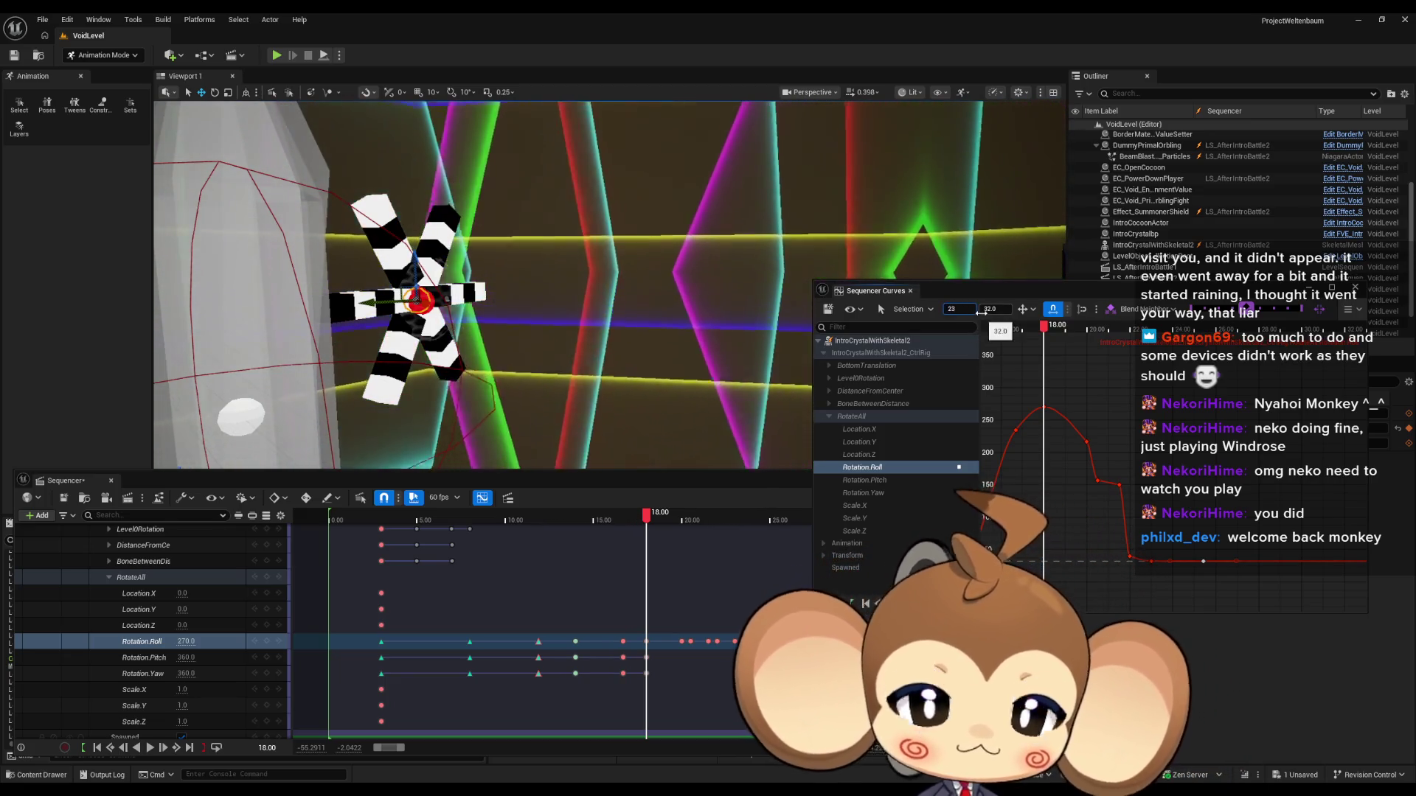
key("Return")
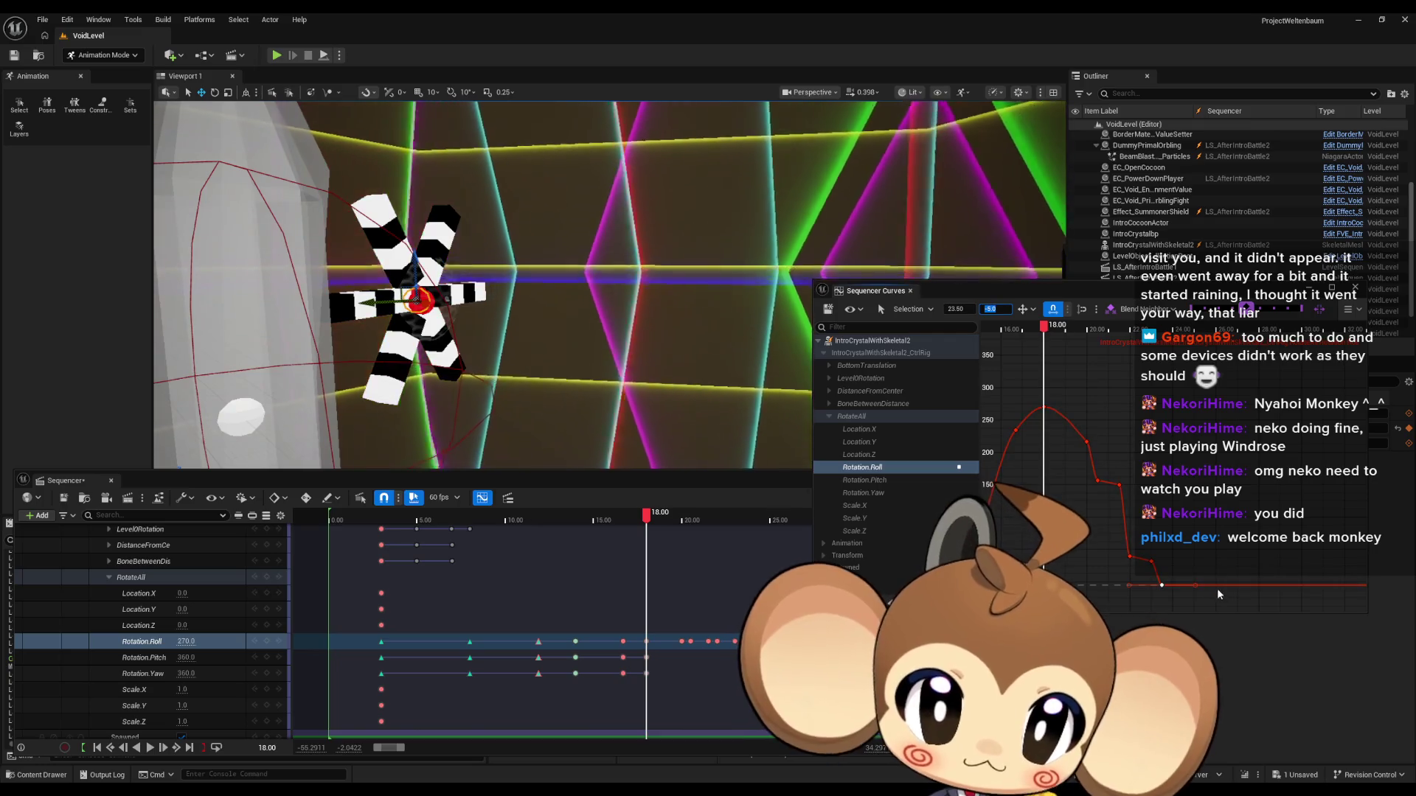
Step: Move the last Rotation.Roll key to 27 s and start retyping its negative value
left_click_drag(1197, 552, 1234, 601)
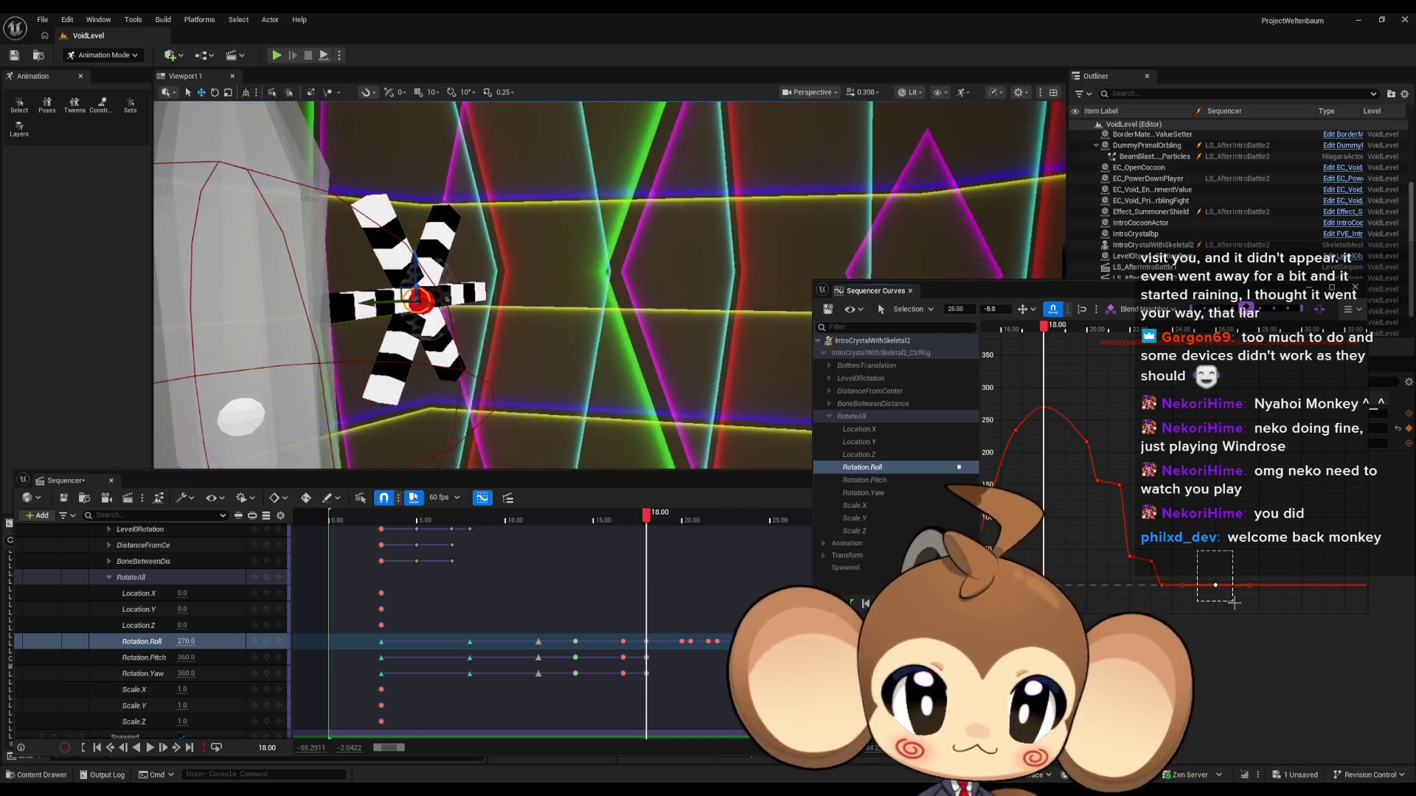
left_click(956, 309)
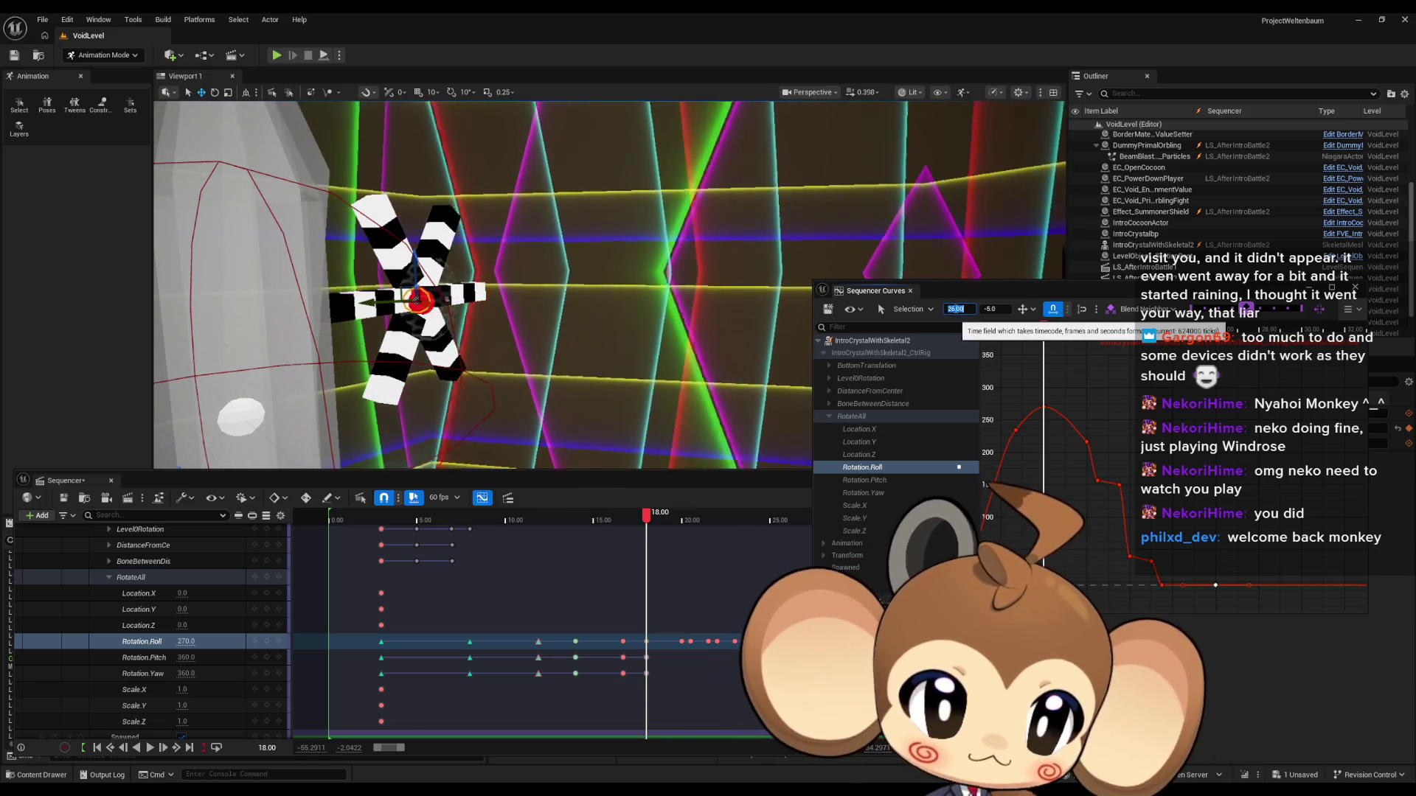
type("327")
key("Tab")
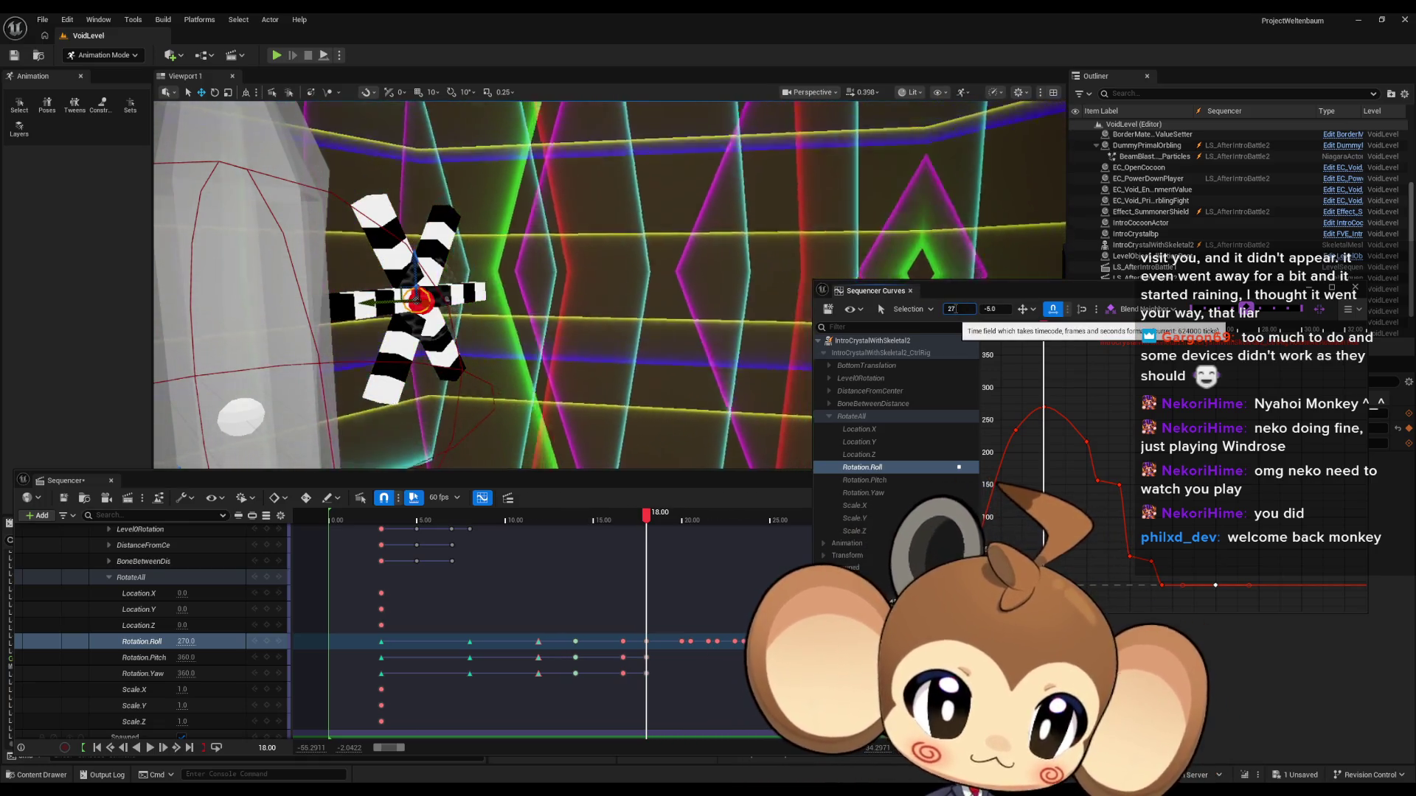
type("-")
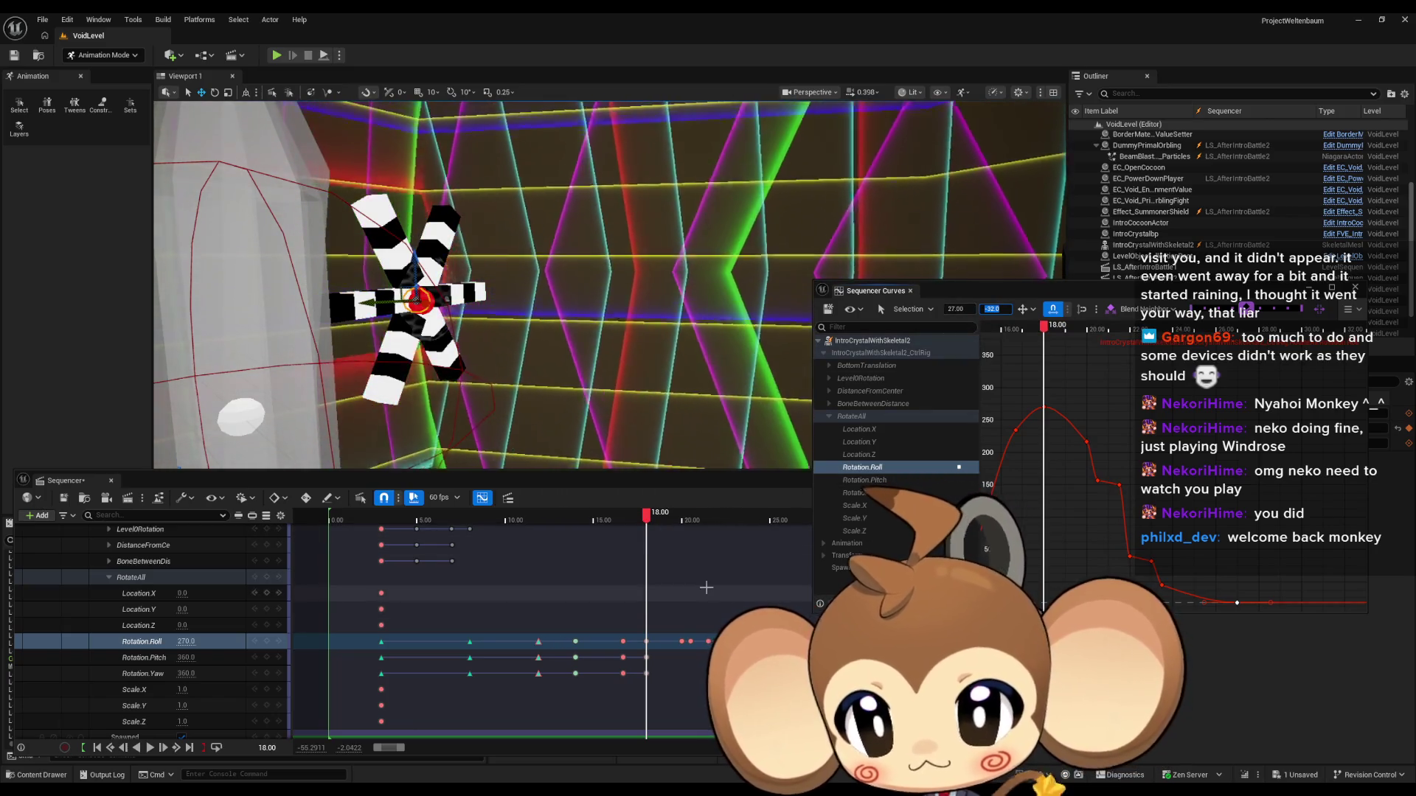
Step: Play the sequence to preview the crystal's roll, stop it and scrub back near 27 s
left_click(649, 584)
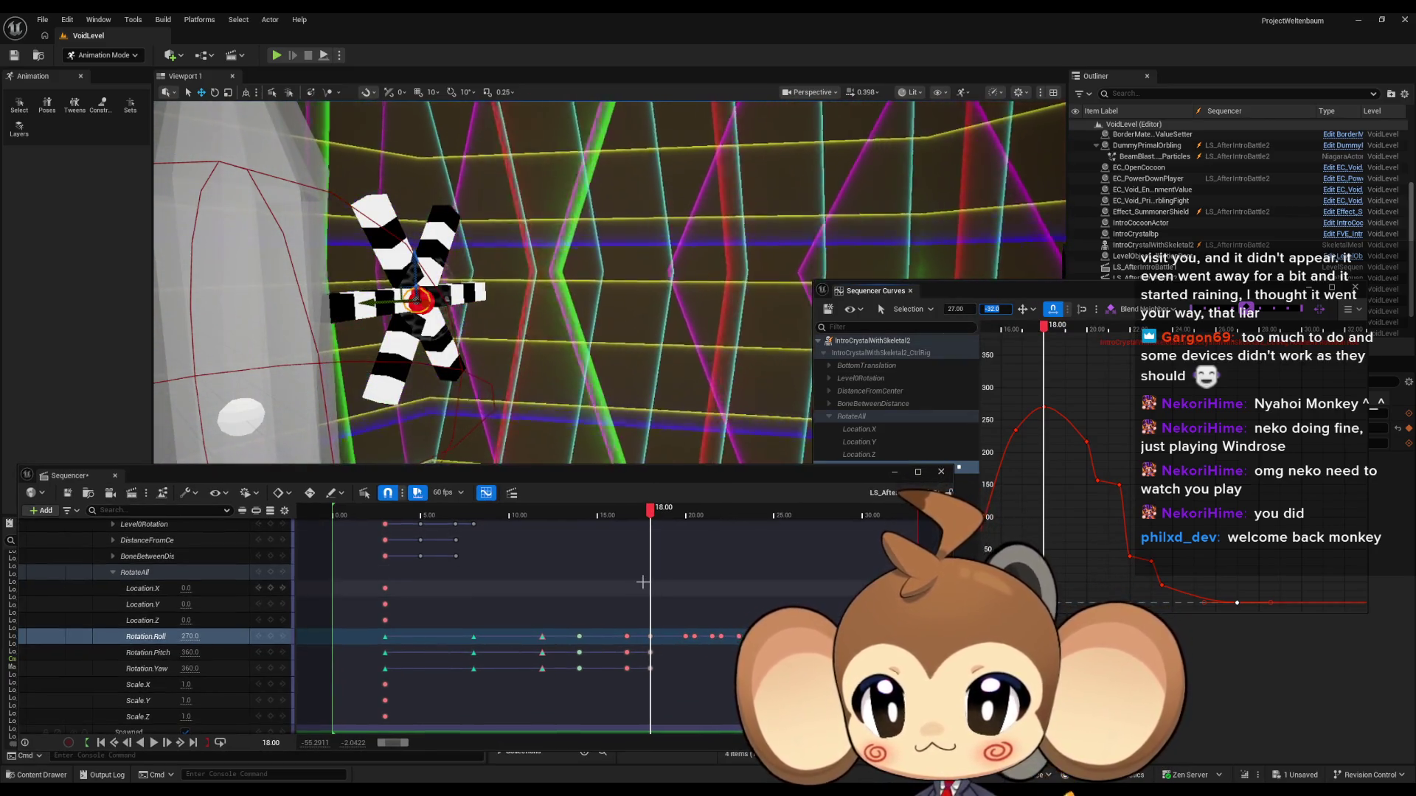
scroll(655, 577, "down", 1)
key("space")
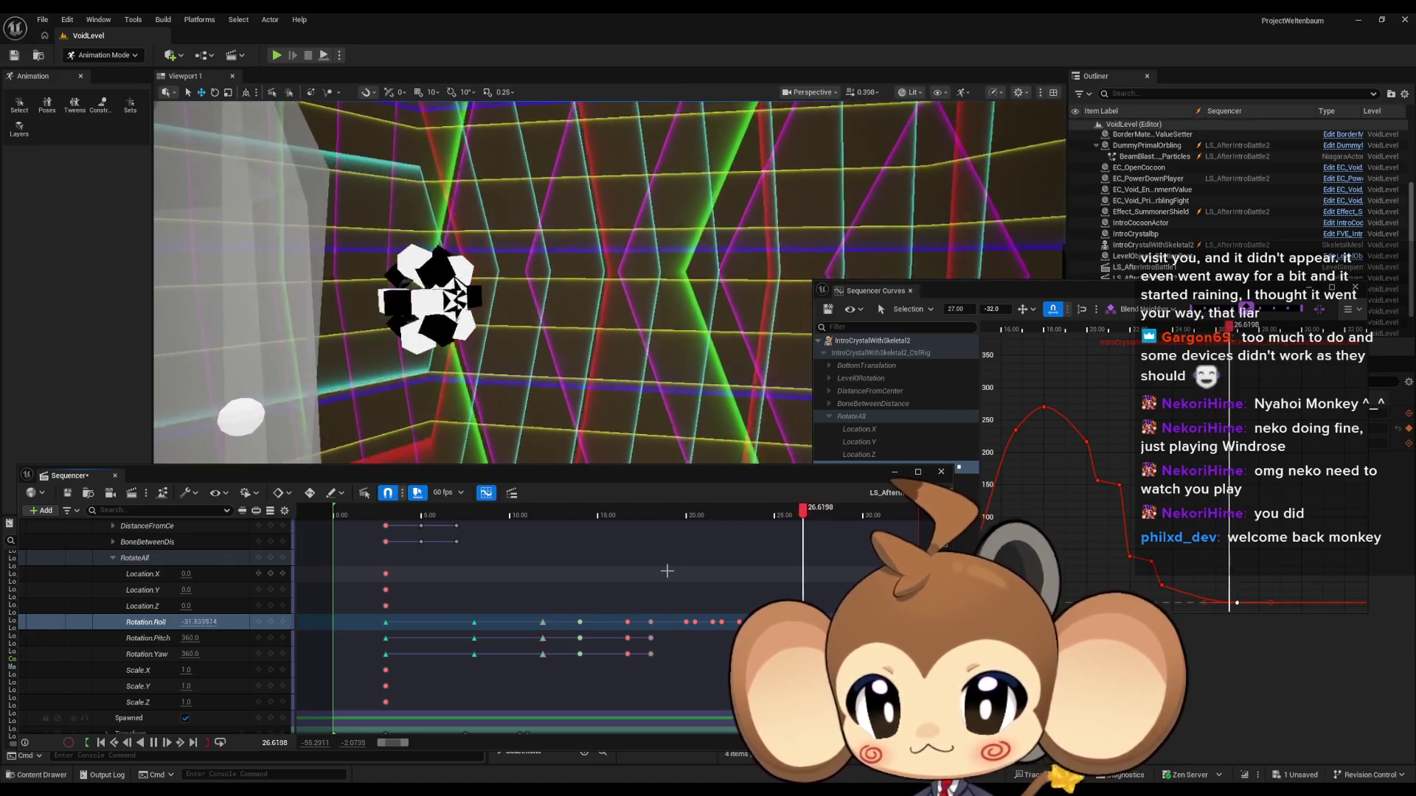
left_click(835, 516)
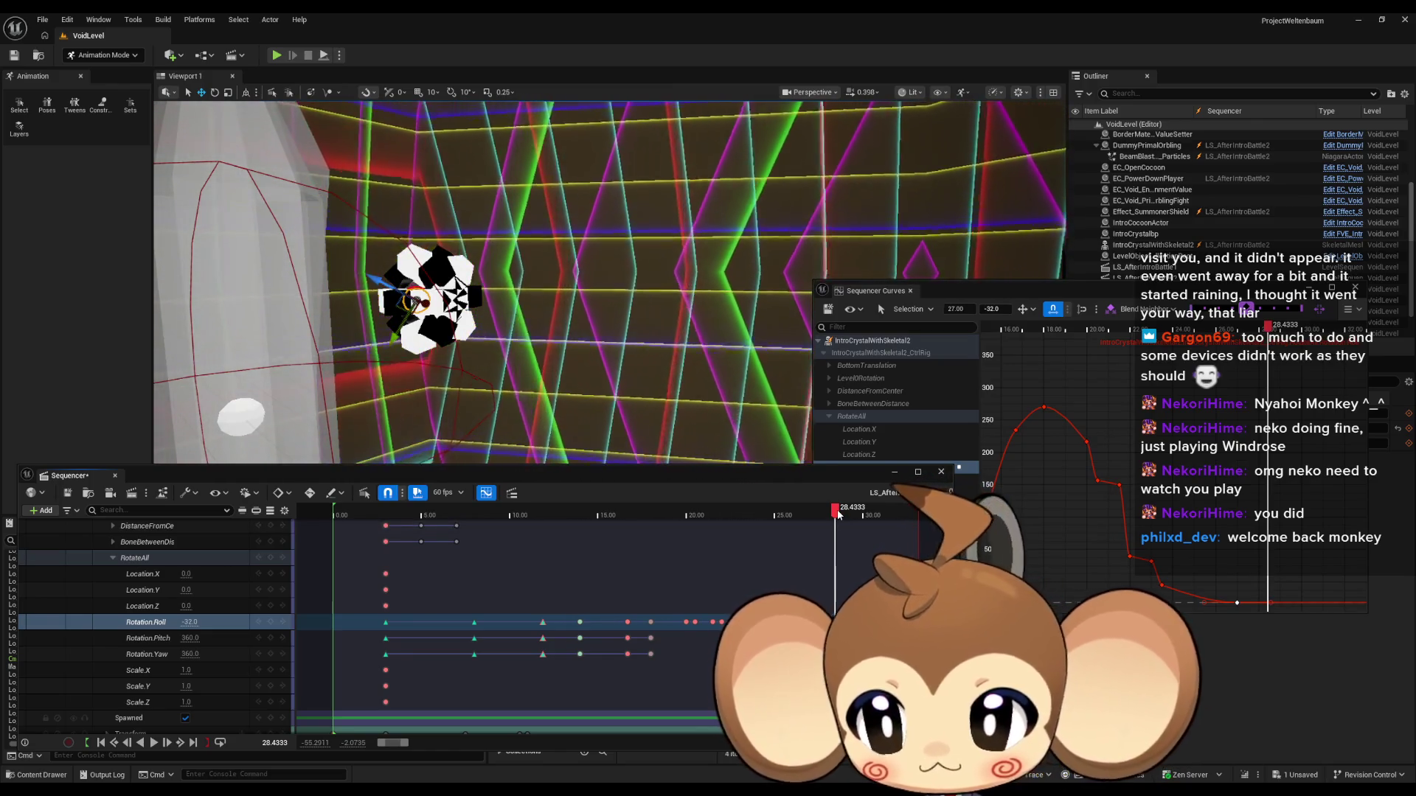
left_click_drag(837, 514, 812, 523)
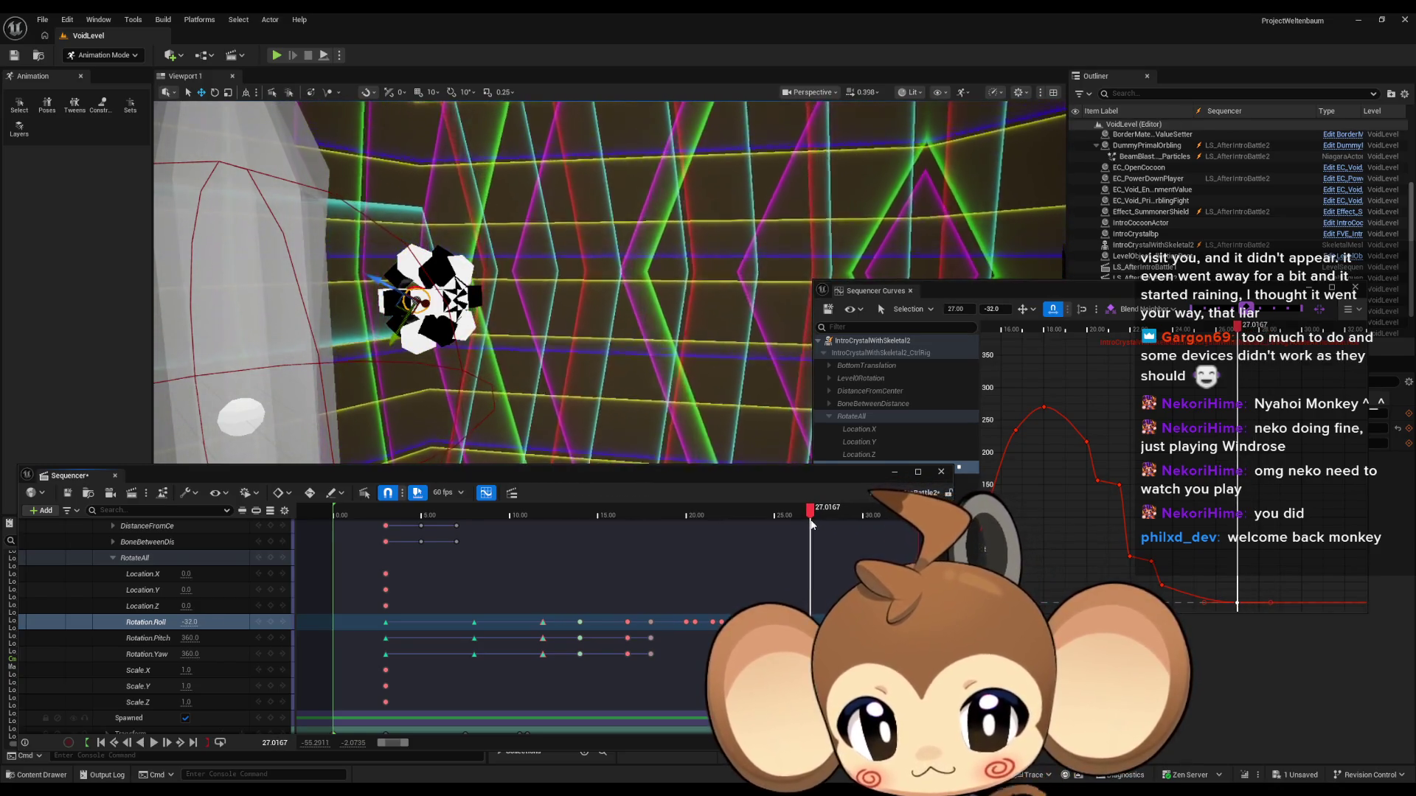
Step: Set the current time to 24 and move the Sequencer up to uncover the Content Browser
left_click(284, 744)
type("27.")
key("BackSpace")
key("BackSpace")
key("BackSpace")
type("24")
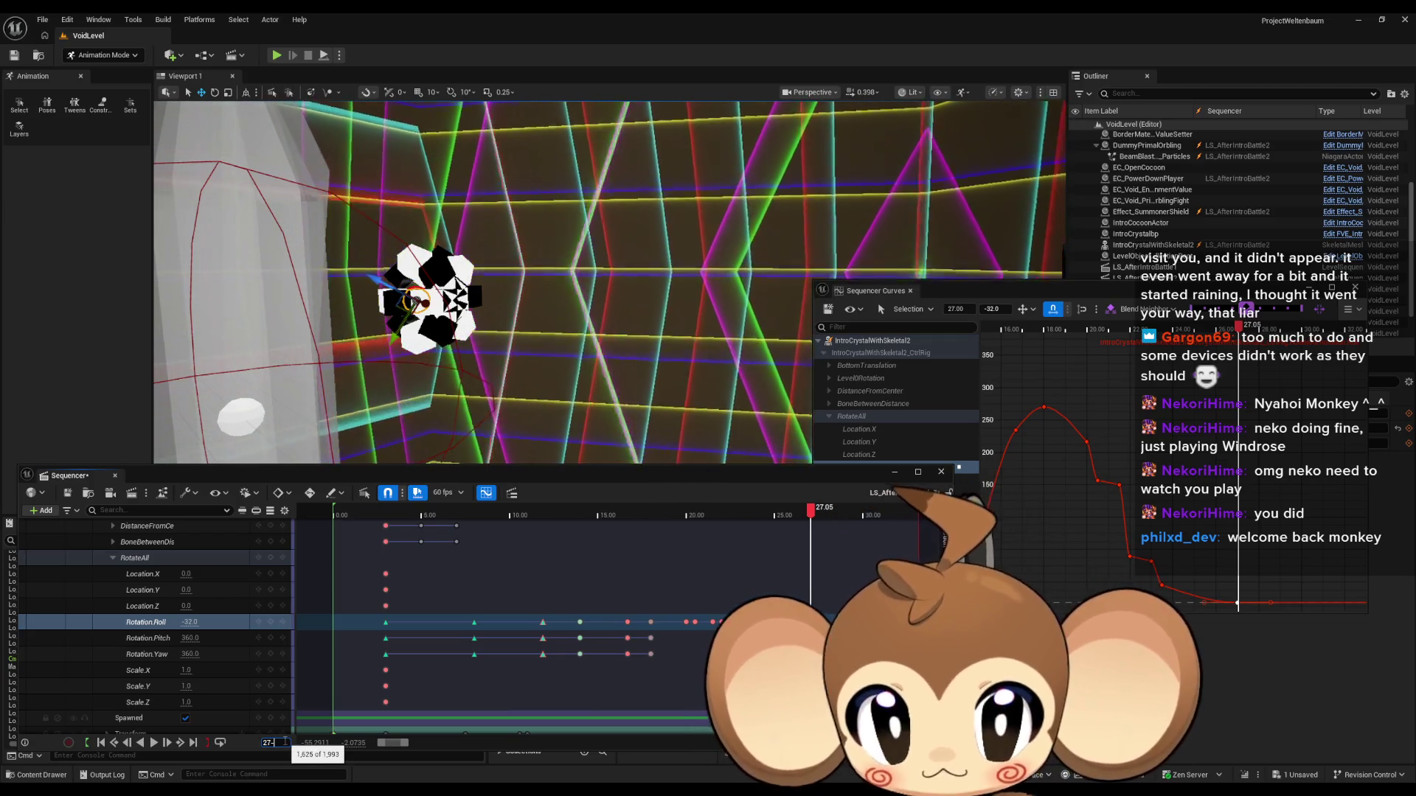
key("Return")
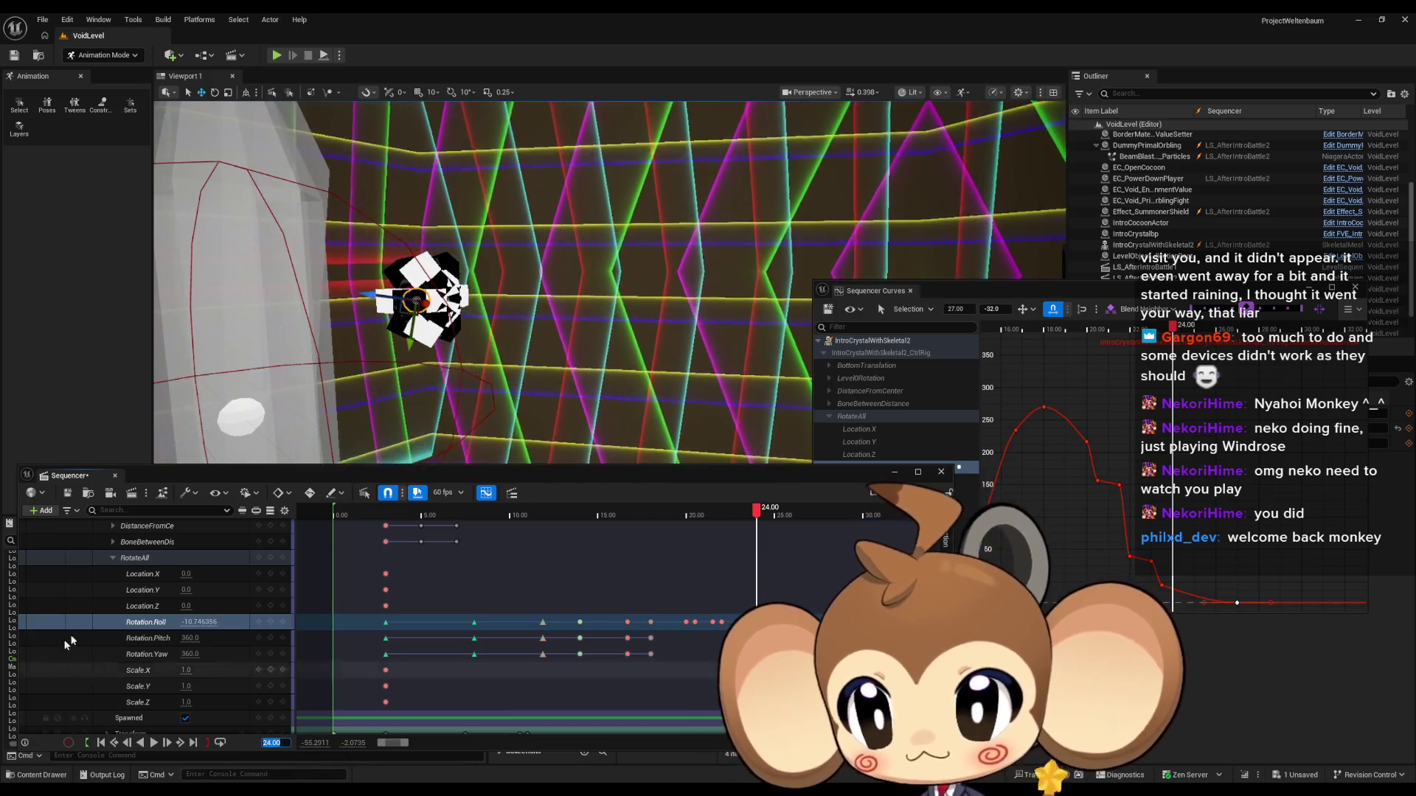
left_click_drag(520, 472, 550, 215)
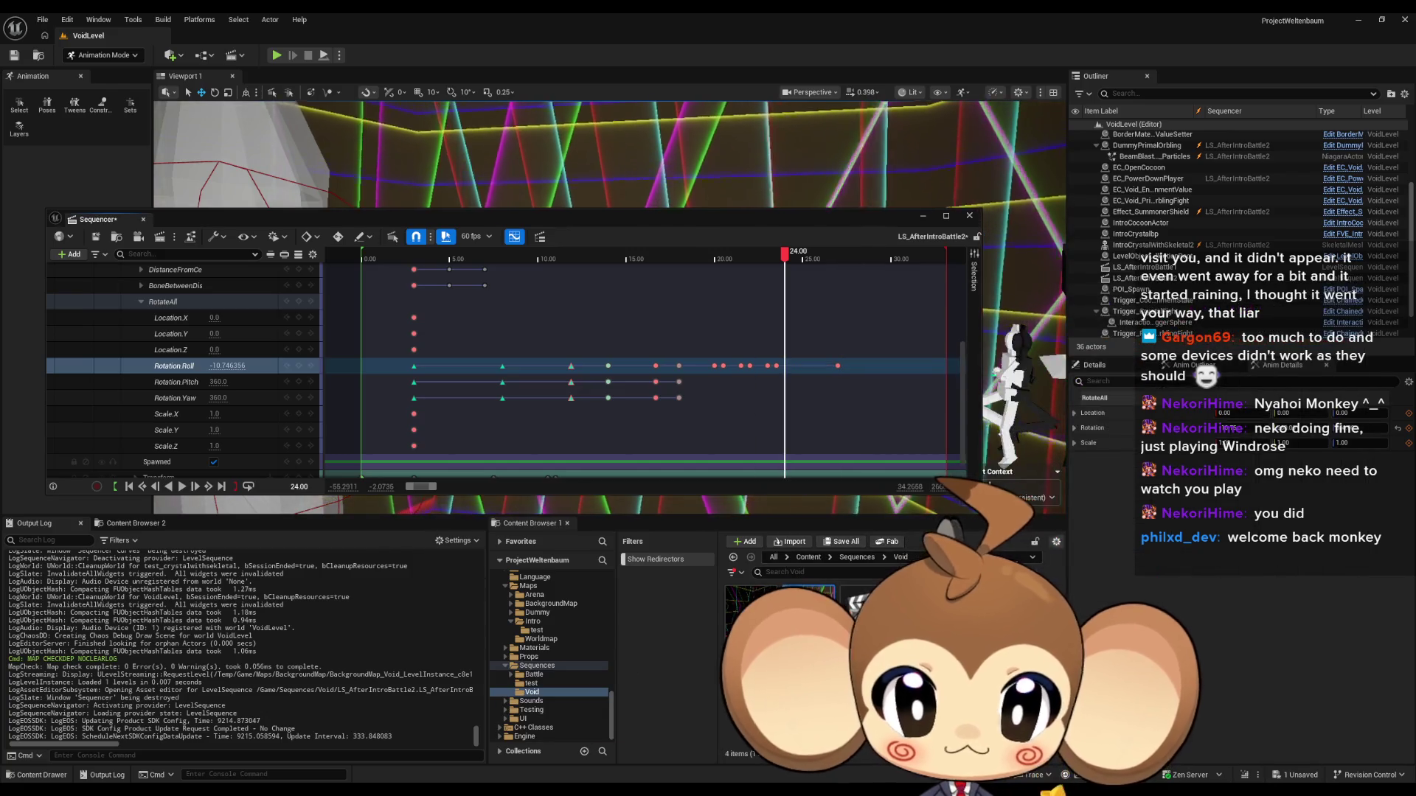
Step: Add Intro_PrimalOrblingChargeParticles from Content > Maps > Intro as a Sequencer track via + Add
left_click(806, 559)
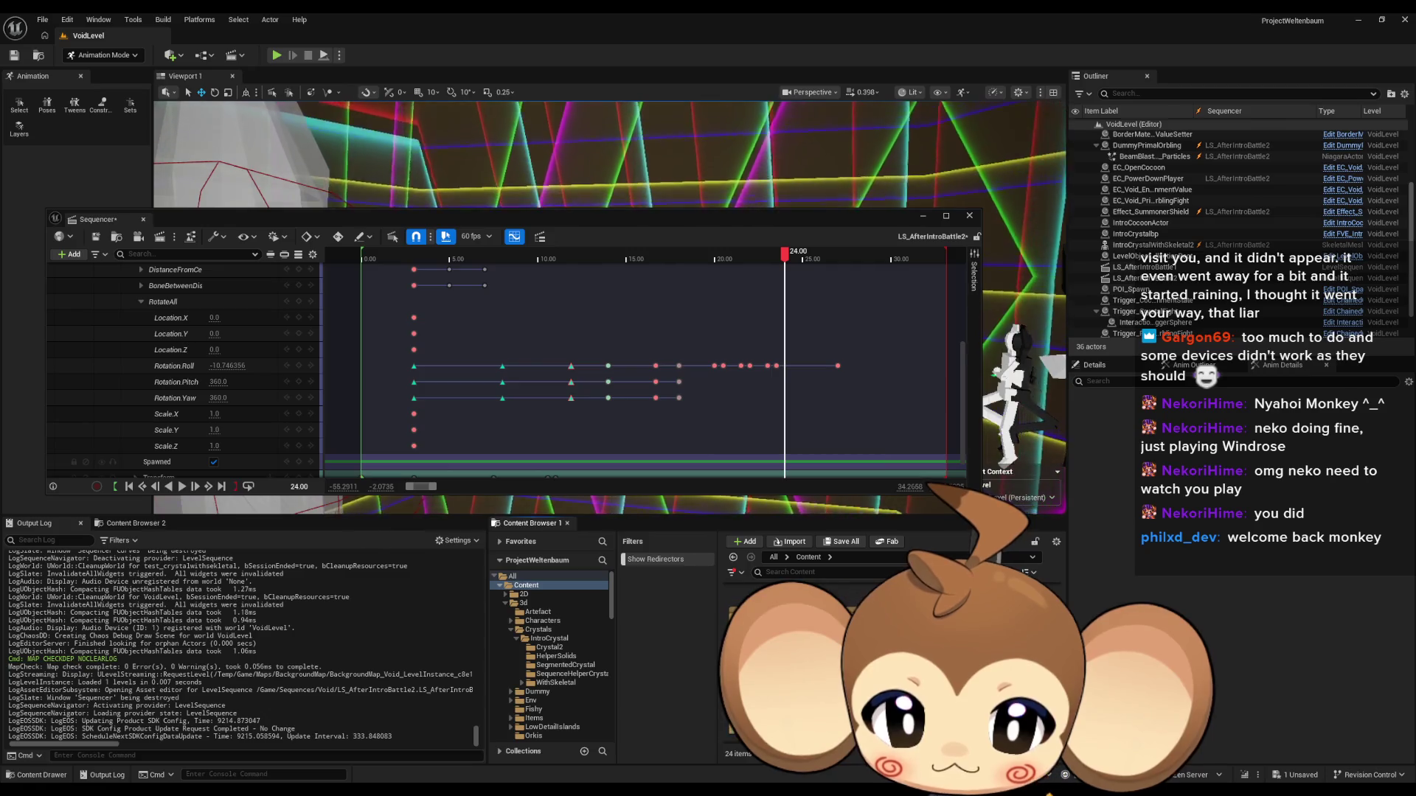
left_click(759, 649)
double_click(759, 649)
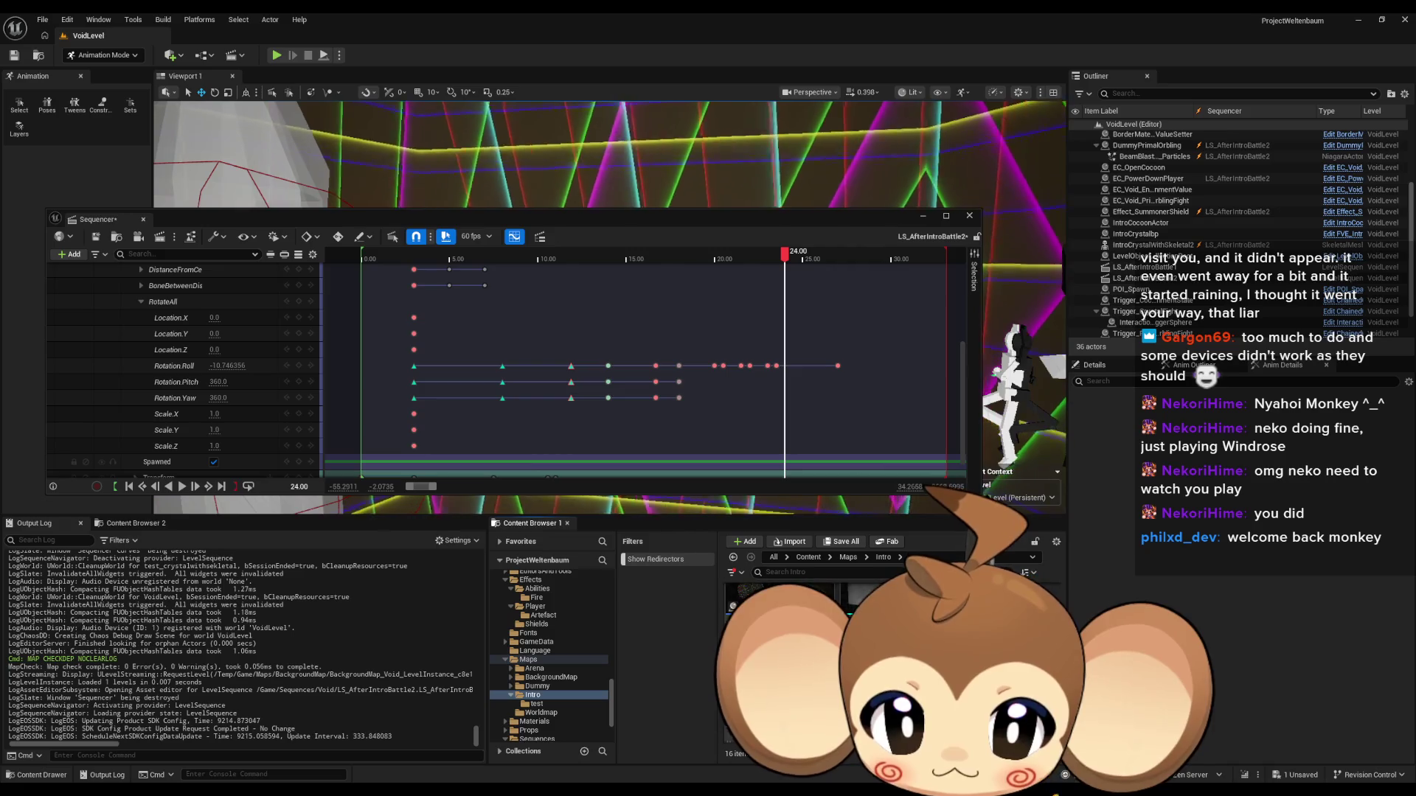
left_click(767, 649)
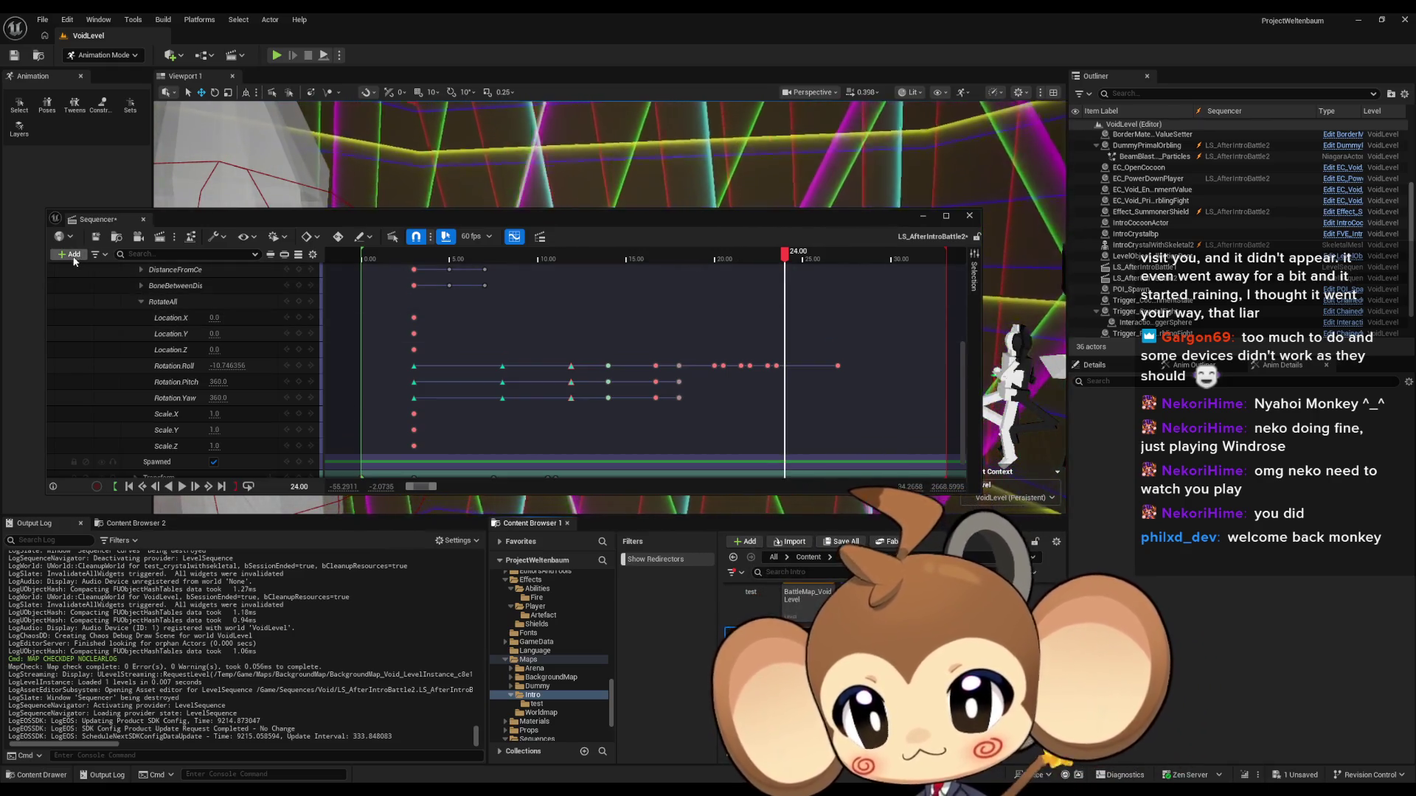
left_click(69, 253)
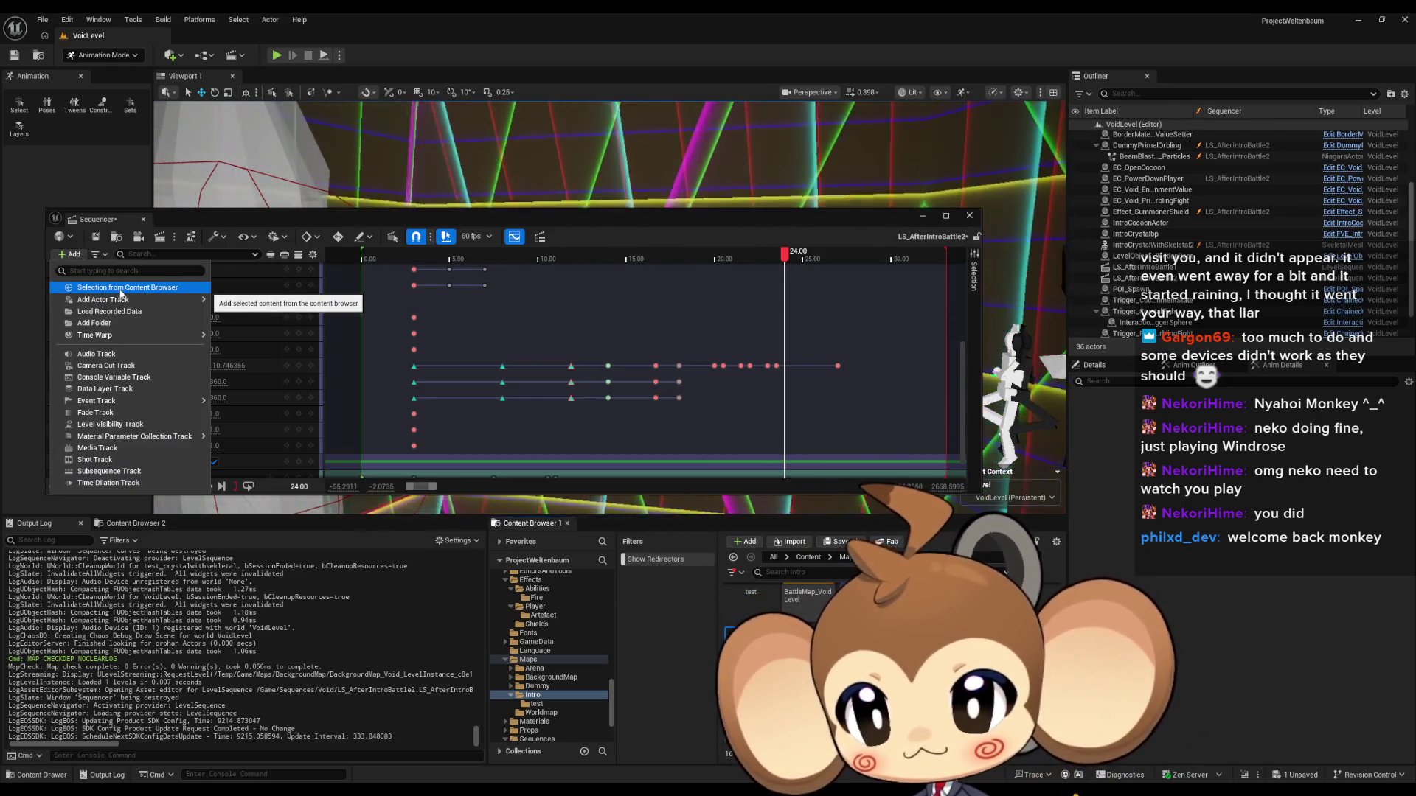
left_click(130, 289)
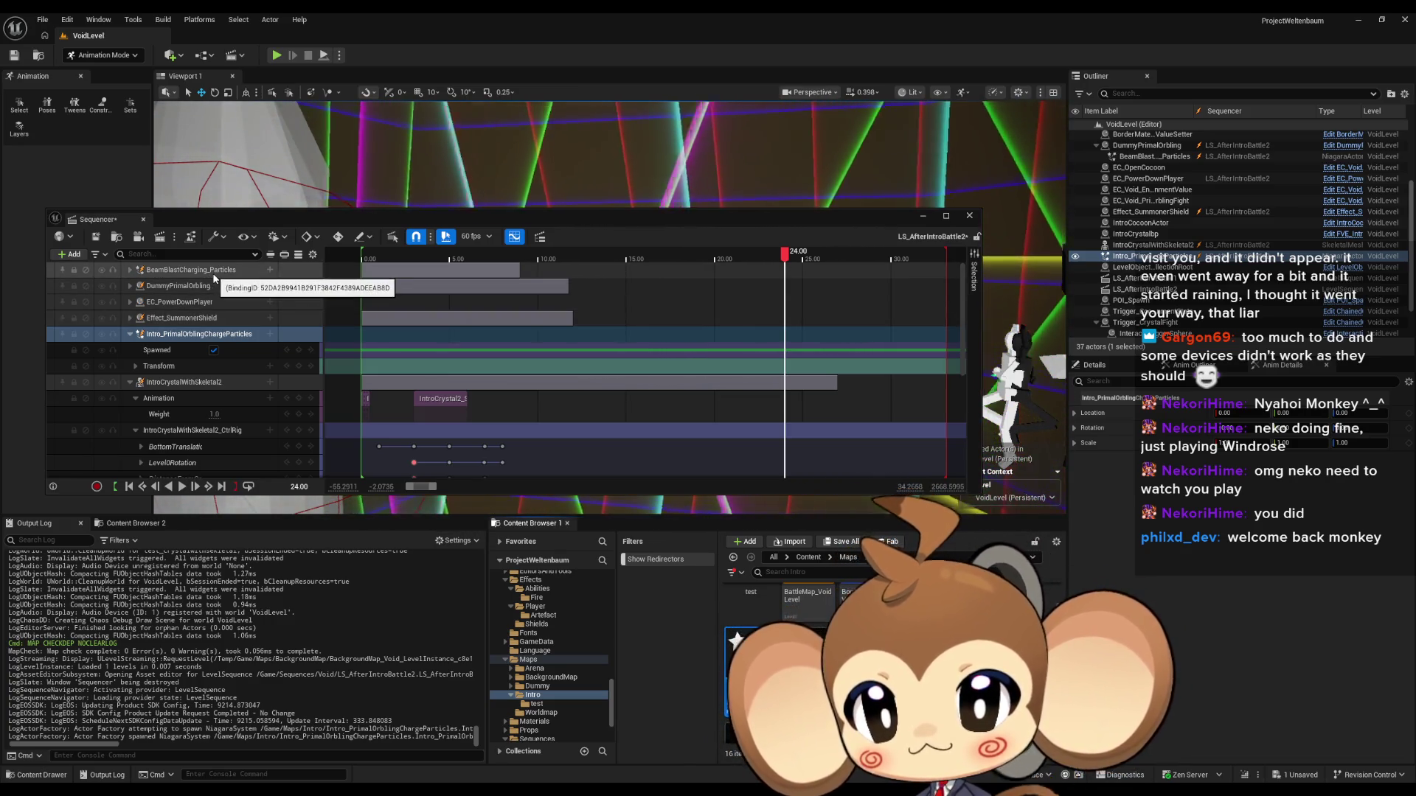
Step: Minimize the Sequencer to view the pillar in the level, then return to the editor
left_click(926, 216)
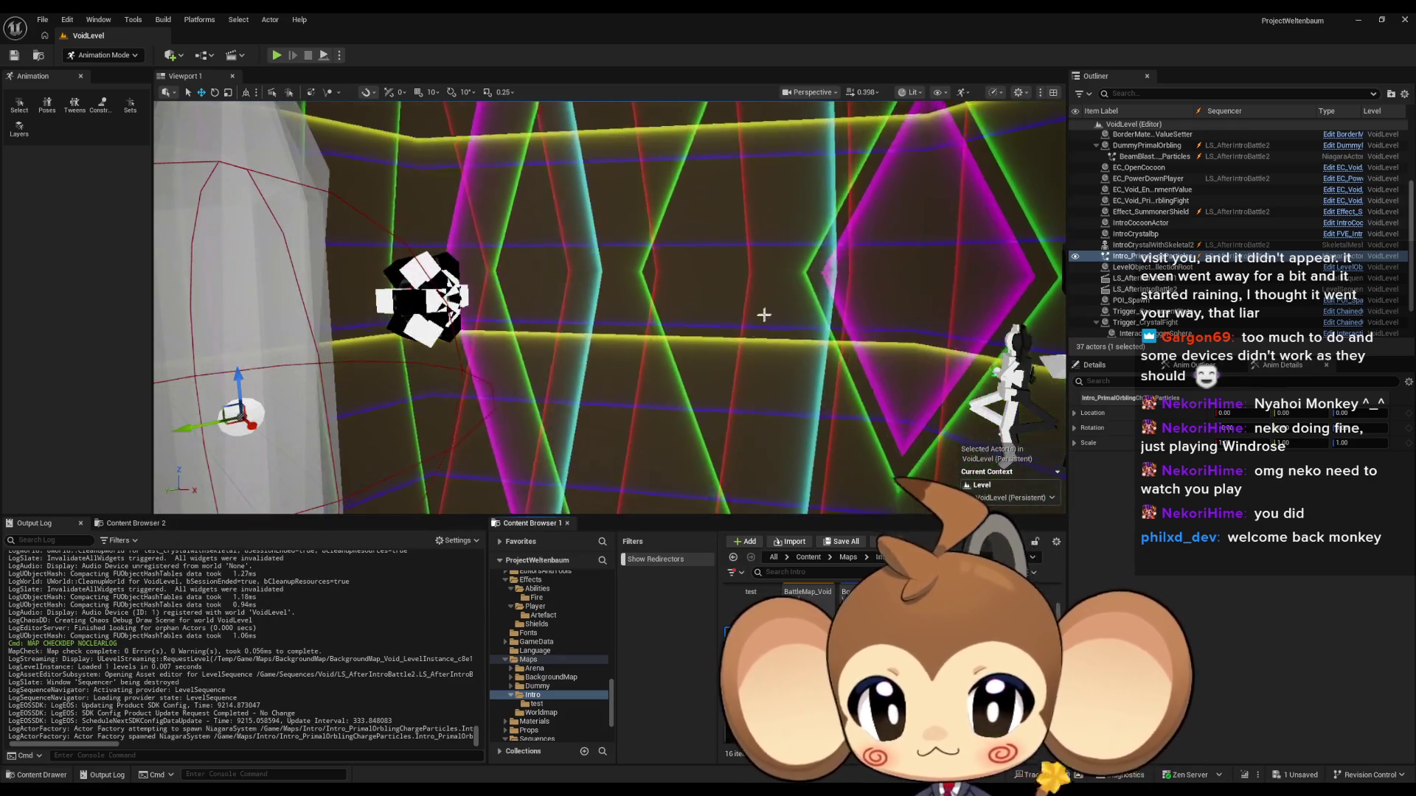
mouse_move(441, 436)
left_mouse_down()
mouse_move(413, 413)
mouse_move(441, 435)
mouse_move(546, 310)
mouse_move(668, 404)
mouse_move(546, 402)
mouse_move(561, 413)
mouse_move(539, 402)
mouse_move(533, 372)
mouse_move(656, 499)
left_mouse_up()
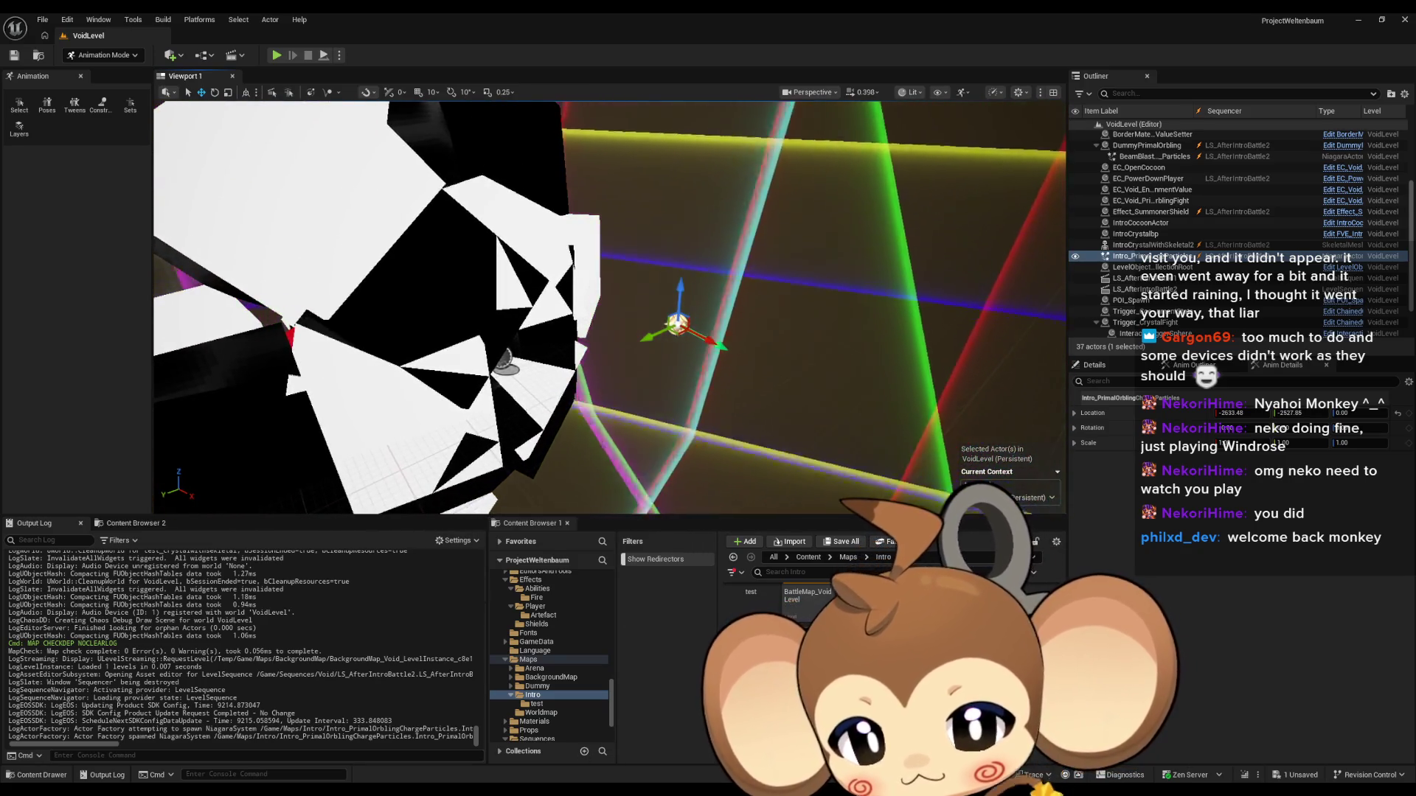
mouse_move(531, 790)
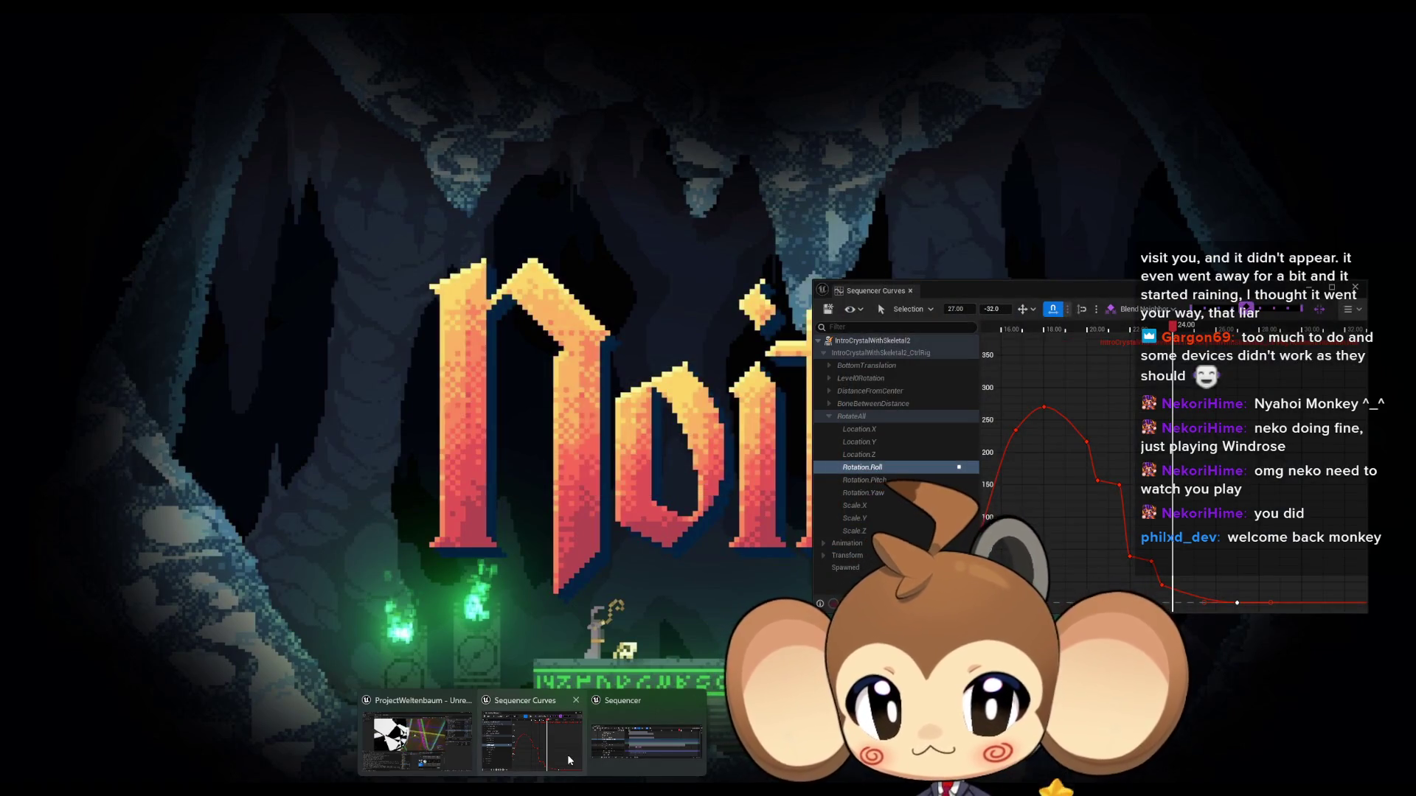
left_click(568, 756)
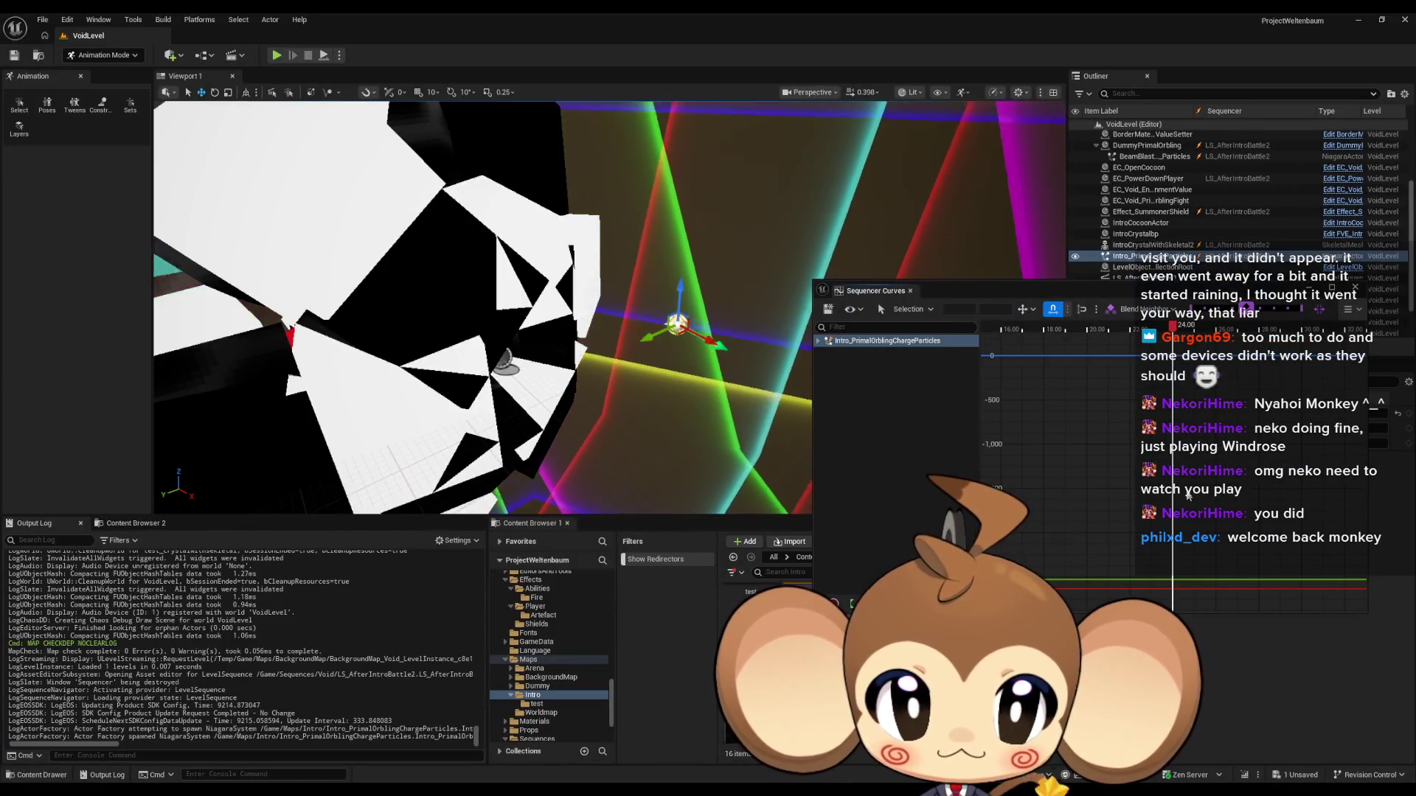
scroll(1137, 433, "down", 3)
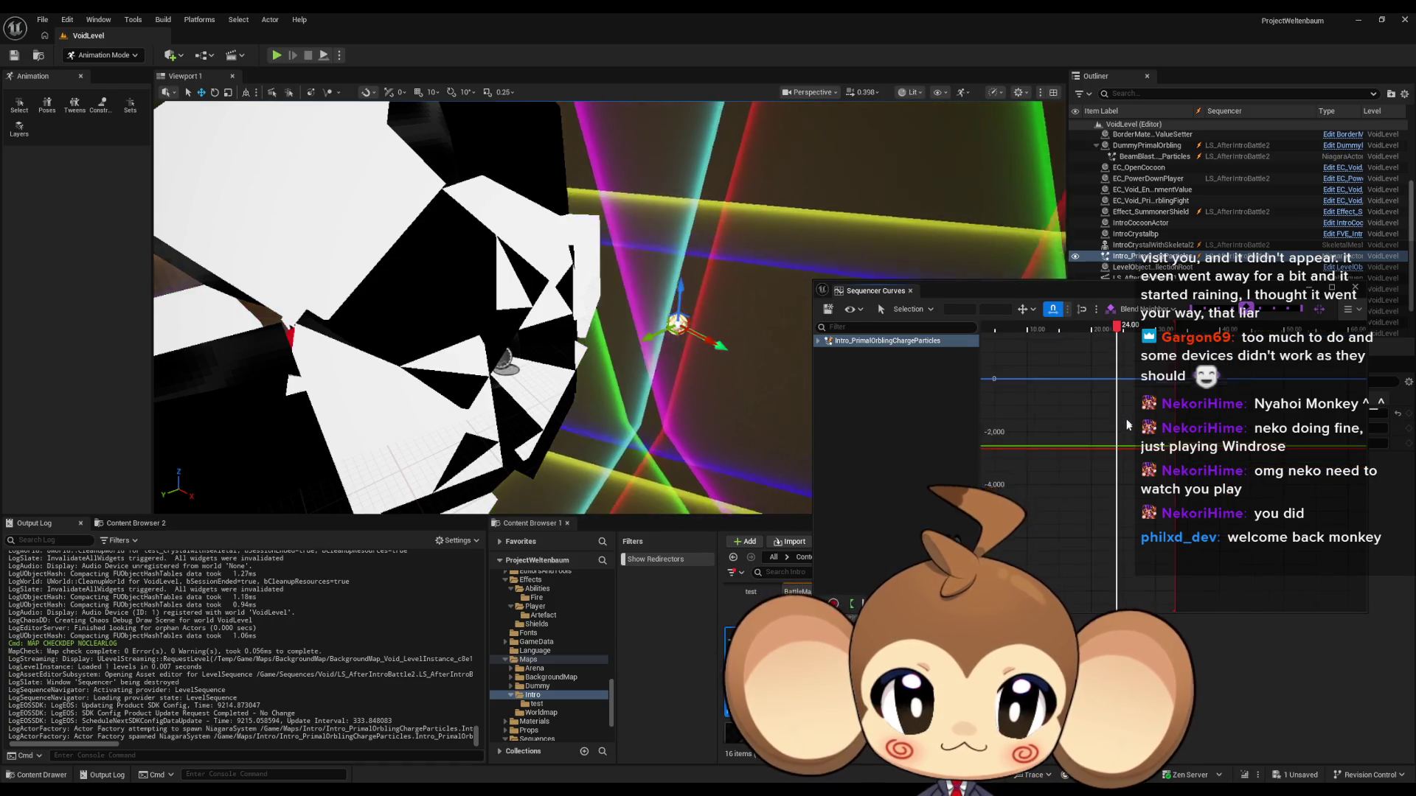
scroll(1136, 435, "down", 3)
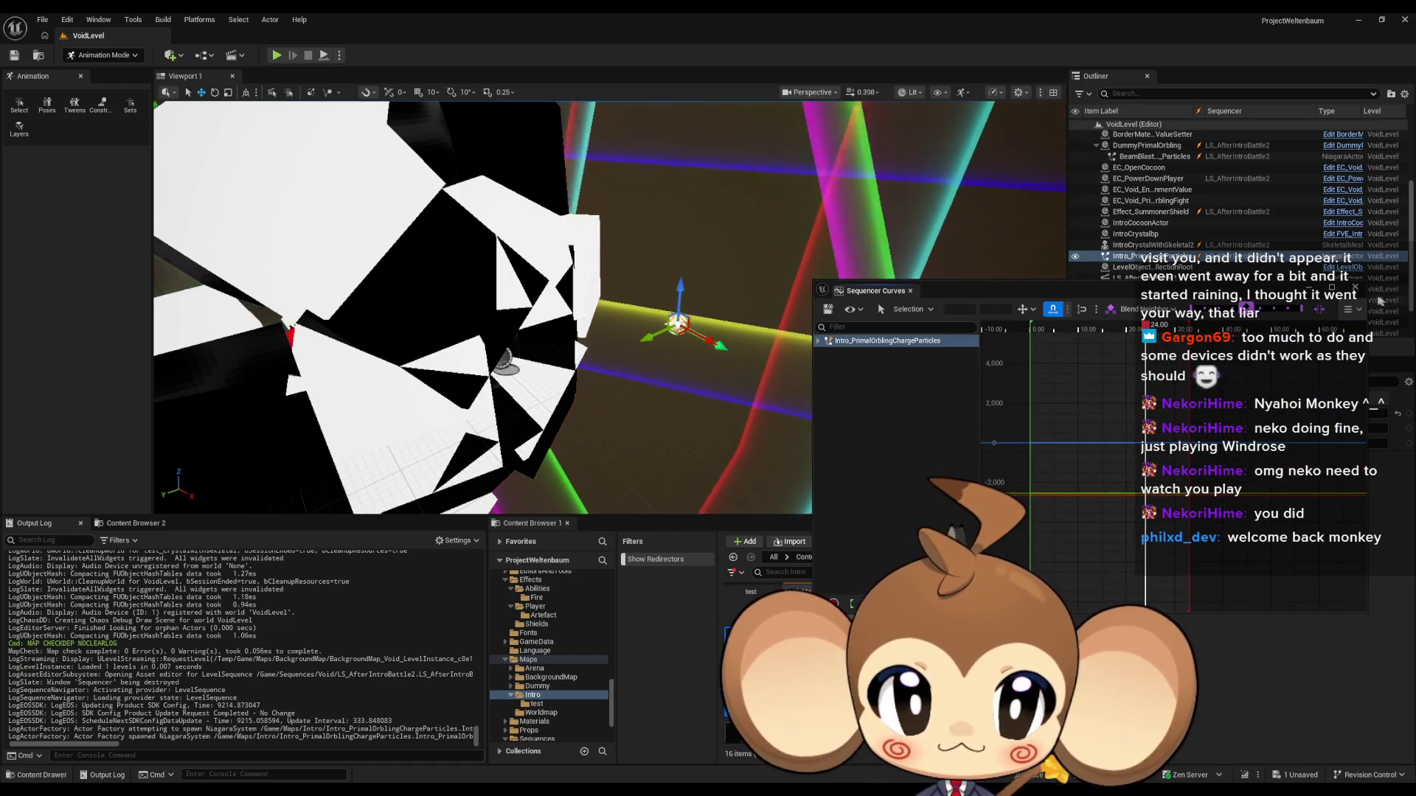
Step: Close the Sequencer Curves window and bring the LS_AfterIntroBattle2 Sequencer back to front
left_click(1356, 287)
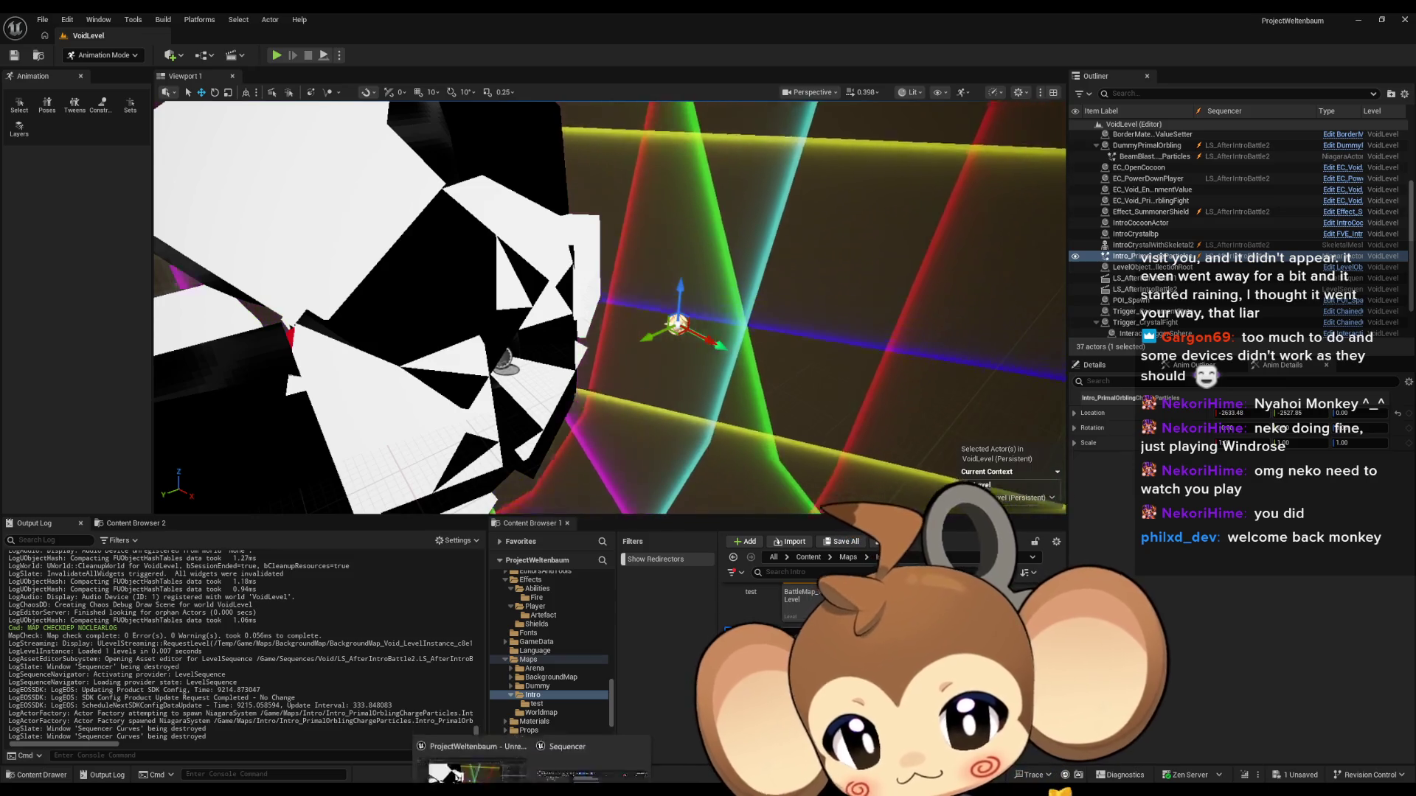
mouse_move(560, 783)
left_click(604, 742)
scroll(681, 432, "down", 3, "ctrl")
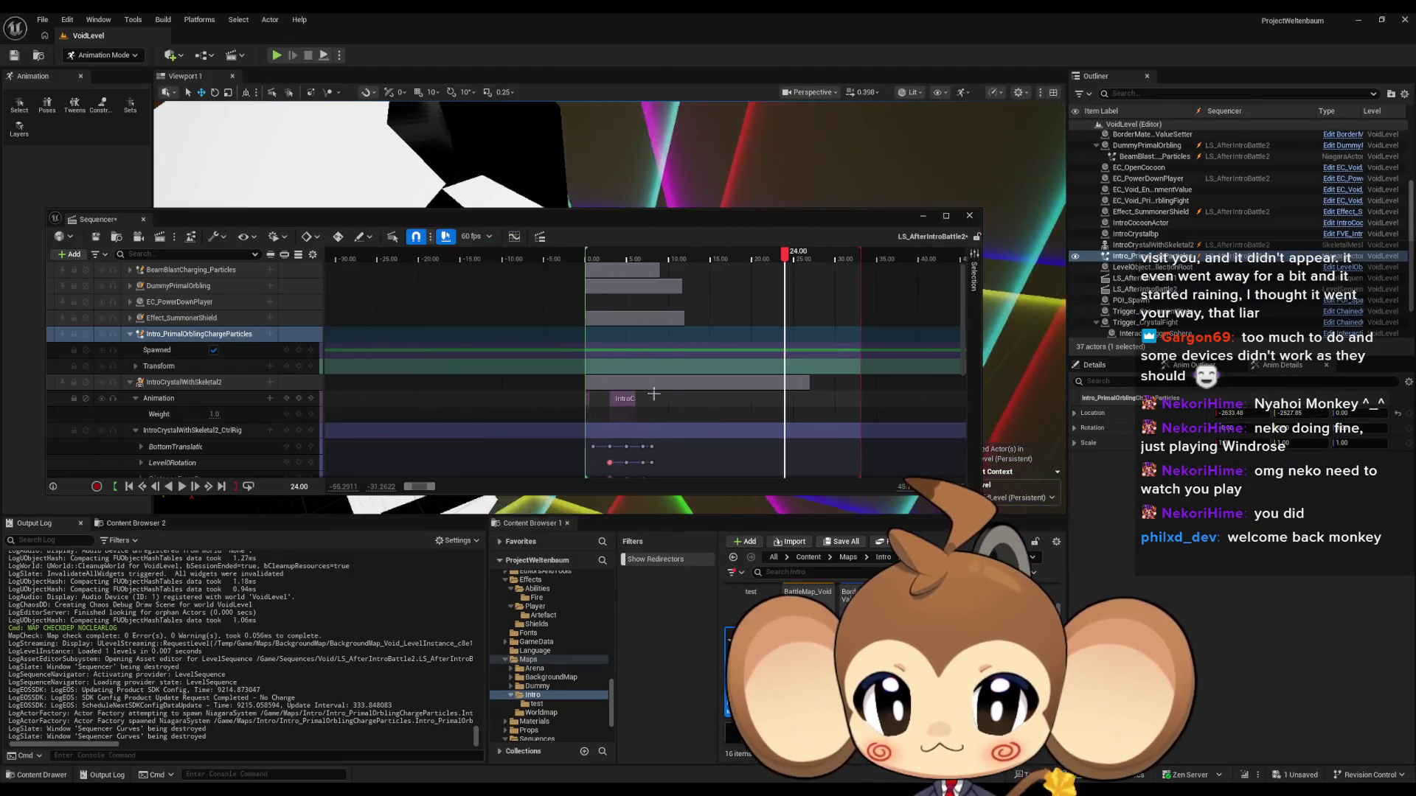
Step: Reposition the Sequencer and add a Spawned key at 24 for the particles
mouse_move(797, 421)
left_mouse_down()
mouse_move(800, 370)
mouse_move(762, 266)
left_mouse_up()
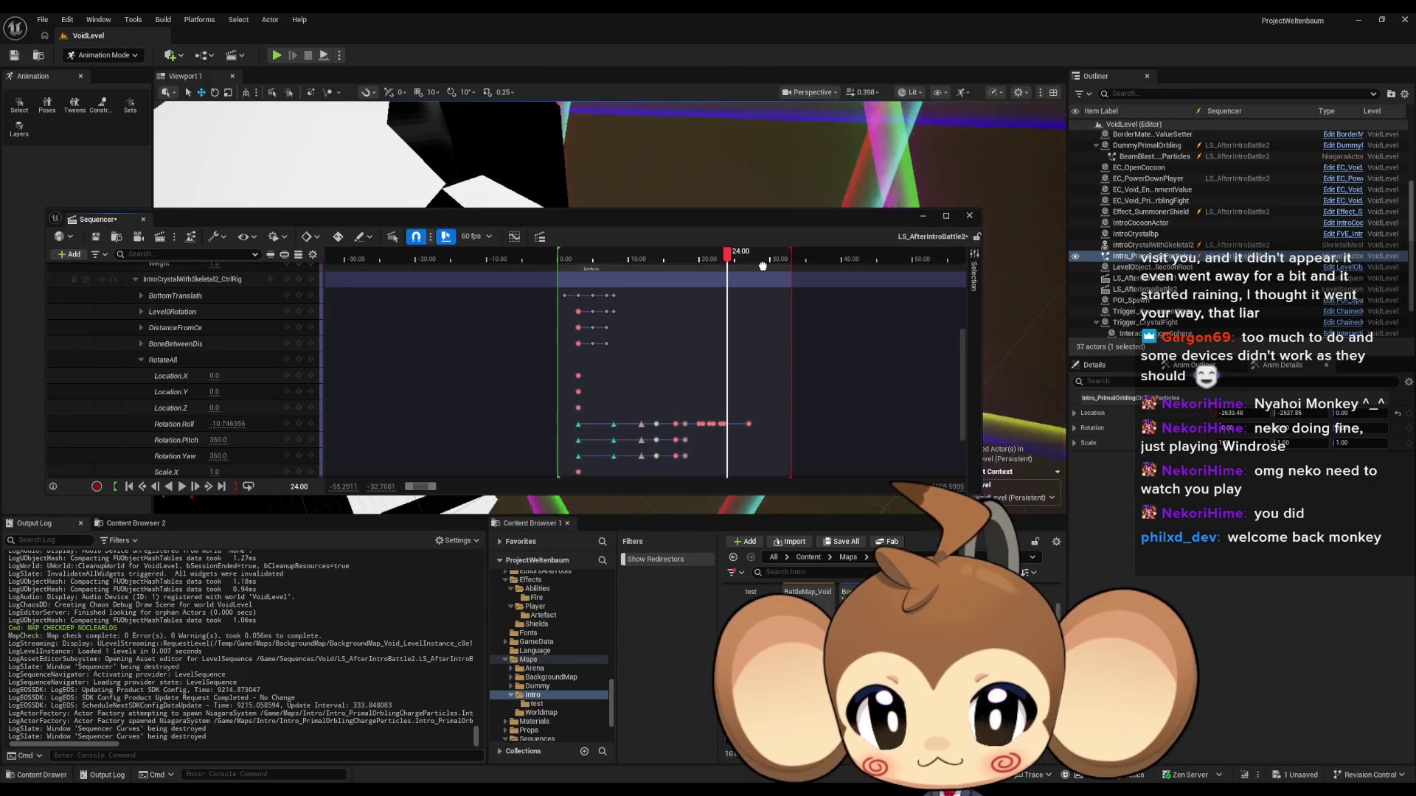
mouse_move(736, 218)
left_mouse_down()
mouse_move(729, 453)
mouse_move(750, 382)
left_mouse_up()
scroll(242, 531, "up", 5)
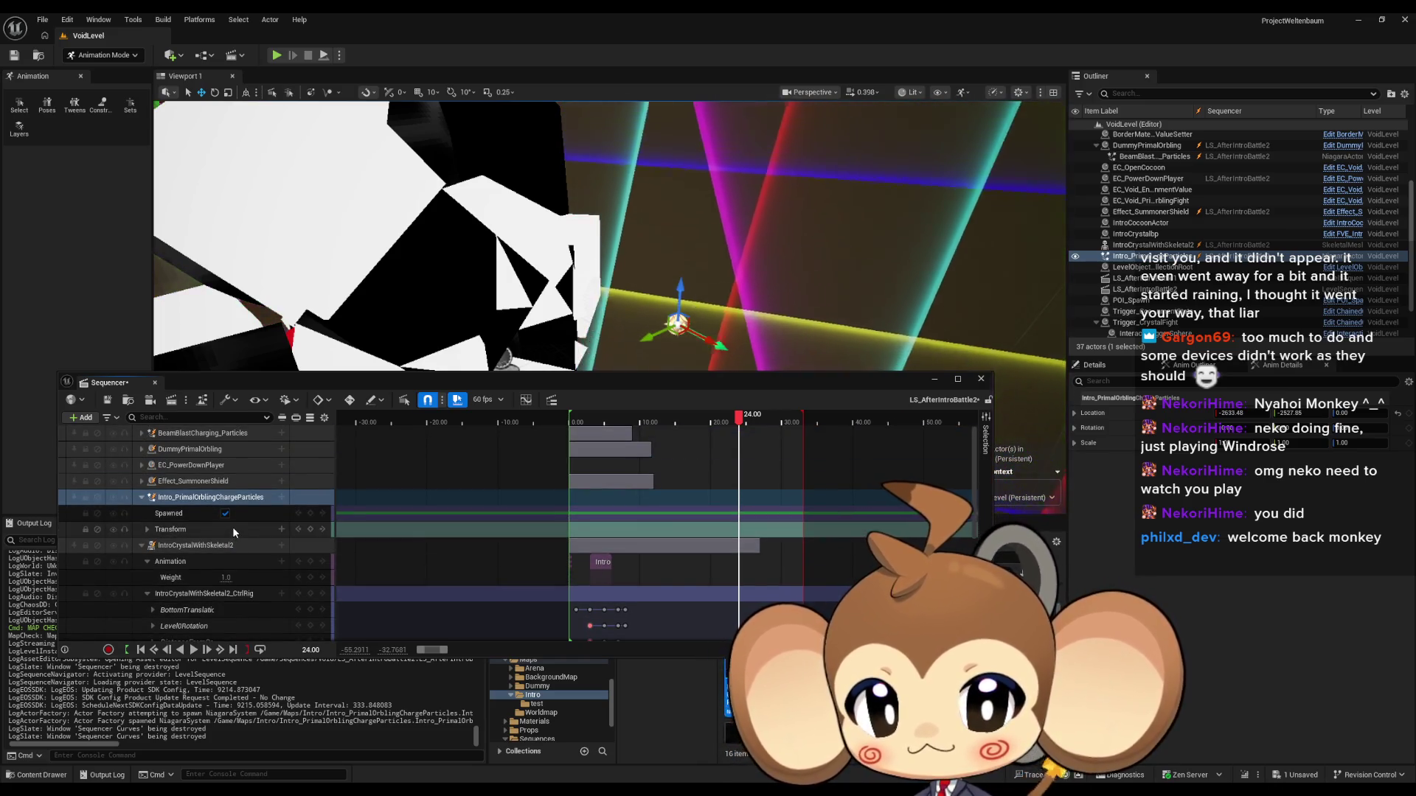
left_click(310, 514)
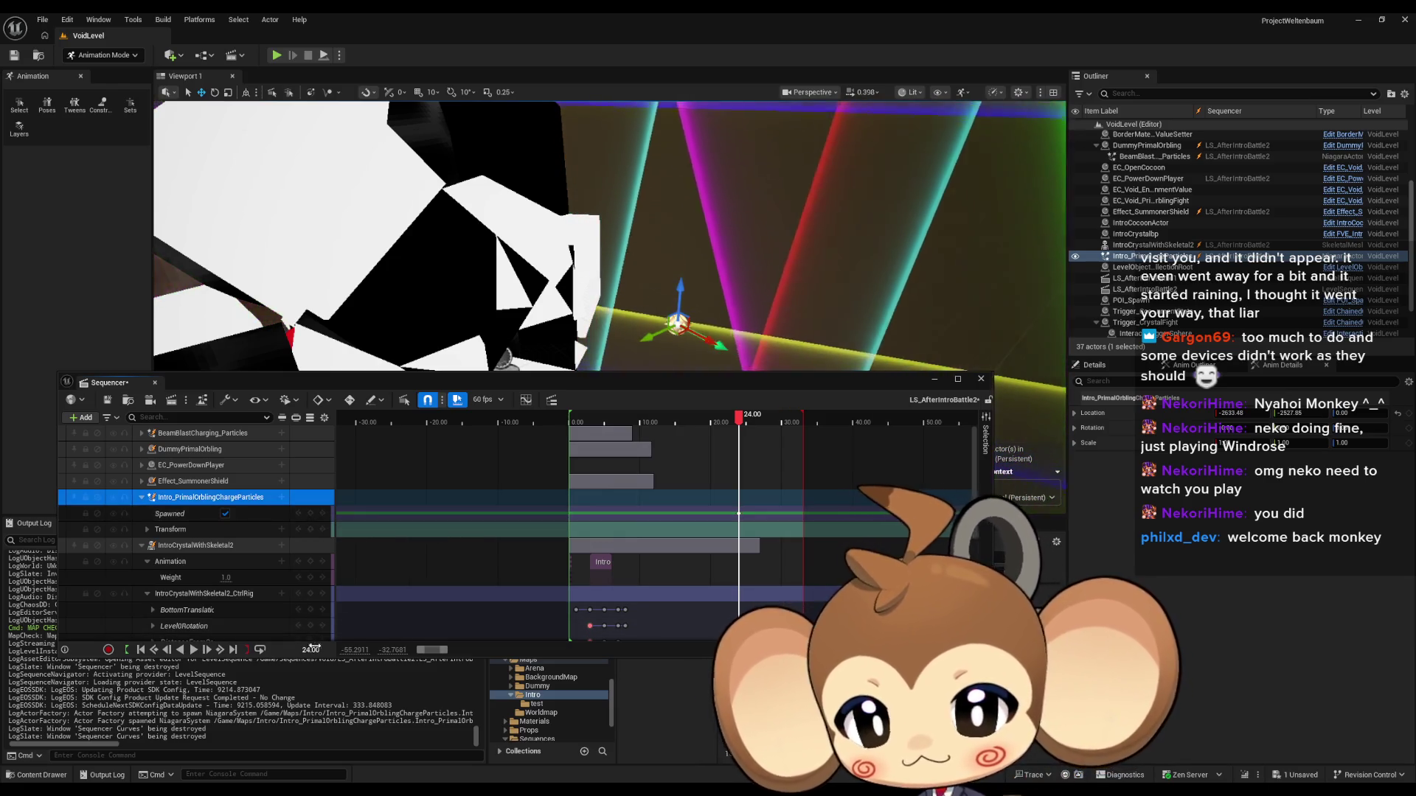
Step: Key Spawned off at frame 0, then scrub to confirm the particles appear at 24
left_click(311, 650)
type("0")
key("Return")
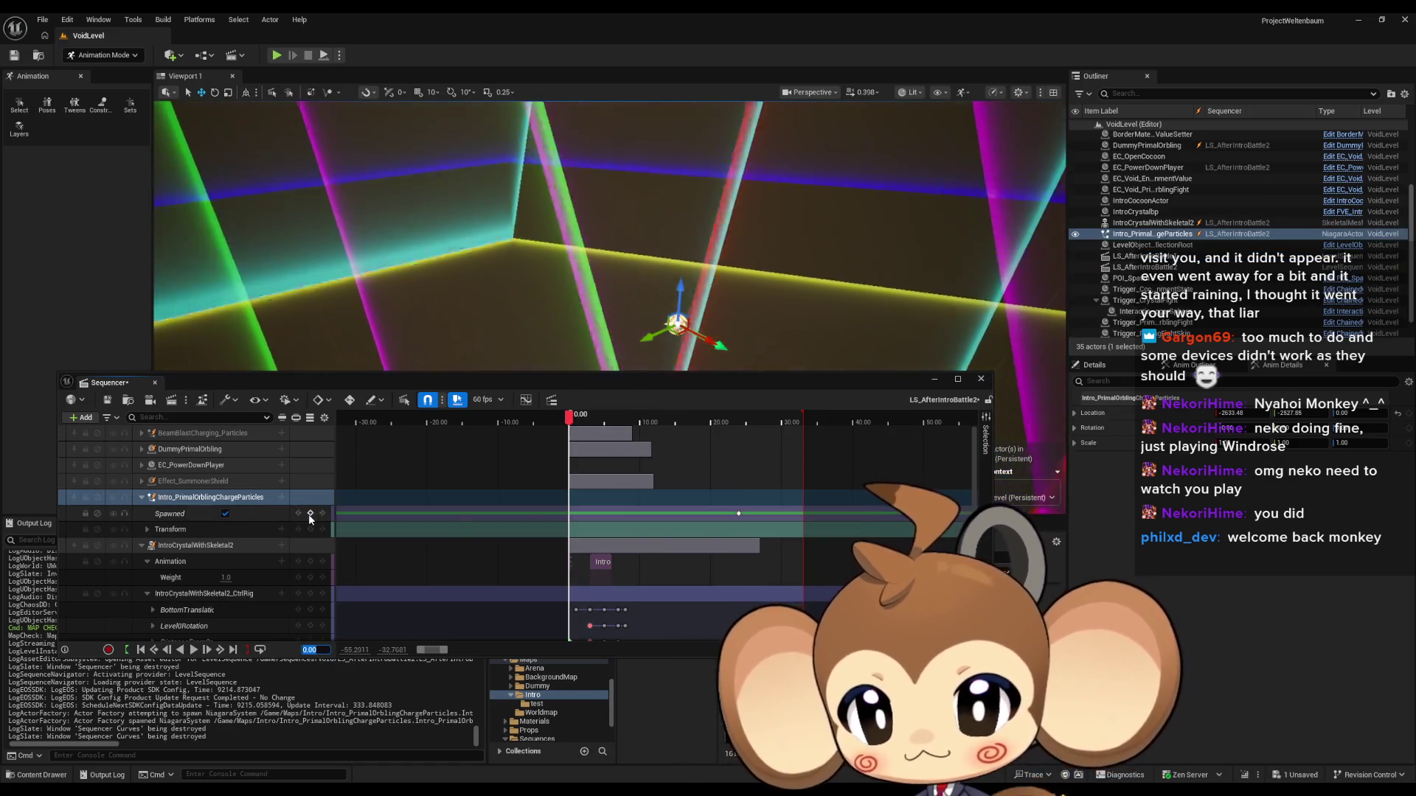
left_click(225, 513)
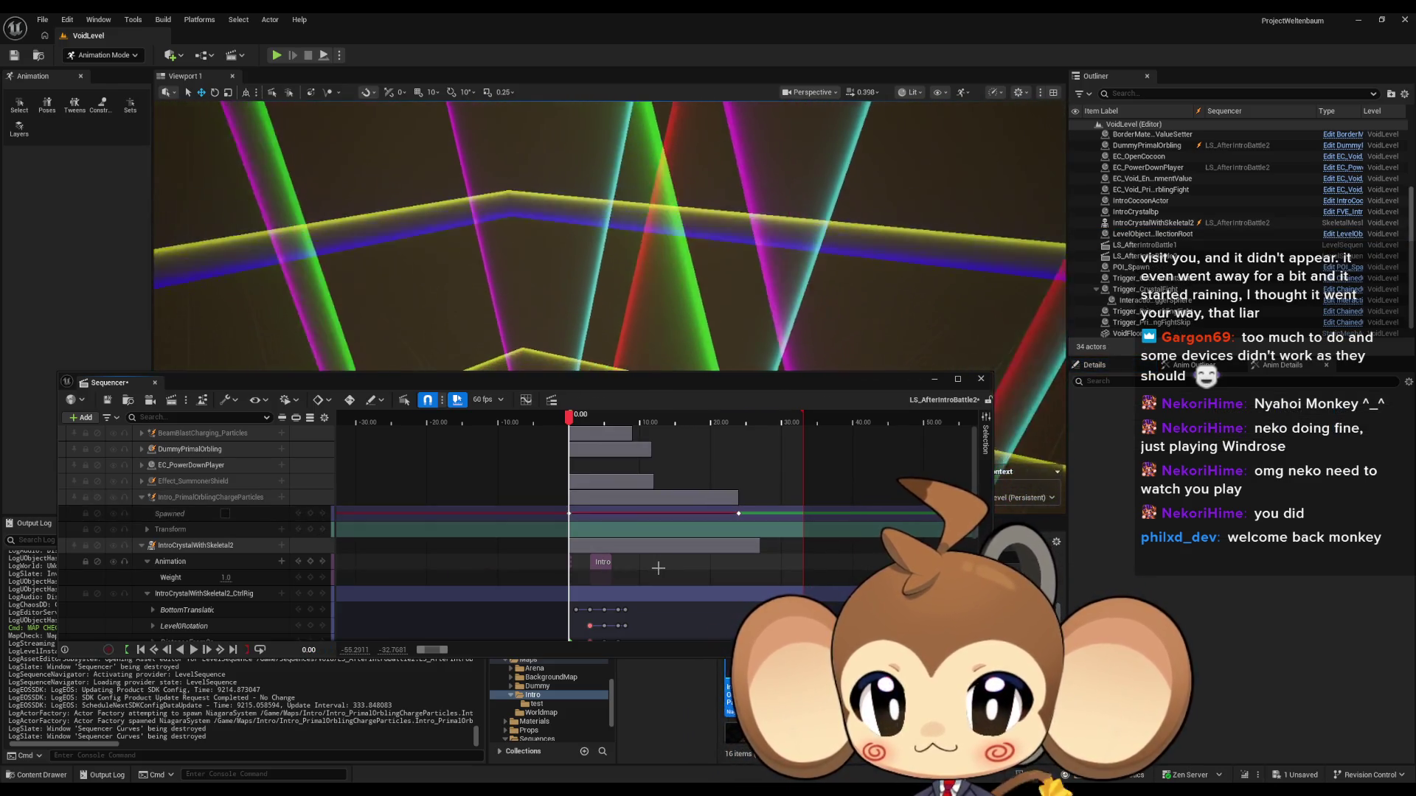
left_click_drag(568, 419, 750, 430)
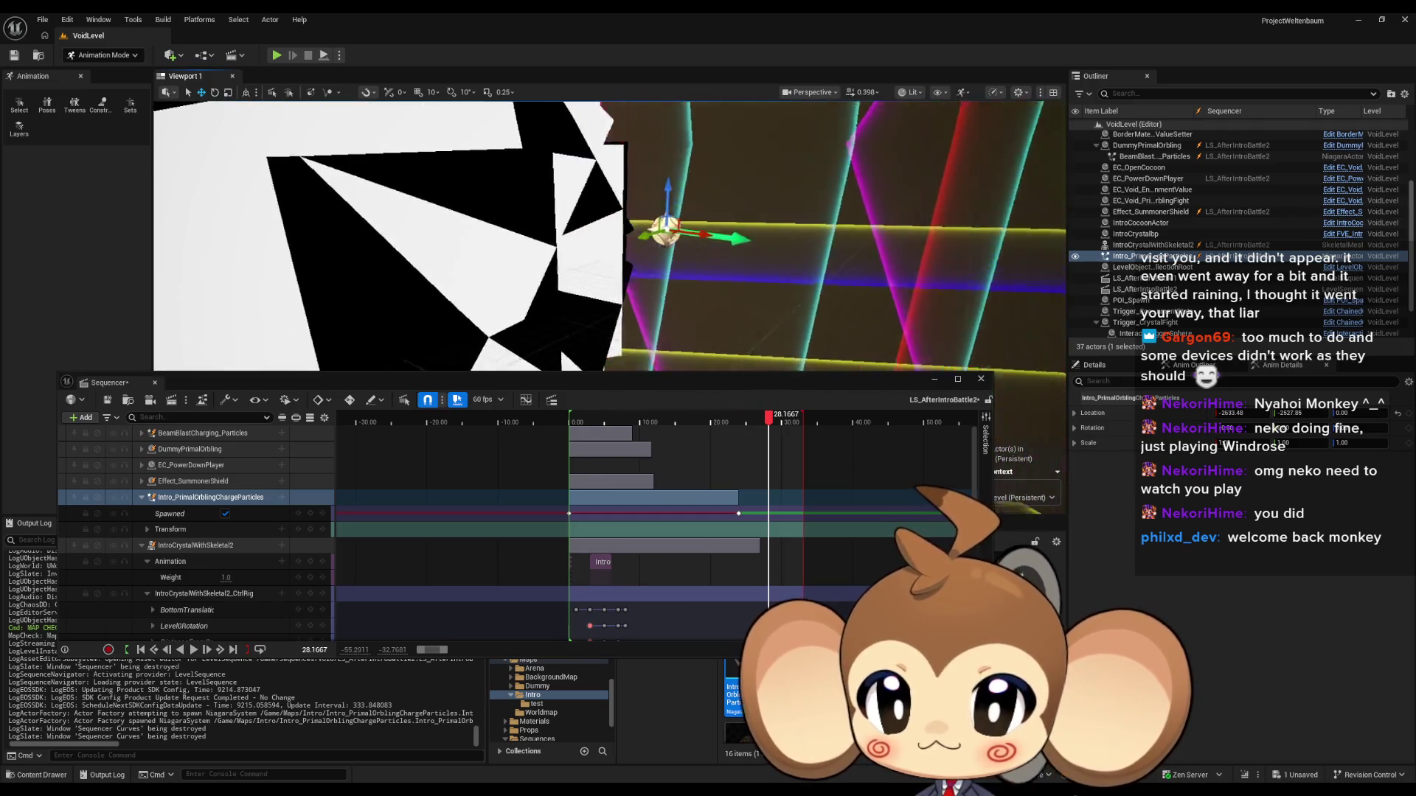
mouse_move(771, 422)
left_mouse_down()
mouse_move(706, 428)
mouse_move(747, 429)
left_mouse_up()
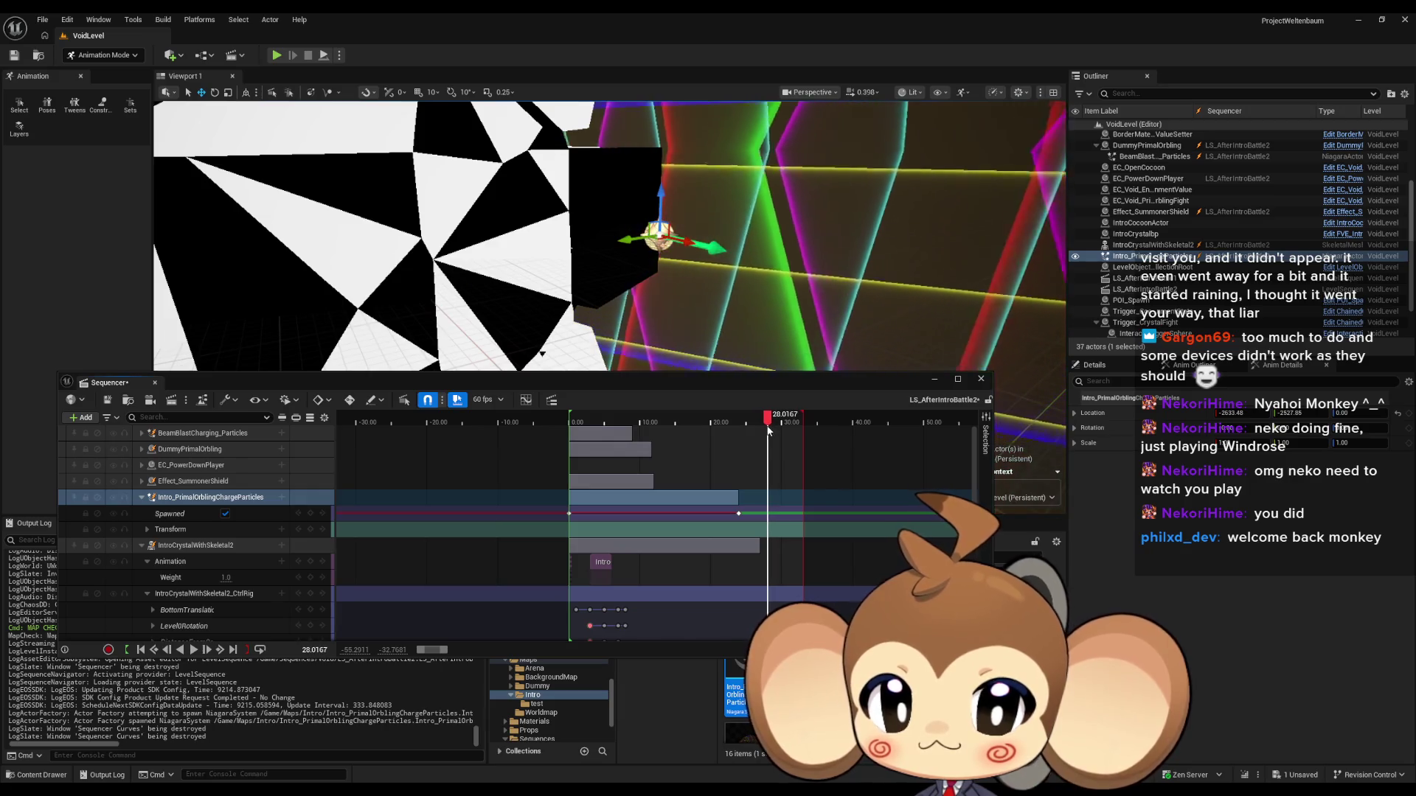
left_click_drag(689, 295, 685, 303)
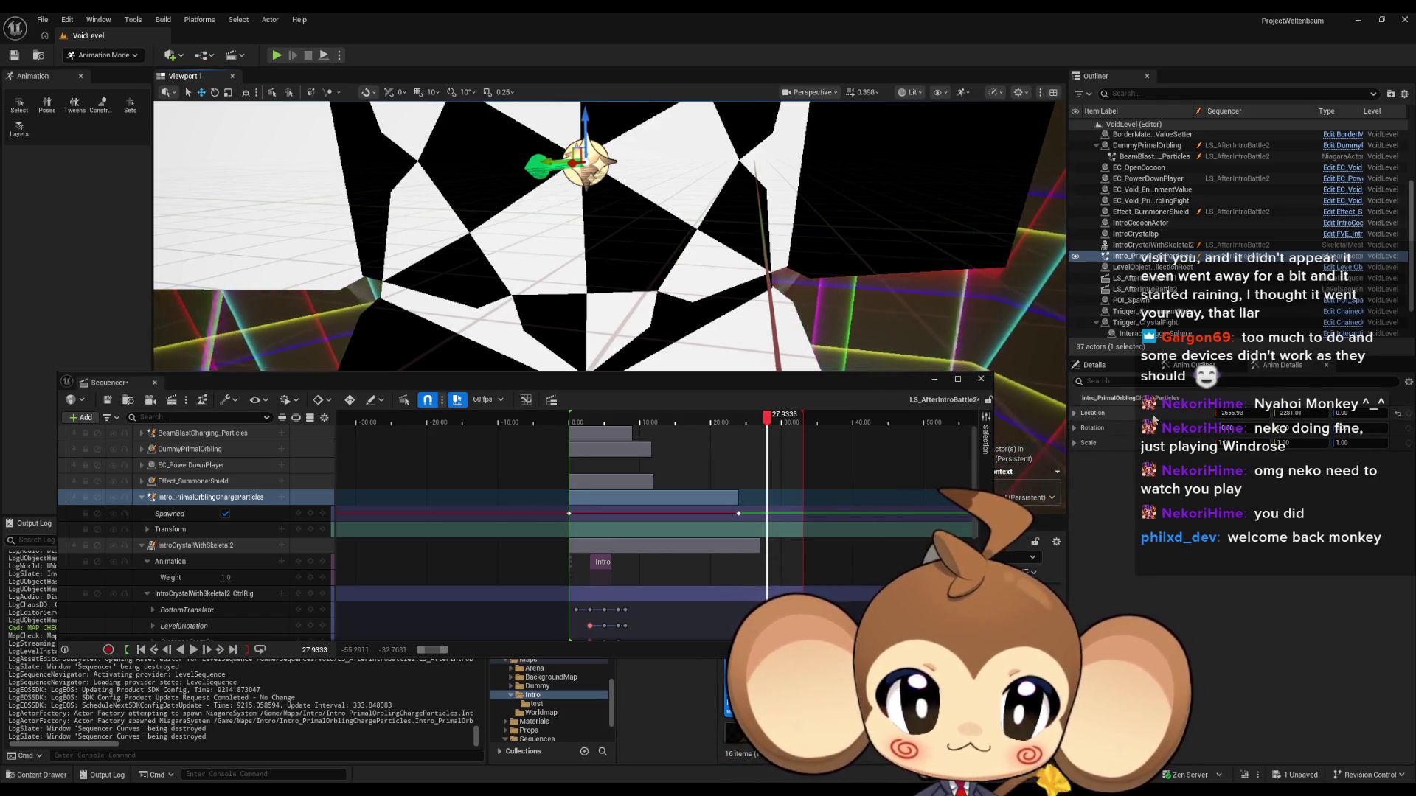
Step: Add a Transform key for the particles and drag it to about 24
left_click(147, 530)
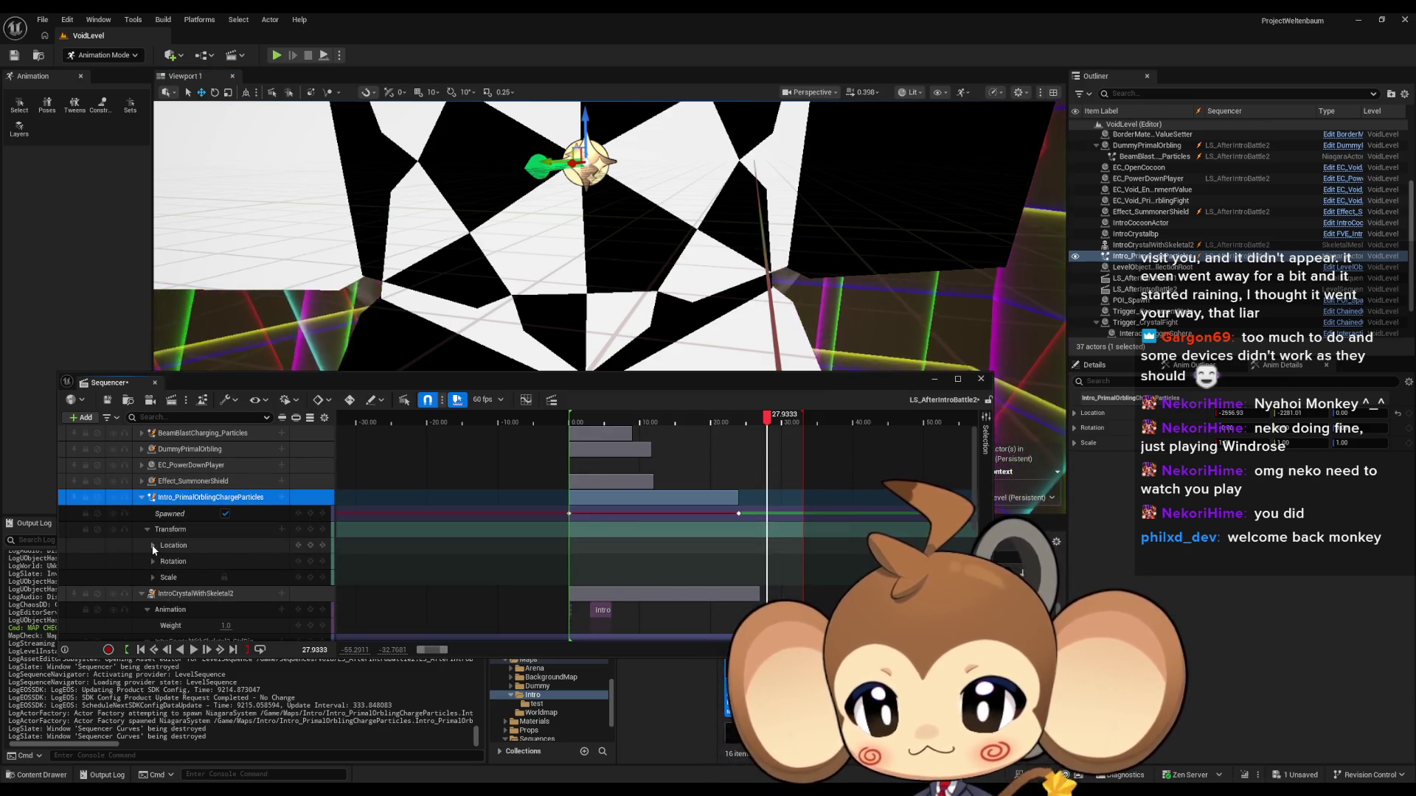
left_click(310, 531)
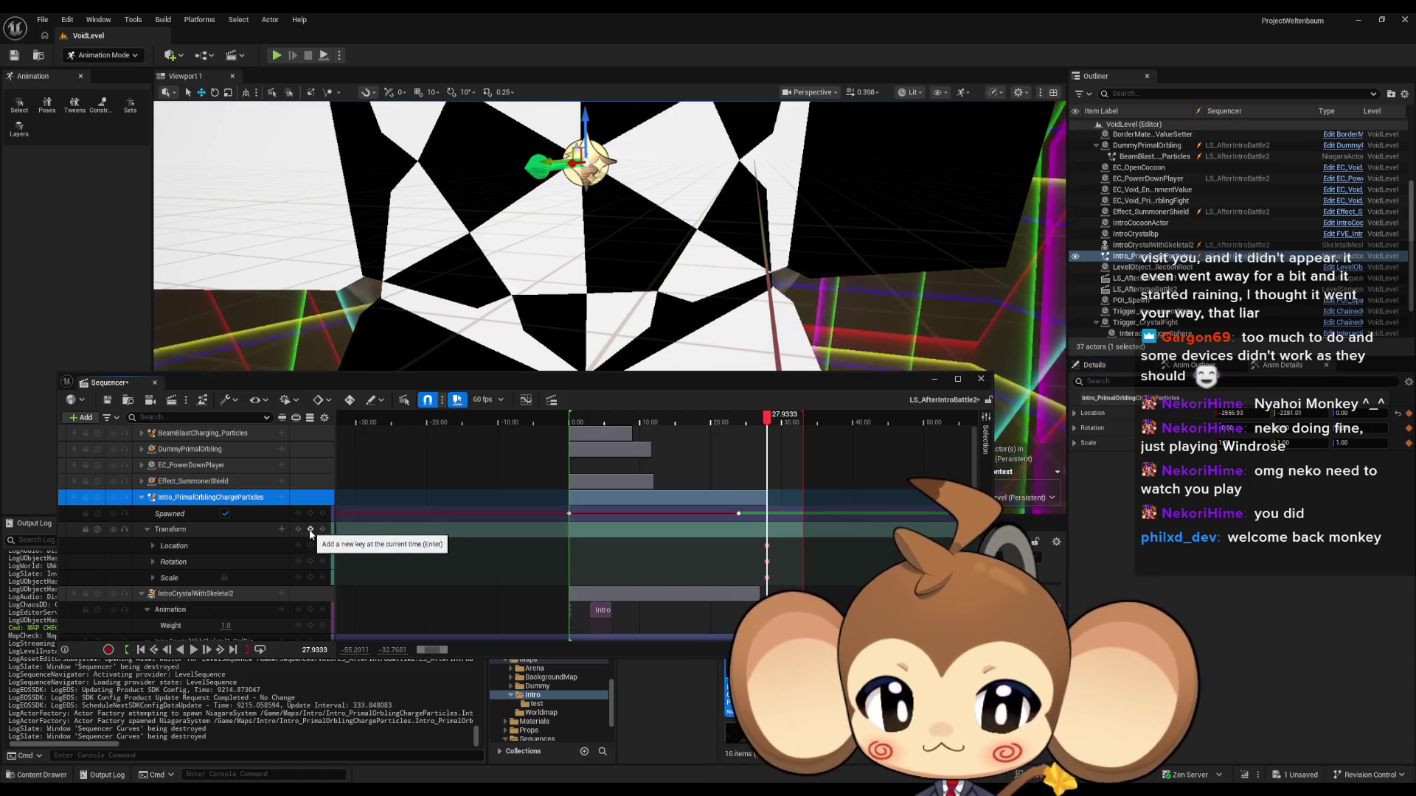
left_click(148, 530)
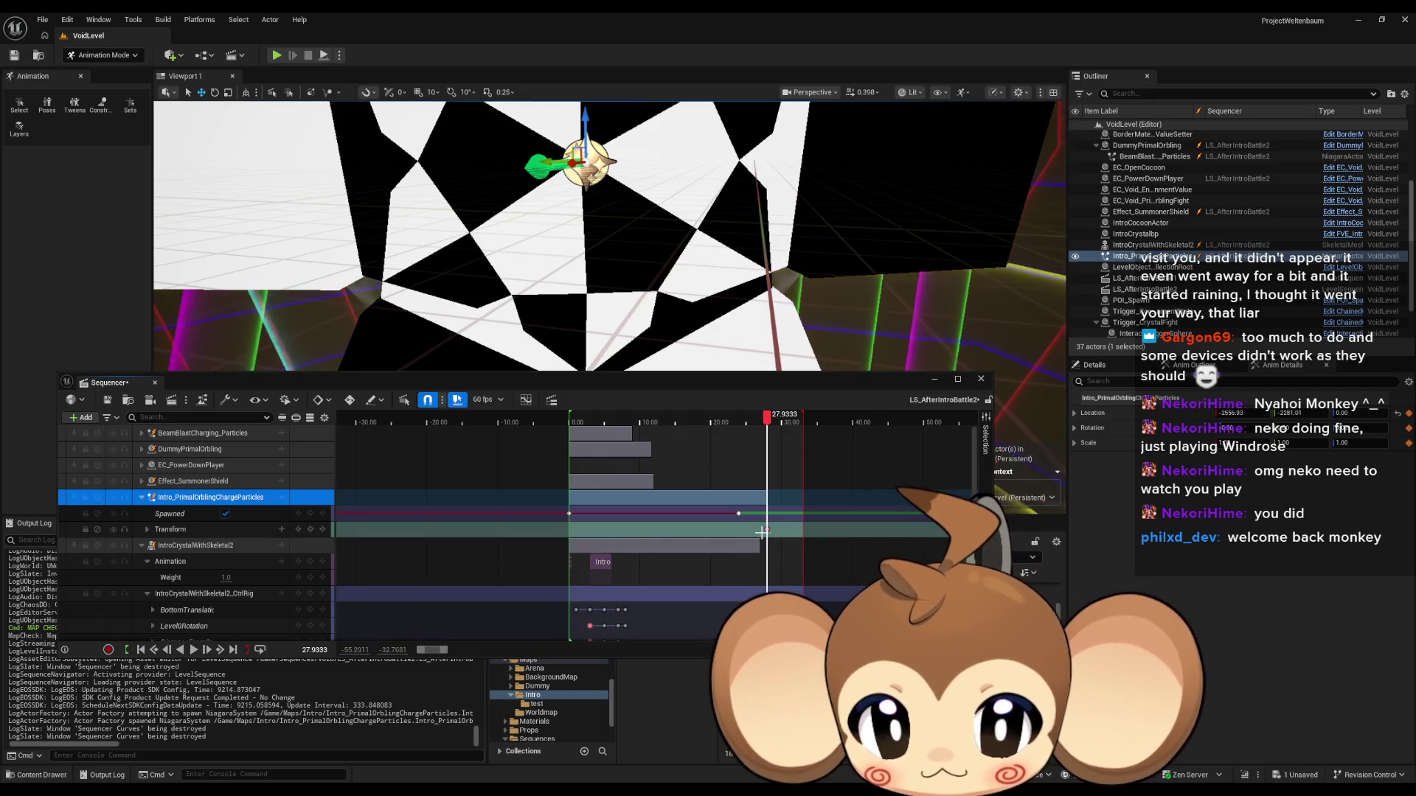
scroll(768, 529, "up", 5)
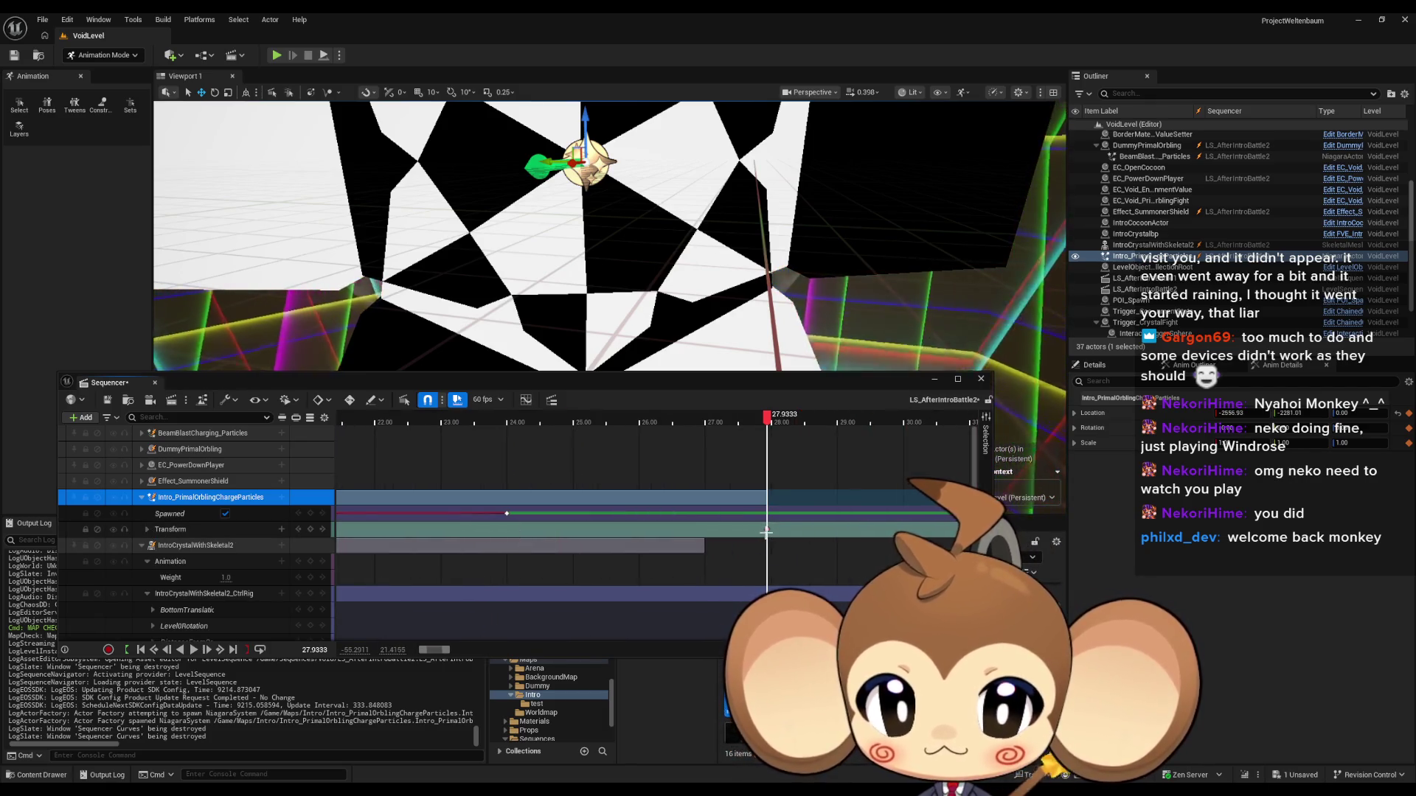
mouse_move(767, 529)
left_mouse_down()
mouse_move(838, 529)
mouse_move(509, 530)
left_mouse_up()
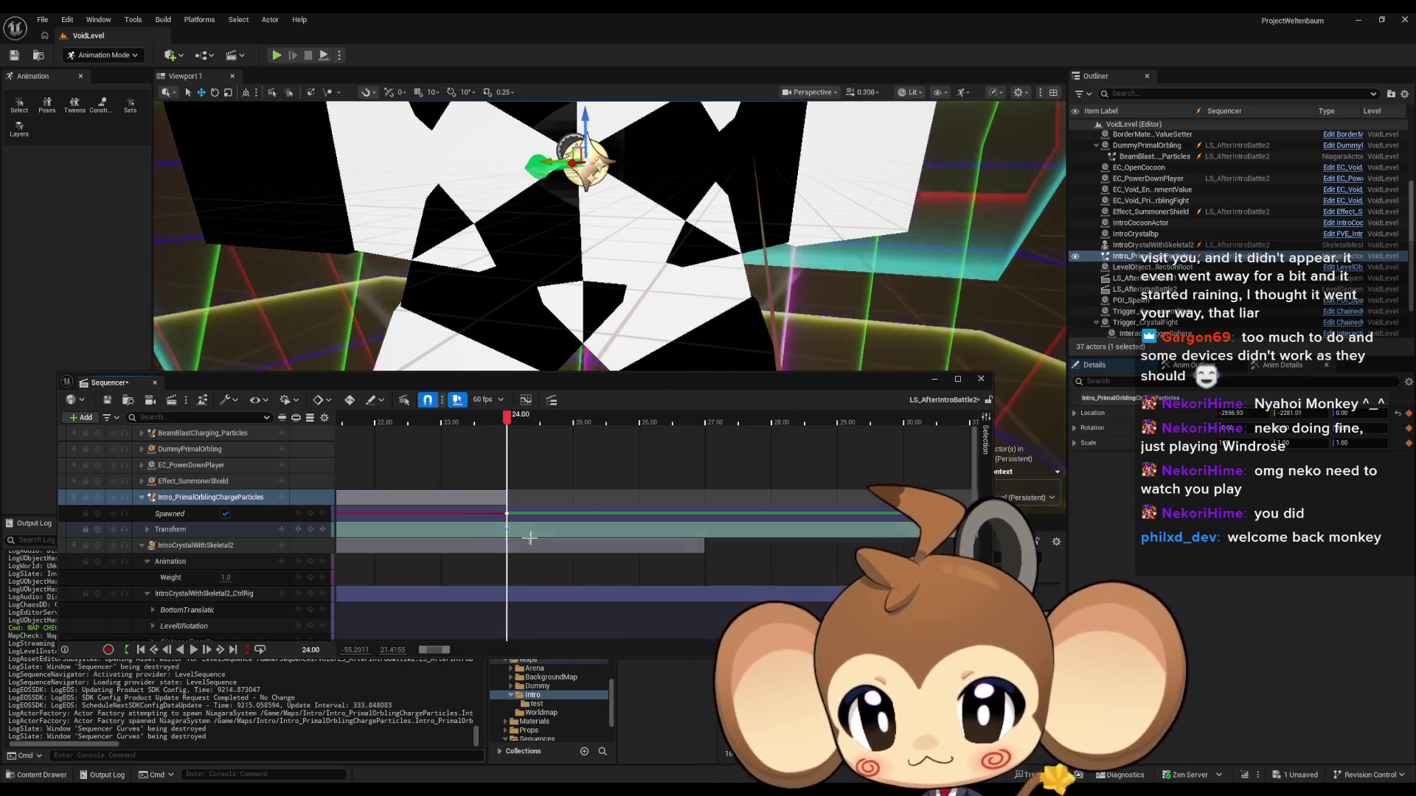
Step: Frame the particles, scrub just before 24 to check they vanish, and play the sequence
left_click_drag(663, 325, 634, 295)
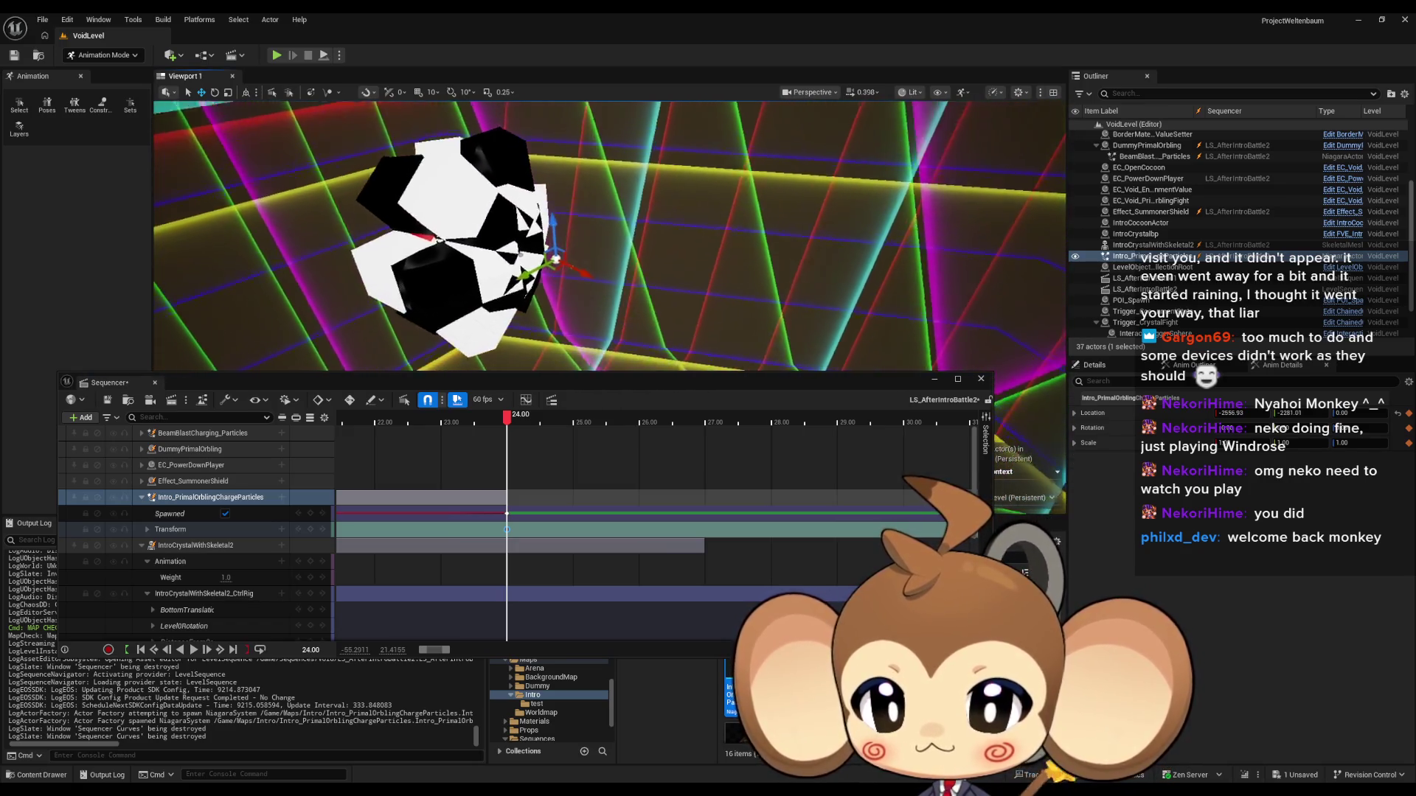
left_click_drag(507, 424, 479, 422)
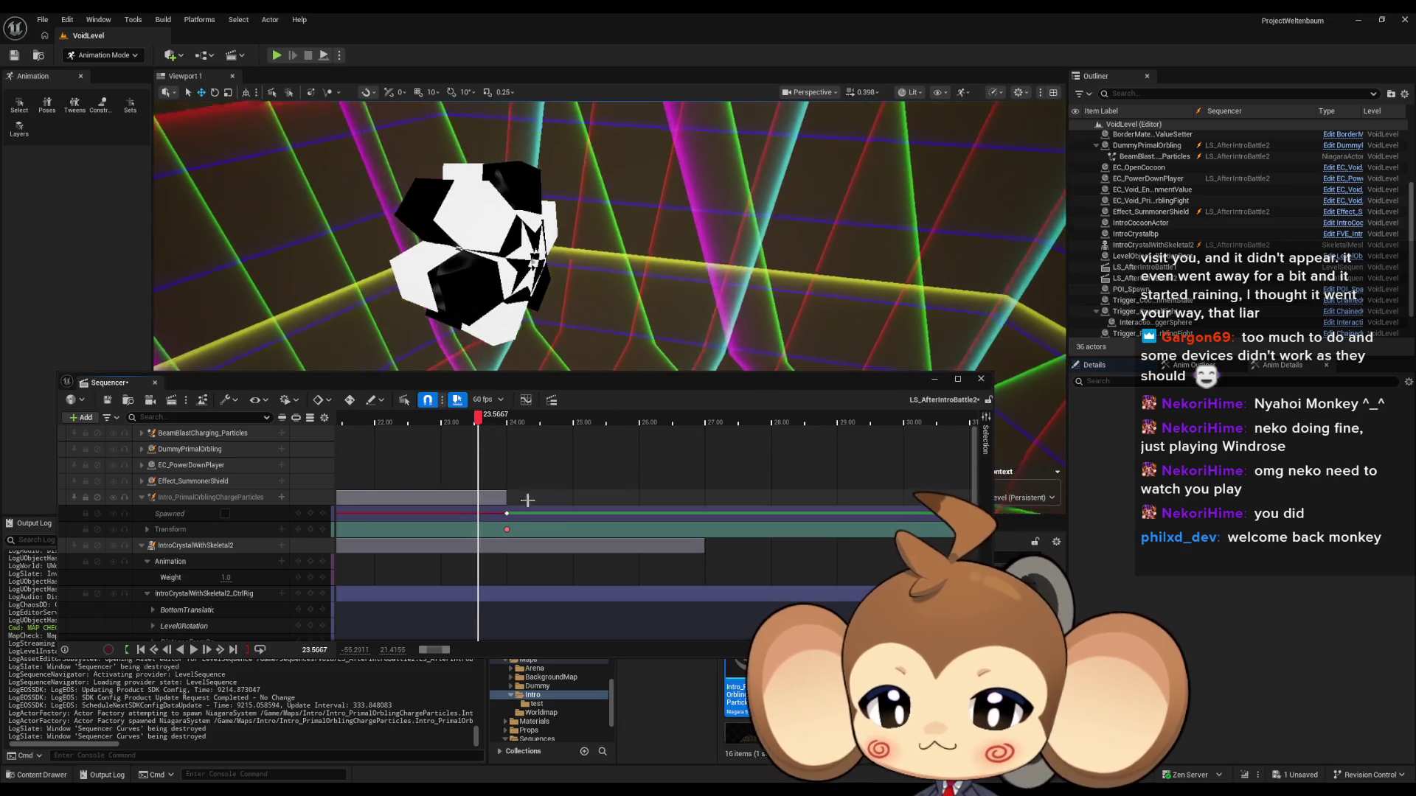
scroll(486, 421, "down", 3)
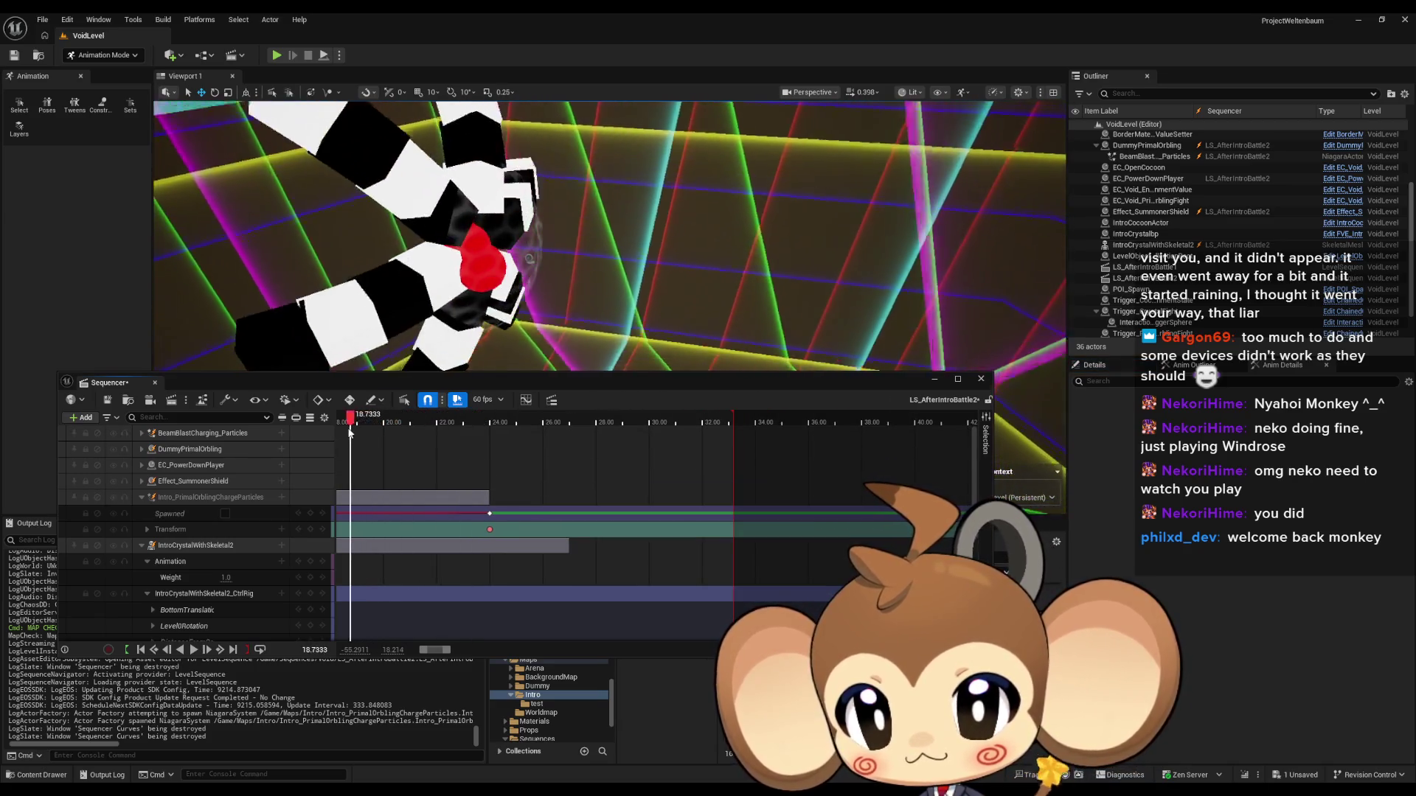
key("space")
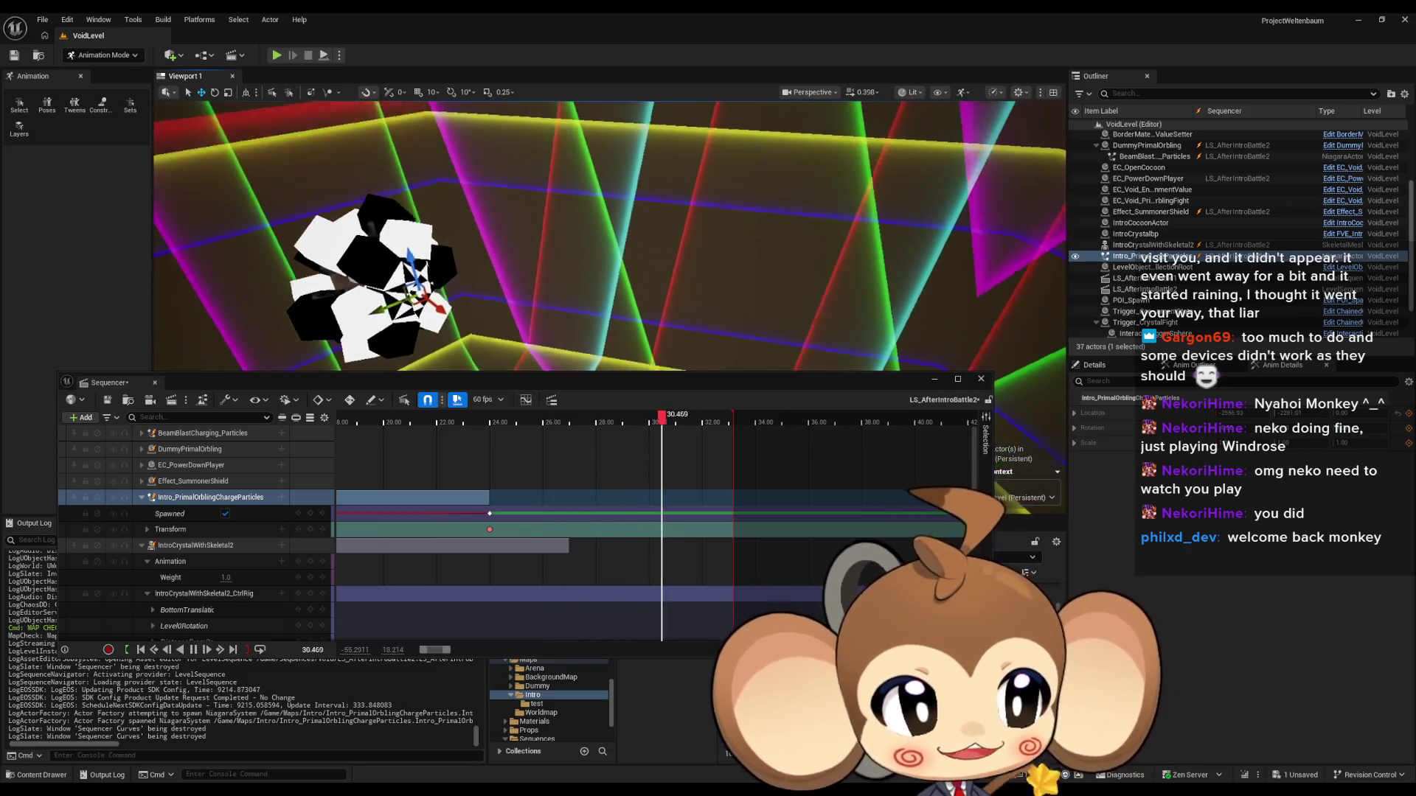
Step: Close the Sequencer and save LS_AfterIntroBattle2 through Save Selected
left_click(846, 595)
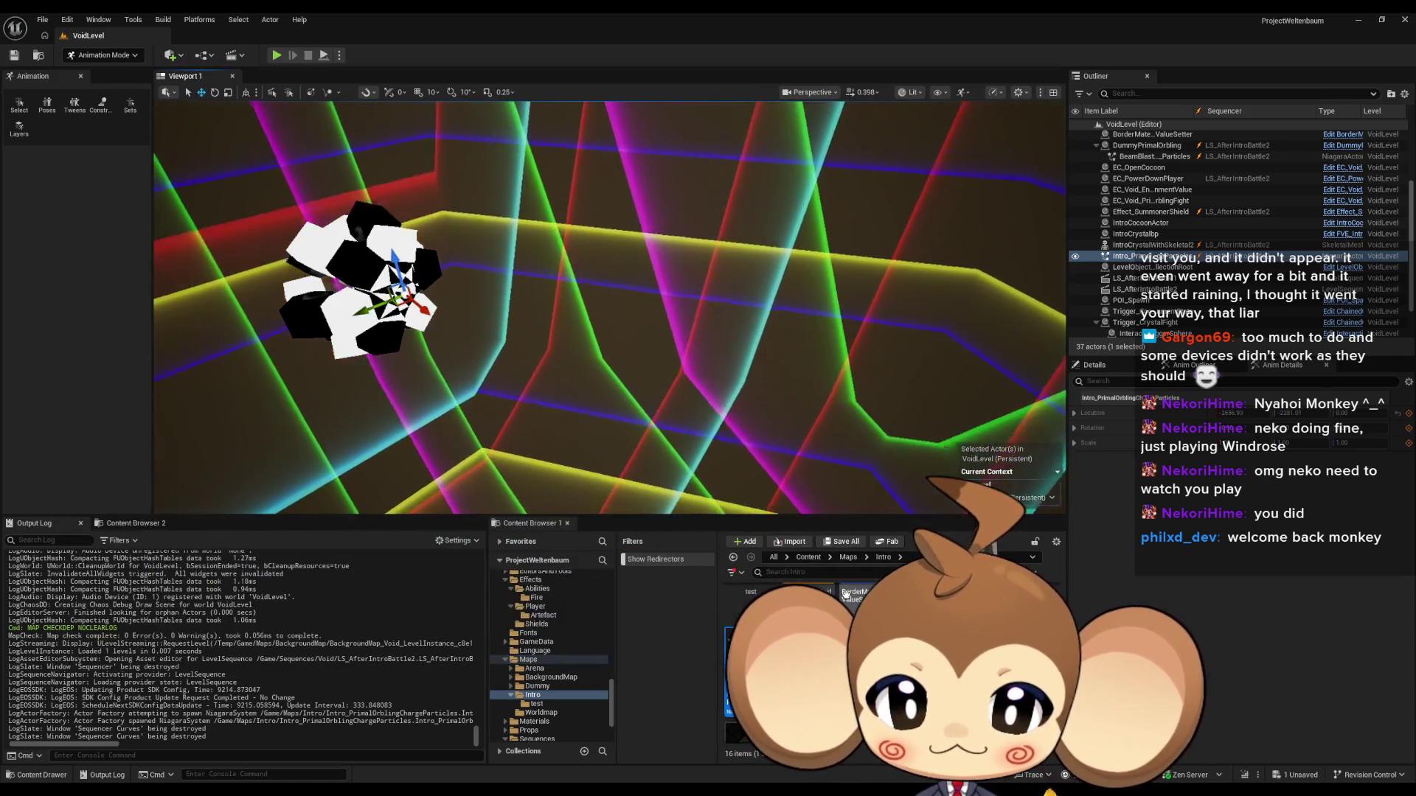
left_click(808, 557)
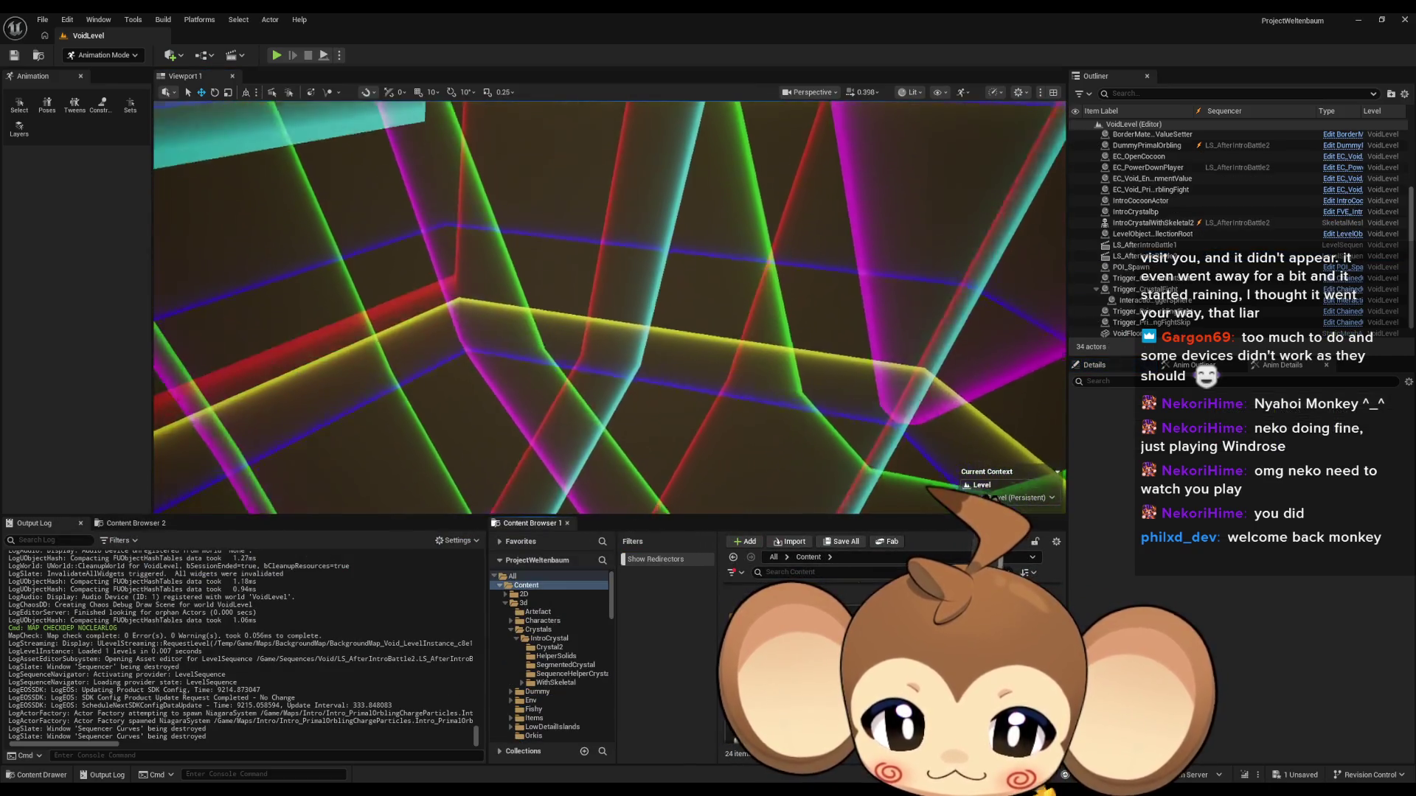
key("ctrl+shift+s")
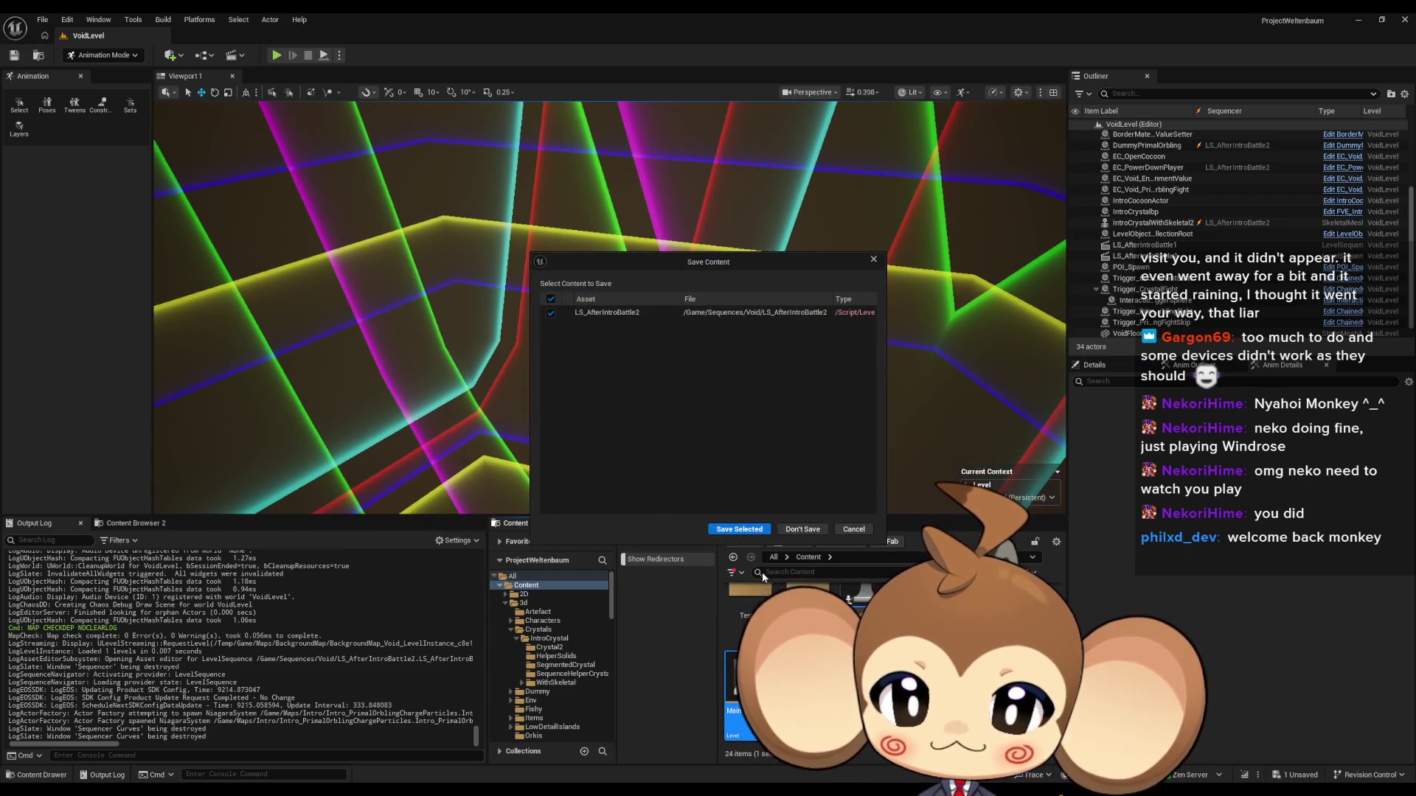
left_click(740, 530)
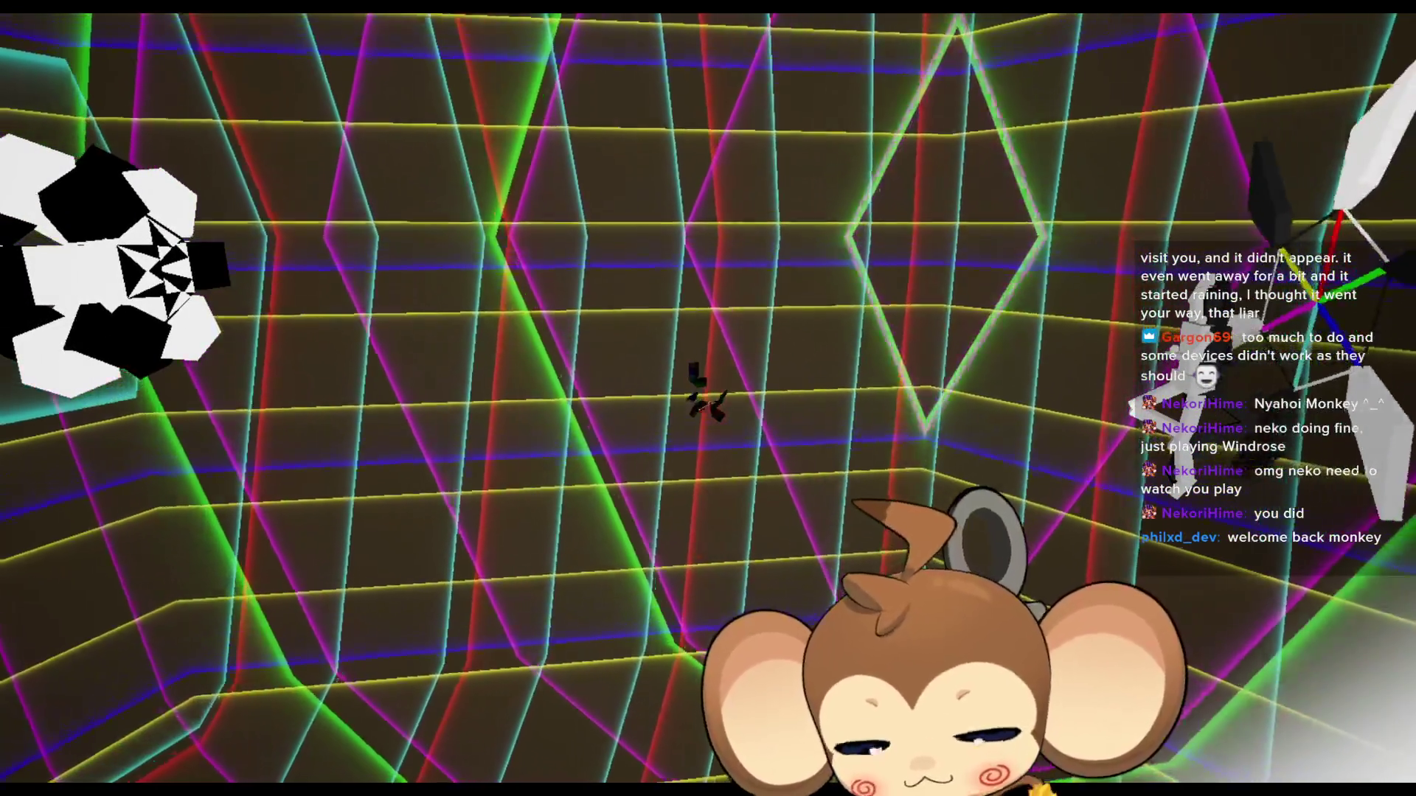
Step: Stop Play In Editor with Esc and reopen VoidLevel from the Content Browser
key("Escape")
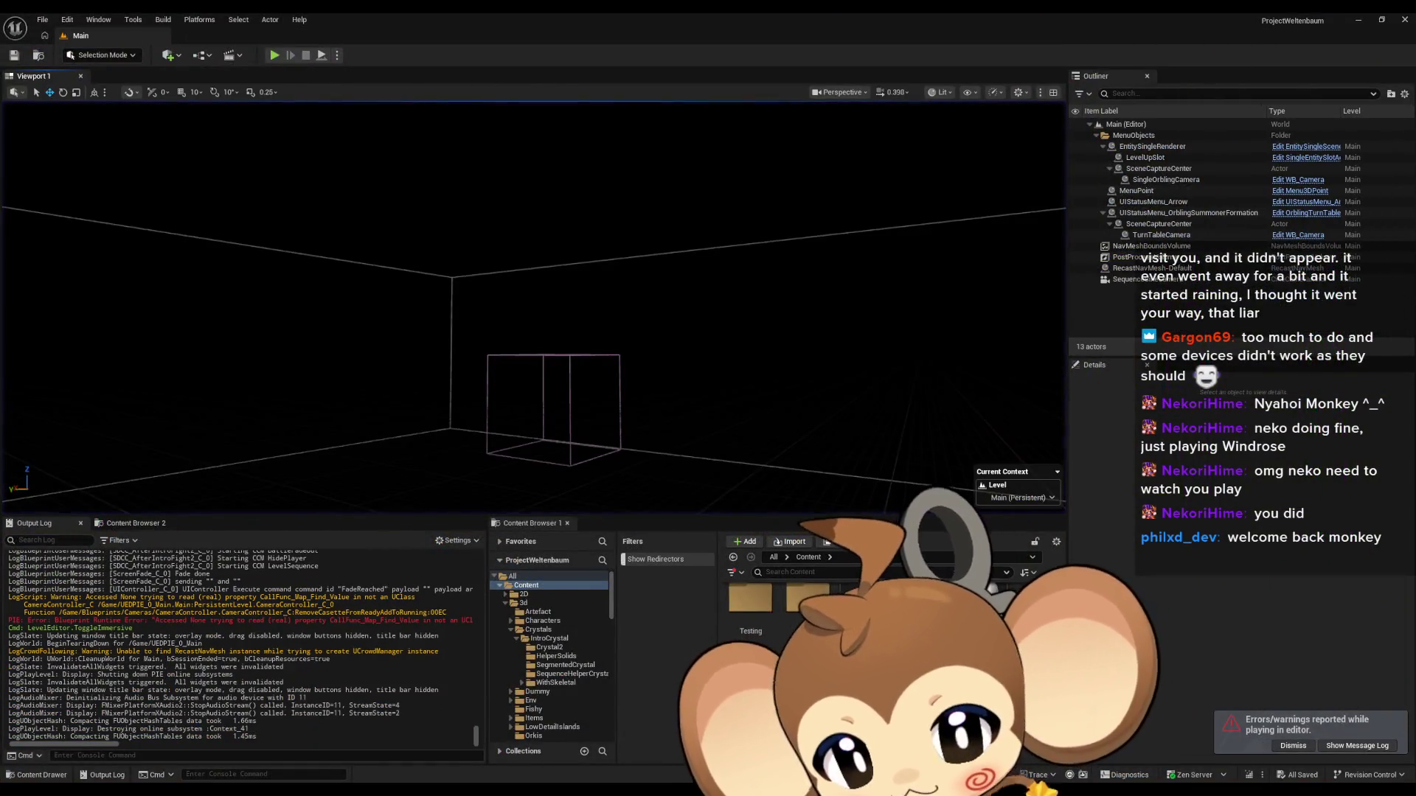
mouse_move(531, 795)
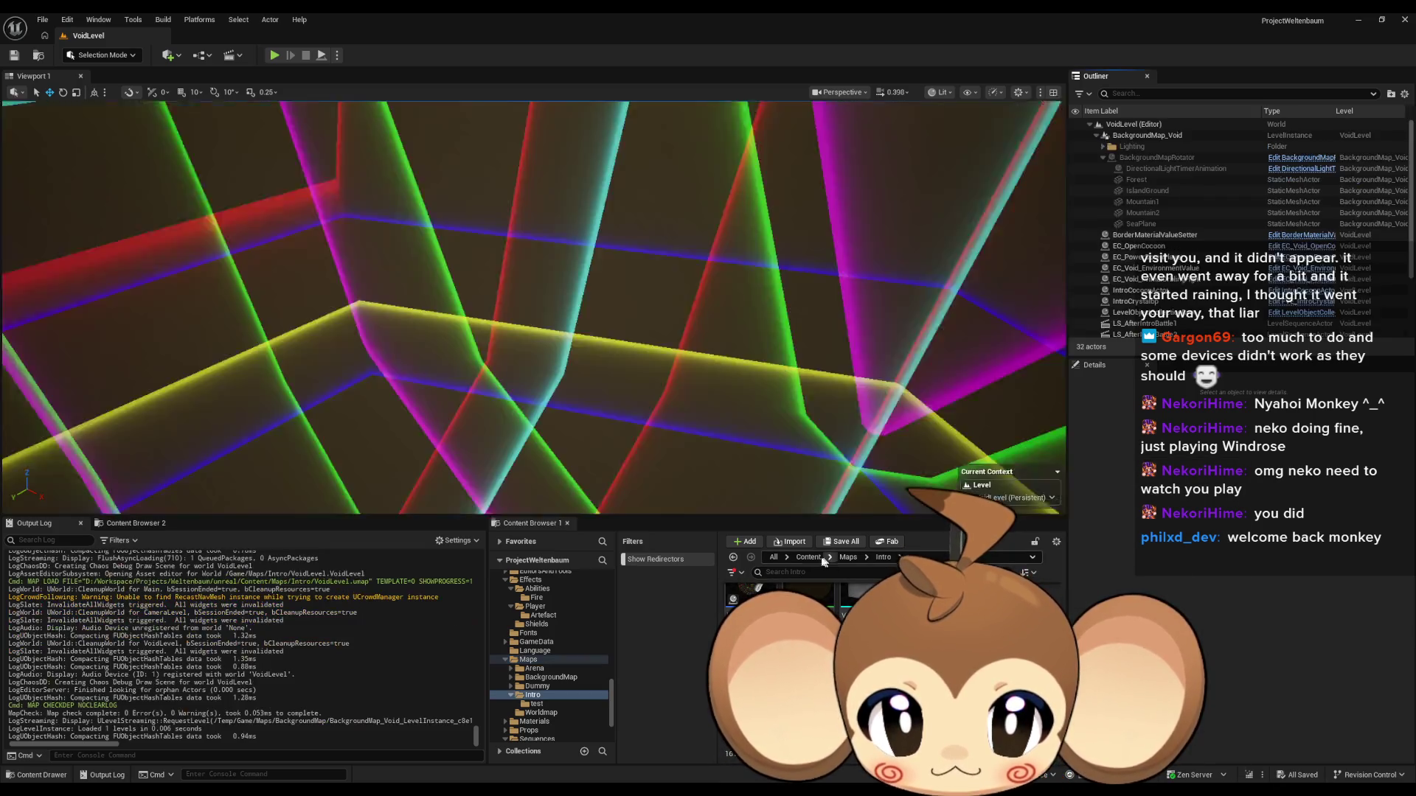
left_click(536, 666)
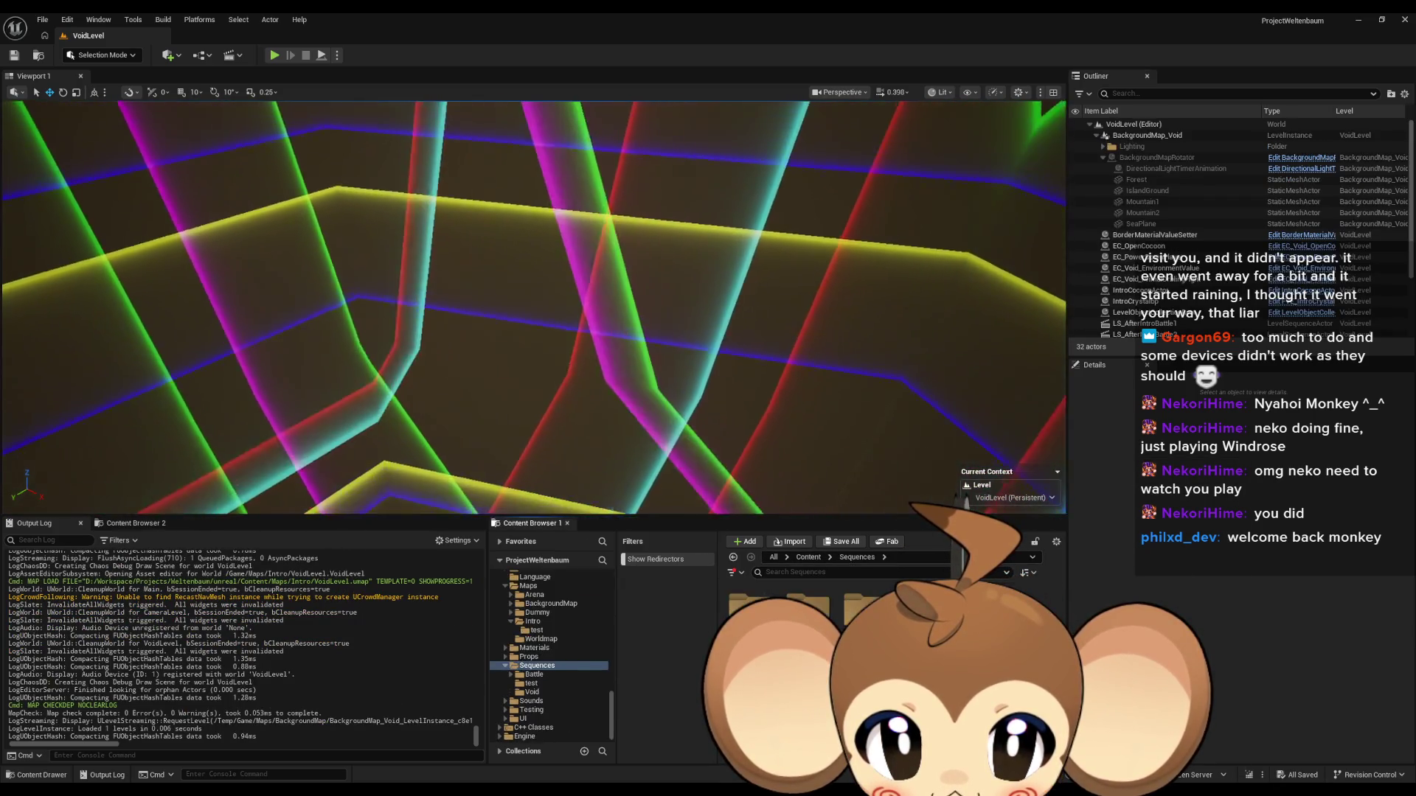
Step: Open LS_AfterIntroBattle2 from the Sequences > Void folder in Sequencer
left_click(531, 692)
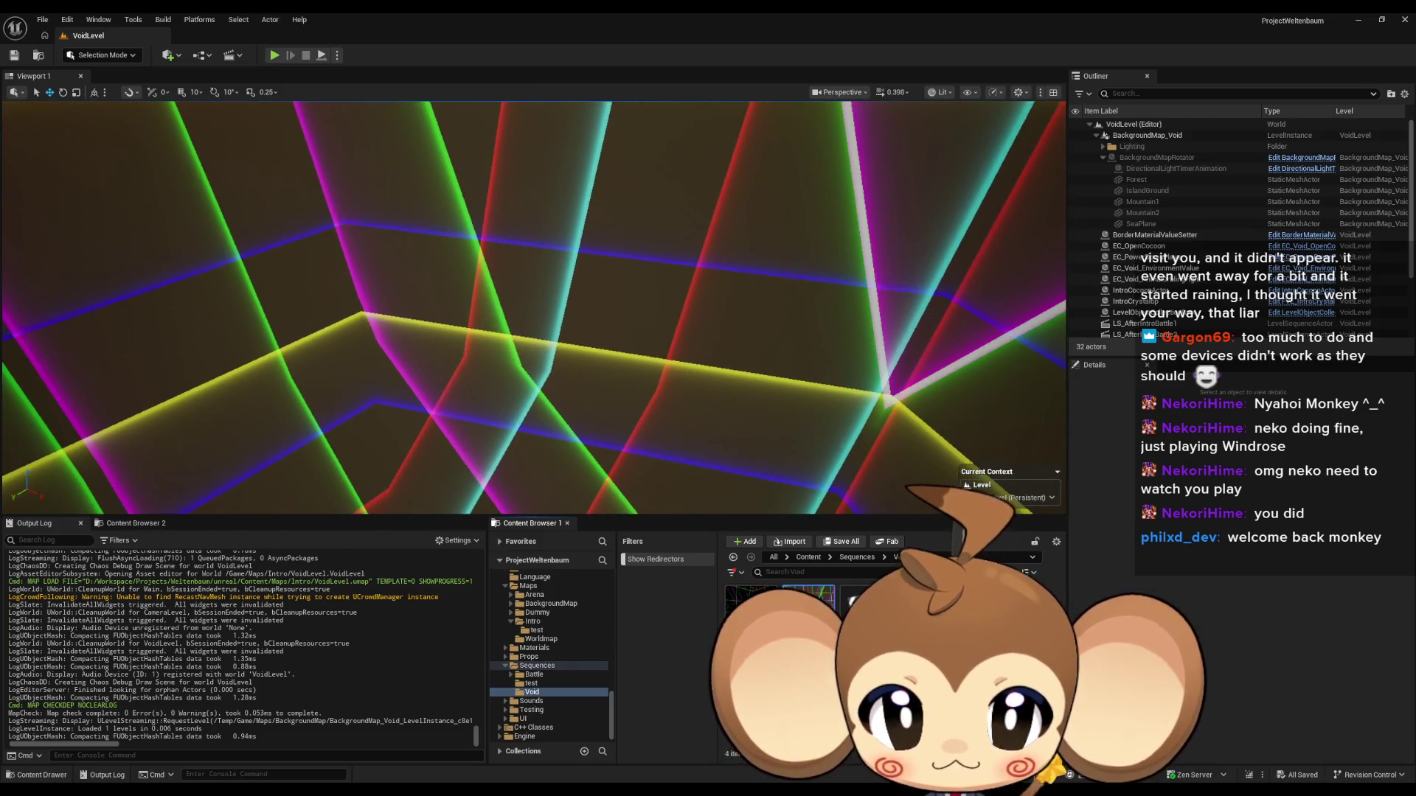
double_click(808, 601)
left_click_drag(692, 387, 753, 336)
Step: Tidy the charge-particle and crystal tracks, then bring up the + Add choices
left_click(210, 451)
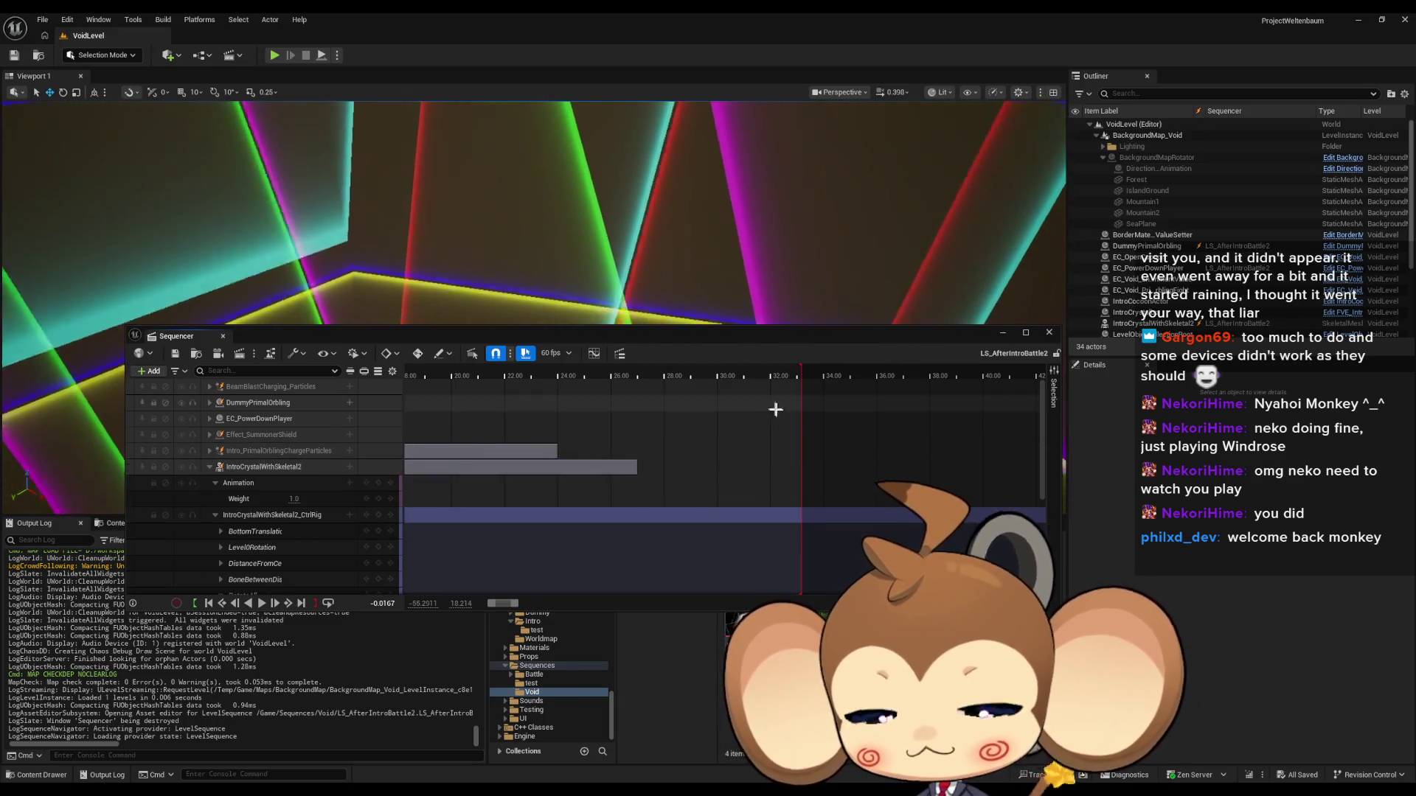
scroll(775, 410, "down", 5)
scroll(528, 513, "up", 3)
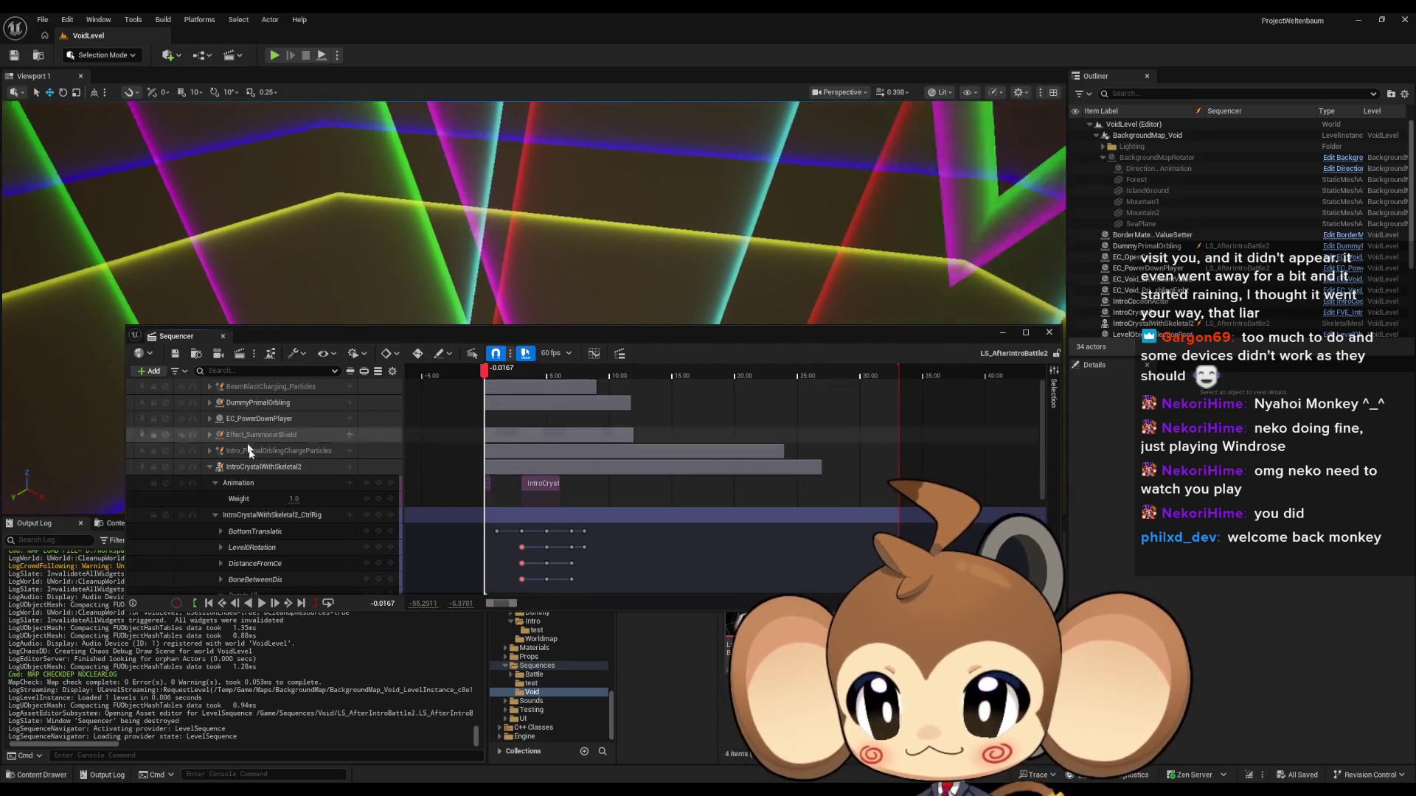
left_click(210, 467)
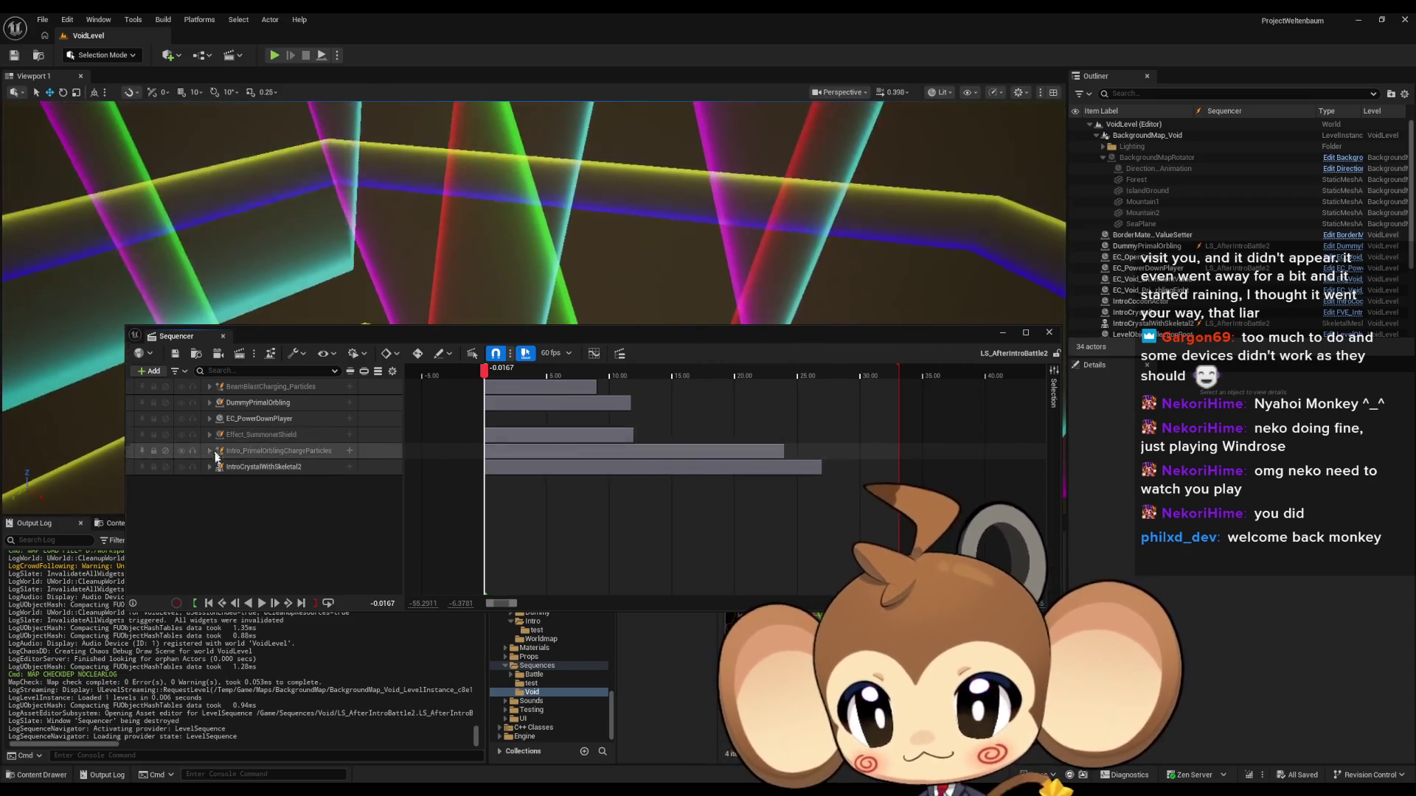
left_click(210, 451)
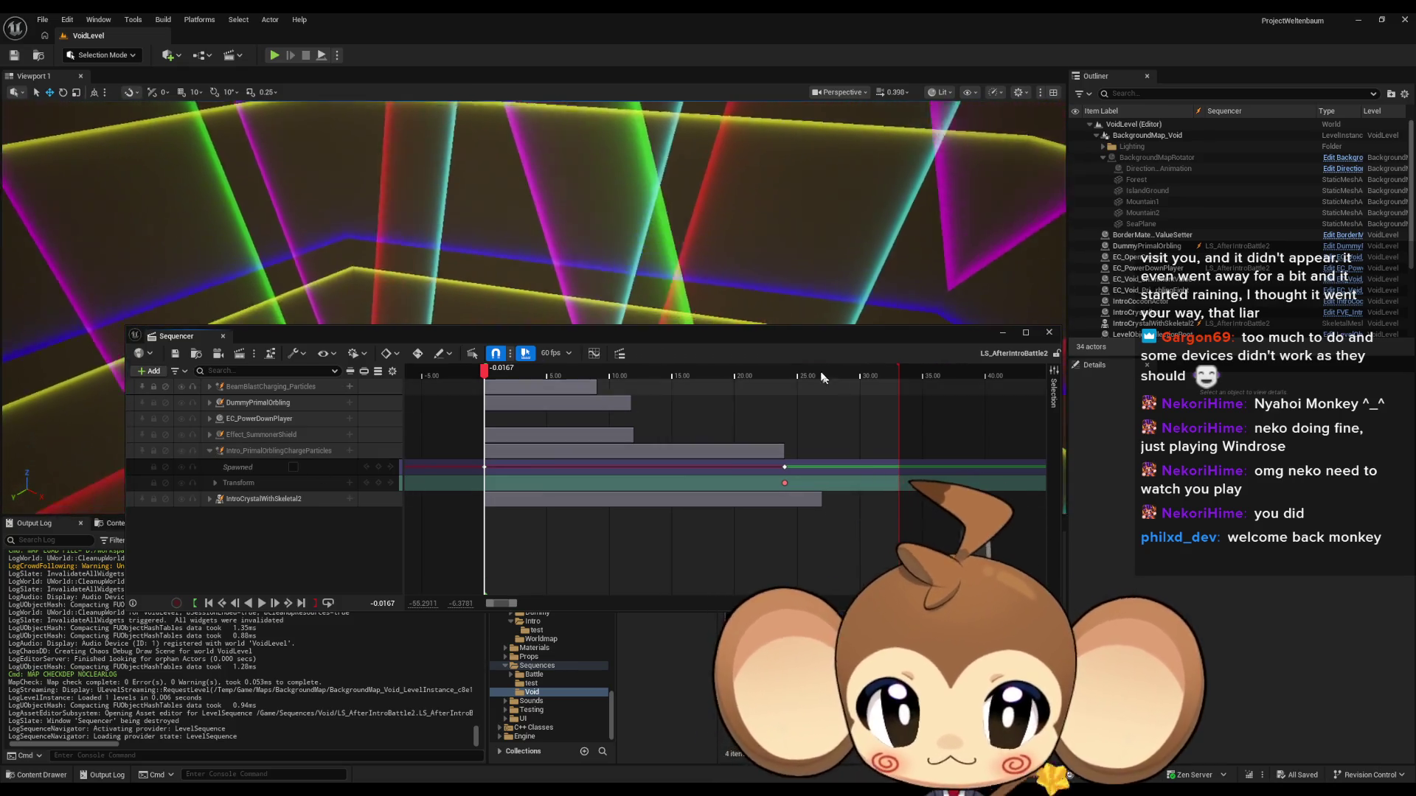
left_click(808, 557)
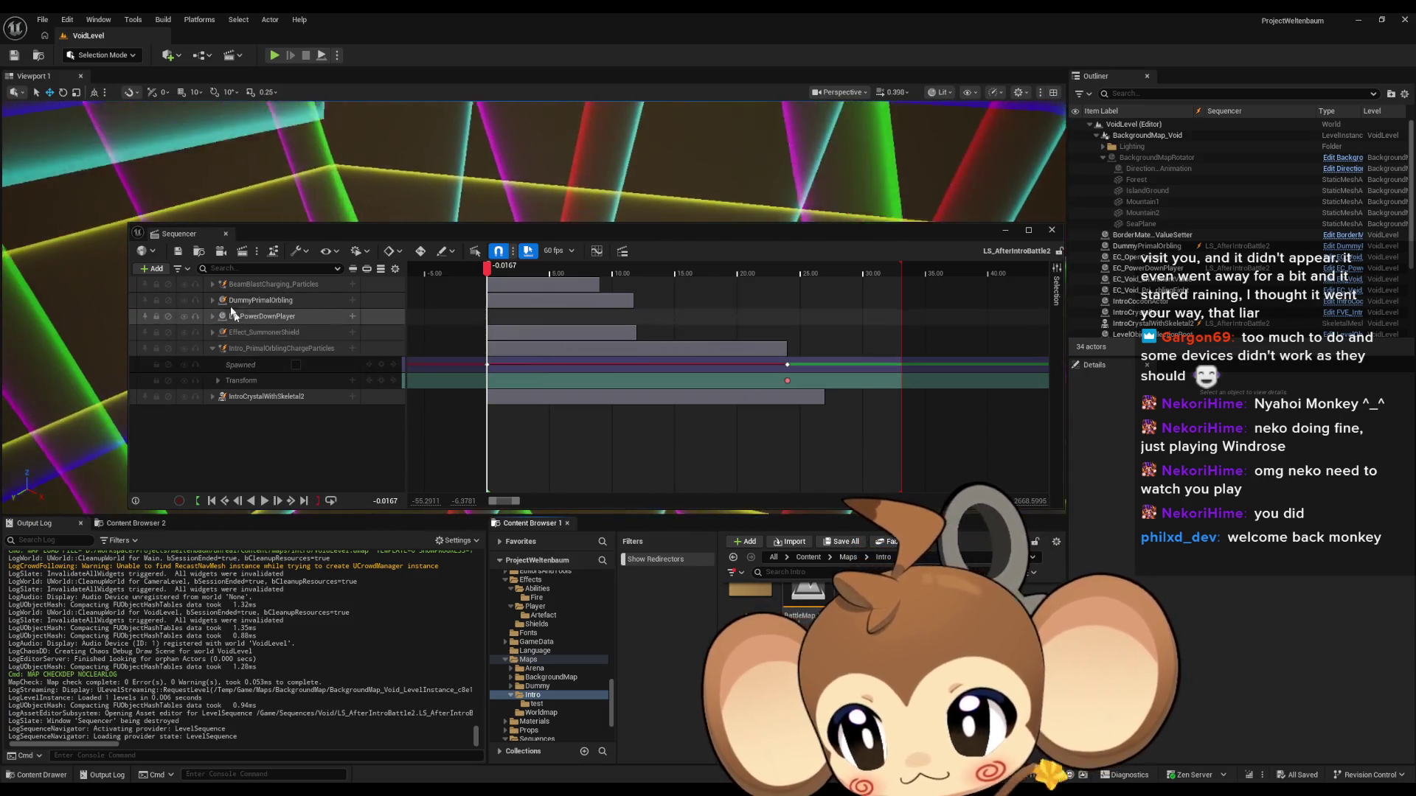
left_click(152, 270)
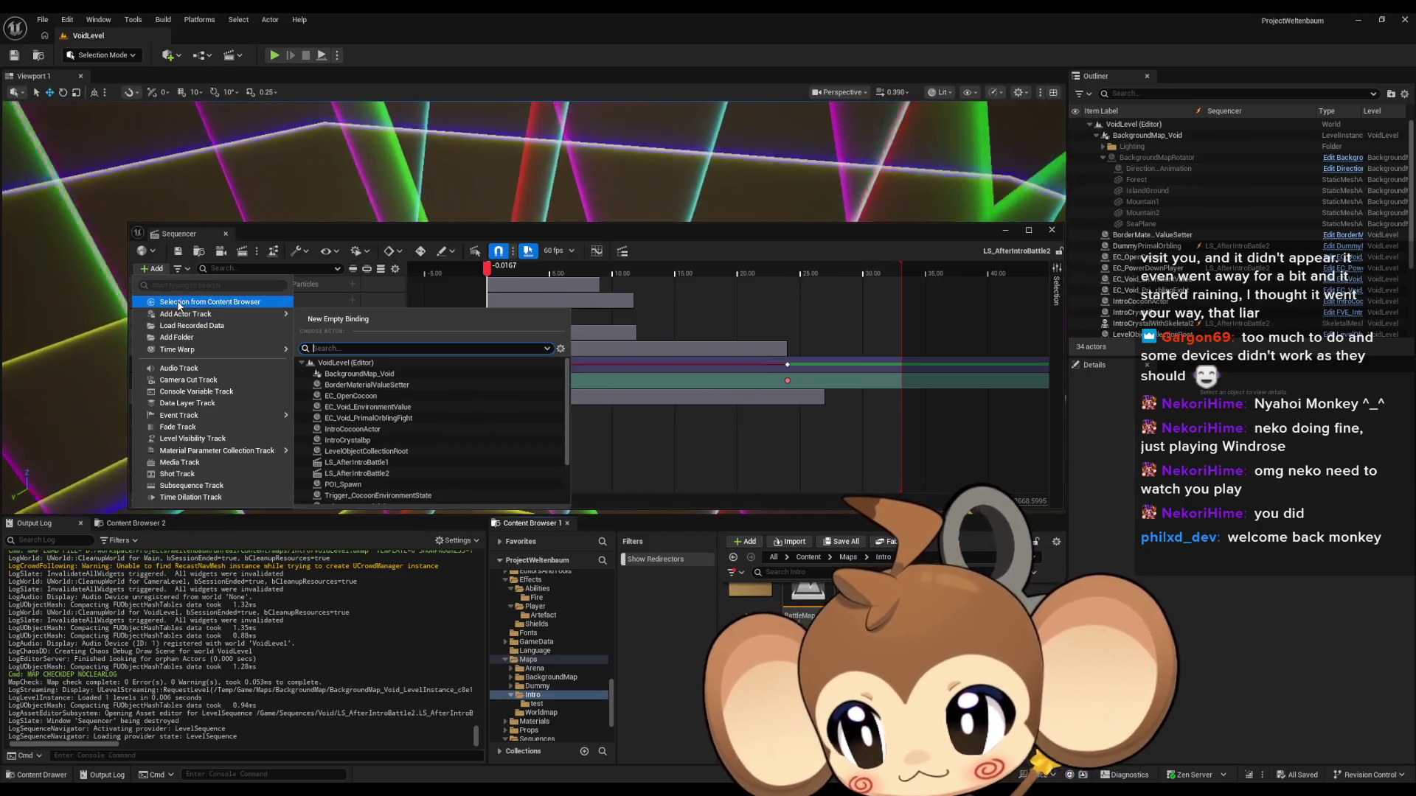
Step: Add Intro_PrimalOrblingChargeParticles2, keying Spawned off at 0.00 and on at 24.00
left_click(177, 301)
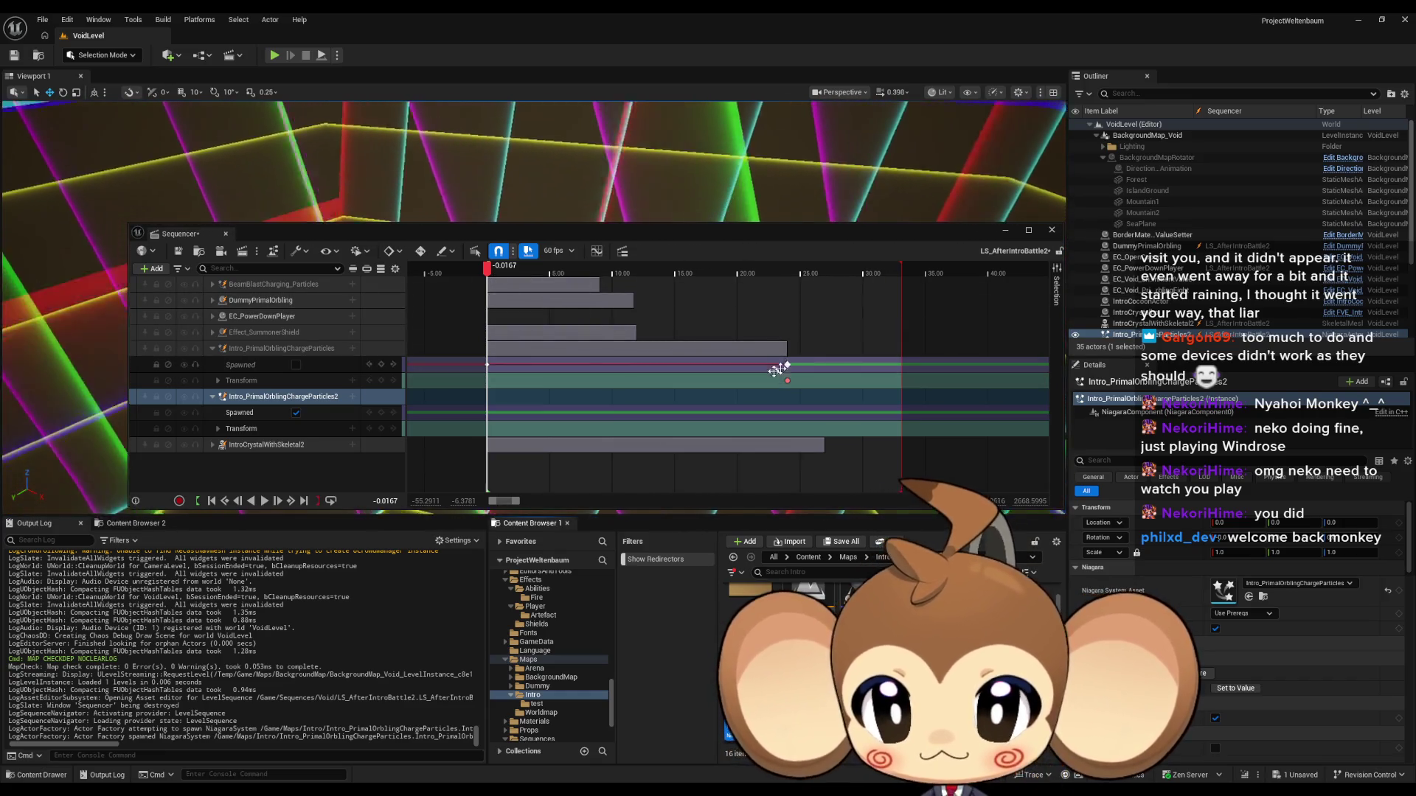
left_click(296, 413)
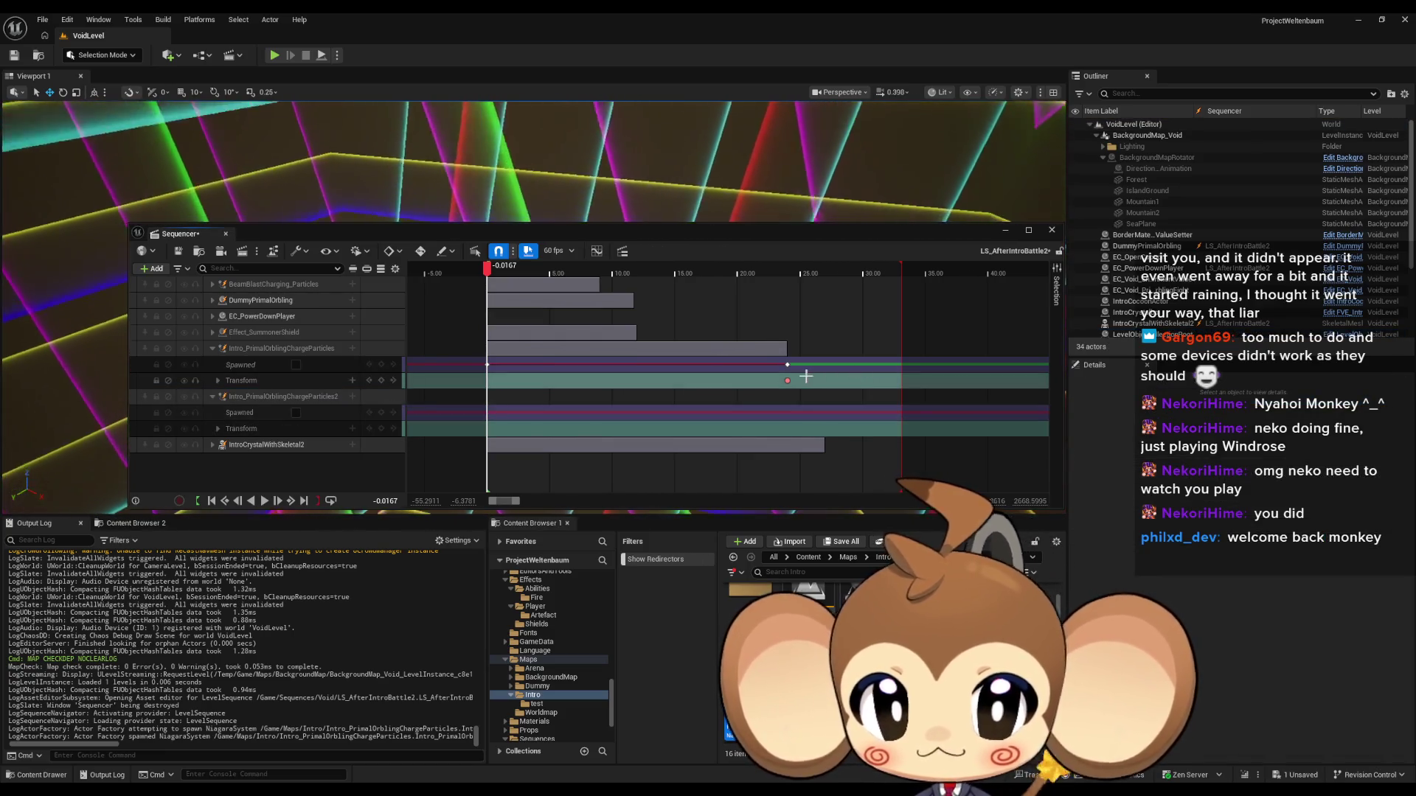
left_click(380, 413)
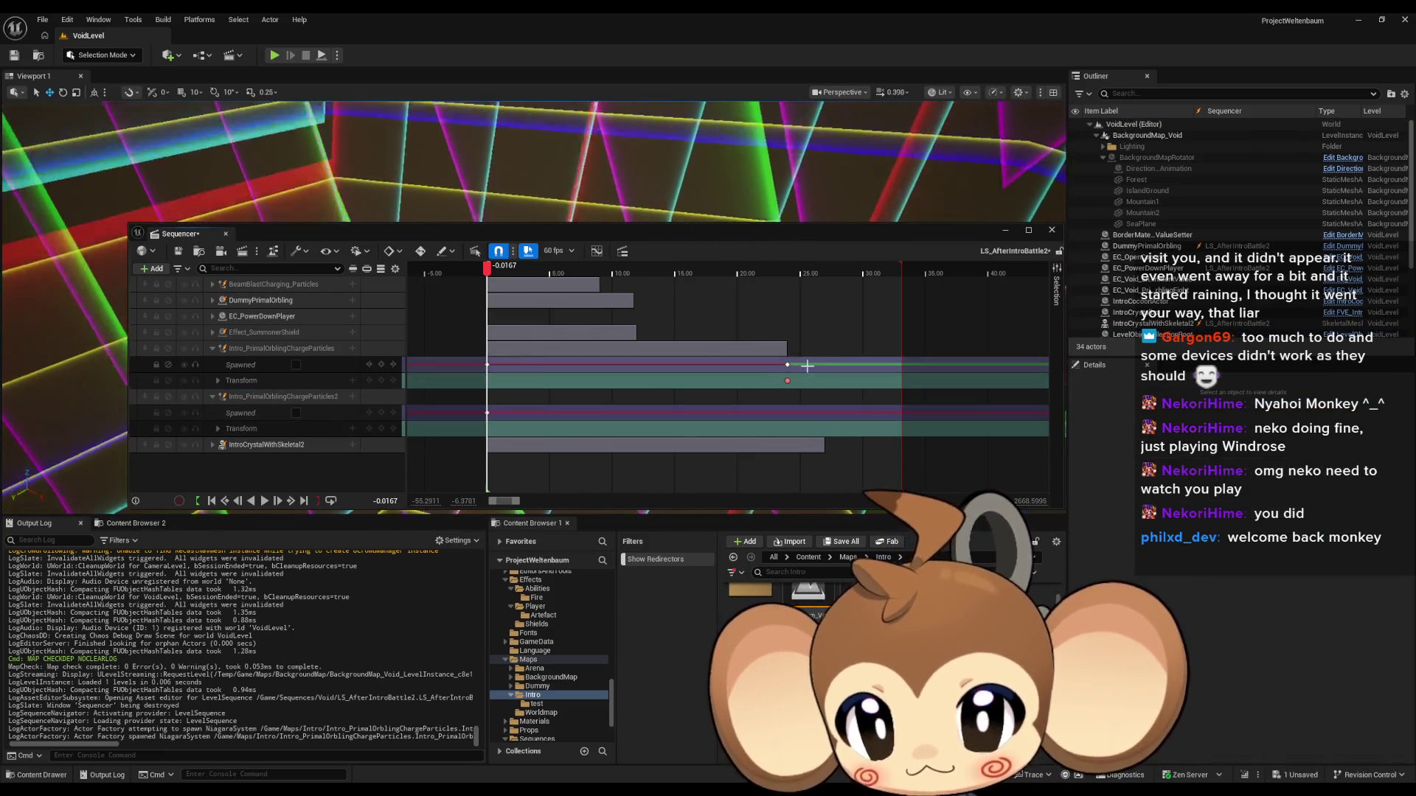
left_click(786, 365)
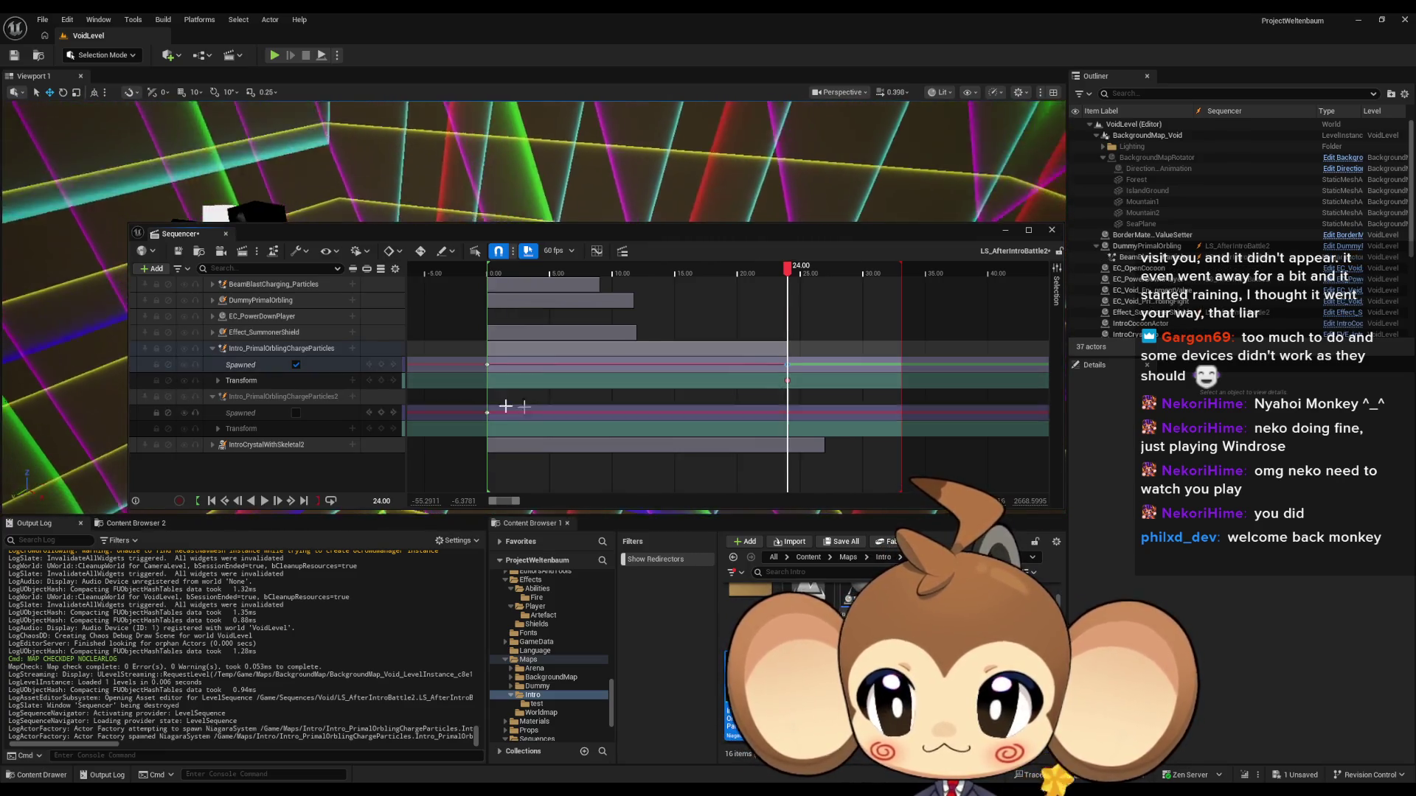
left_click(296, 413)
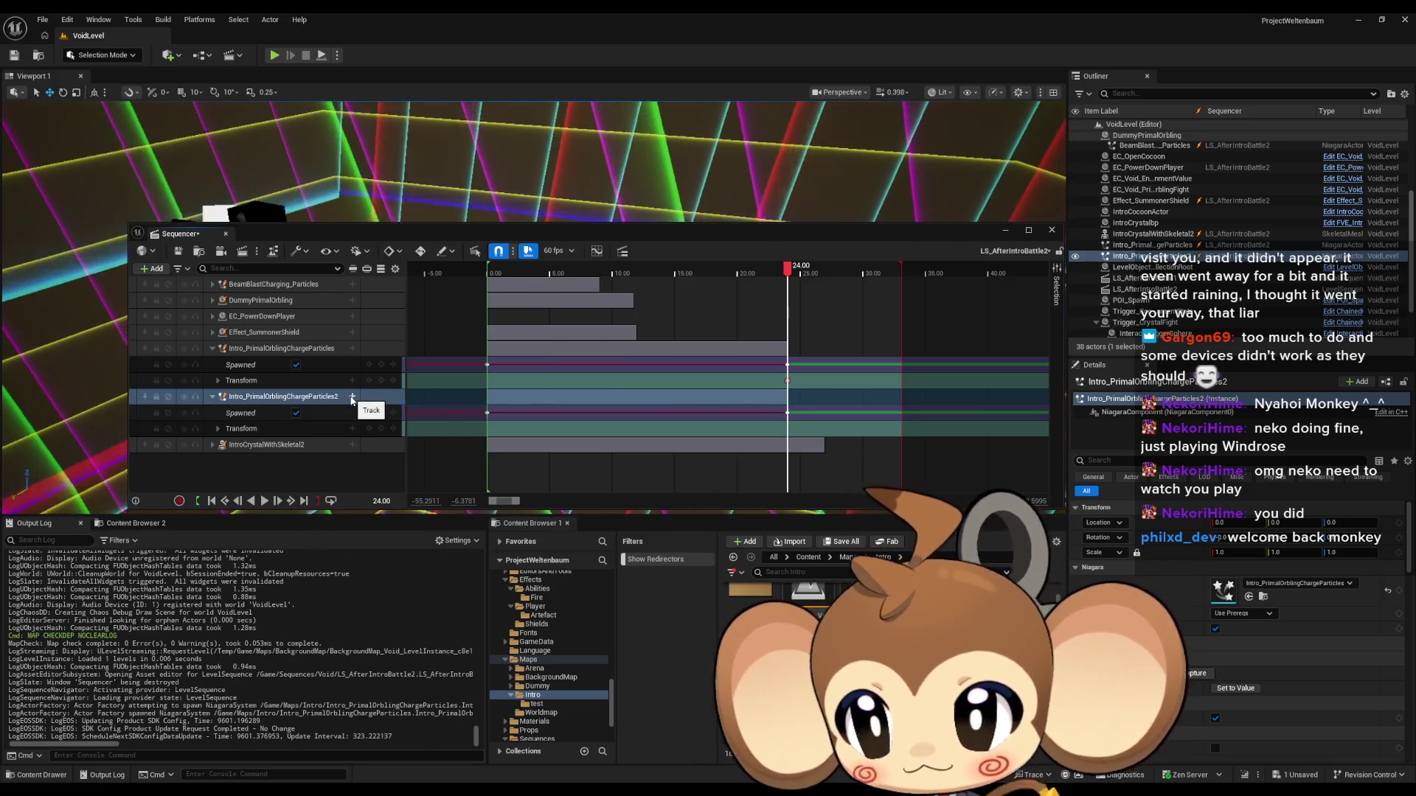
left_click(352, 399)
mouse_move(380, 437)
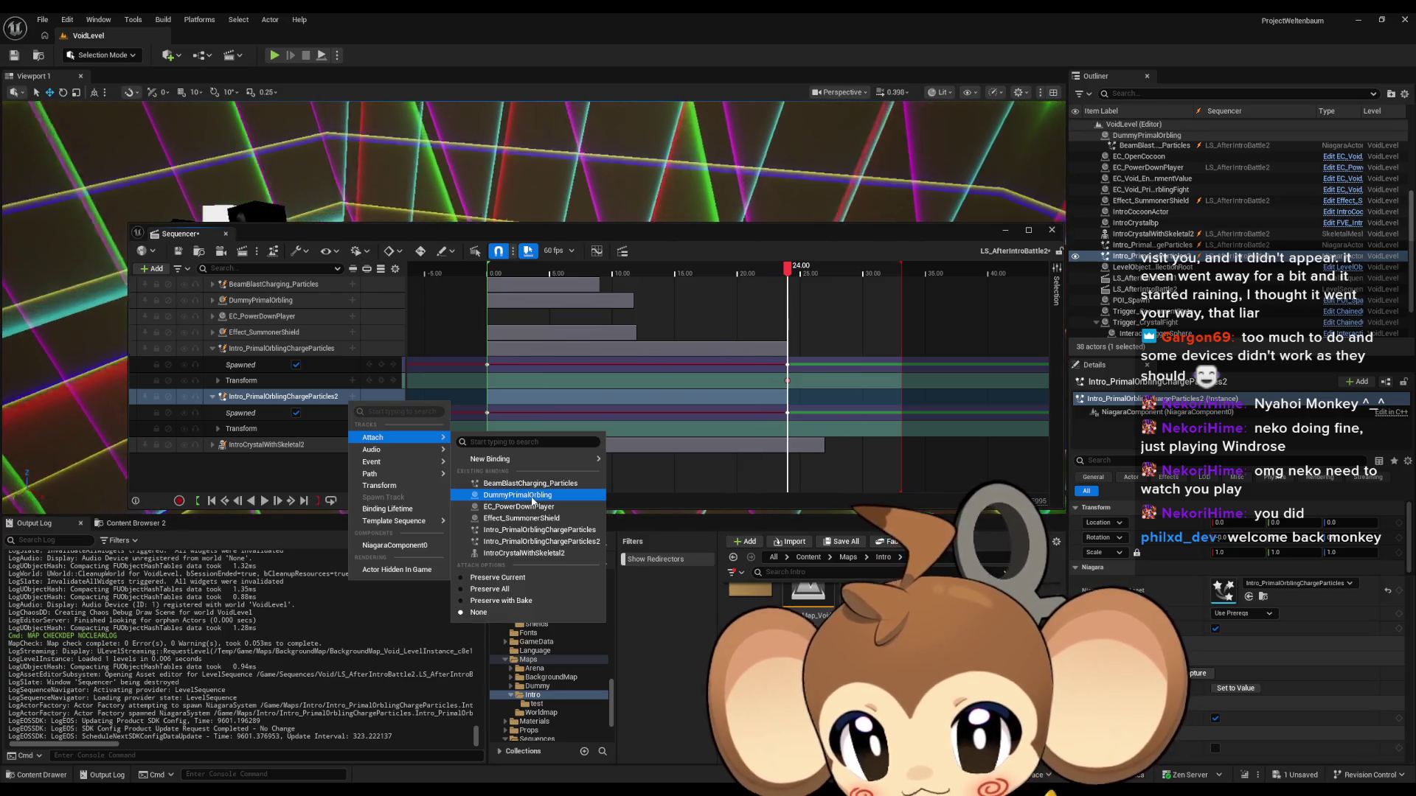
Step: Attach the new particles to DummyPrimalOrbling with socket None, then inspect the beam particles' transform at 9.00
left_click(532, 498)
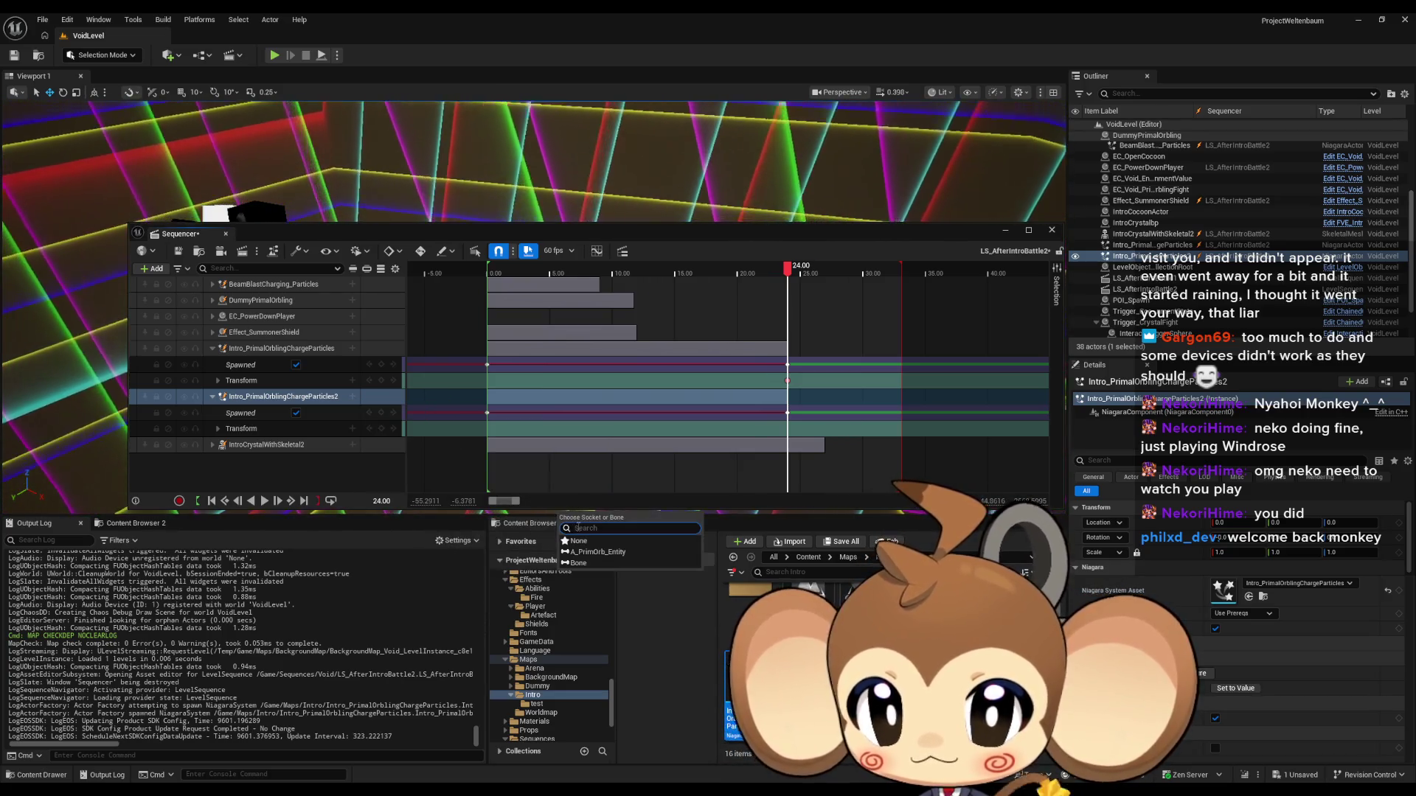
left_click(580, 542)
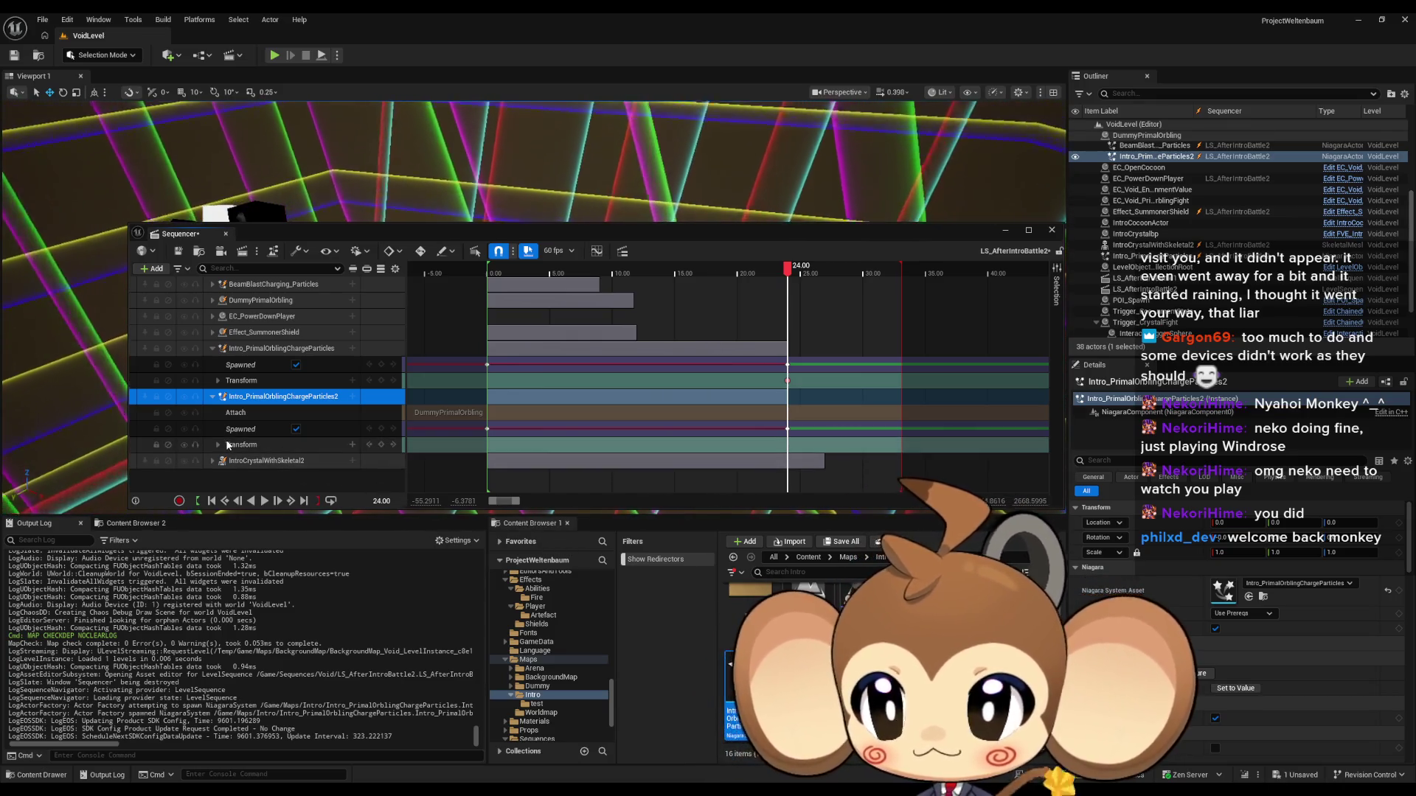
left_click(212, 285)
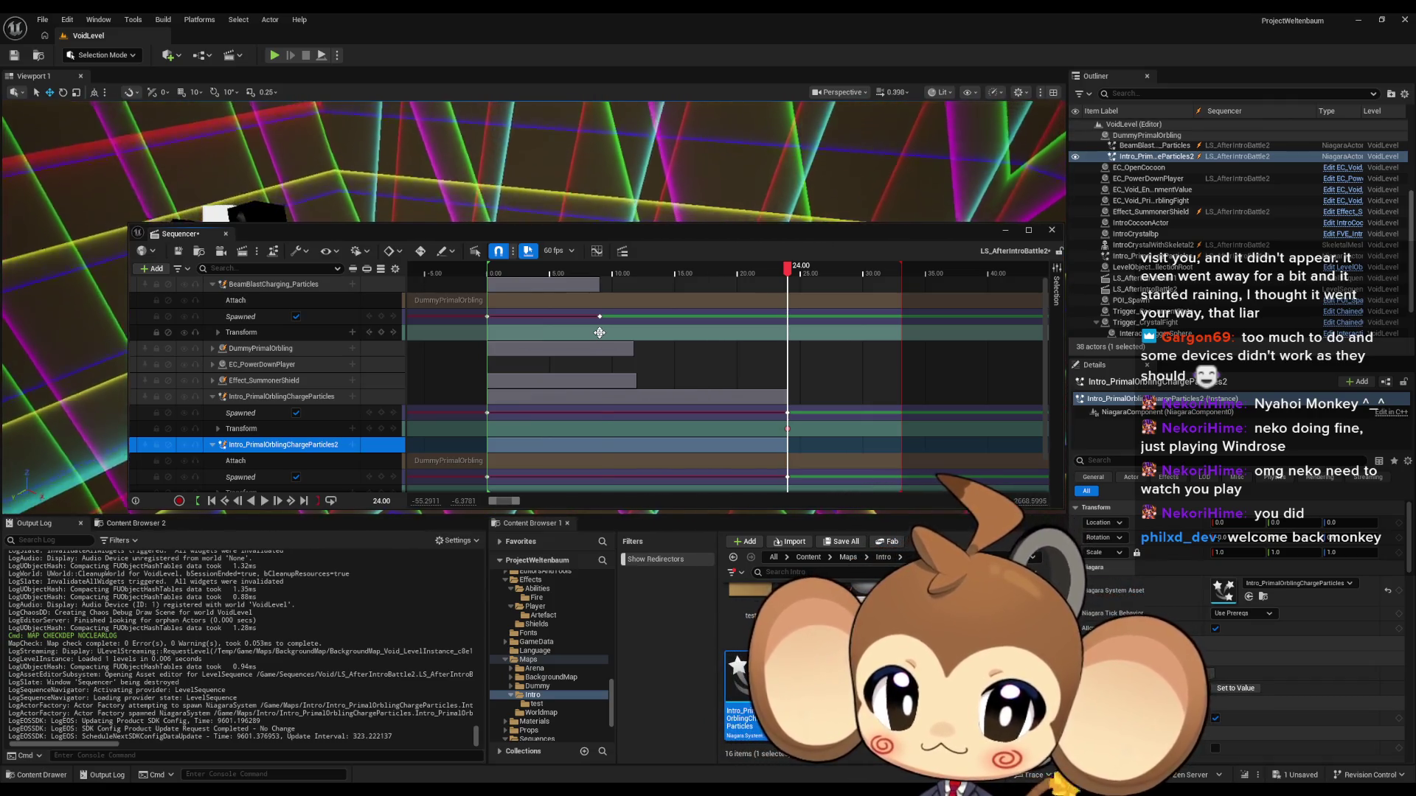
left_click(600, 333)
scroll(789, 453, "down", 1)
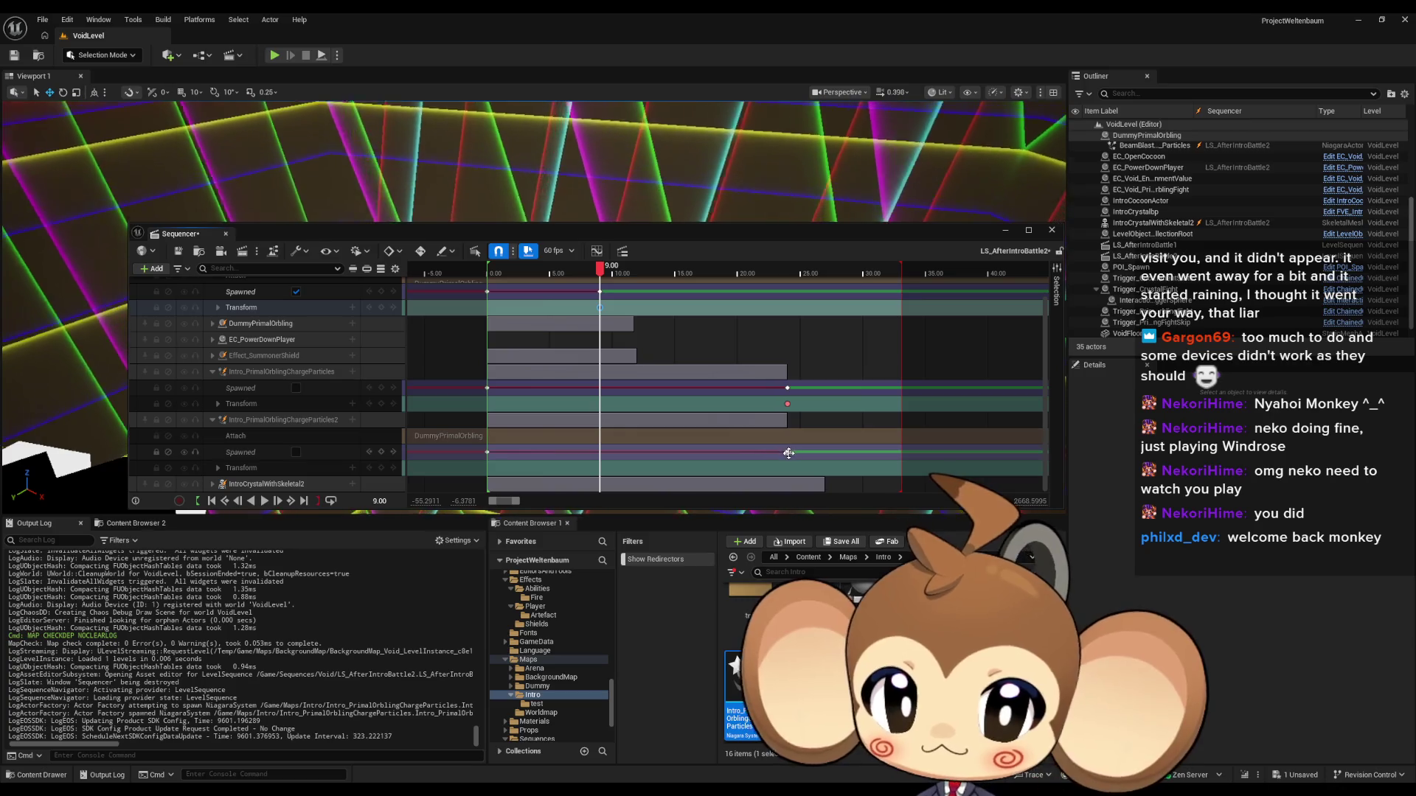
left_click(789, 454)
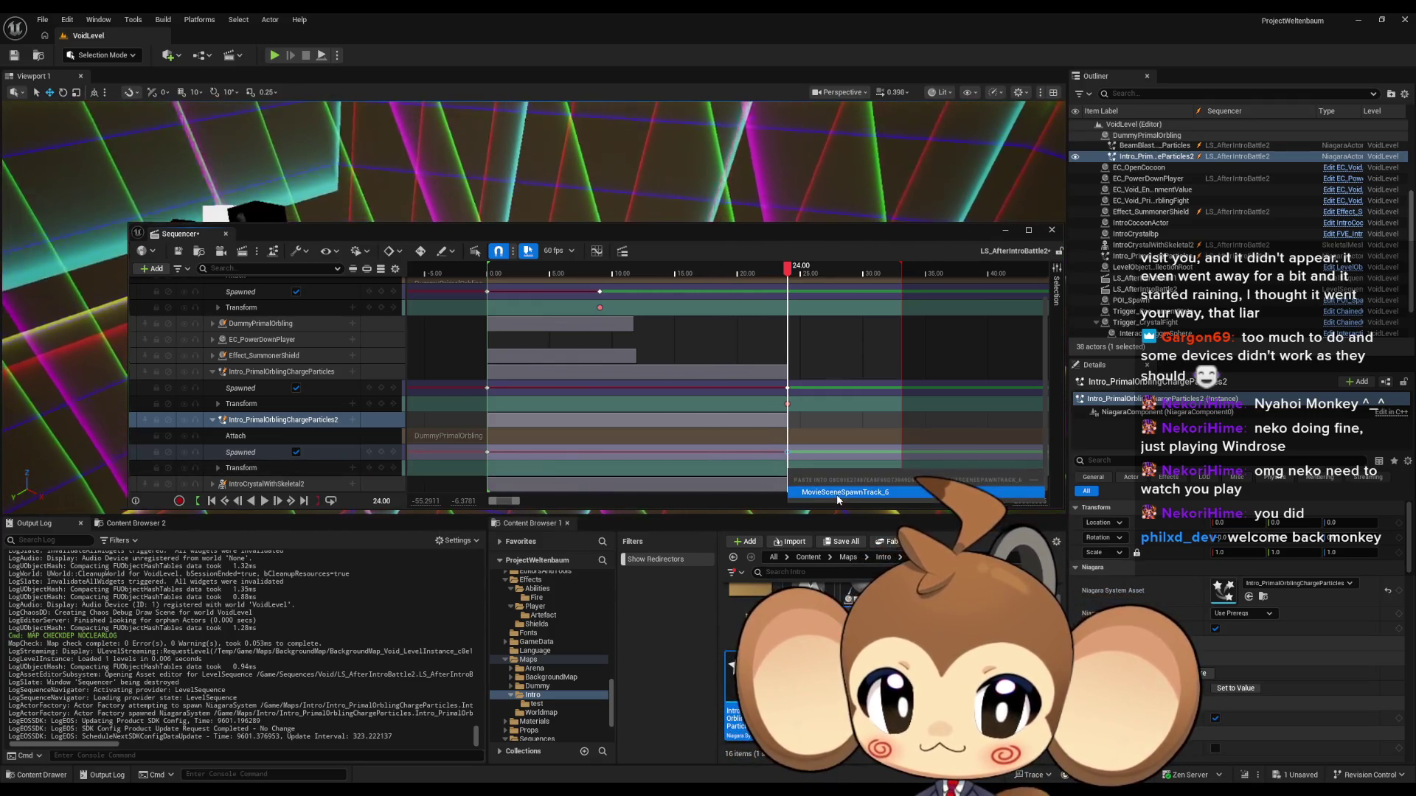
left_click(600, 309)
left_click(218, 307)
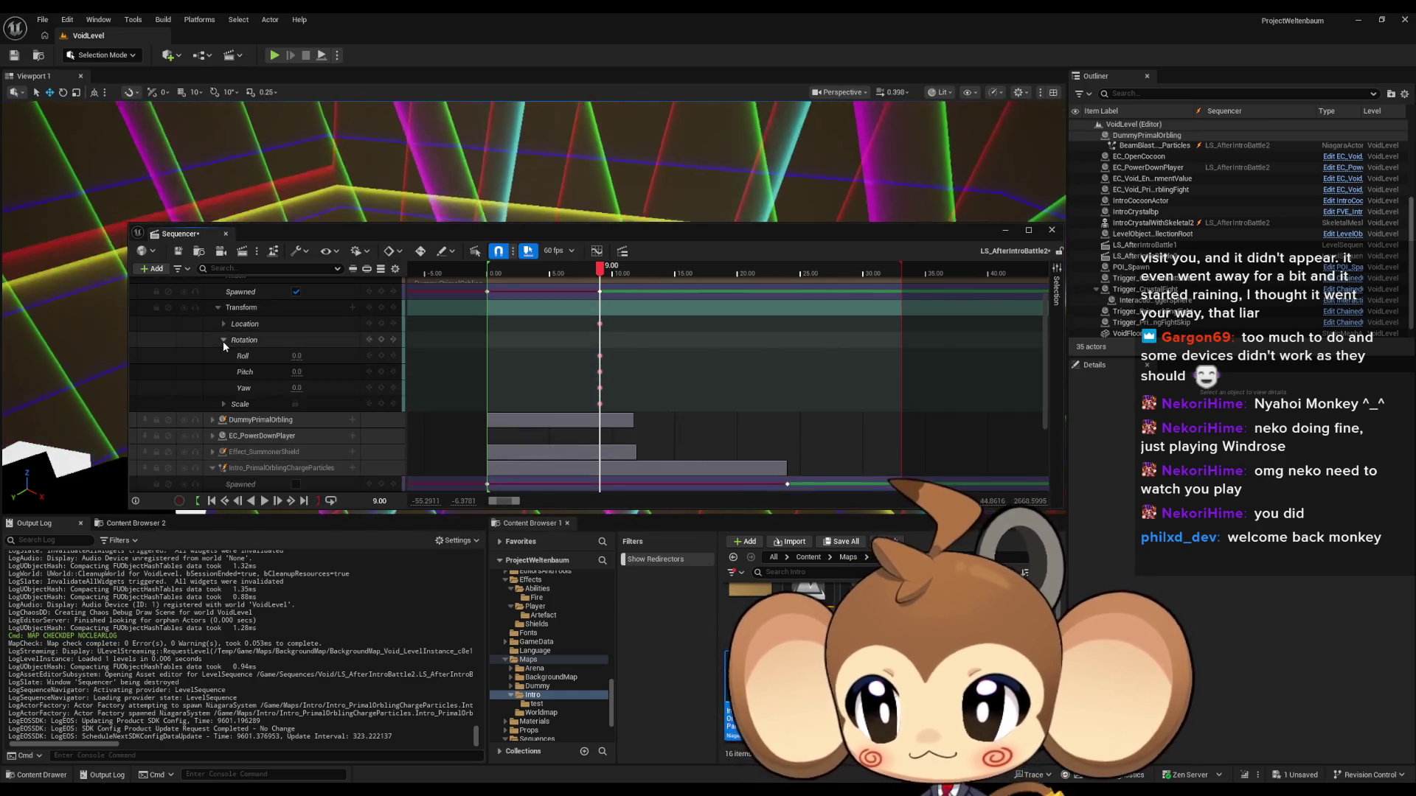
Step: Check the BeamBlastCharging_Particles X, Y, Z location values at 24.00
left_click(223, 324)
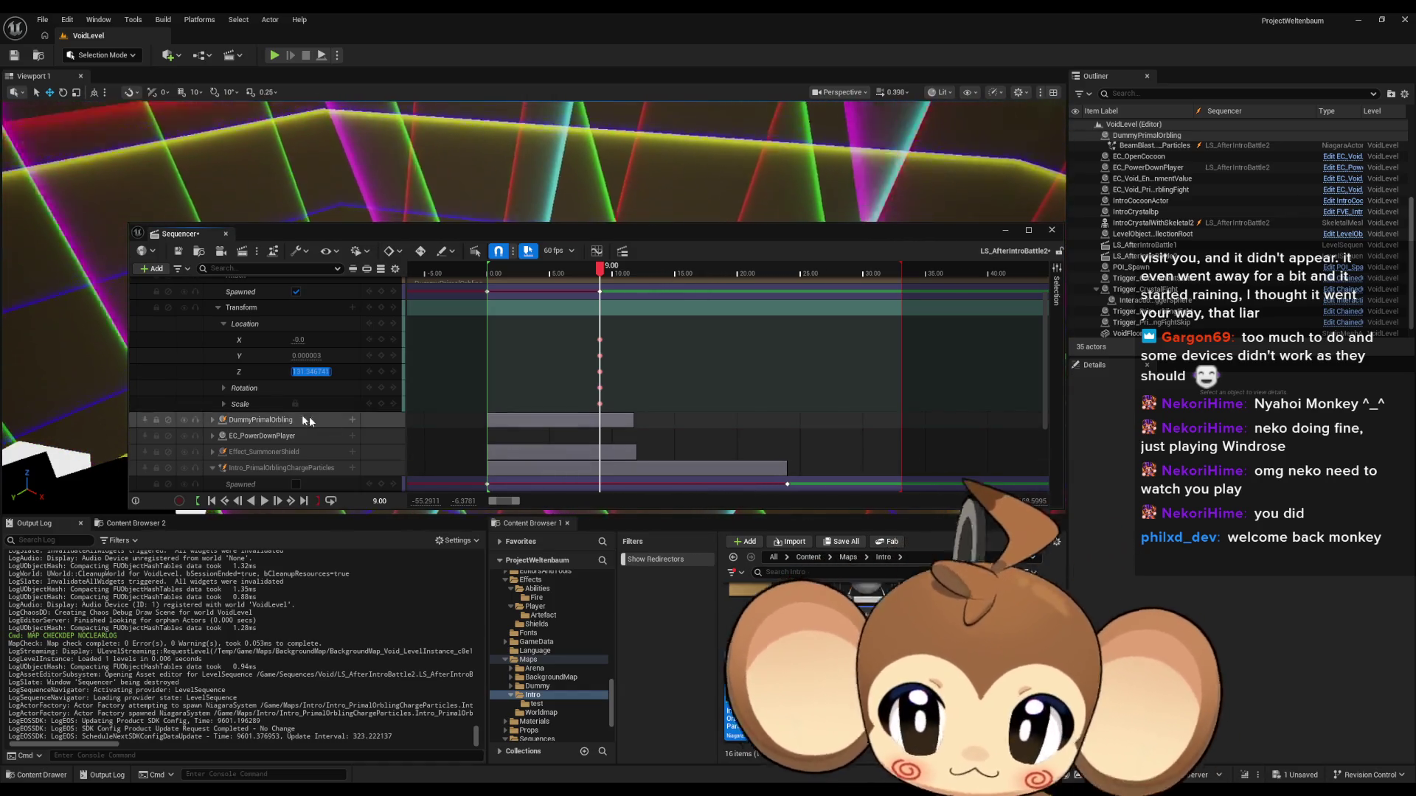
left_click(307, 356)
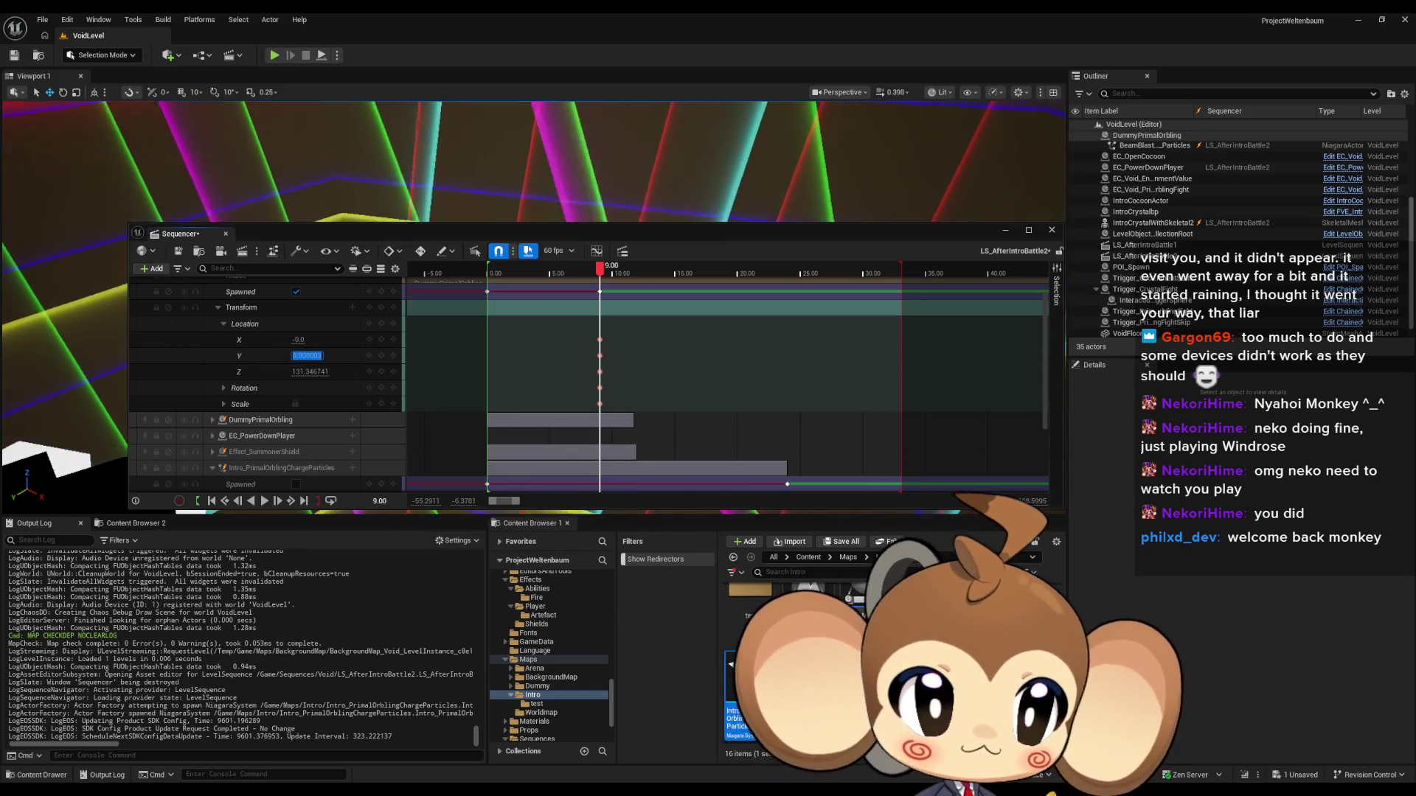
key("Return")
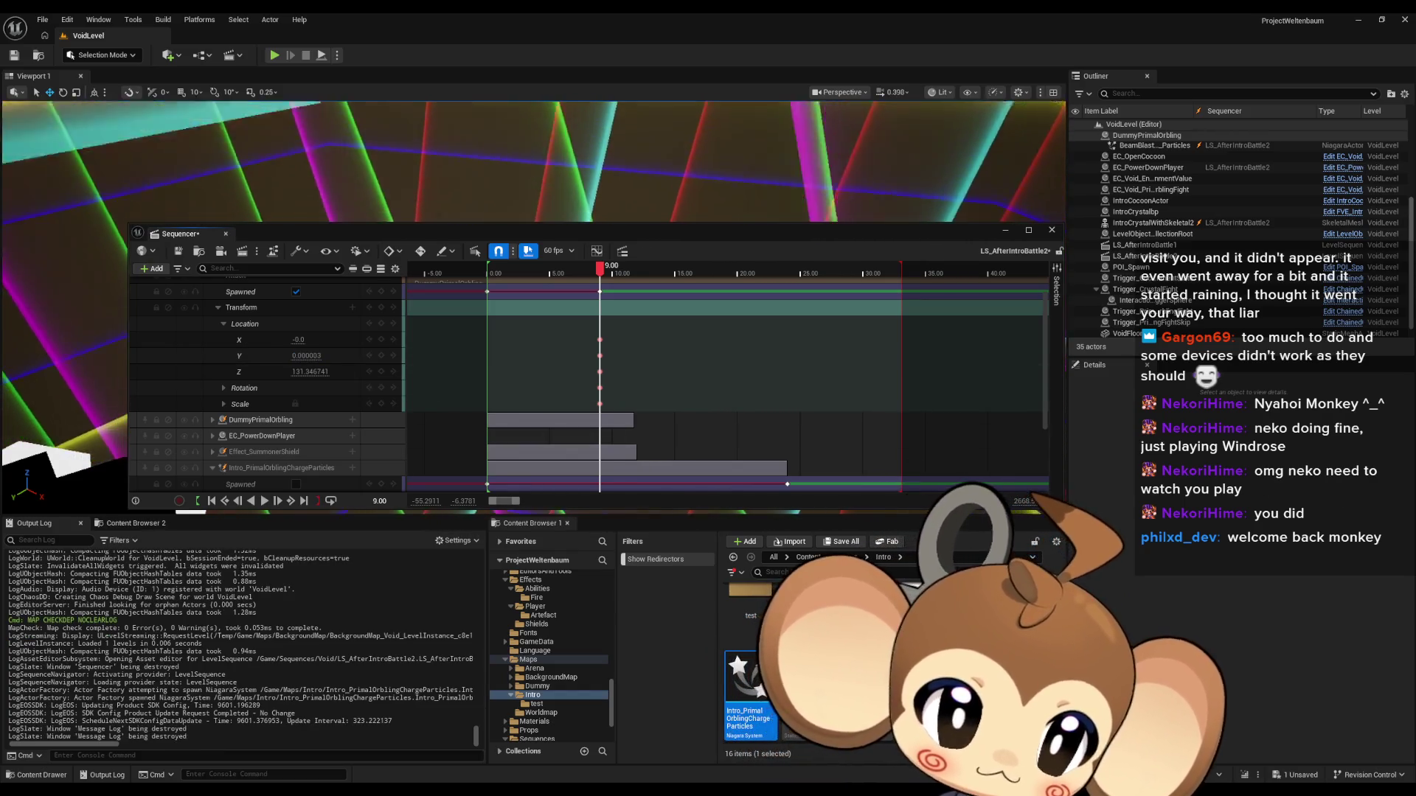
left_click(297, 340)
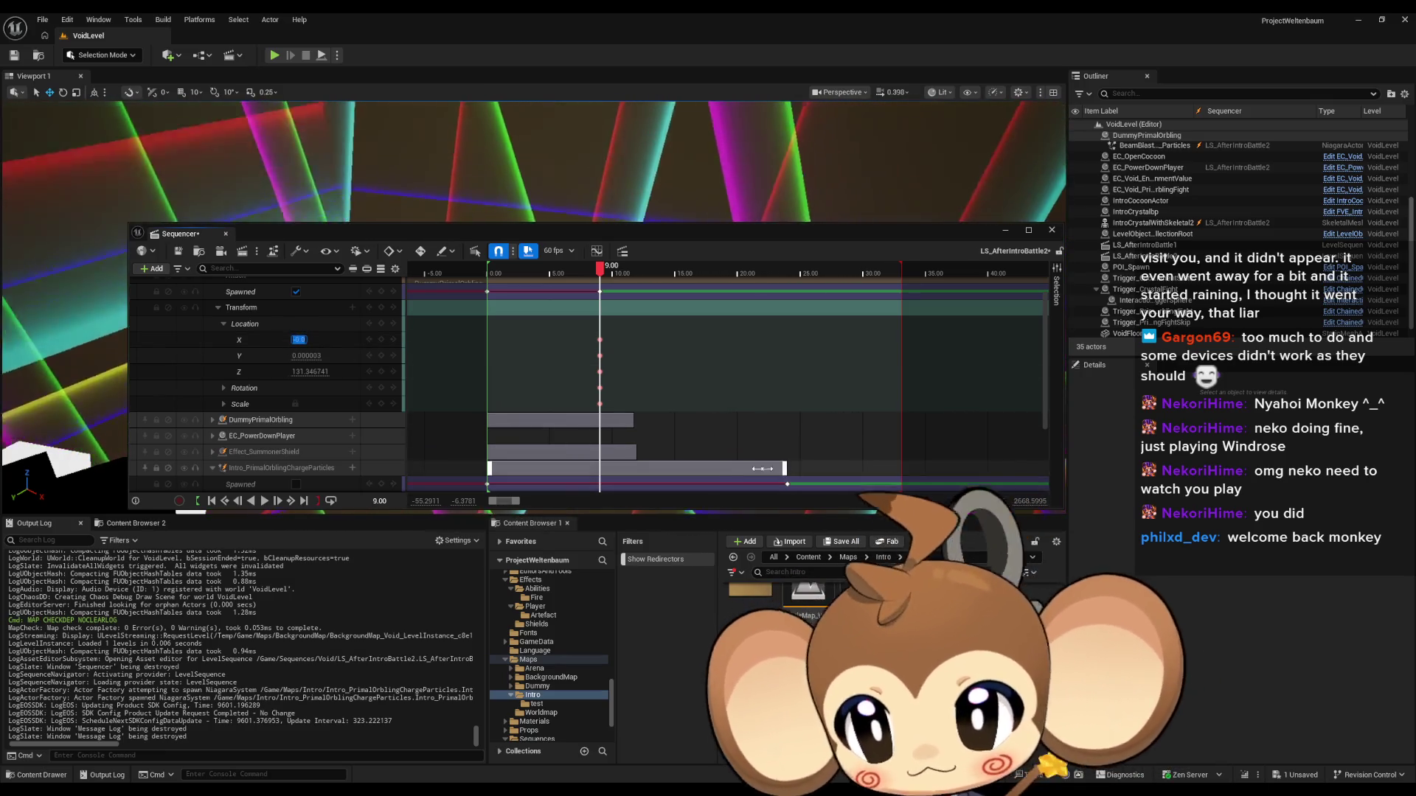
left_click(785, 483)
Step: Expand Intro_PrimalOrblingChargeParticles2's Transform to show its location channels
scroll(368, 443, "down", 3)
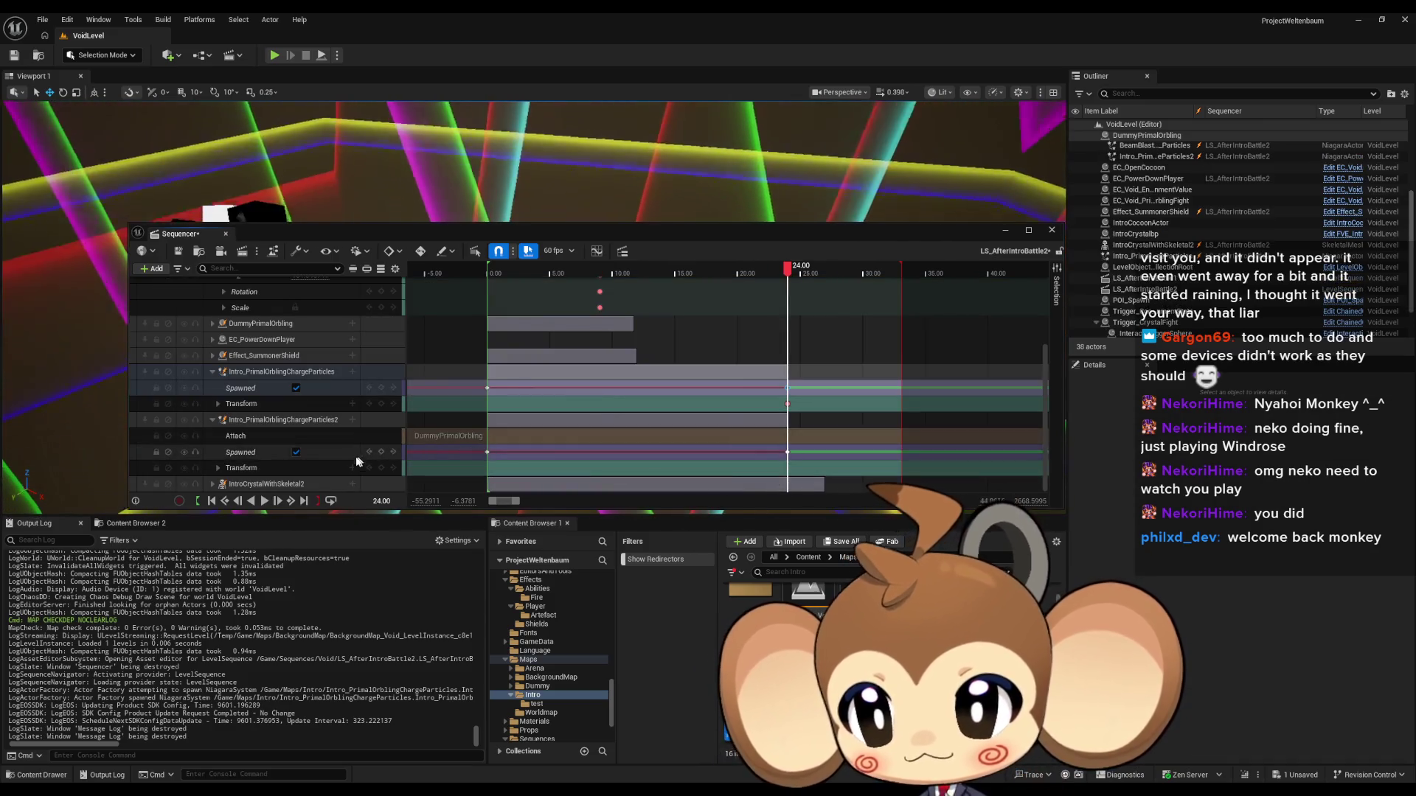
left_click(218, 468)
scroll(221, 466, "down", 1)
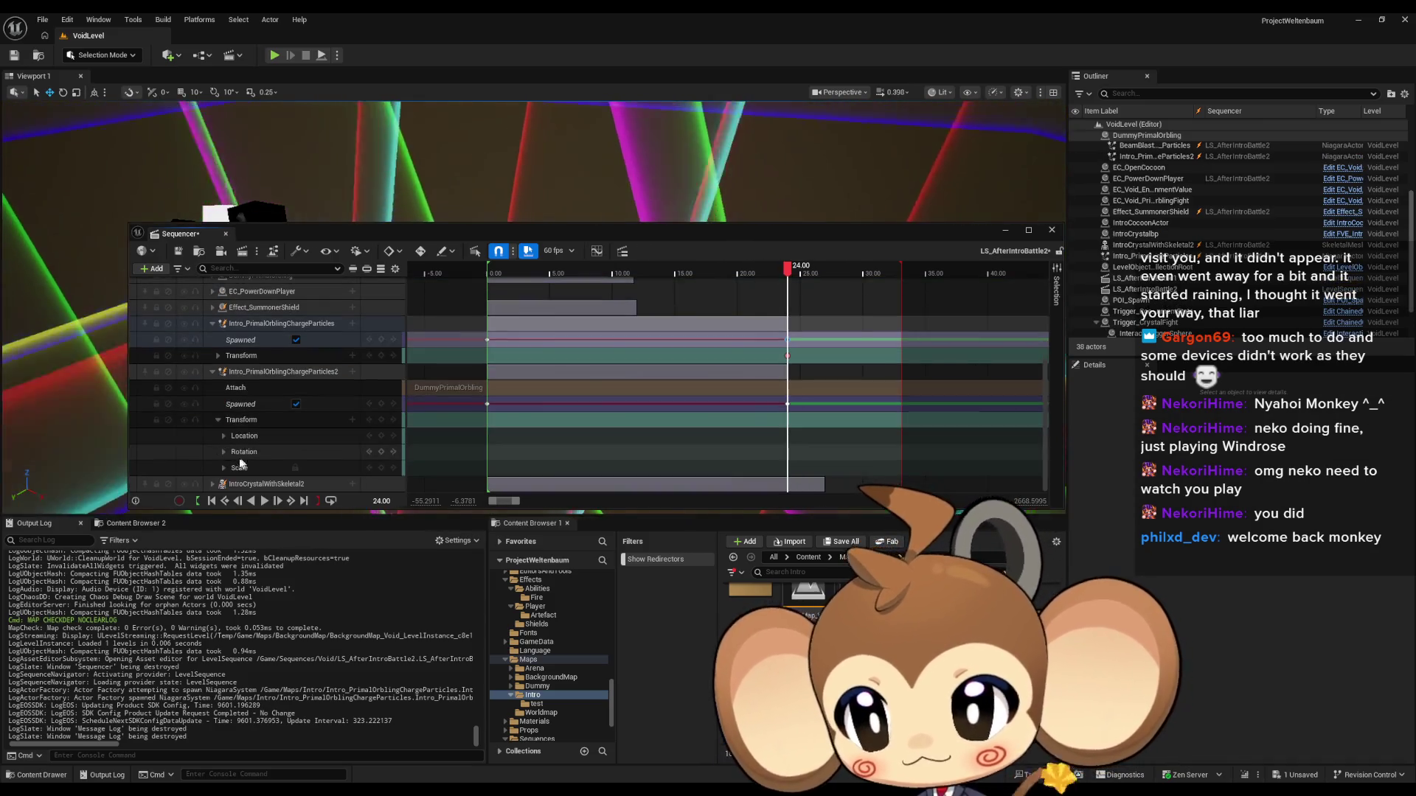
left_click(224, 468)
left_click(224, 468)
left_click(228, 451)
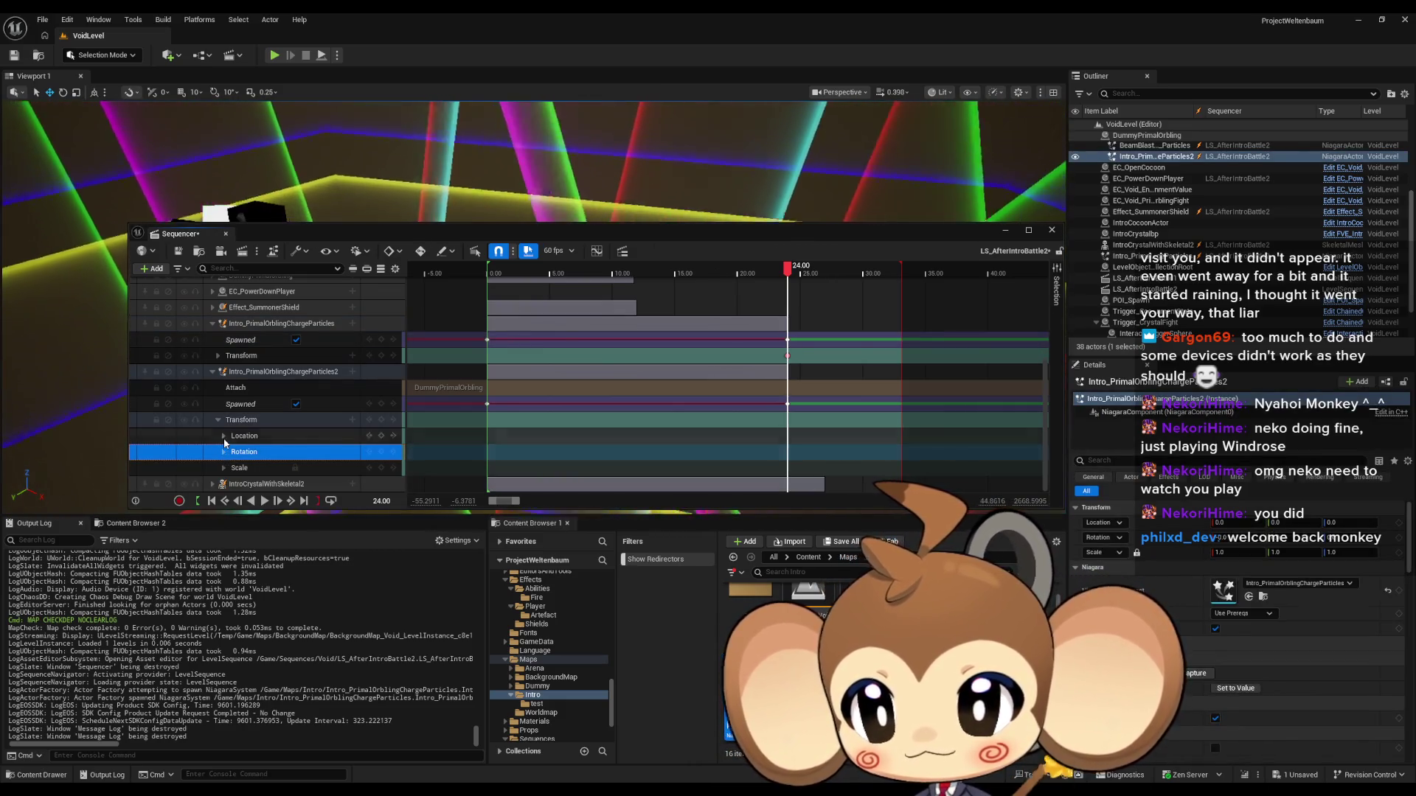
left_click(223, 436)
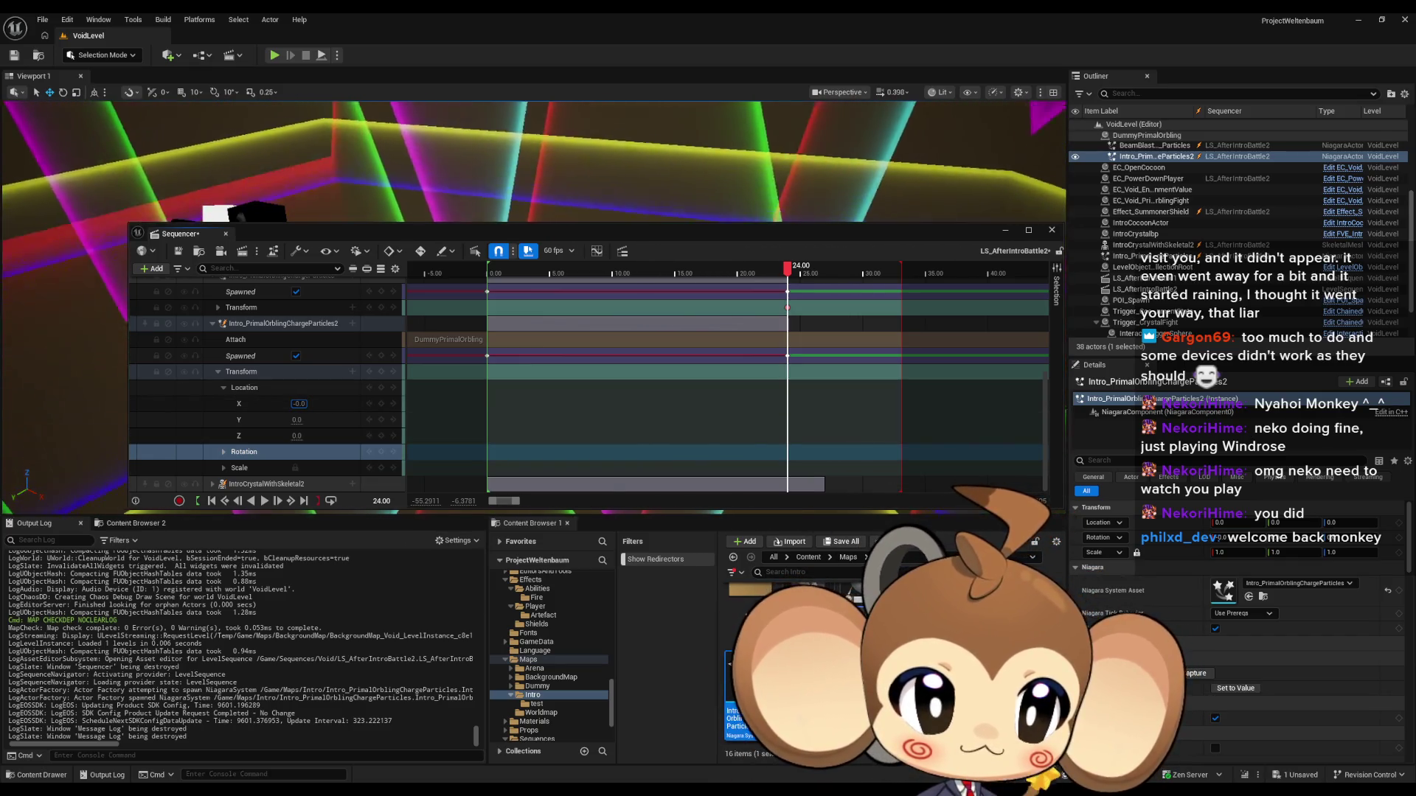
Step: Set location X 0.0, Y 0.000003, Z 131.346741 and key the transform at 24.00
left_click(298, 403)
left_click(295, 420)
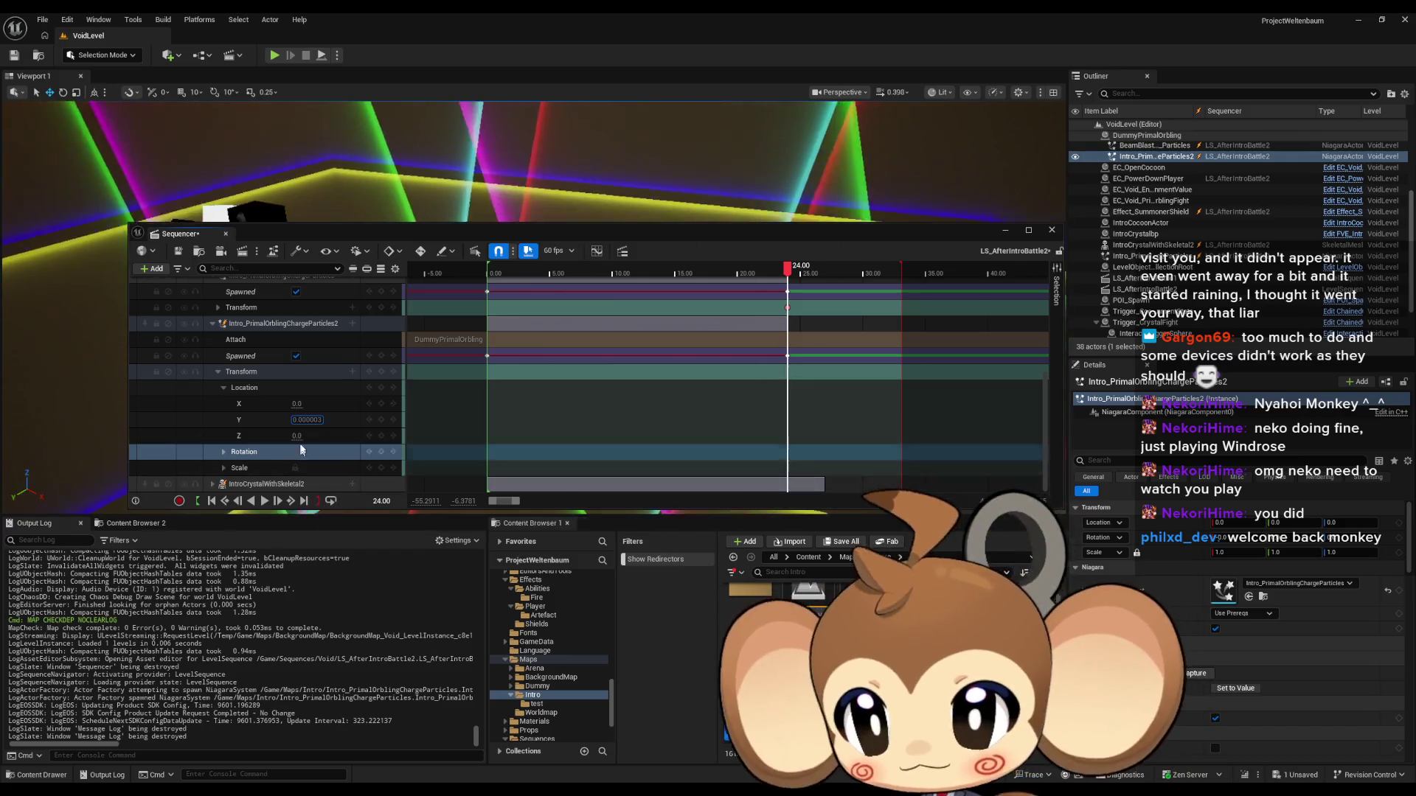
key("Tab")
key("End")
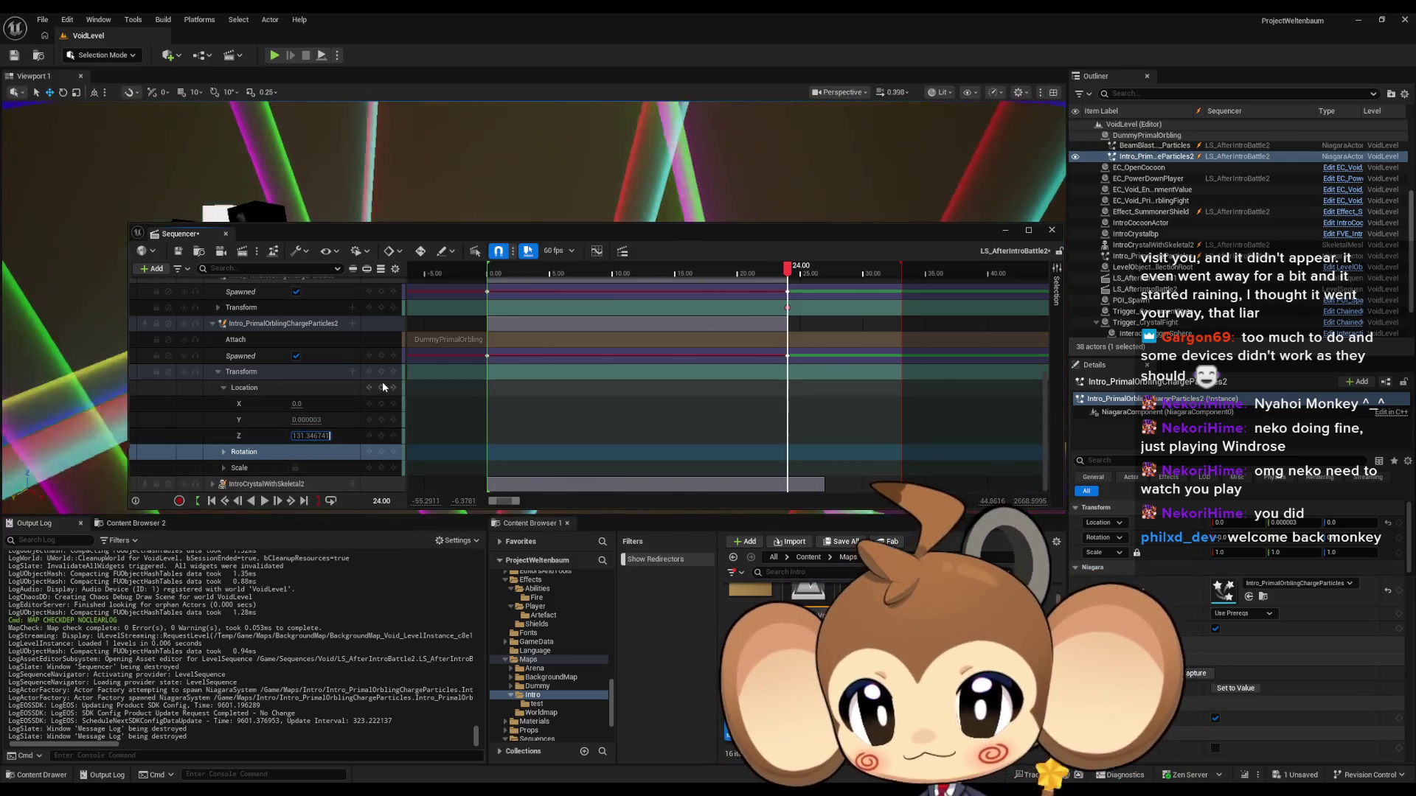
left_click(381, 372)
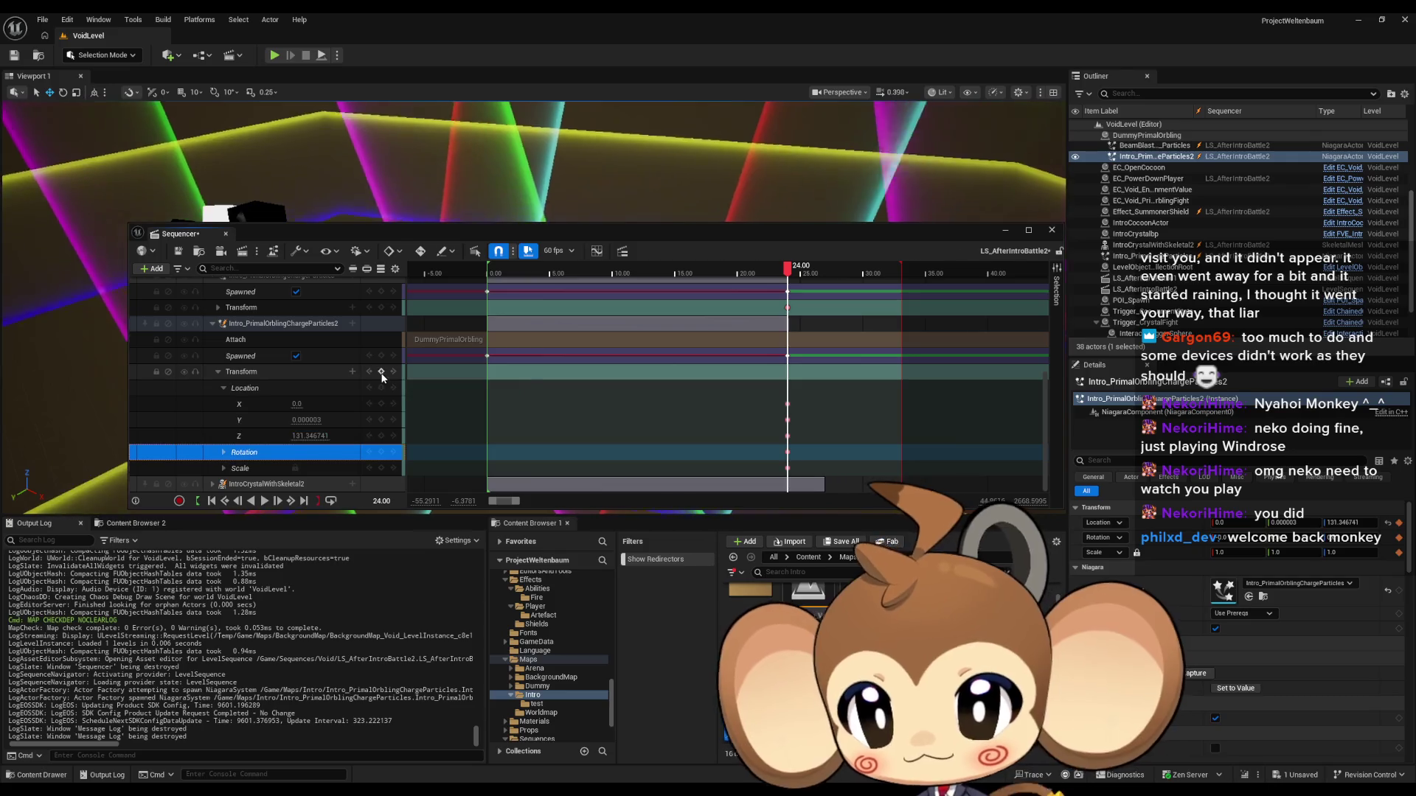
left_click_drag(752, 241, 723, 500)
Step: Frame the particle actor with F and play the sequence with Space to preview it
key("f")
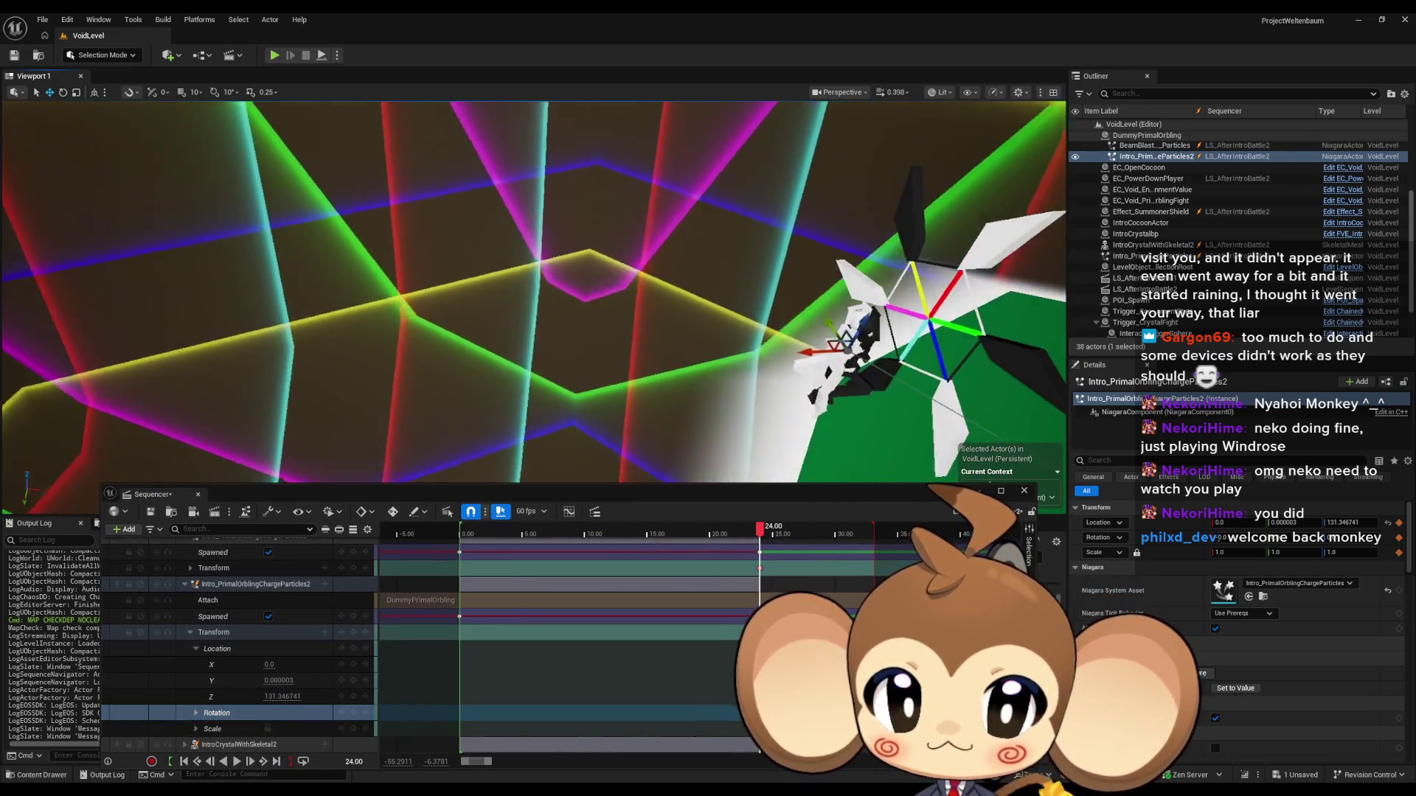
key("space")
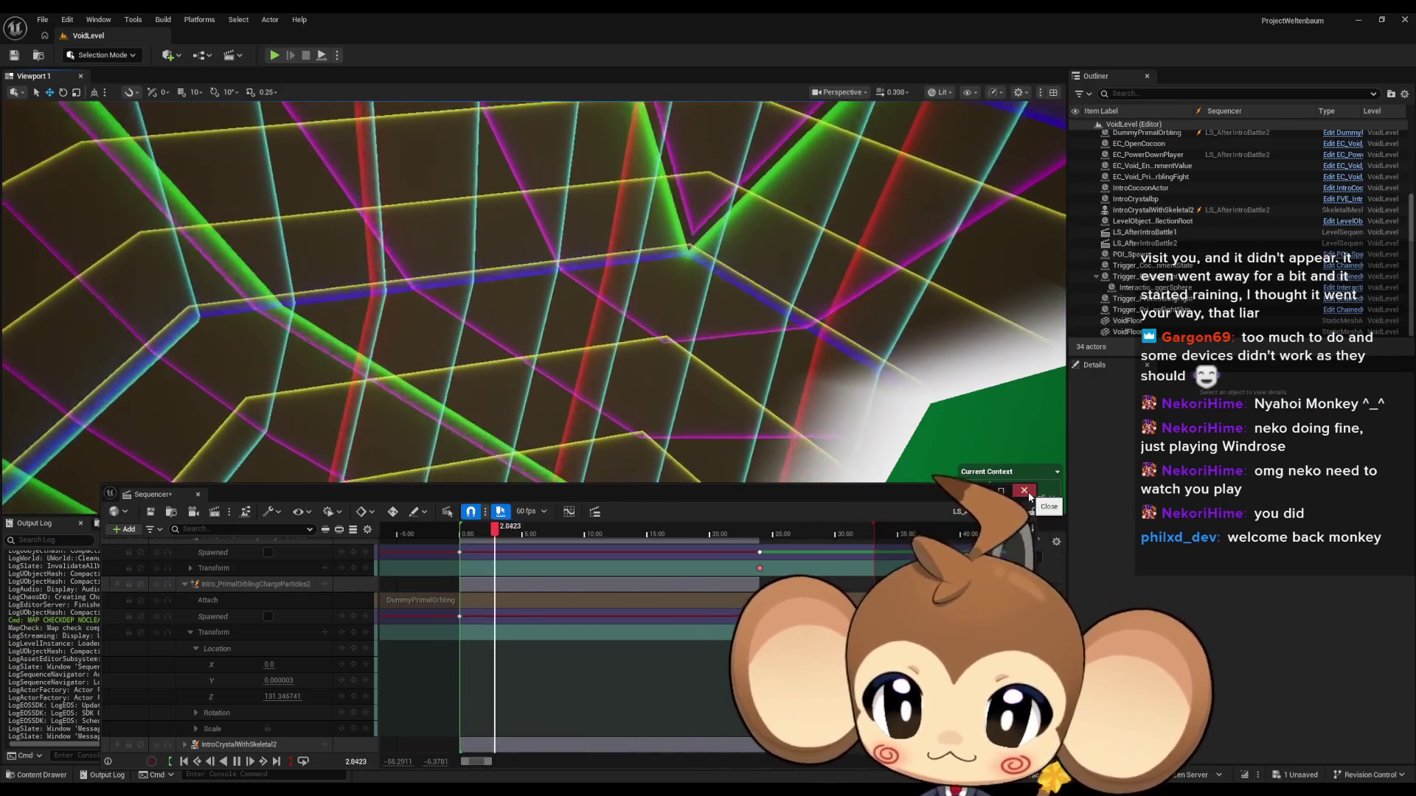
Step: Close Sequencer, create material PPM_IntroLaserImpactFrame in the Intro folder and open it
left_click(1028, 495)
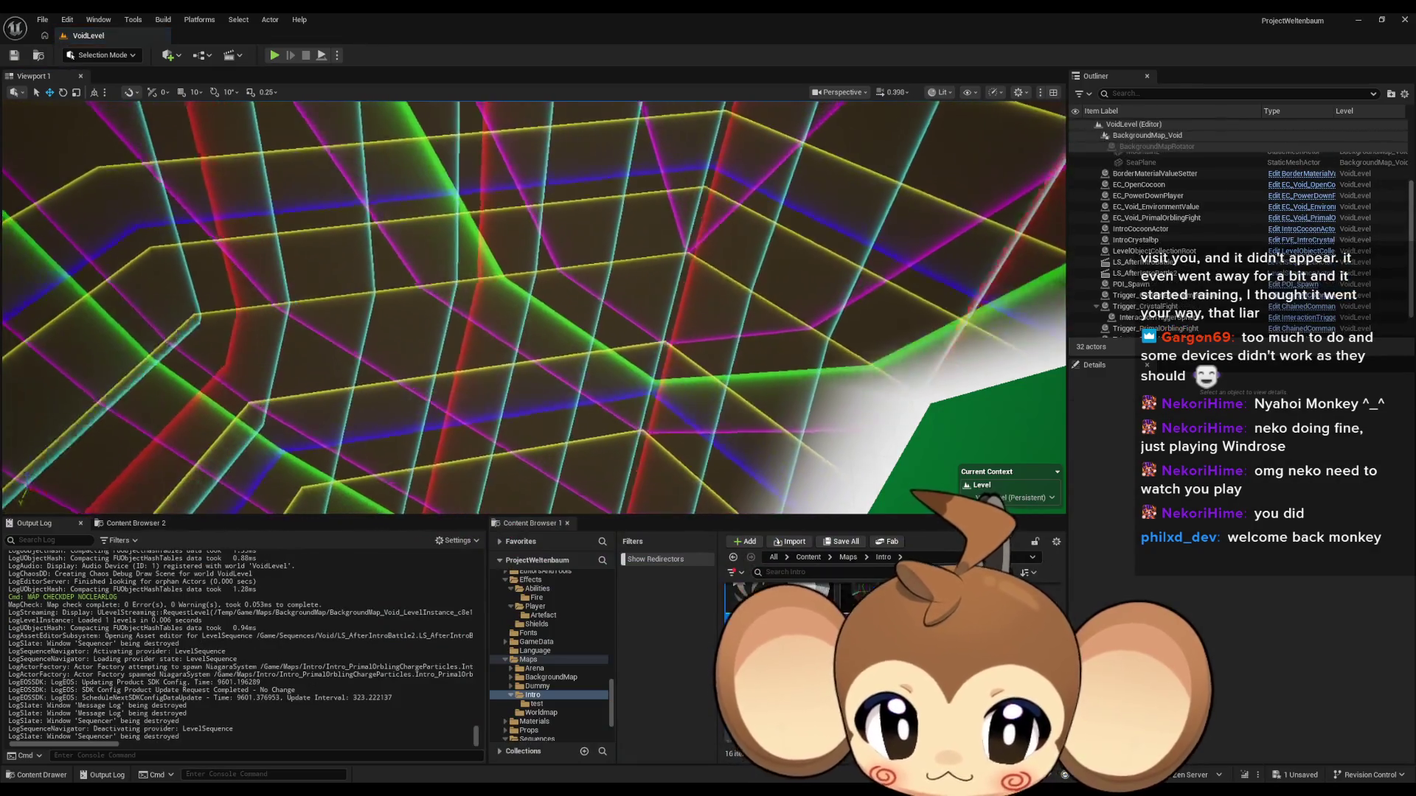
right_click(854, 649)
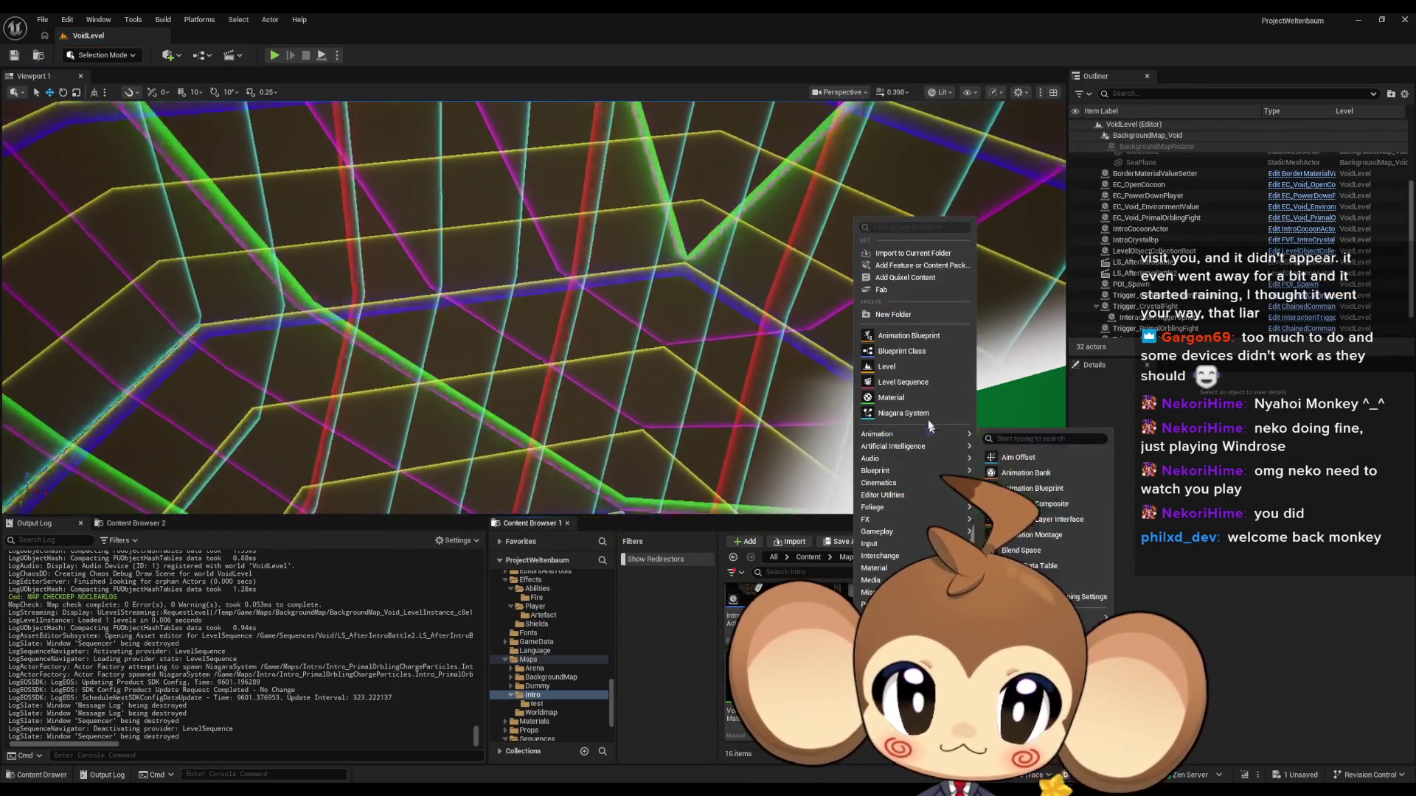
left_click(910, 399)
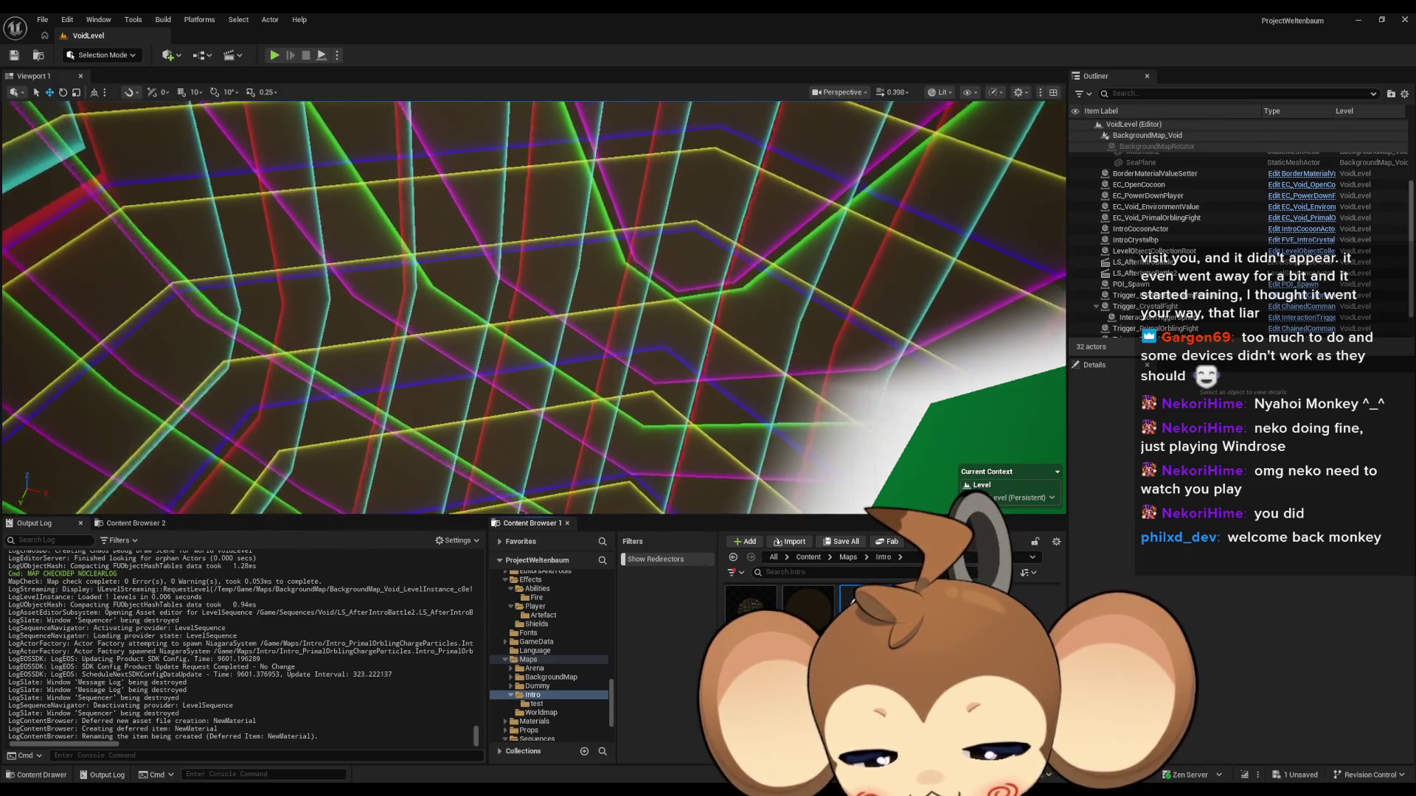
key("Return")
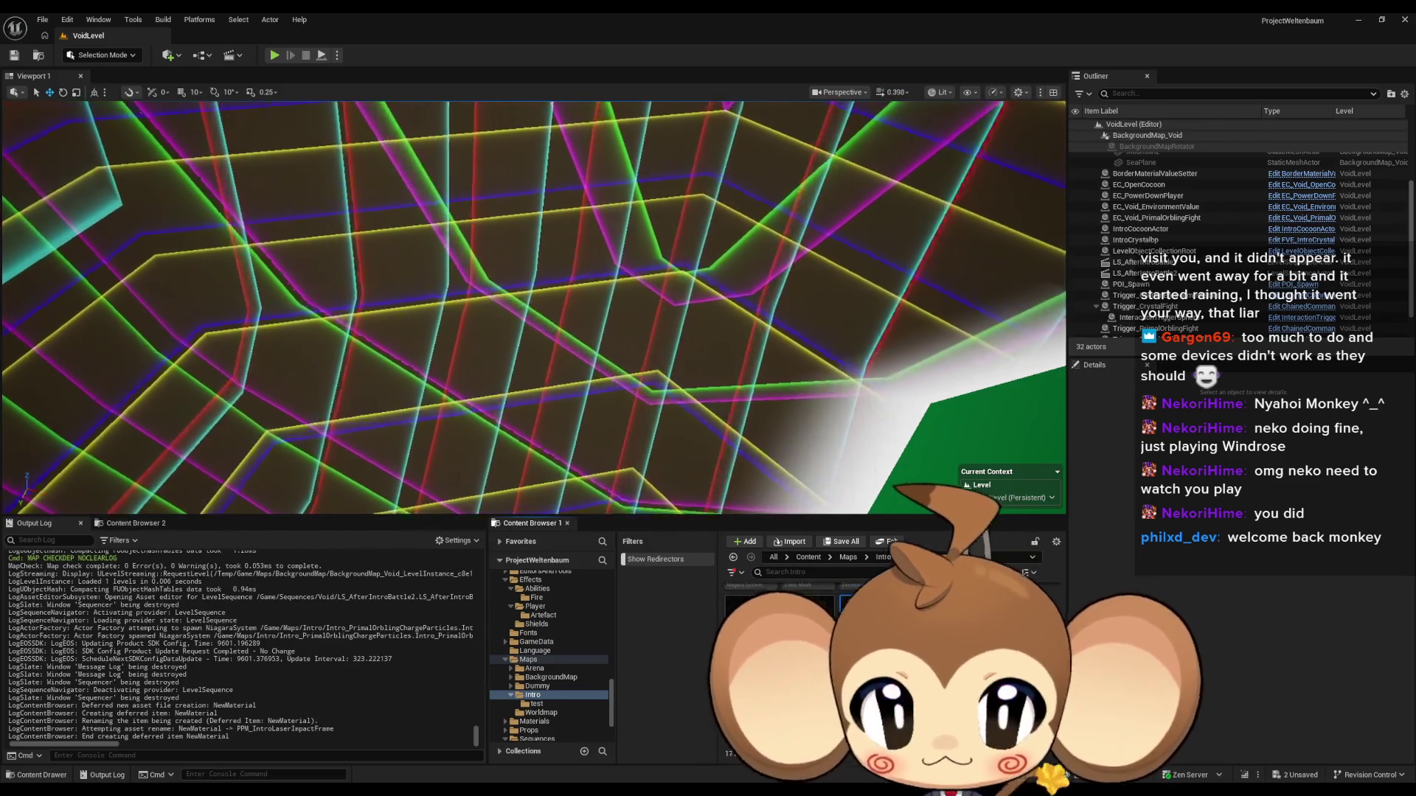
key("Return")
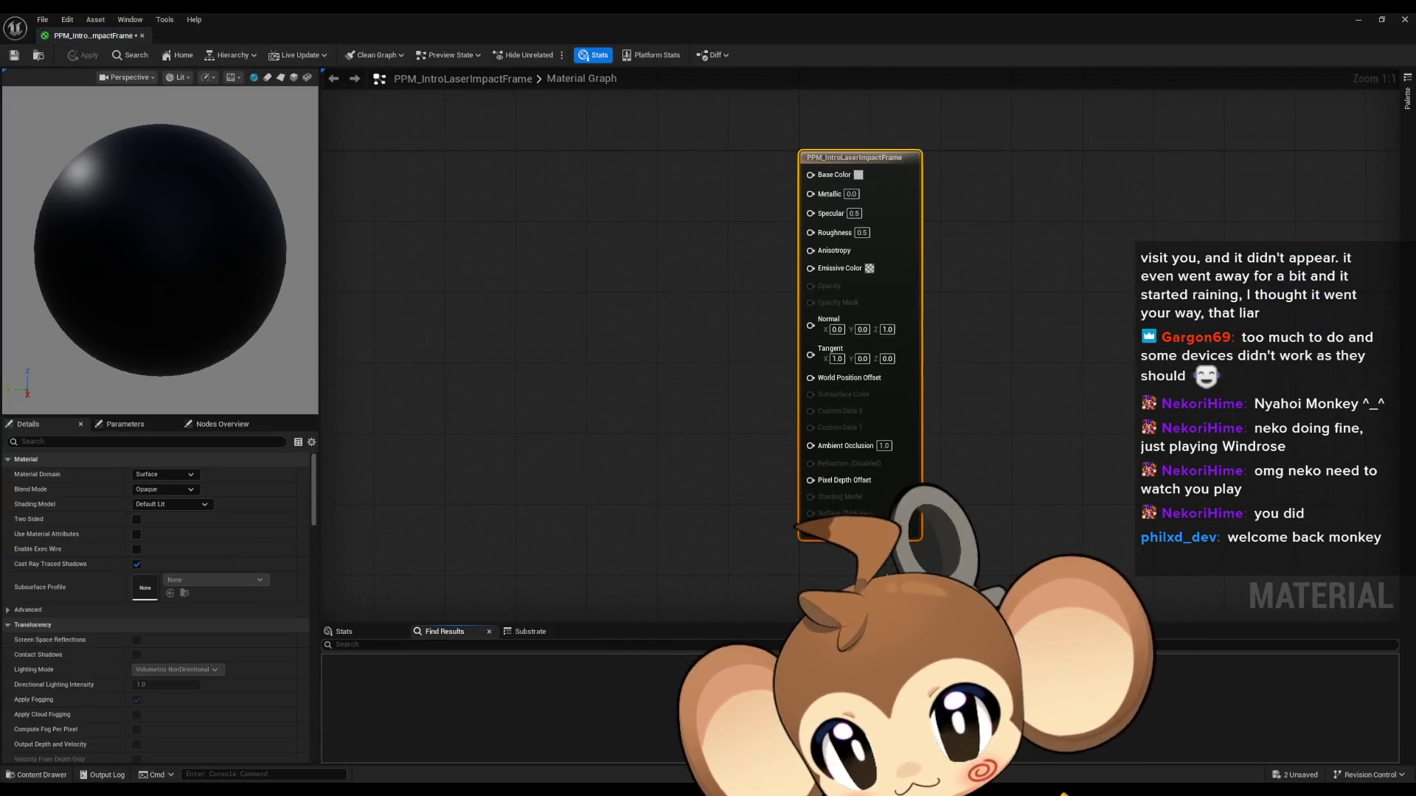
Step: Set the material's Material Domain to Post Process
left_click(158, 475)
left_click(162, 476)
left_click(166, 475)
left_click(154, 528)
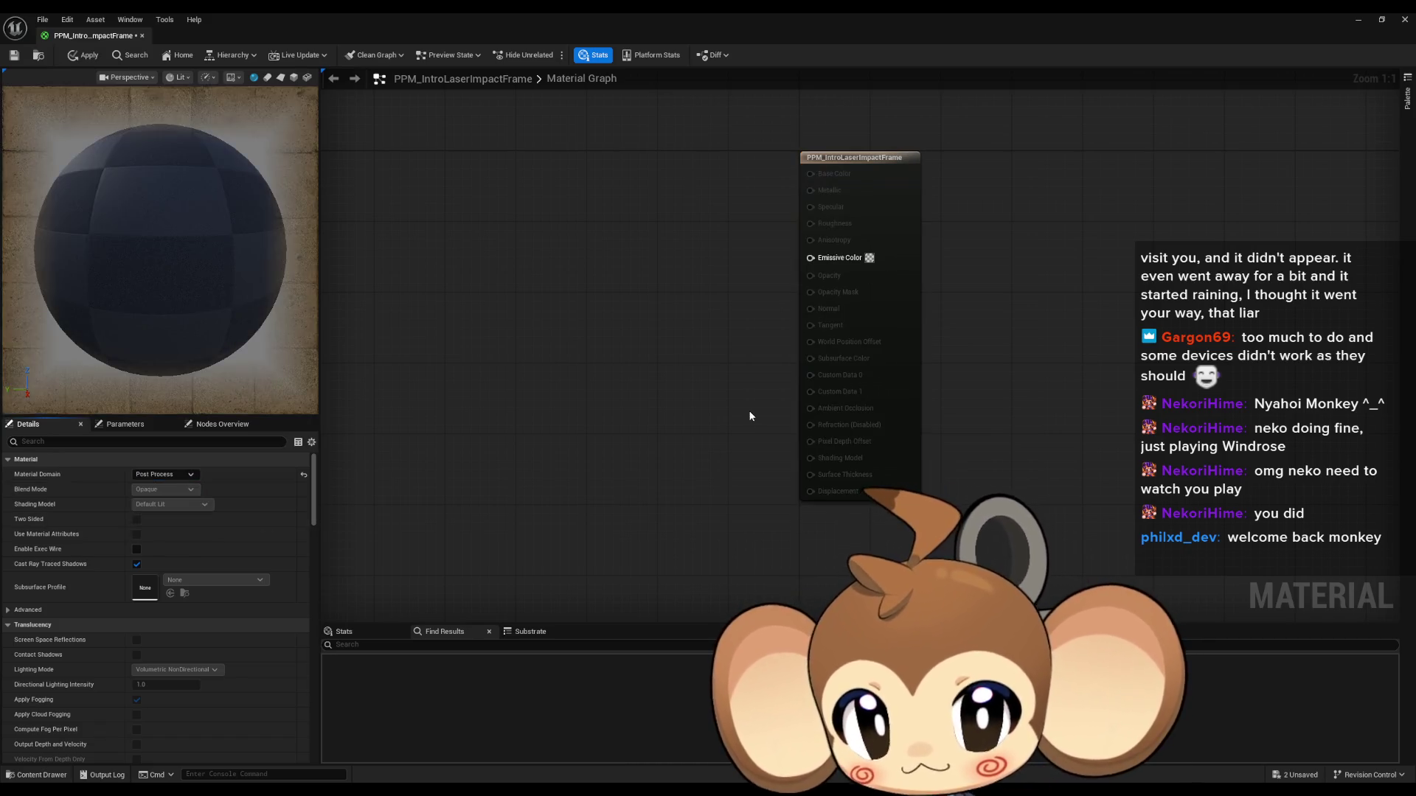
left_click_drag(700, 432, 714, 405)
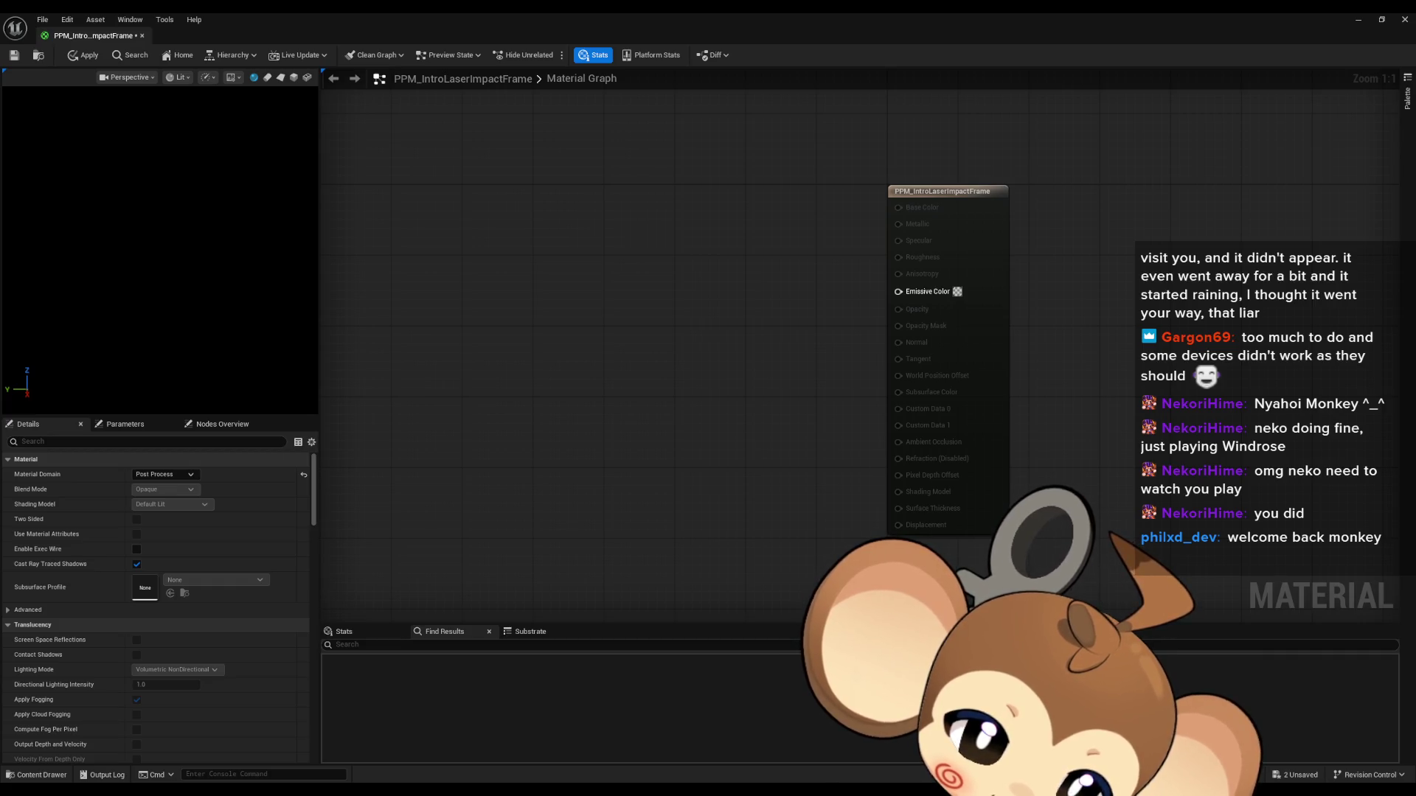
left_click_drag(664, 368, 675, 412)
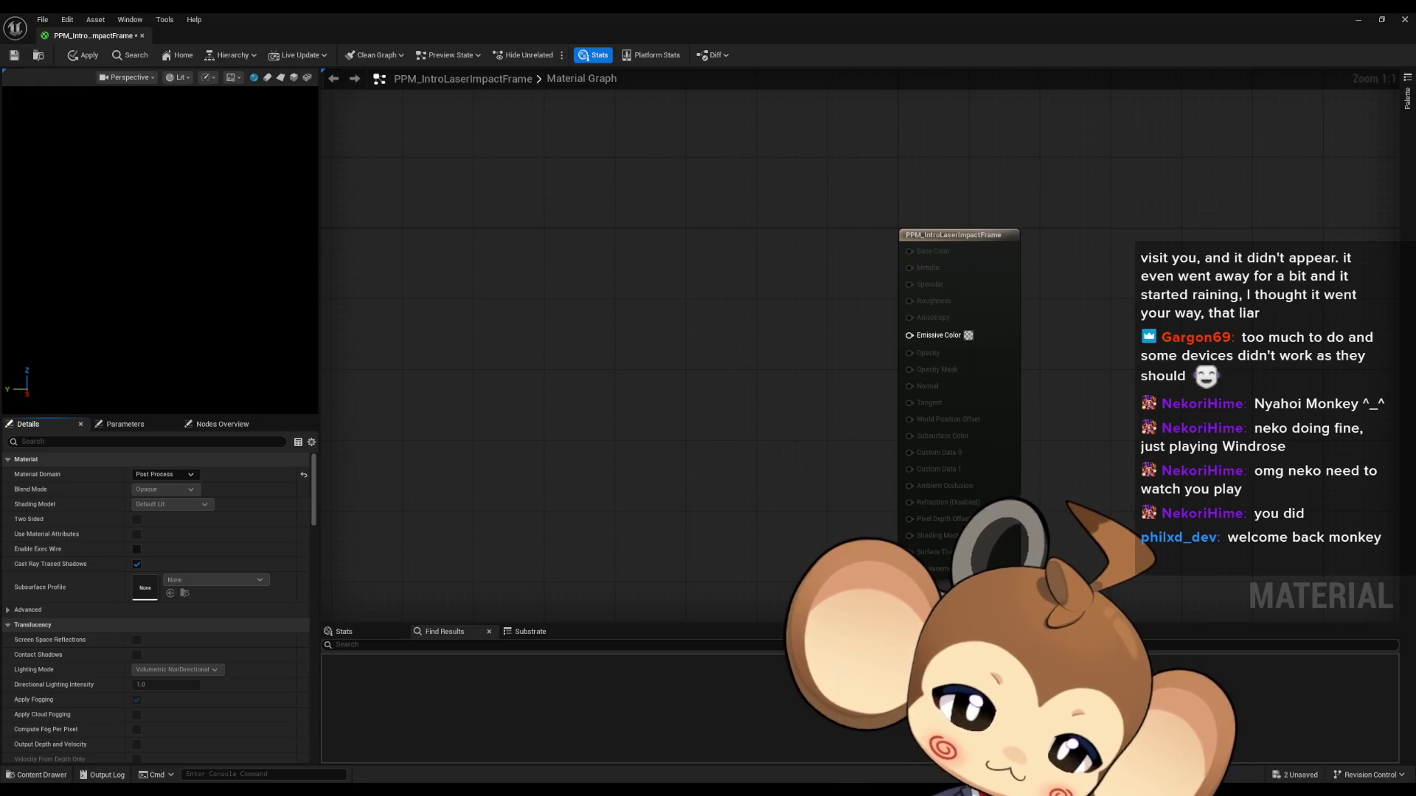
Step: Add a SceneTexture node sampling PostProcessInput0
right_click(598, 330)
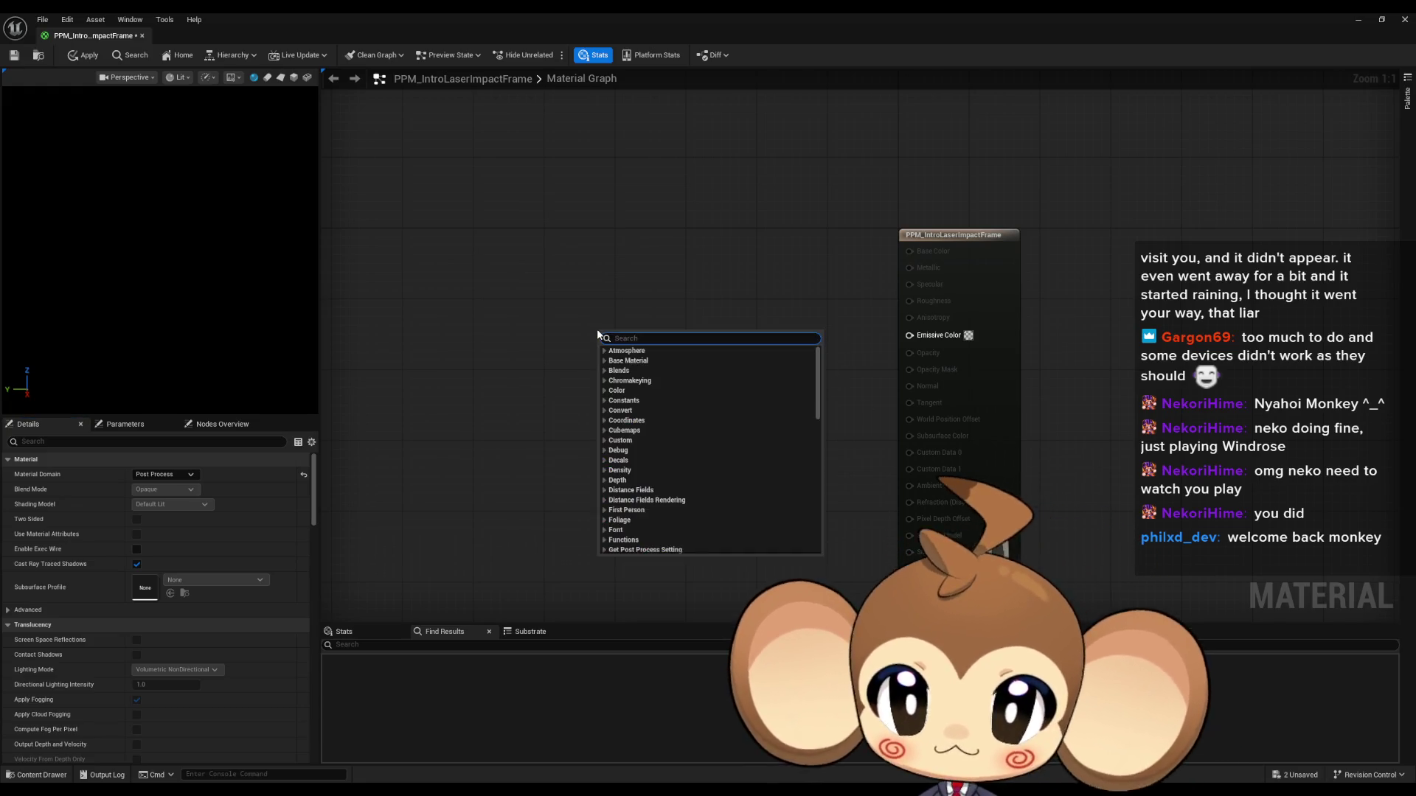
type("scene tex")
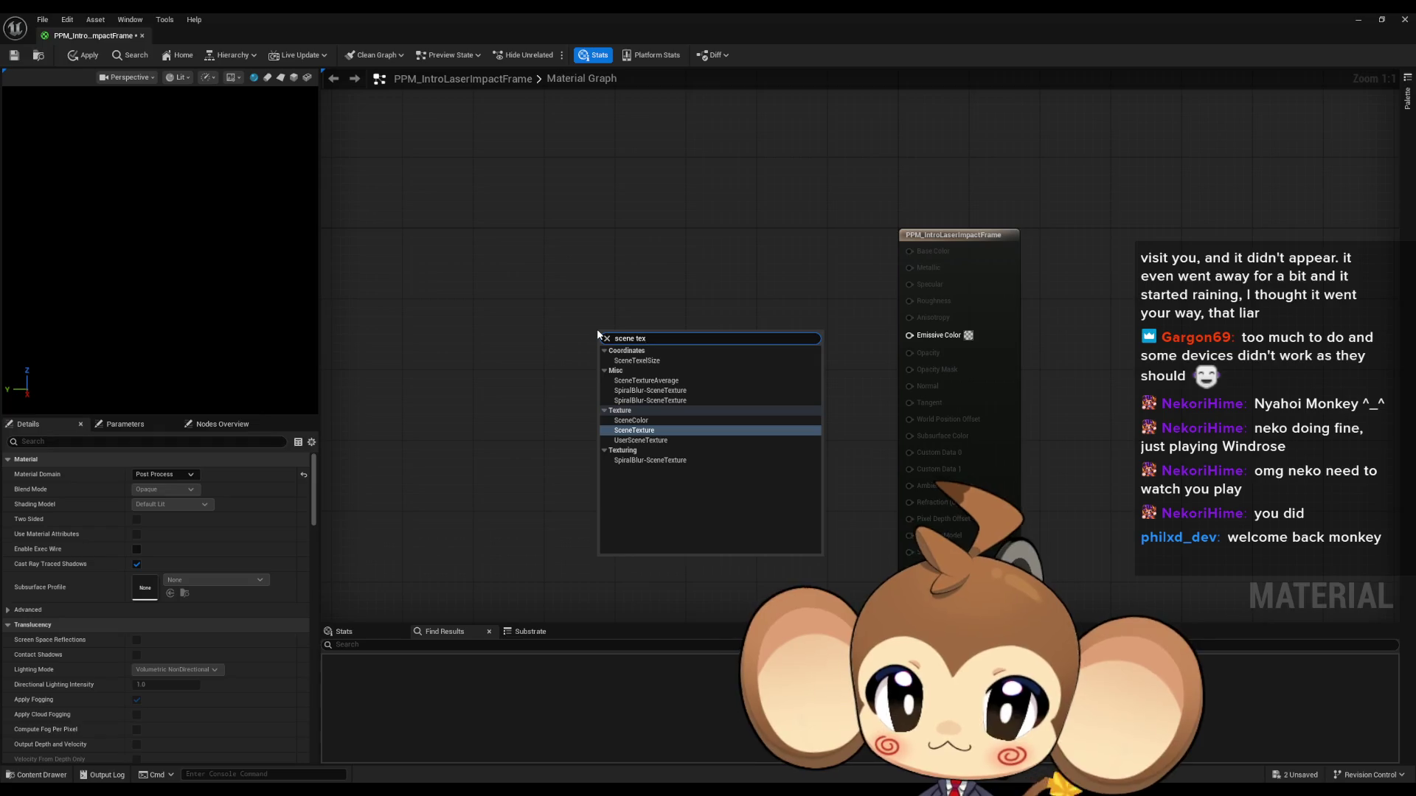
key("Return")
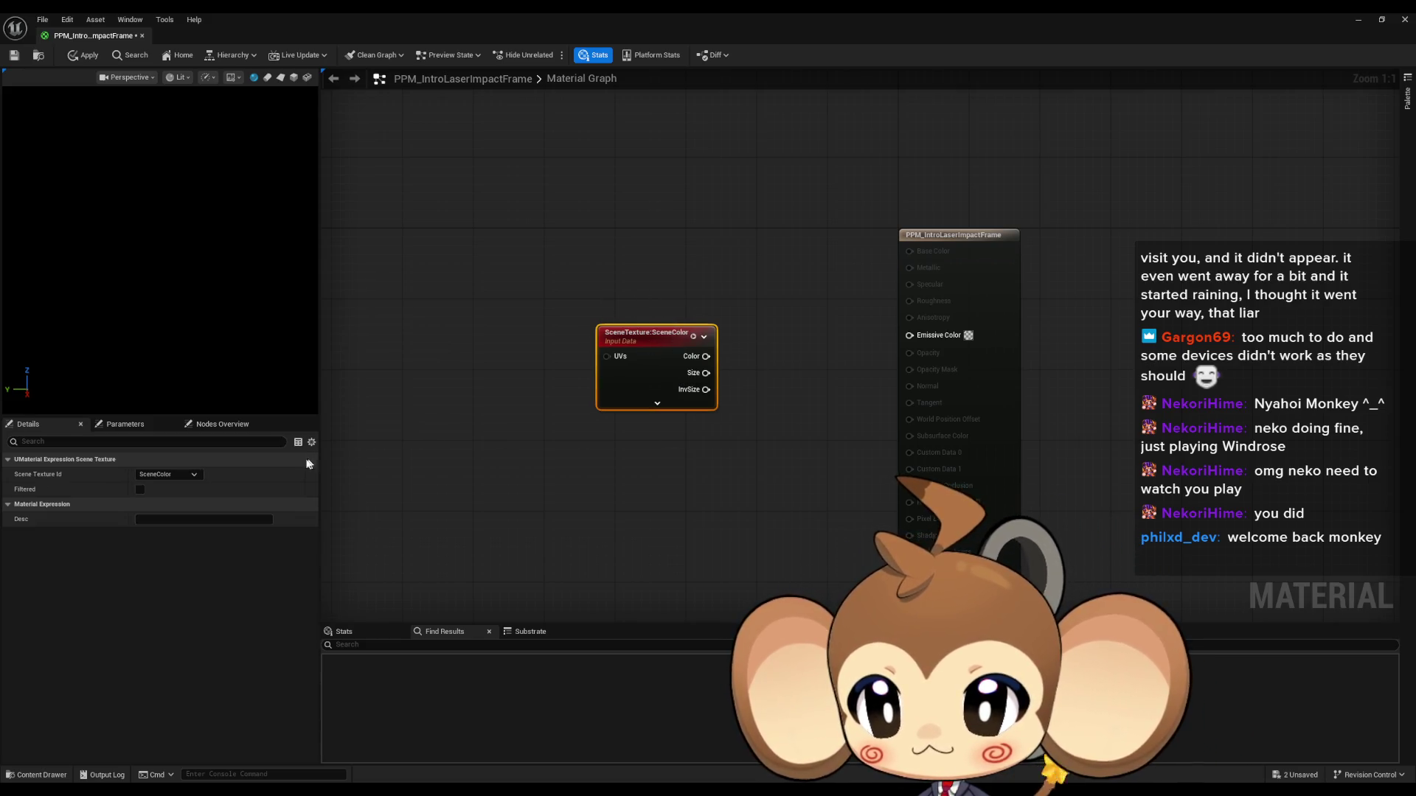
left_click(193, 478)
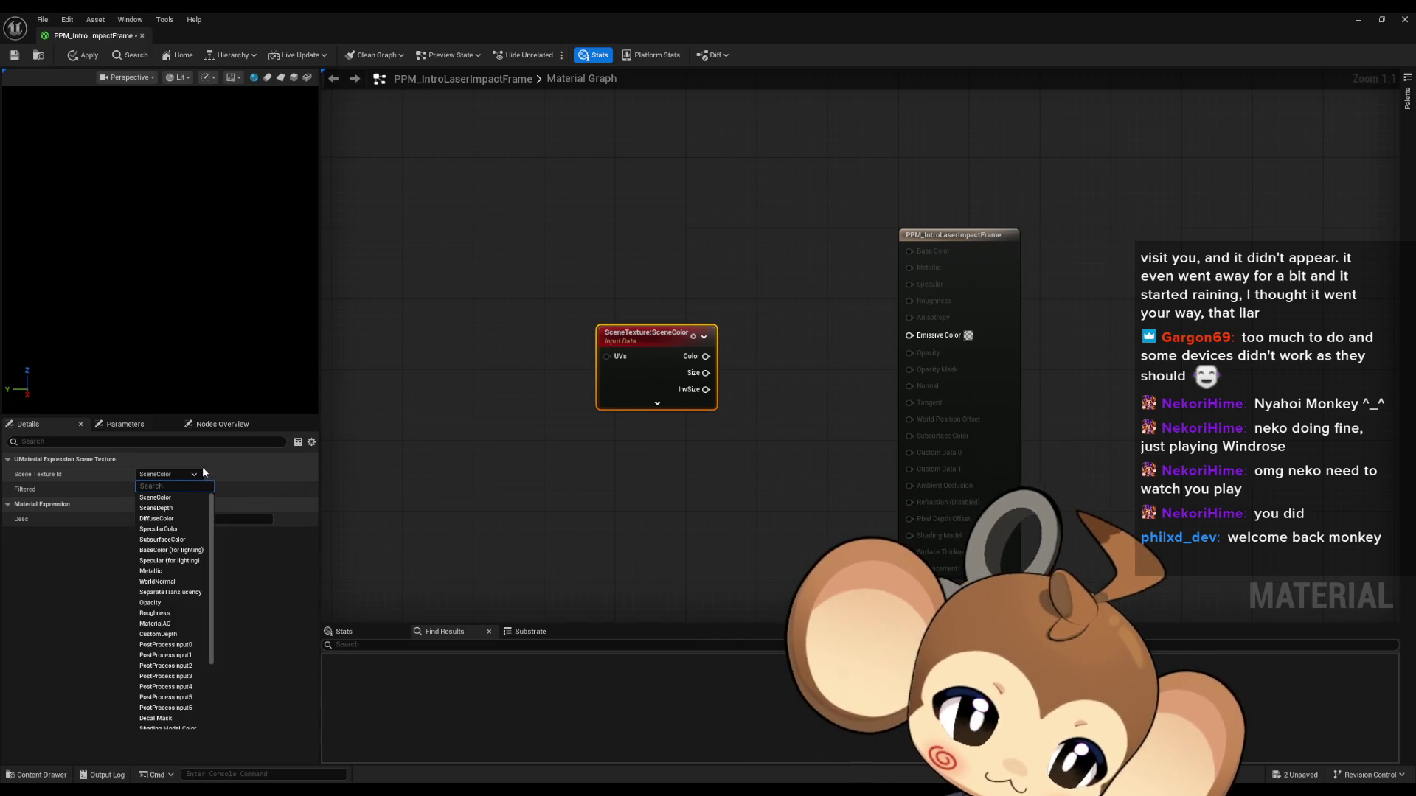
left_click(167, 645)
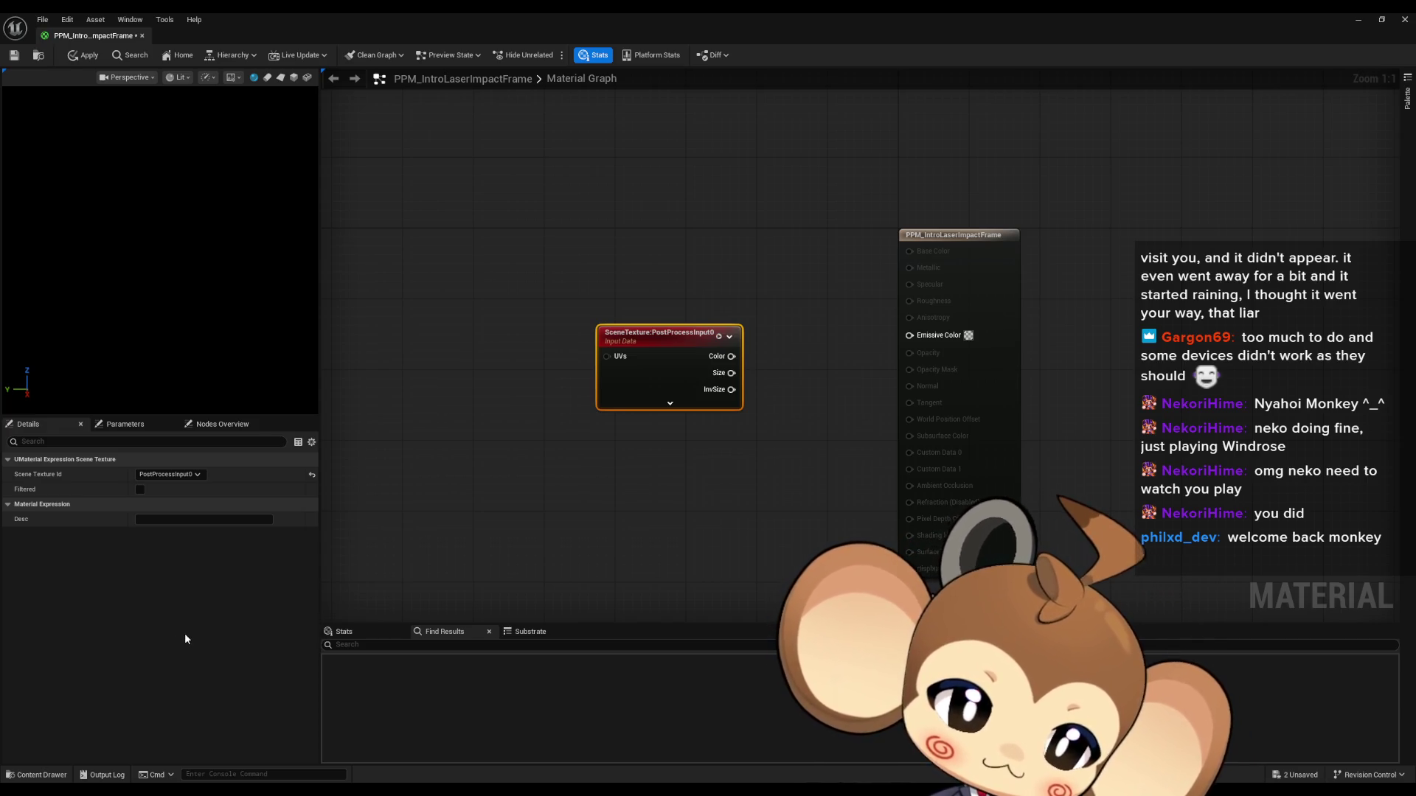
left_click(569, 550)
left_click_drag(685, 339, 493, 289)
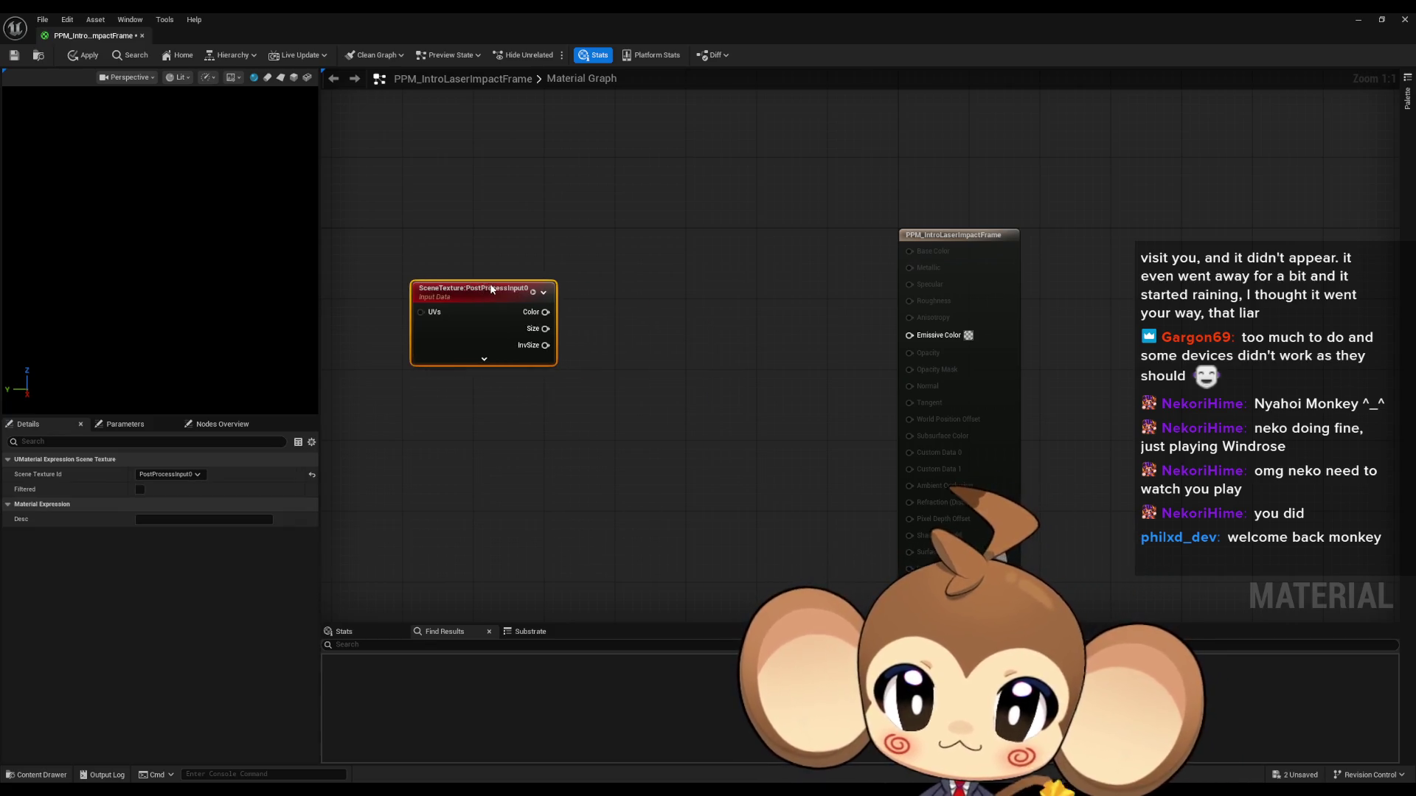
Step: Invert the scene texture with a OneMinus node wired to Emissive Color, and save the material
right_click(593, 319)
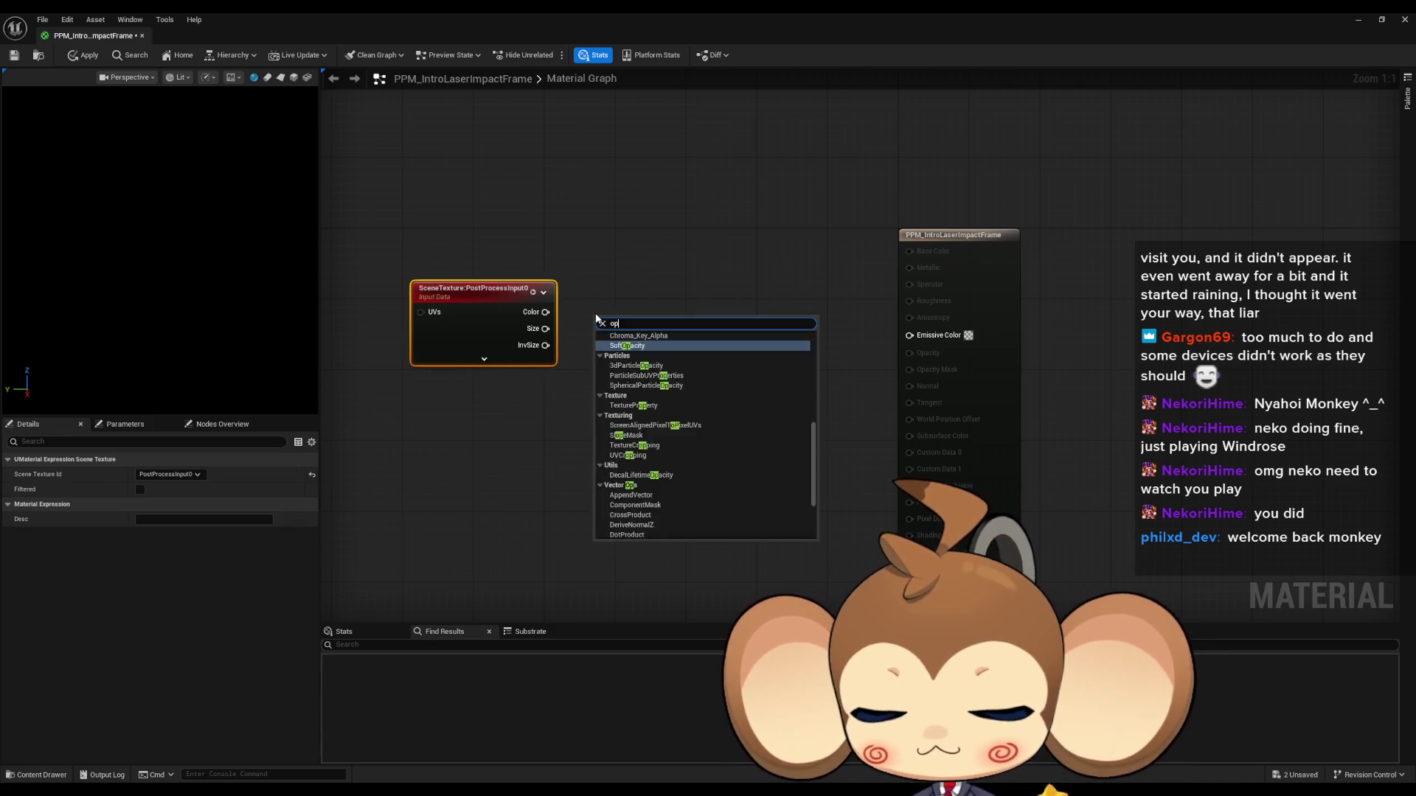
type("one")
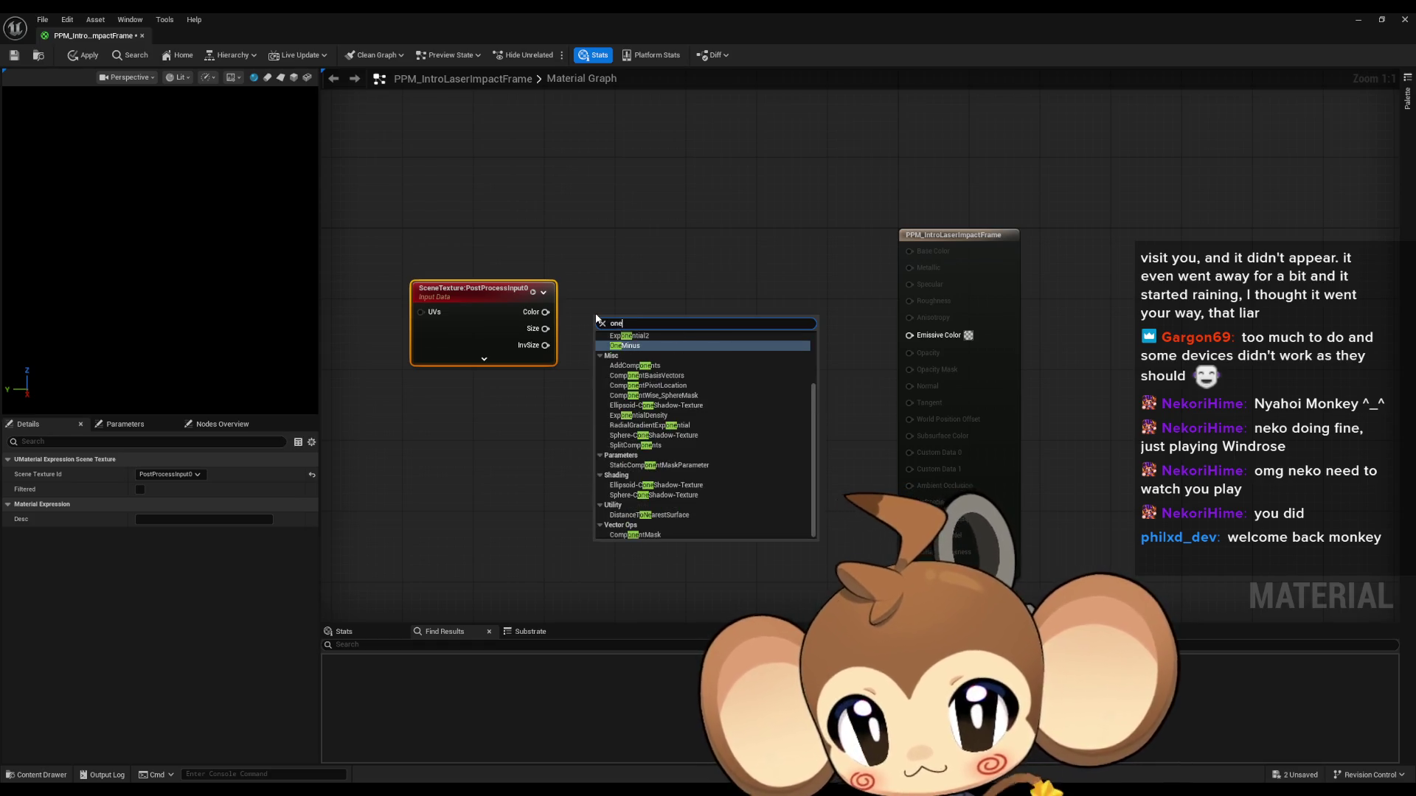
key("Return")
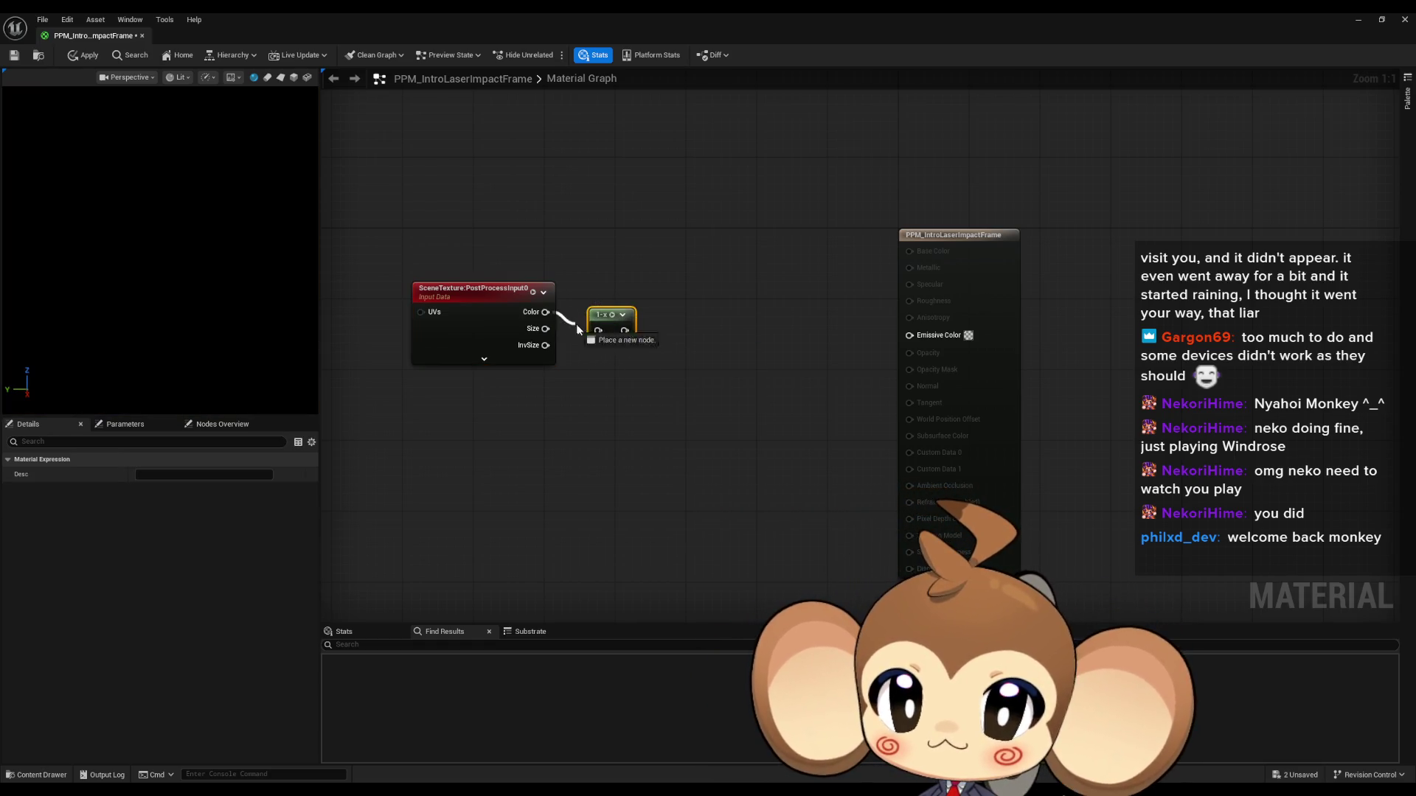
left_click(618, 298)
left_click_drag(603, 322, 612, 295)
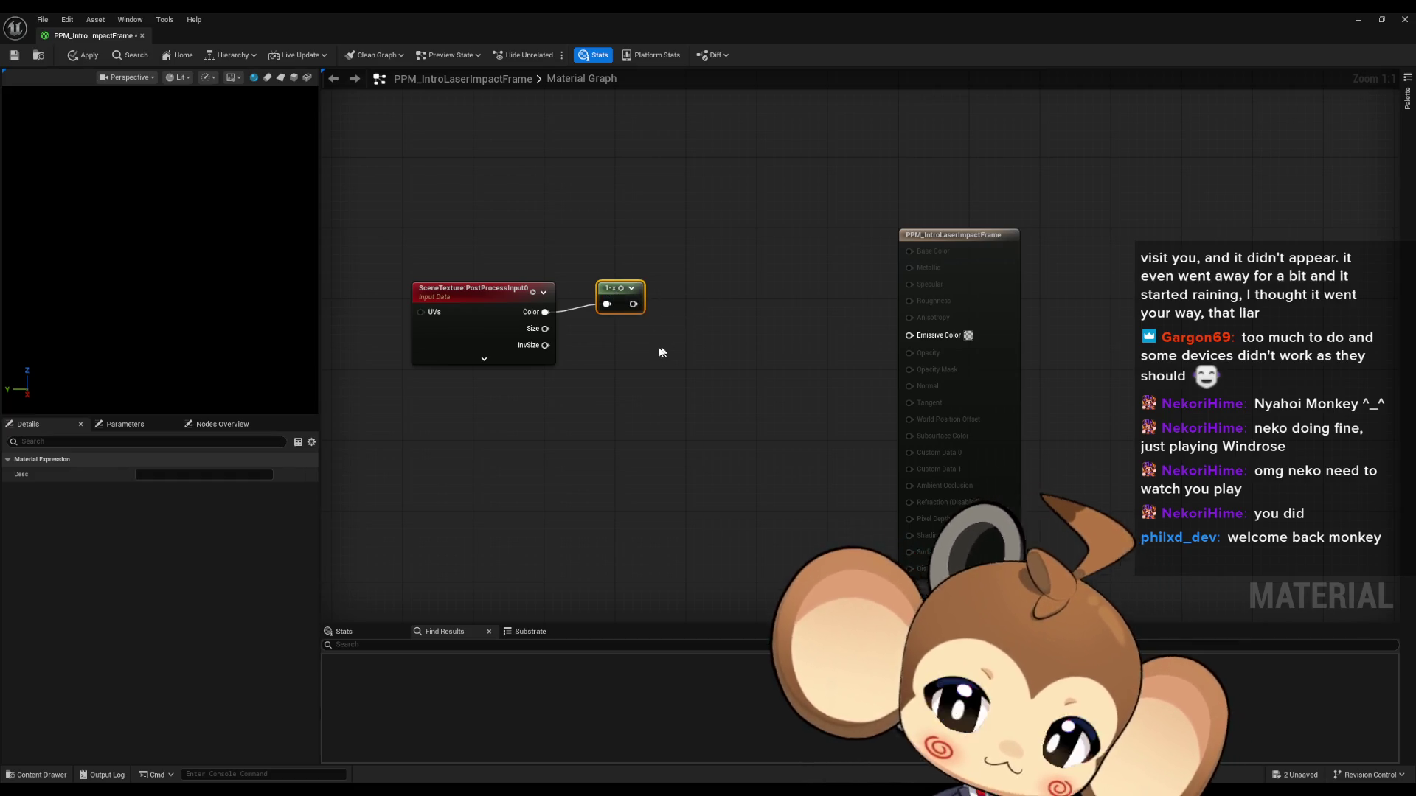
left_click_drag(904, 337, 909, 334)
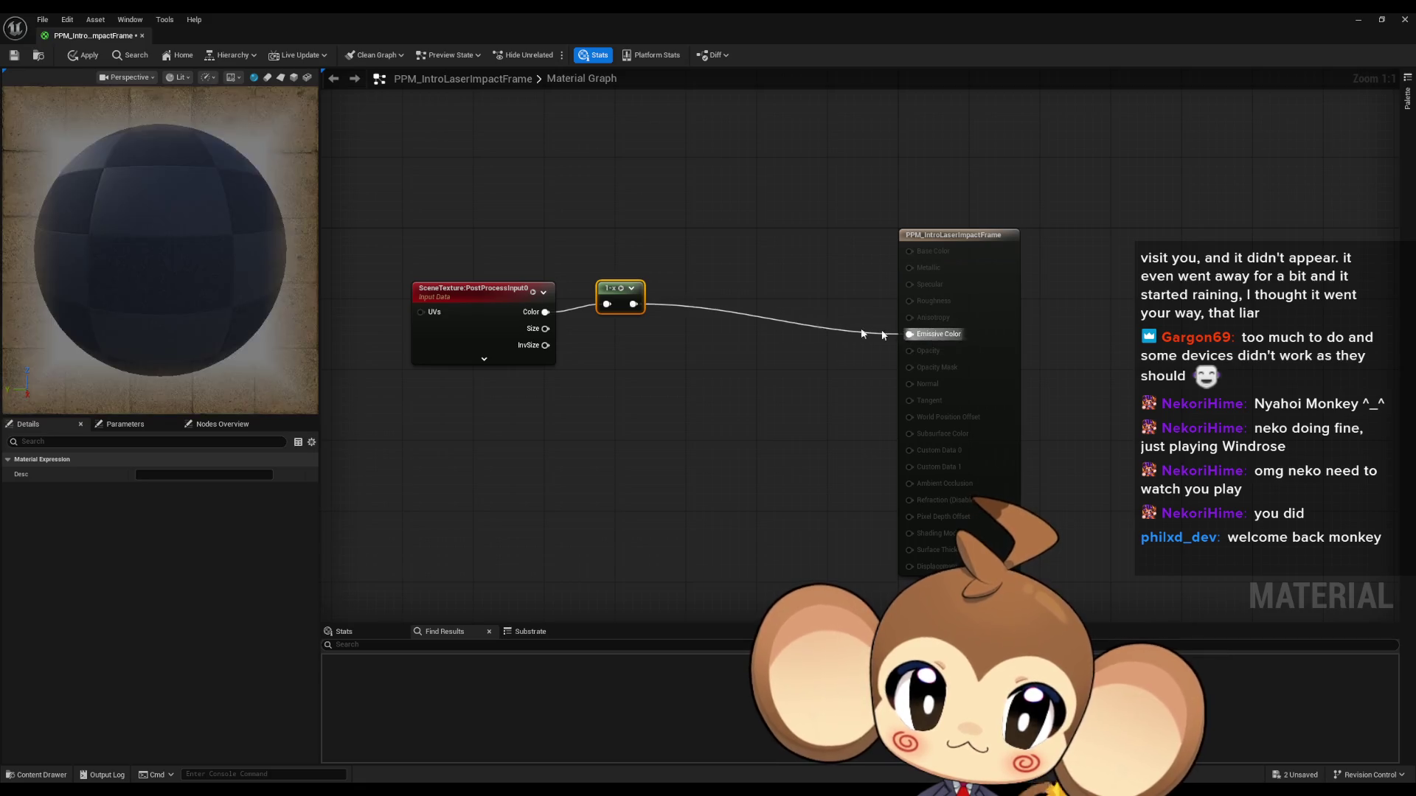
left_click(590, 265)
left_click_drag(612, 290, 612, 298)
left_click(384, 186)
key("ctrl+s")
left_click(1356, 20)
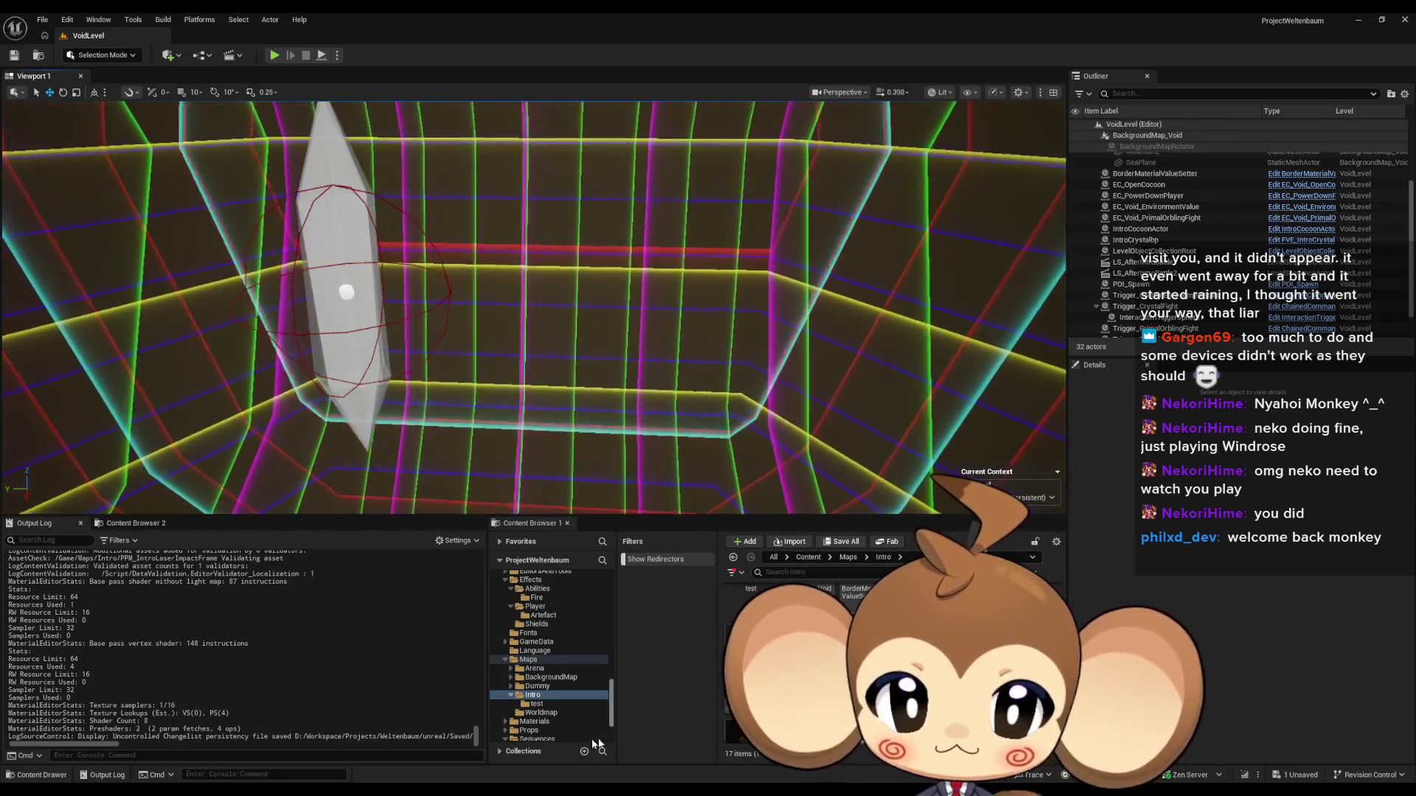
Step: Browse from /Game to Sequences, open LS_AfterIntroBattle2 and save it with Ctrl+S
mouse_move(531, 793)
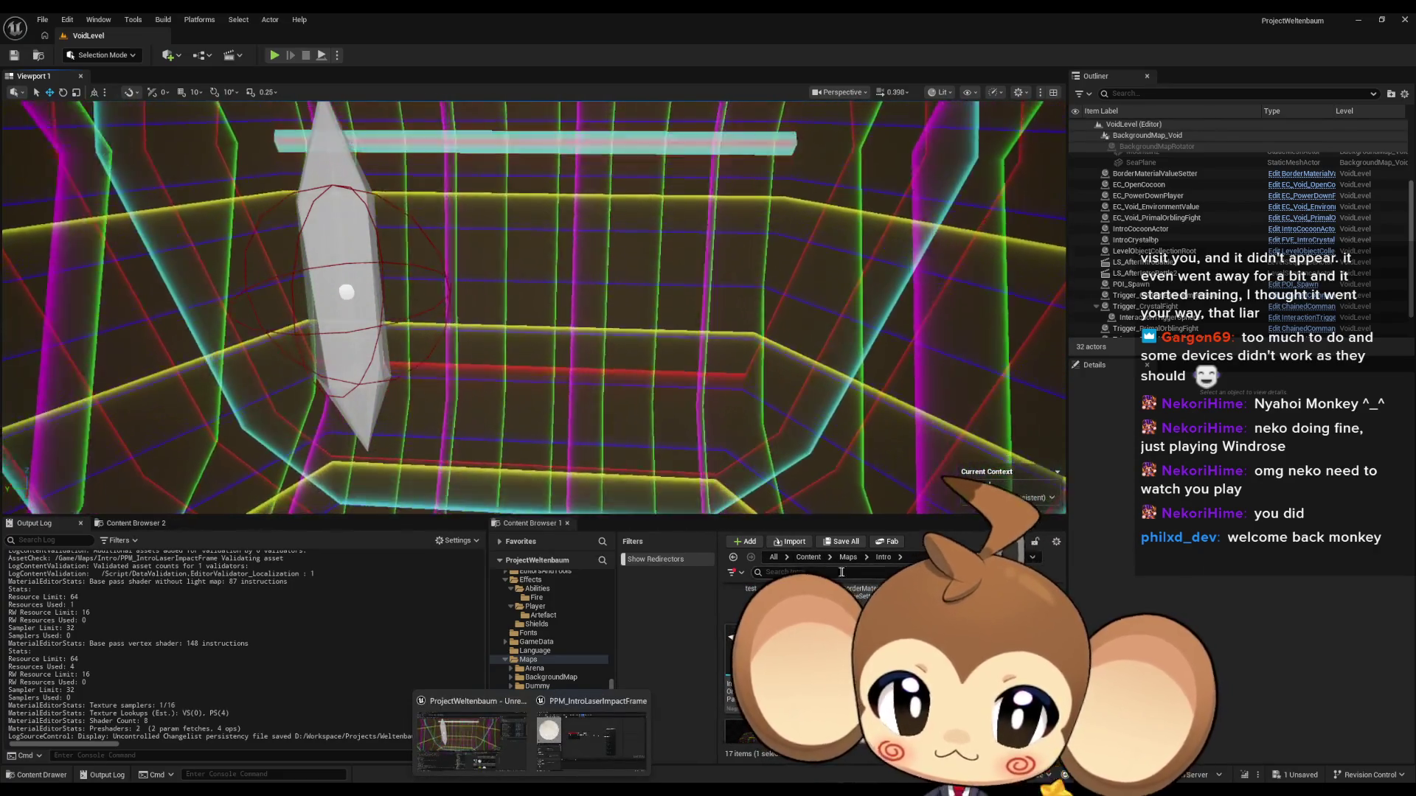
left_click(807, 561)
type("/Game")
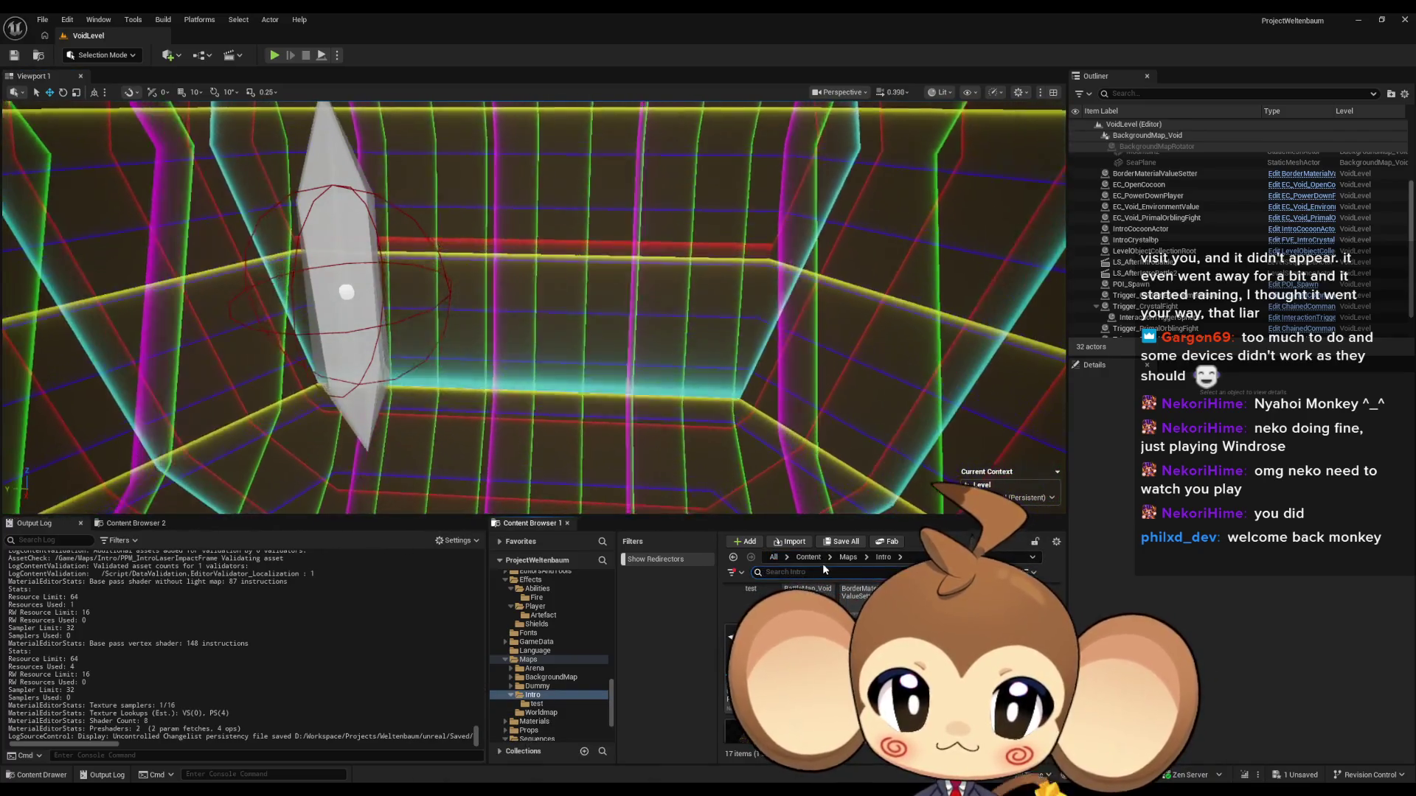
key("Return")
left_click(537, 666)
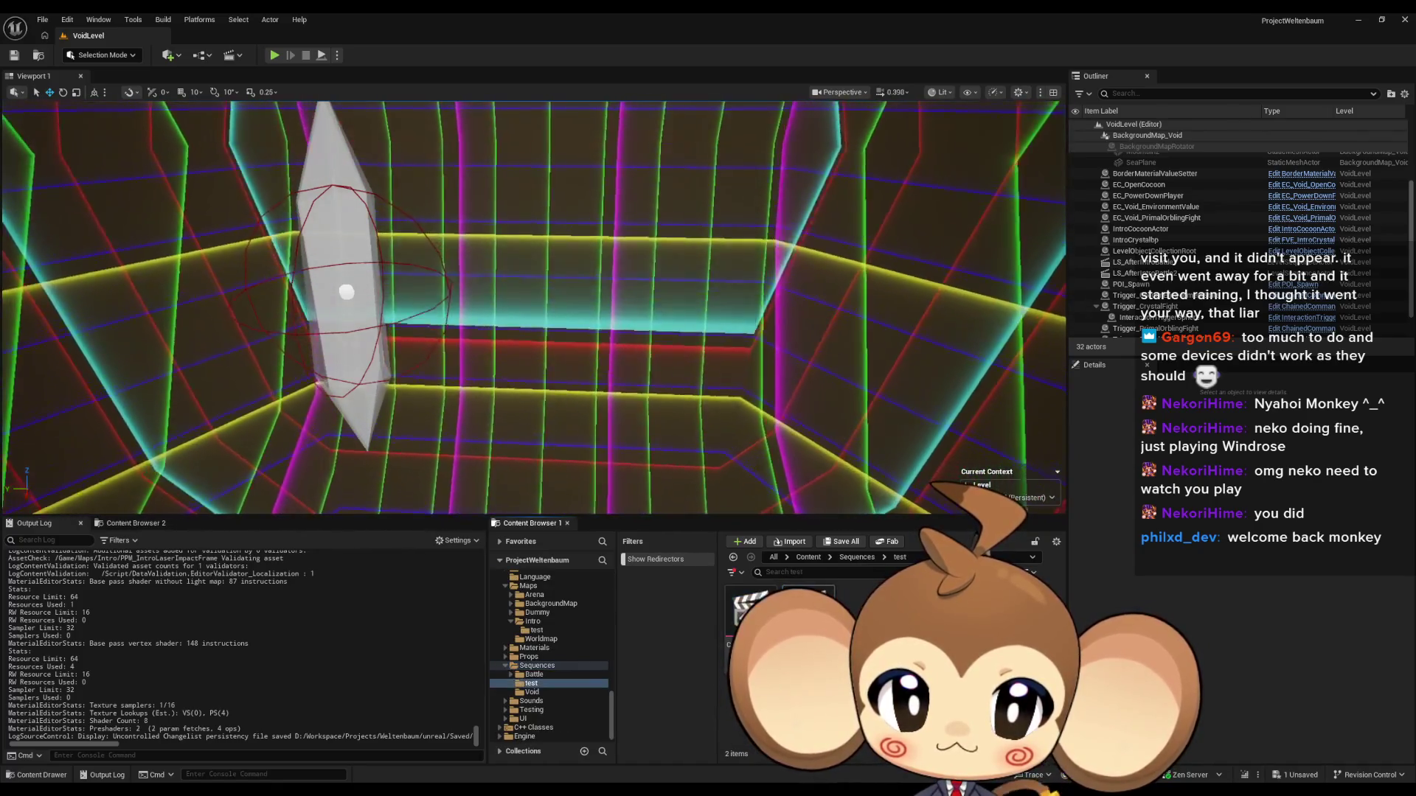
double_click(808, 612)
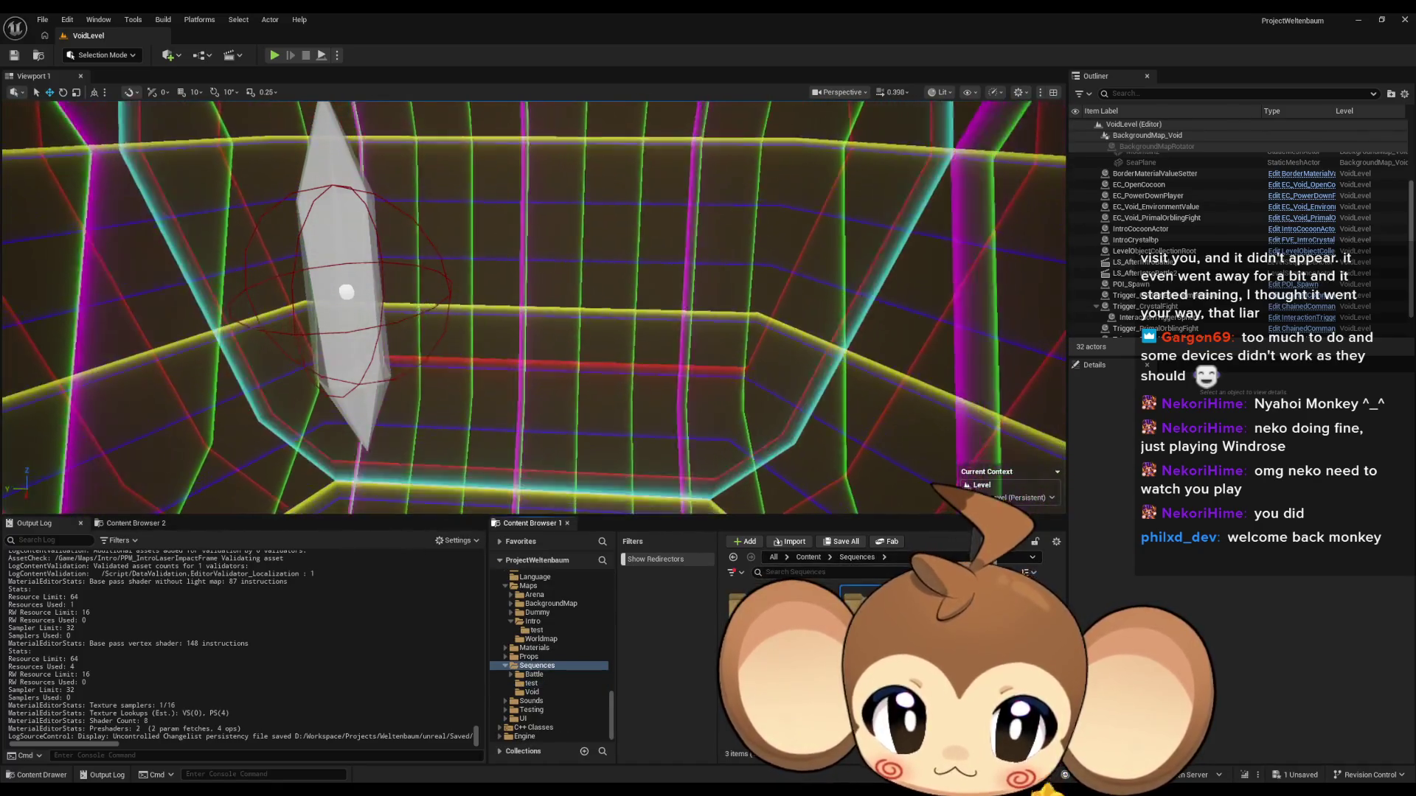
double_click(767, 612)
key("ctrl+s")
mouse_move(456, 542)
left_mouse_down()
mouse_move(467, 508)
mouse_move(796, 521)
mouse_move(759, 522)
left_mouse_up()
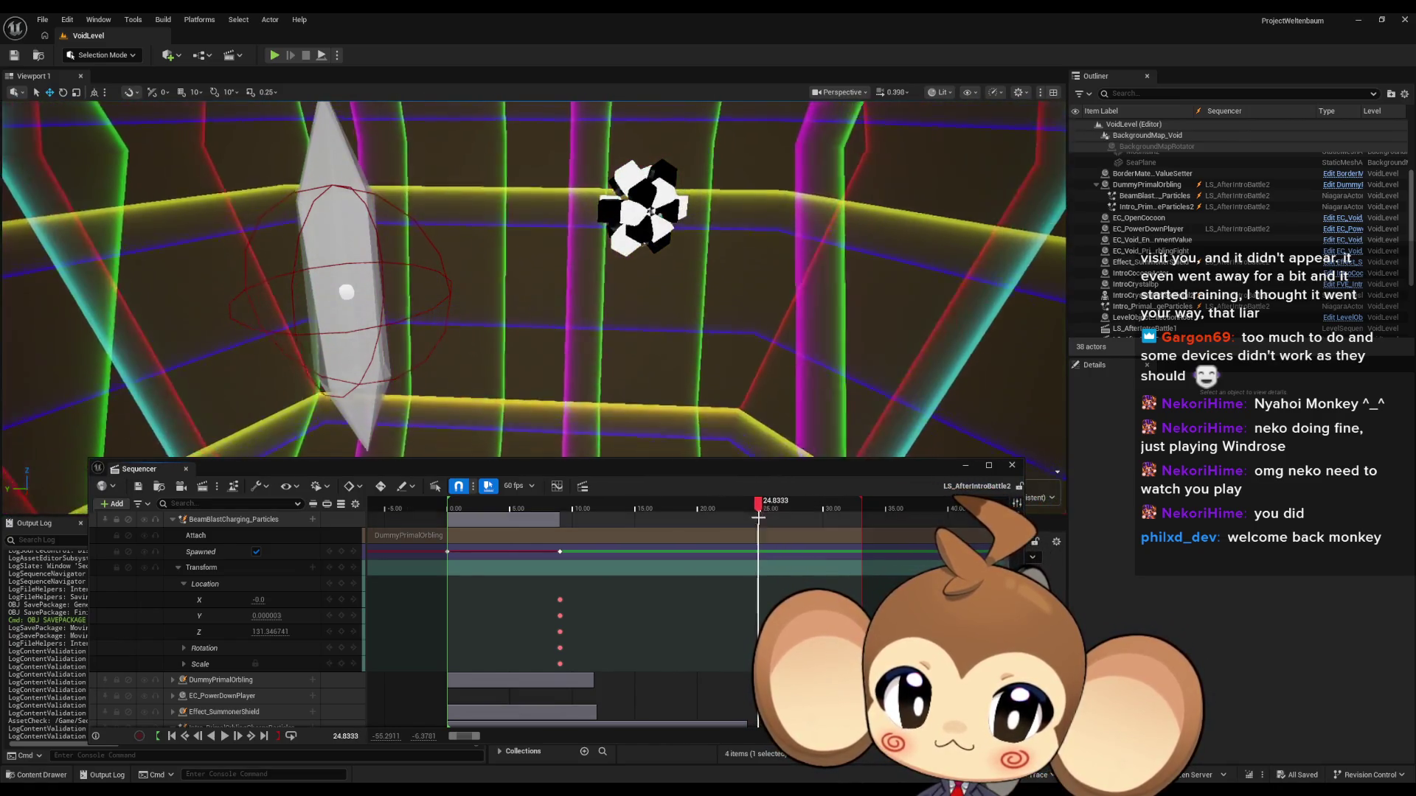
Step: Collapse the BeamBlastCharging_Particles and Intro_PrimalOrblingChargeParticles tracks in the Sequencer
left_click(173, 519)
left_click(172, 584)
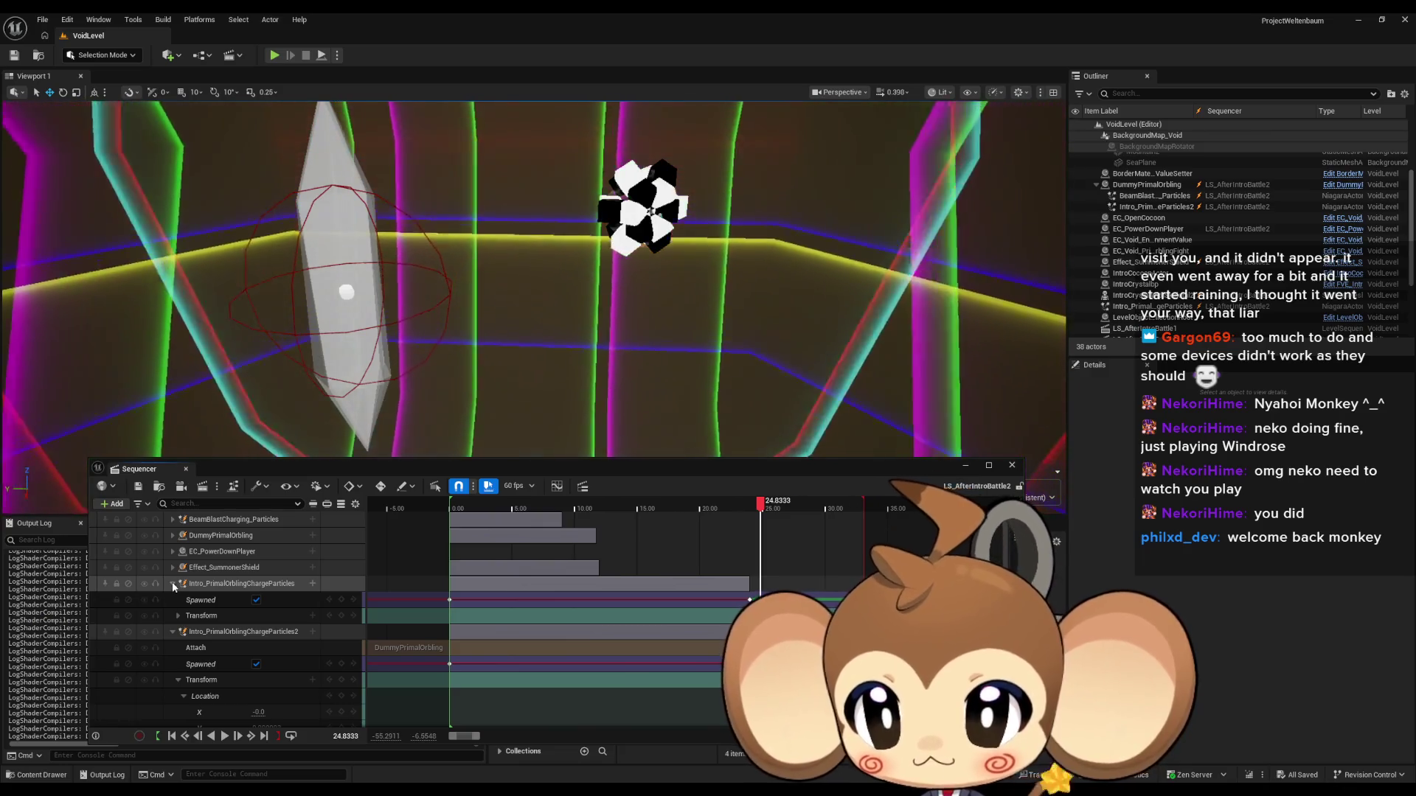
left_click(172, 584)
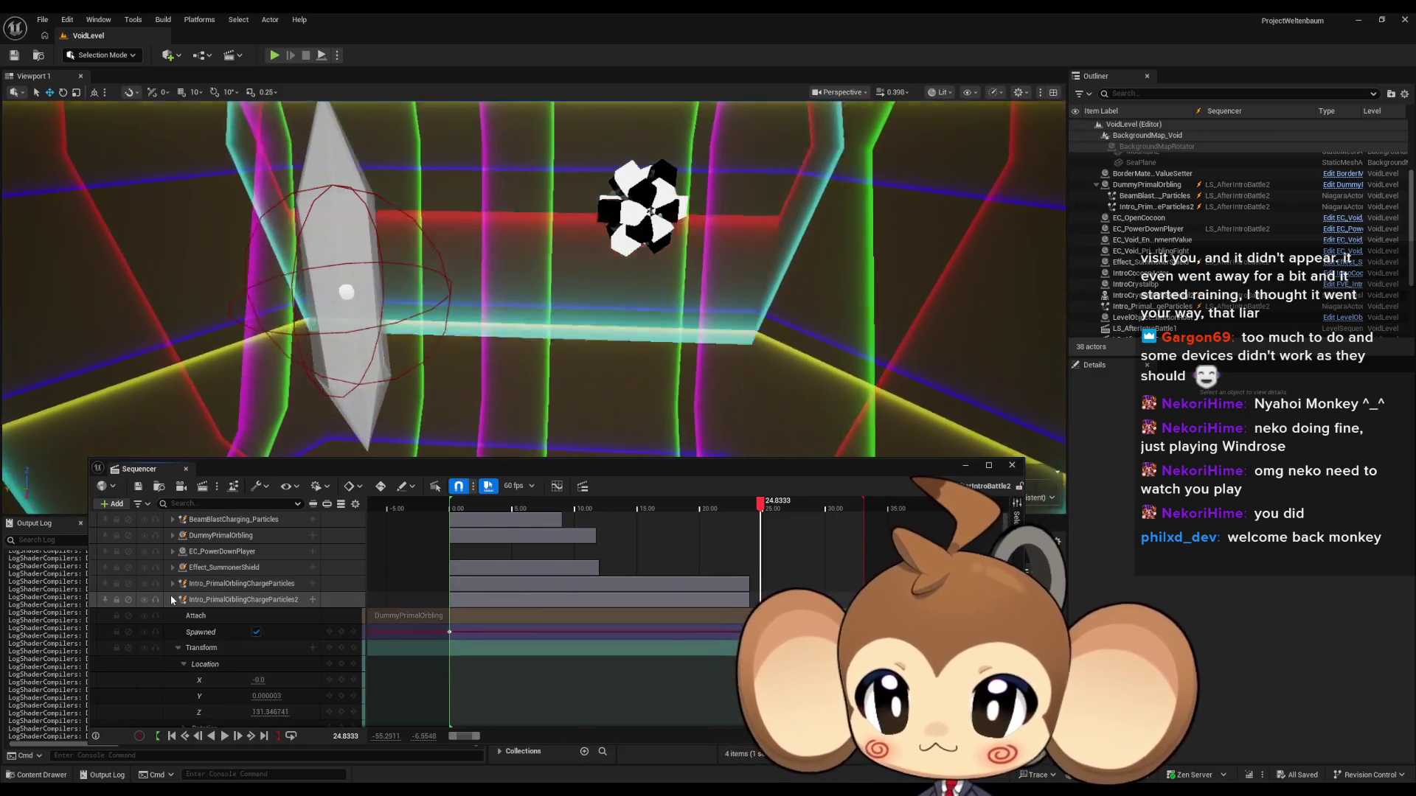
left_click(173, 599)
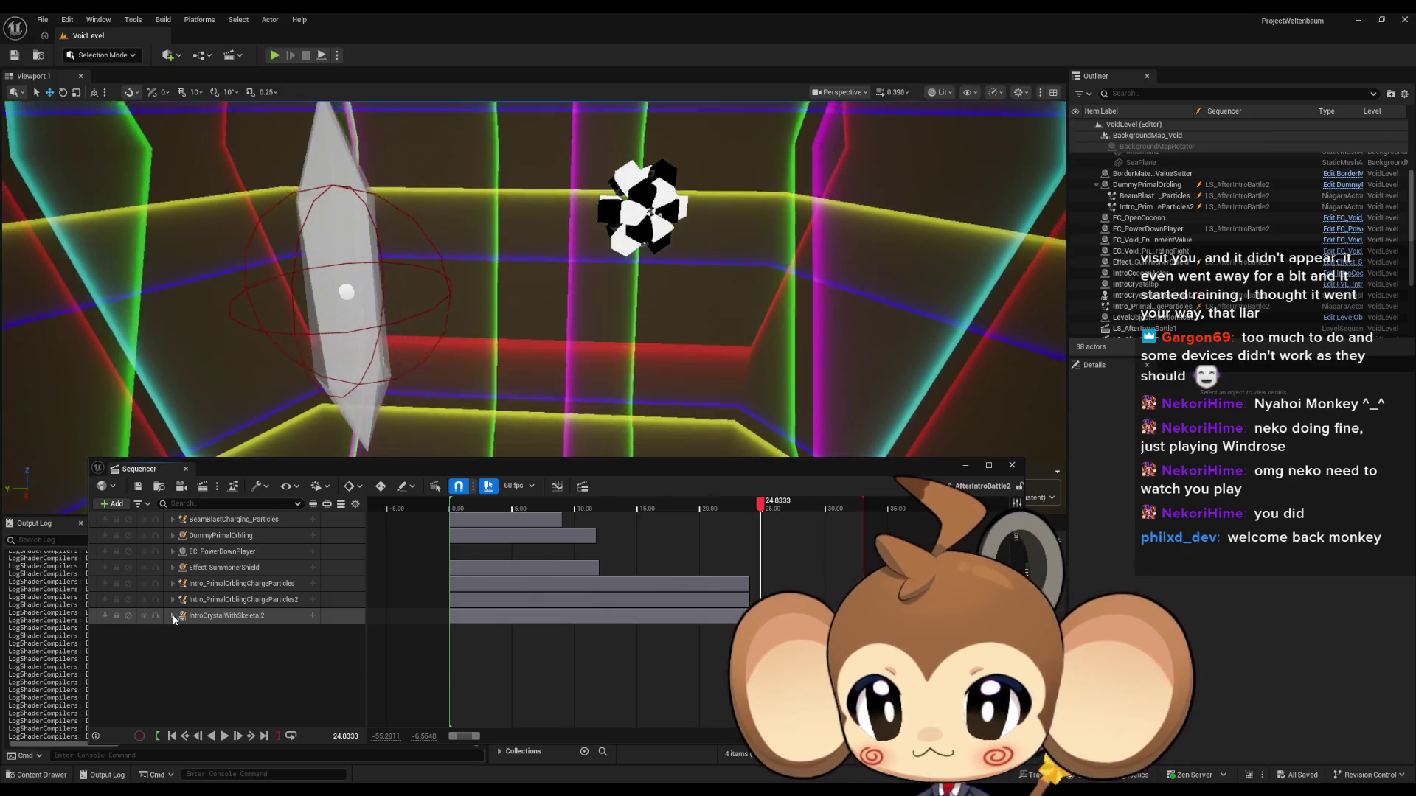
Step: Expand IntroCrystalWithSkeletal2 > RotateAll, check its keys around frame 27, then collapse it
left_click(172, 616)
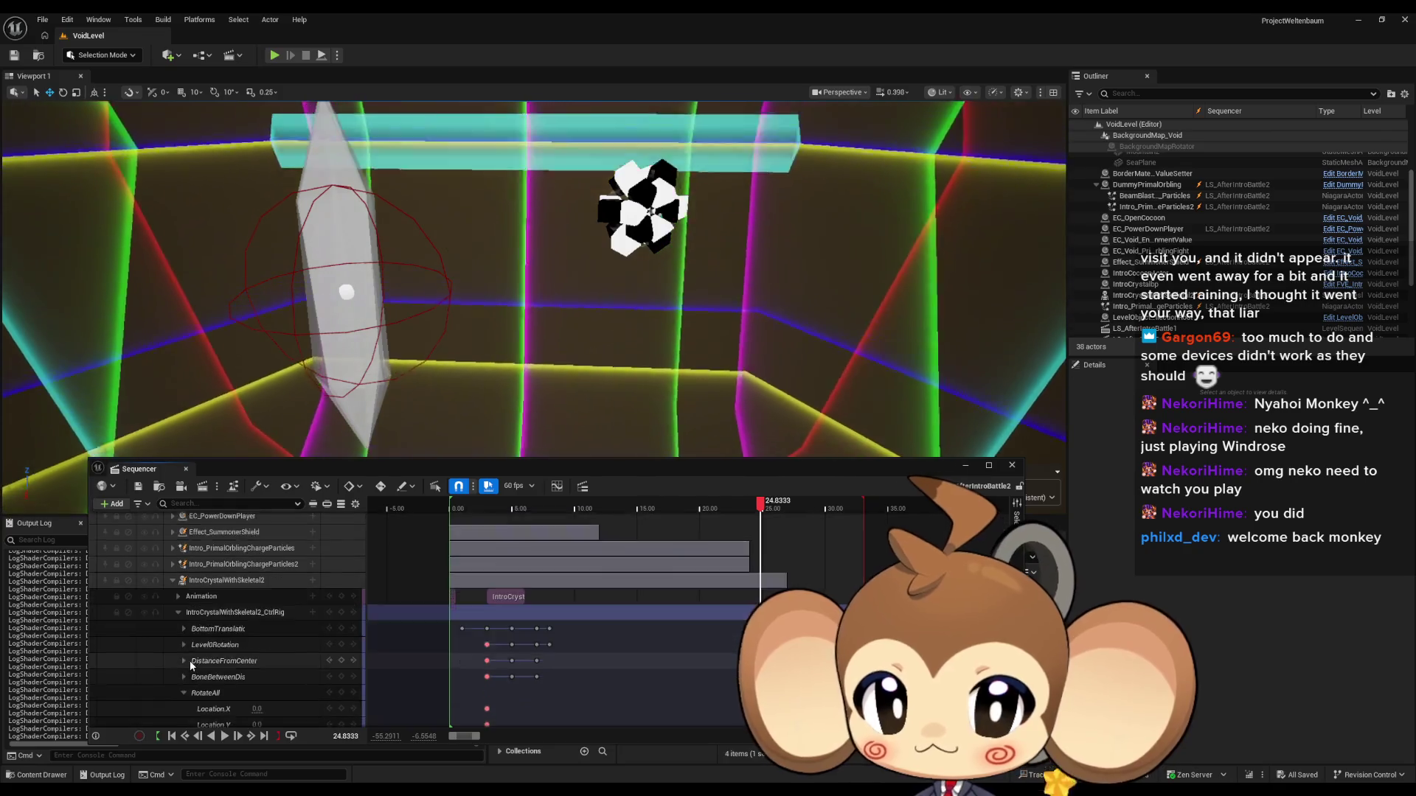
scroll(189, 661, "down", 3)
left_click(184, 605)
left_click_drag(759, 509, 787, 514)
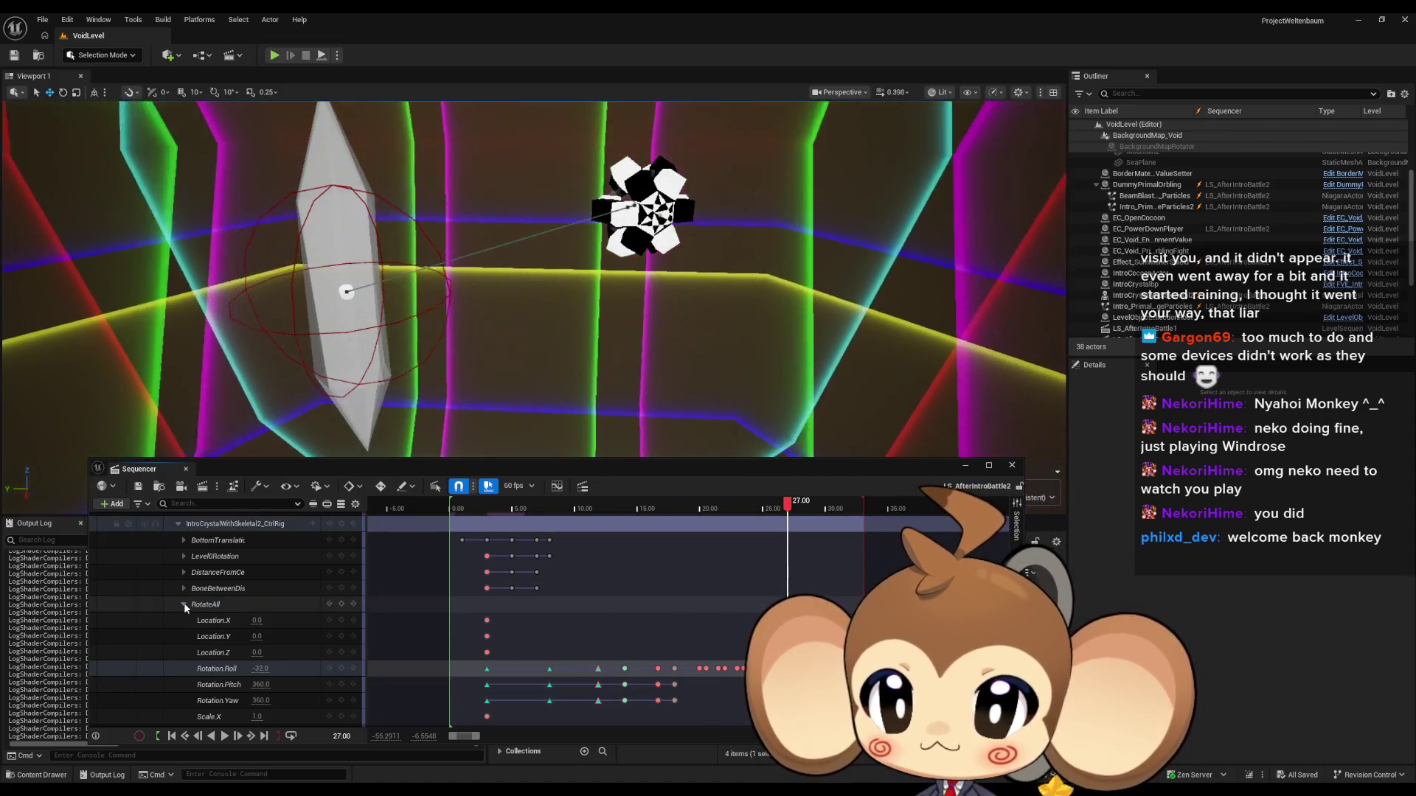
left_click(184, 604)
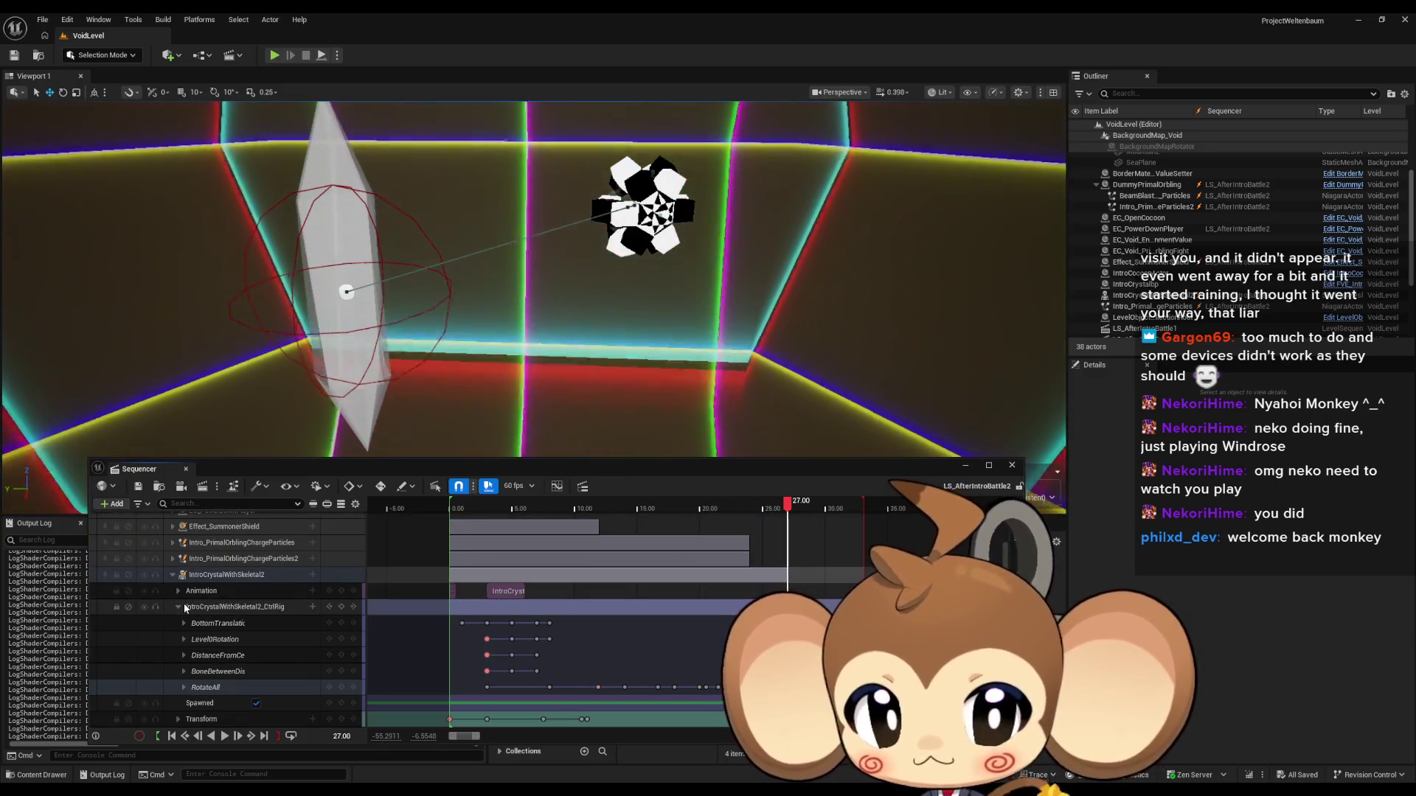
scroll(166, 612, "up", 2)
left_click(172, 616)
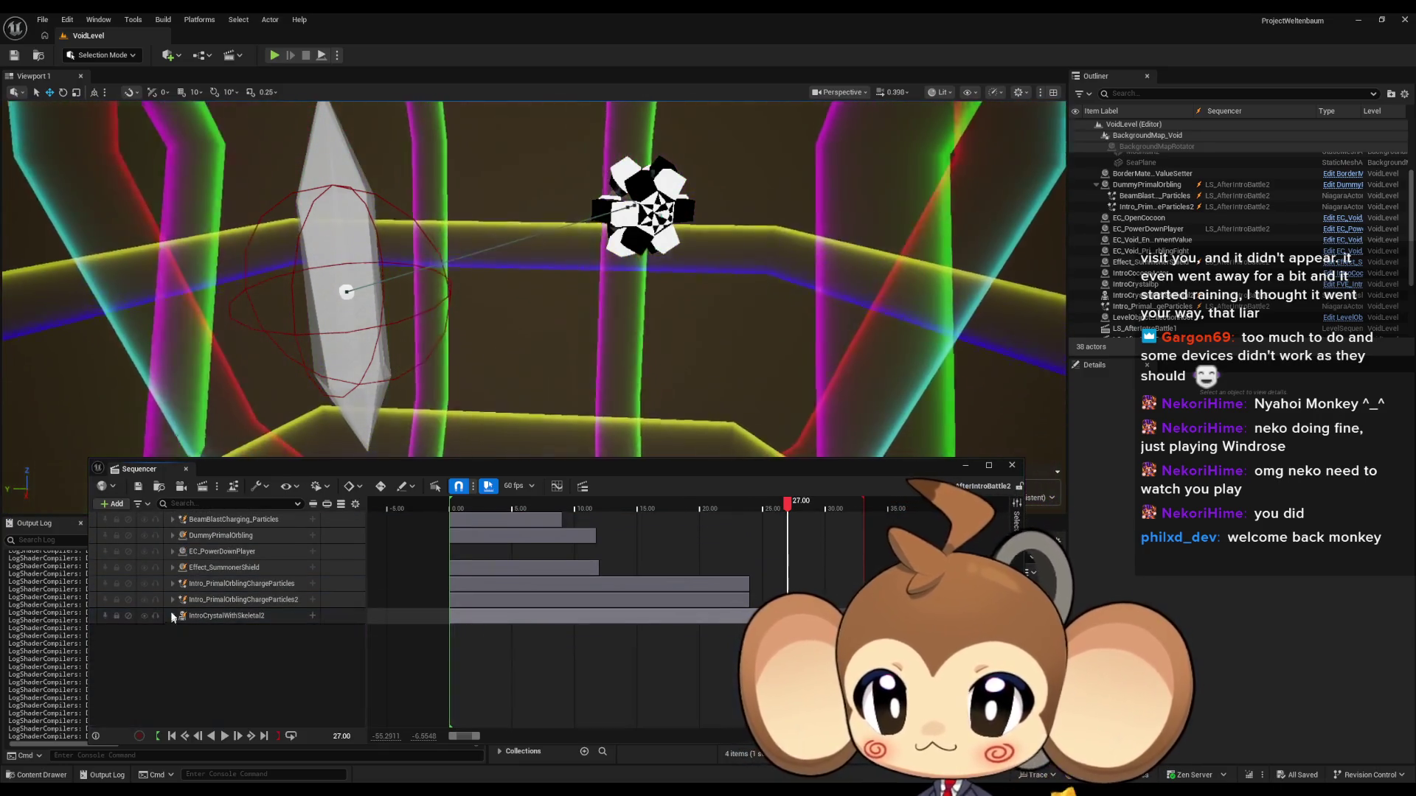
Step: Drag the Sequencer window down to the bottom so the Content Browser shows
left_click(116, 505)
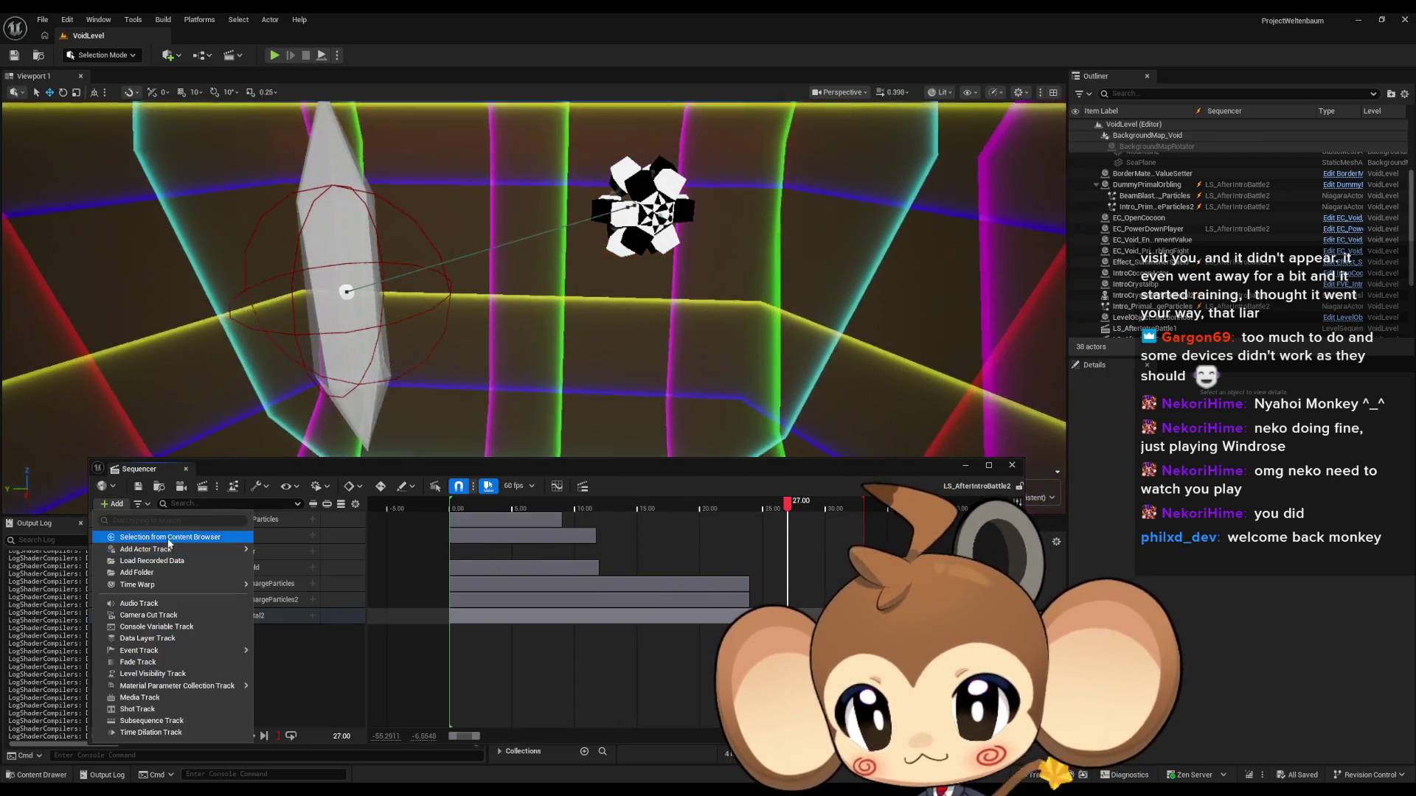
mouse_move(156, 551)
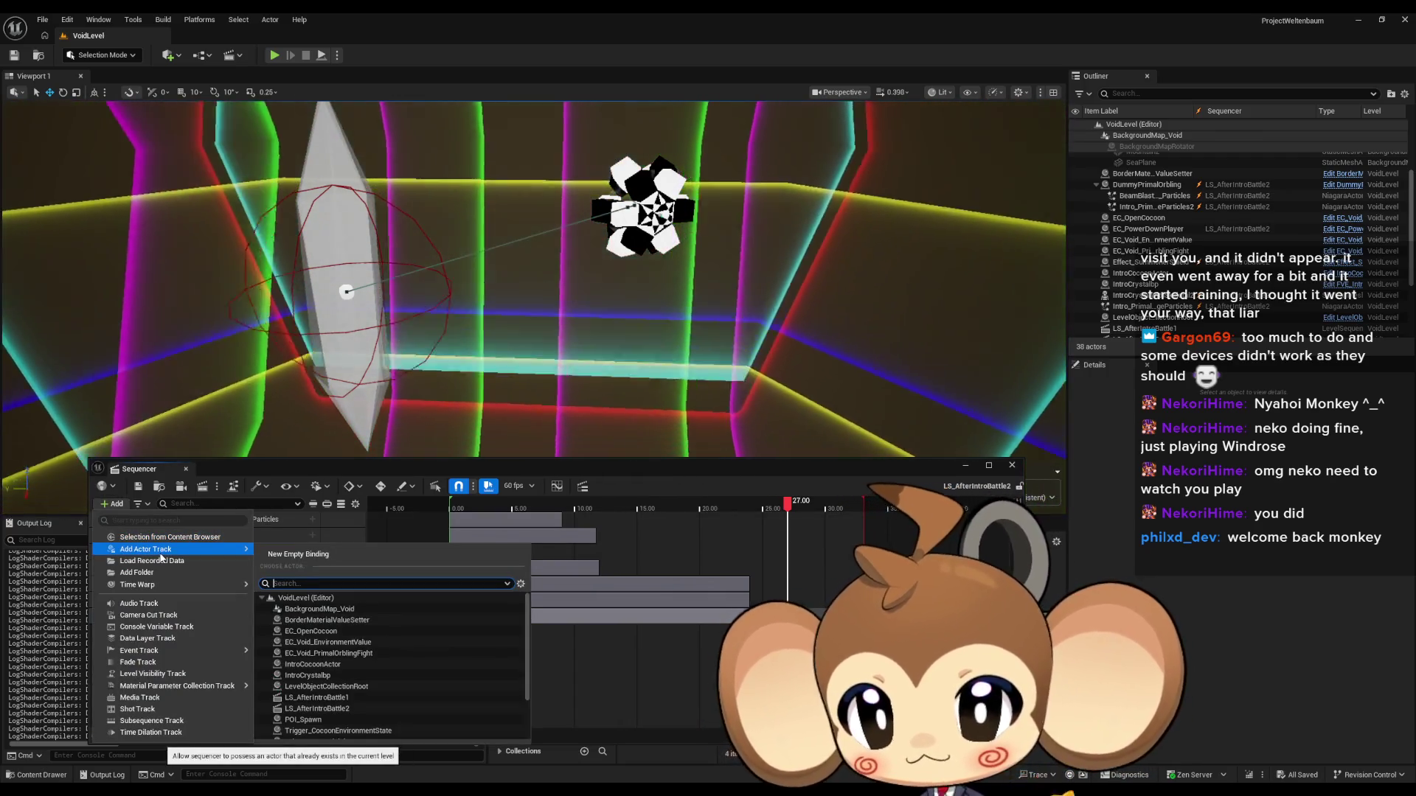
left_click(532, 465)
left_click_drag(532, 475, 560, 703)
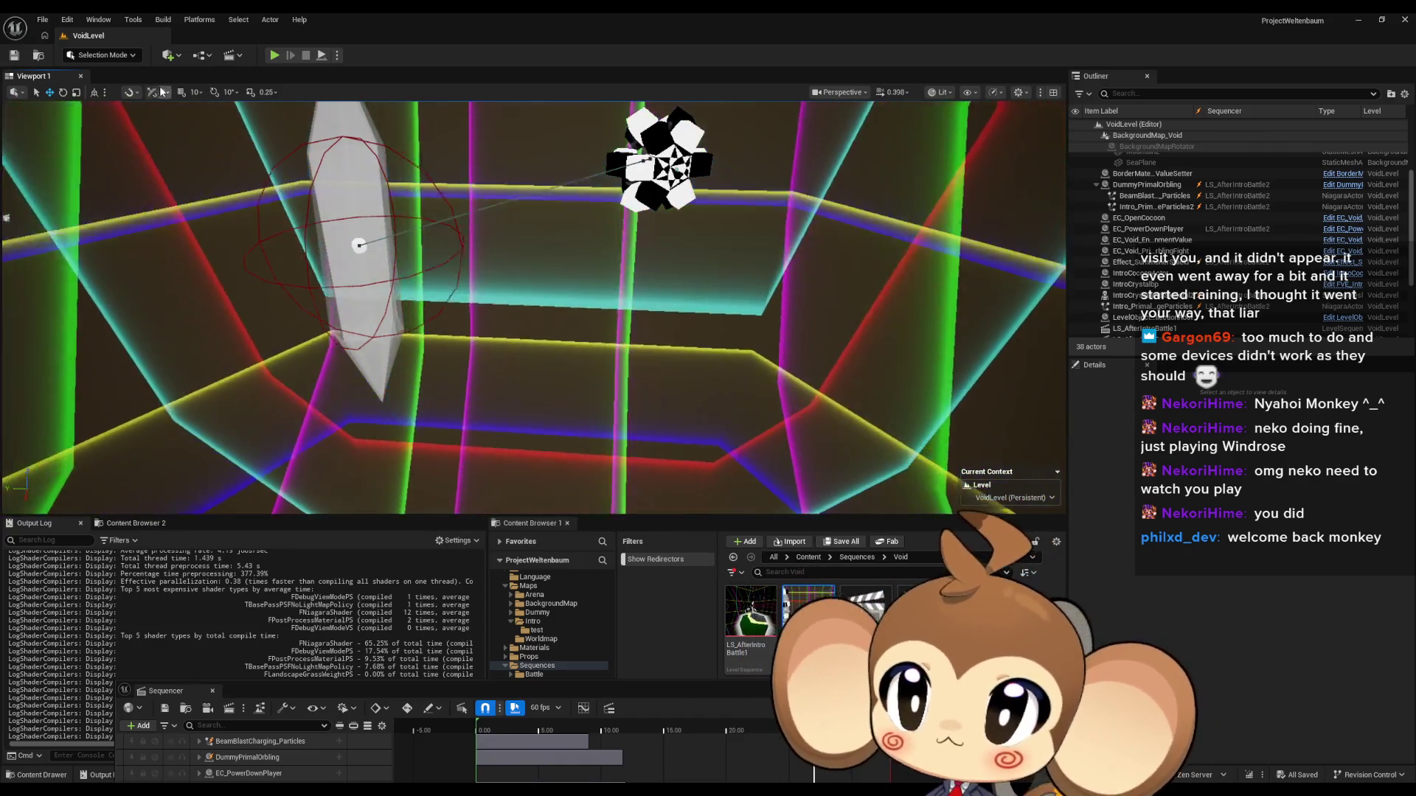
Step: Place a Post Process Volume from Quick Add and reset its Location to 0,0,0
left_click(168, 57)
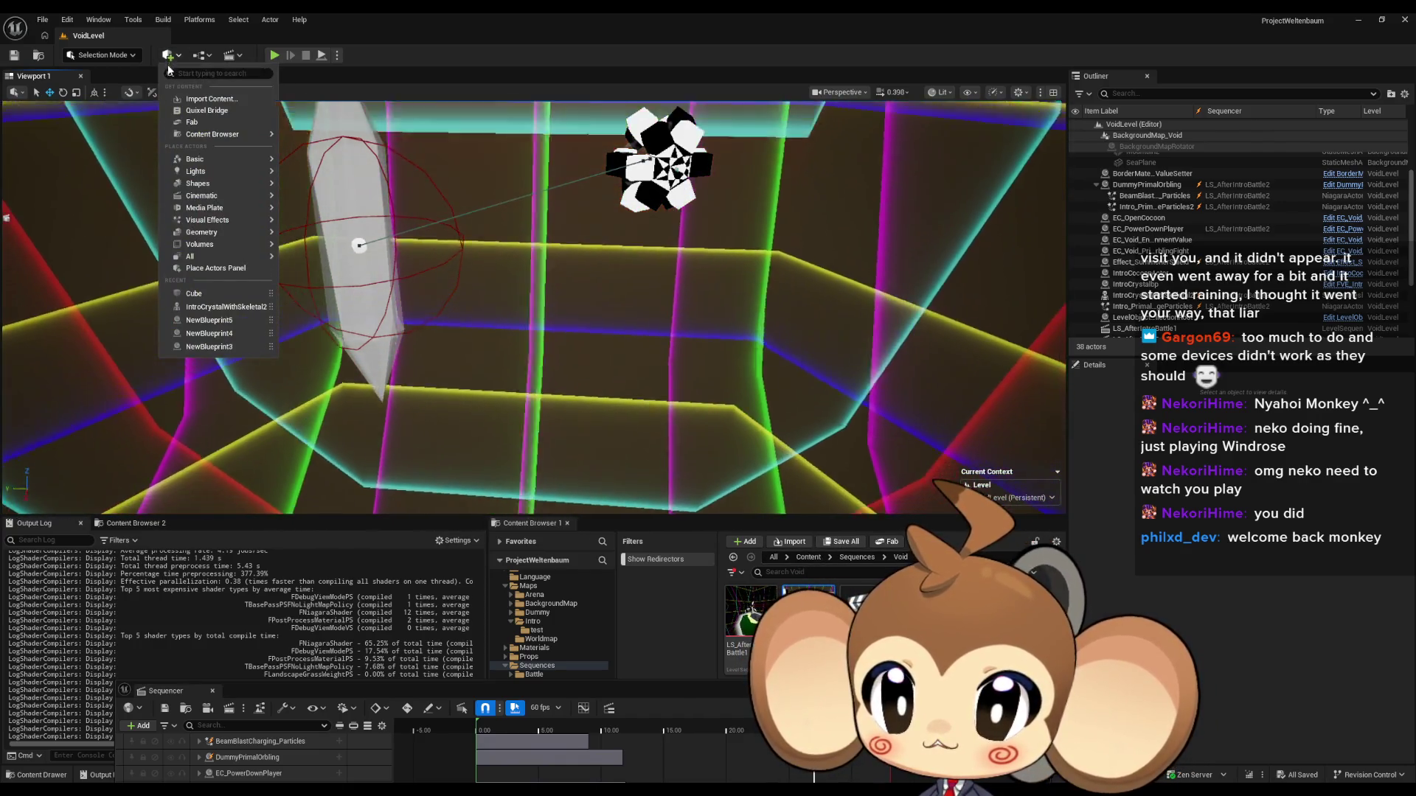
mouse_move(218, 186)
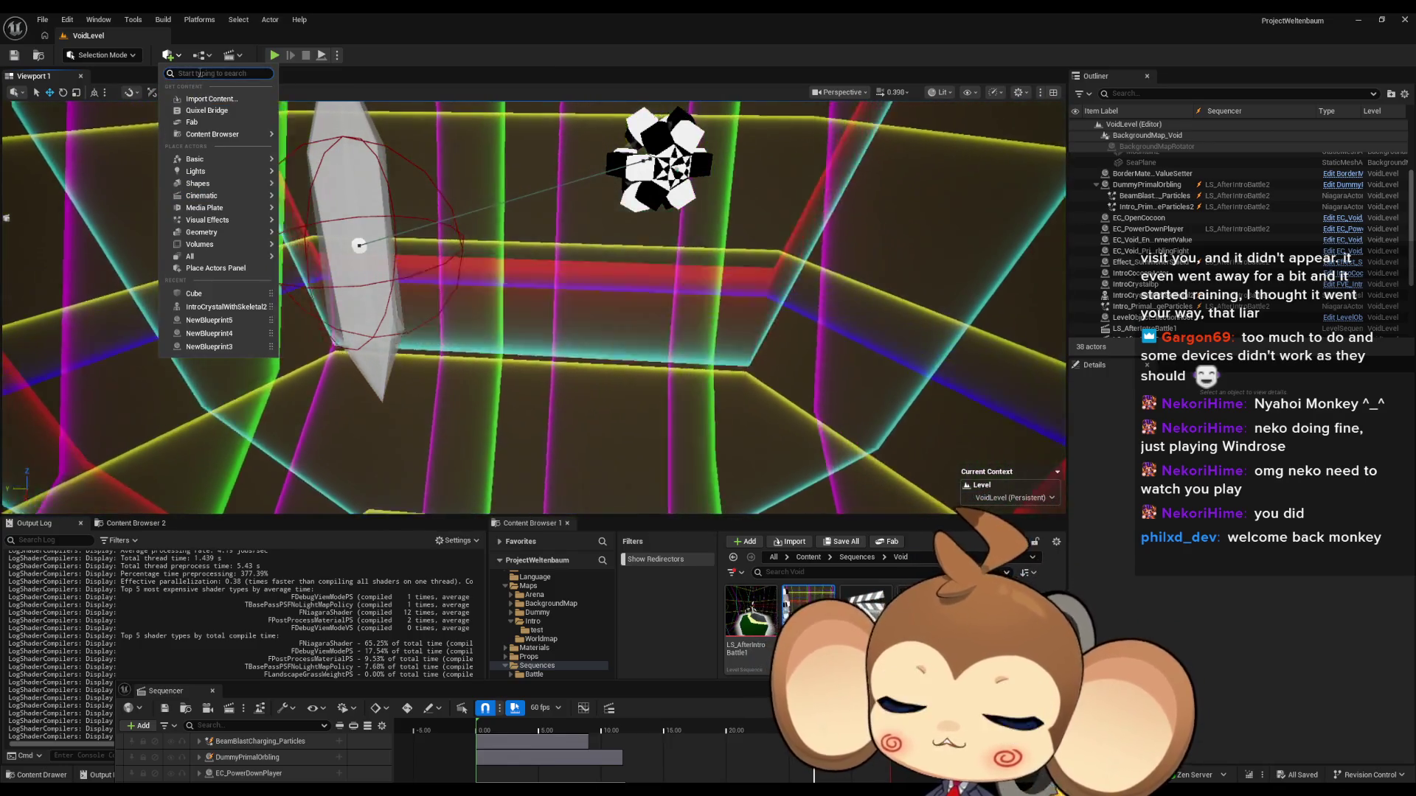
type("post")
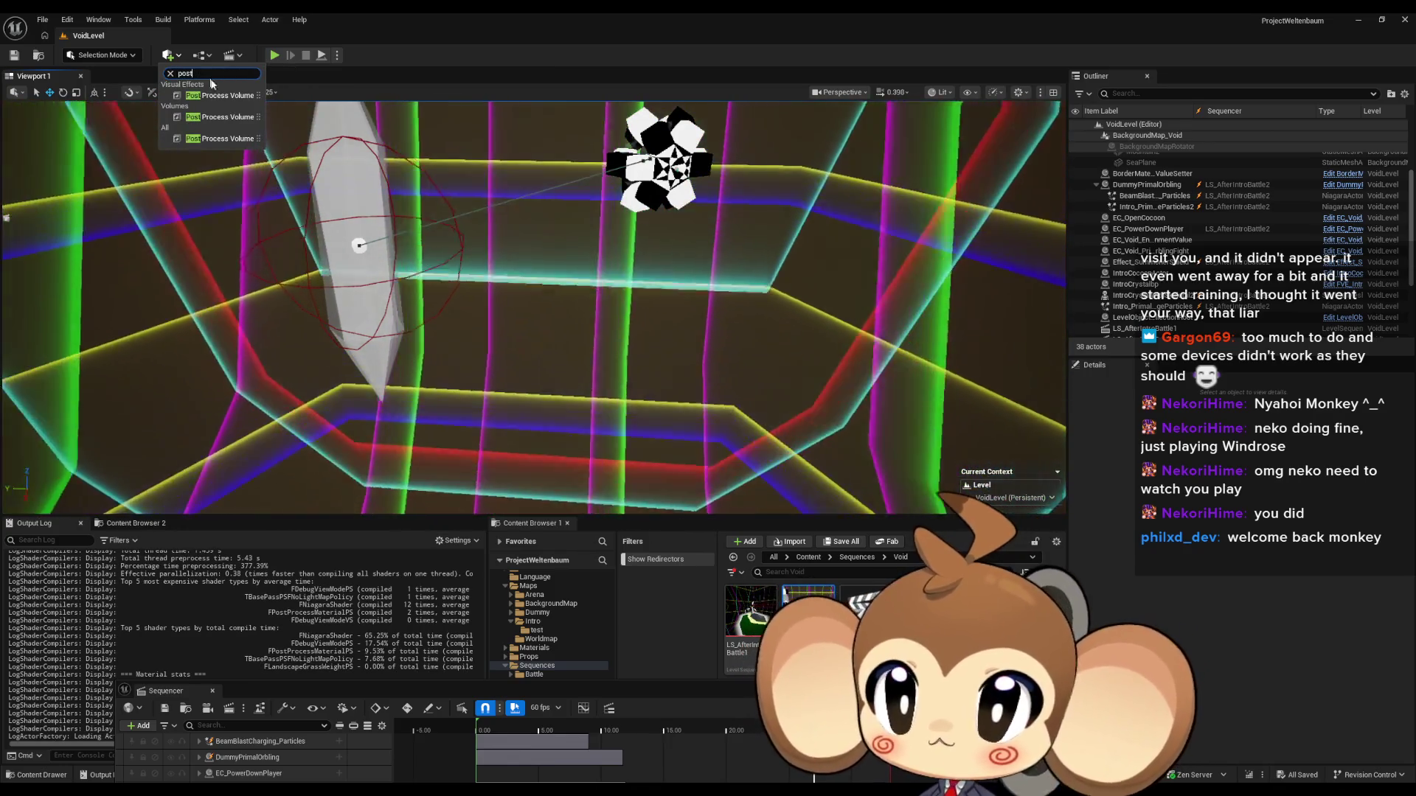
left_click(220, 95)
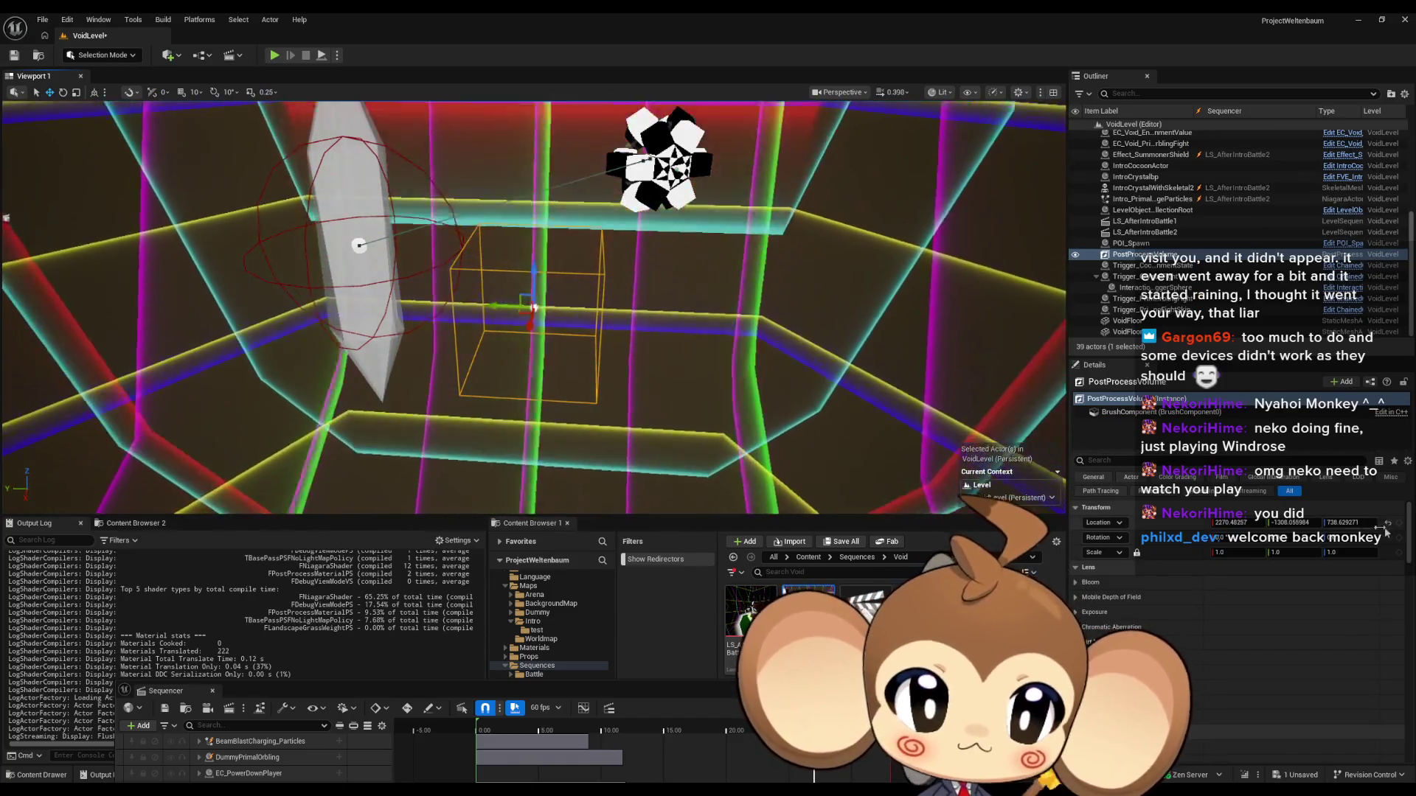
left_click(1389, 524)
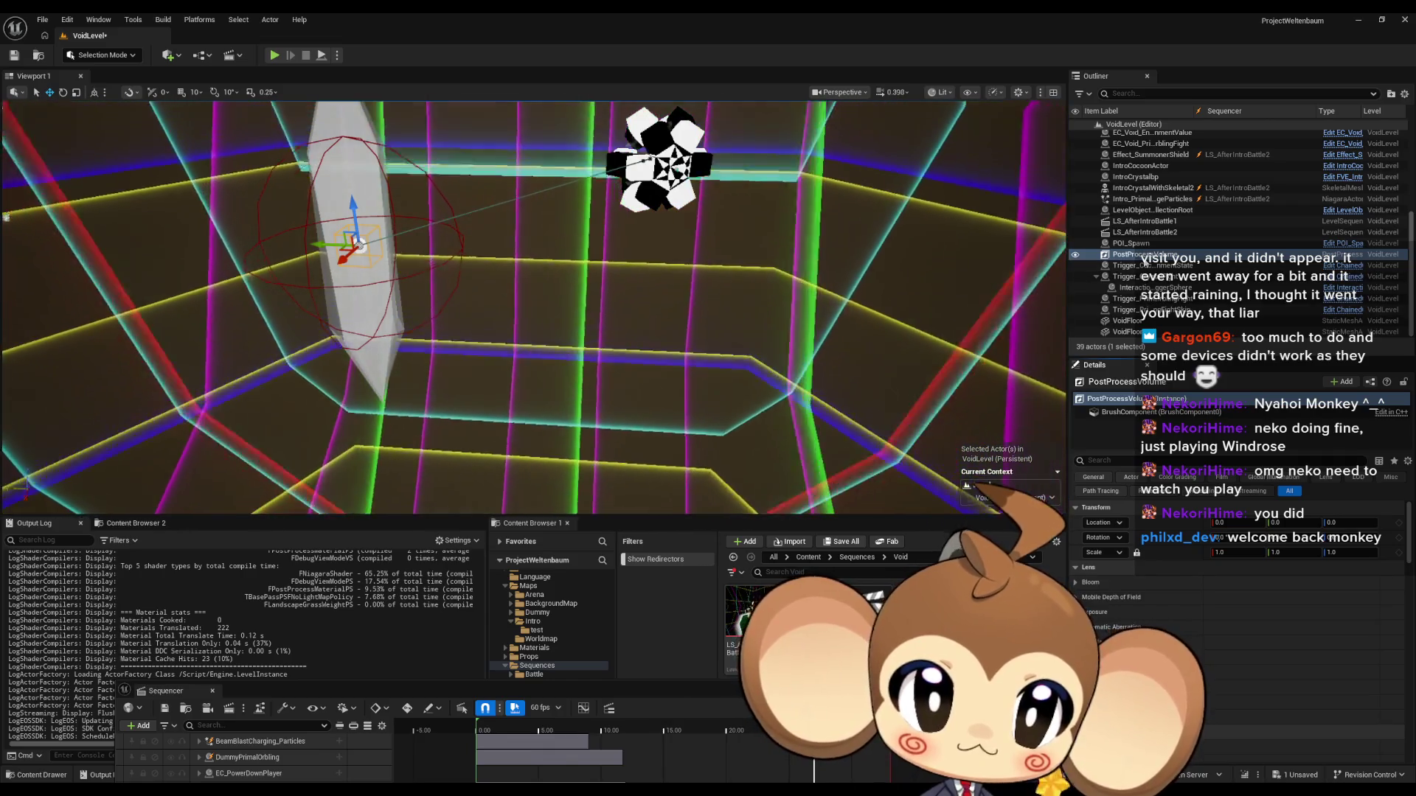
Step: Rename the new volume to PP_Impact
key("F2")
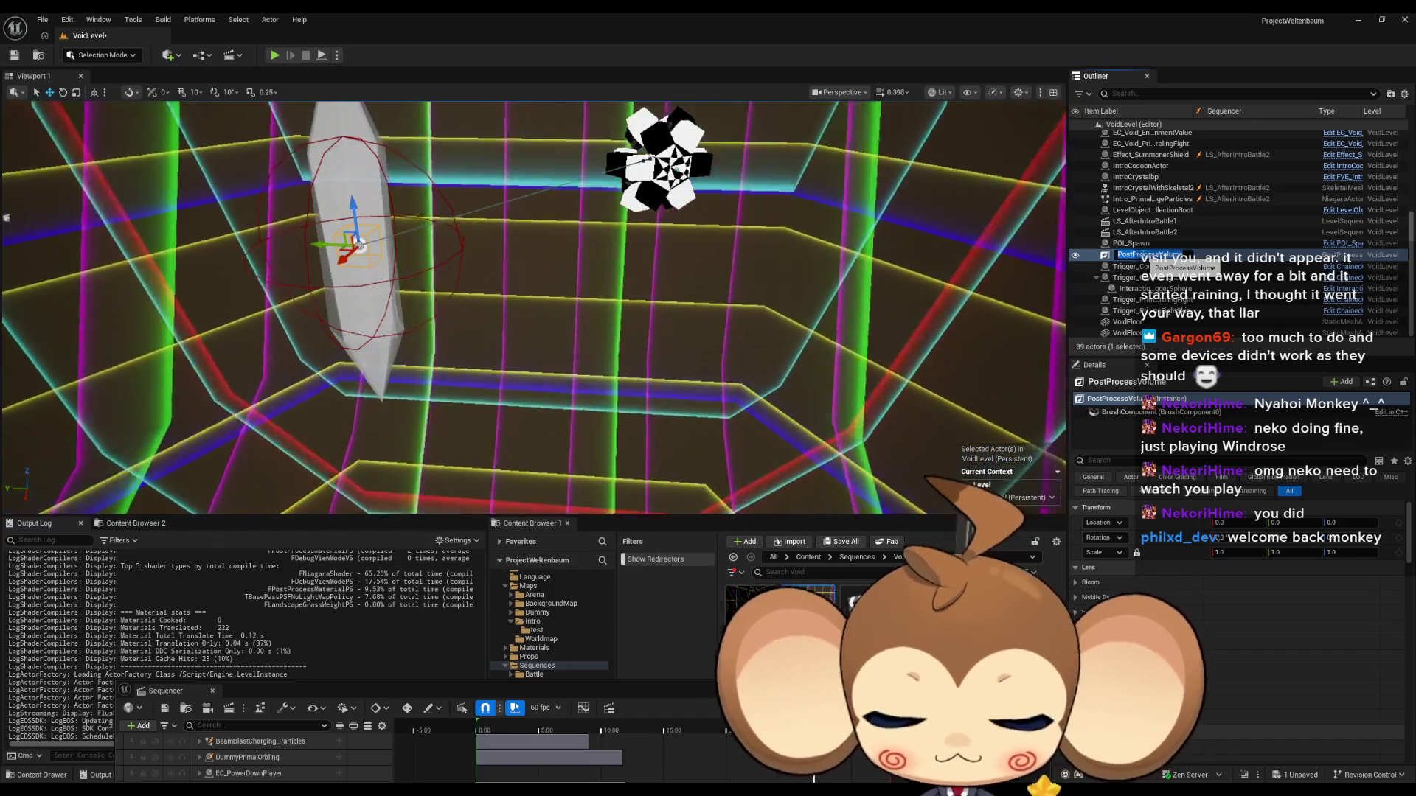
type("PP")
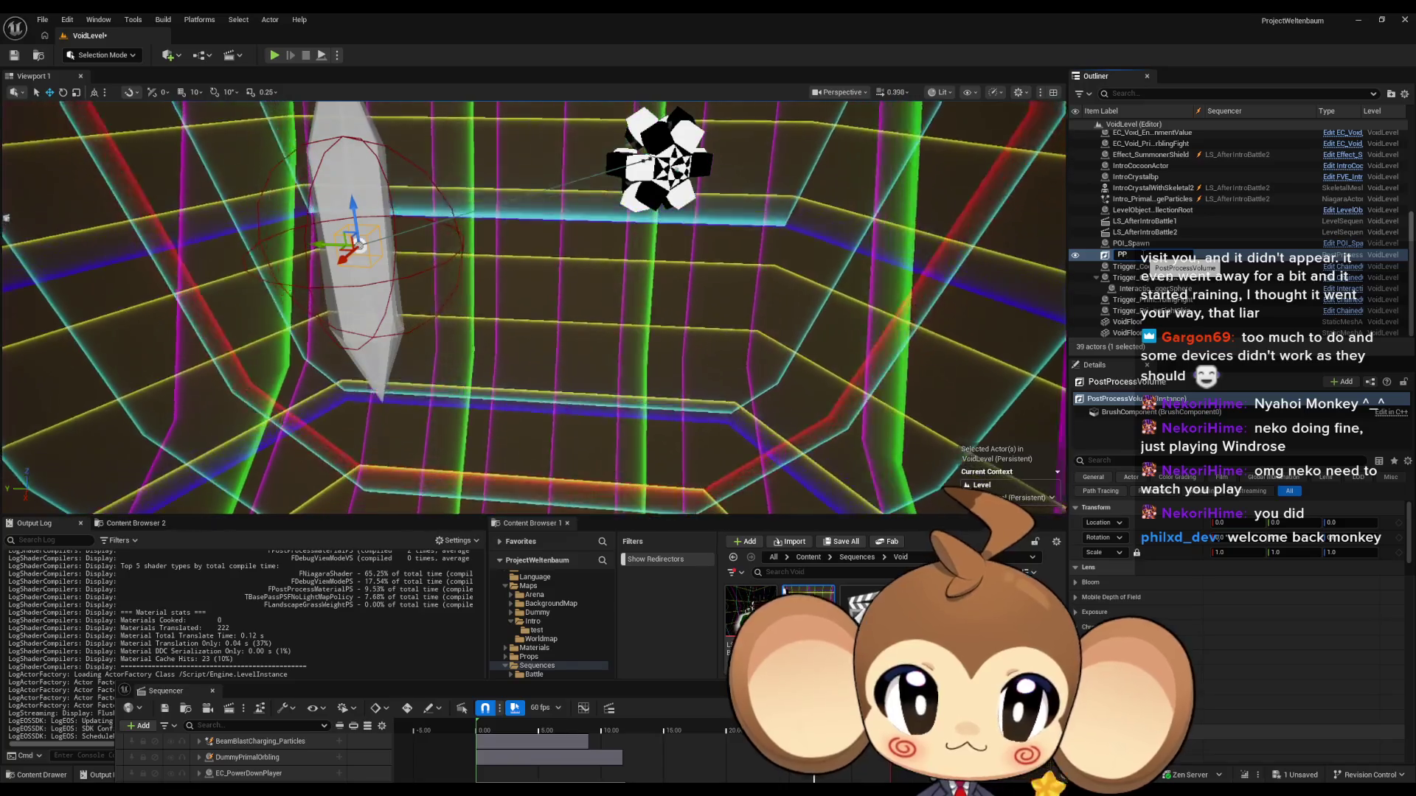
type("_")
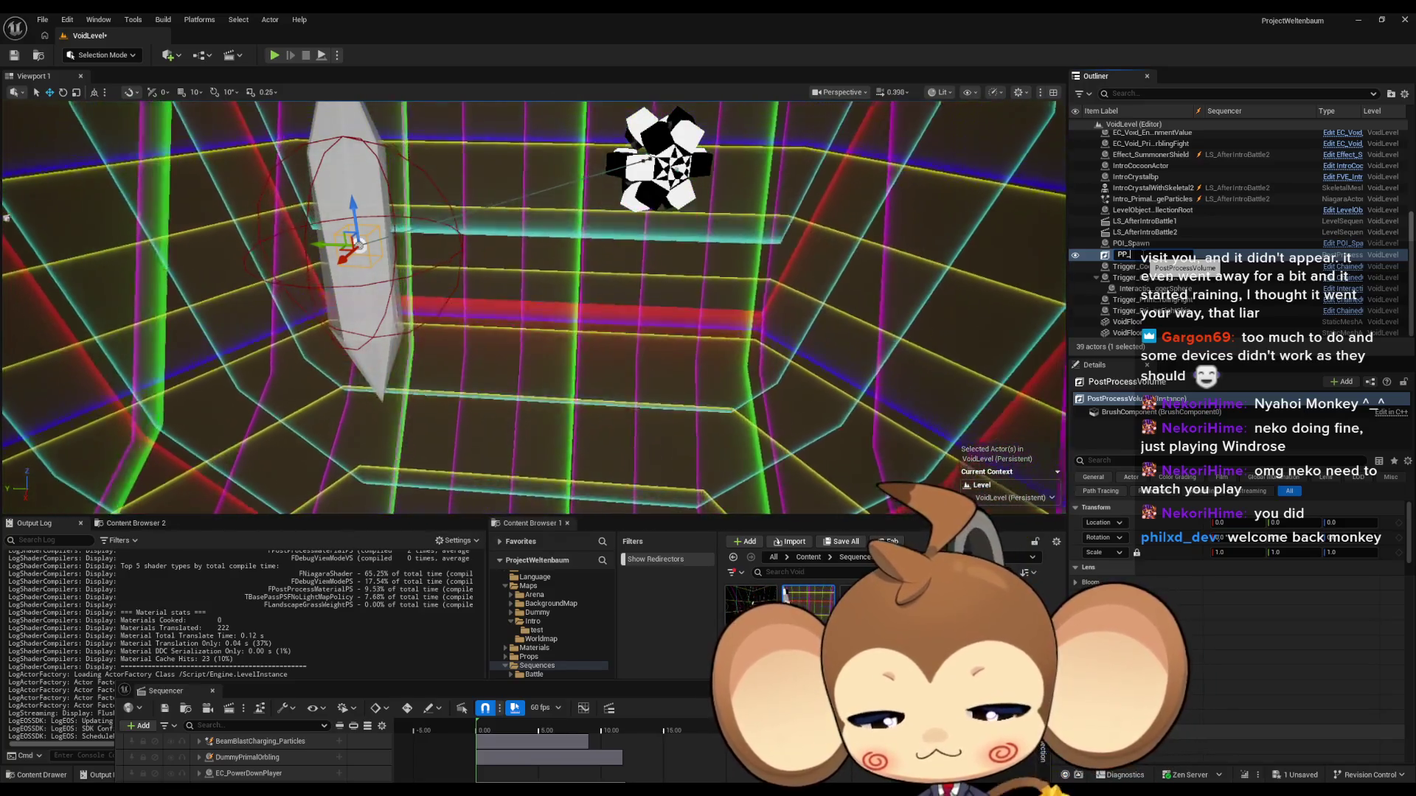
type("Impact")
key("Return")
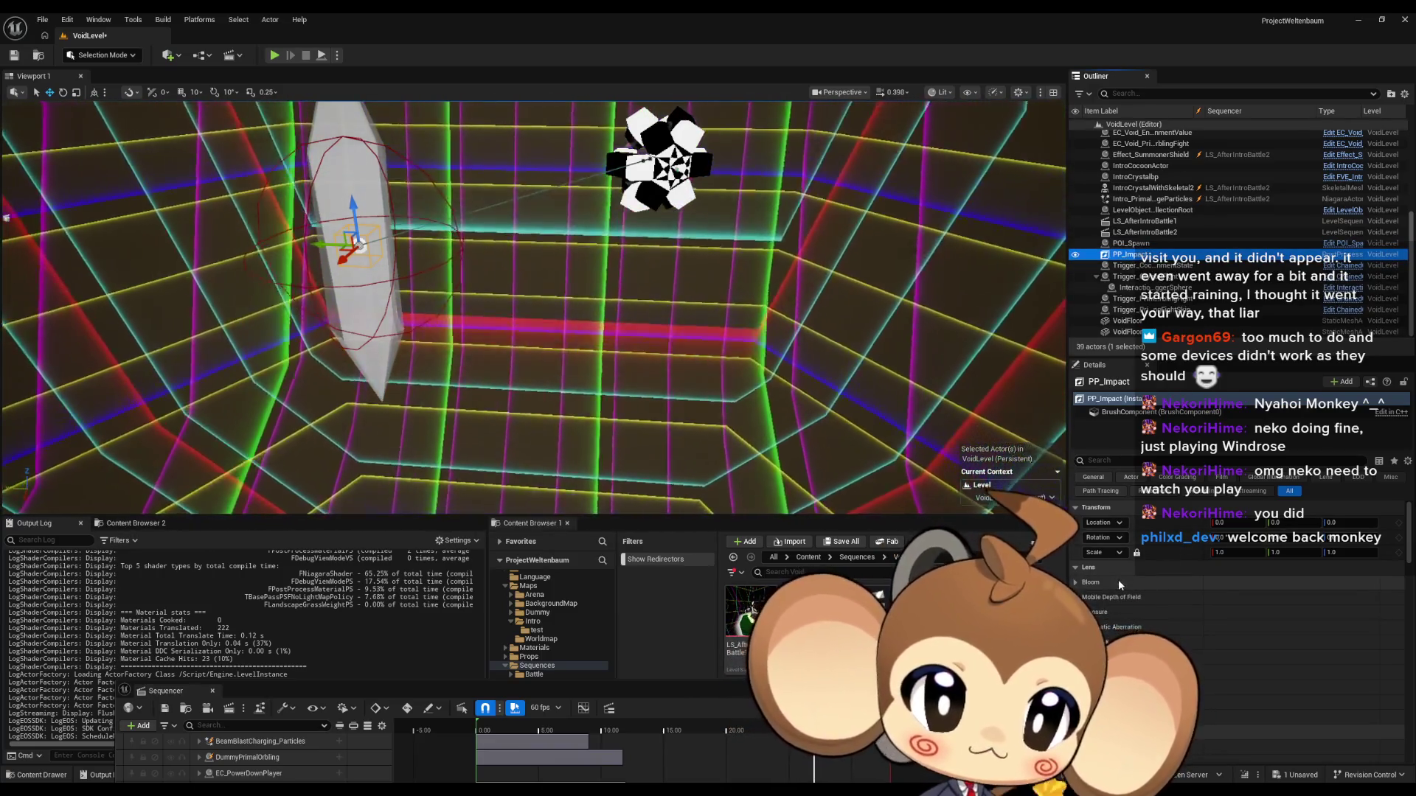
Step: Filter PP_Impact's Details by 'boun', then 'mater' for Post Process Materials, then 'asset'
scroll(1121, 601, "down", 1)
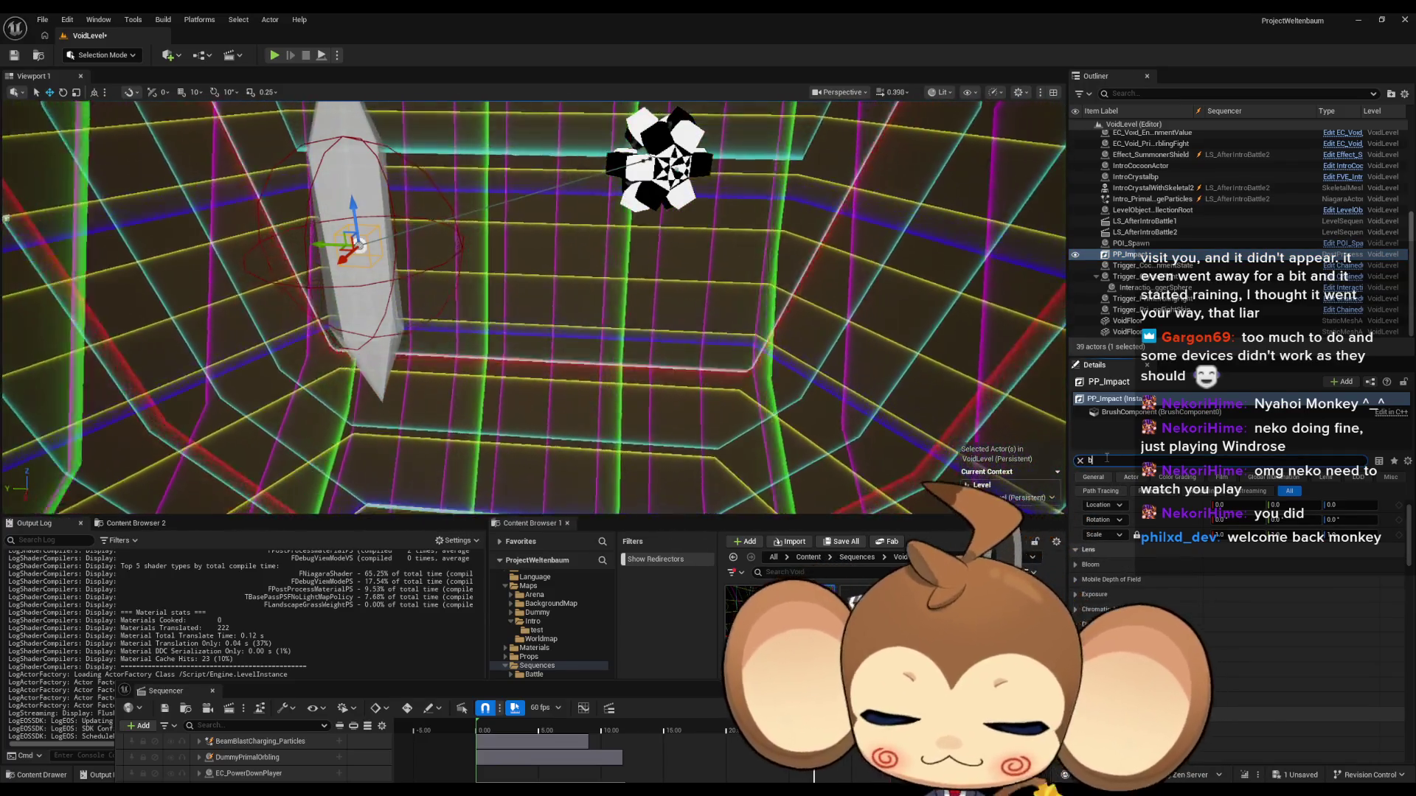
type("boun")
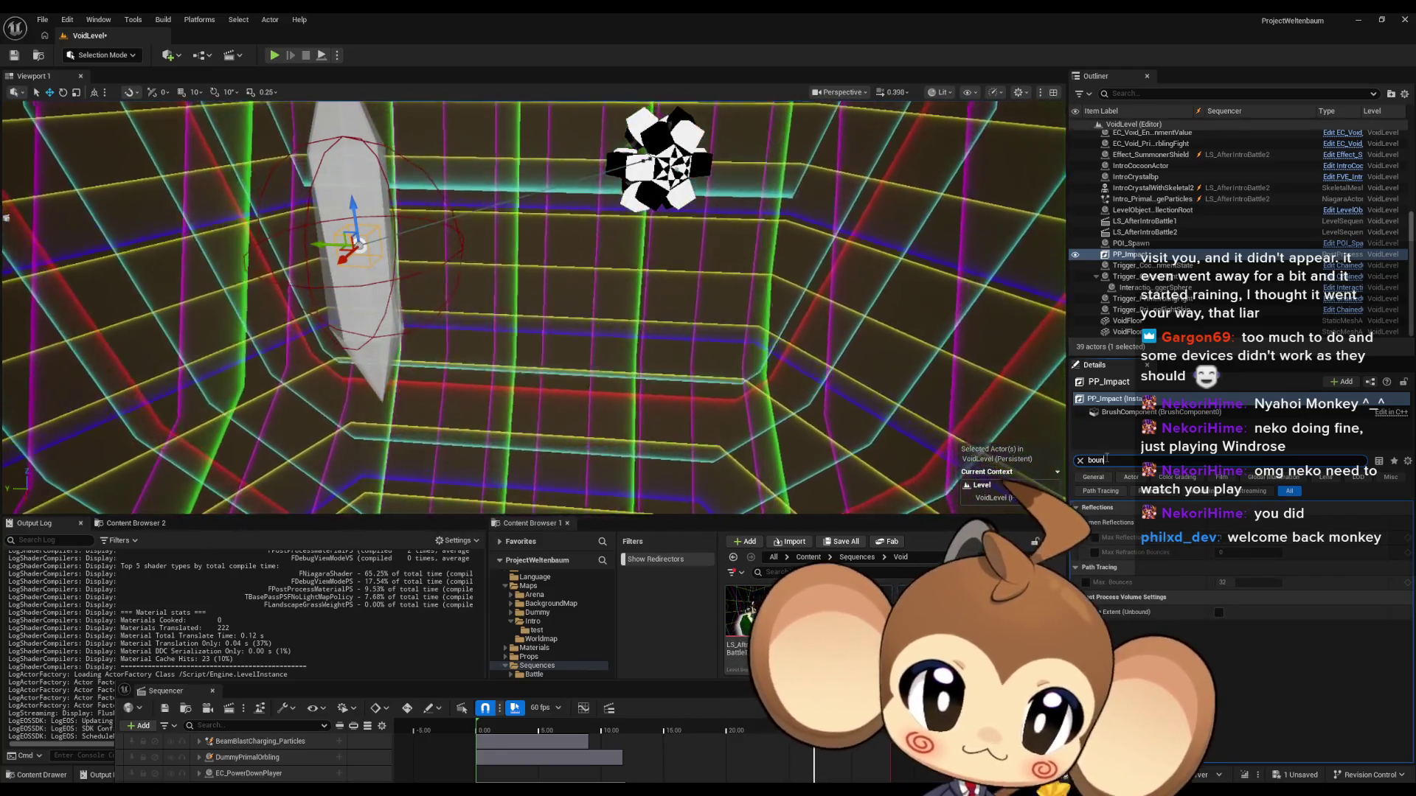
key("BackSpace")
key("BackSpace")
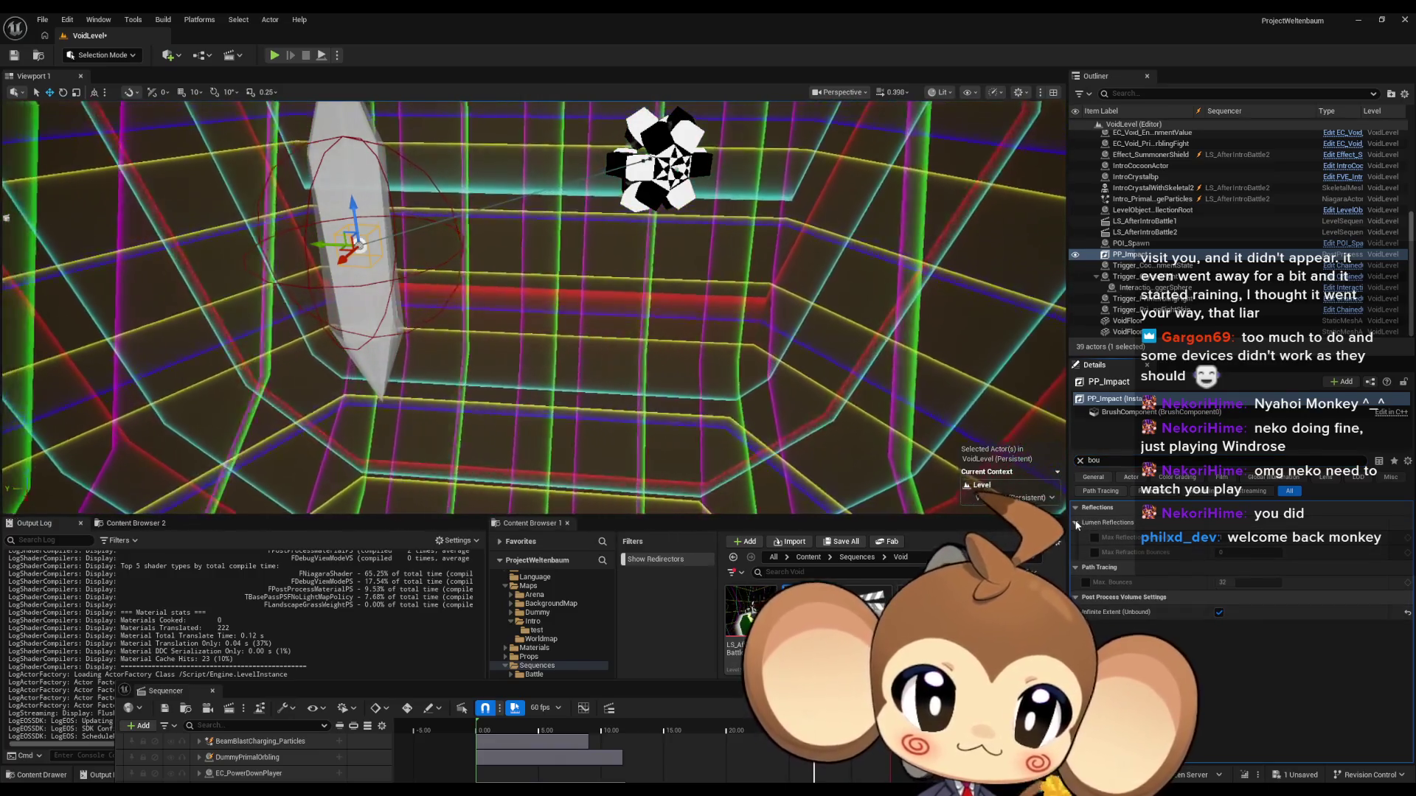
type("mater")
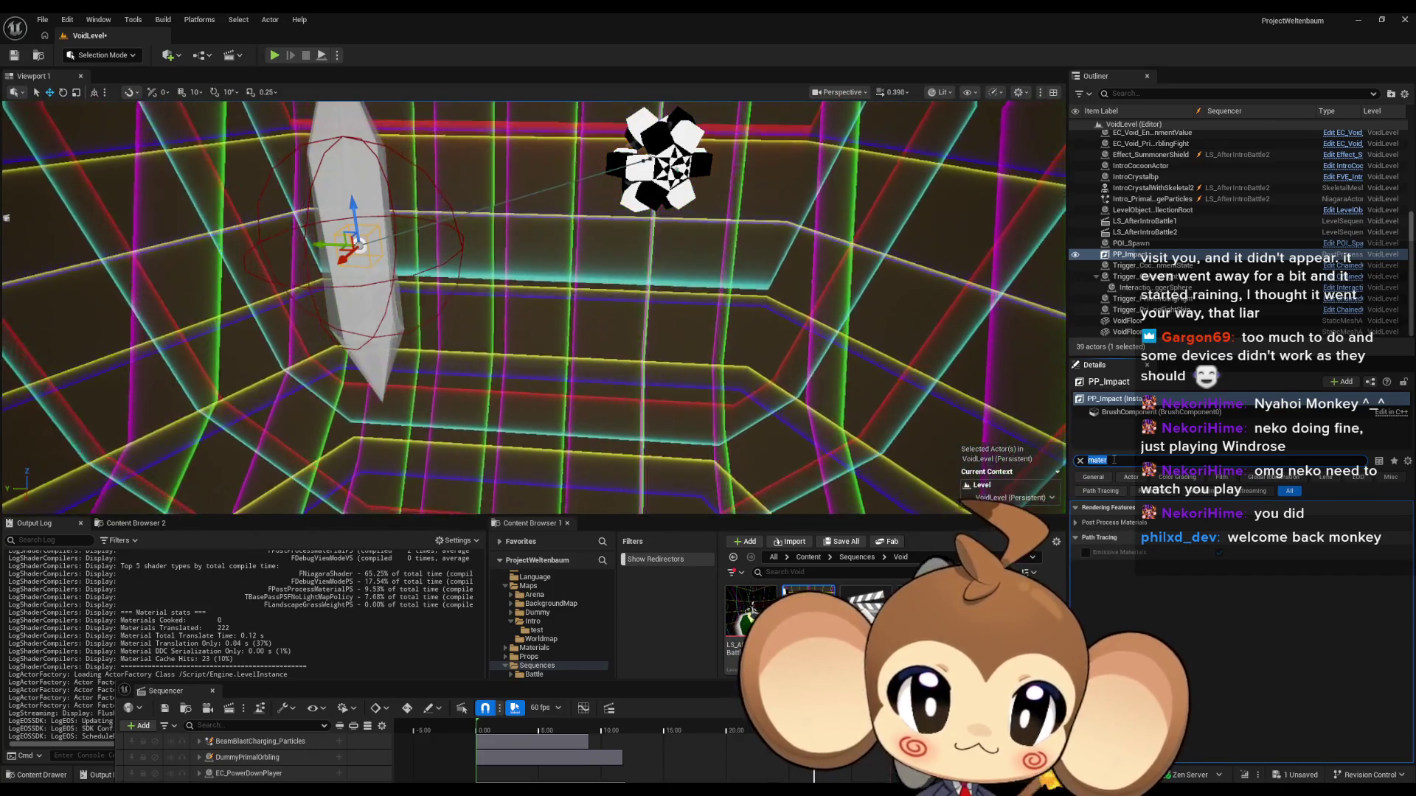
left_click(1113, 459)
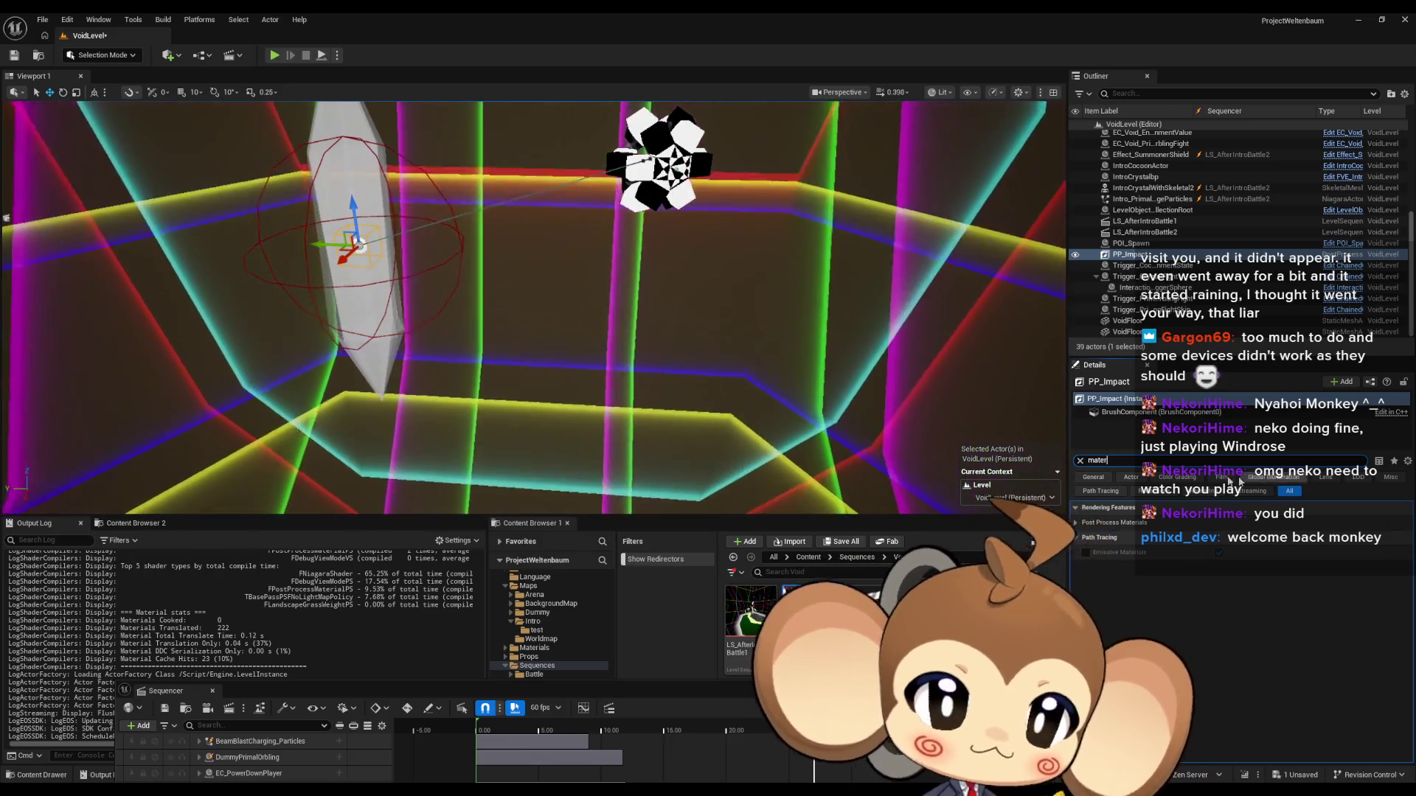
key("BackSpace")
key("BackSpace")
key("BackSpace")
type("asset")
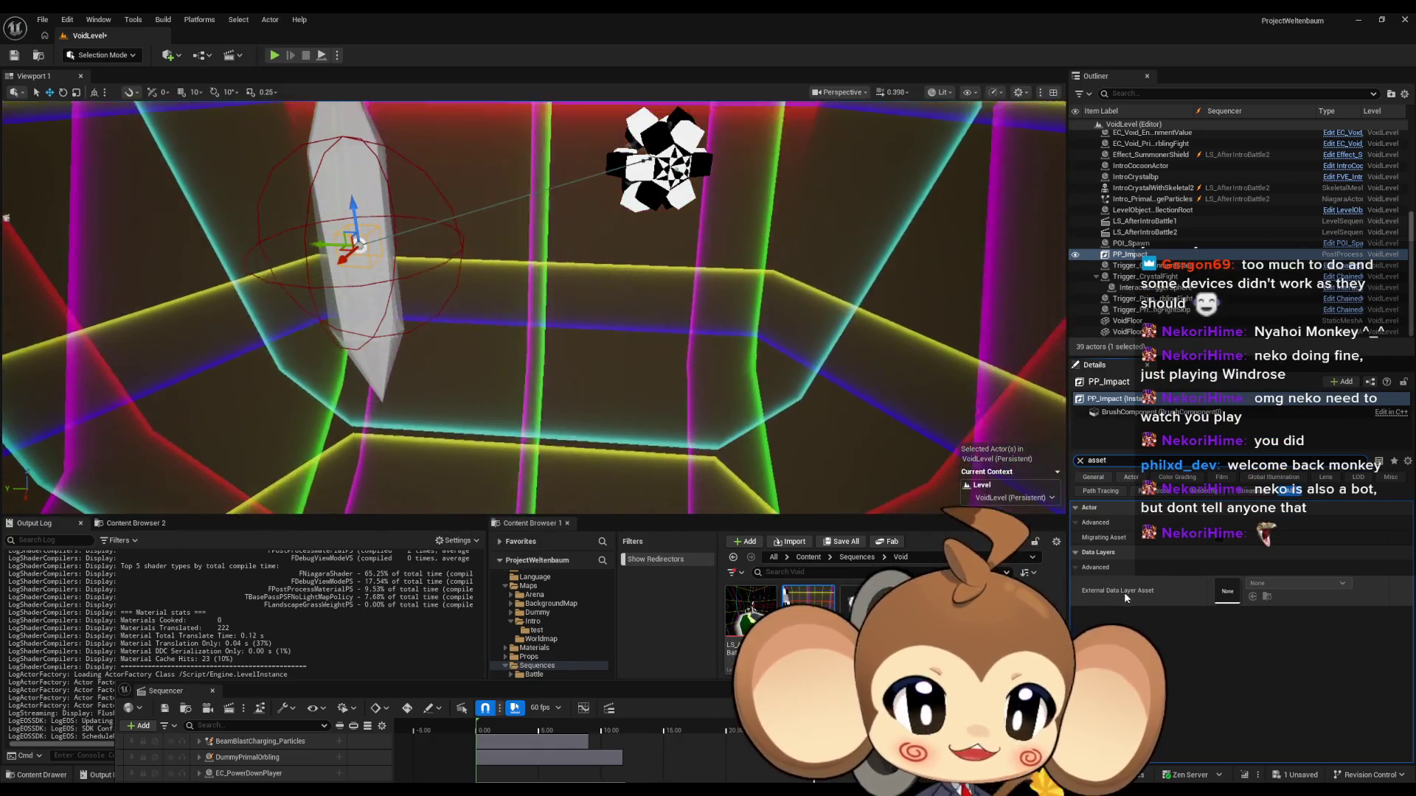
left_click(1080, 461)
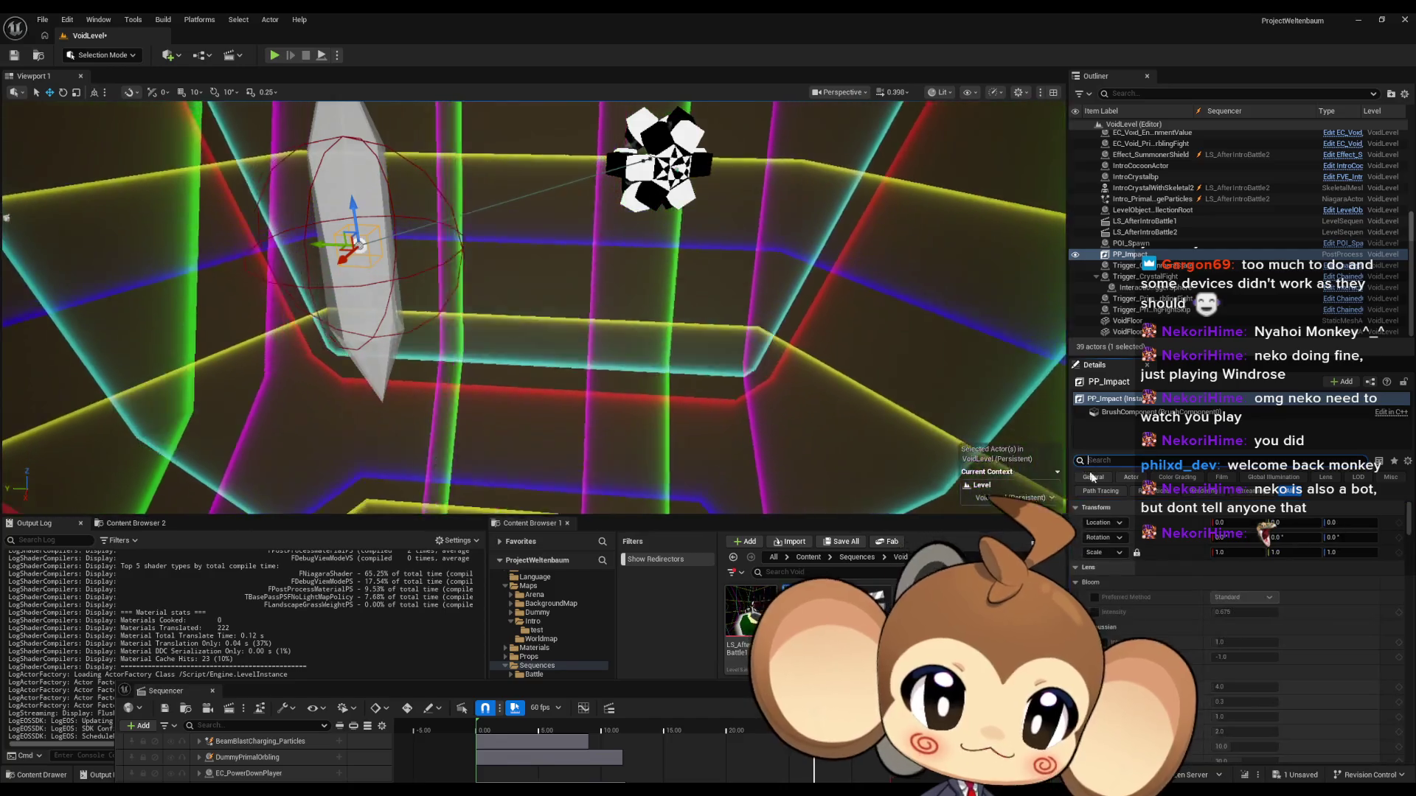
scroll(1228, 607, "down", 2)
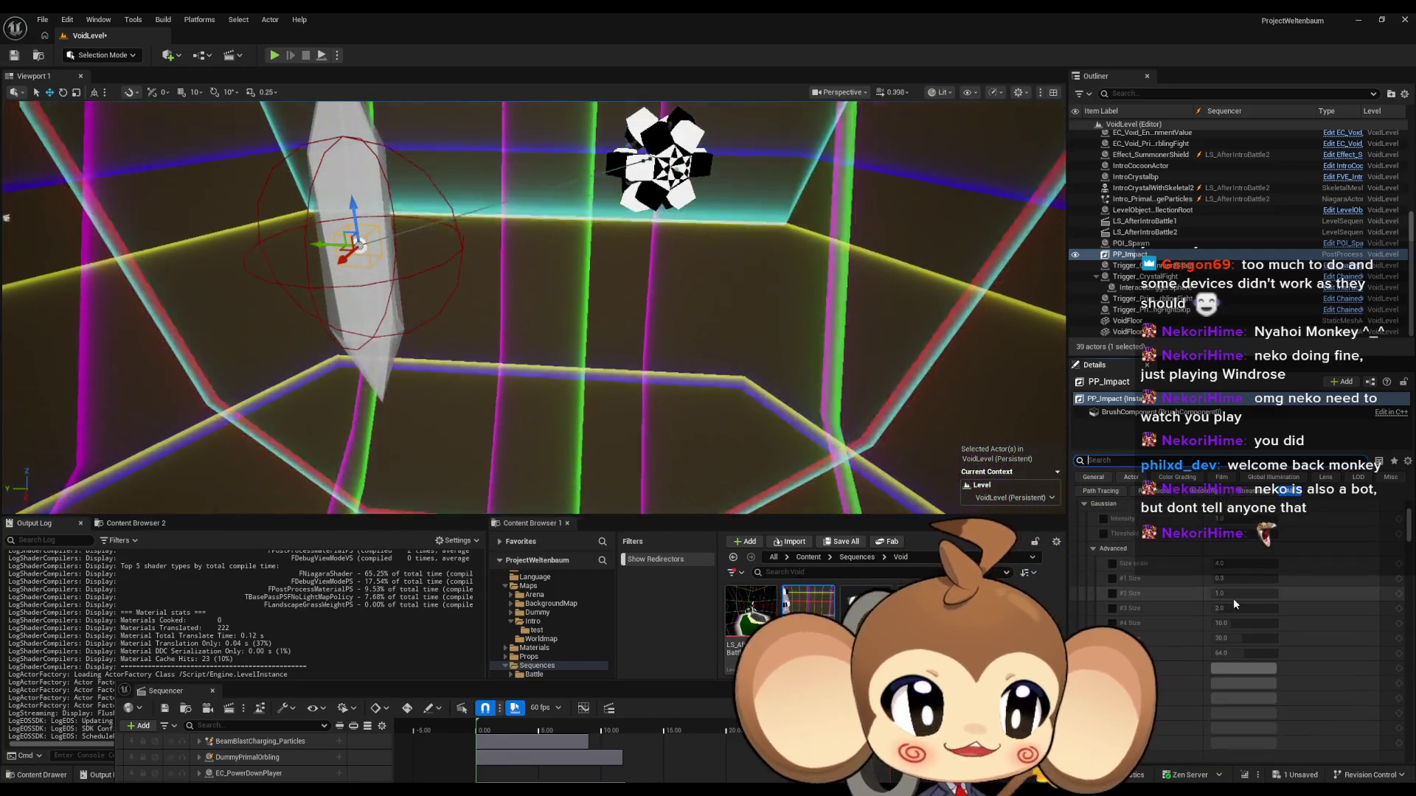
scroll(1290, 605, "down", 3)
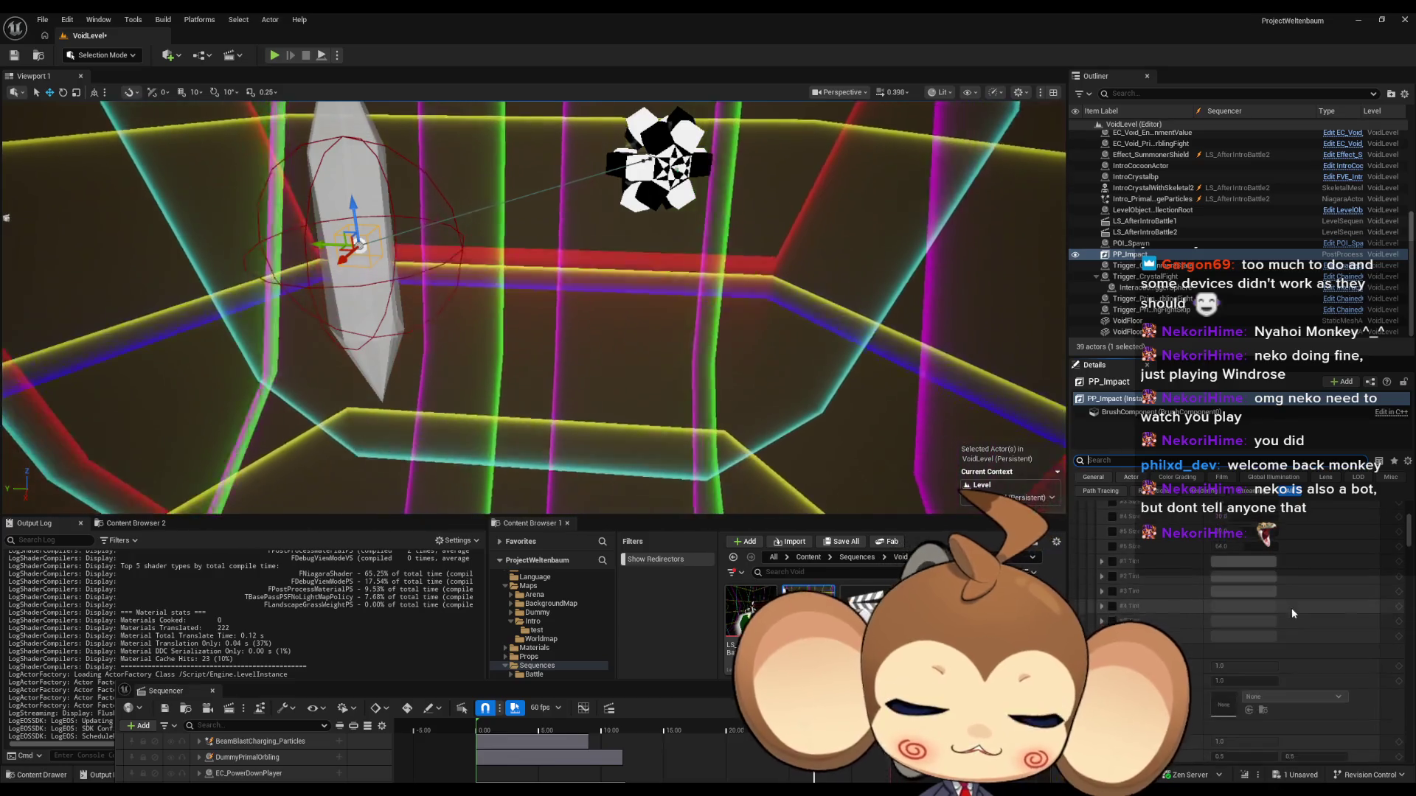
scroll(1301, 604, "down", 2)
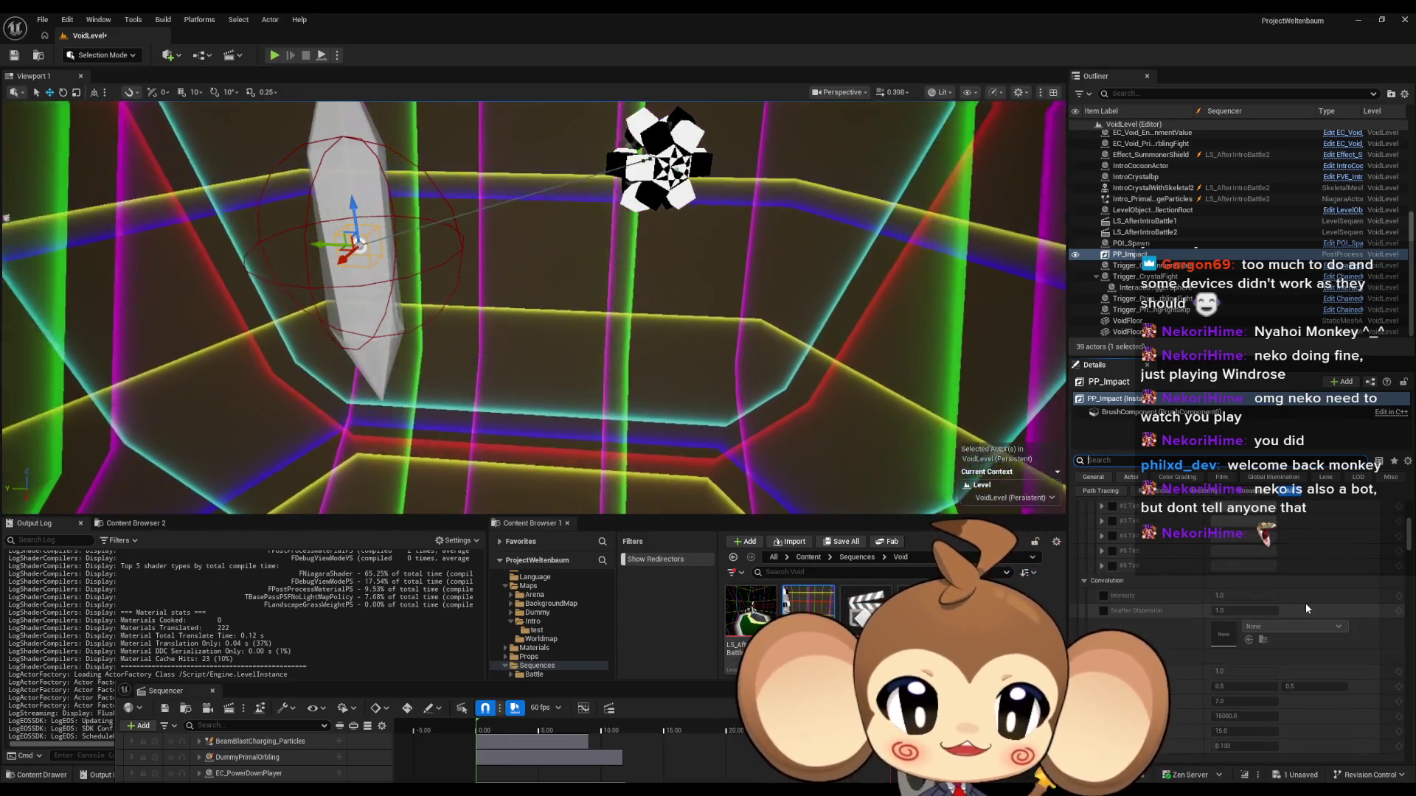
scroll(1309, 605, "down", 5)
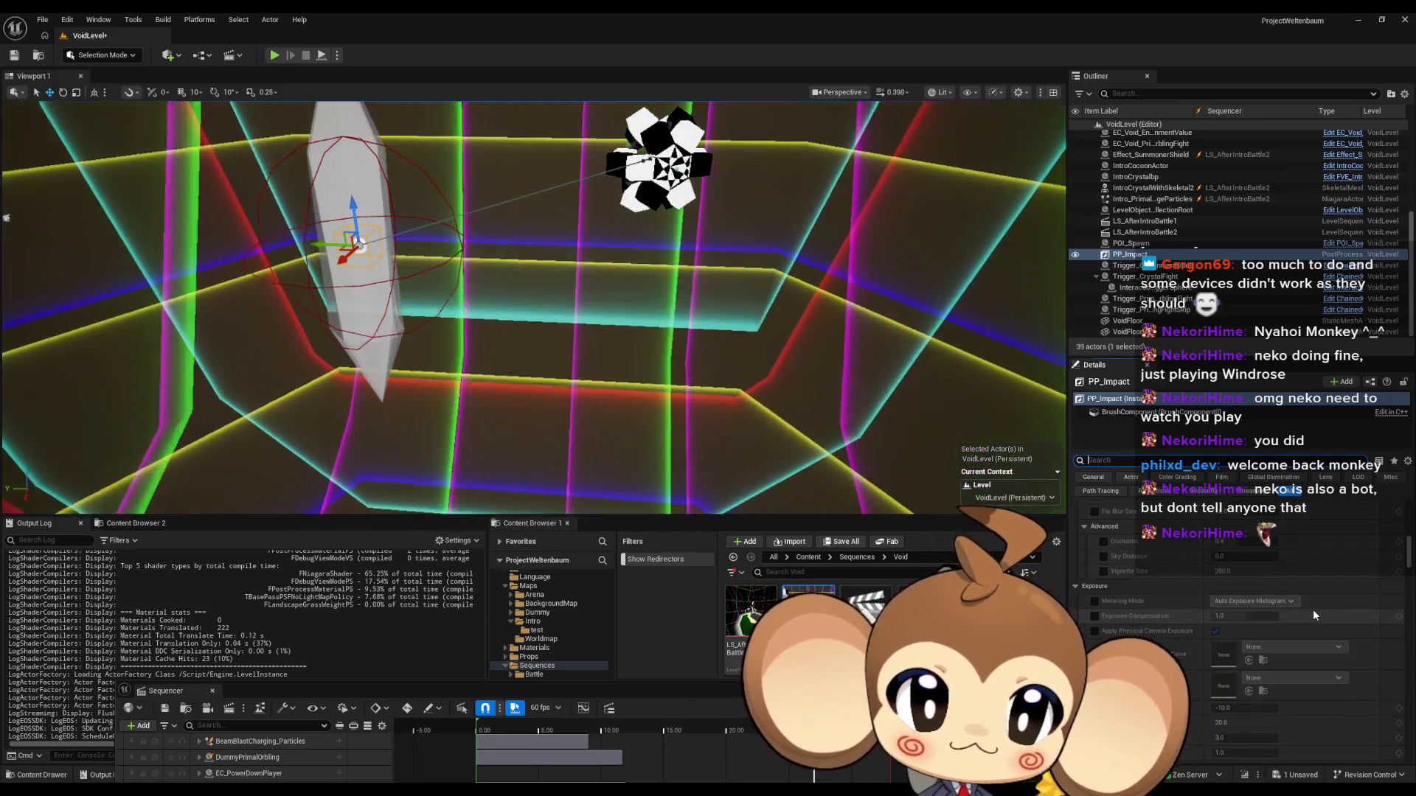
scroll(1312, 609, "down", 1)
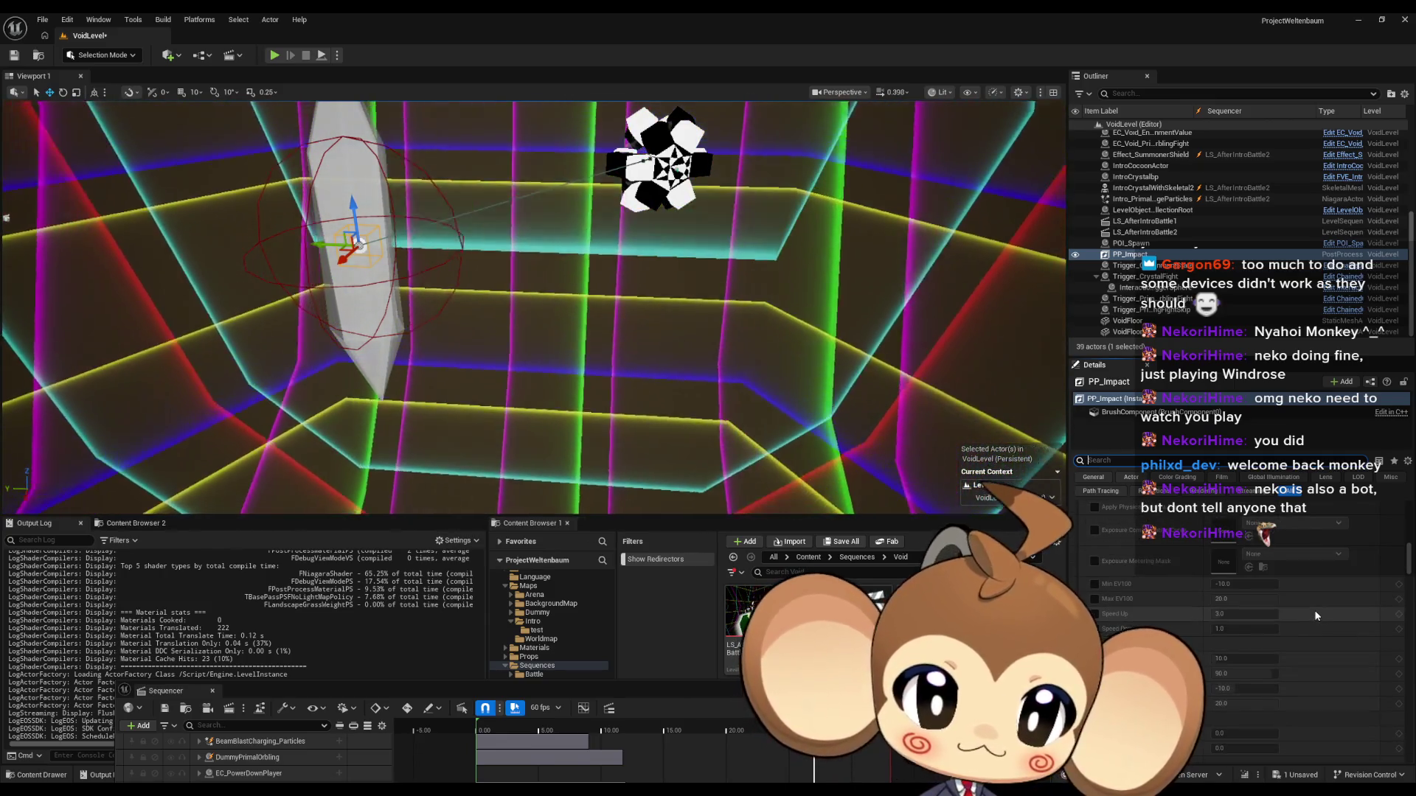
scroll(1315, 610, "down", 3)
scroll(1315, 609, "down", 6)
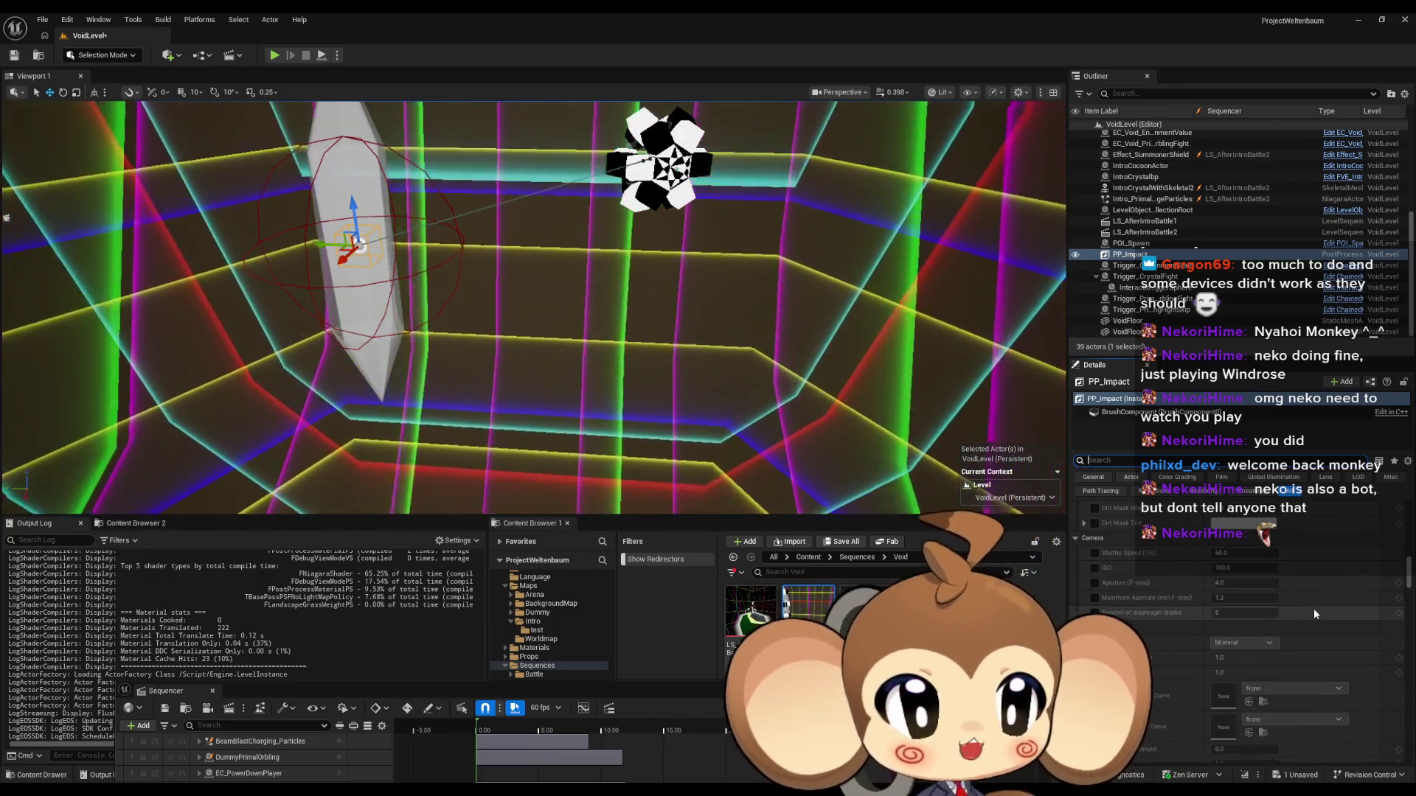
scroll(1314, 607, "down", 5)
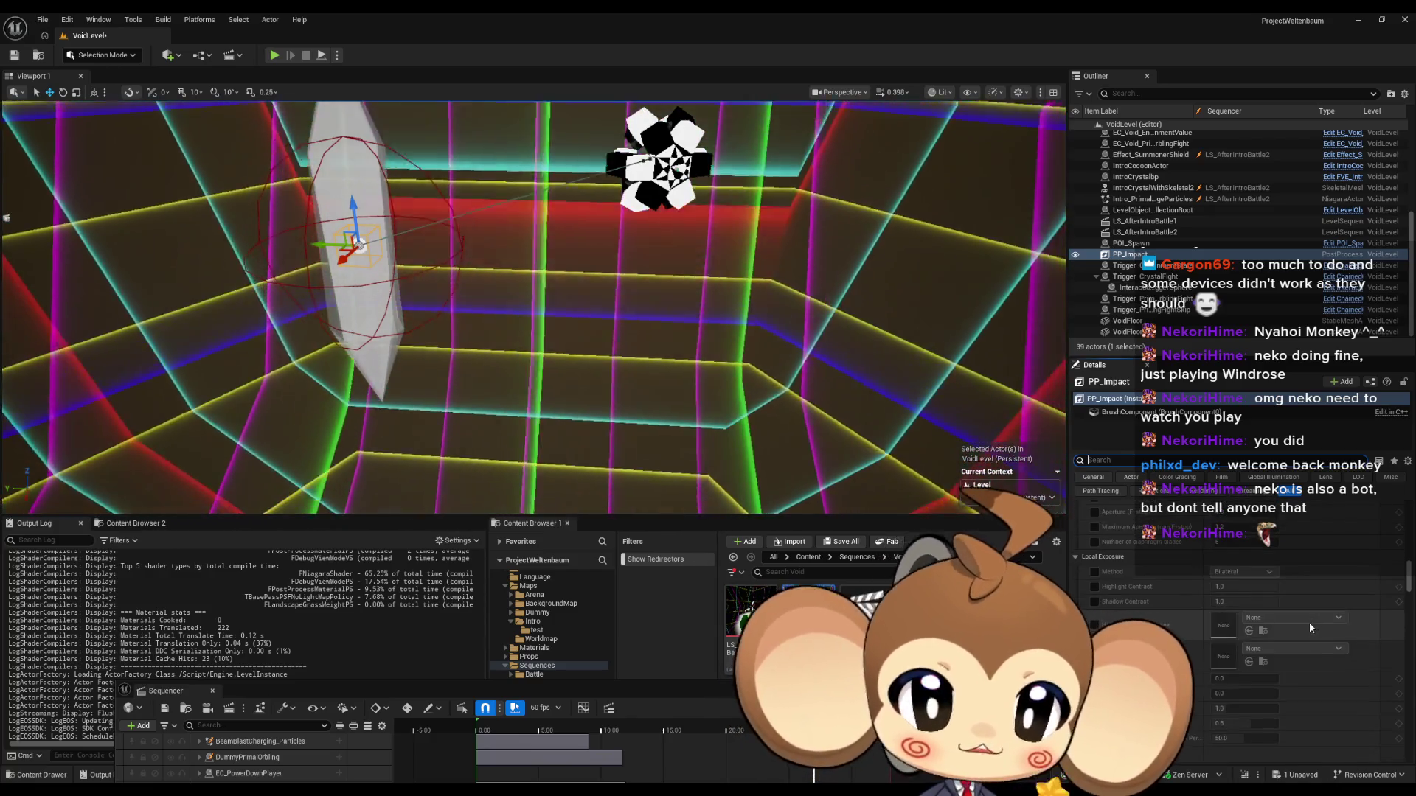
scroll(1295, 628, "down", 5)
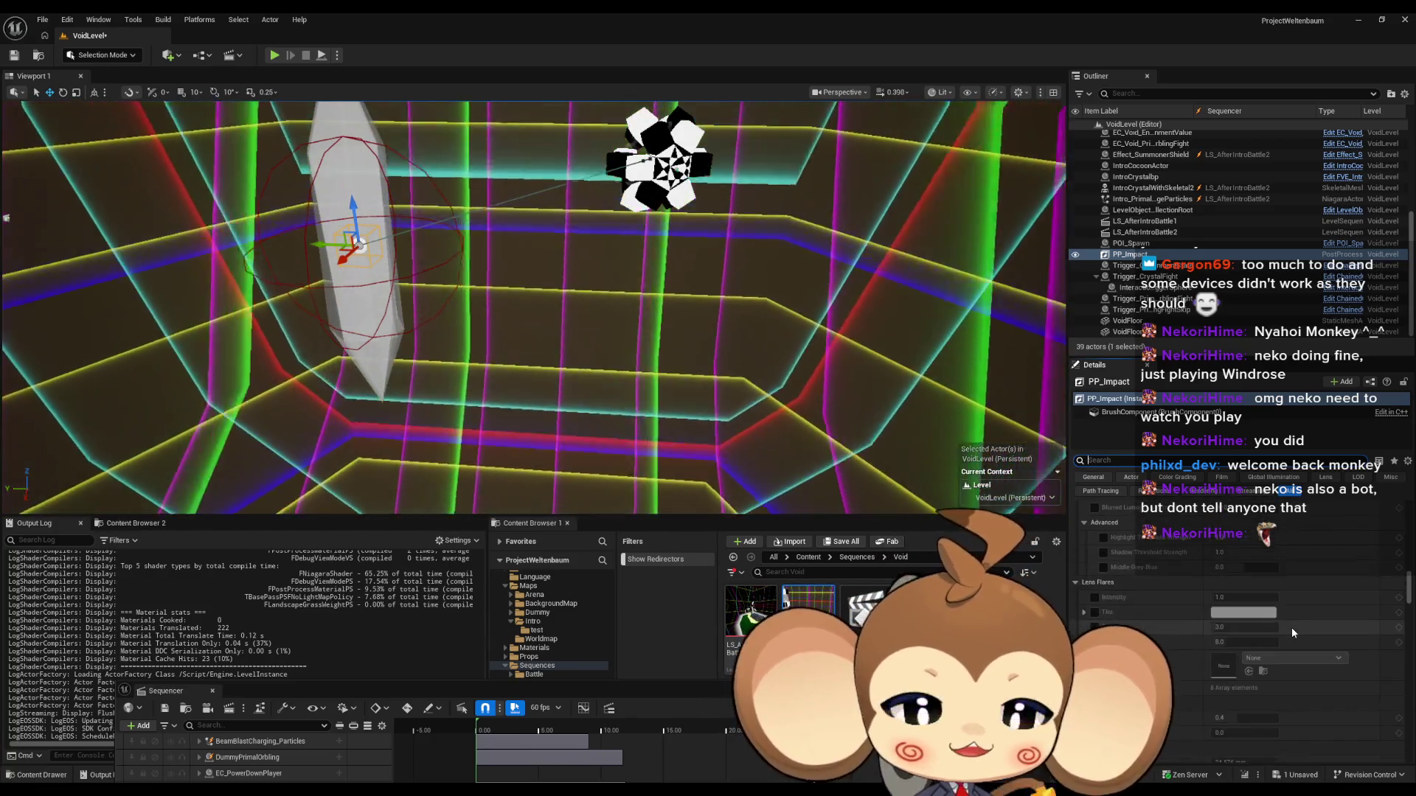
scroll(1292, 627, "down", 2)
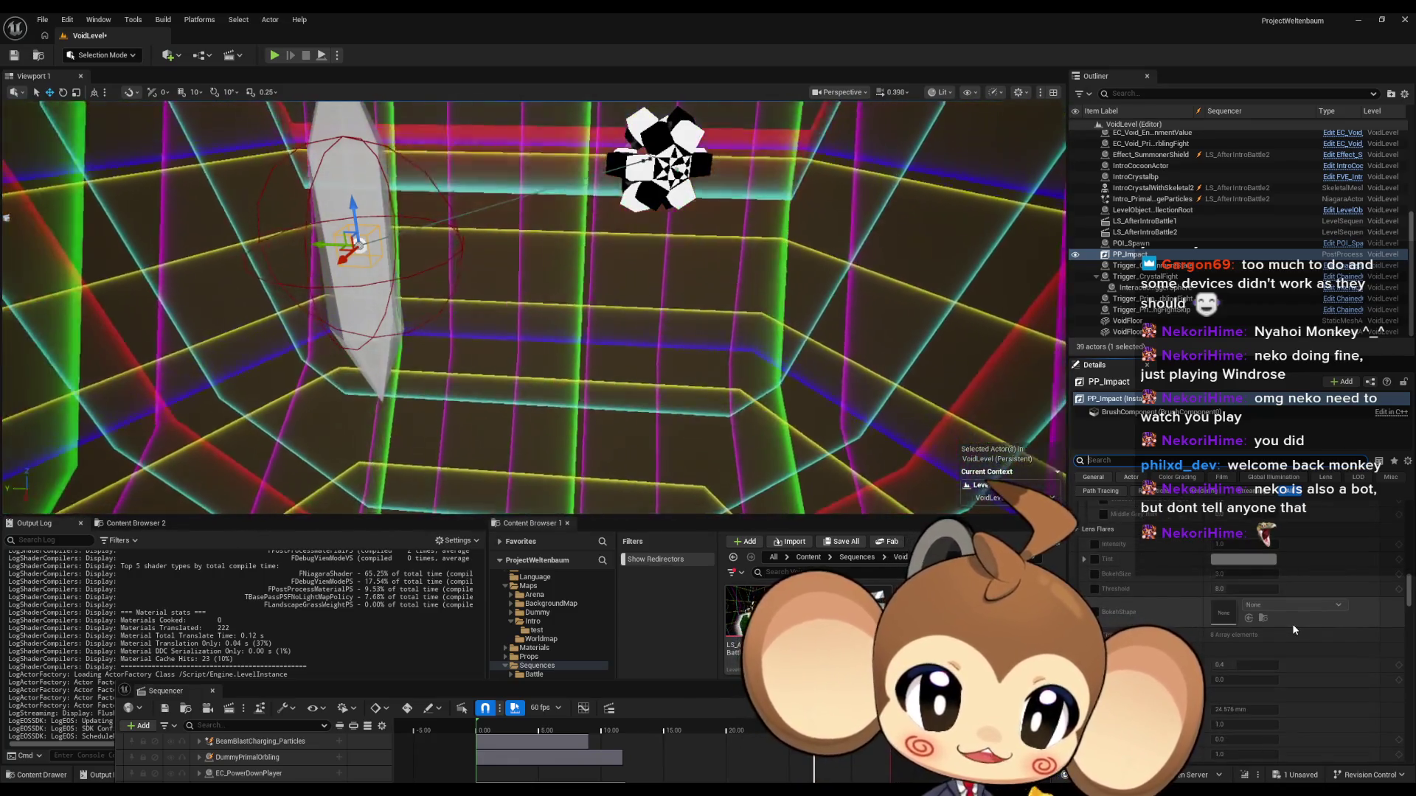
left_click_drag(1409, 598, 1392, 733)
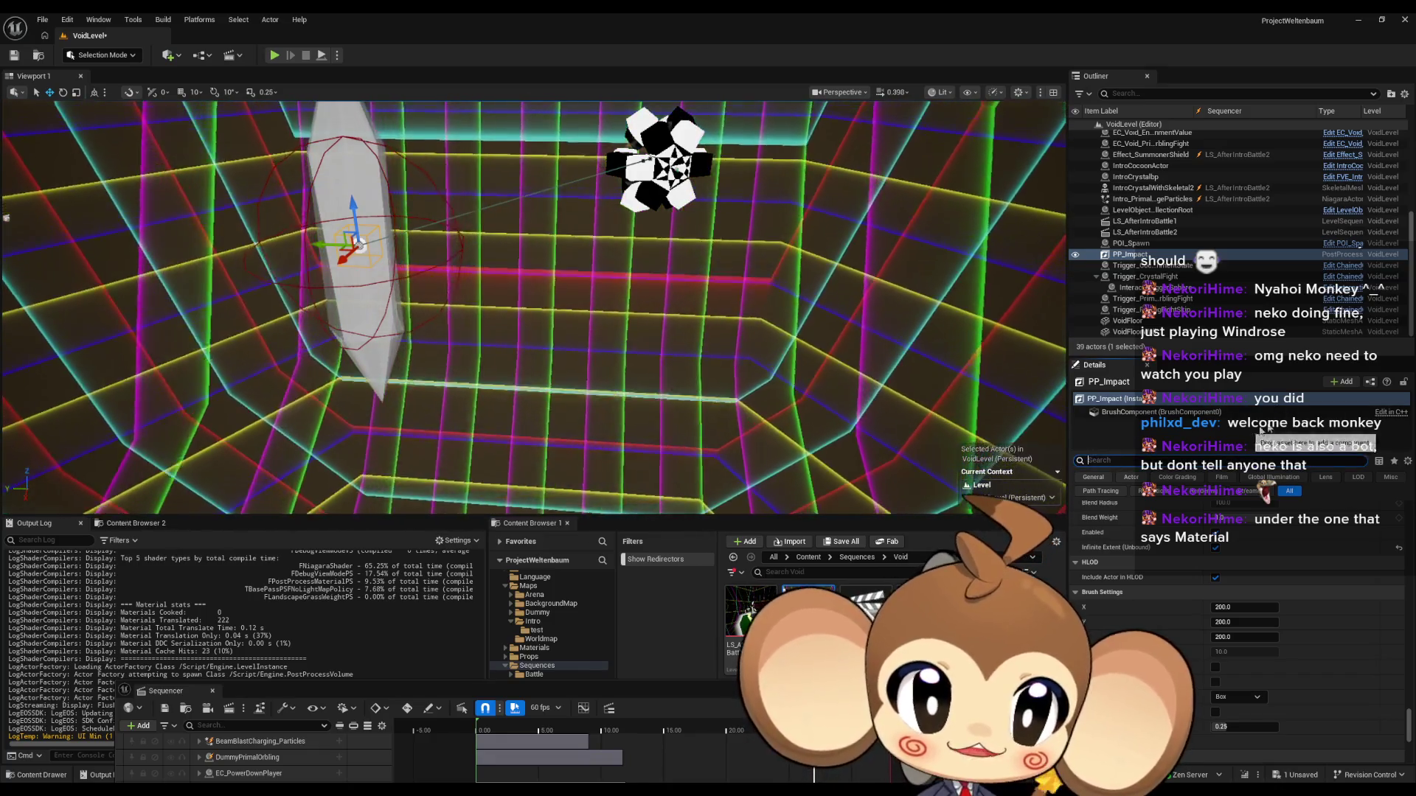
Step: Filter Details by 'material' and add one empty element to Post Process Materials
type("material")
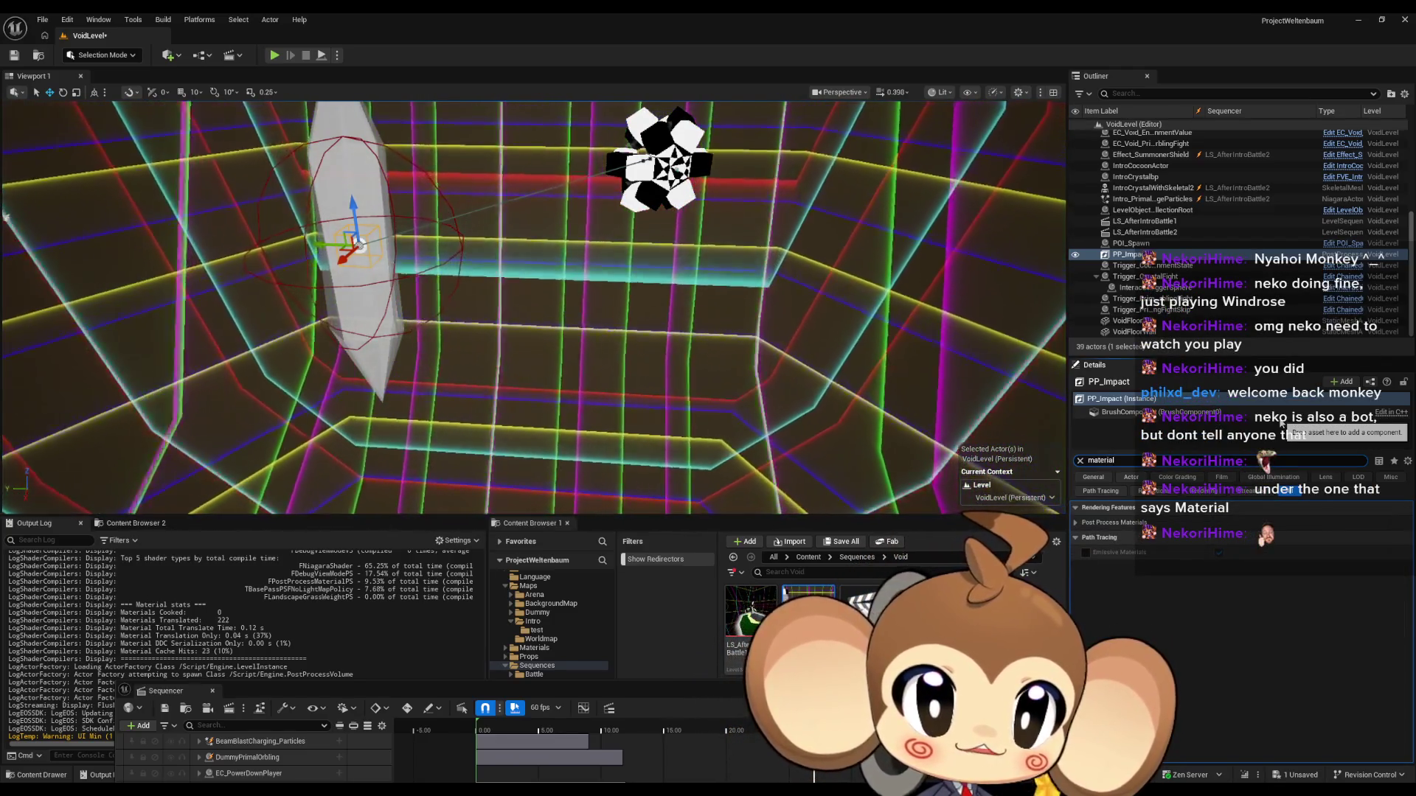
left_click(1287, 523)
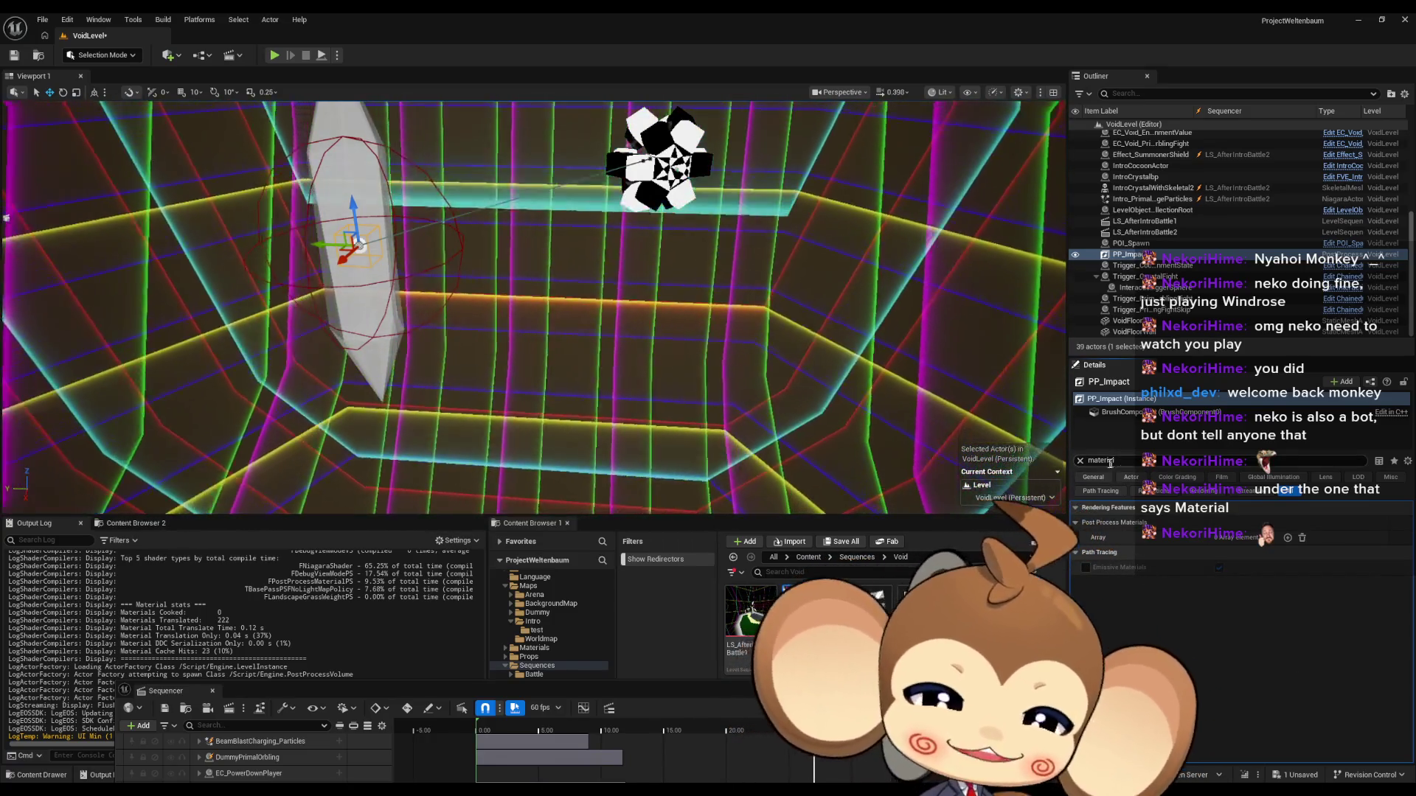
left_click(1288, 539)
left_click(1248, 554)
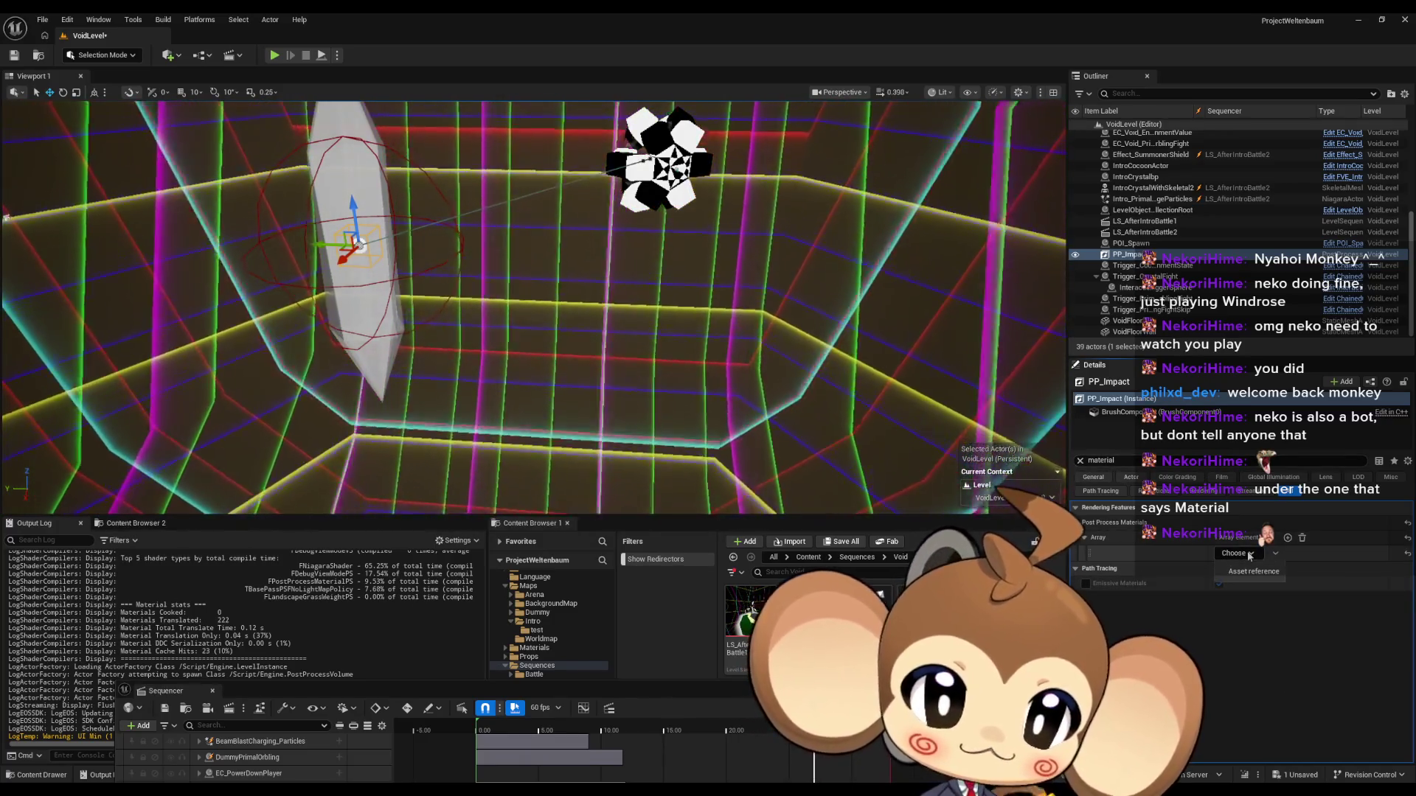
left_click(1208, 565)
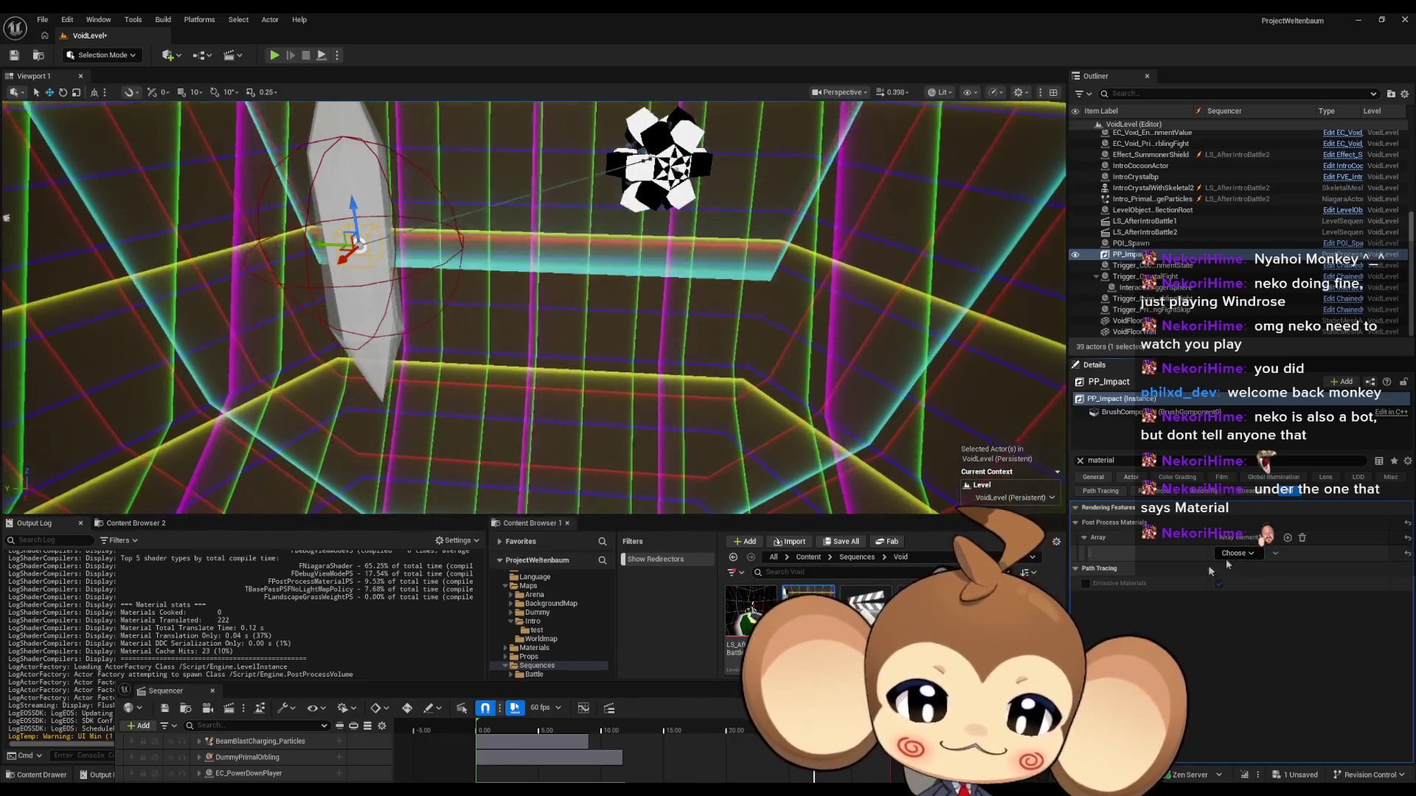
left_click(808, 558)
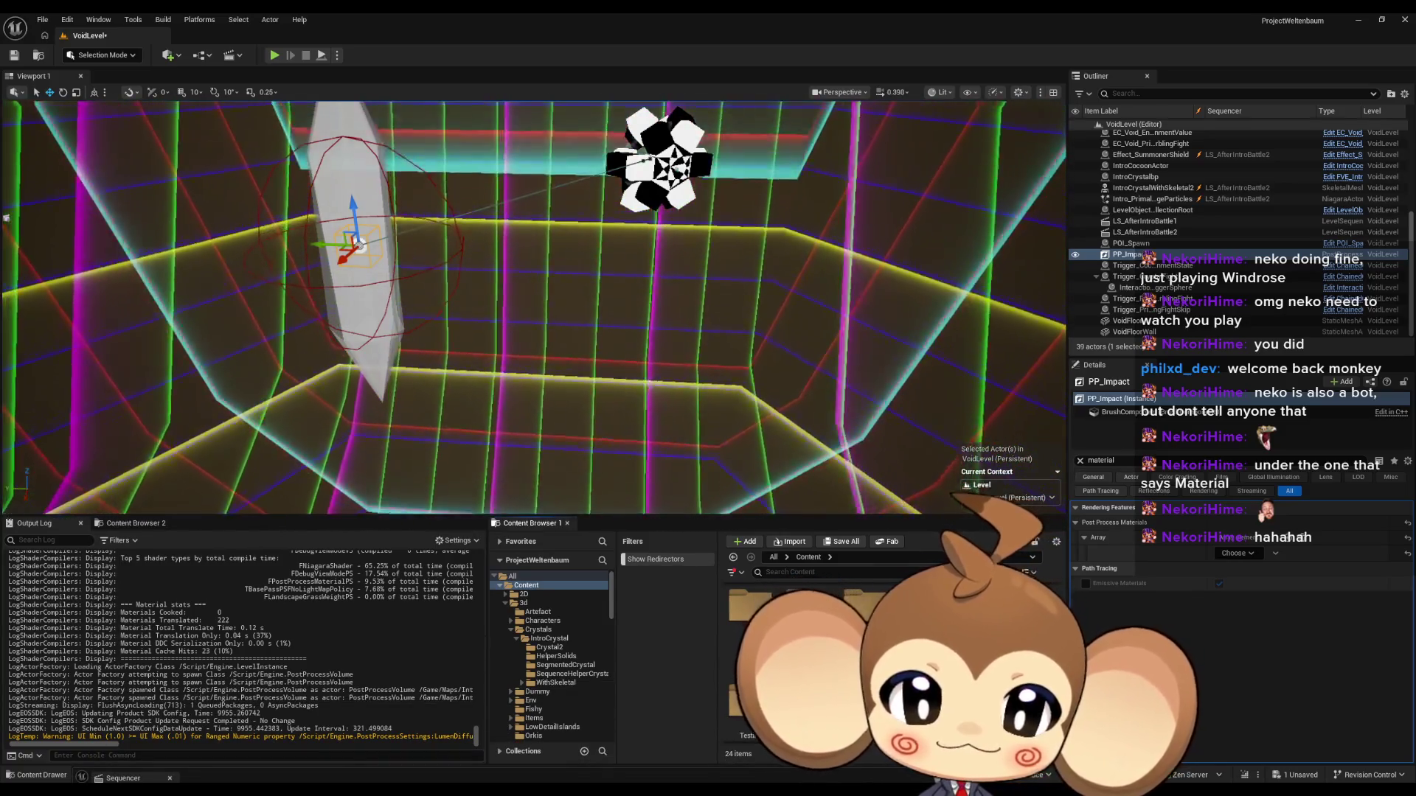
Step: Assign PPM_IntroLaserImpactFrame from Maps > Intro as the slot's asset reference, then reopen the Sequencer
double_click(748, 619)
left_click(532, 695)
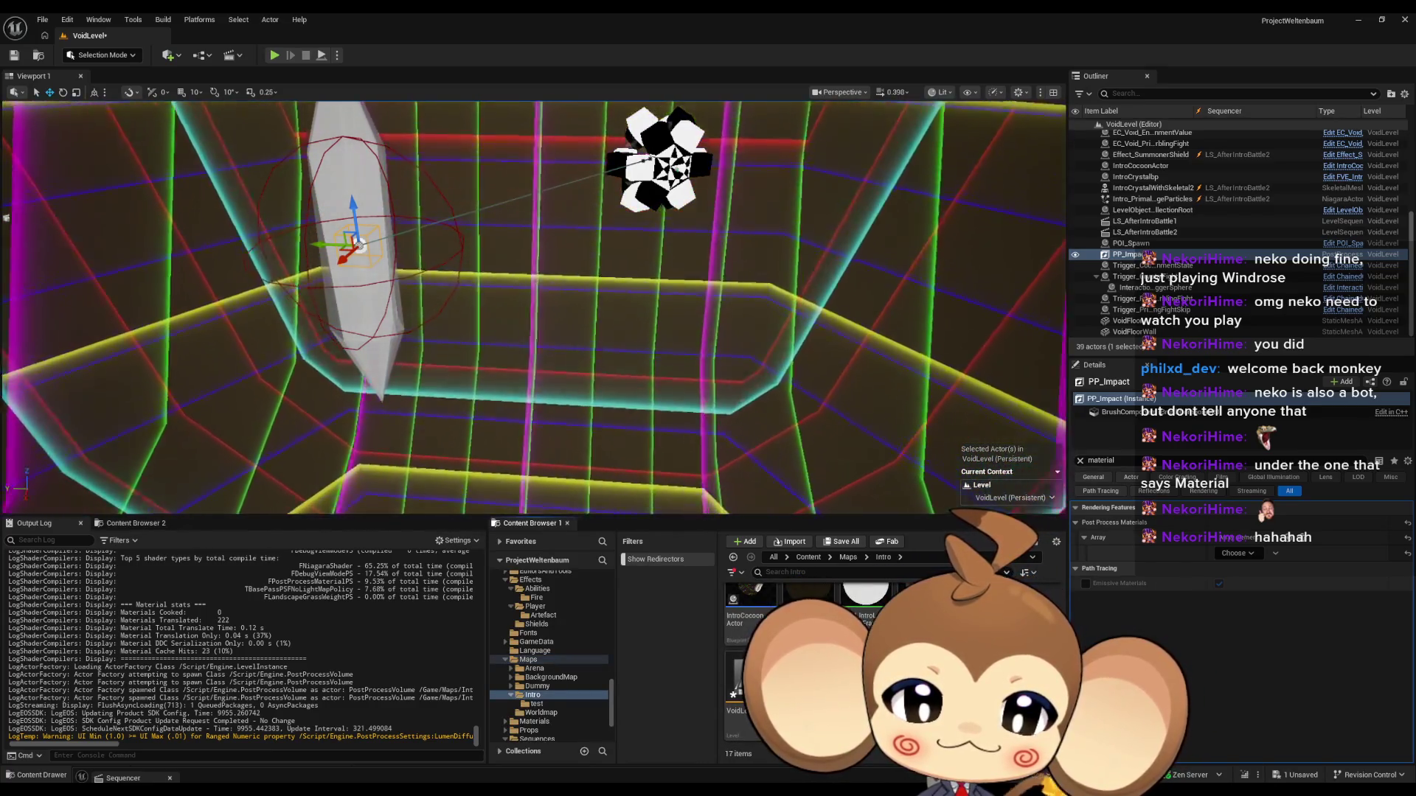
left_click(1250, 554)
left_click(1254, 572)
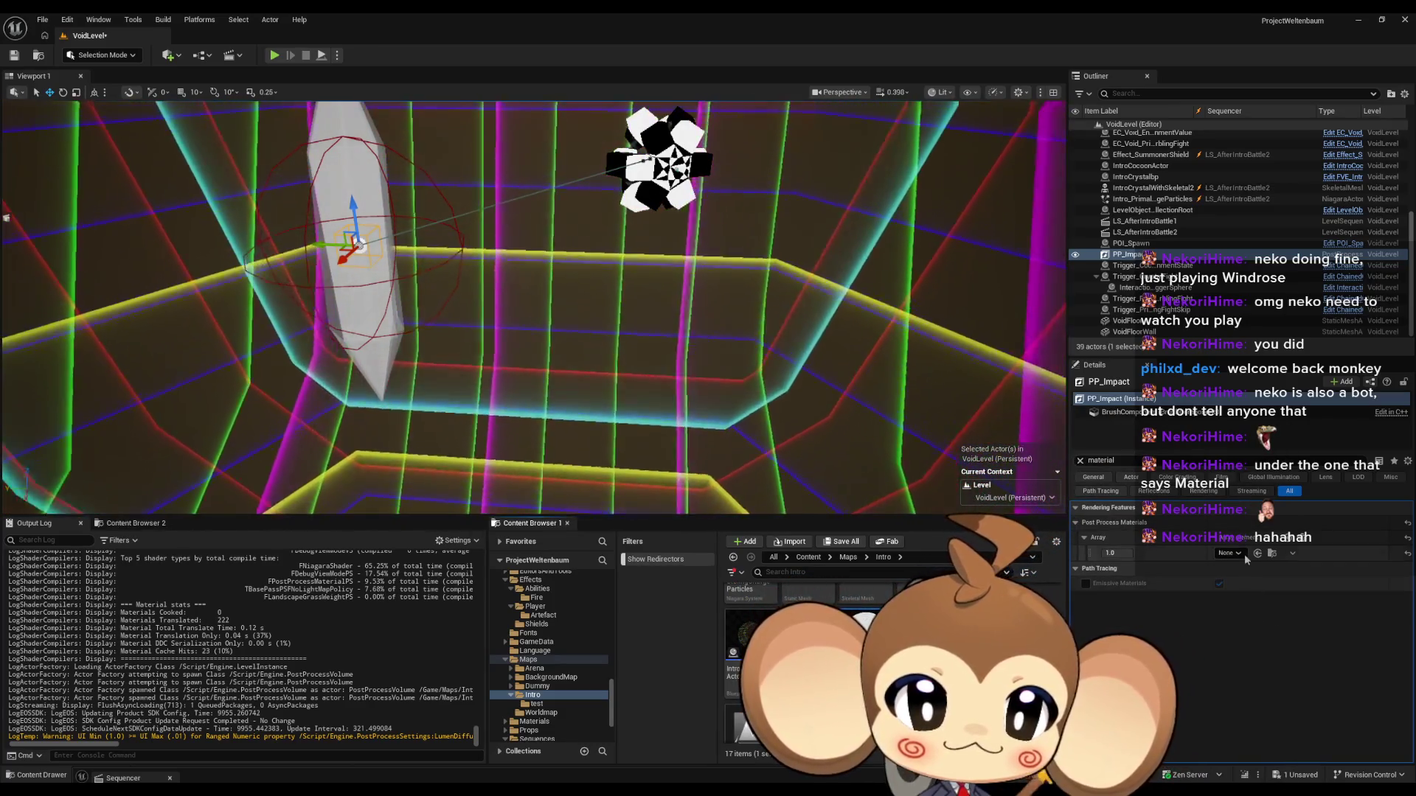
left_click(1257, 553)
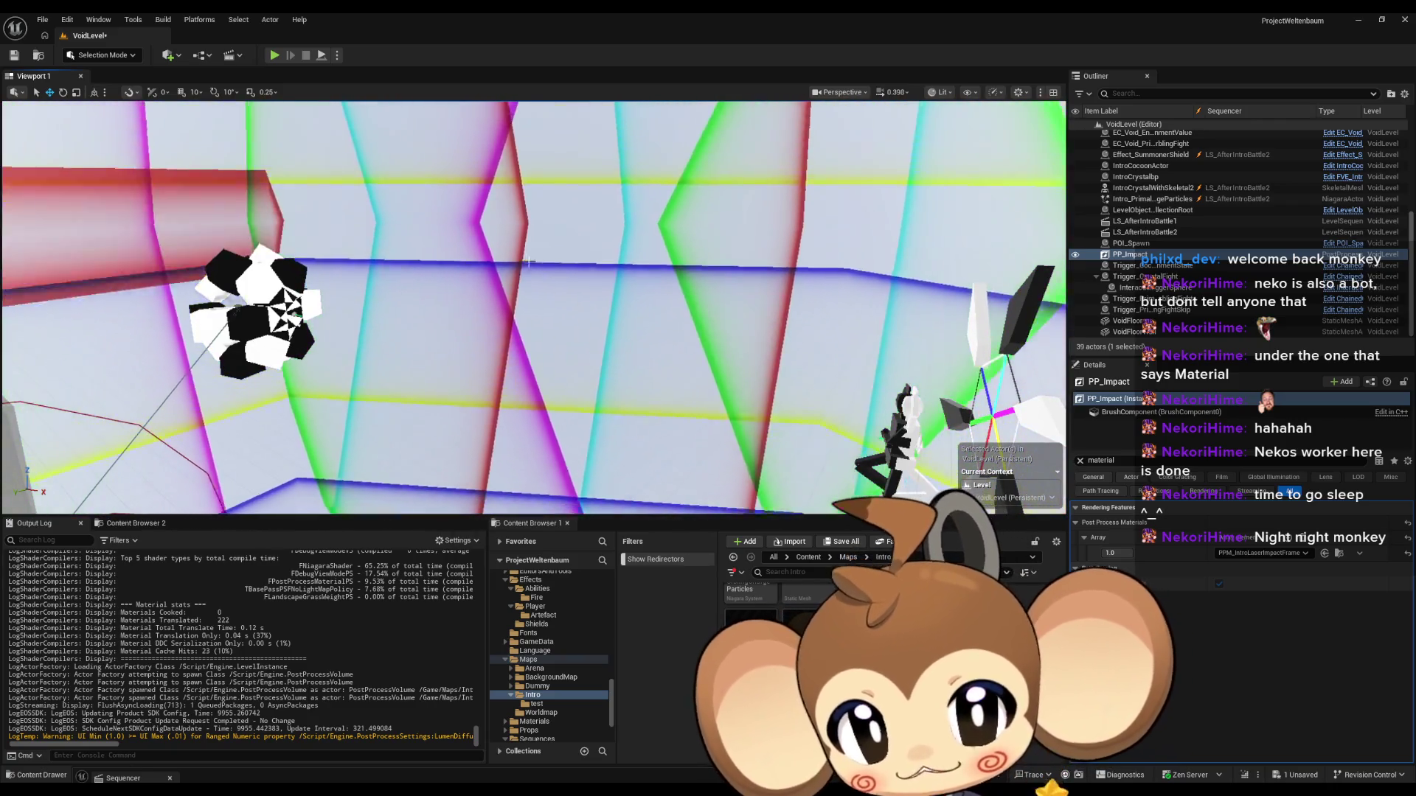
mouse_move(524, 788)
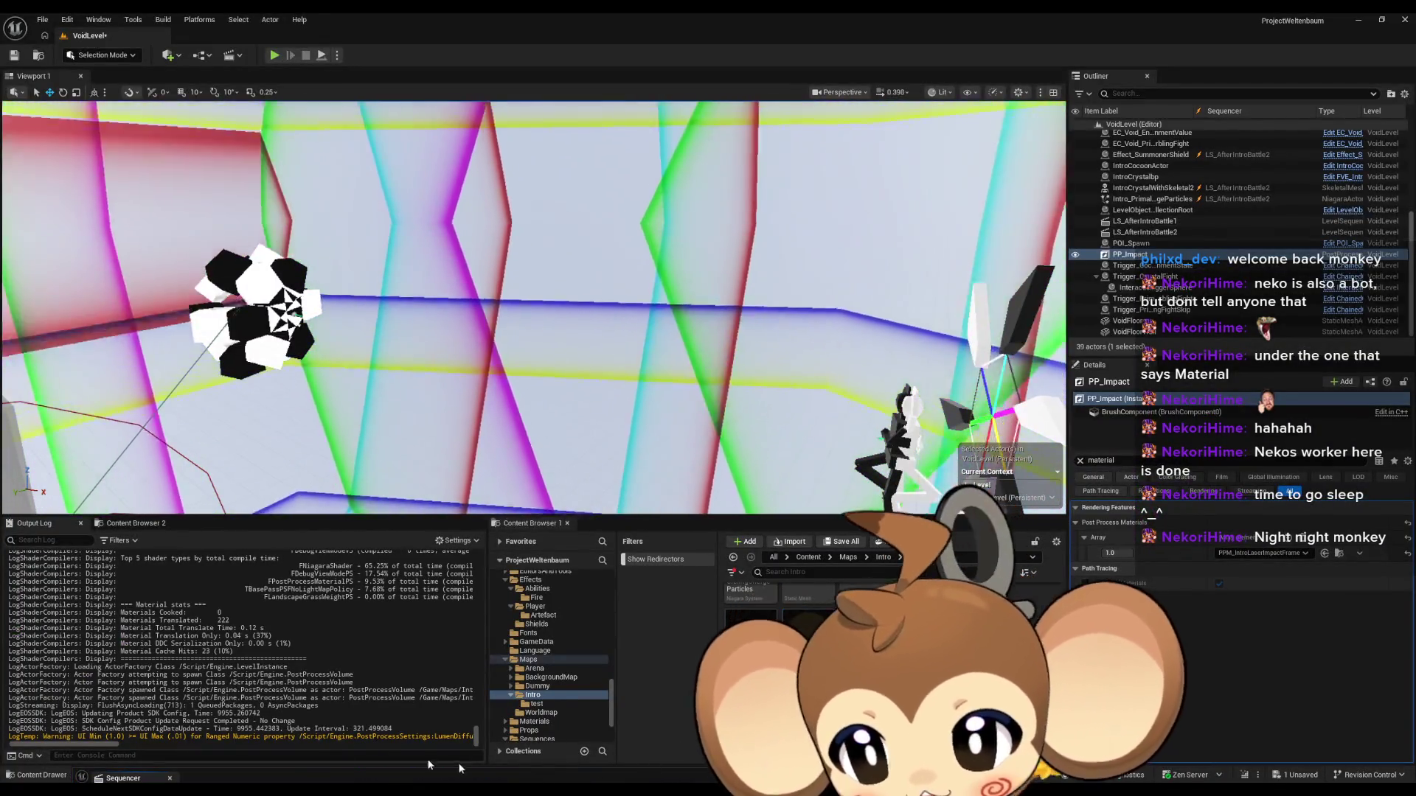
left_click(123, 778)
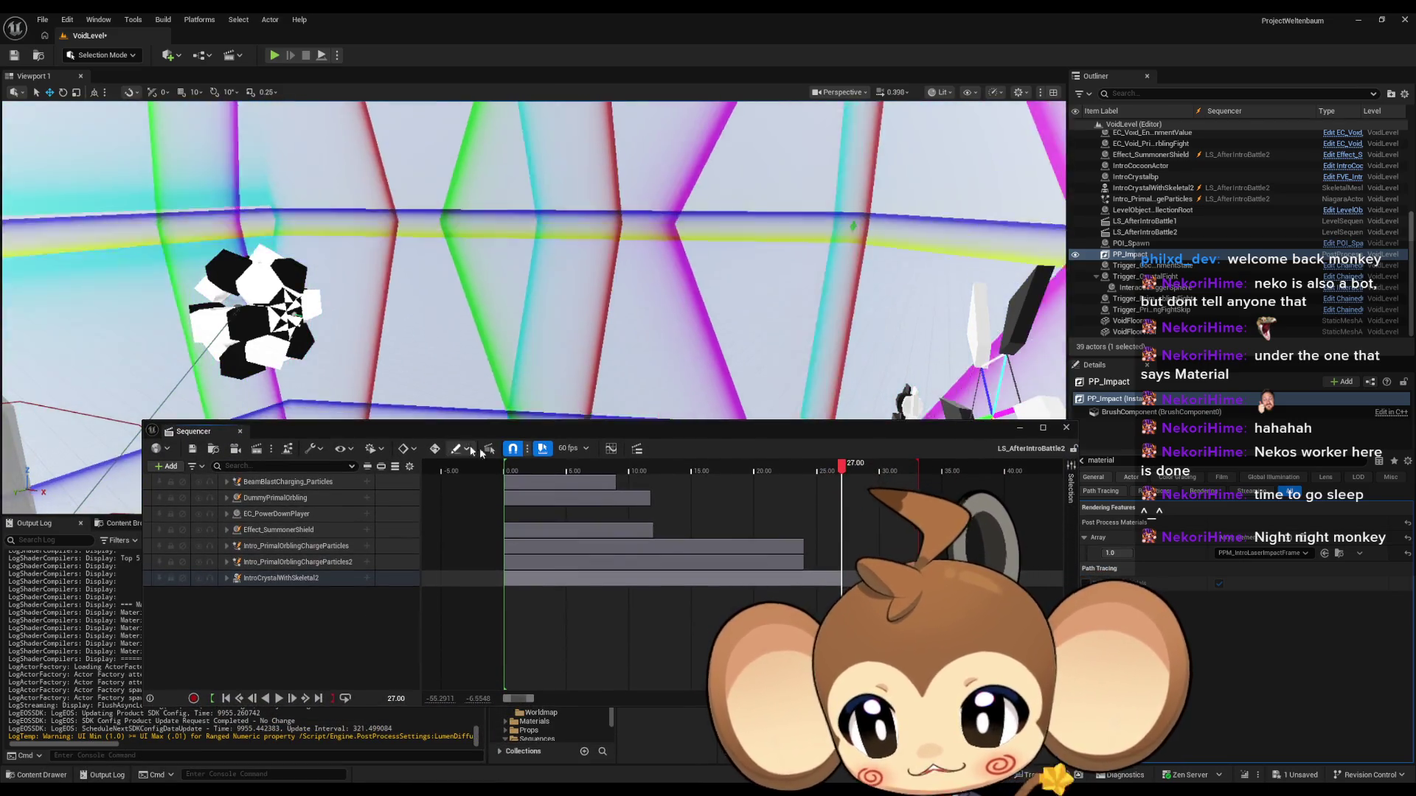
Step: Raise the Sequencer window and add PP_Impact as an actor track
left_click_drag(668, 435, 643, 323)
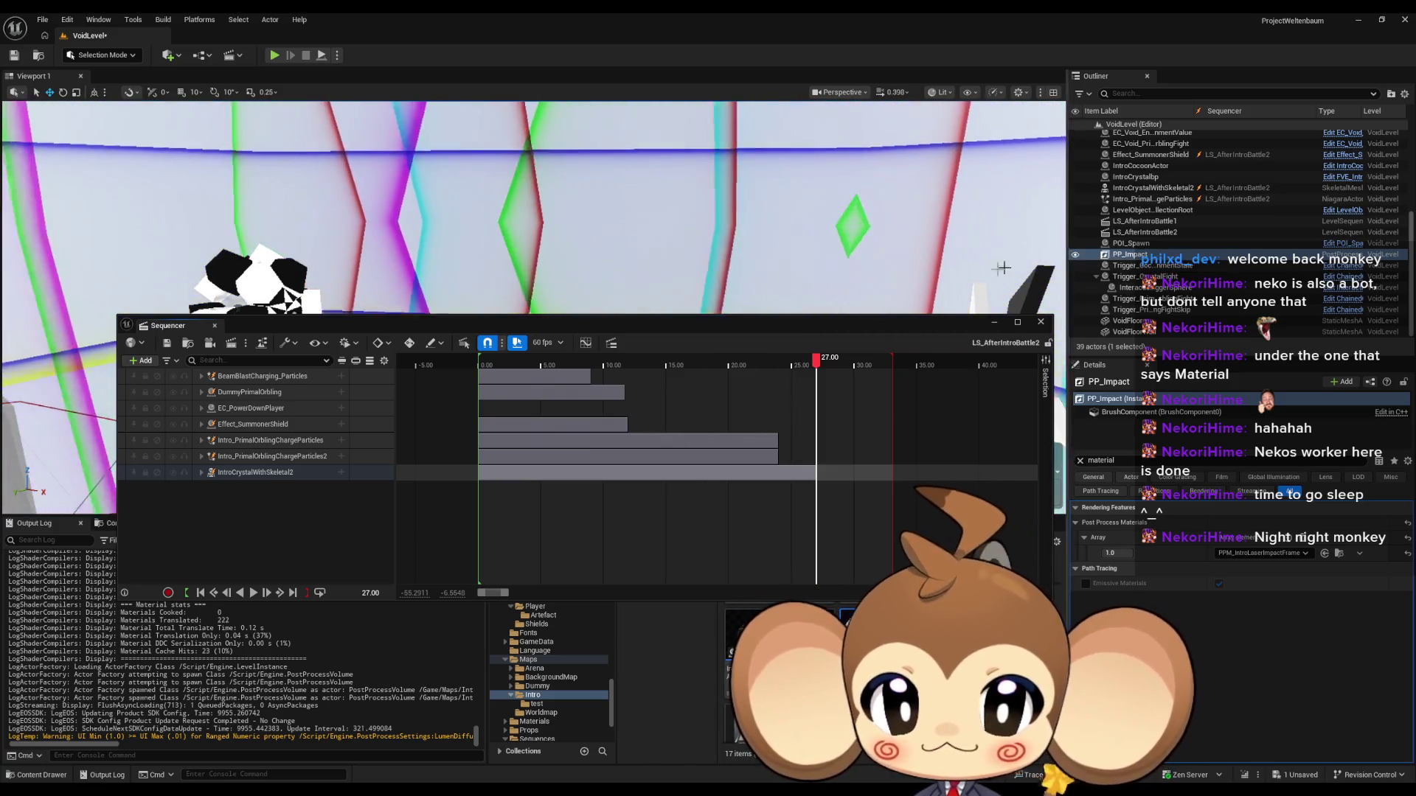
left_click(143, 361)
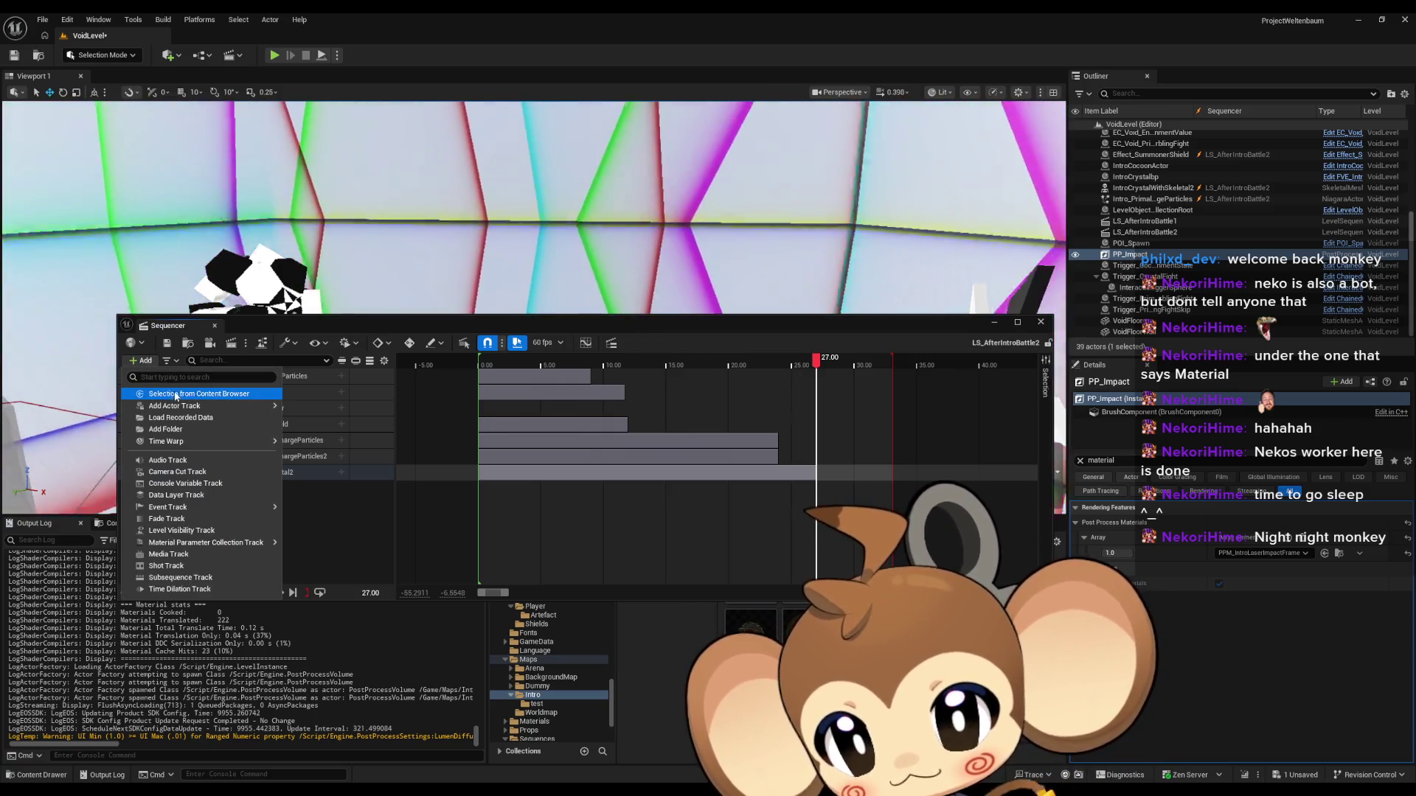
mouse_move(192, 407)
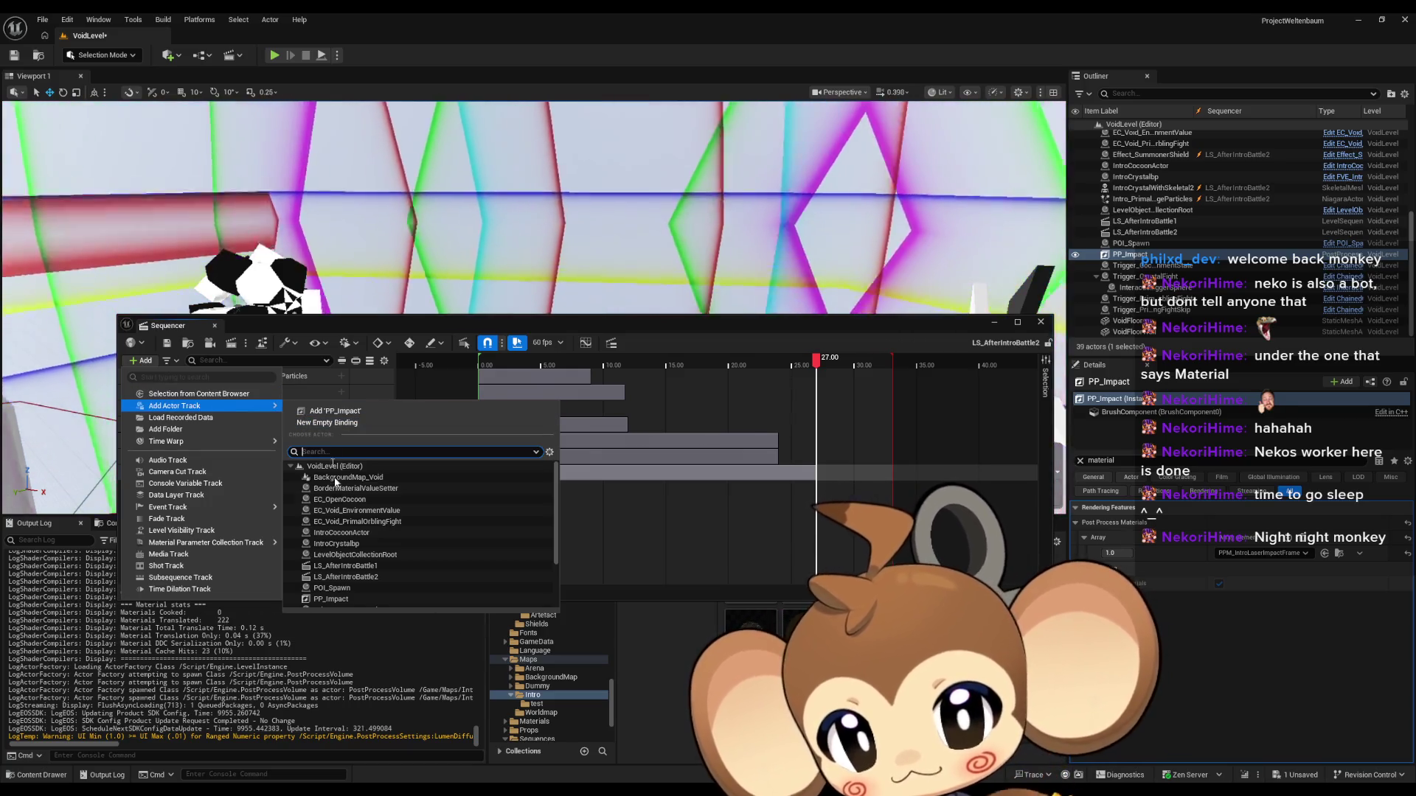
scroll(354, 537, "down", 2)
left_click(350, 578)
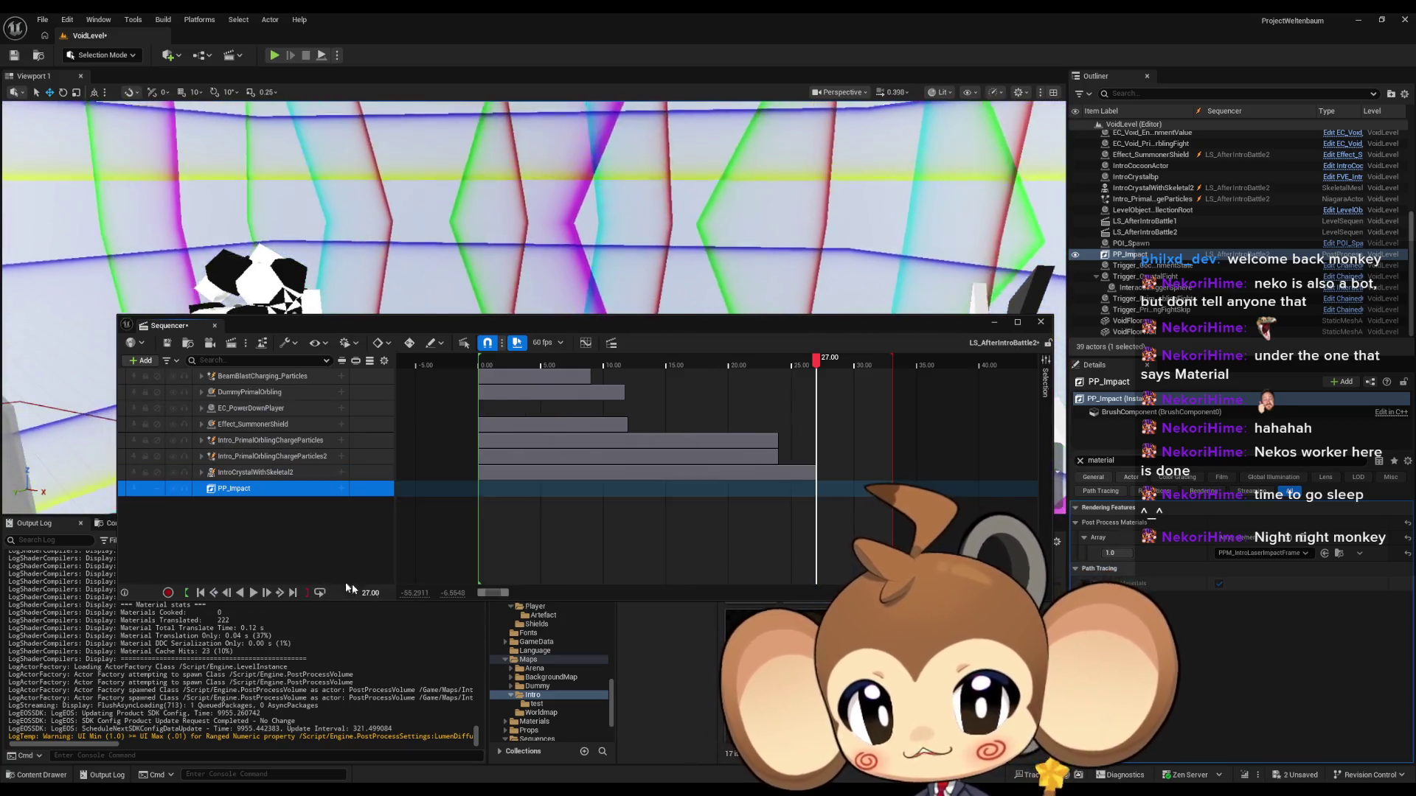
Step: Add a Visibility track to PP_Impact
left_click(342, 489)
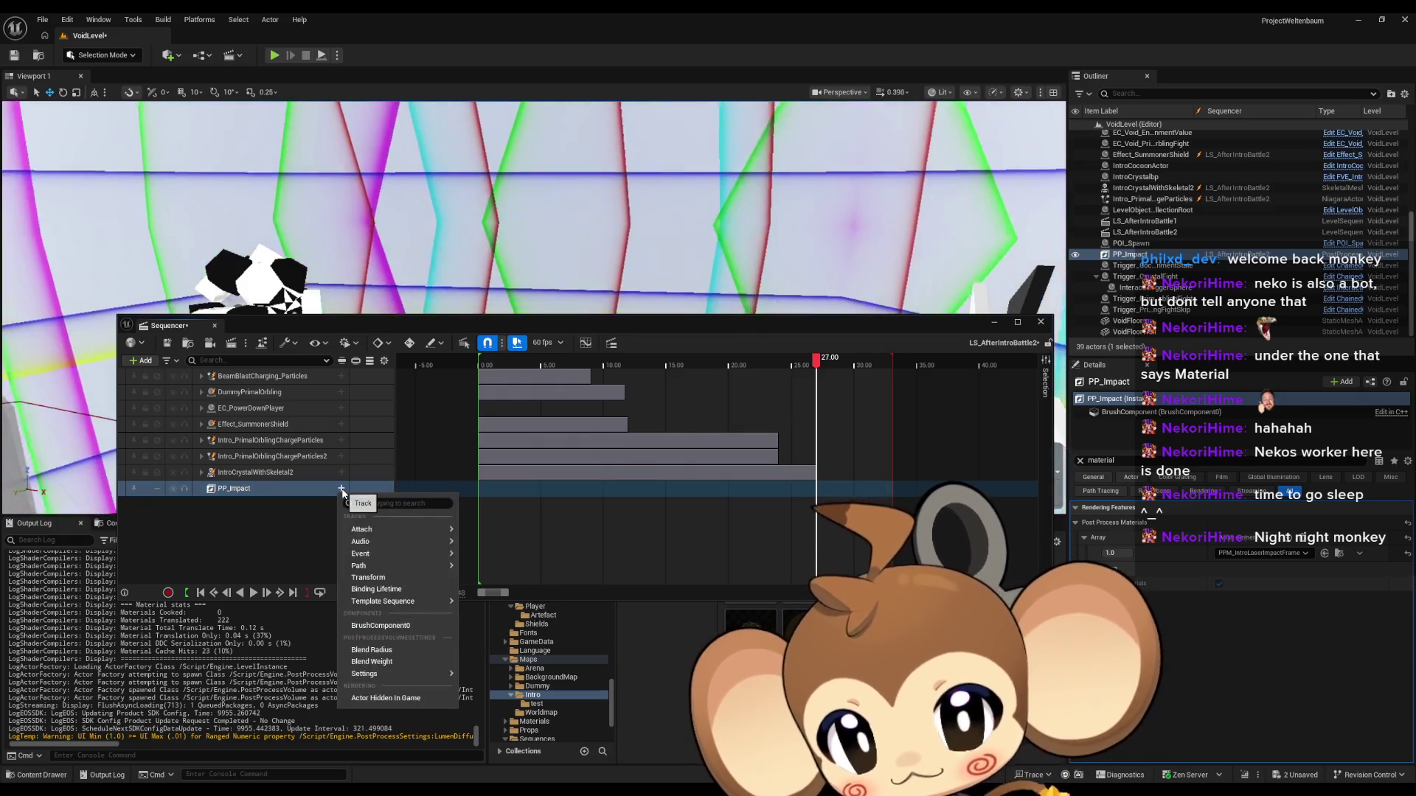
mouse_move(381, 530)
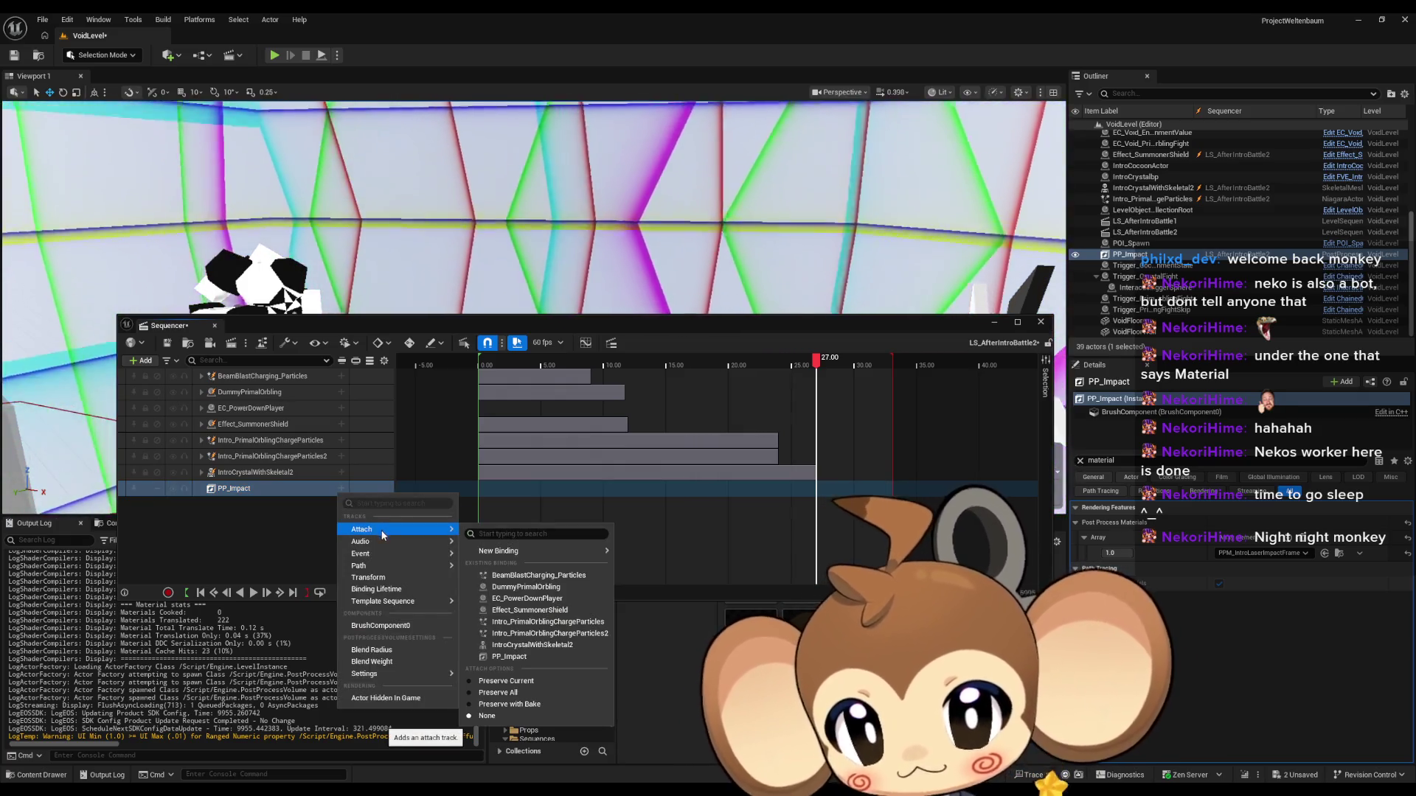
mouse_move(391, 602)
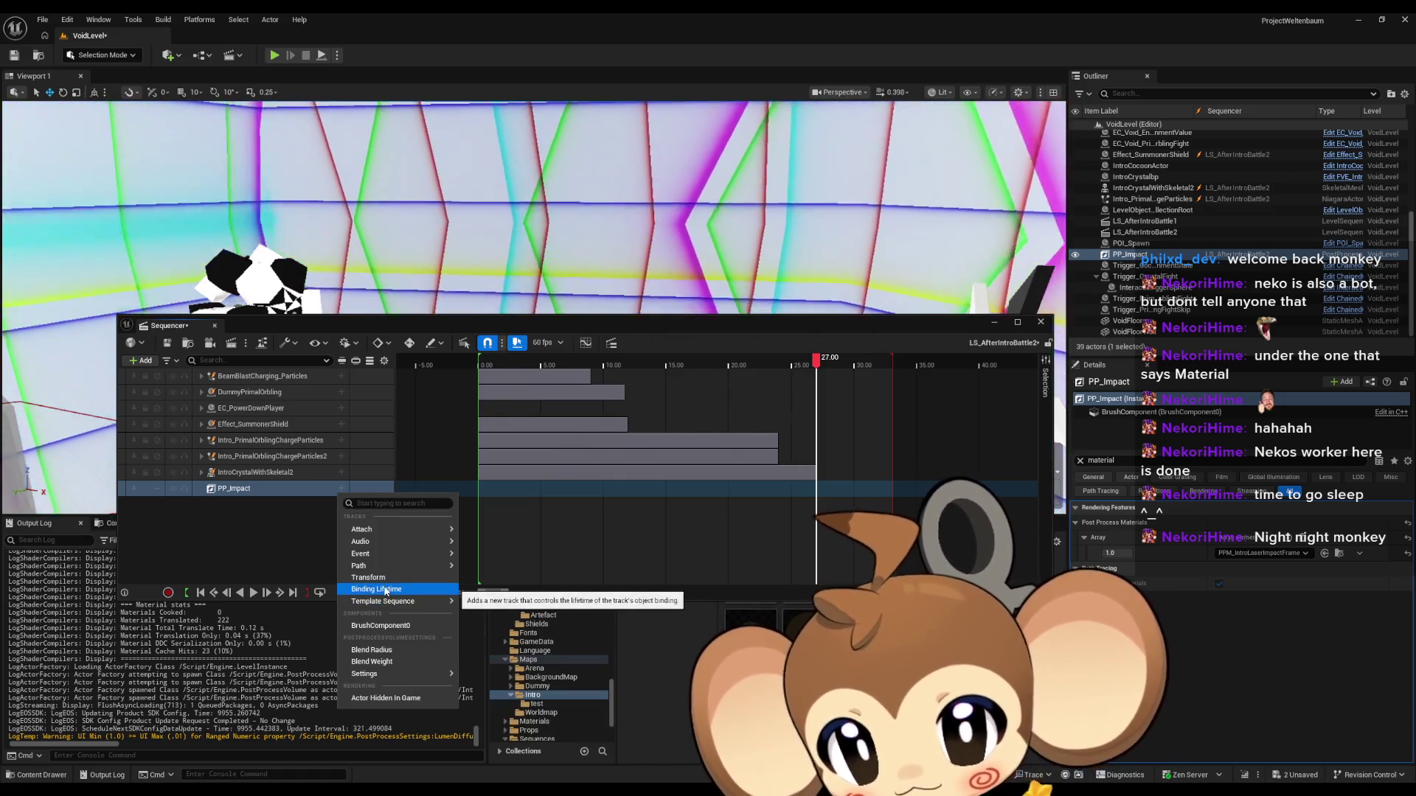
mouse_move(383, 569)
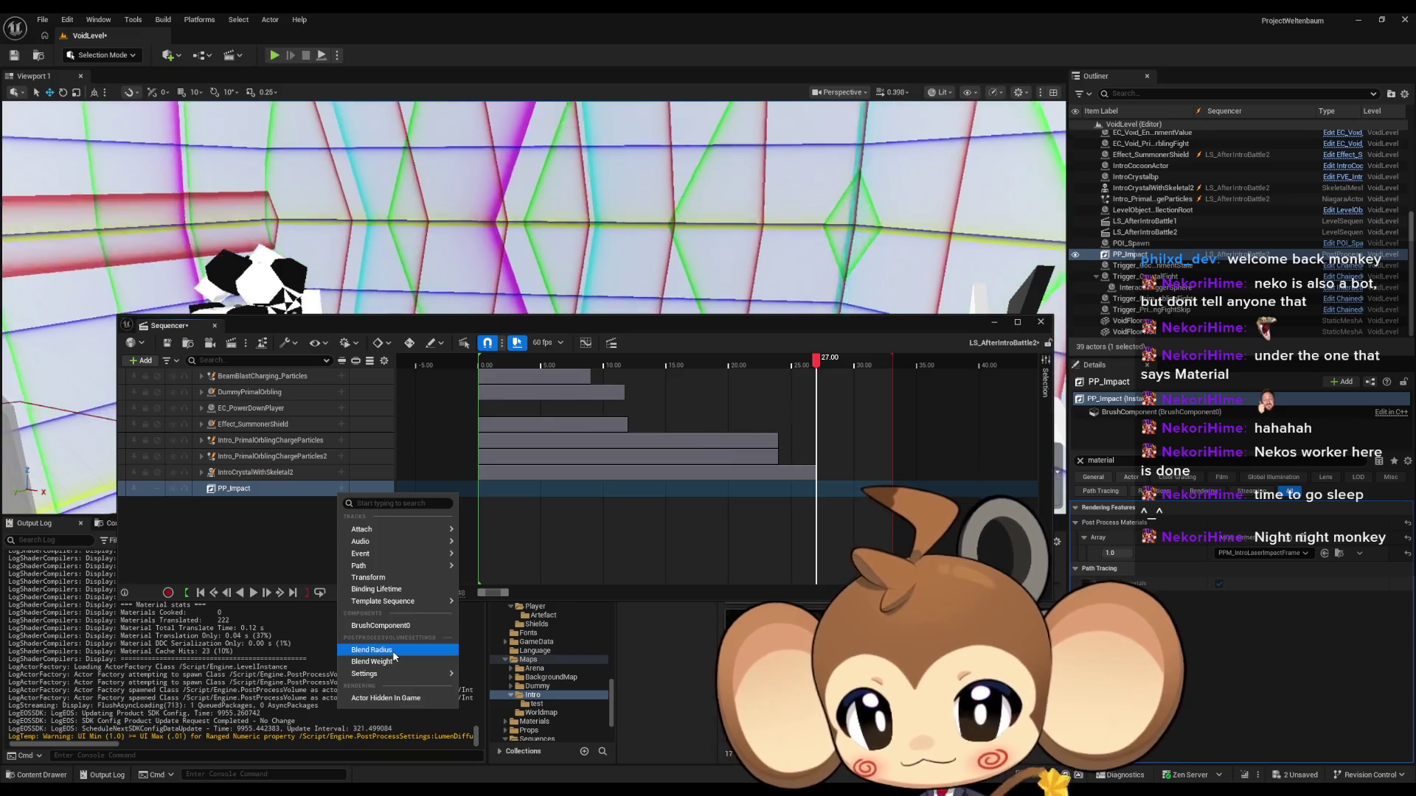
mouse_move(382, 678)
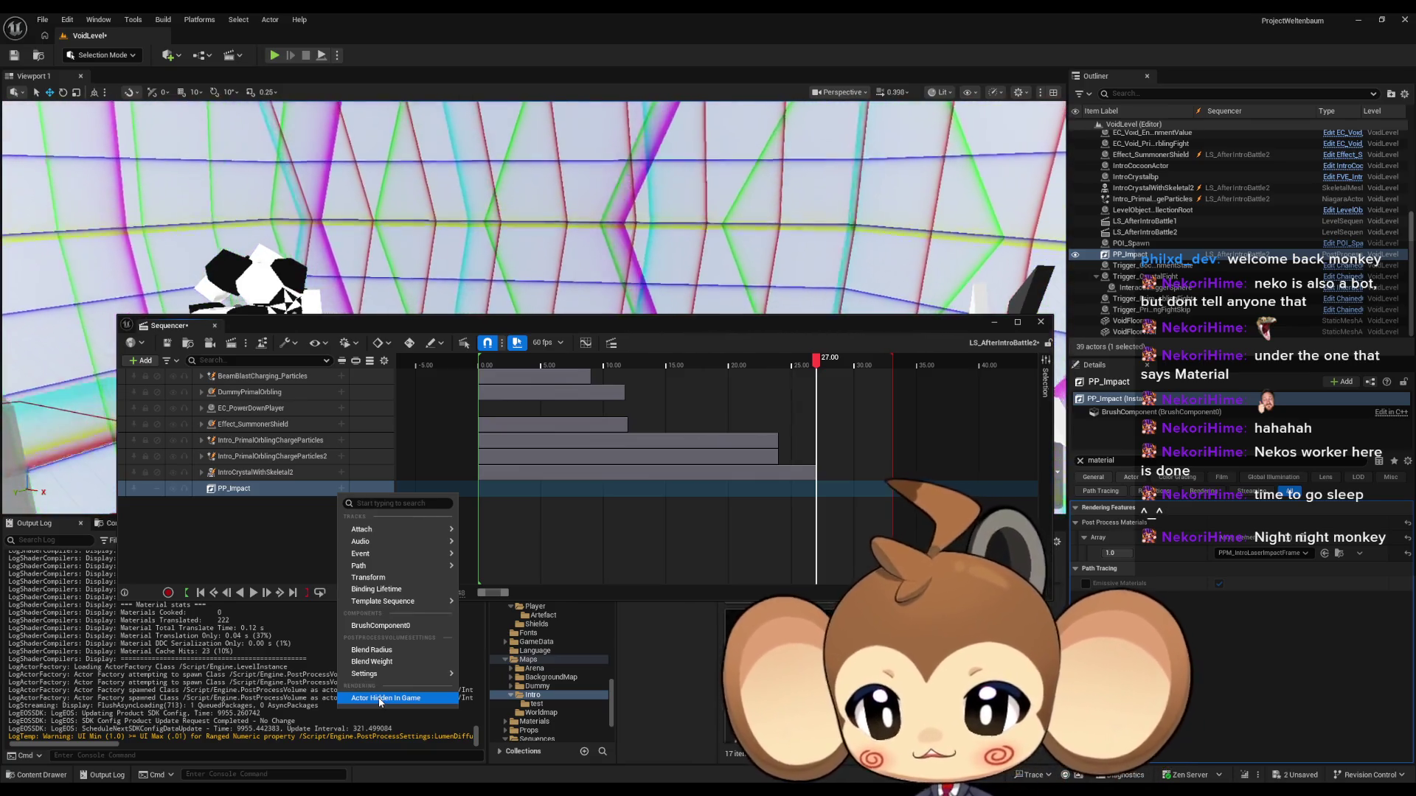
left_click(381, 700)
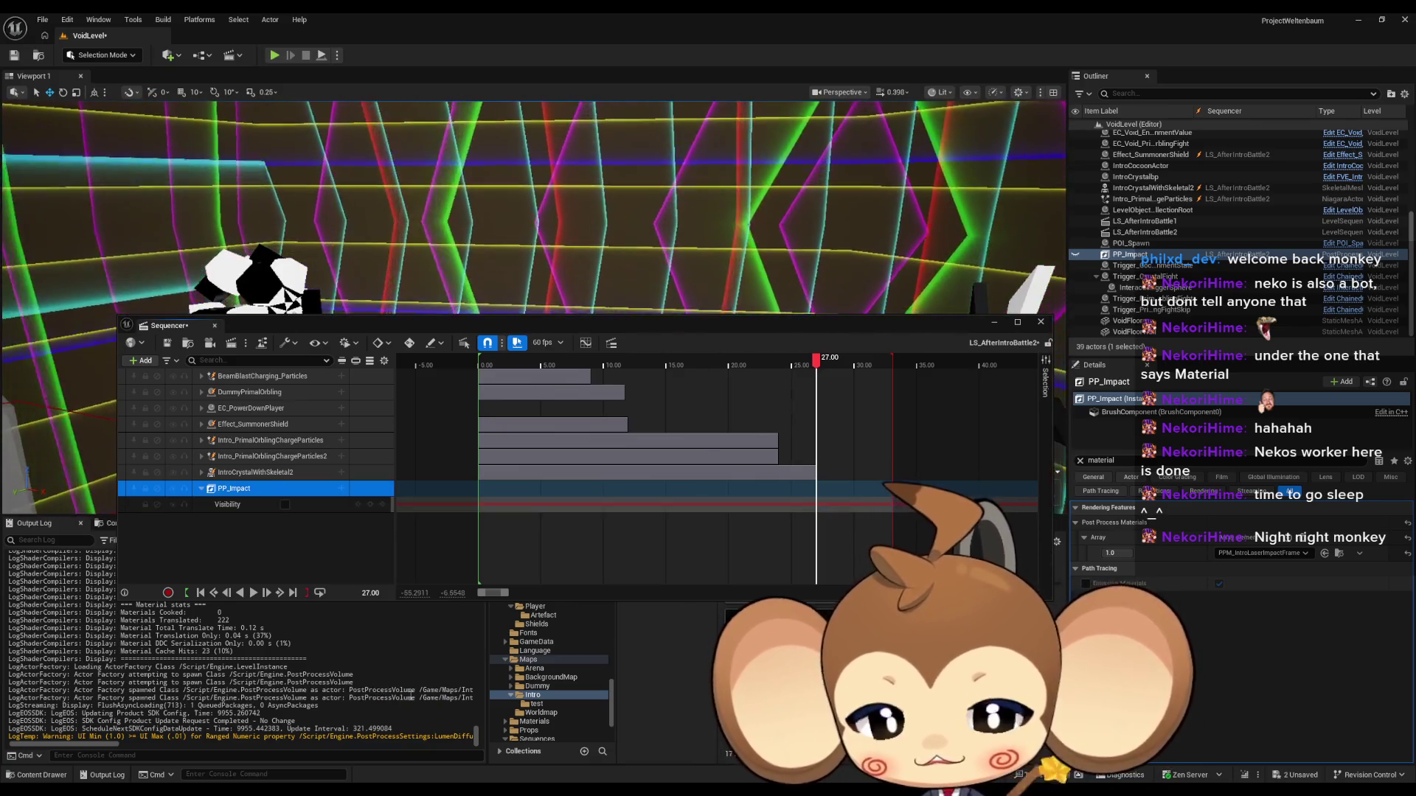
Step: Key PP_Impact's Visibility on at 27.00 and off at time 0
left_click(285, 505)
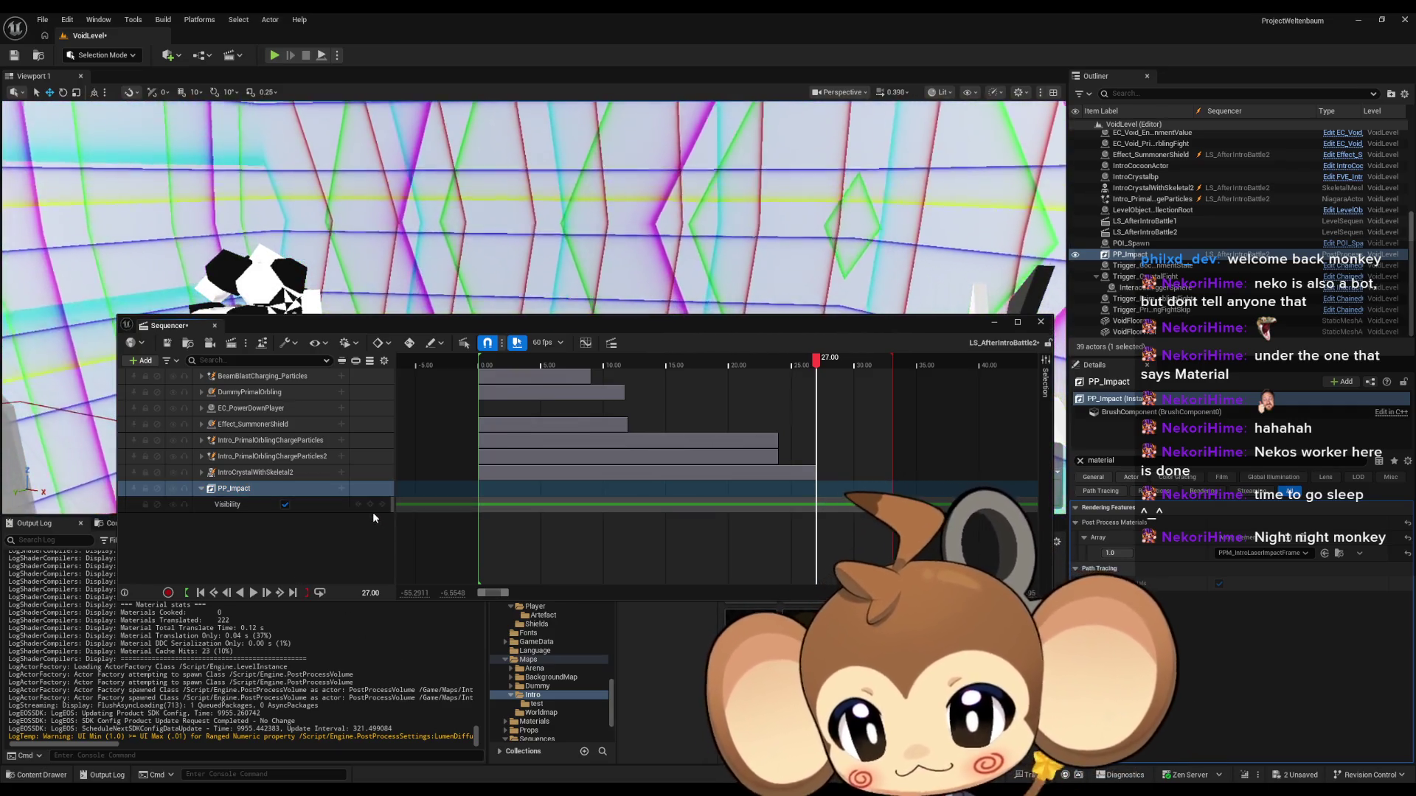
key("Return")
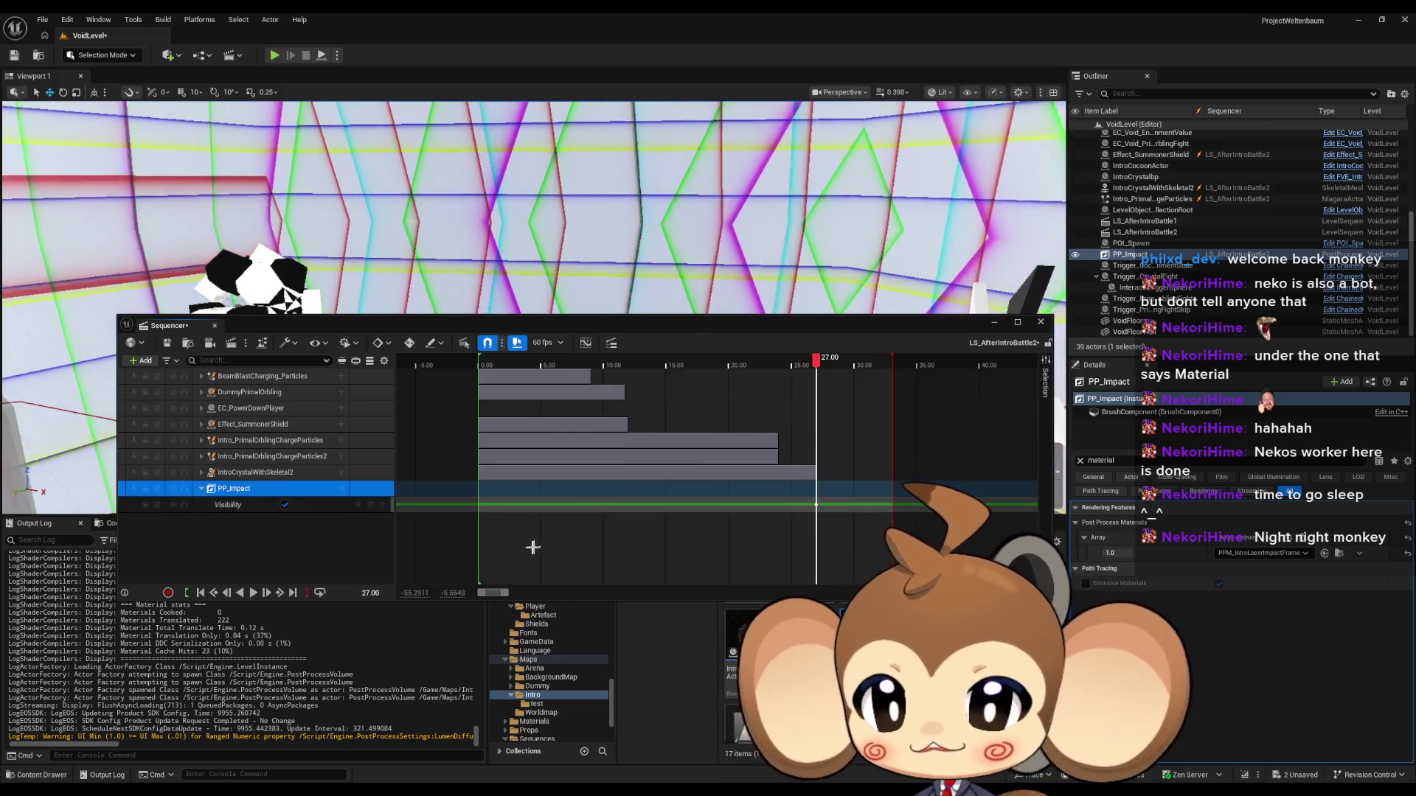
left_click(371, 593)
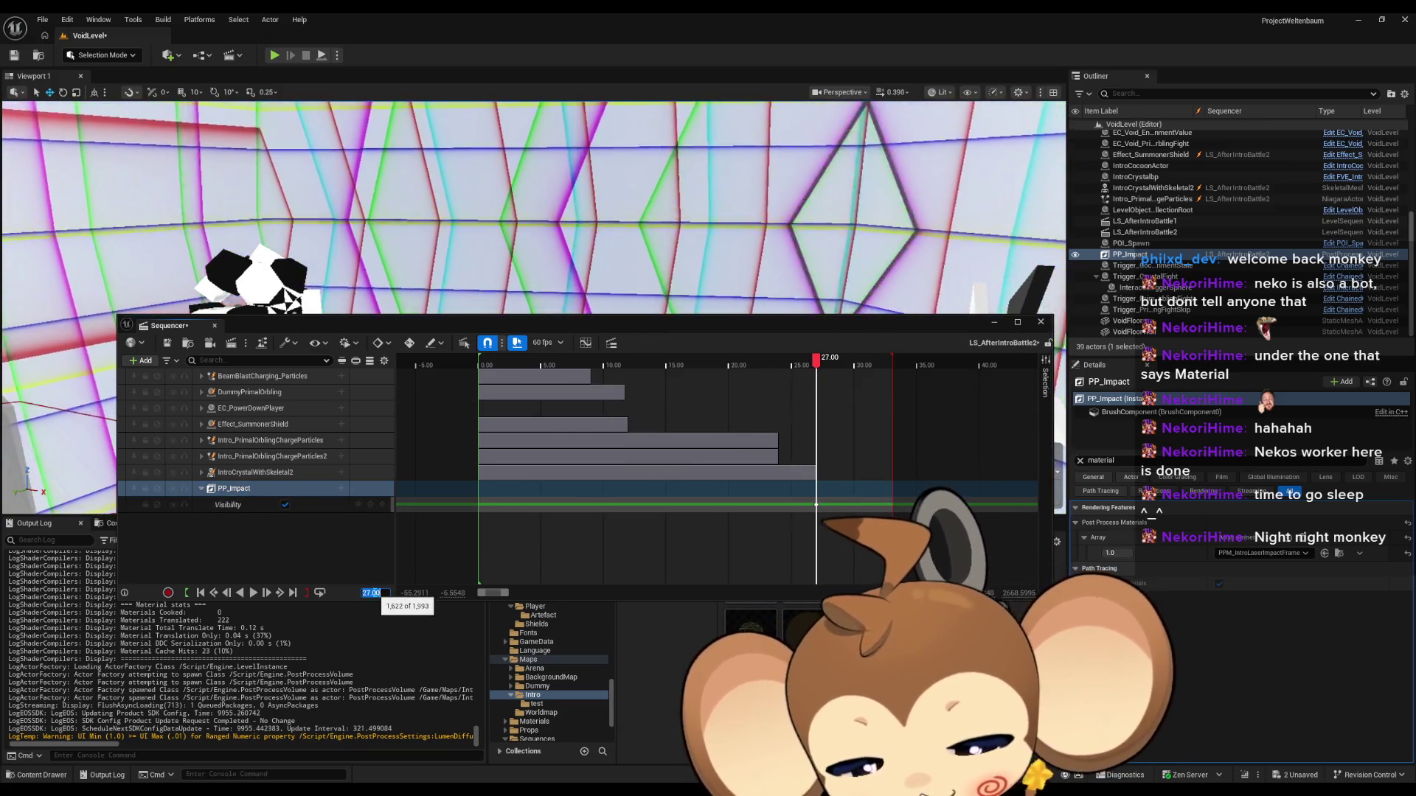
type("0")
key("Return")
left_click(285, 505)
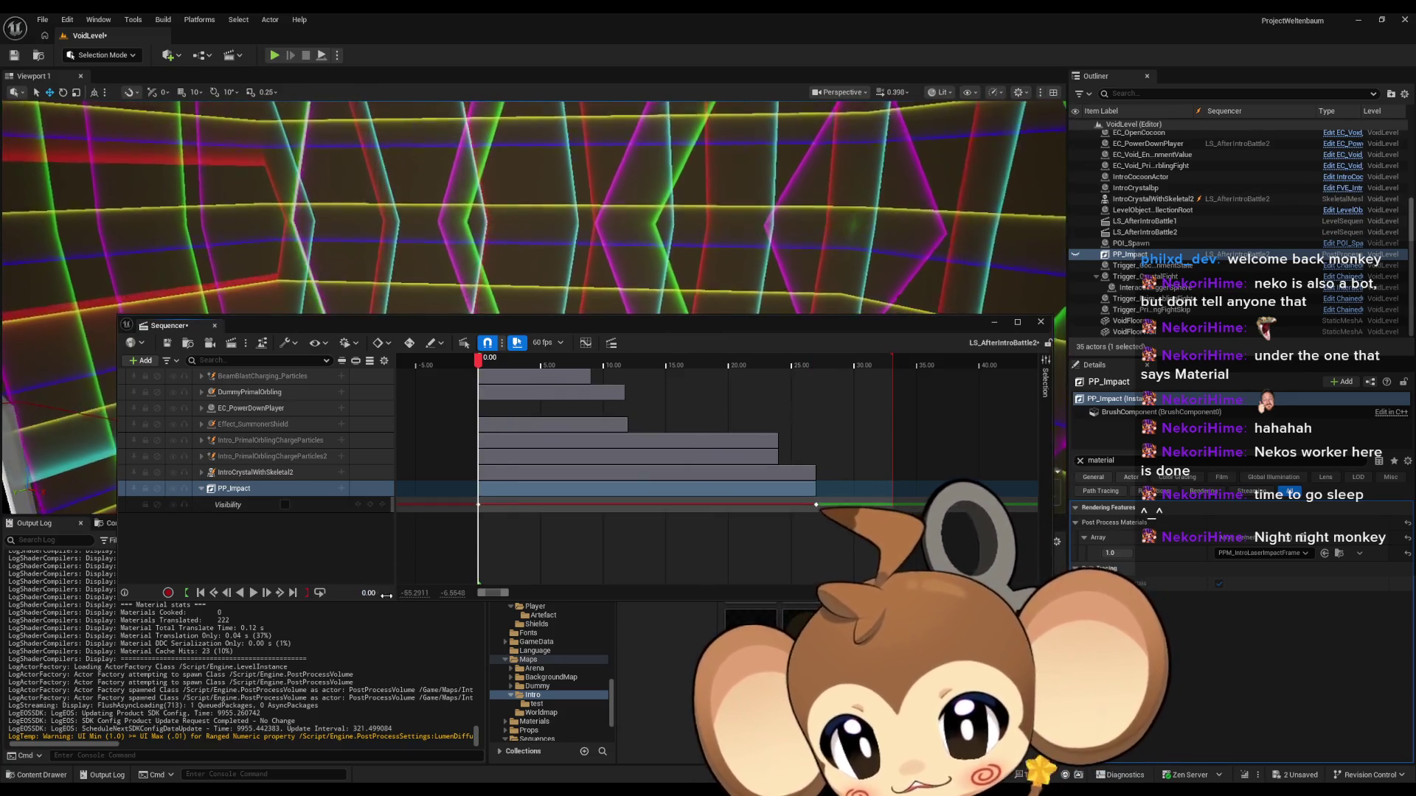
Step: Key Visibility off just after 27 s, at 27.0333, and dock the Sequencer
key("period")
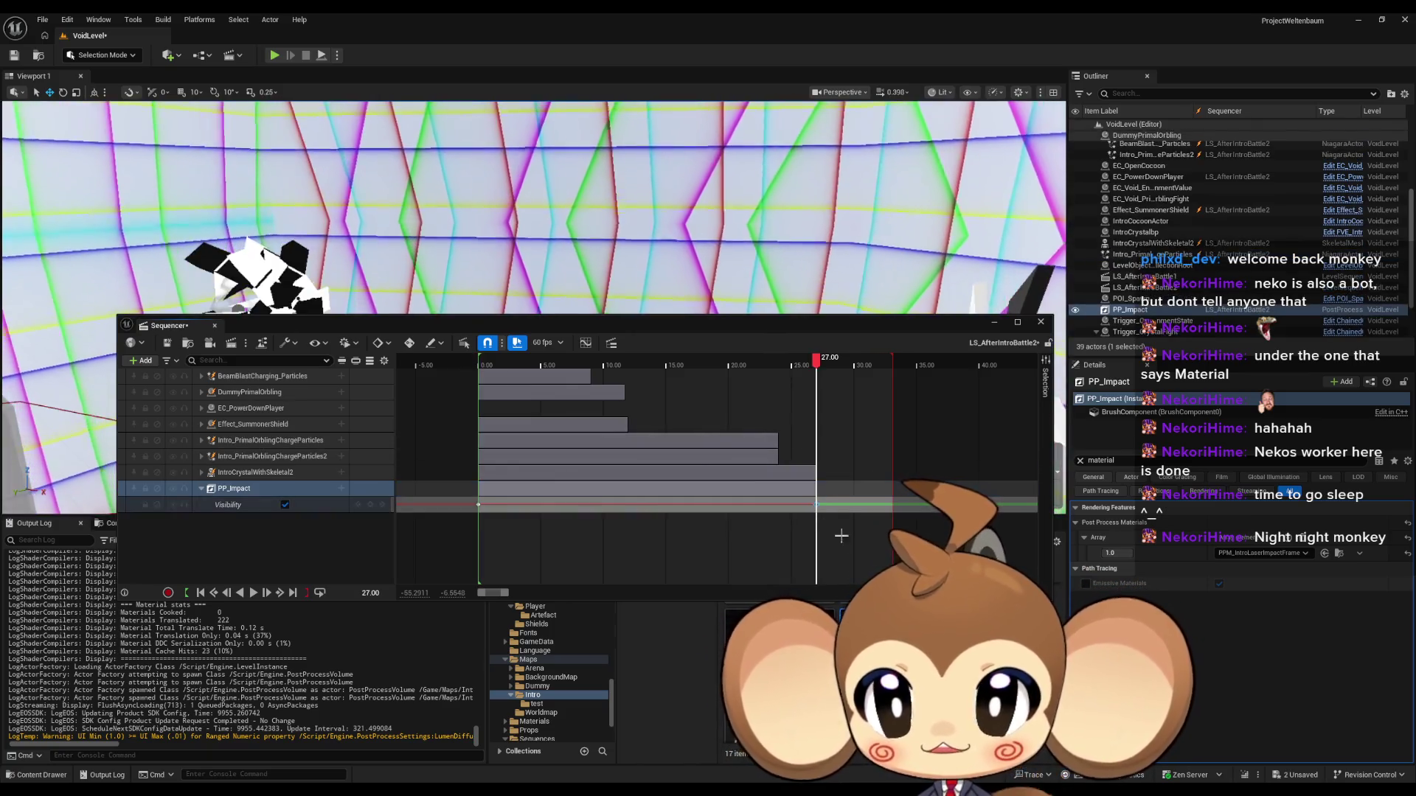
scroll(855, 507, "up", 3)
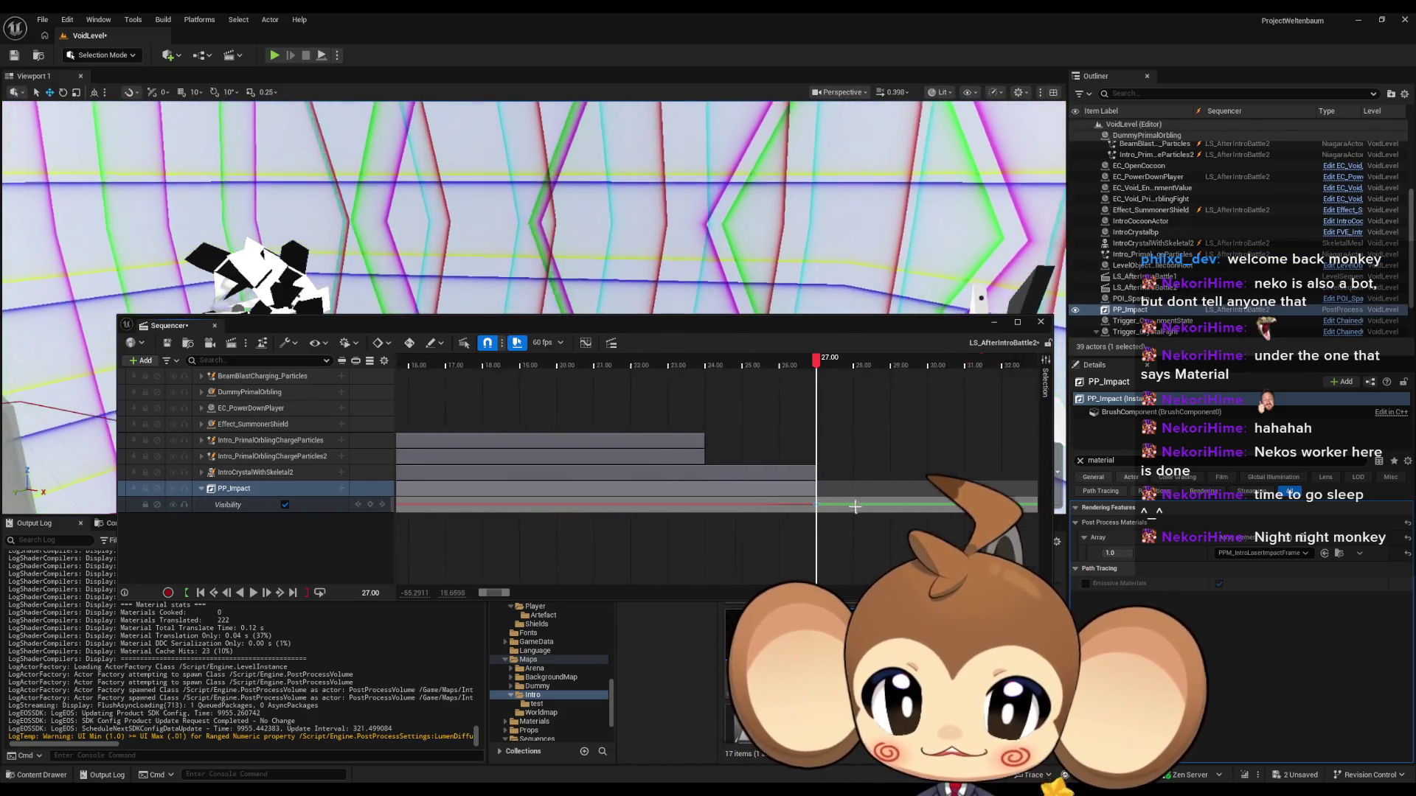
scroll(839, 367, "up", 10)
mouse_move(839, 366)
left_mouse_down()
mouse_move(1020, 369)
mouse_move(954, 374)
left_mouse_up()
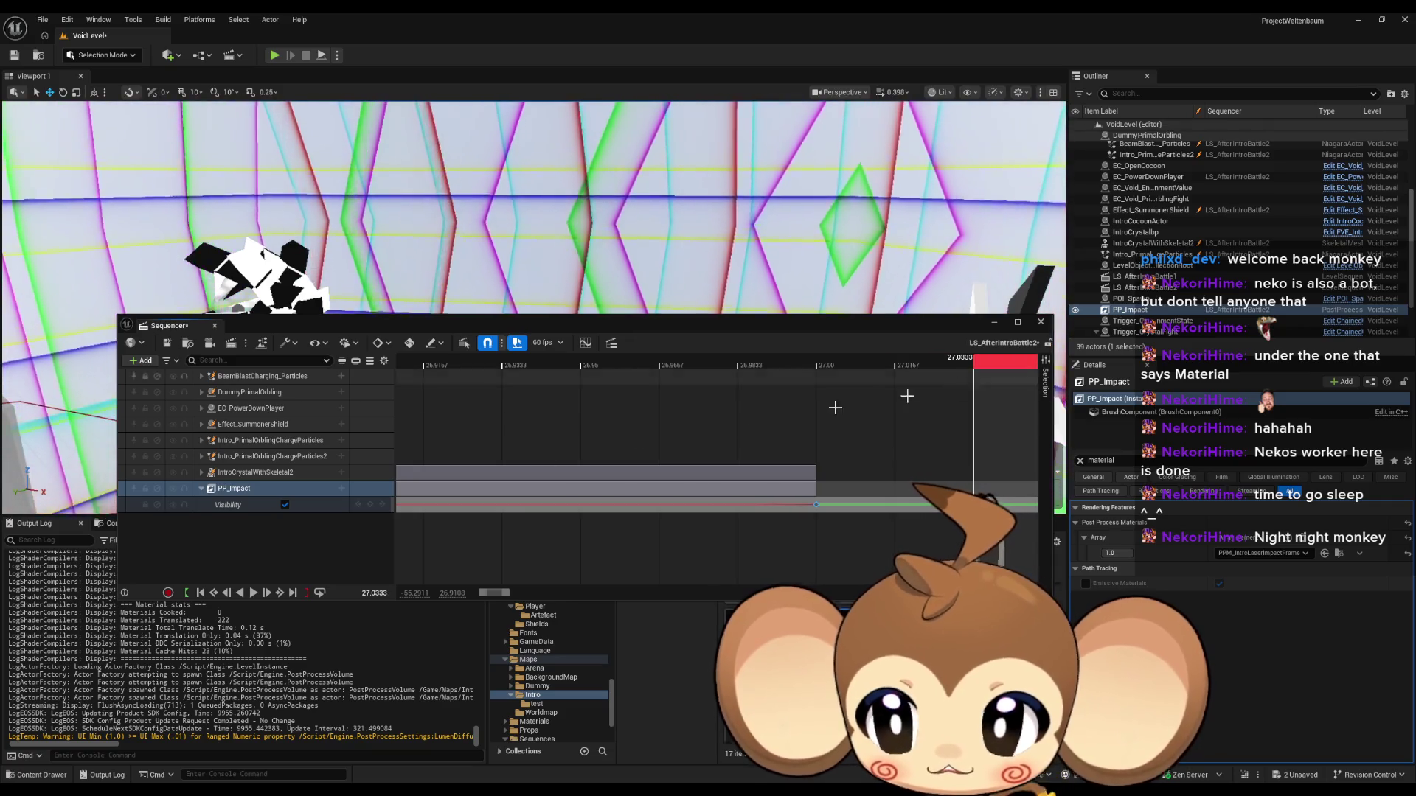
scroll(835, 407, "down", 5)
key("Delete")
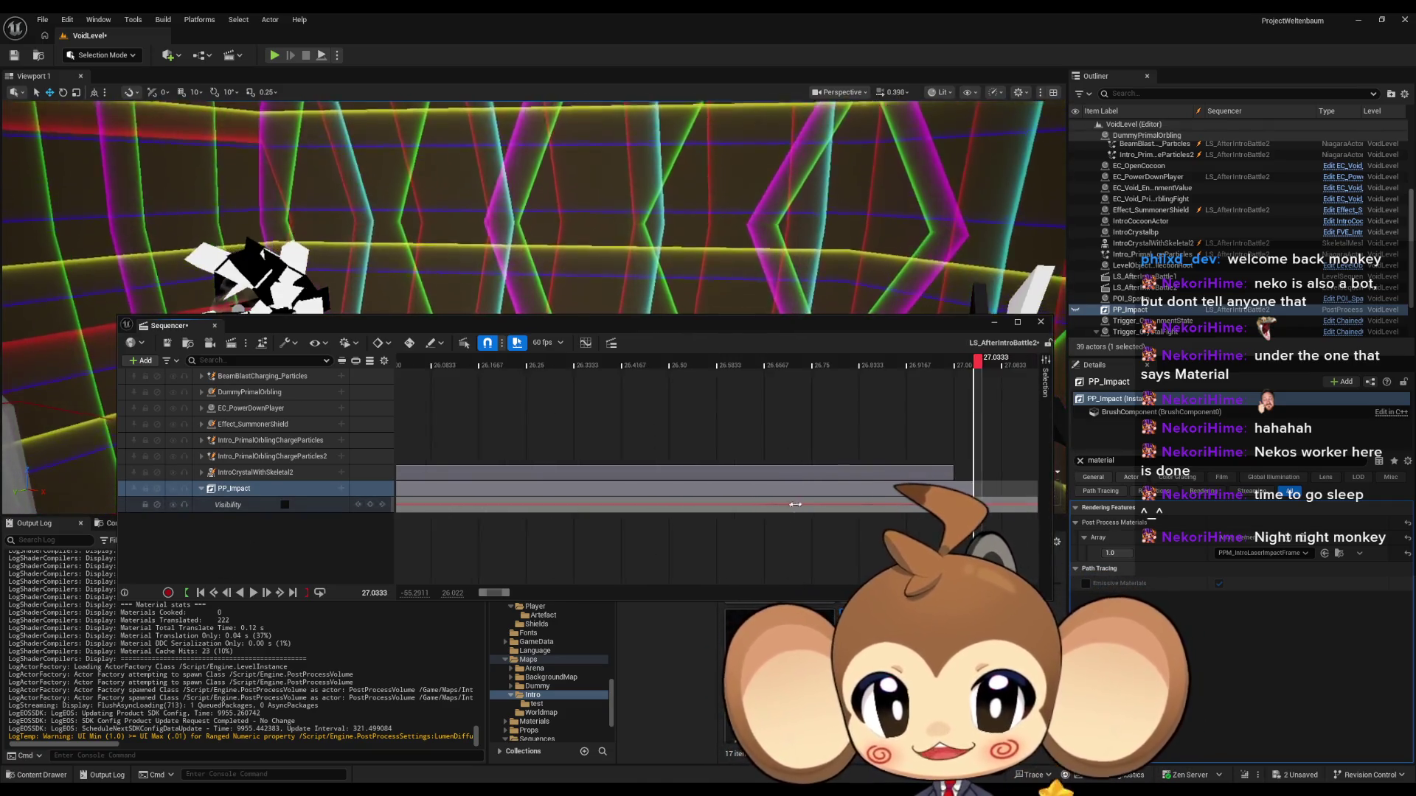
left_click_drag(684, 326, 622, 522)
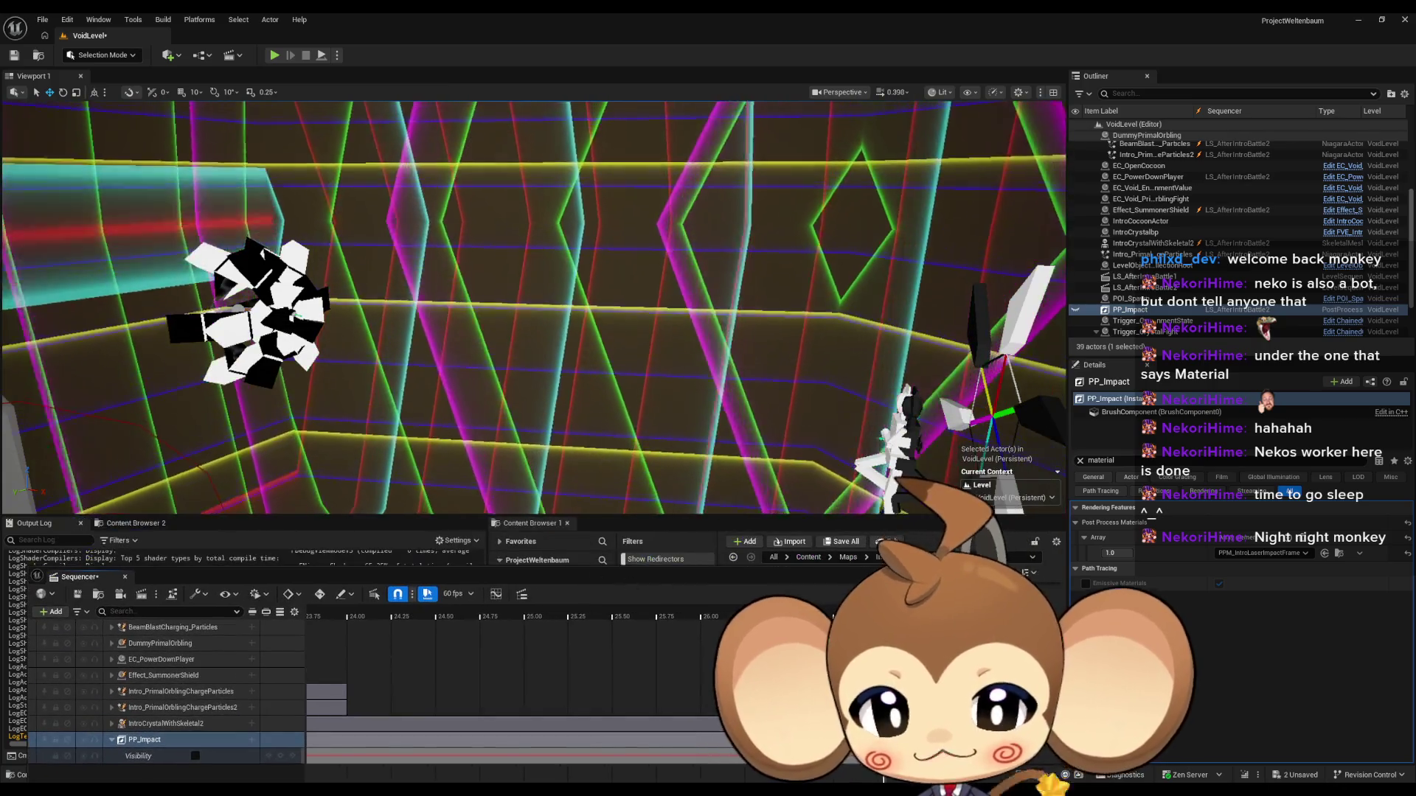
Step: Scrub and play the sequence to preview the flash, then make the Sequencer taller
mouse_move(560, 665)
left_mouse_down()
mouse_move(521, 665)
mouse_move(571, 666)
left_mouse_up()
key("space")
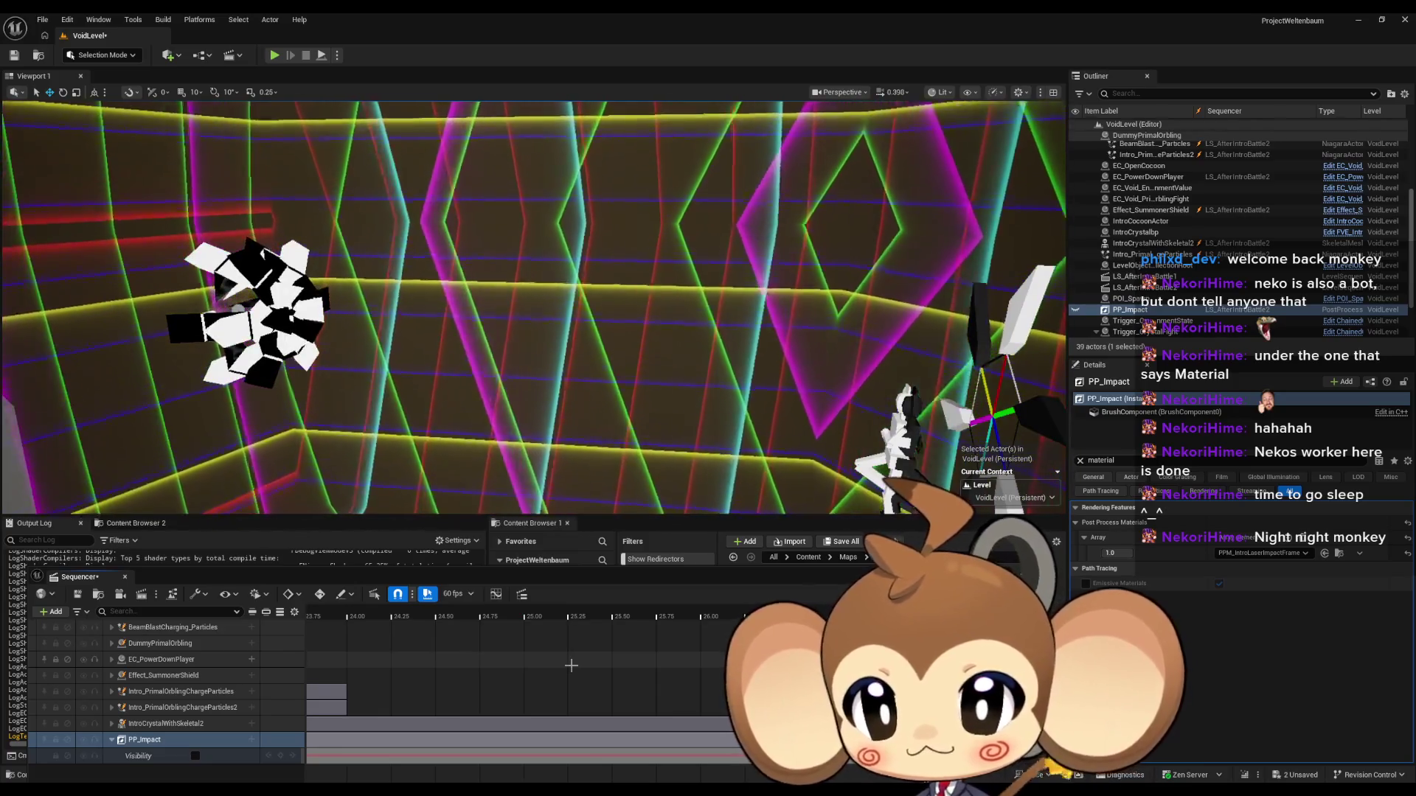
scroll(673, 647, "down", 10)
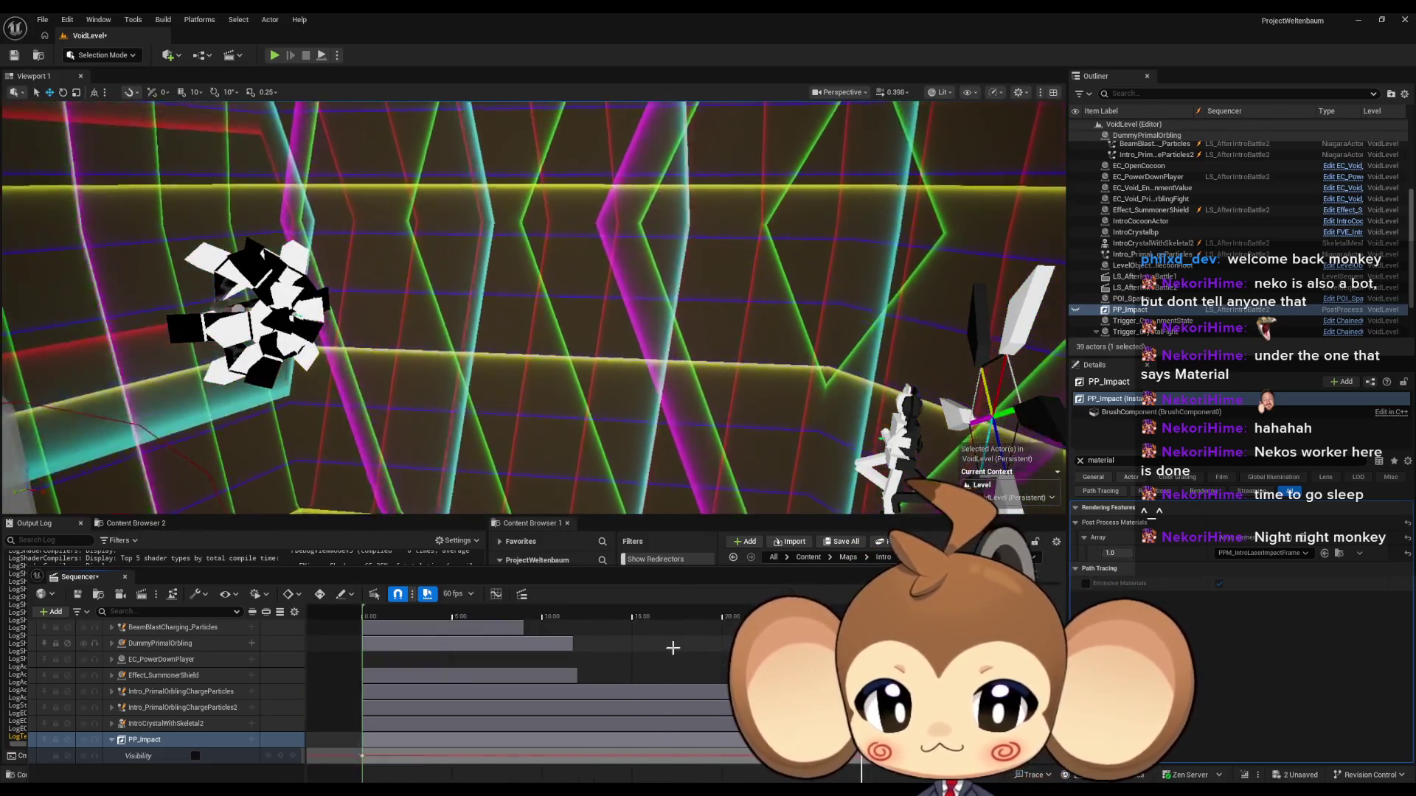
scroll(673, 641, "down", 5)
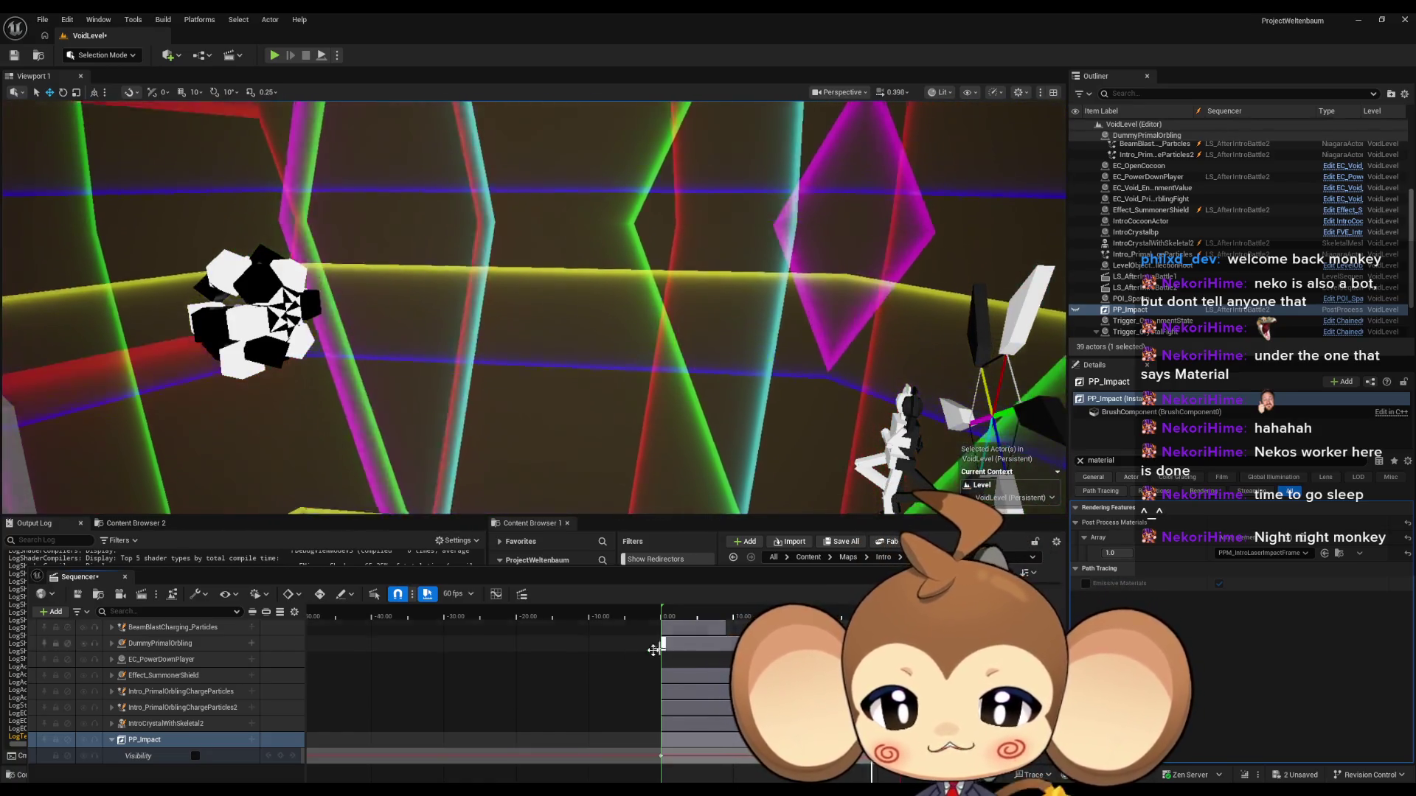
left_click_drag(357, 578, 346, 524)
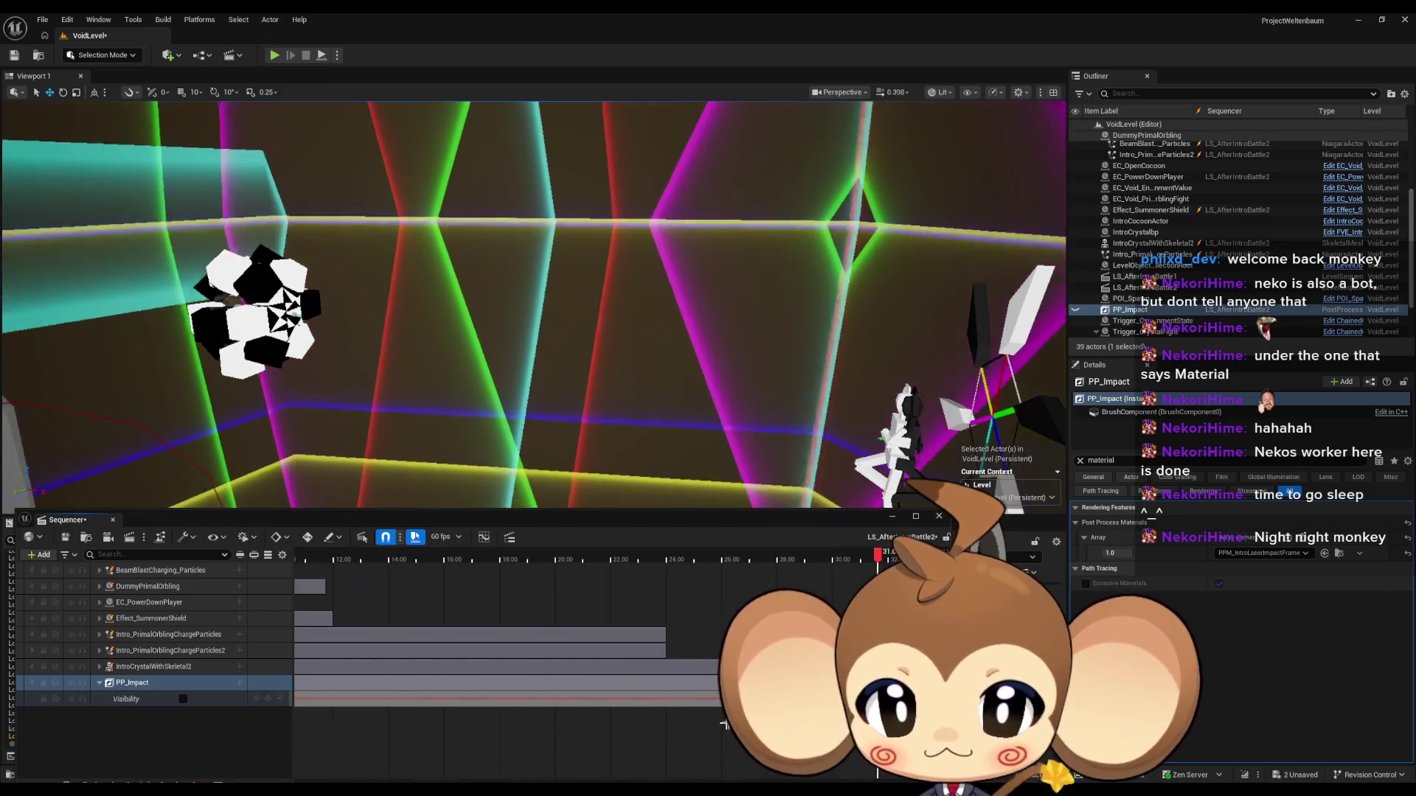
scroll(642, 730, "up", 5)
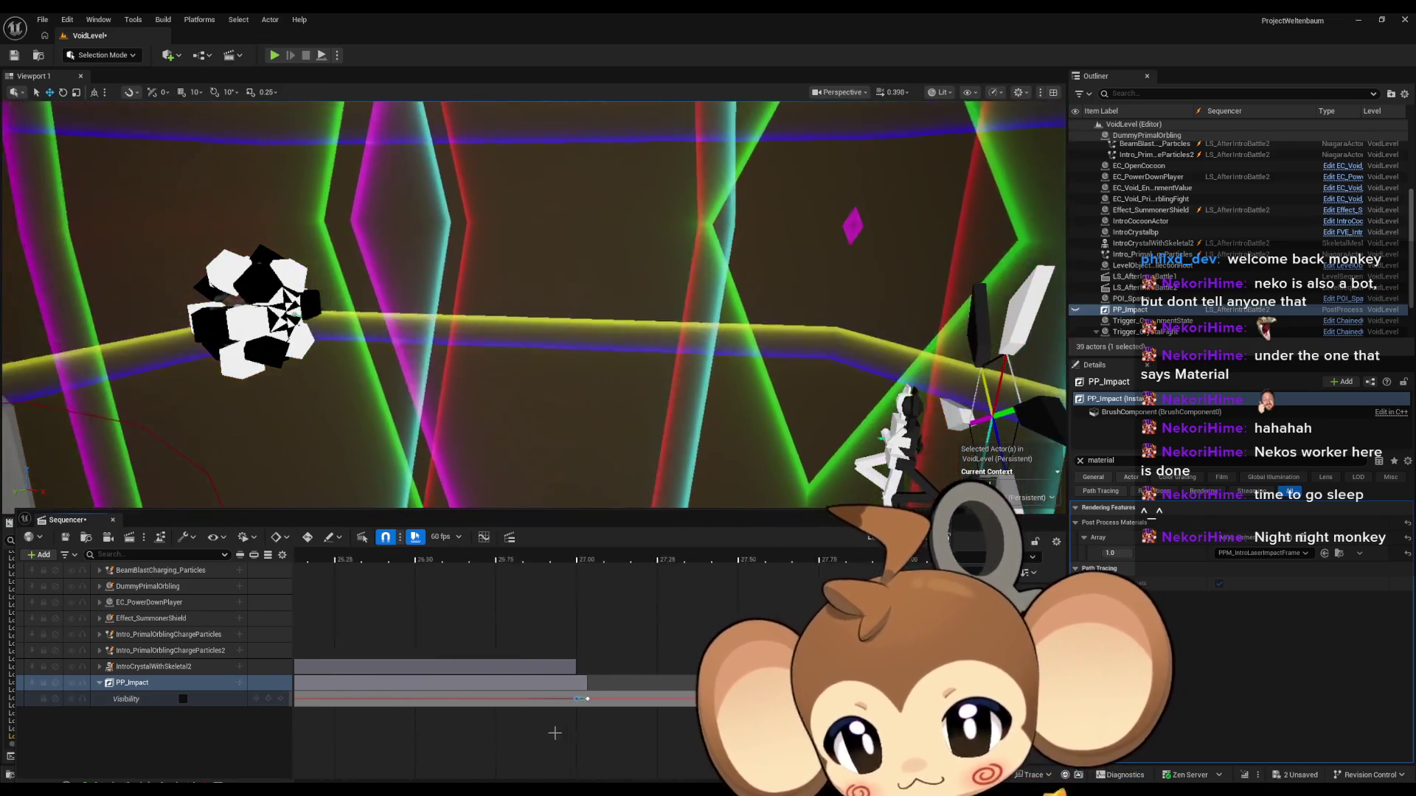
scroll(555, 733, "up", 5)
Step: Move the Visibility-off key from 27.0333 to 27.10 and replay from about 20–21 s
left_click(452, 710)
left_click_drag(455, 710, 638, 710)
scroll(664, 664, "down", 5)
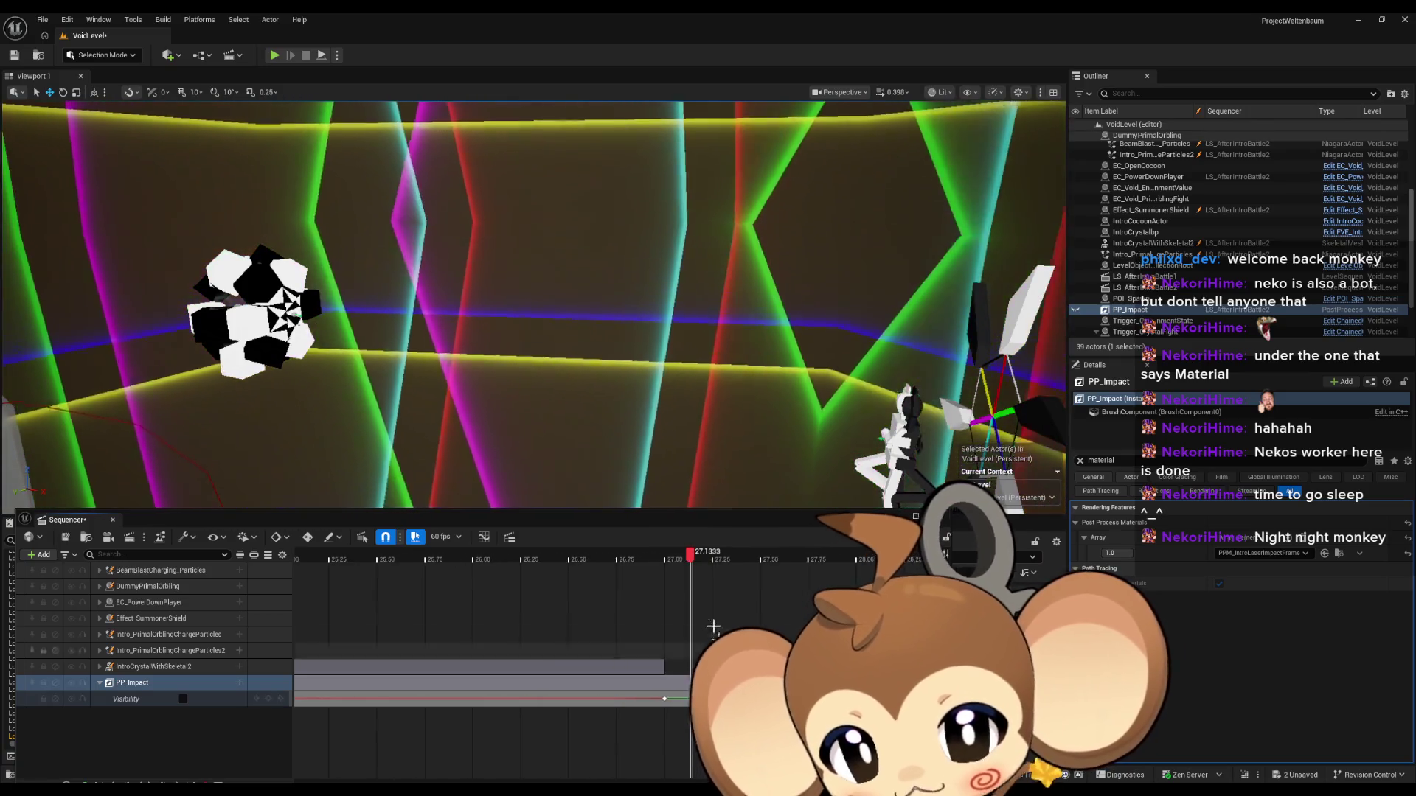
key("space")
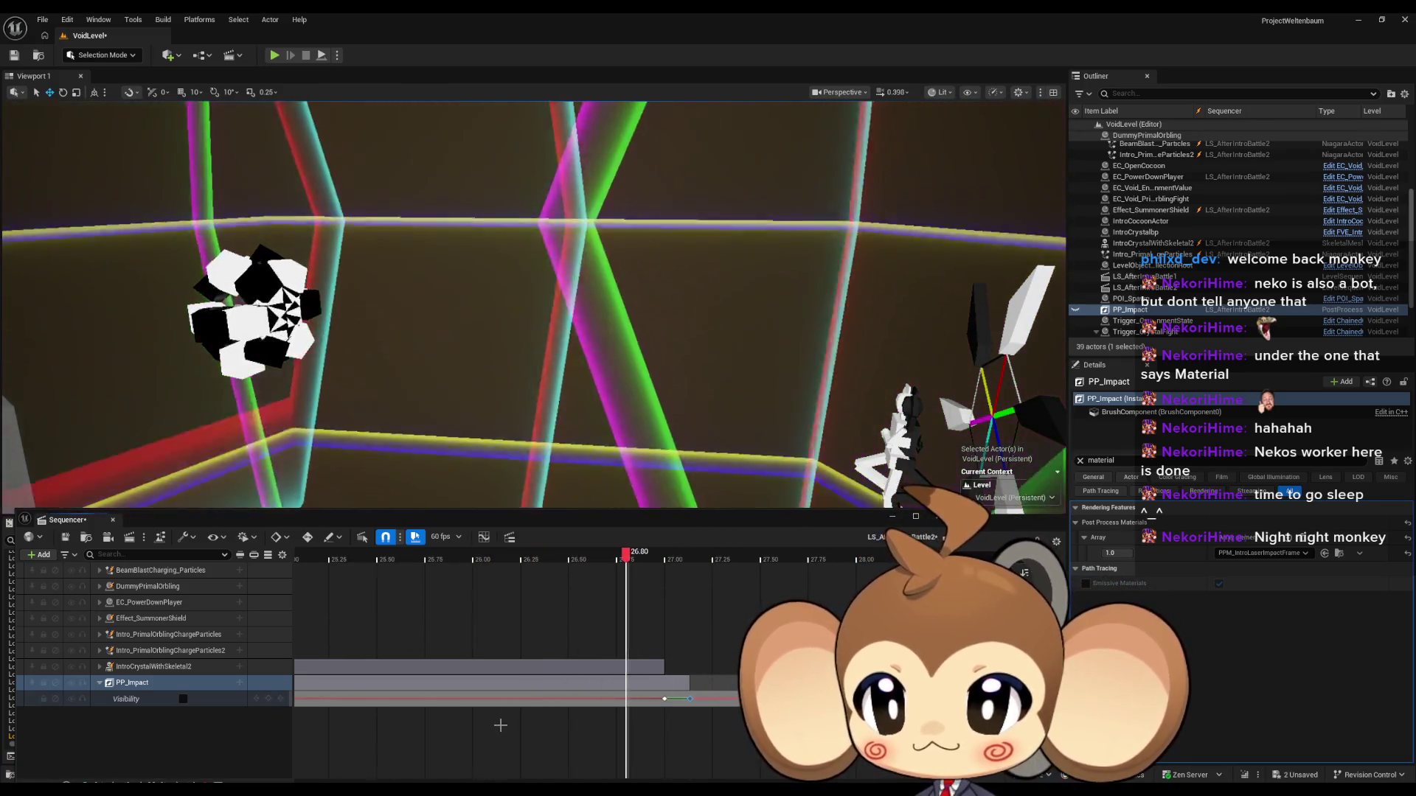
scroll(673, 695, "up", 5)
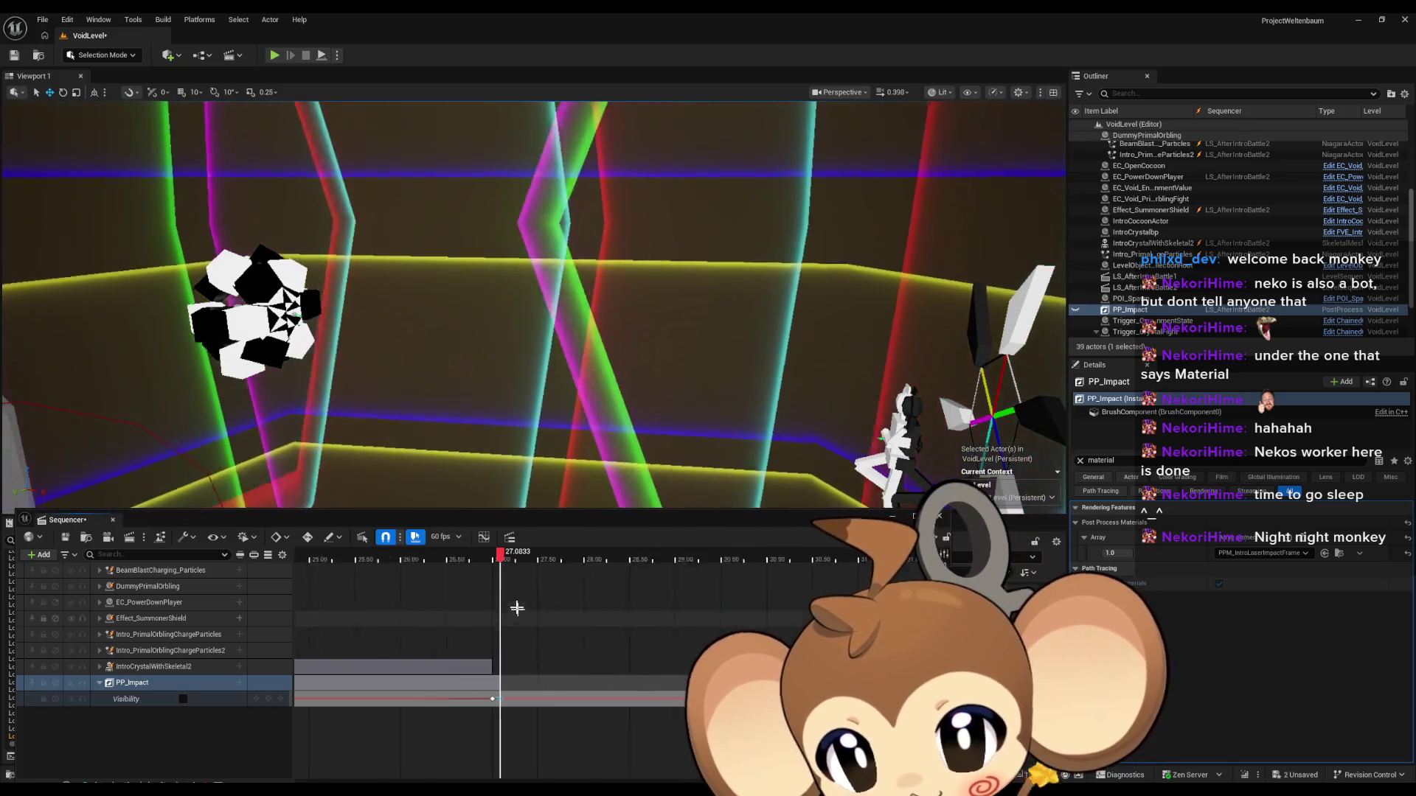
key("Up")
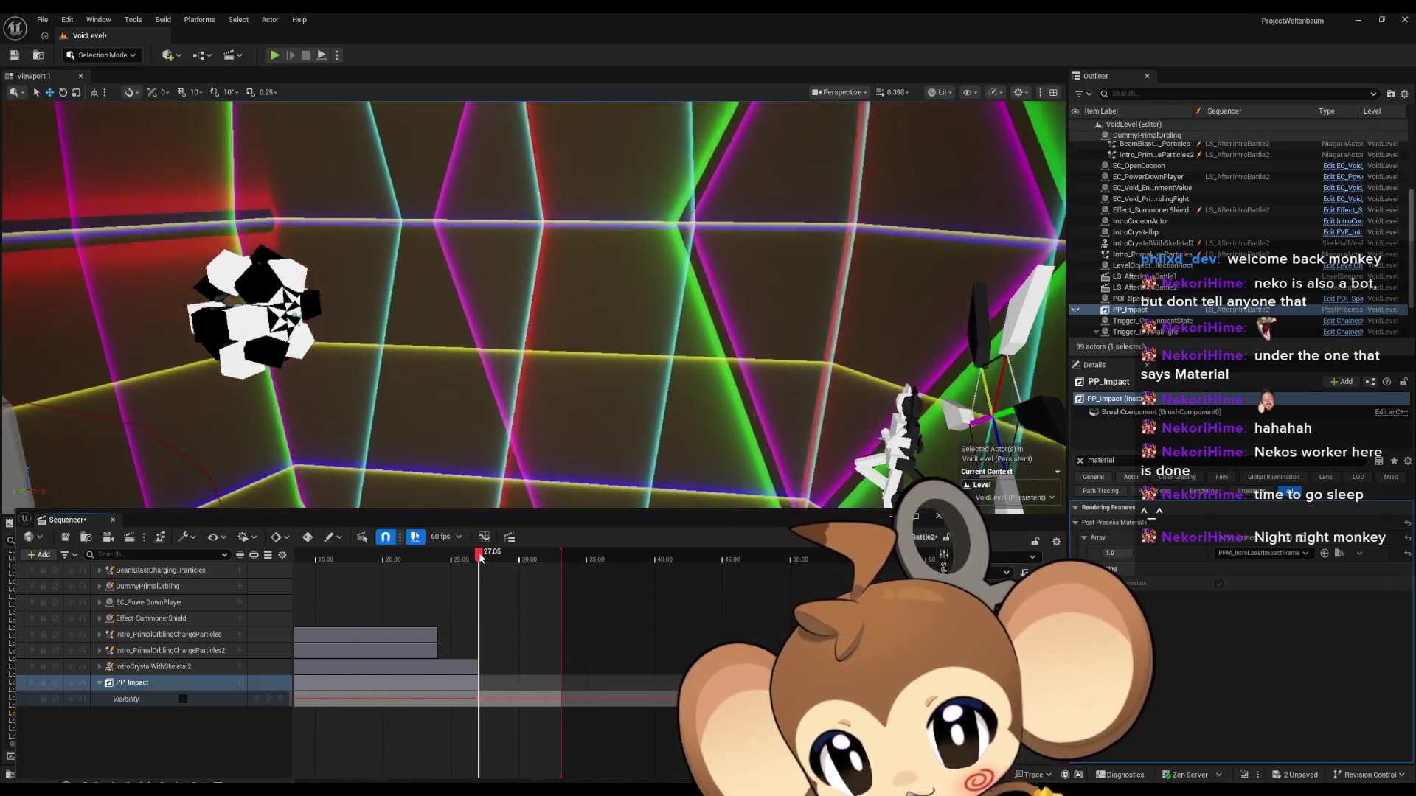
left_click_drag(481, 558, 389, 561)
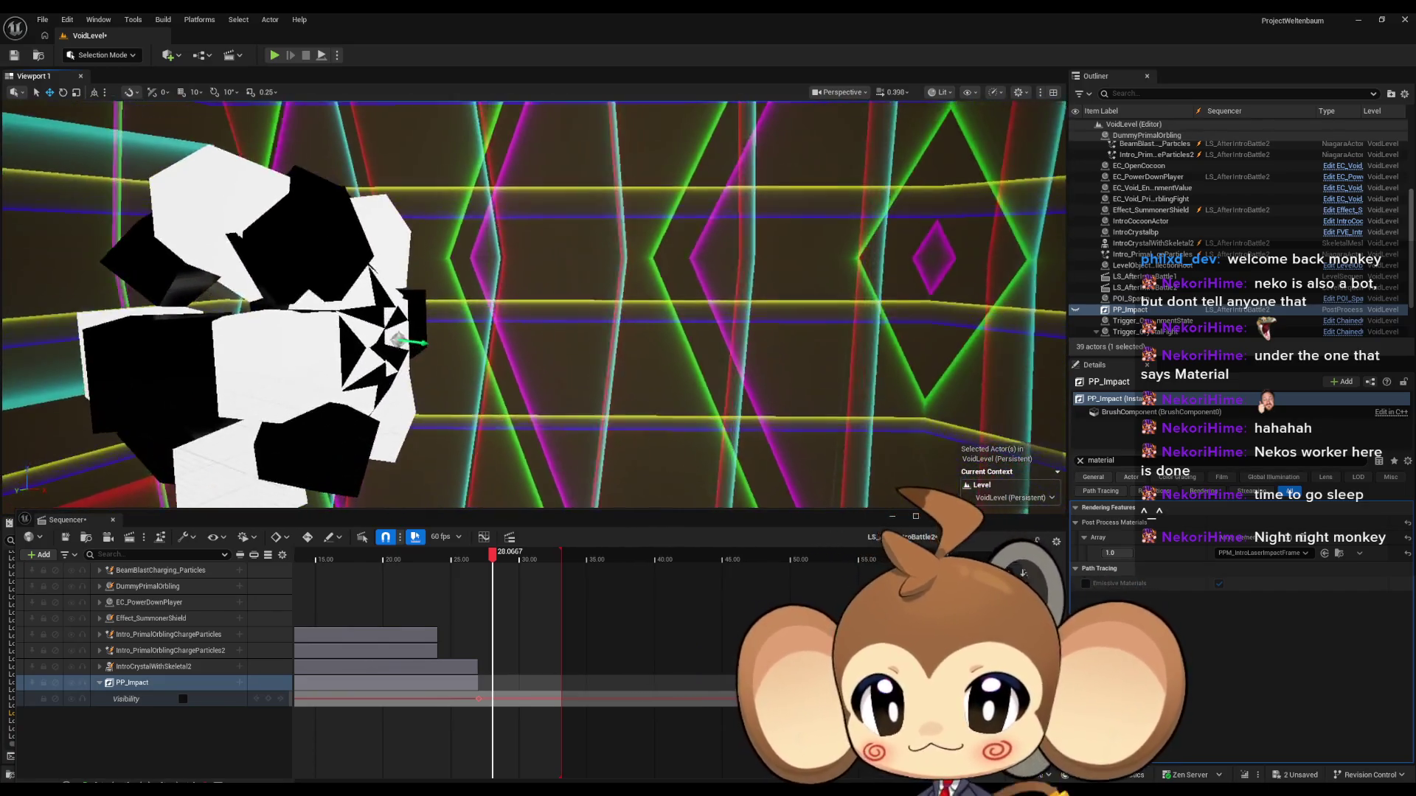
left_click_drag(458, 565, 395, 563)
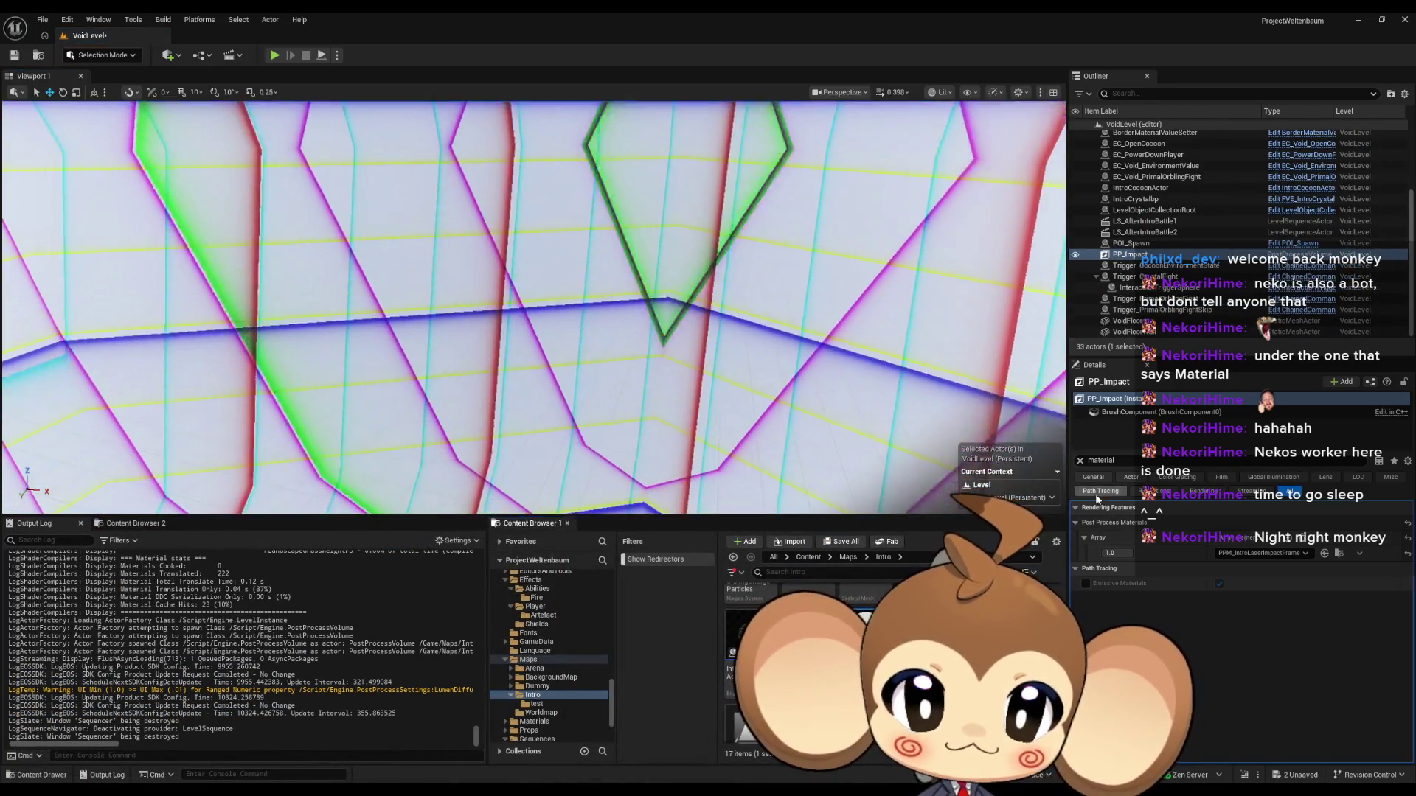
Step: Search PP_Impact's Details for 'hidden', 'visi' and 'hidvisi' to find a visibility property
double_click(1137, 460)
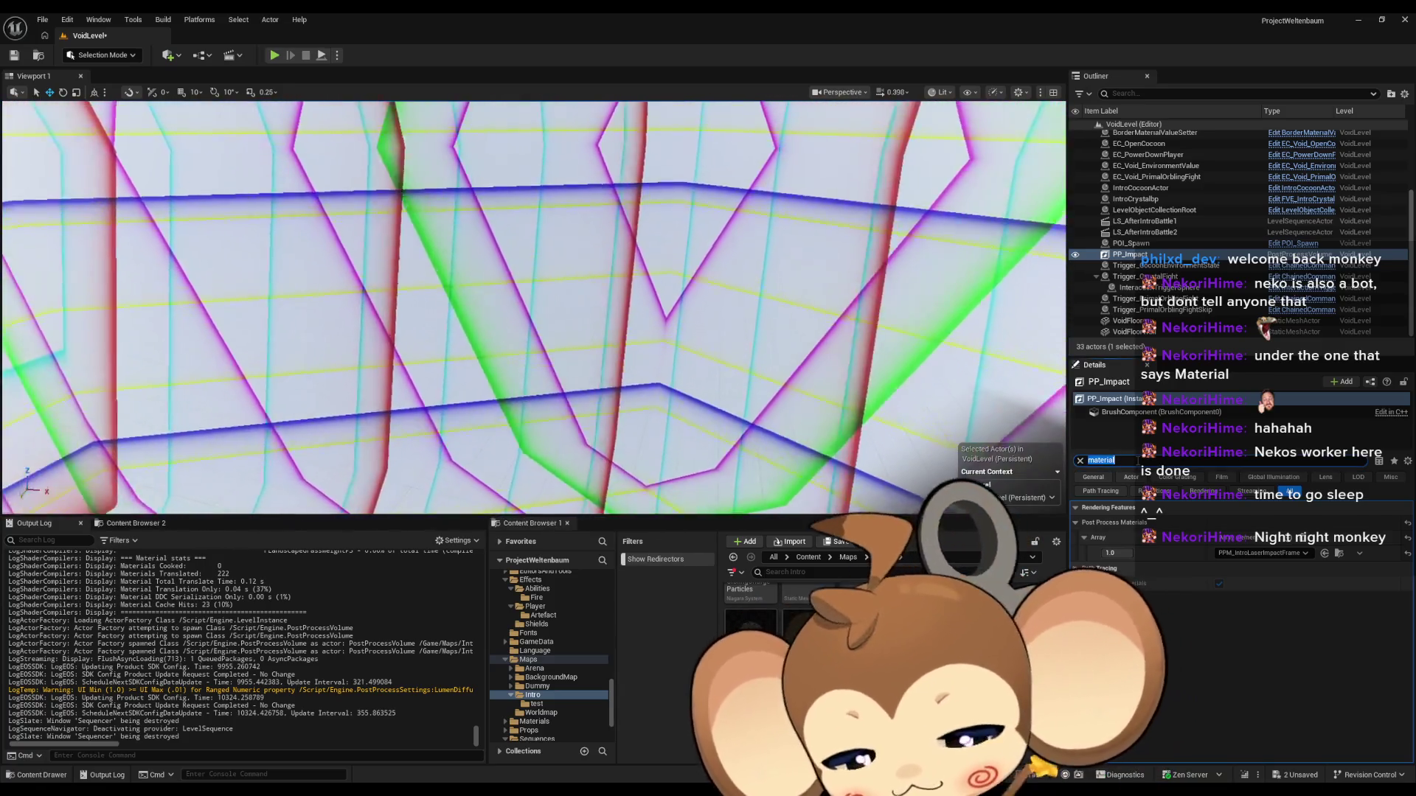
type("hidden")
key("ctrl+a")
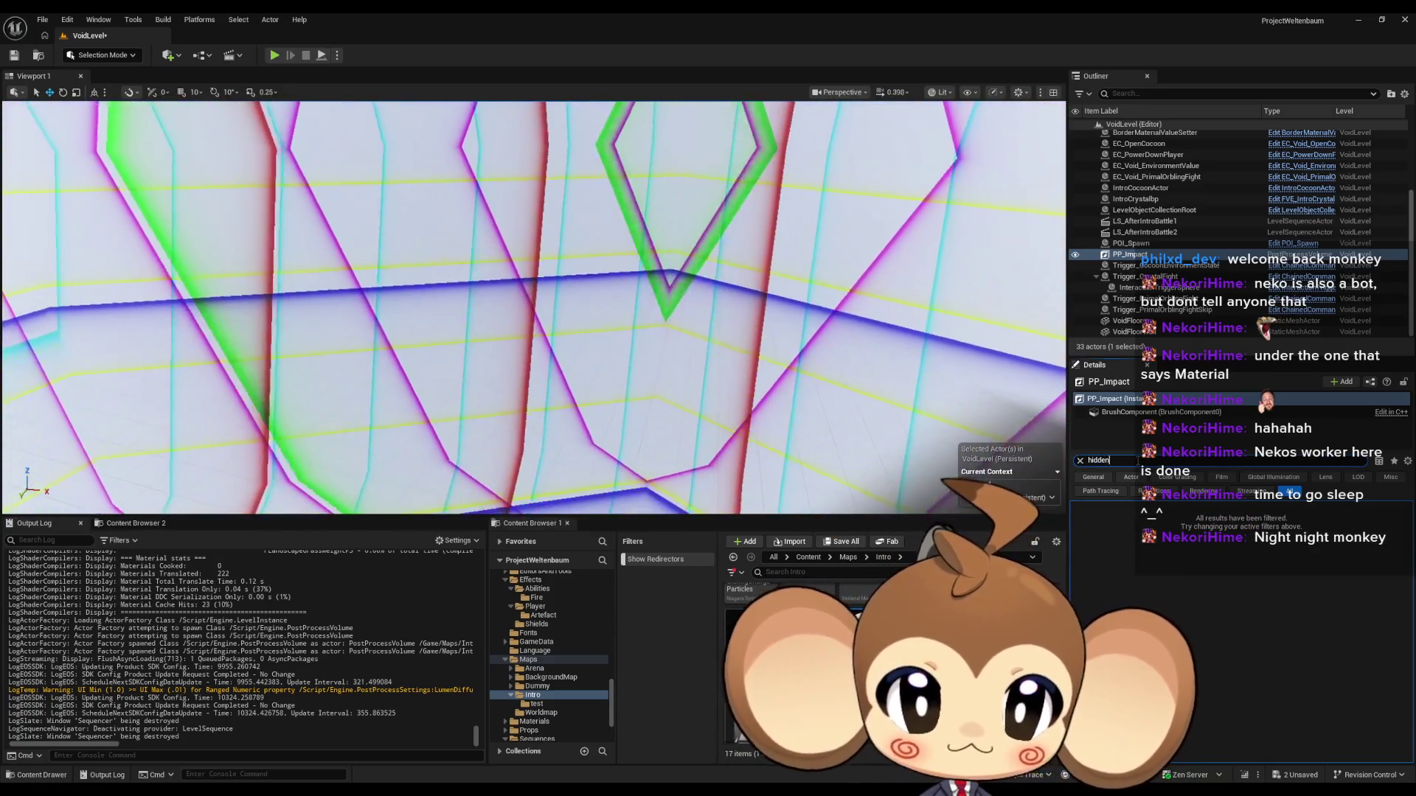
type("visi")
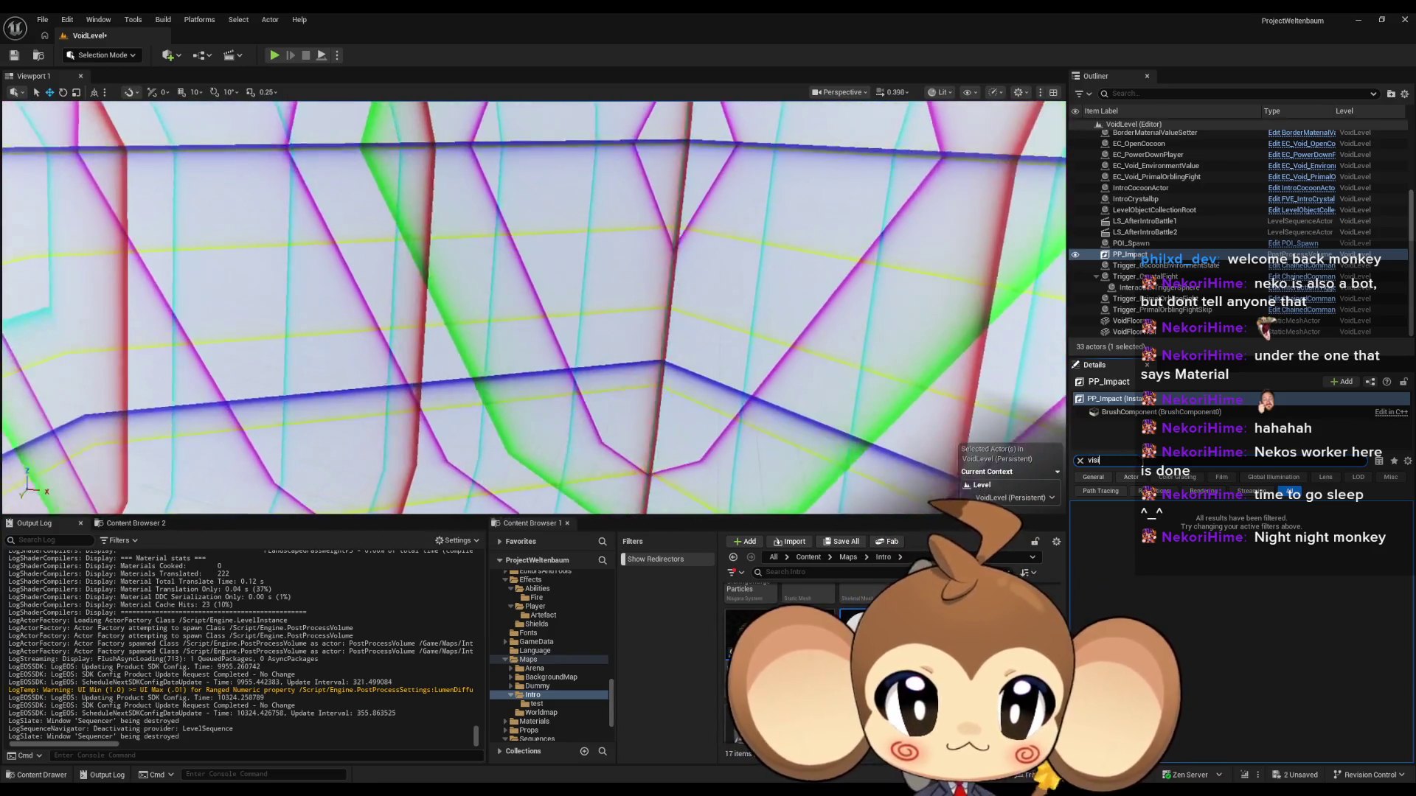
key("BackSpace")
key("BackSpace")
key("BackSpace")
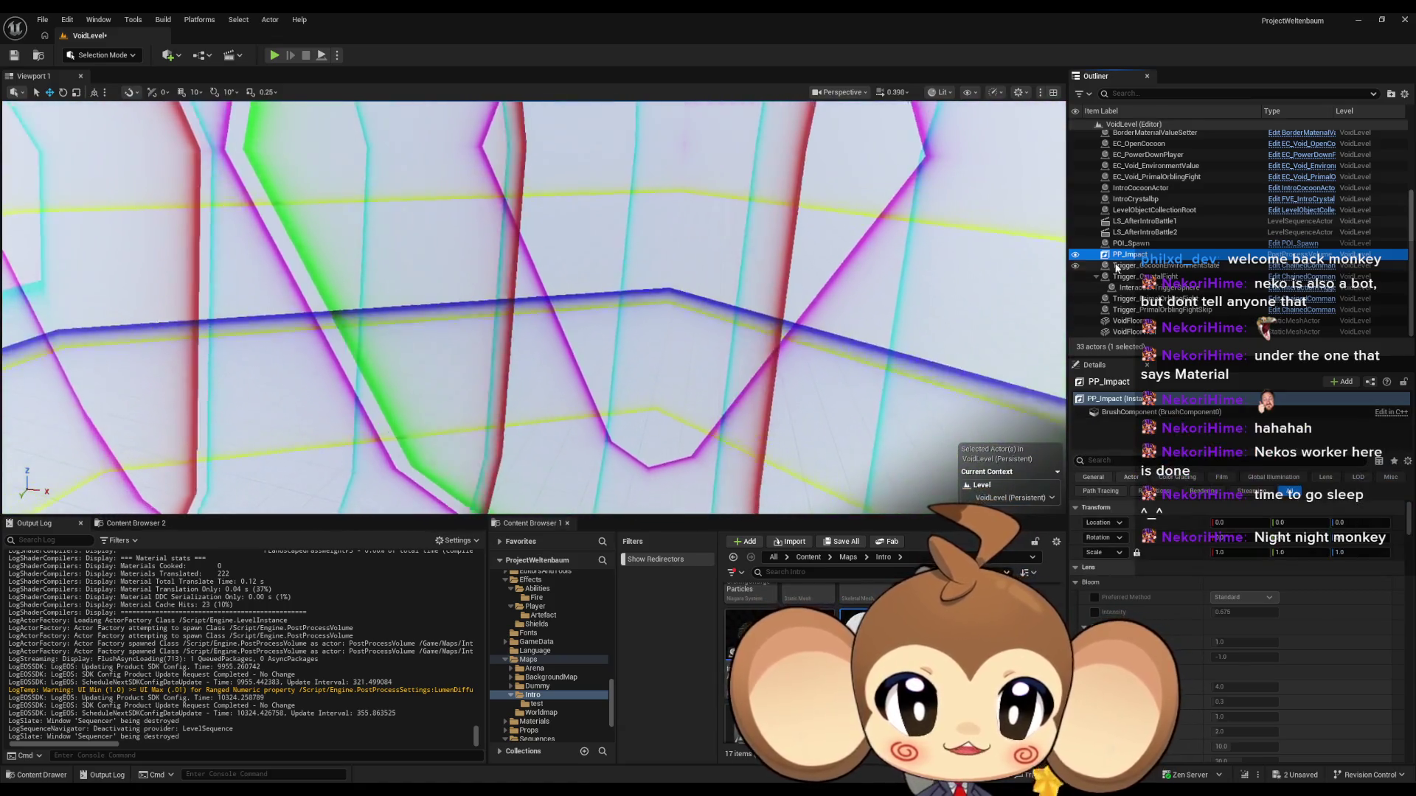
left_click(1121, 458)
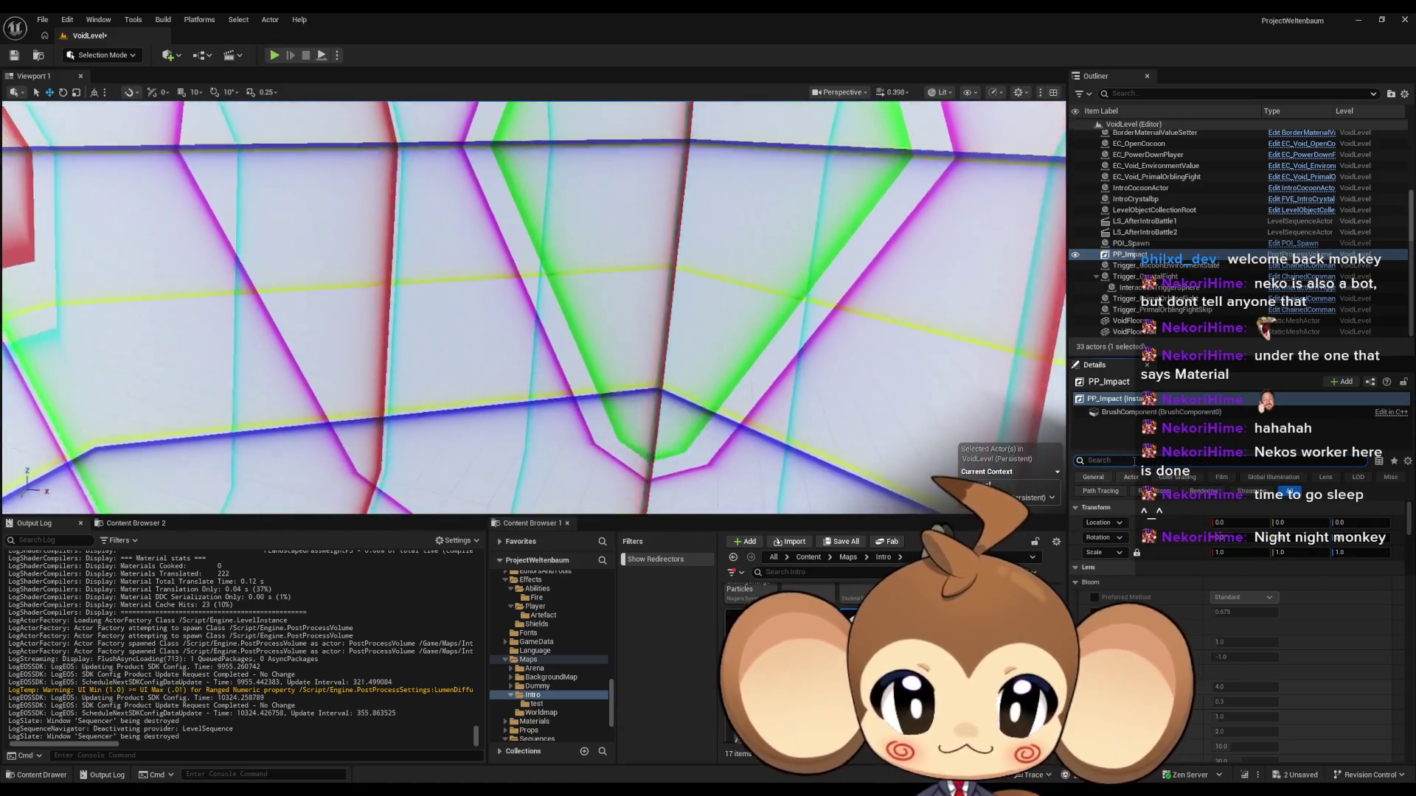
type("Nhid")
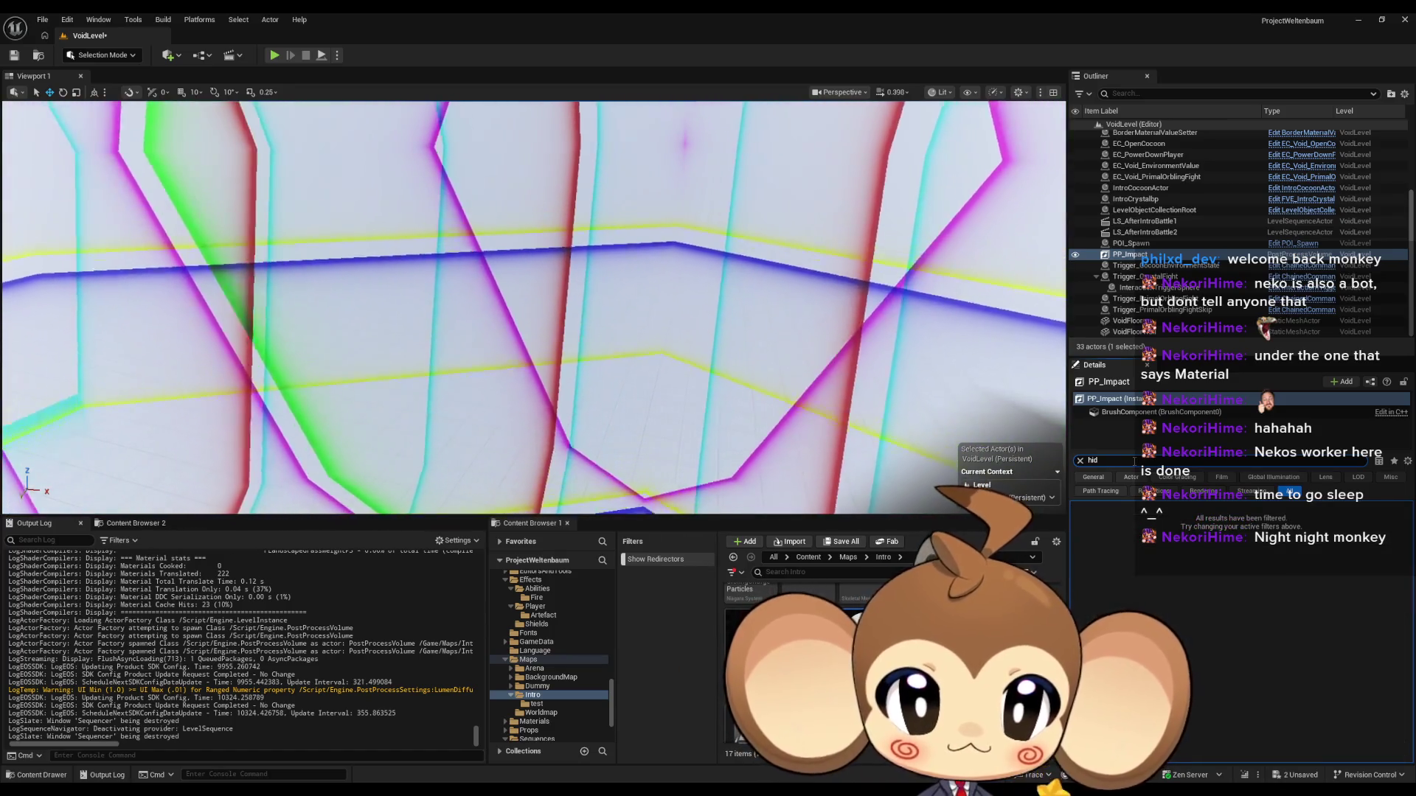
type("visi")
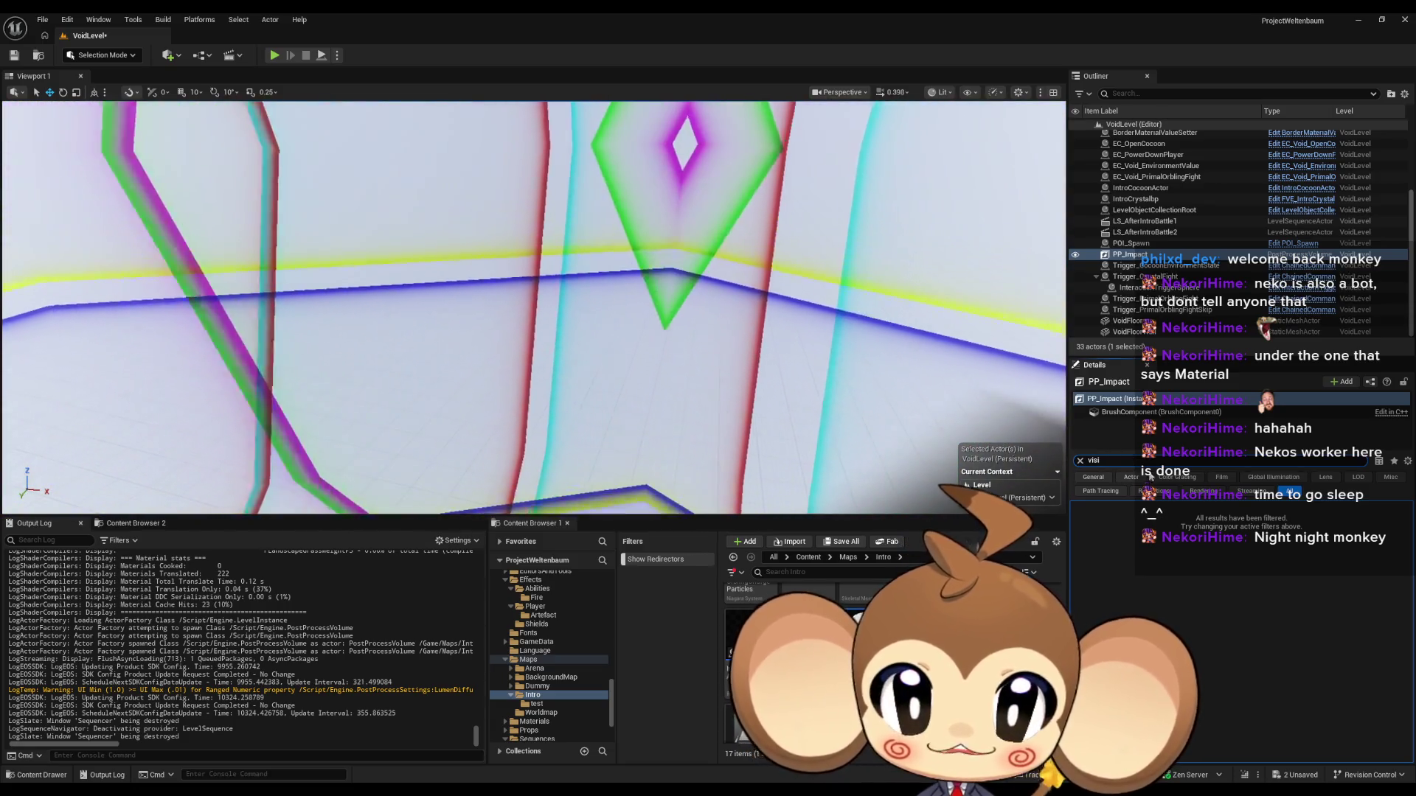
Step: Show the Actor category with the search cleared, and check the Convert Actor list
left_click(1145, 477)
left_click(1083, 460)
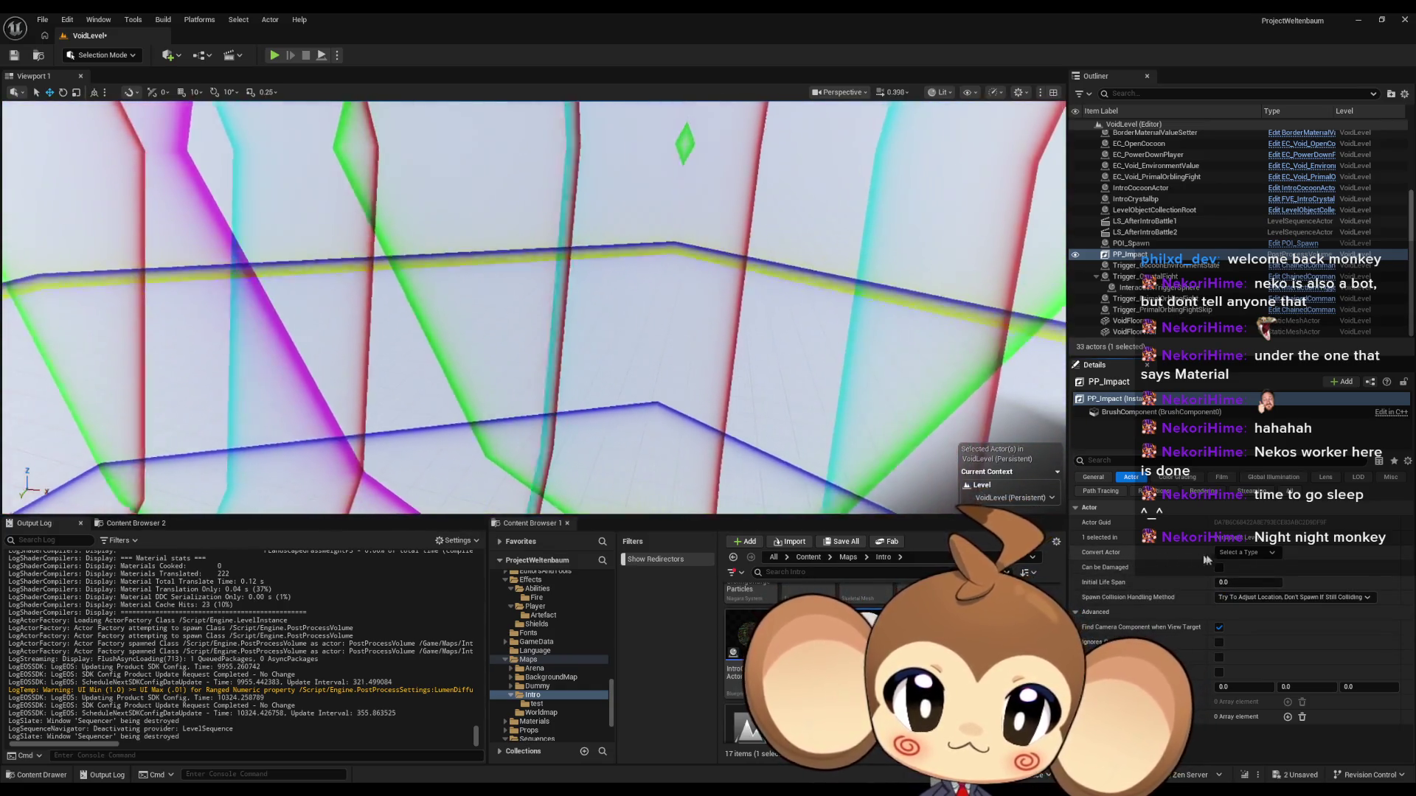
left_click(1247, 554)
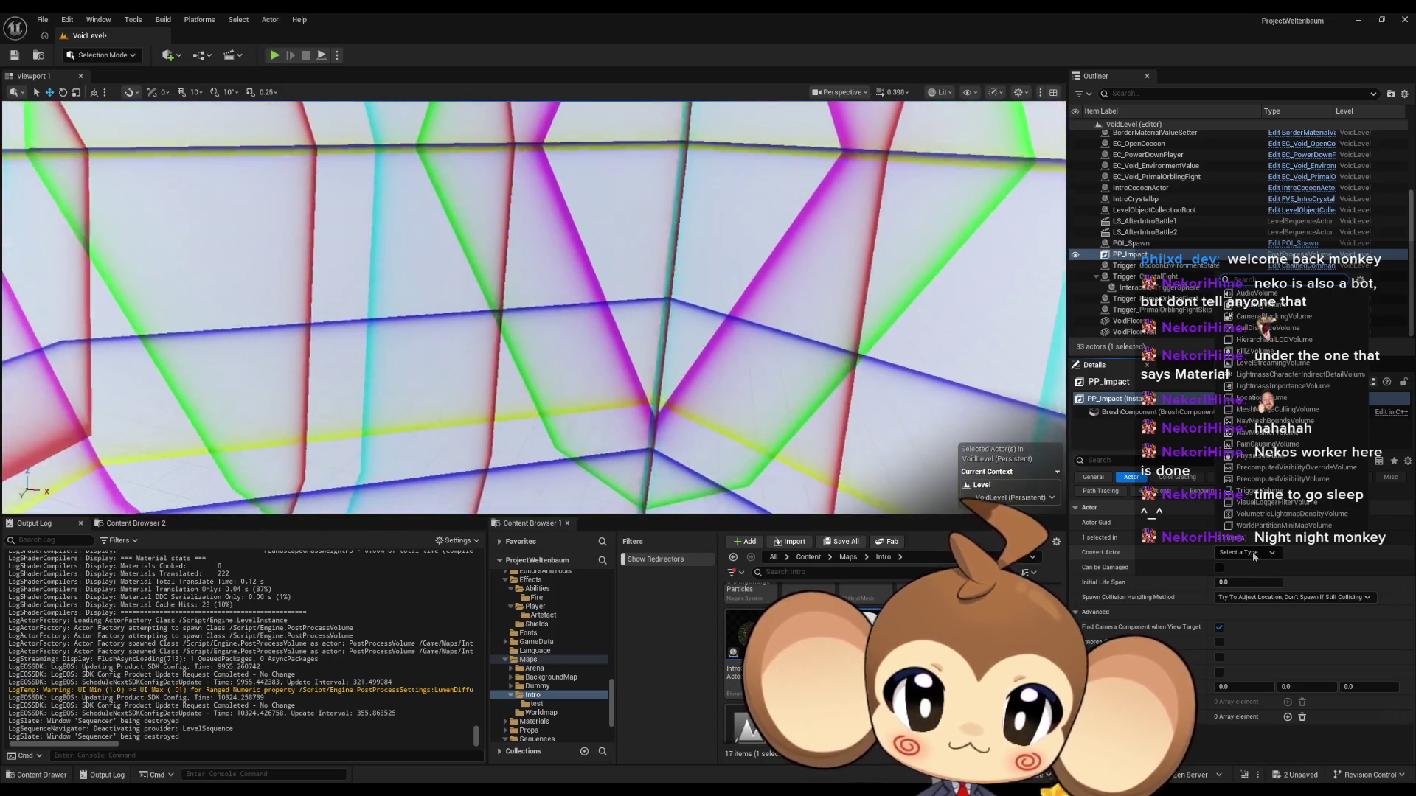
left_click(1252, 553)
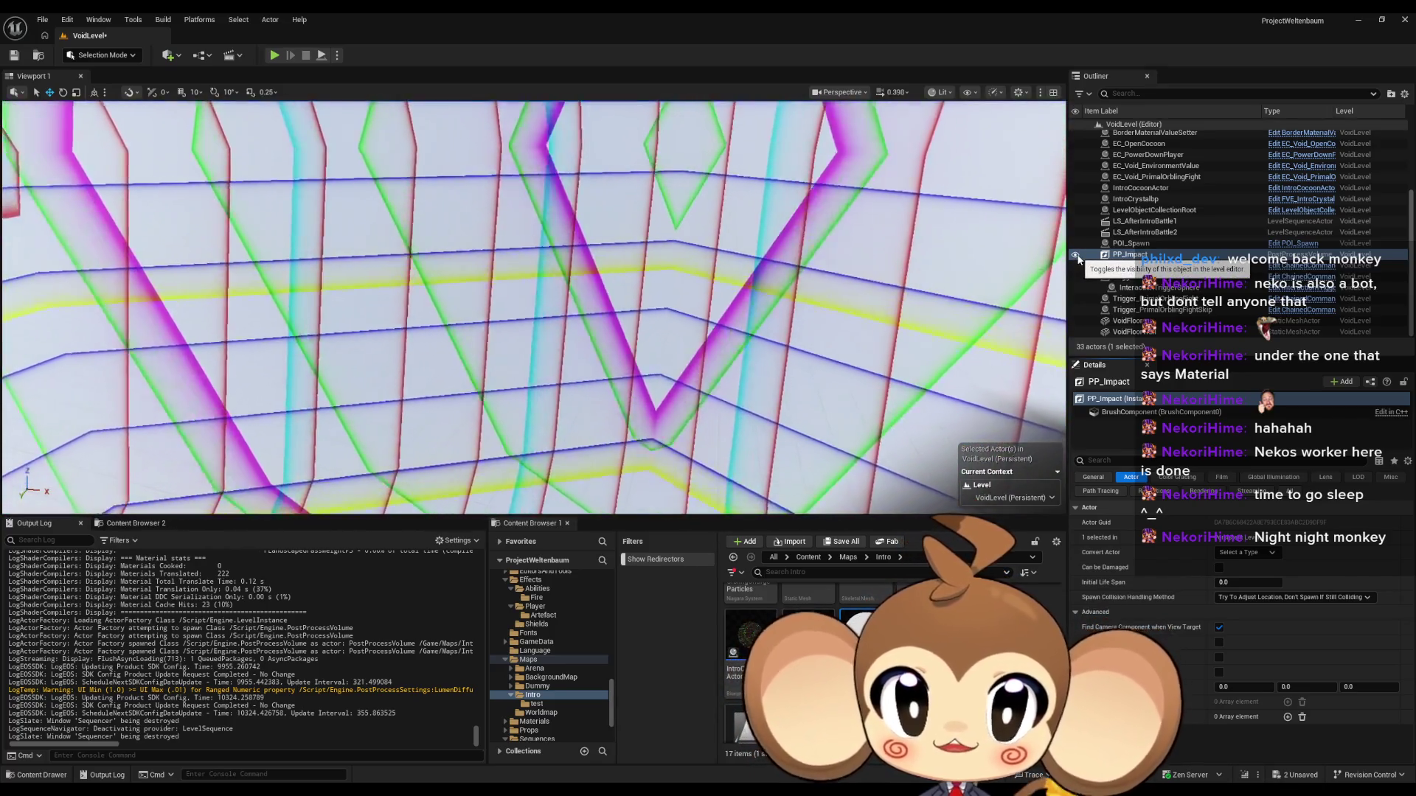
Step: Hide PP_Impact in the viewport, open LS_AfterIntroBattle2 from Content > Sequences > Void, and save it
left_click(1076, 256)
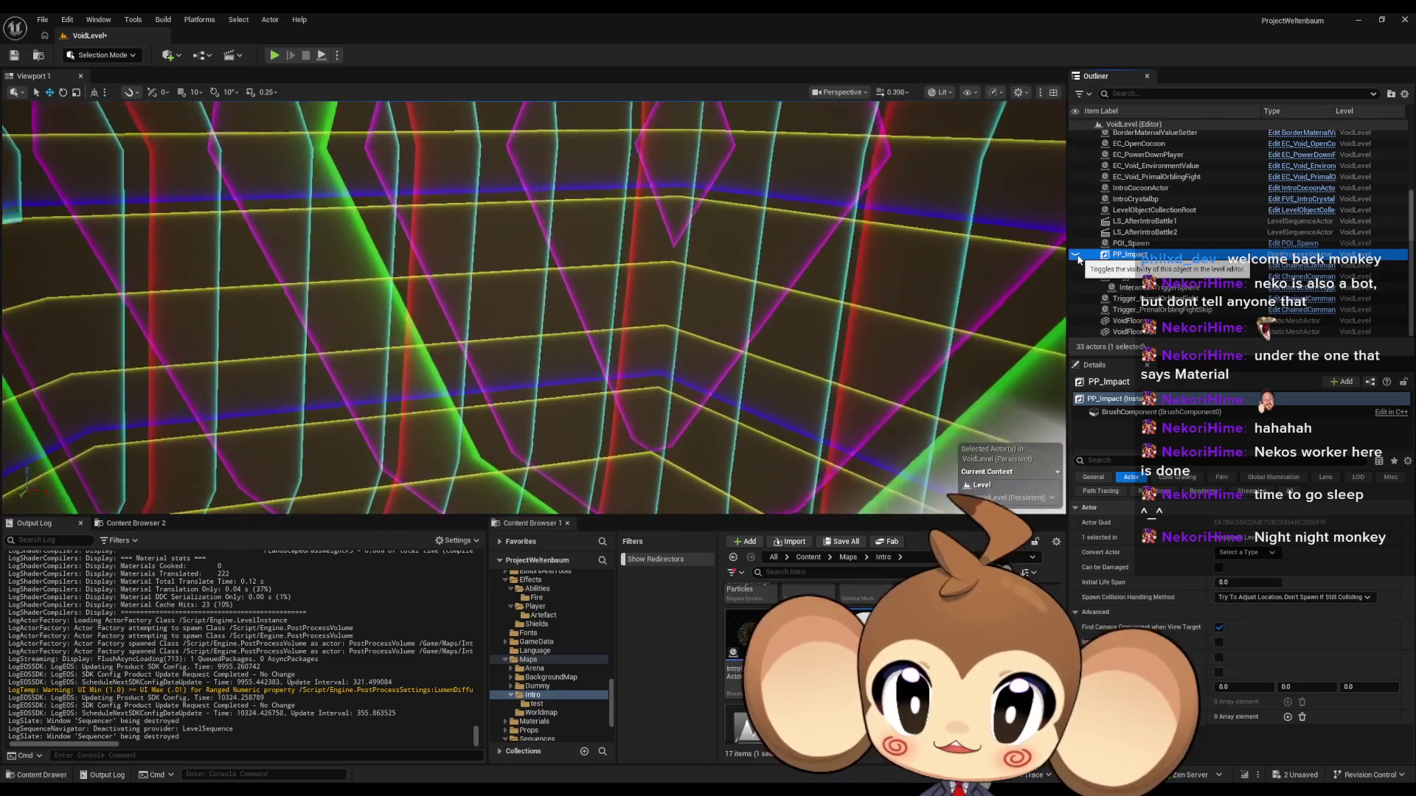
left_click(808, 557)
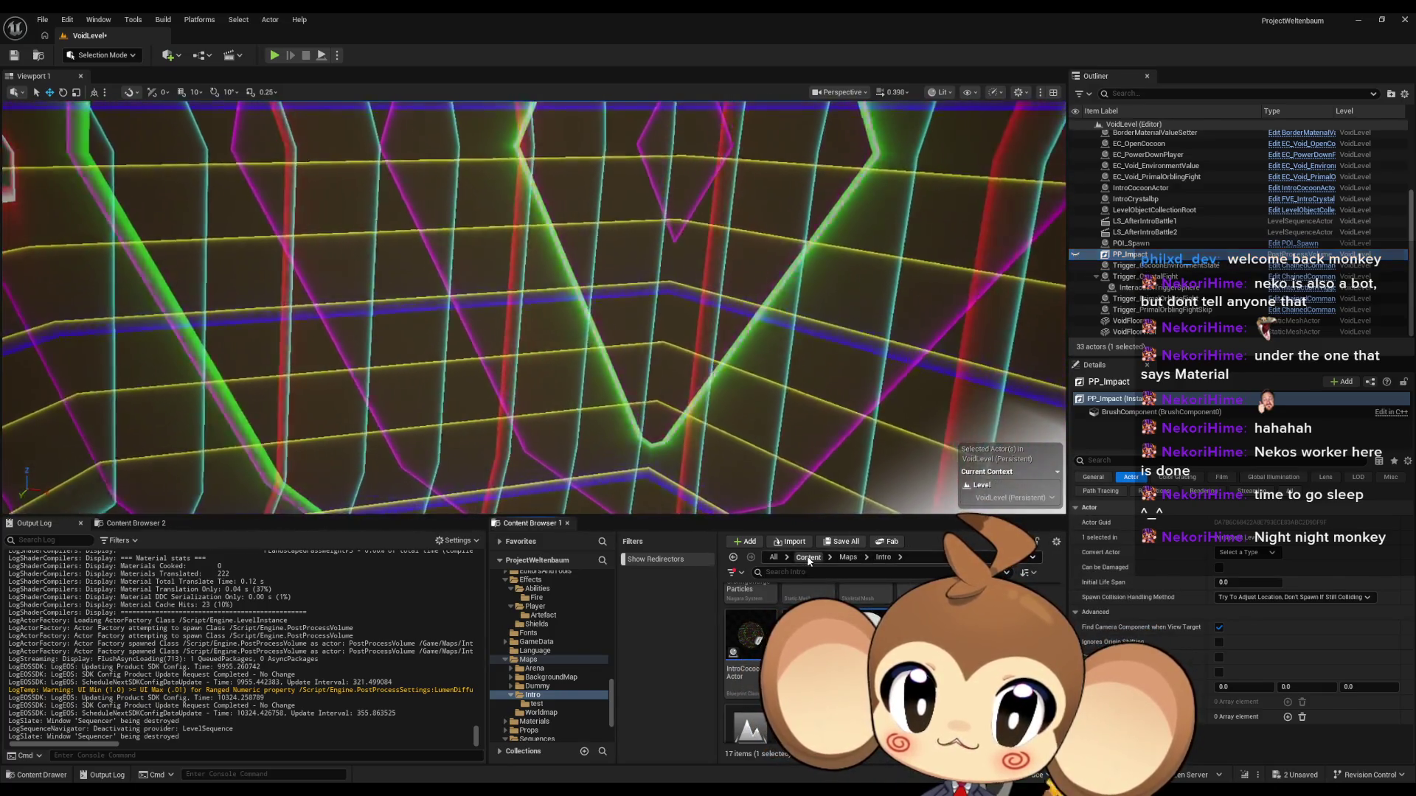
left_click(537, 665)
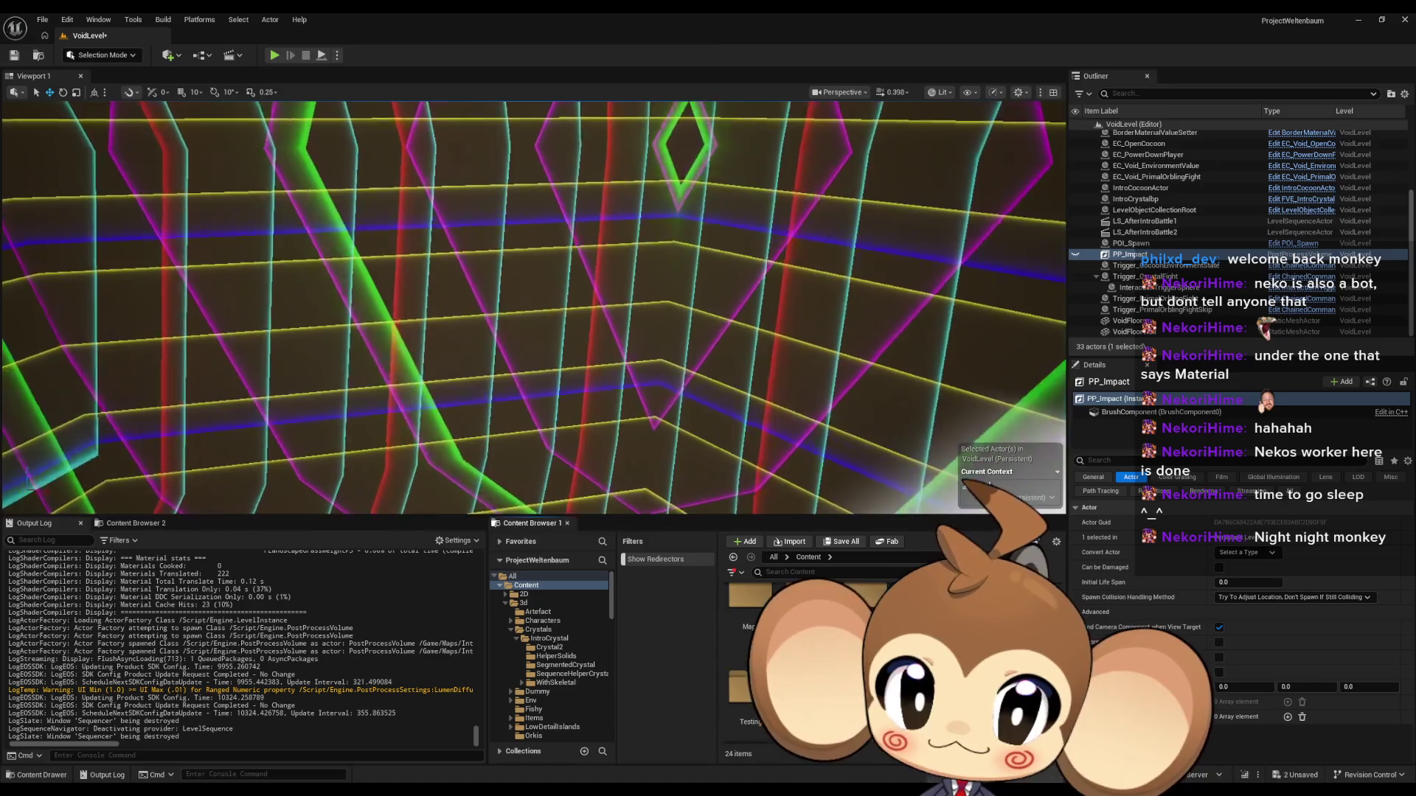
left_click(866, 606)
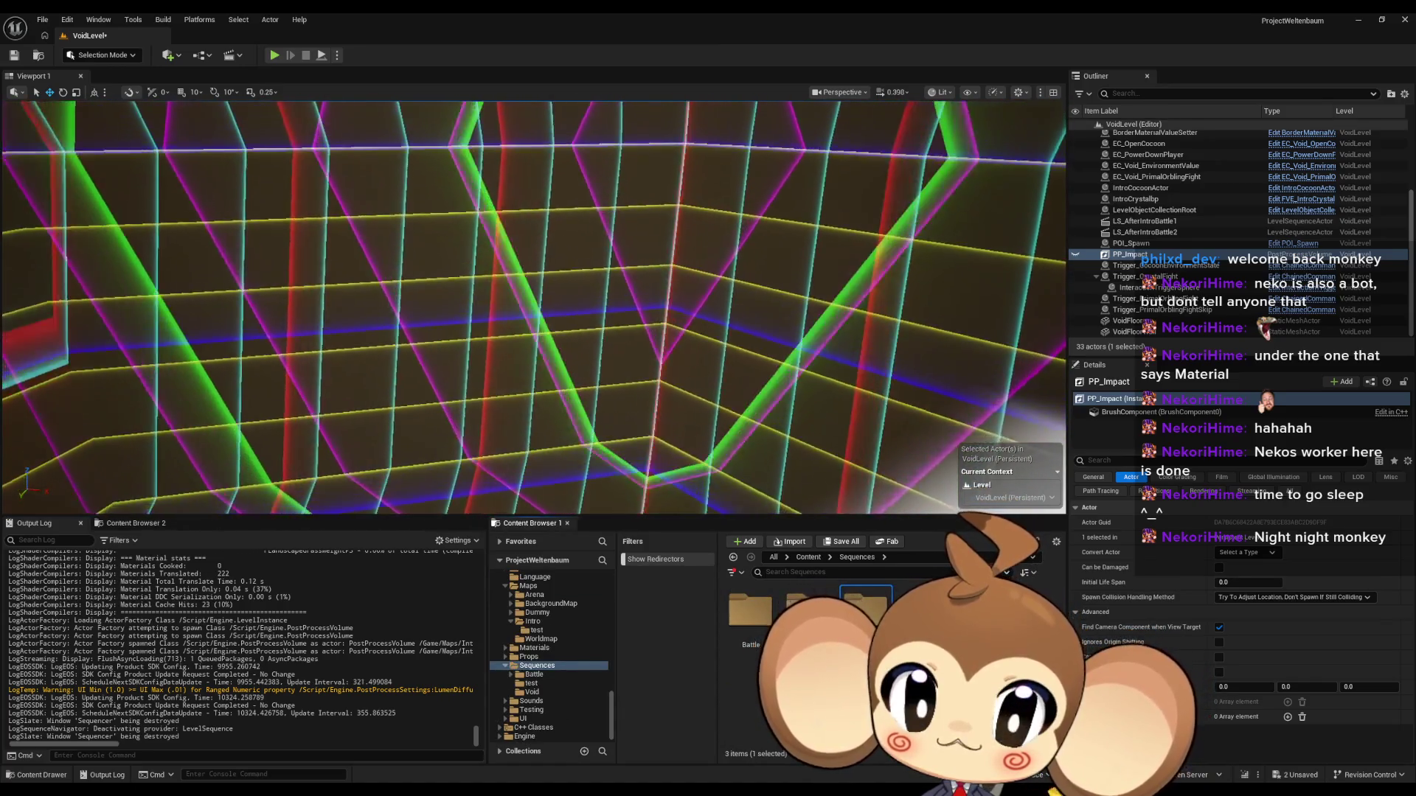
double_click(866, 606)
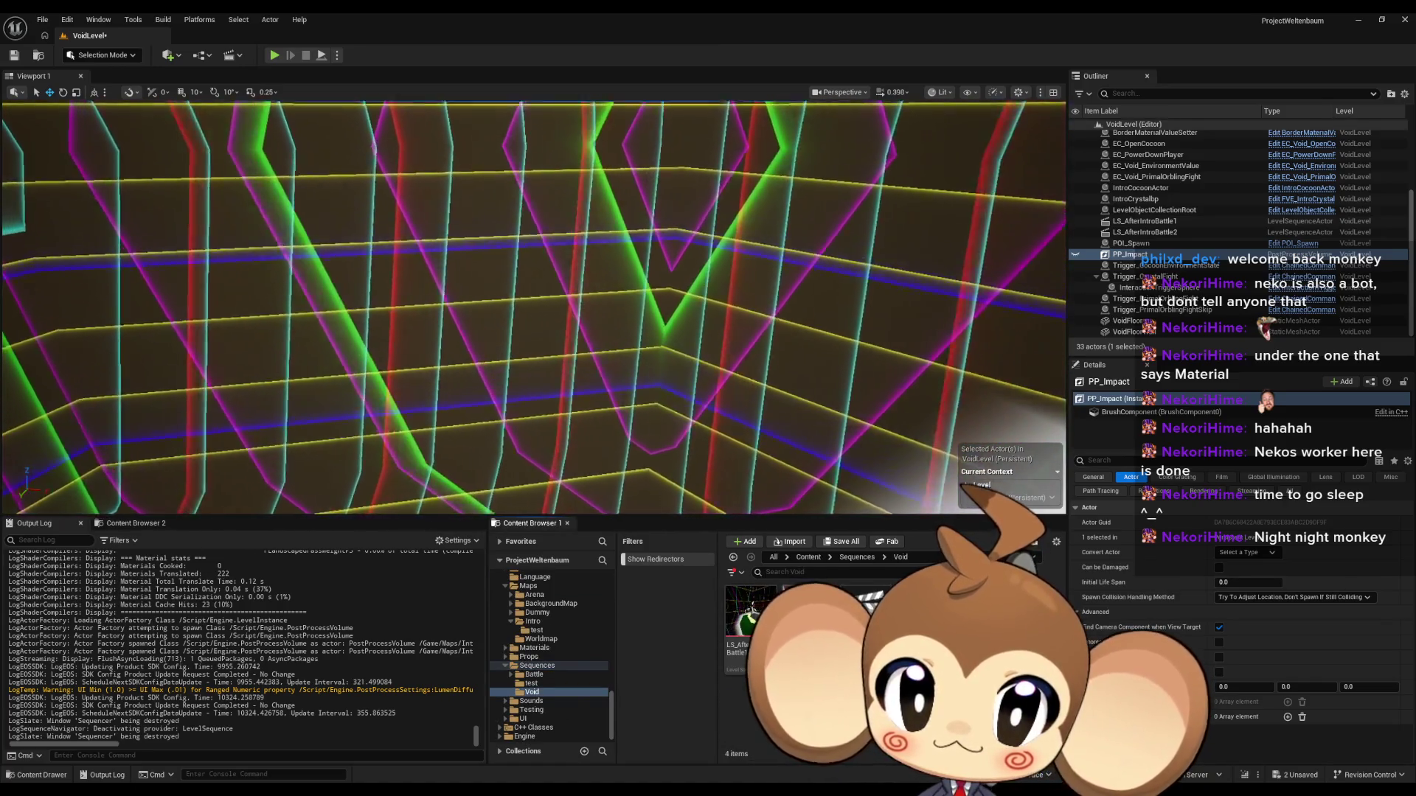
double_click(751, 610)
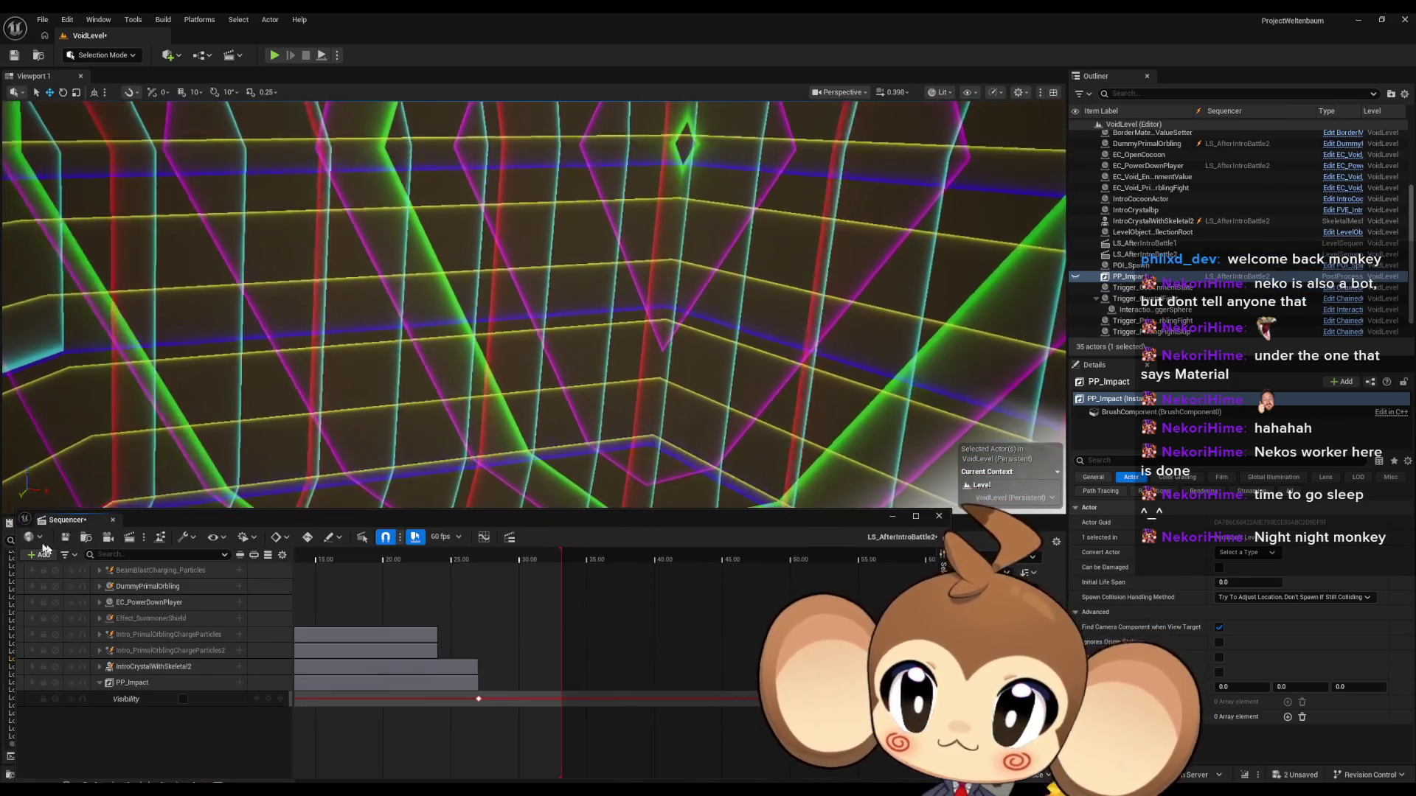
left_click(65, 539)
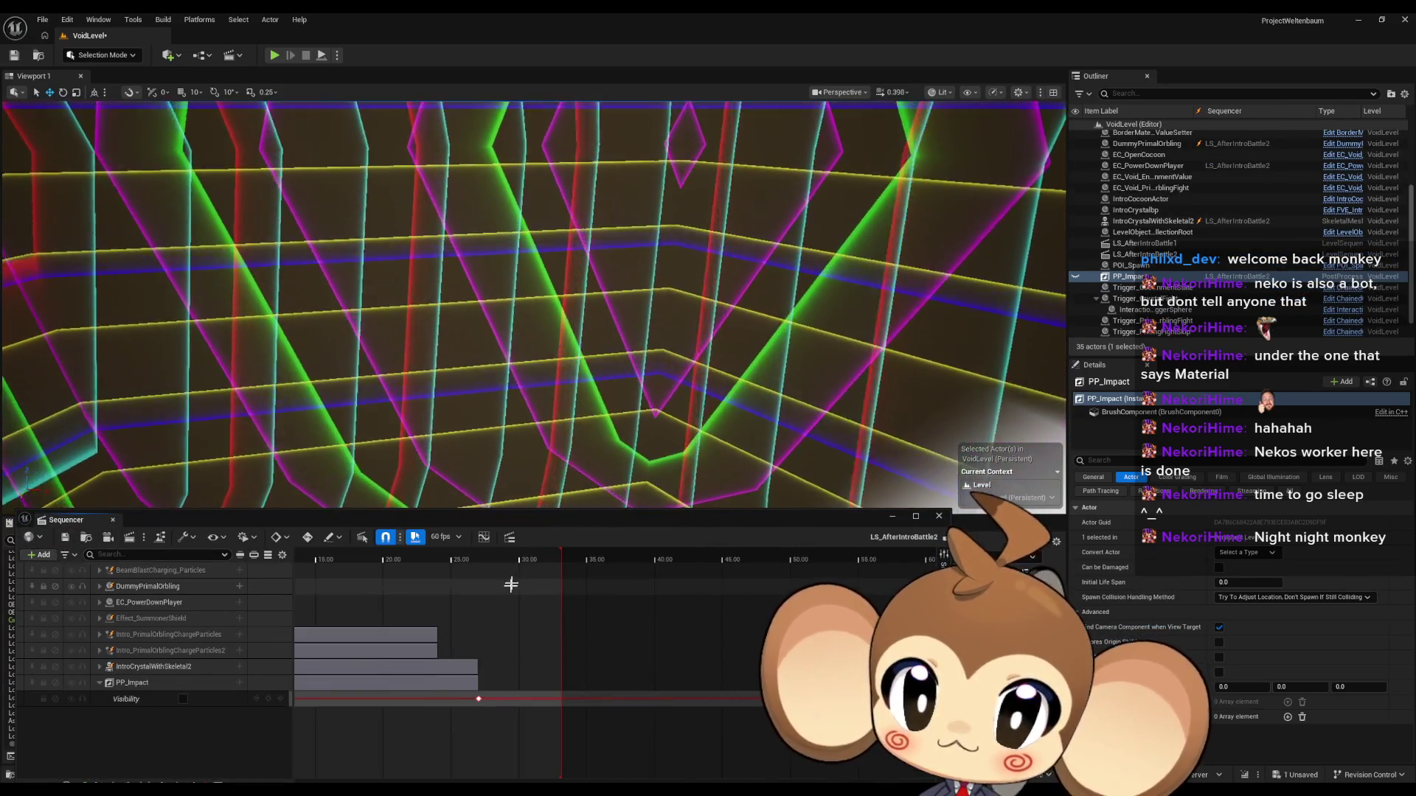
Step: Play the sequence from about 24 s and from 21.7 s past the Visibility key, then close it
mouse_move(517, 560)
left_mouse_down()
mouse_move(405, 559)
mouse_move(464, 563)
left_mouse_up()
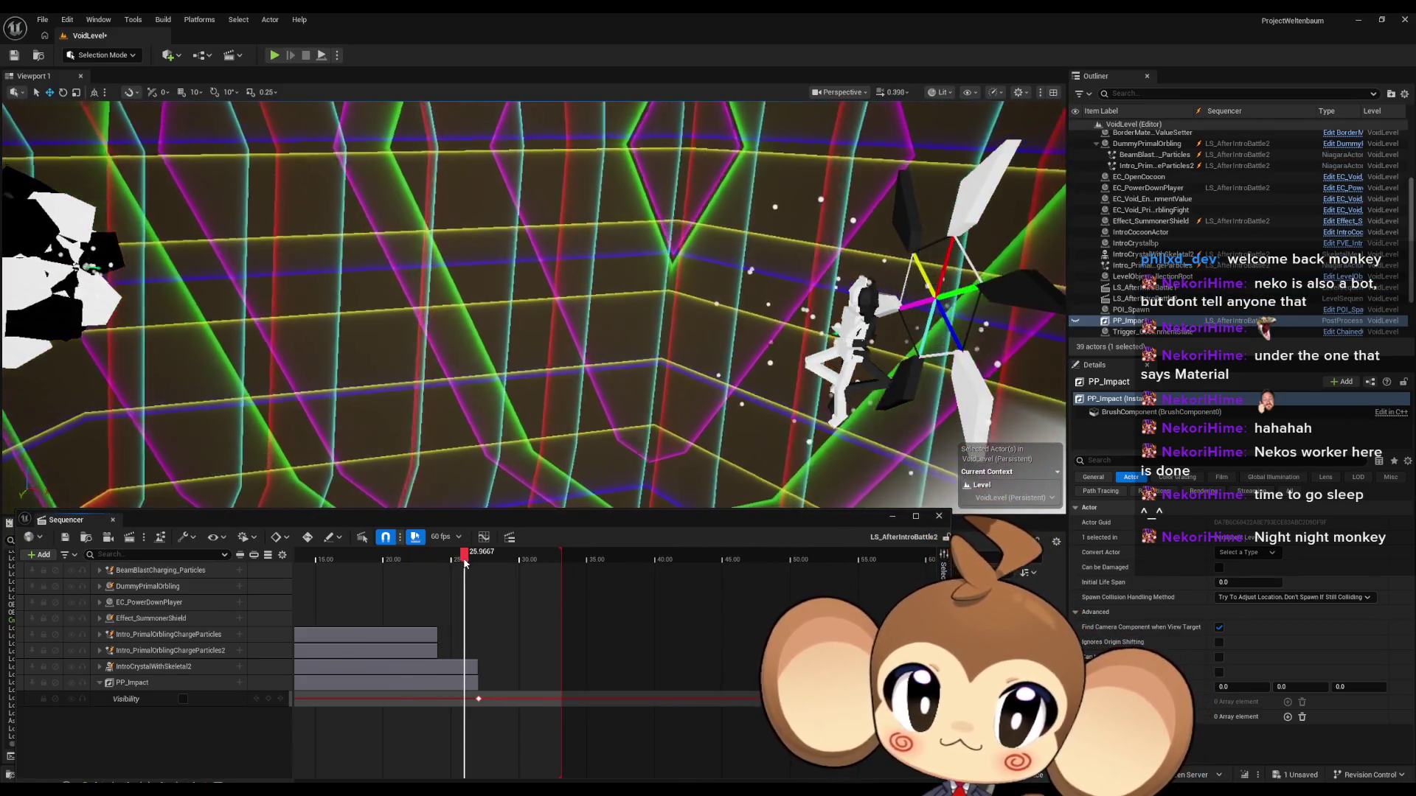
key("space")
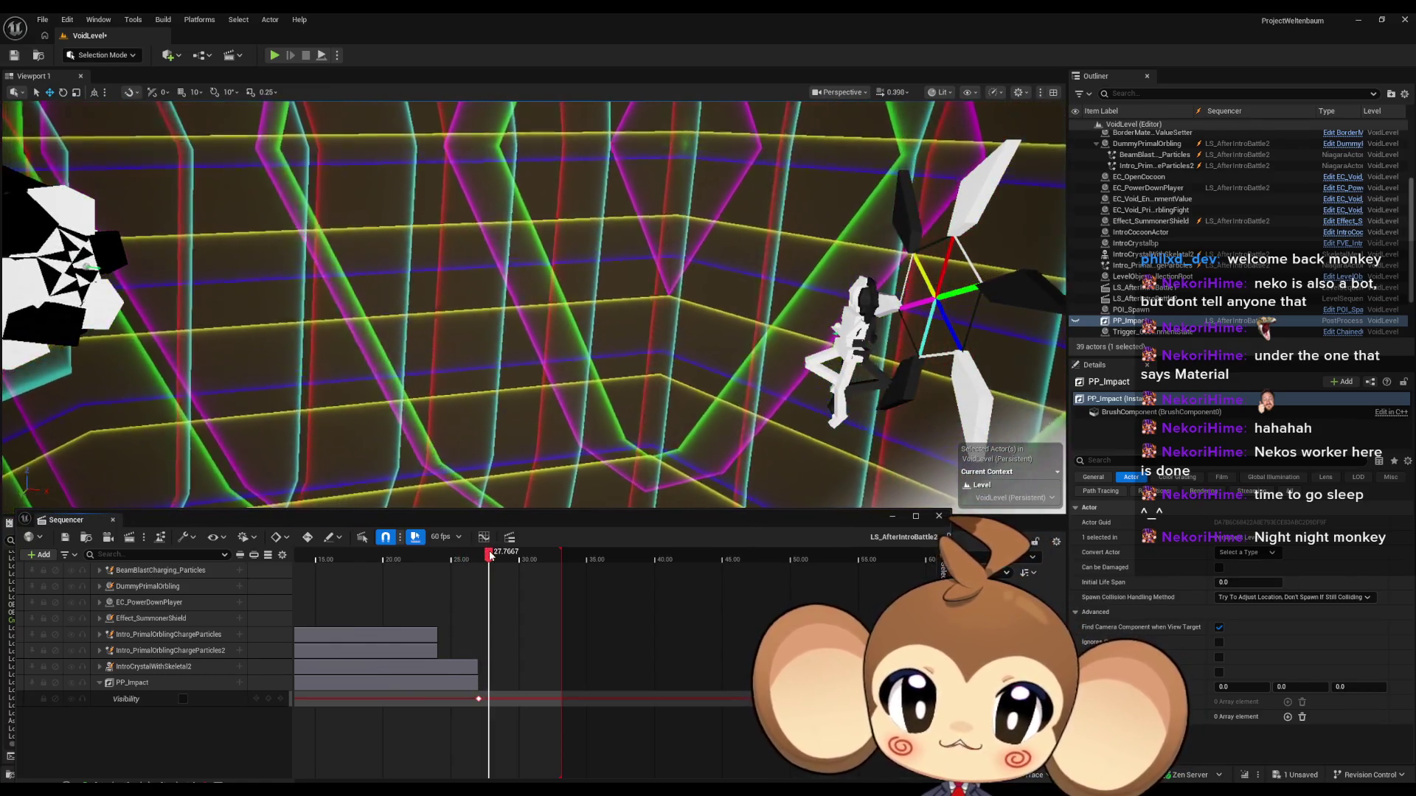
mouse_move(493, 555)
left_mouse_down()
mouse_move(413, 565)
mouse_move(411, 576)
left_mouse_up()
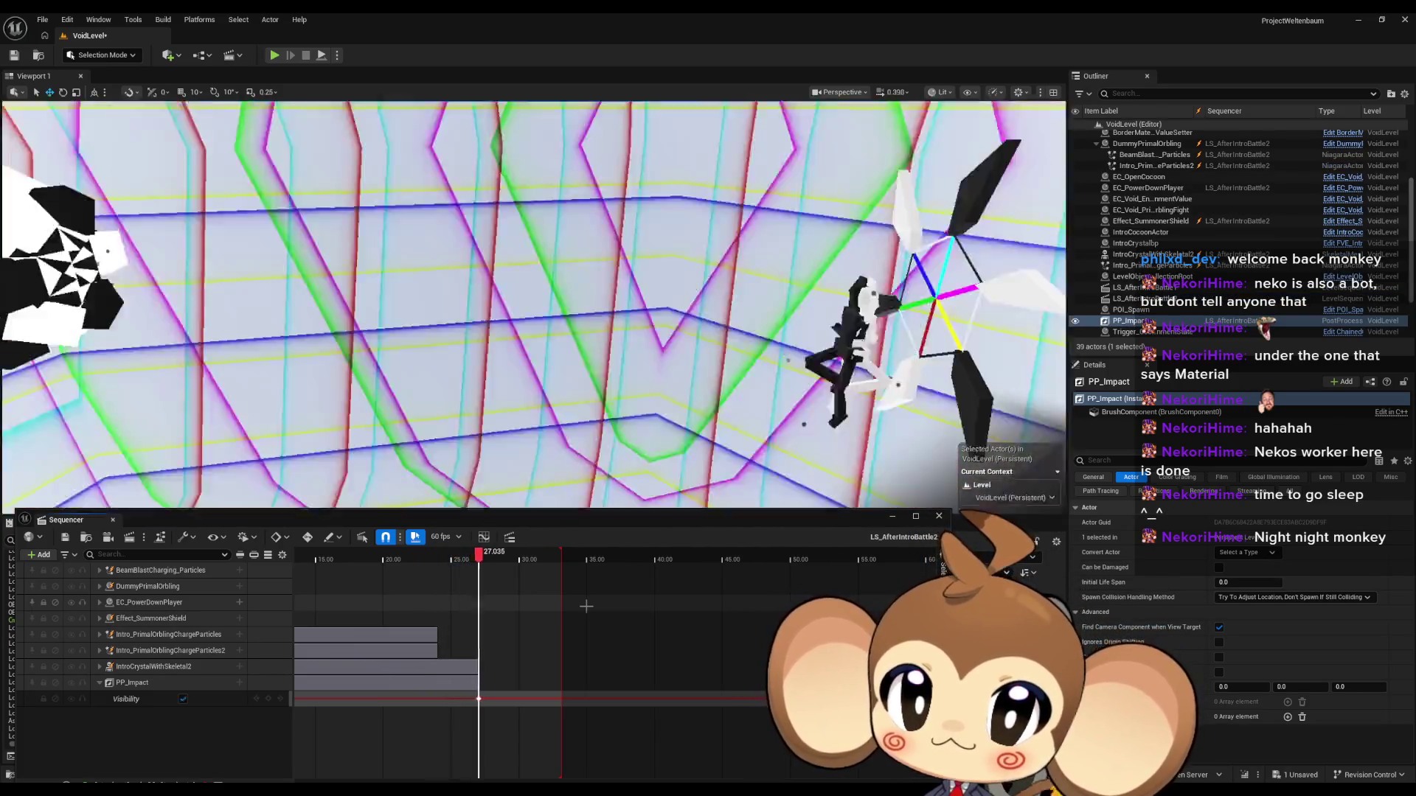
key("space")
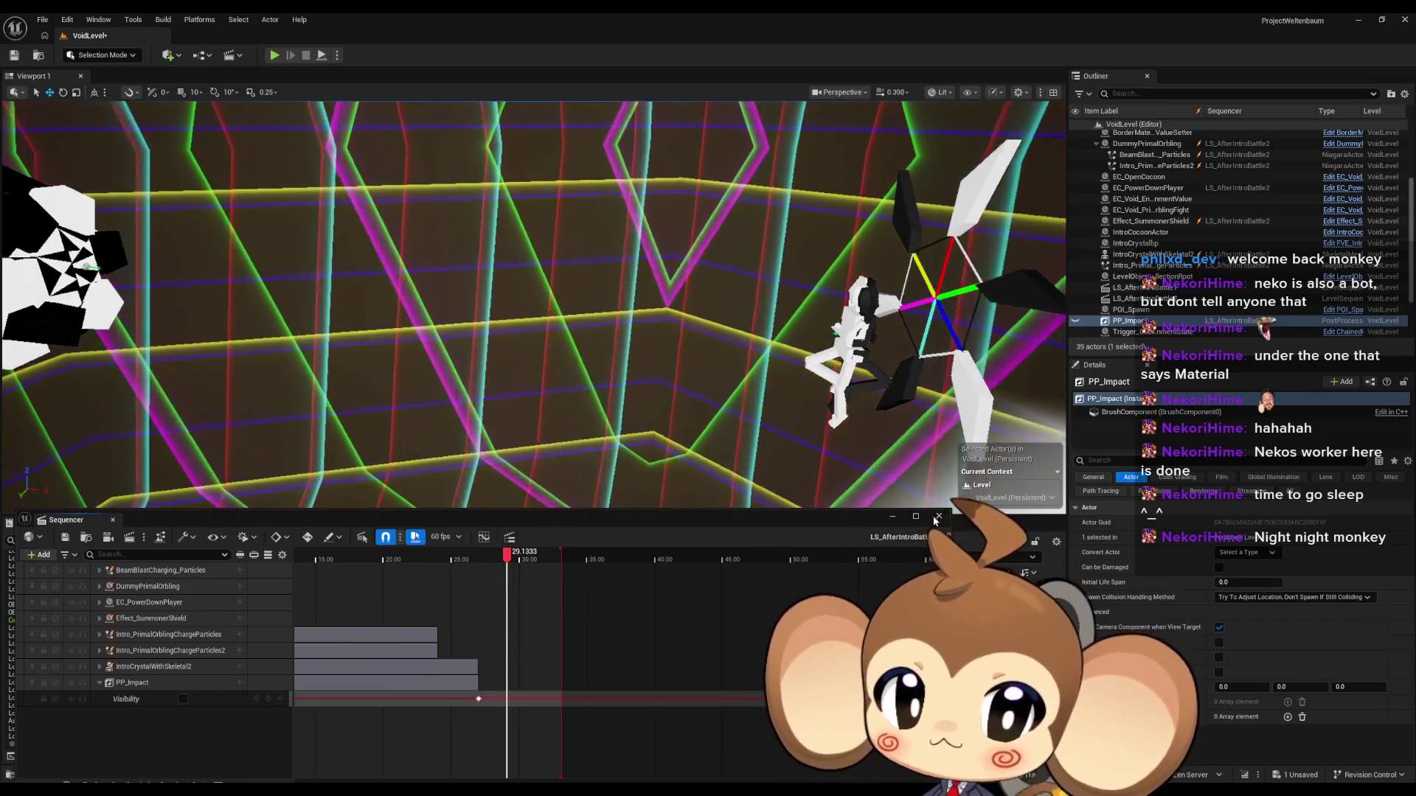
left_click(937, 517)
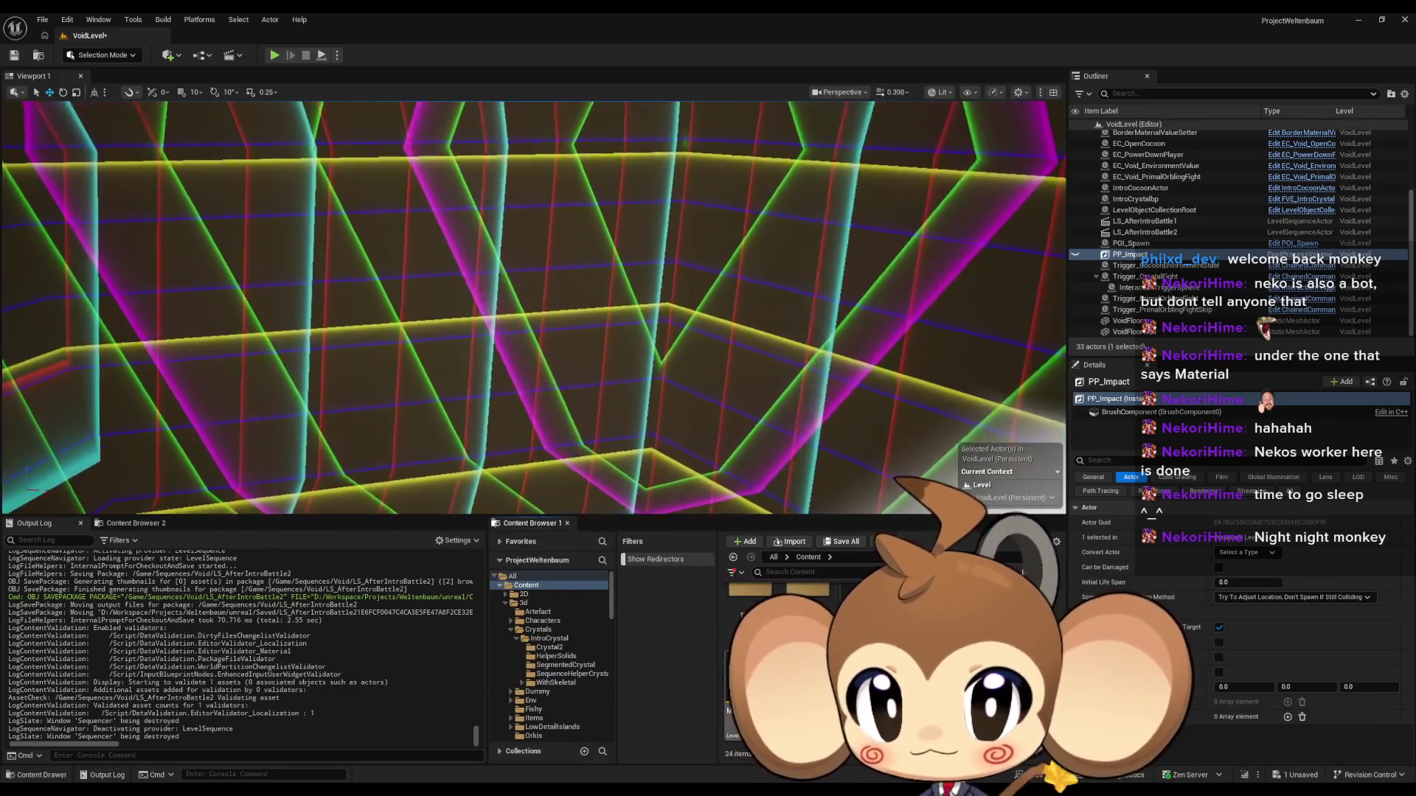
Step: Save VoidLevel, load the Main map, and start playing it in the editor
key("ctrl+s")
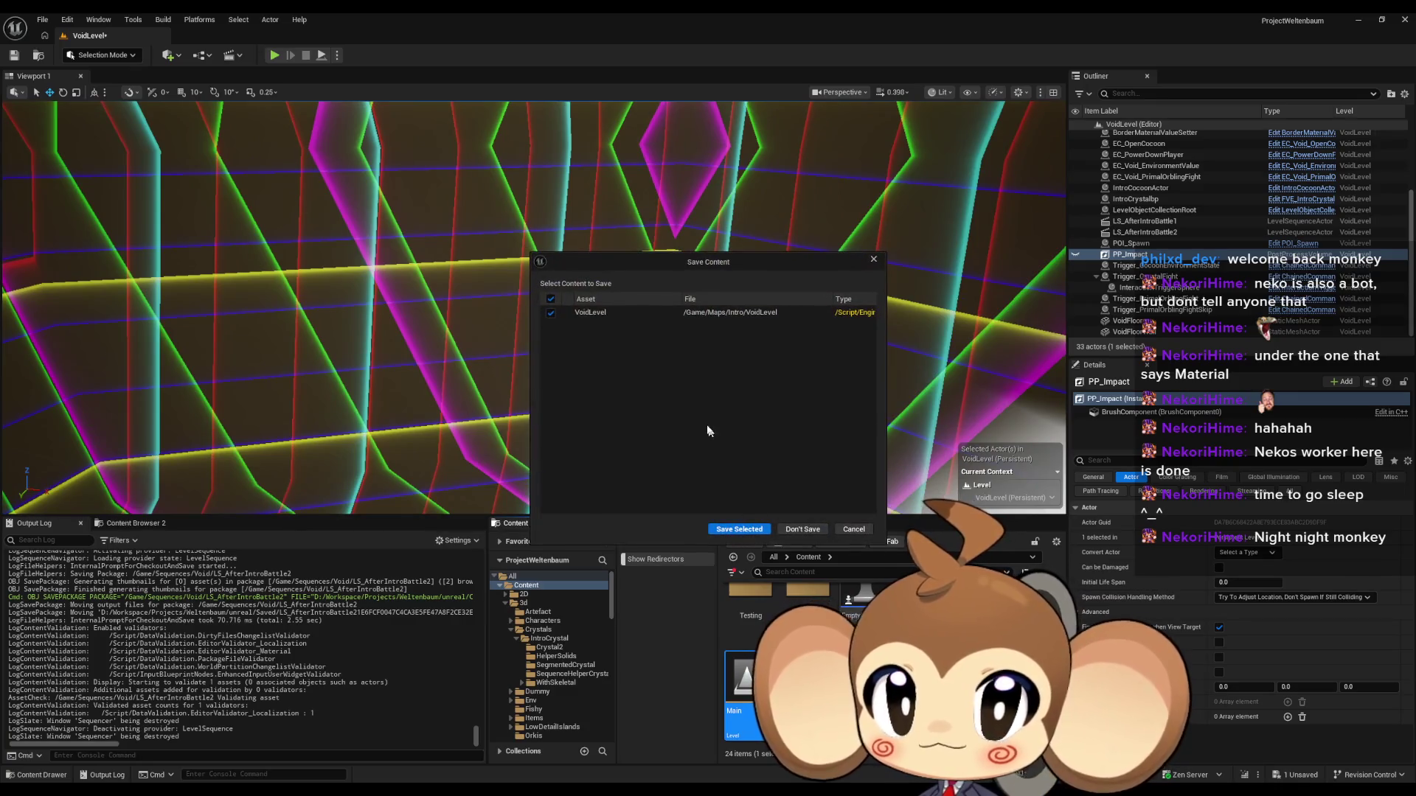
left_click(743, 531)
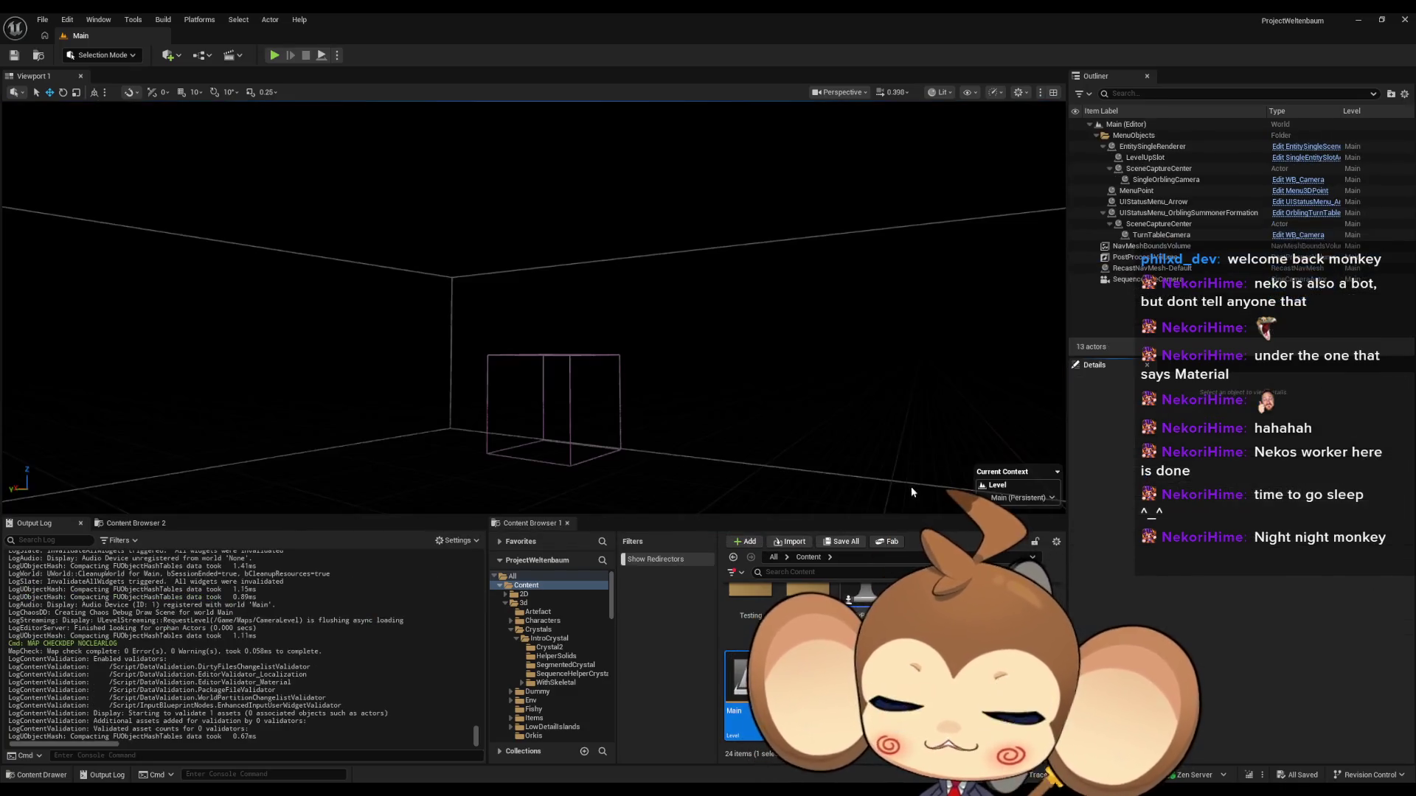
left_click(274, 56)
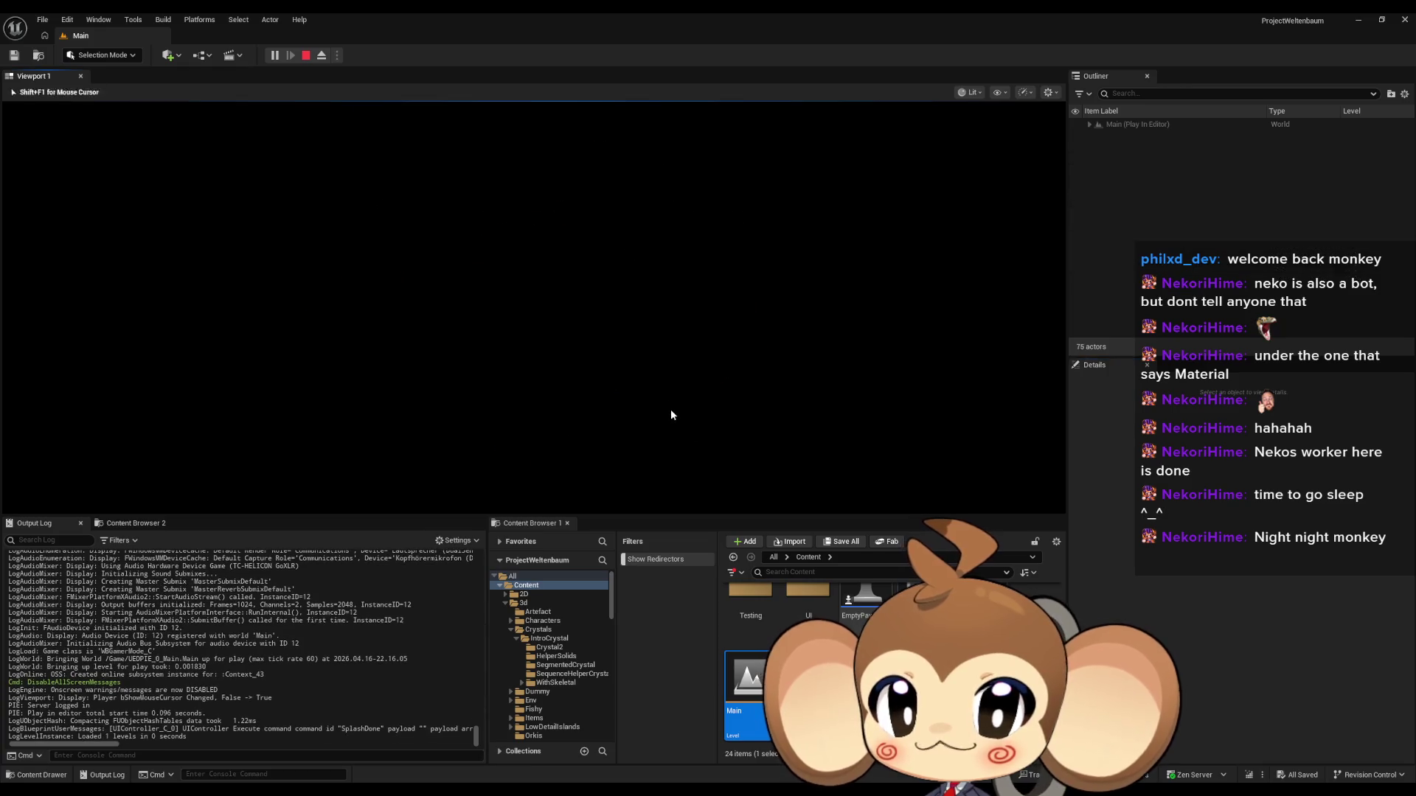
Step: View the inverted impact look in fullscreen with F11, stop playing, and browse to the Maps folder
key("F11")
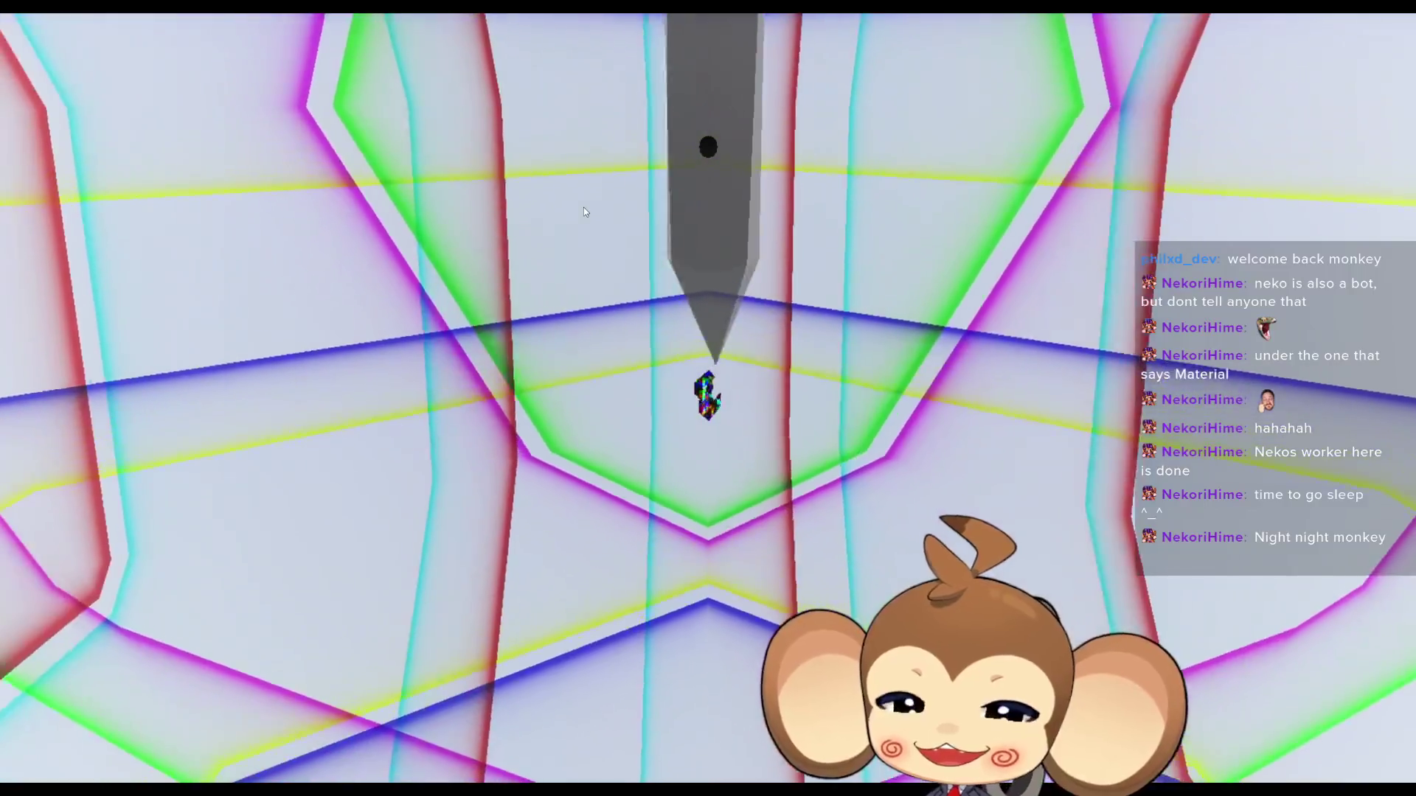
key("F11")
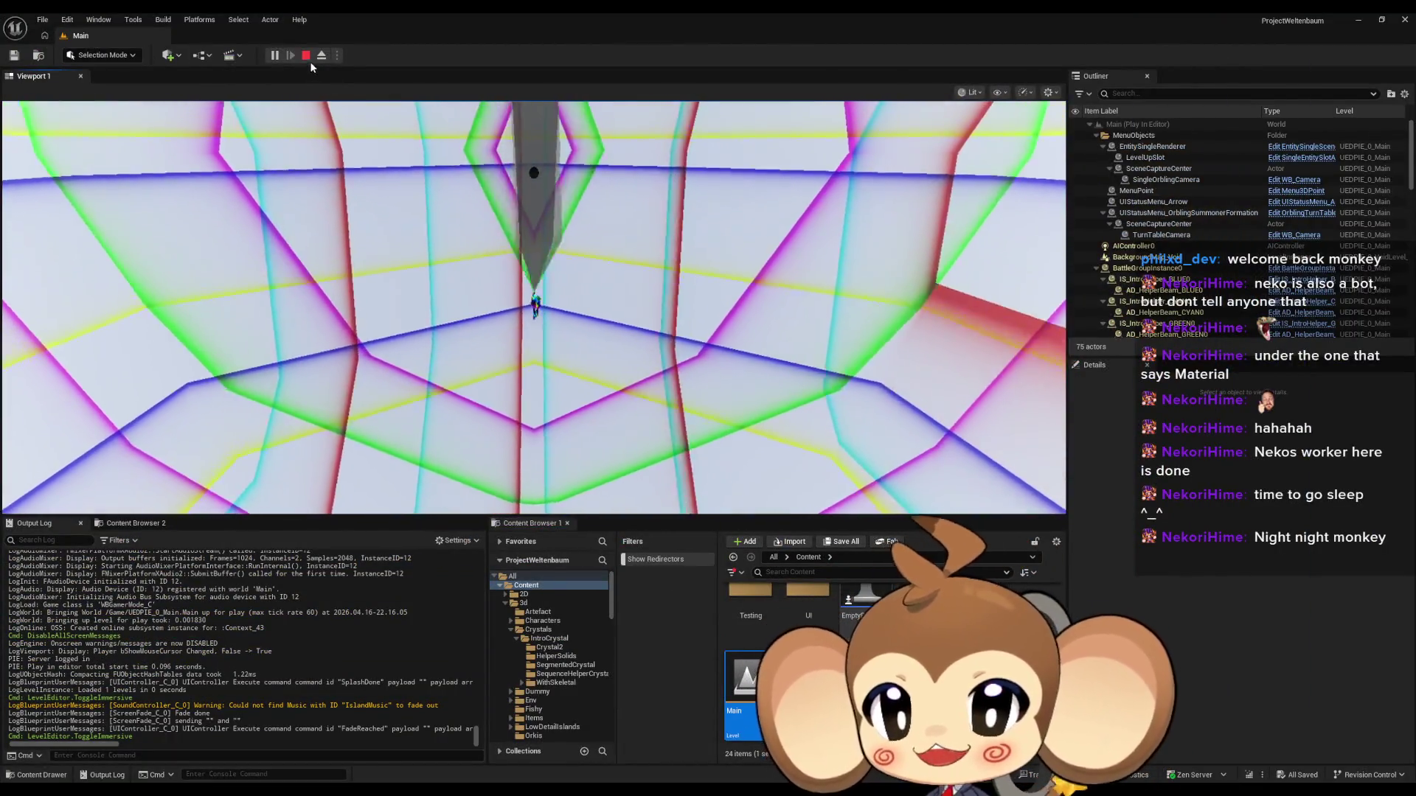
key("Escape")
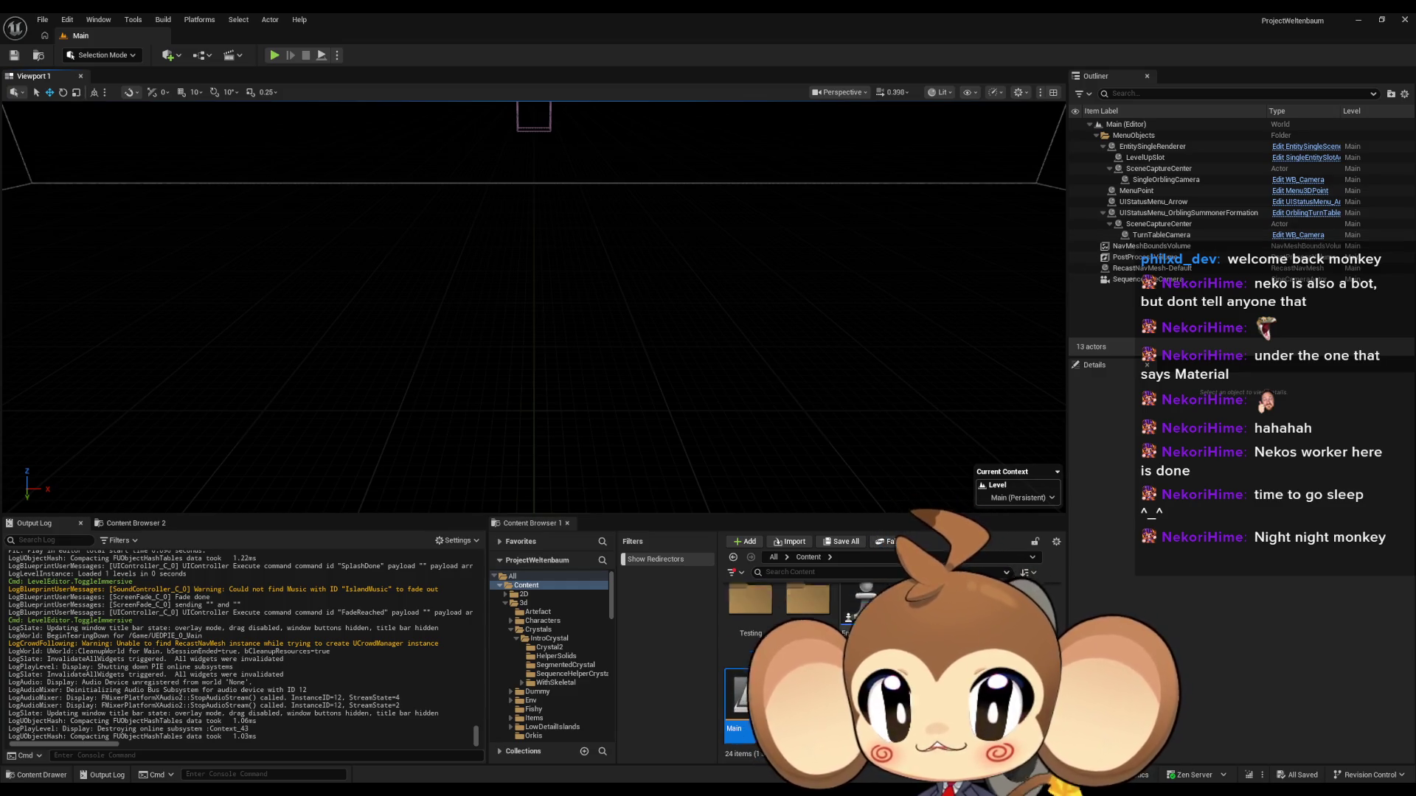
left_click(528, 659)
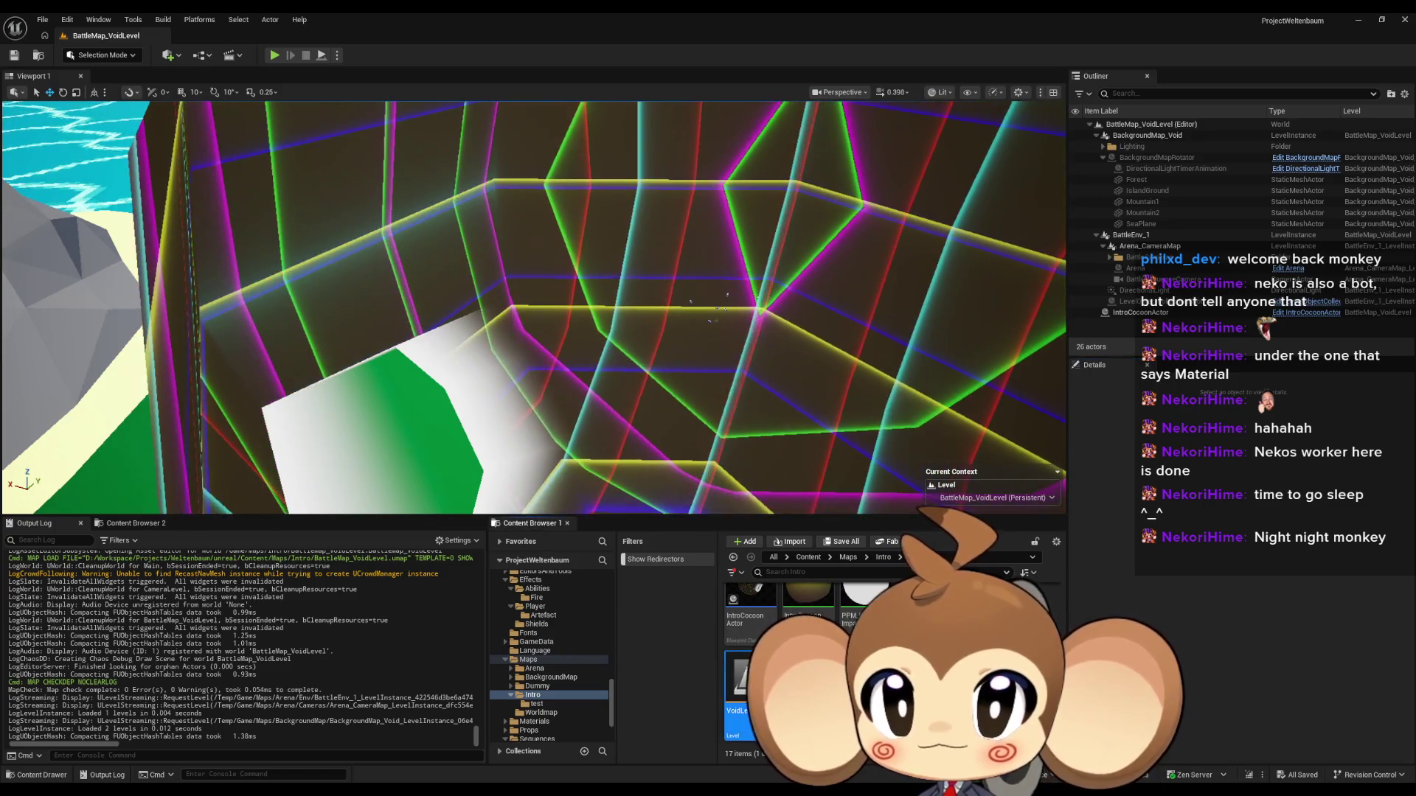
Step: Open the VoidLevel map from Maps > Intro
double_click(740, 682)
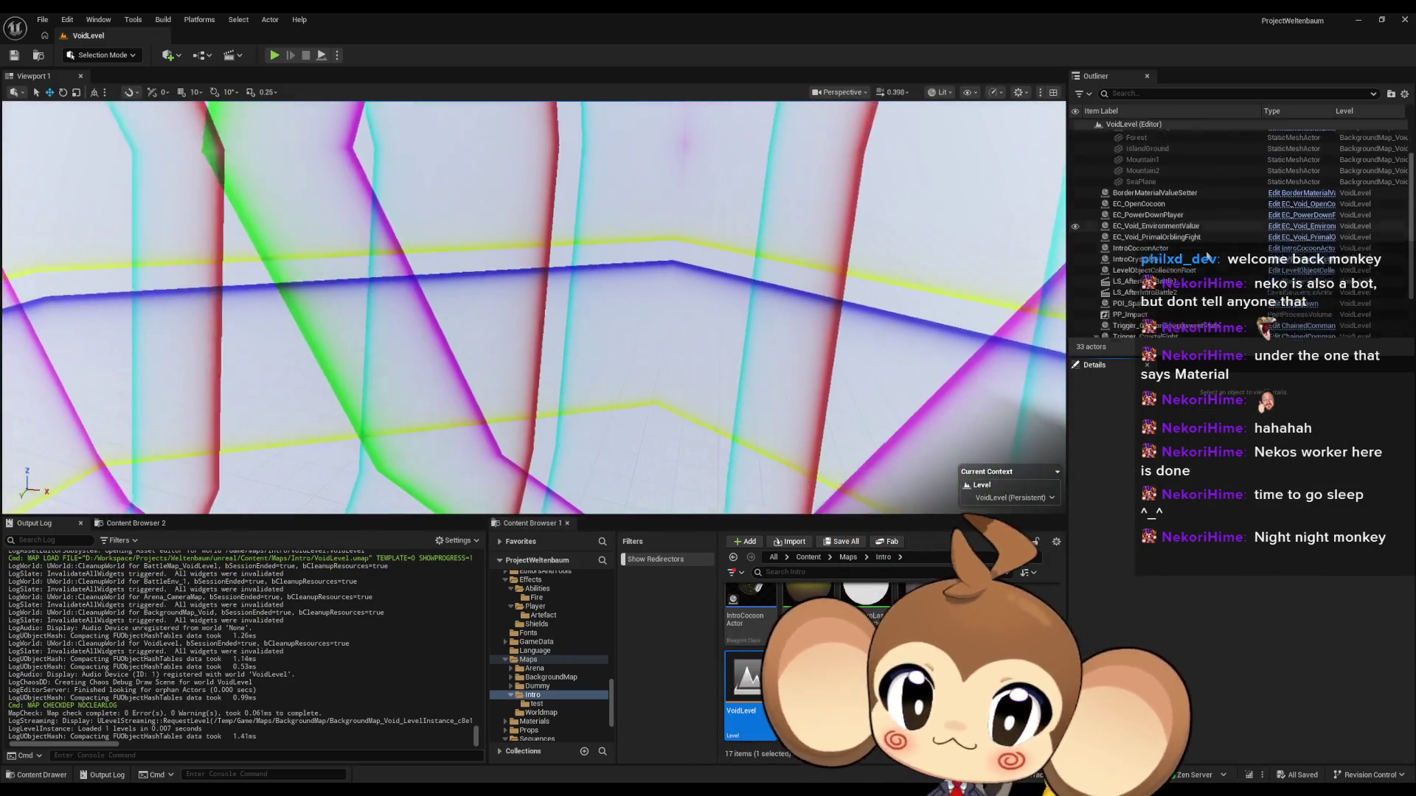
scroll(1208, 255, "down", 3)
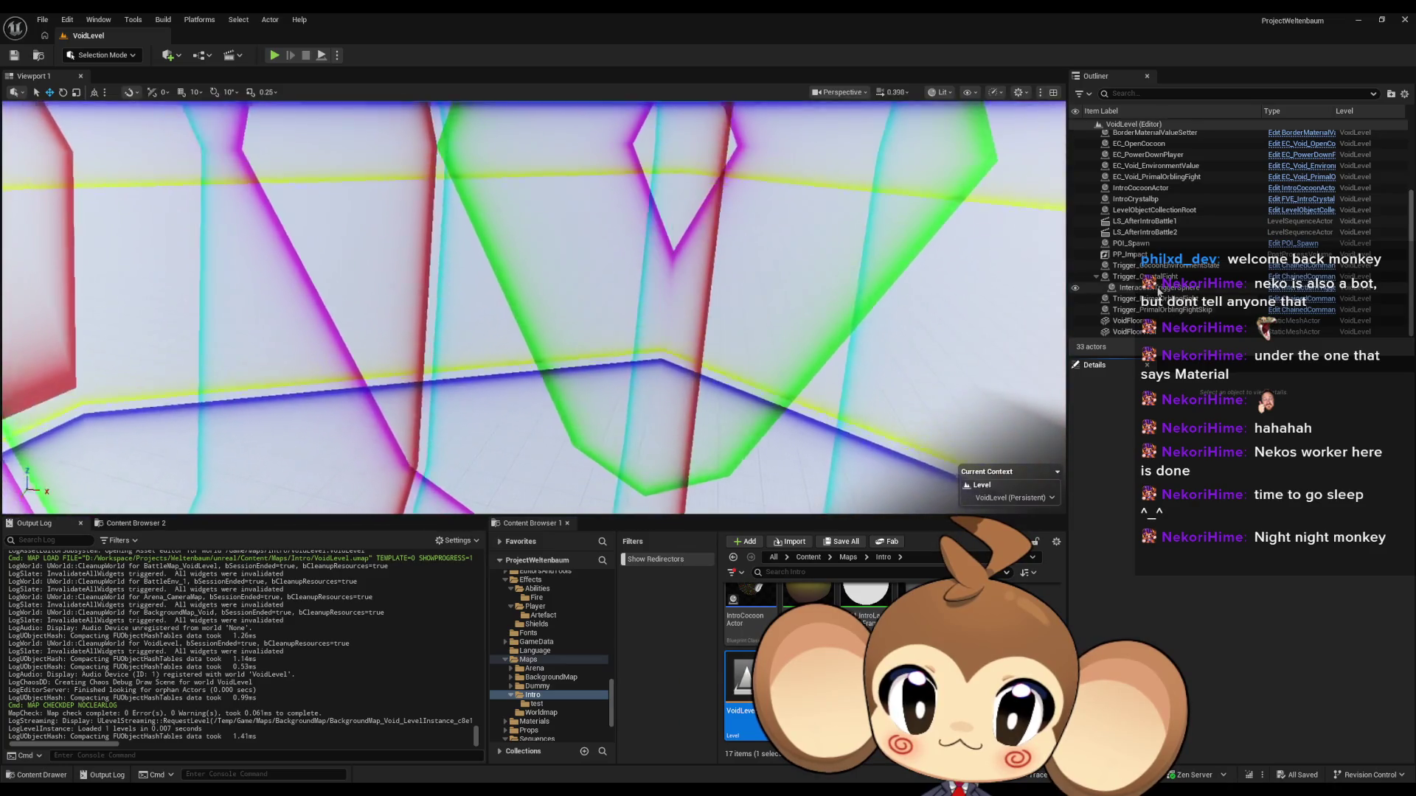
scroll(1154, 294, "up", 2)
Step: Select PP_Impact and uncheck Infinite Extent (Unbound) so it affects only its own box
left_click(1123, 295)
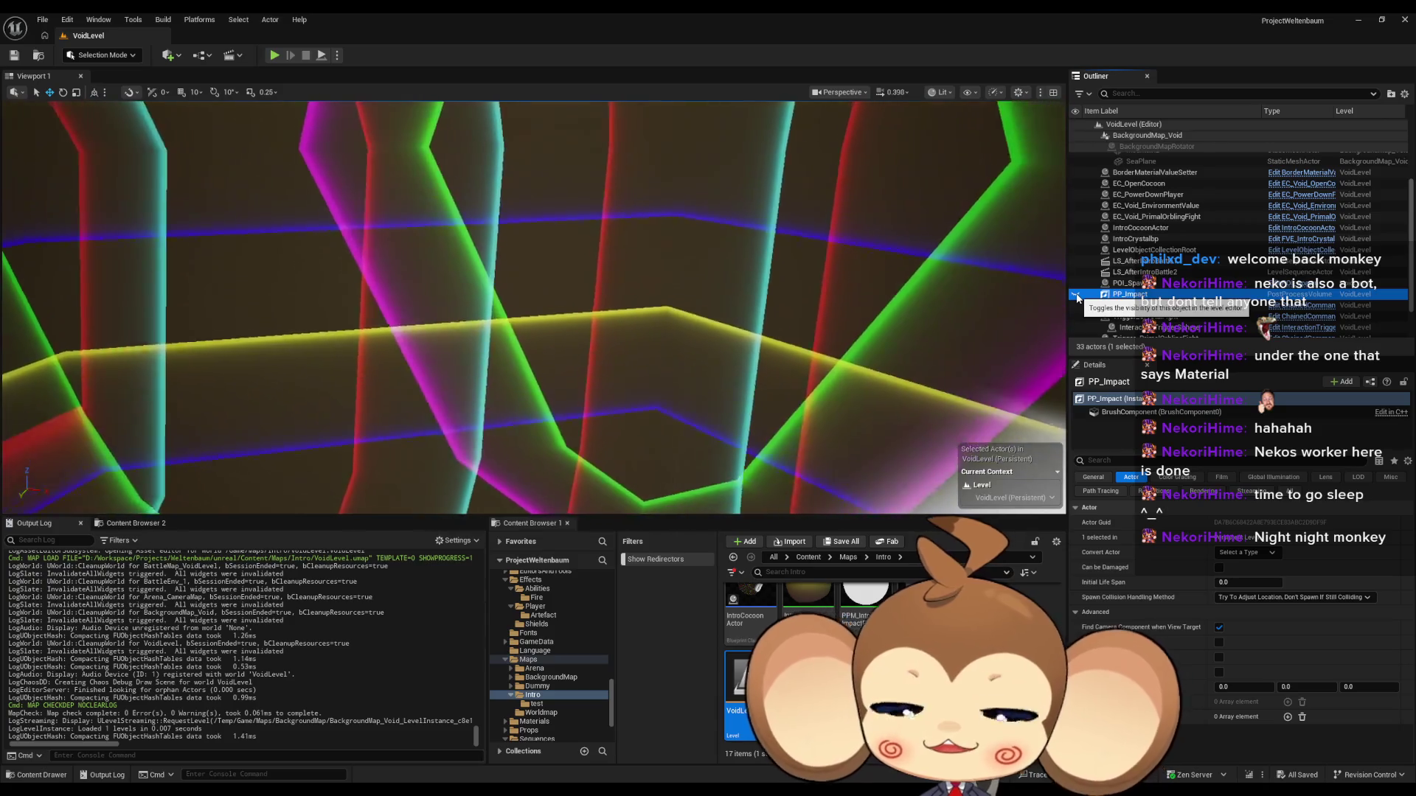
left_click(1076, 295)
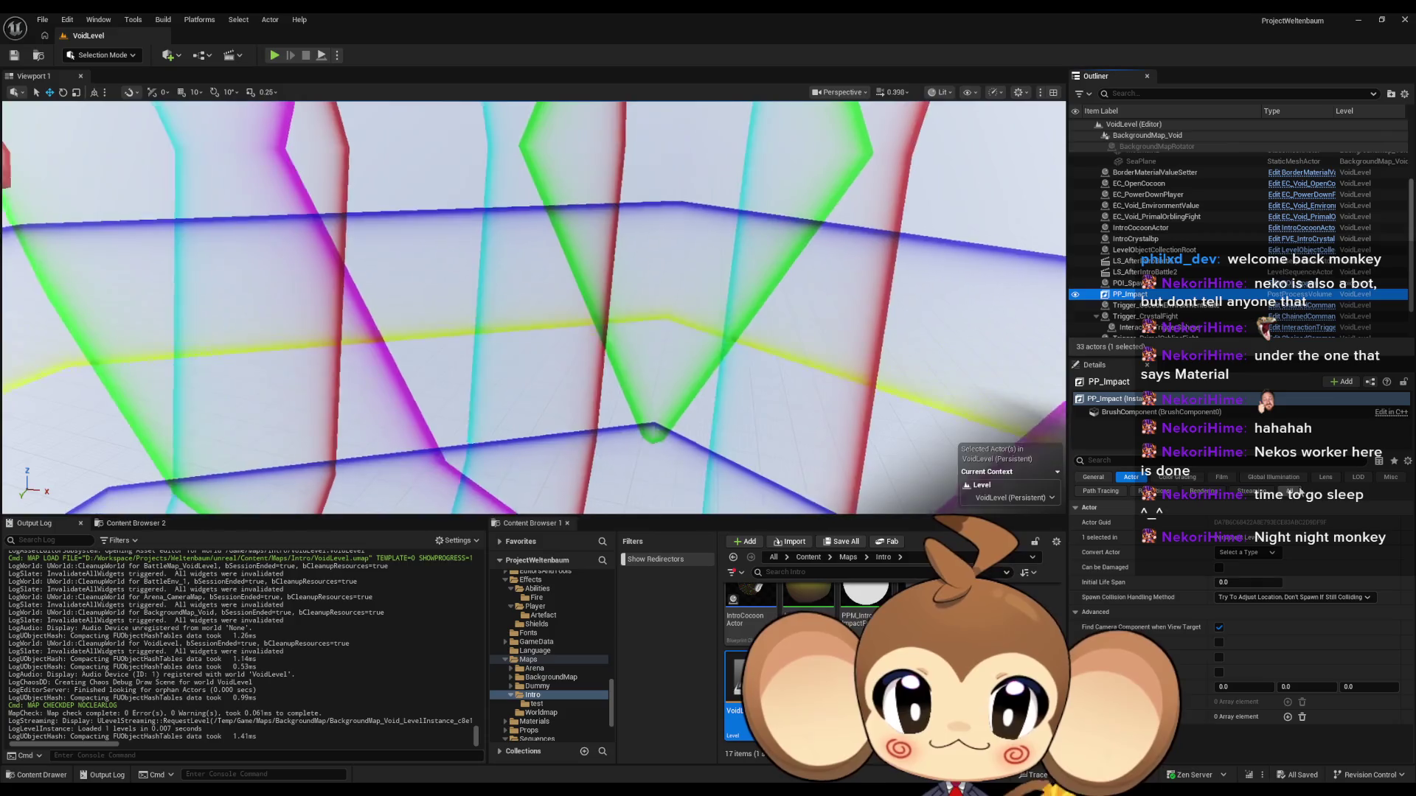
left_click(1298, 491)
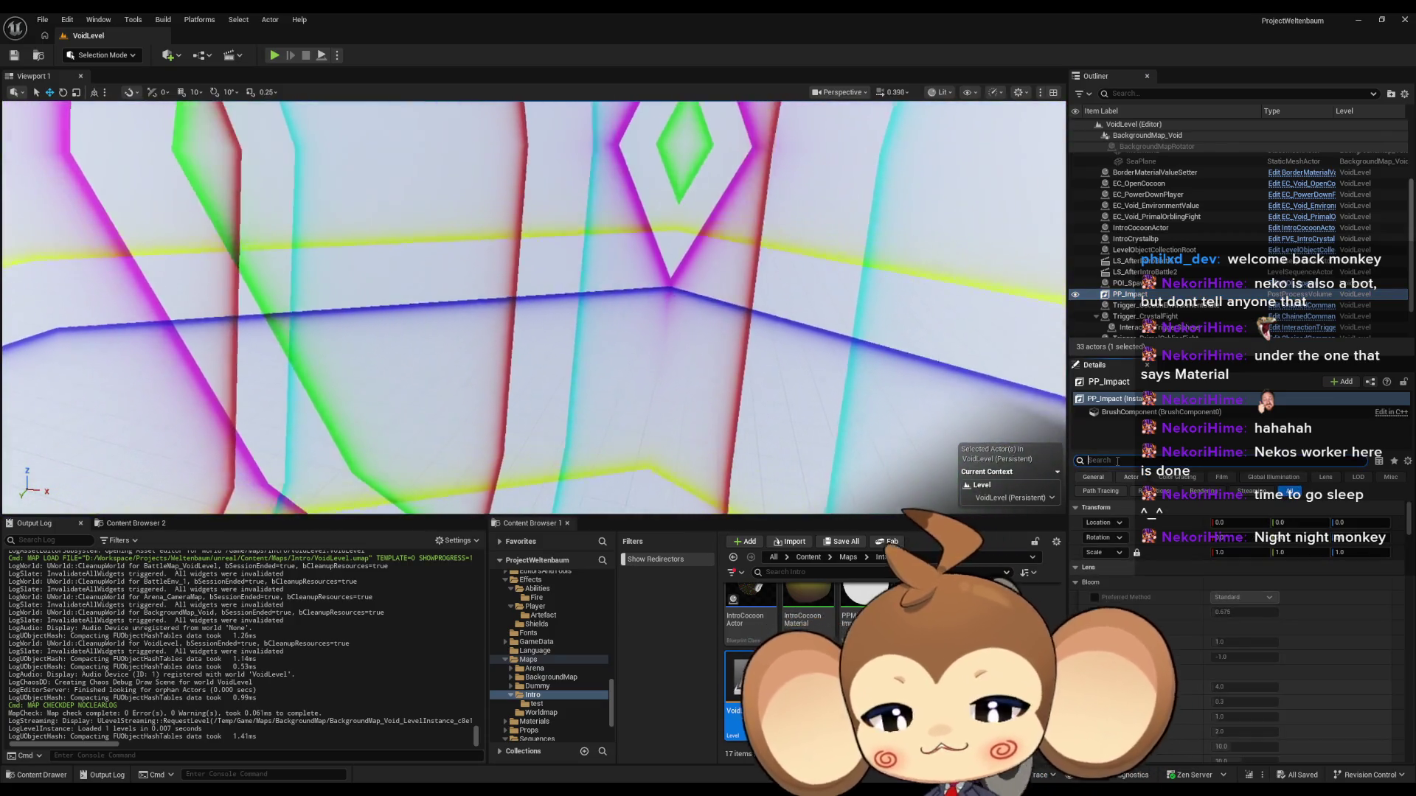
type("bou")
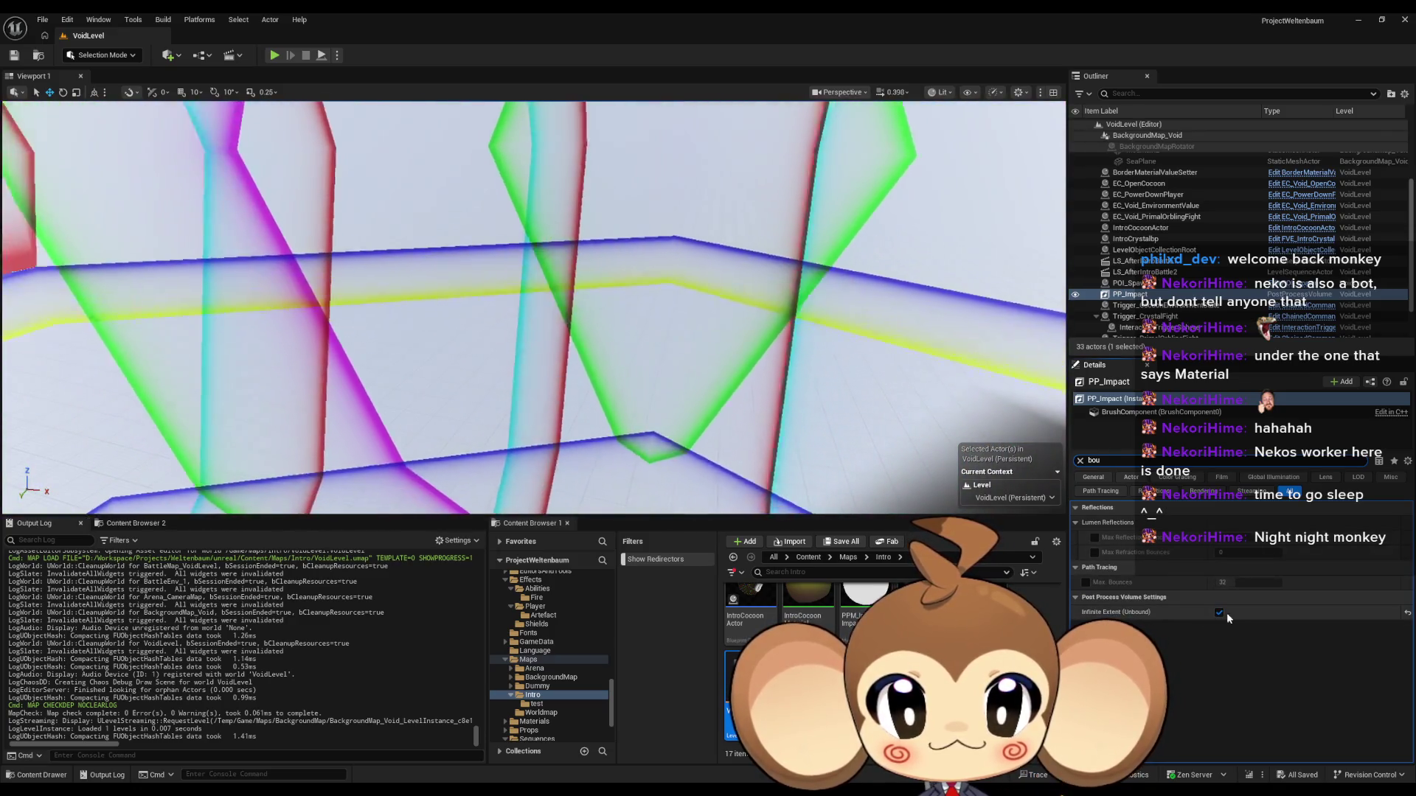
left_click(1219, 614)
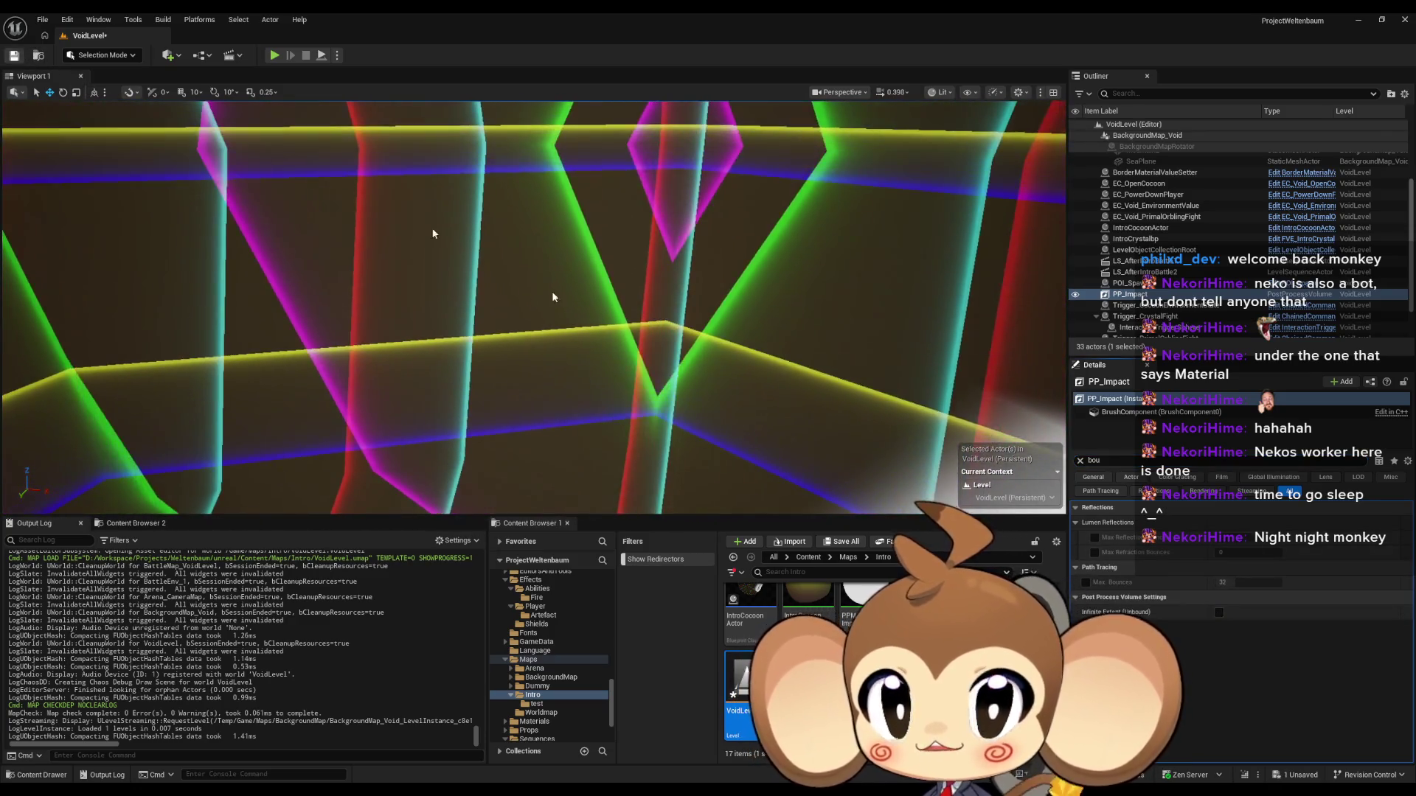
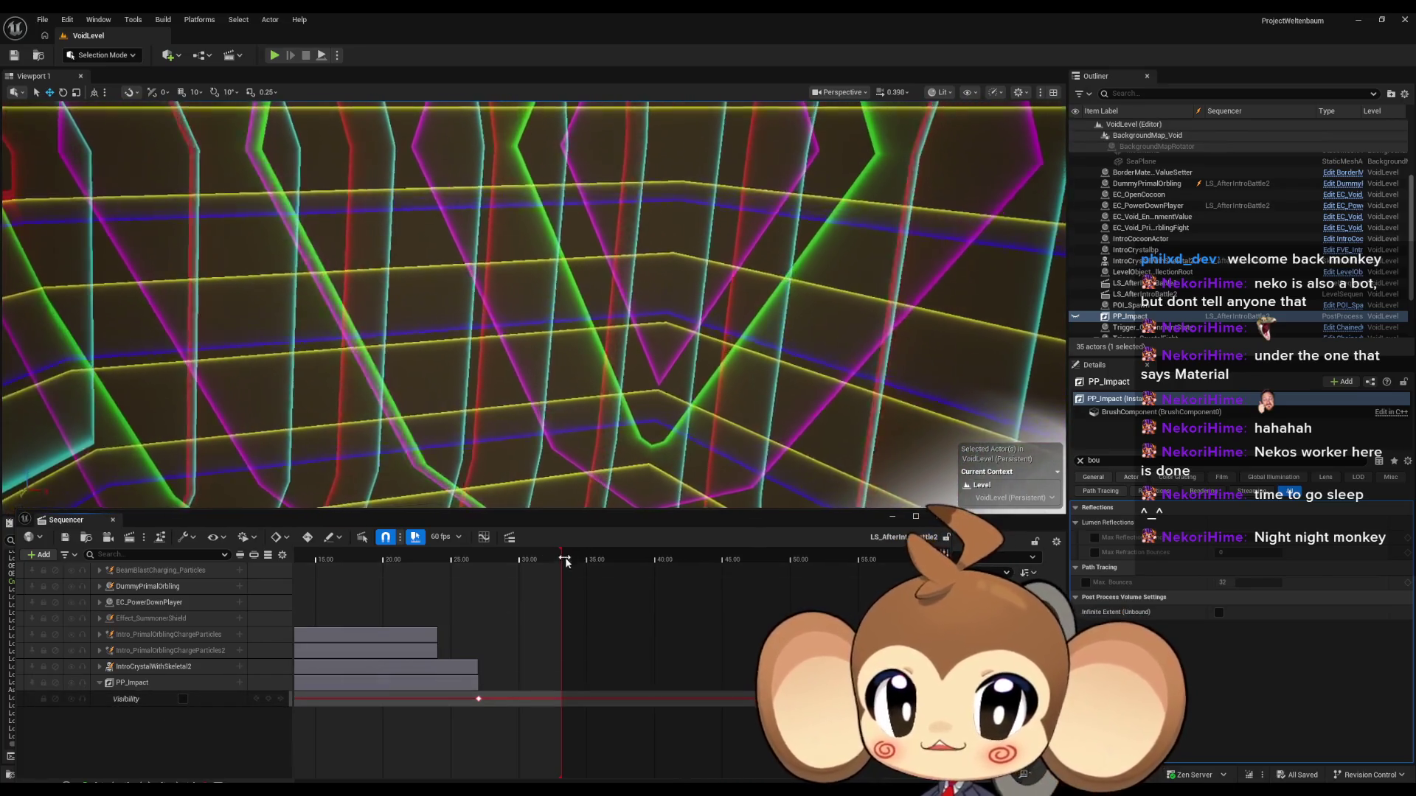
Step: Move the Sequencer time to 23.85 on the time ruler
left_click(436, 558)
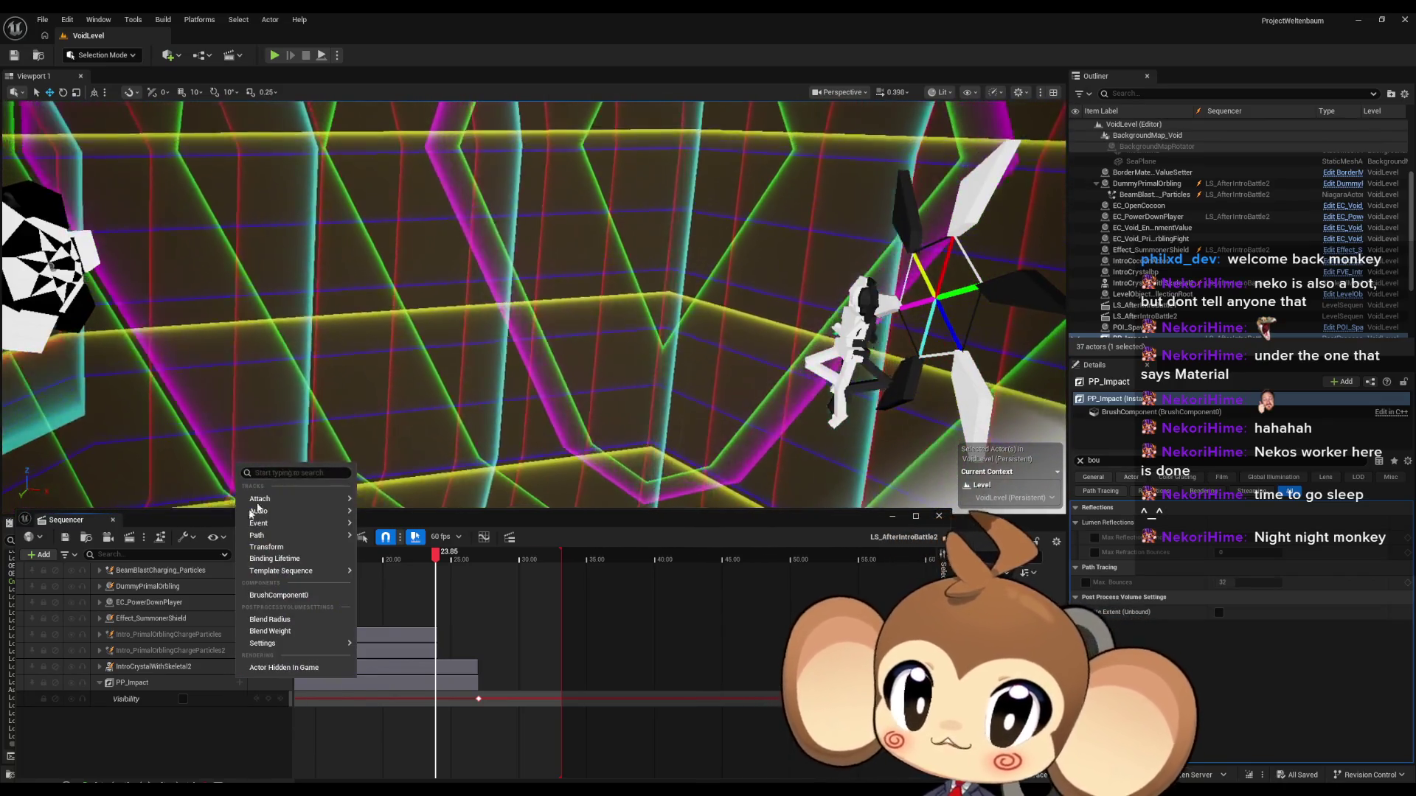
Step: Browse the post-process Settings properties in the track menu, then close it without adding a track
mouse_move(259, 502)
mouse_move(283, 645)
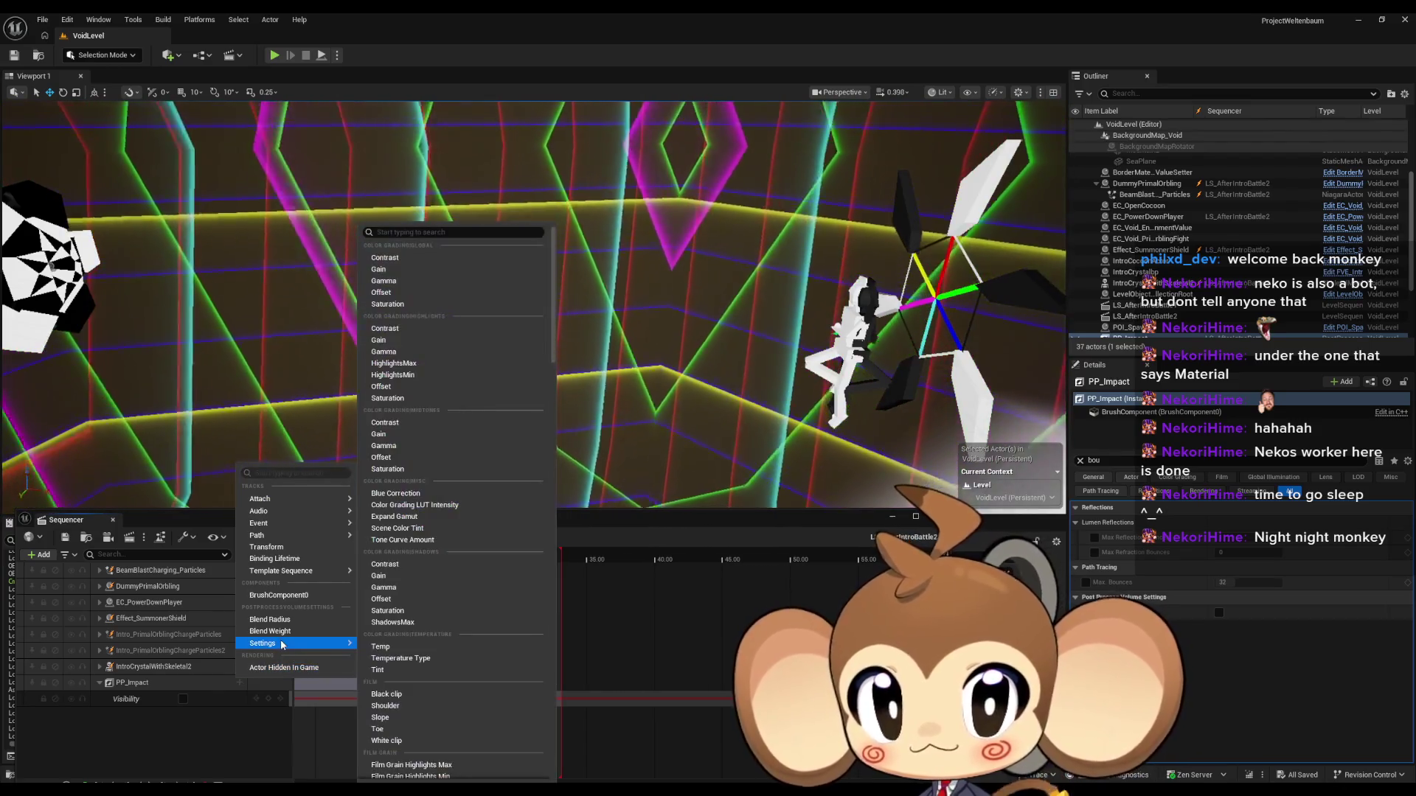
scroll(451, 623, "down", 10)
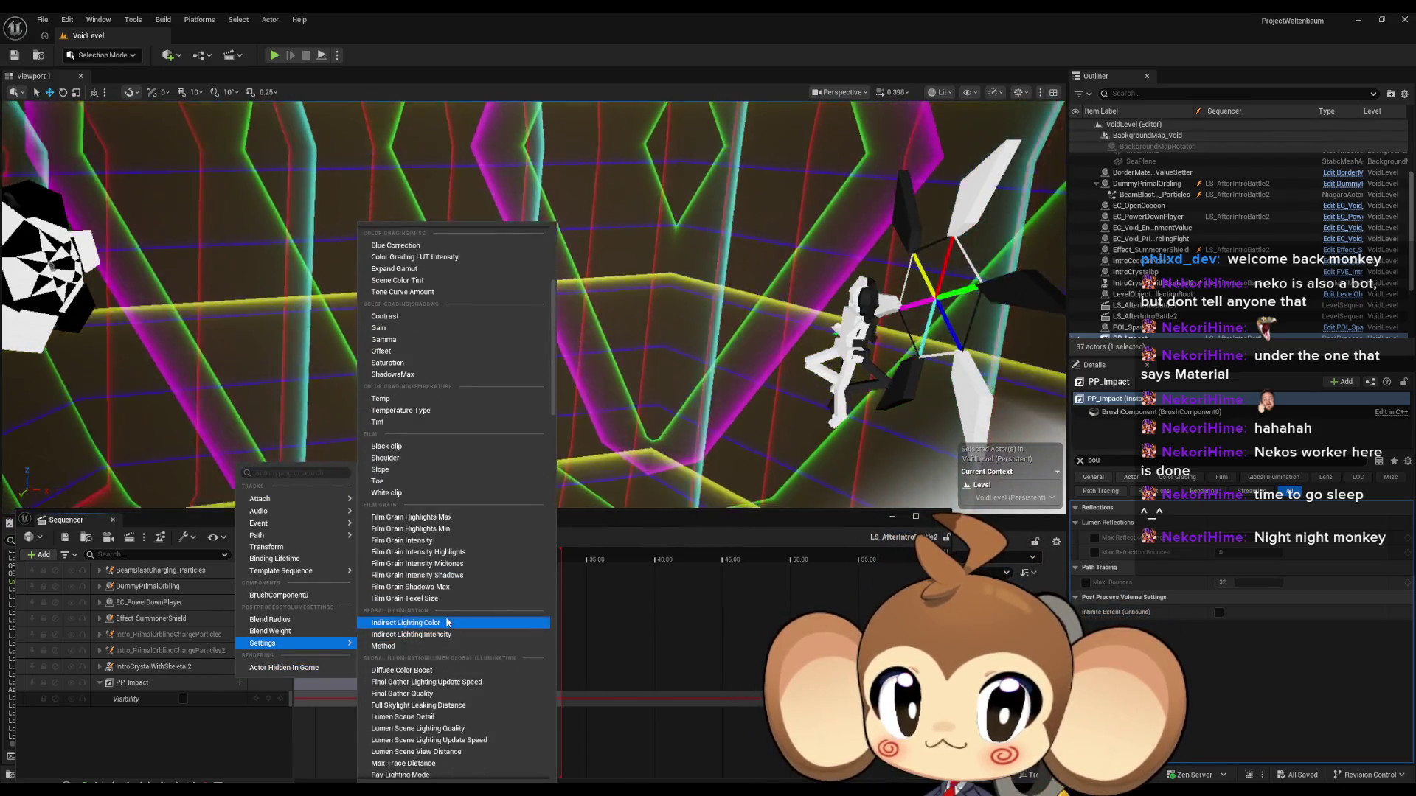
scroll(475, 579, "down", 10)
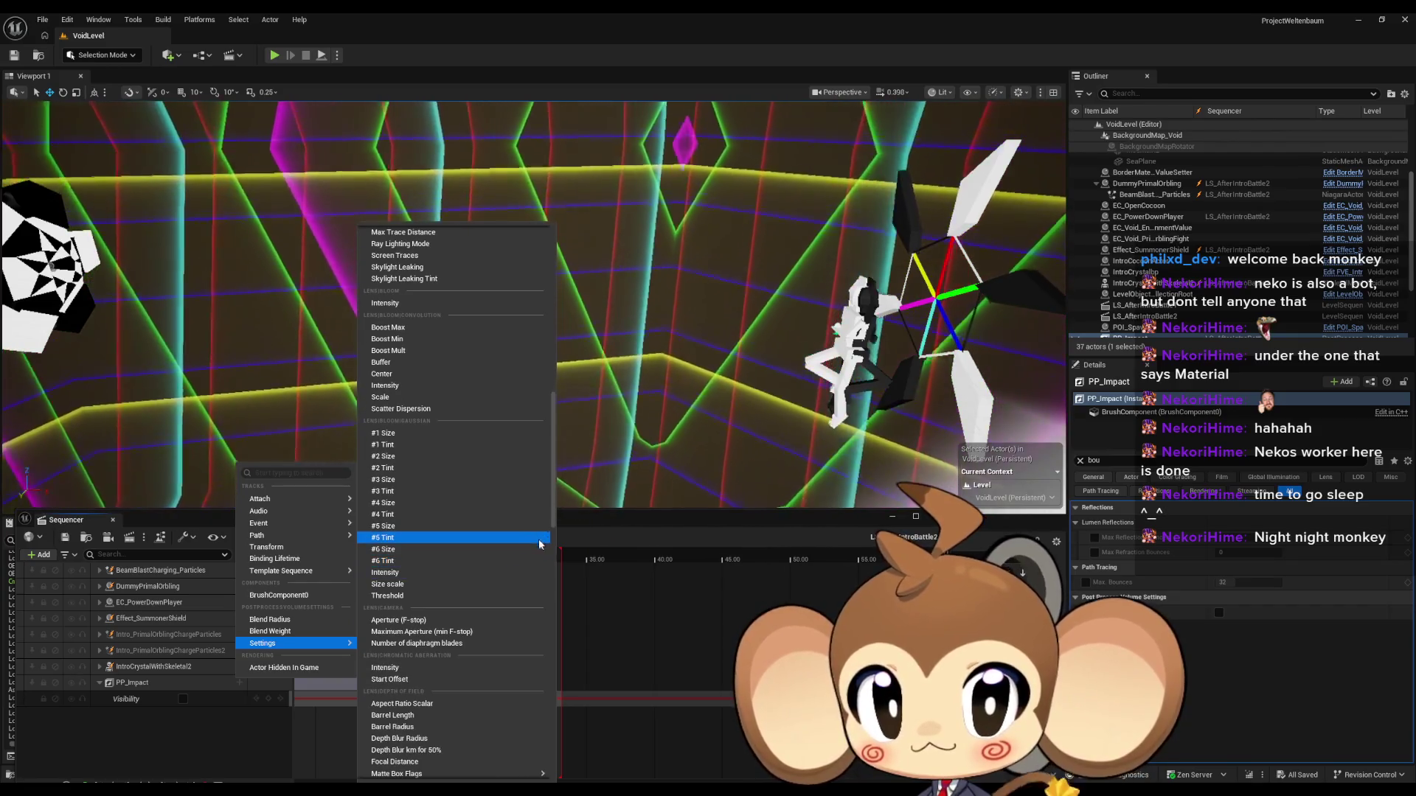
mouse_move(549, 510)
left_mouse_down()
mouse_move(549, 762)
mouse_move(567, 686)
left_mouse_up()
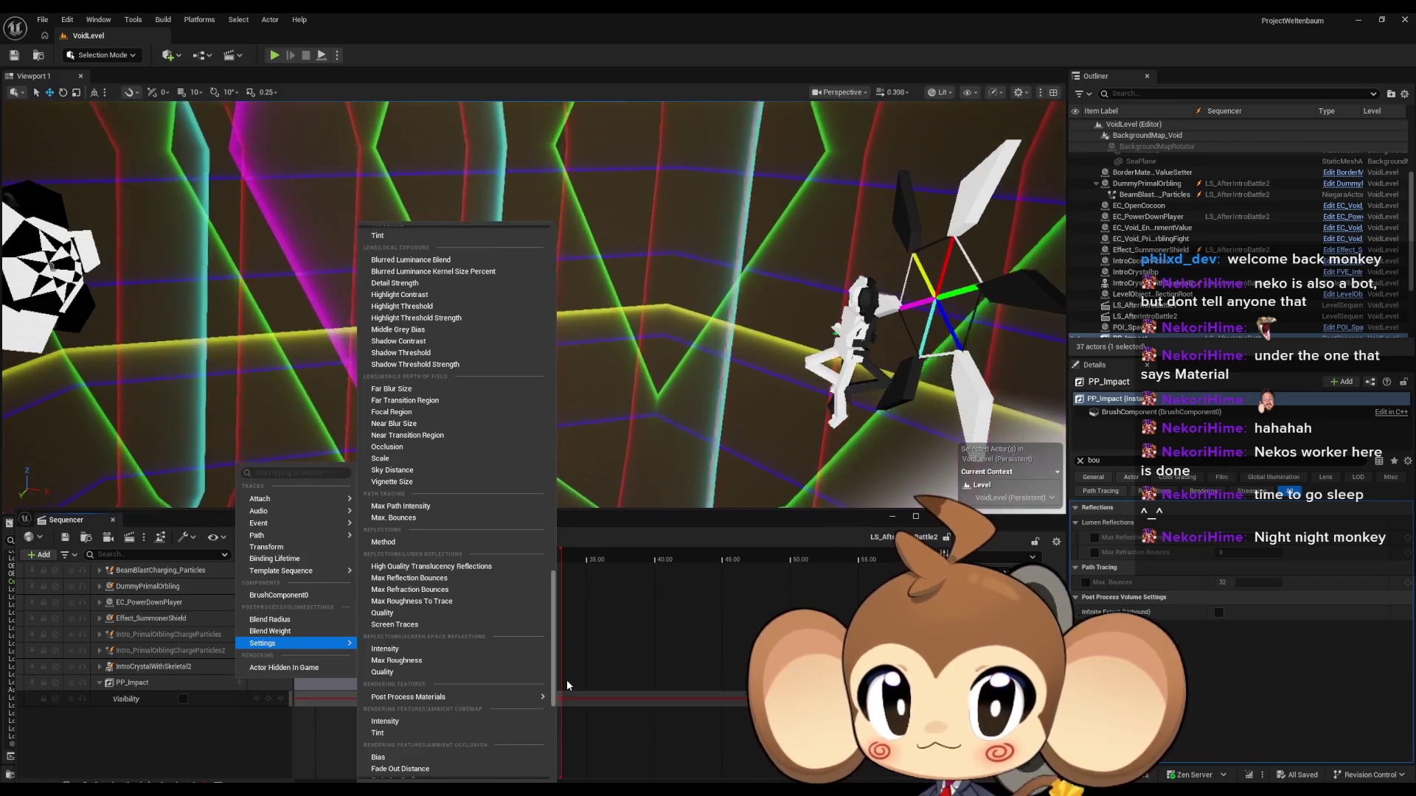
mouse_move(566, 685)
left_mouse_down()
mouse_move(559, 727)
mouse_move(556, 409)
mouse_move(505, 664)
mouse_move(507, 762)
left_mouse_up()
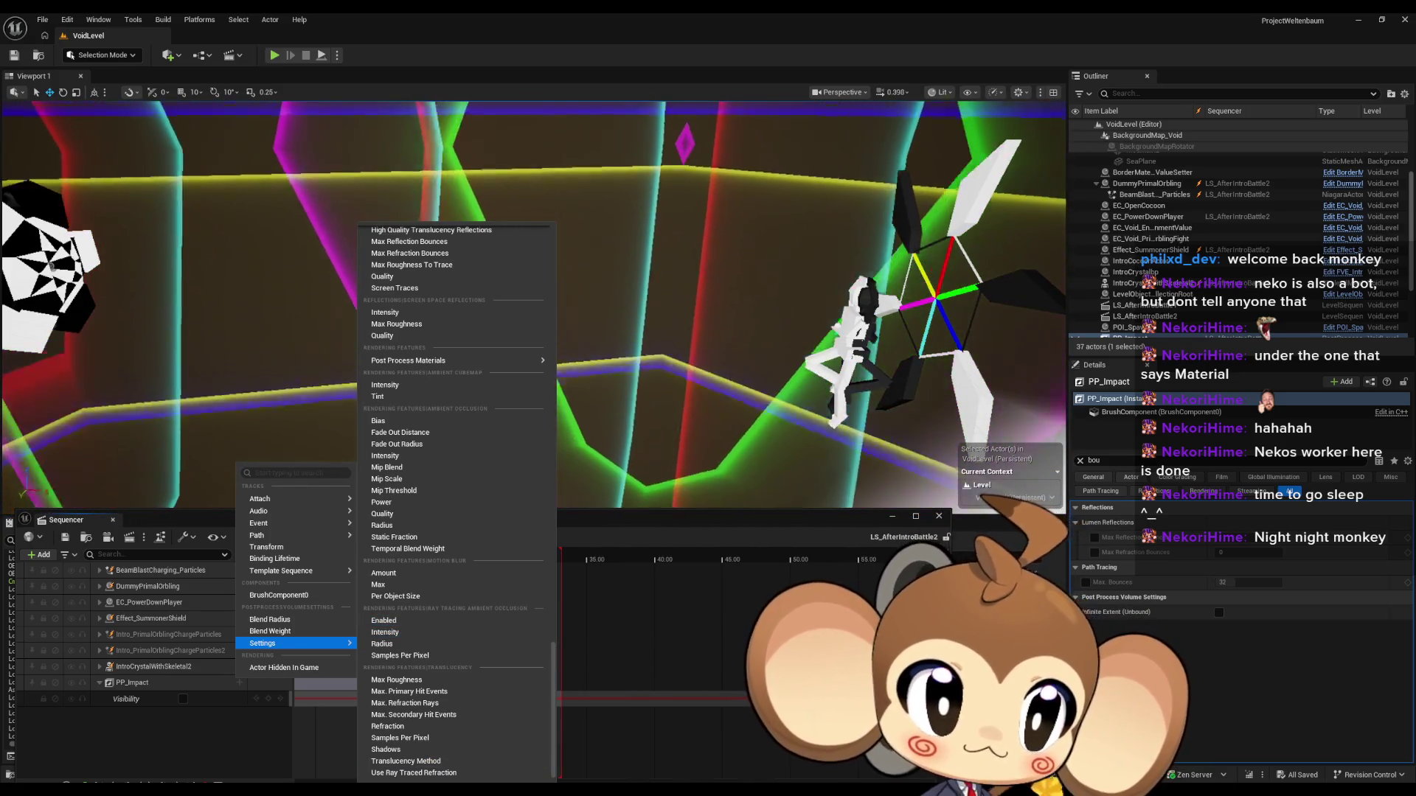
key("Escape")
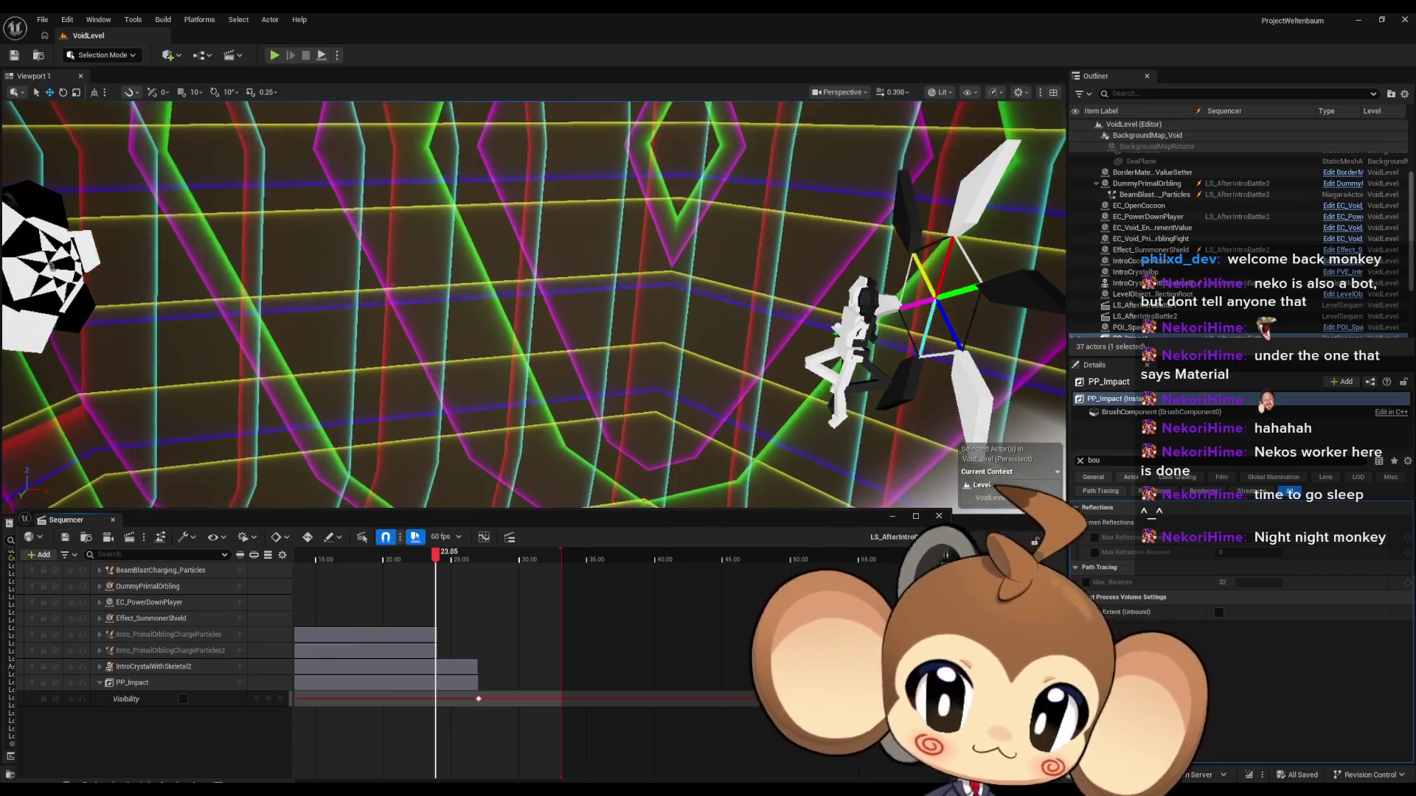
Step: Enable Infinite Extent (Unbound) on PP_Impact and close the open level sequence
scroll(1186, 291, "down", 2)
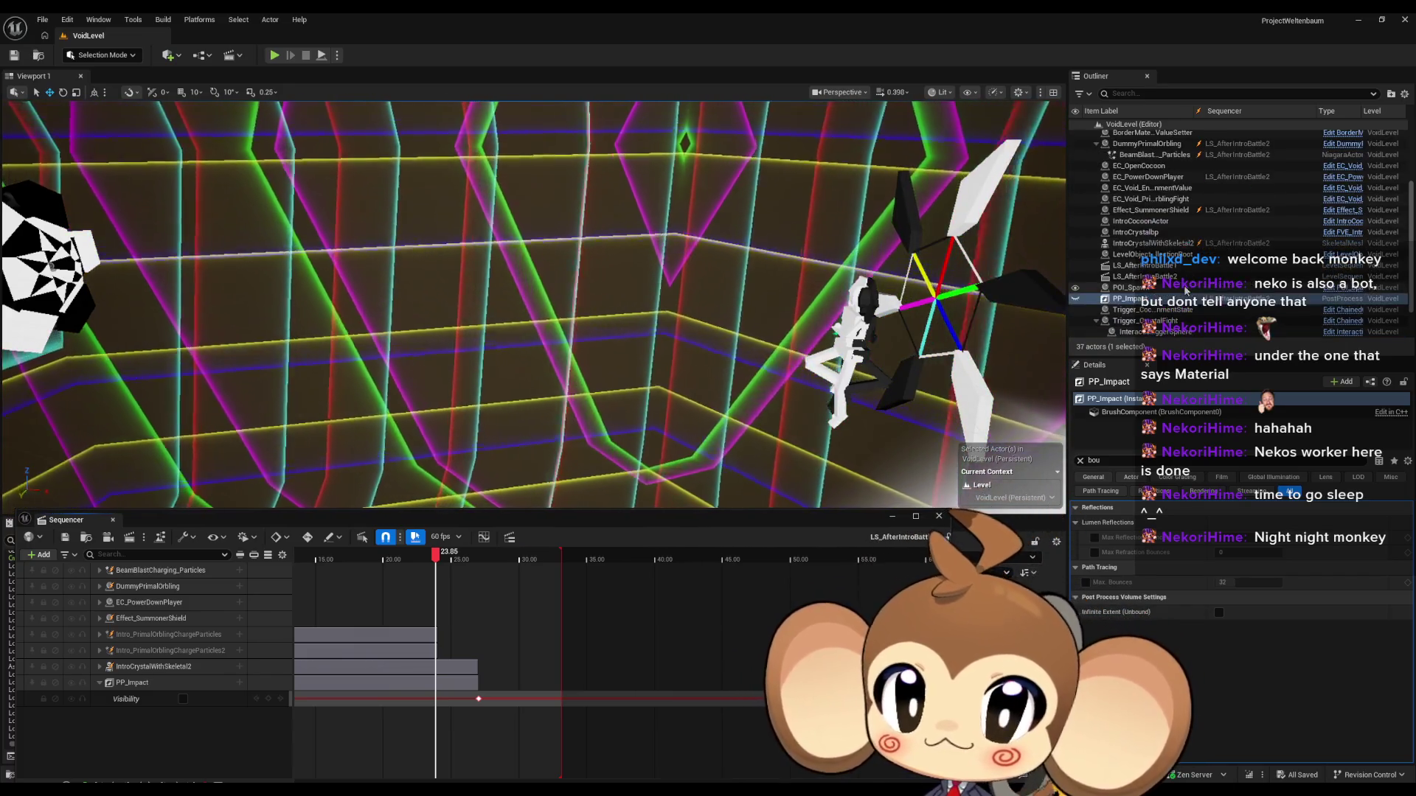
left_click(1220, 613)
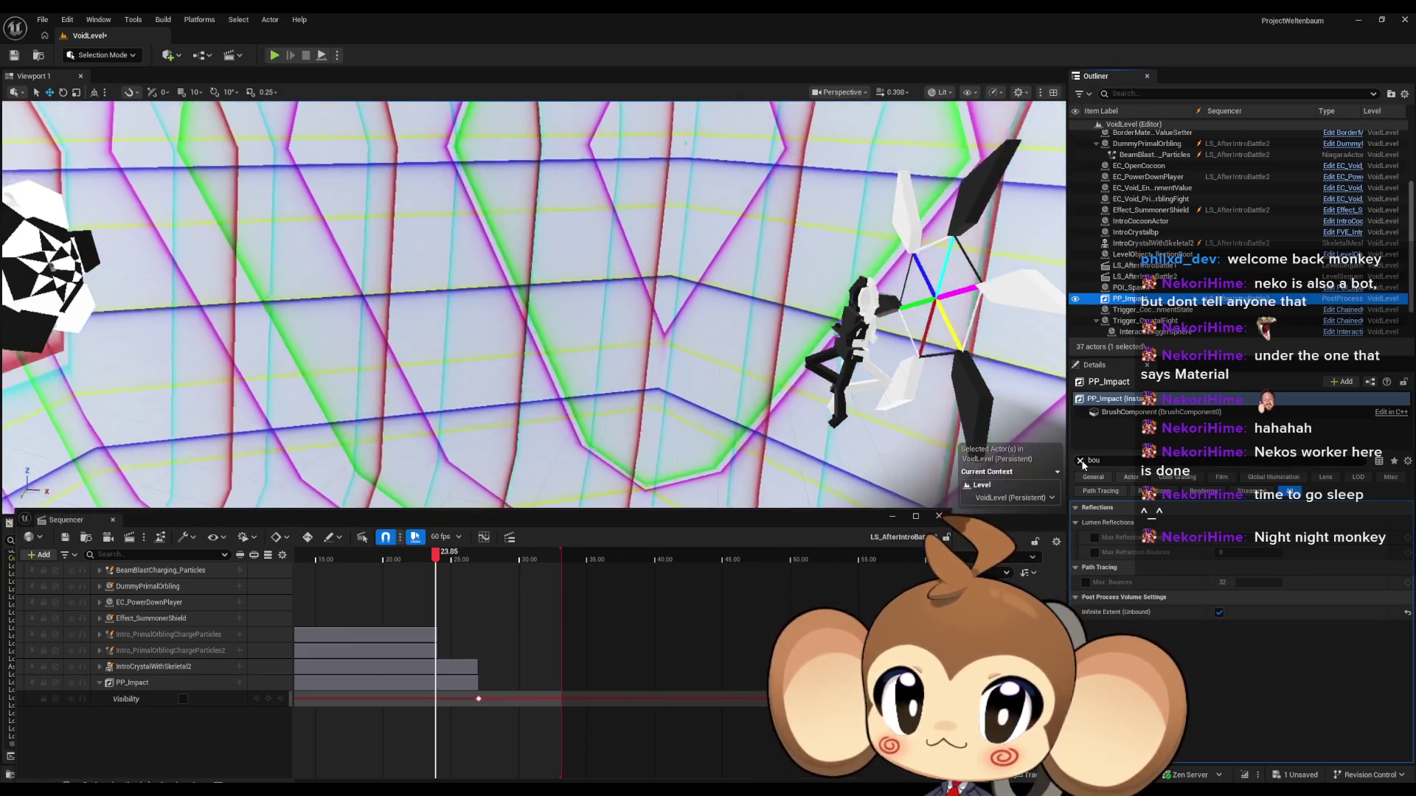
left_click(1081, 461)
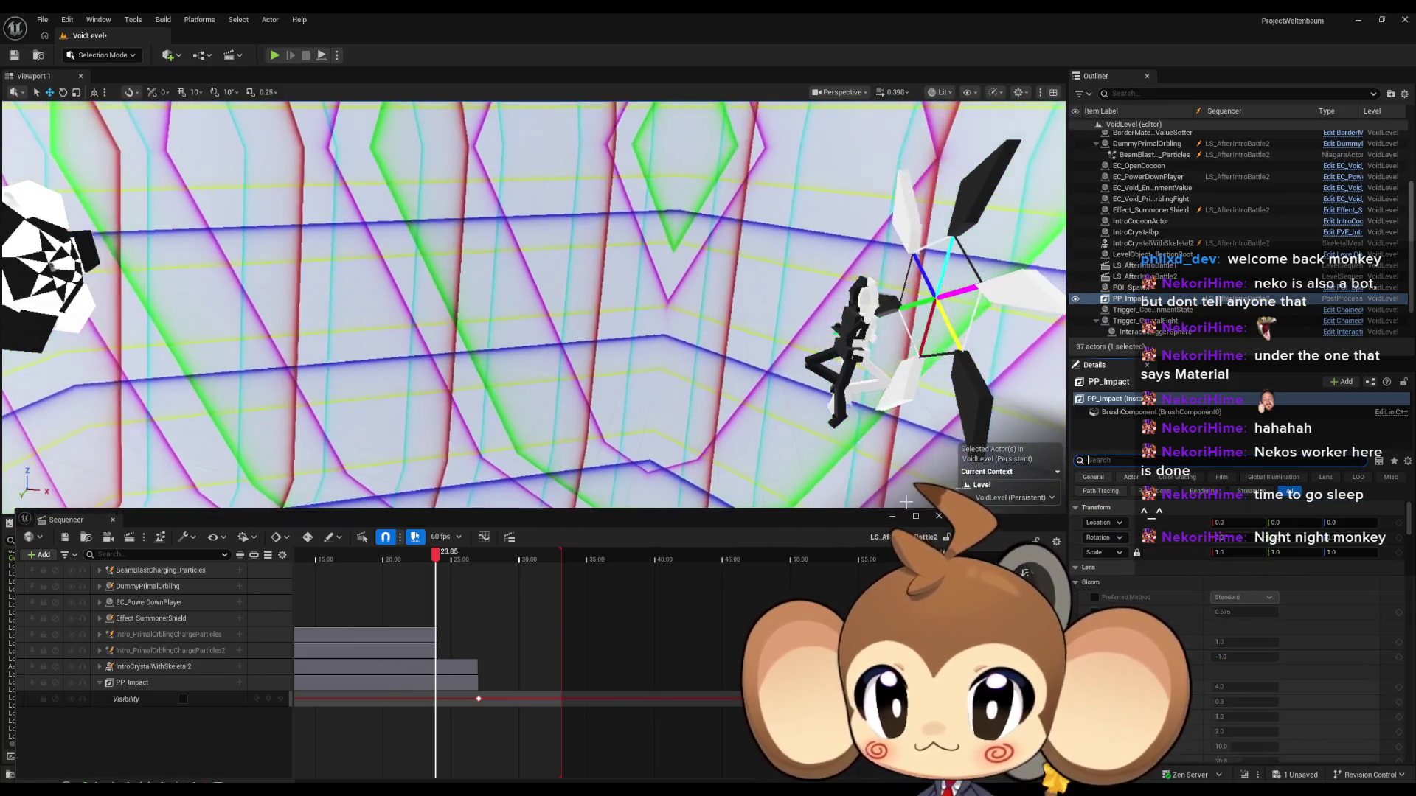
left_click(937, 516)
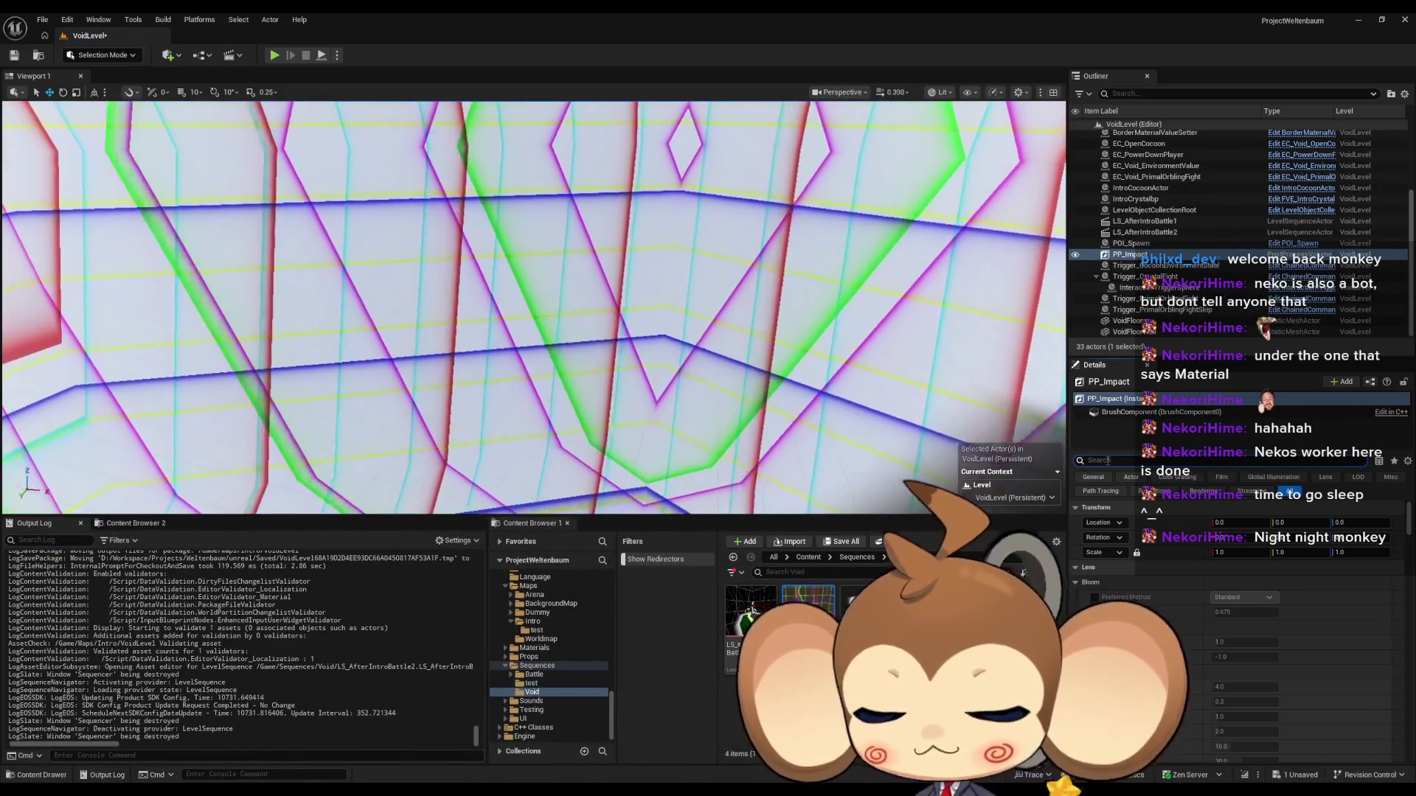
Step: Set PP_Impact's Blend Weight to 0.0, save the level, and reopen LS_AfterIntroBattle2
type("blend")
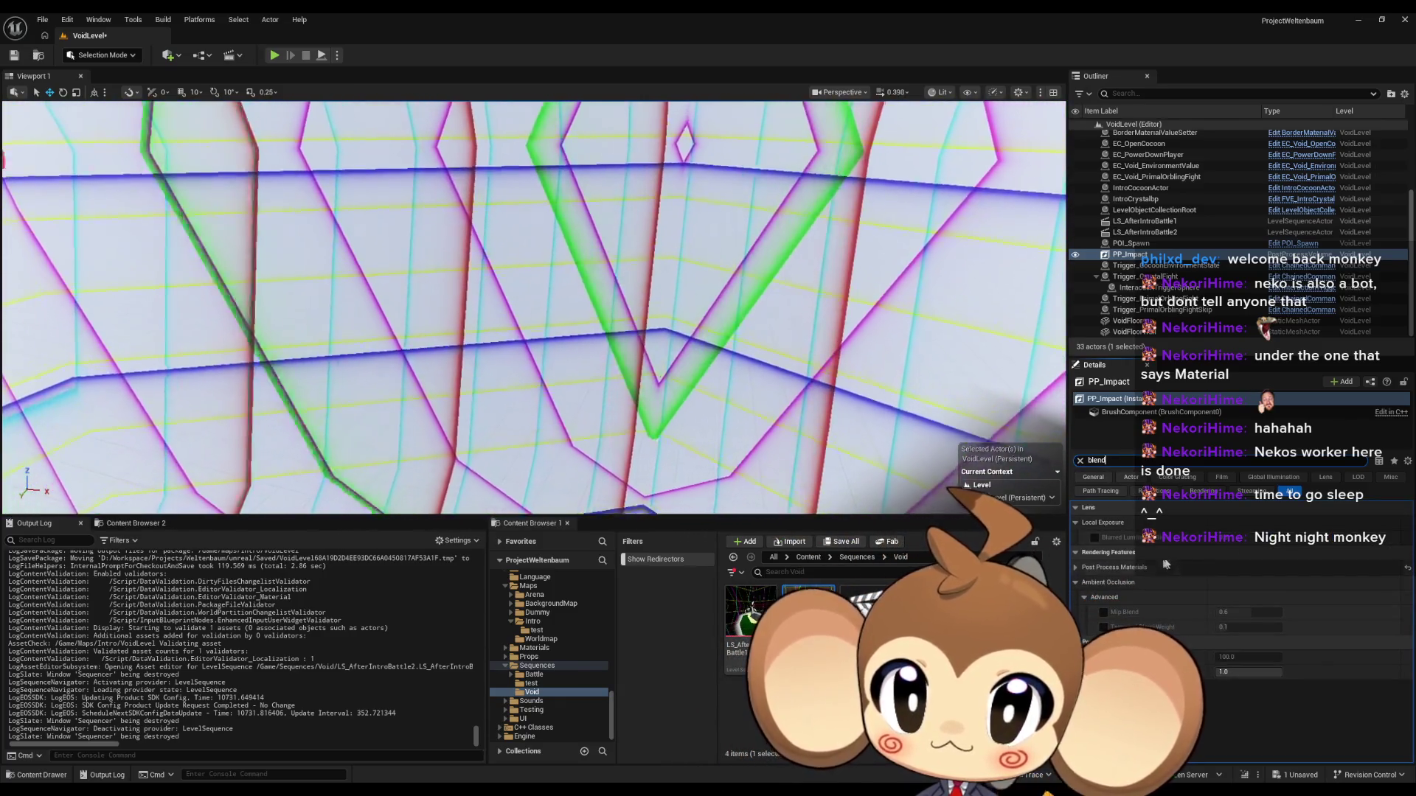
left_click(1268, 671)
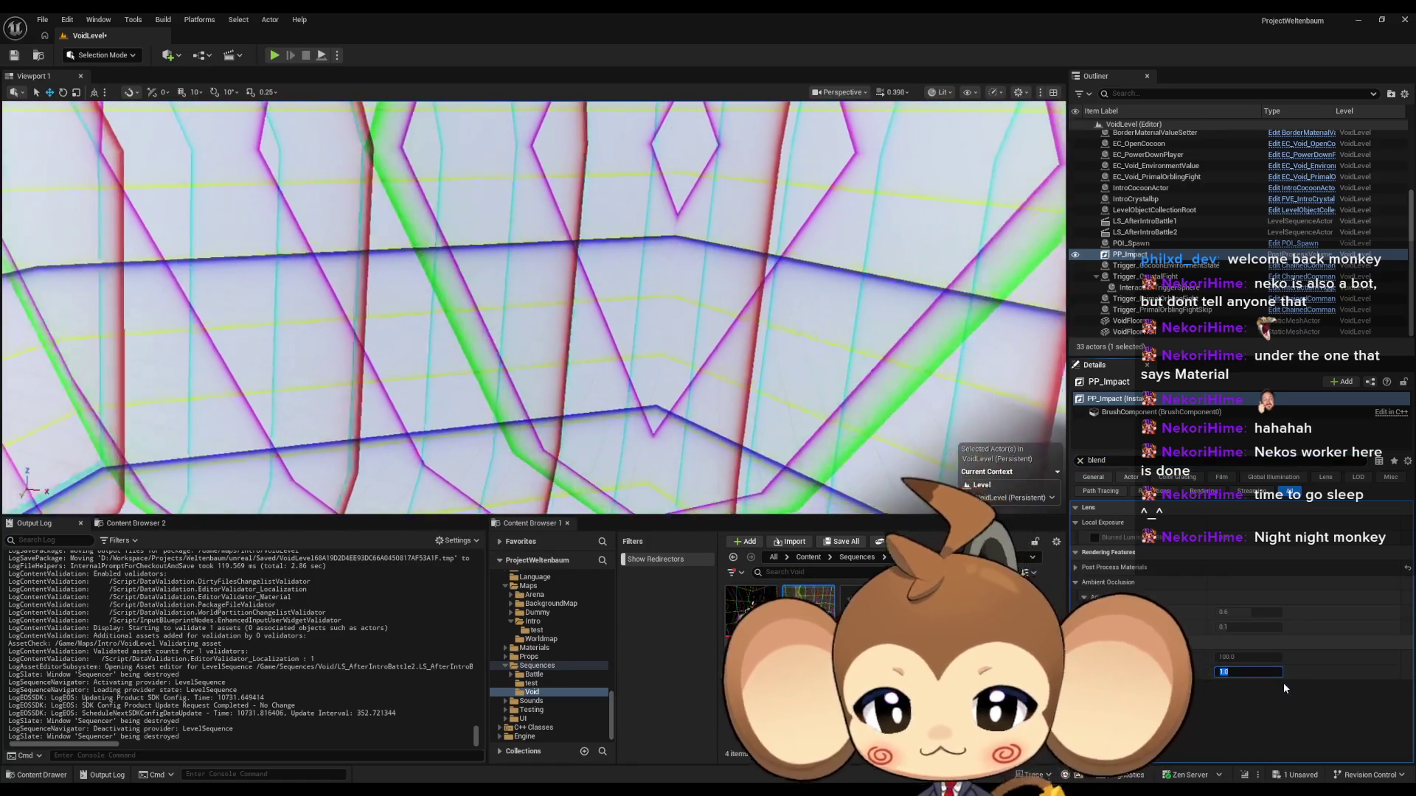
type("0")
key("Return")
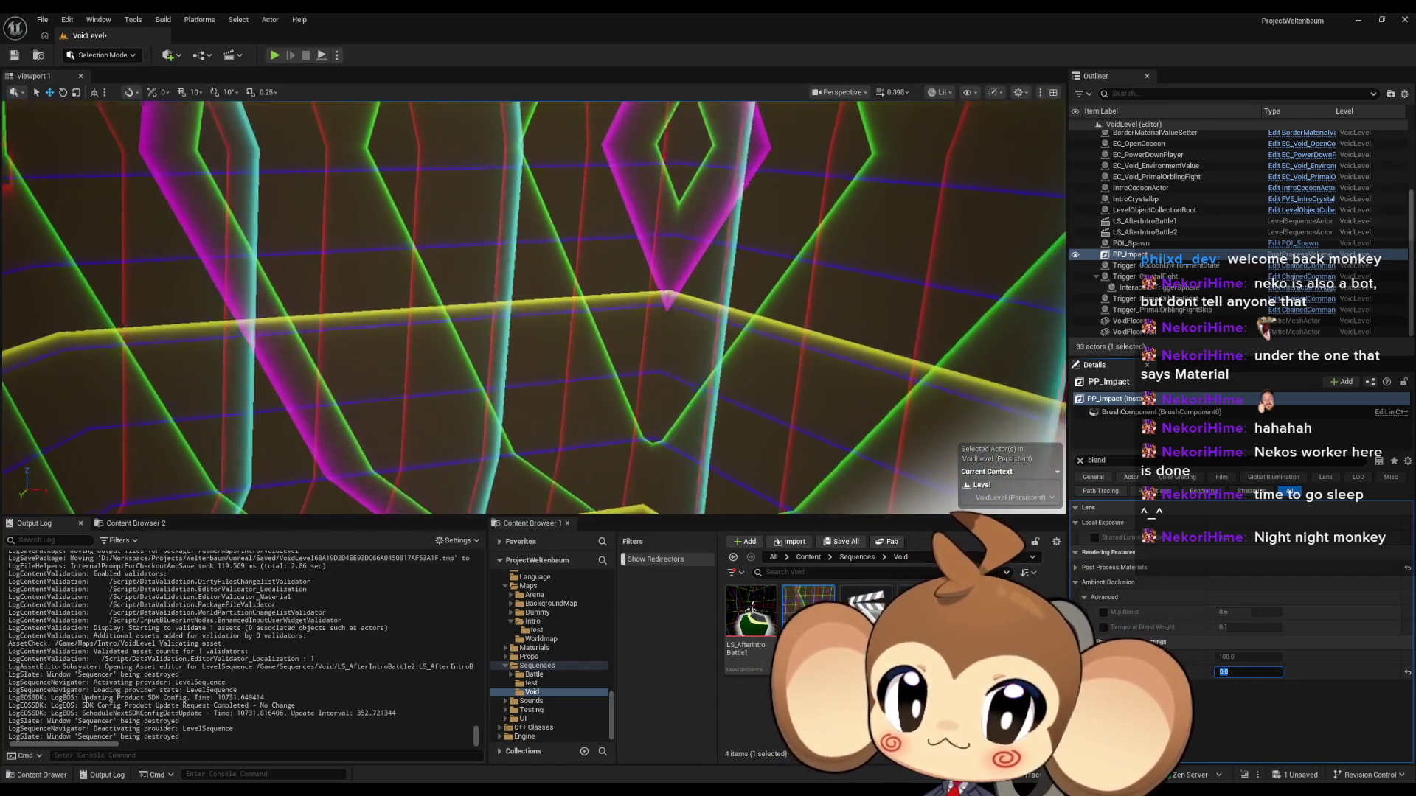
left_click(36, 59)
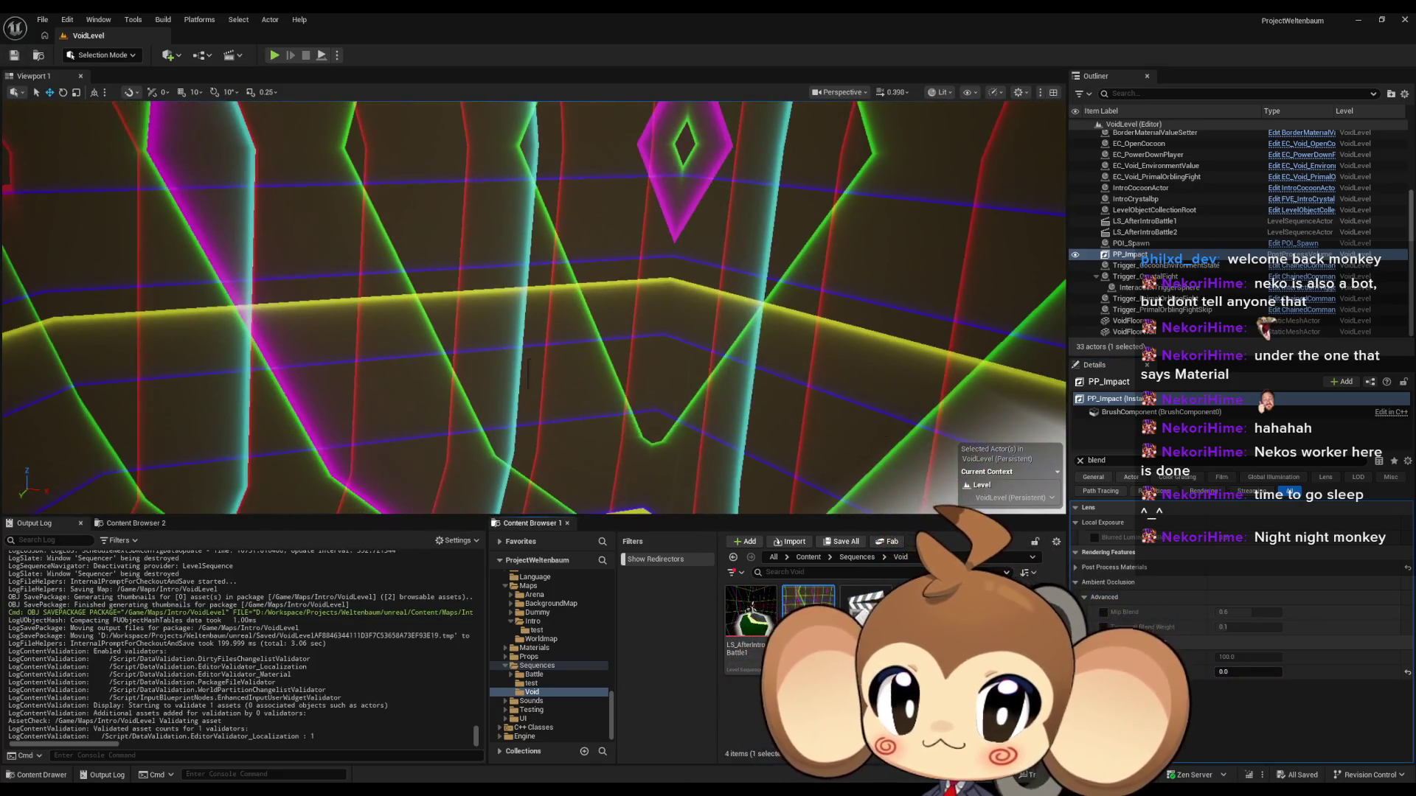
double_click(809, 608)
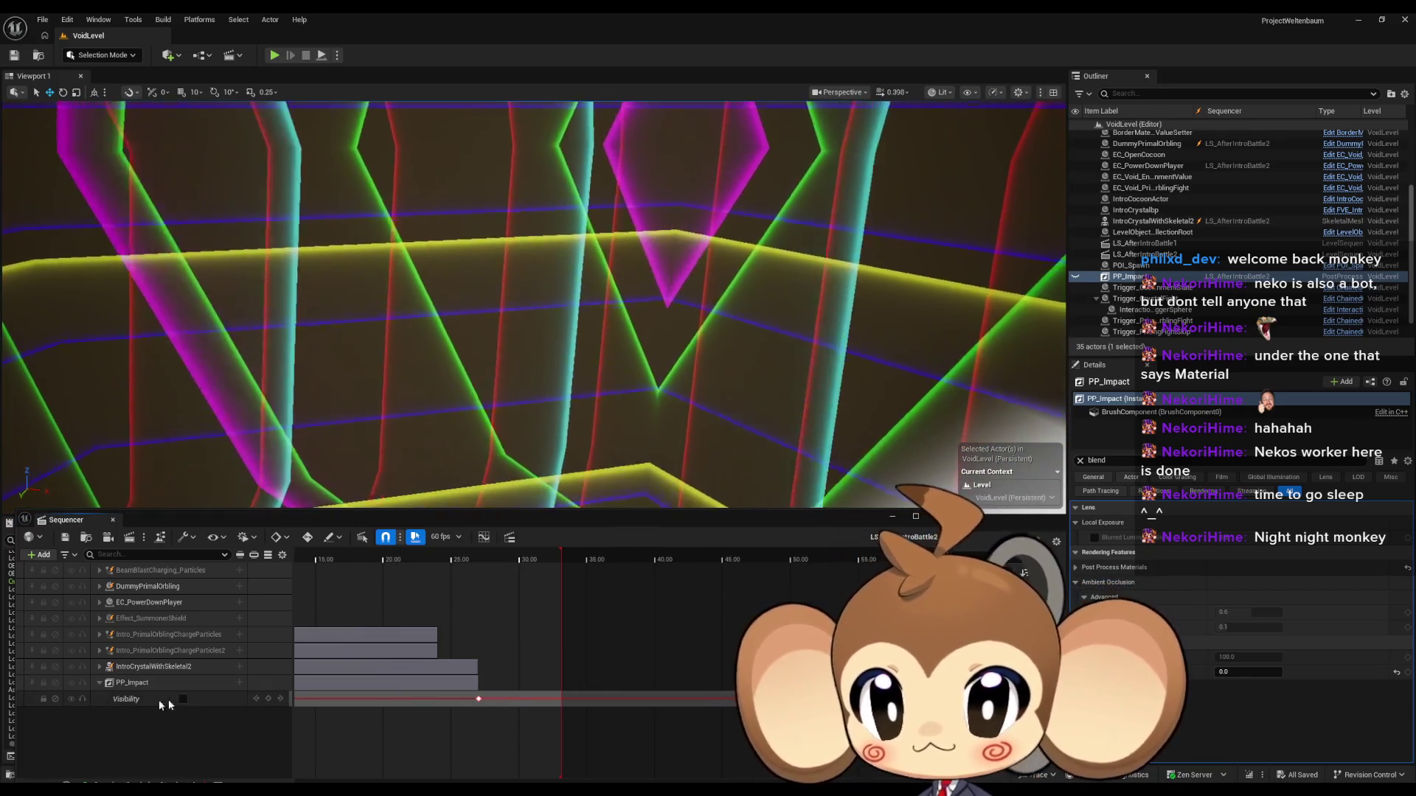
Step: Try deleting the Visibility track and searching tracks for 'bl', then undo the deletion
left_click(135, 699)
key("Delete")
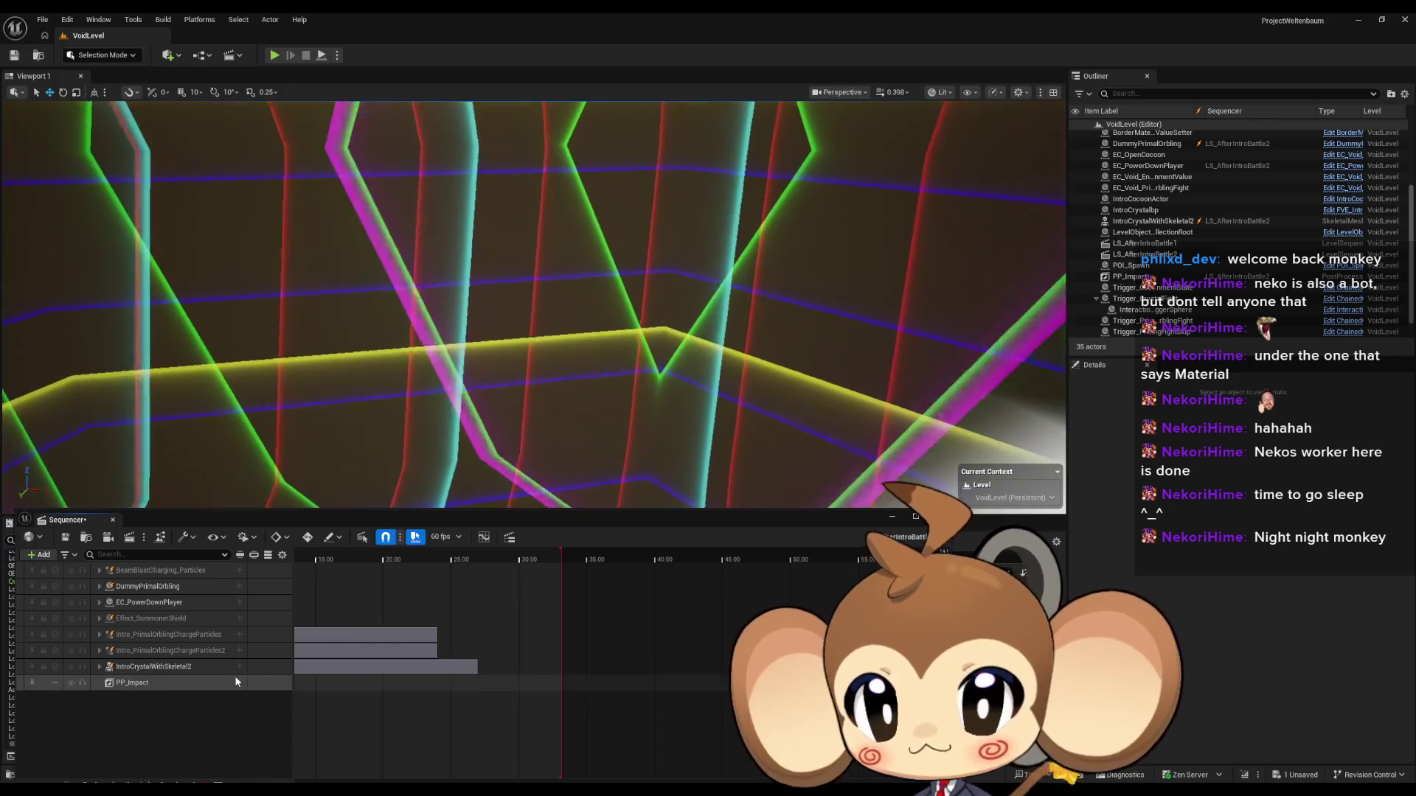
left_click(239, 683)
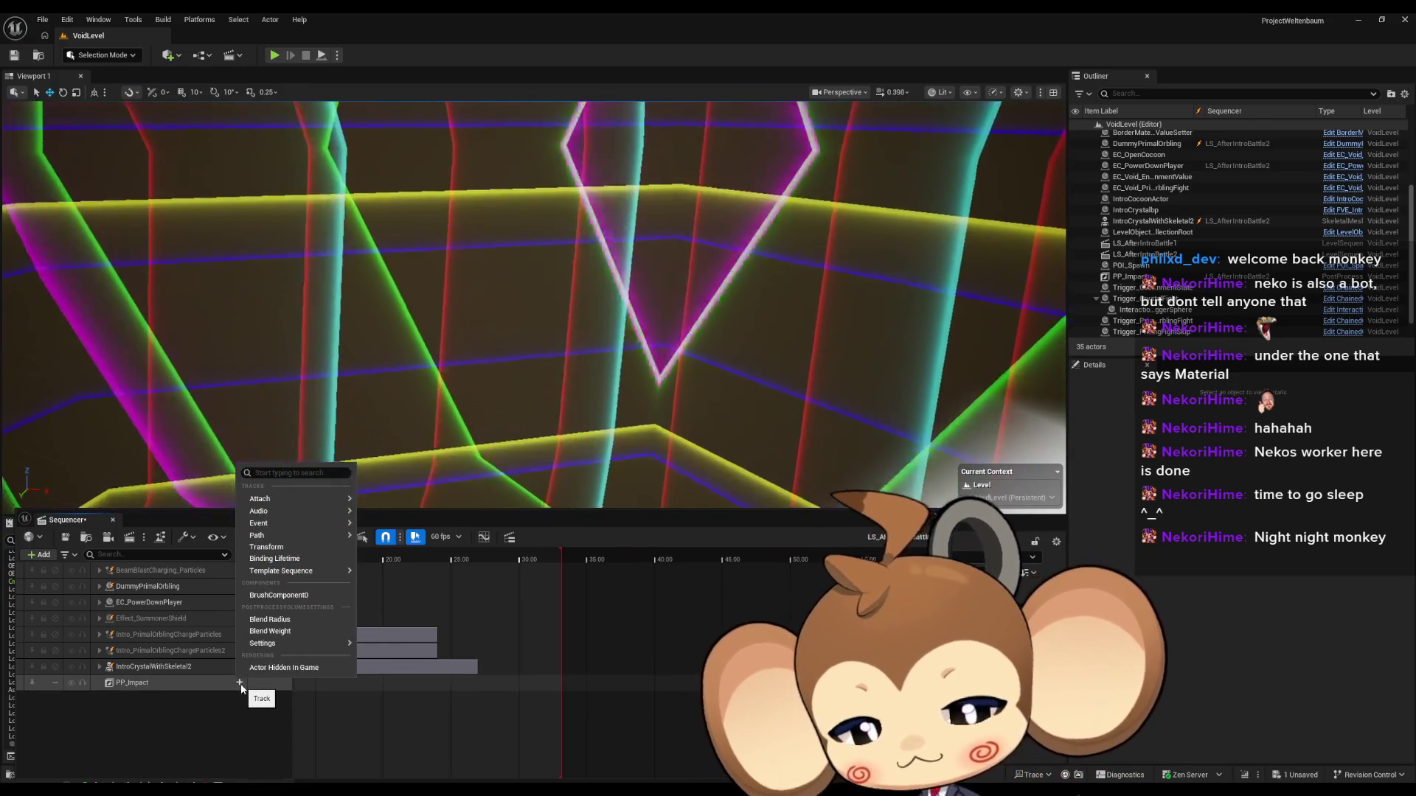
type("bl")
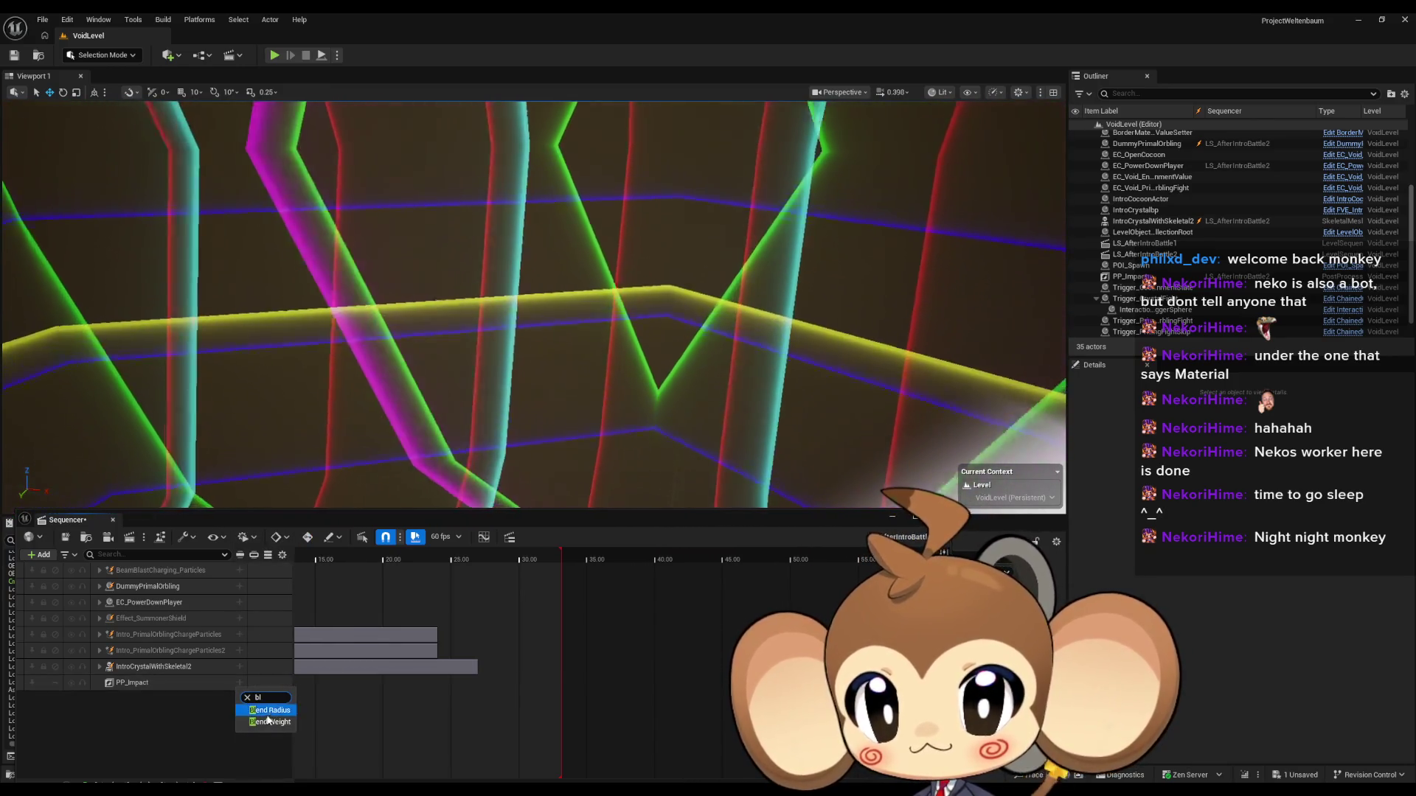
left_click(270, 723)
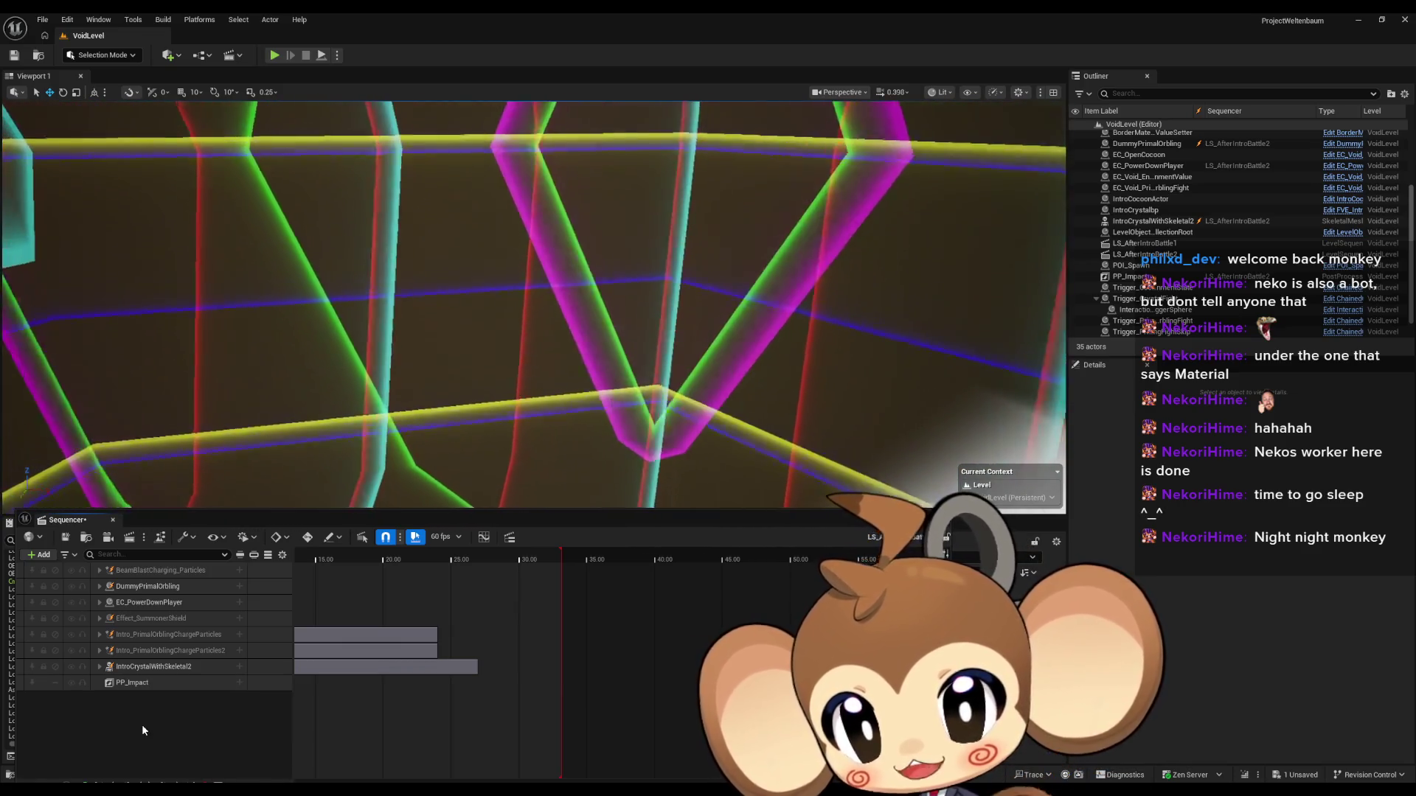
key("ctrl+z")
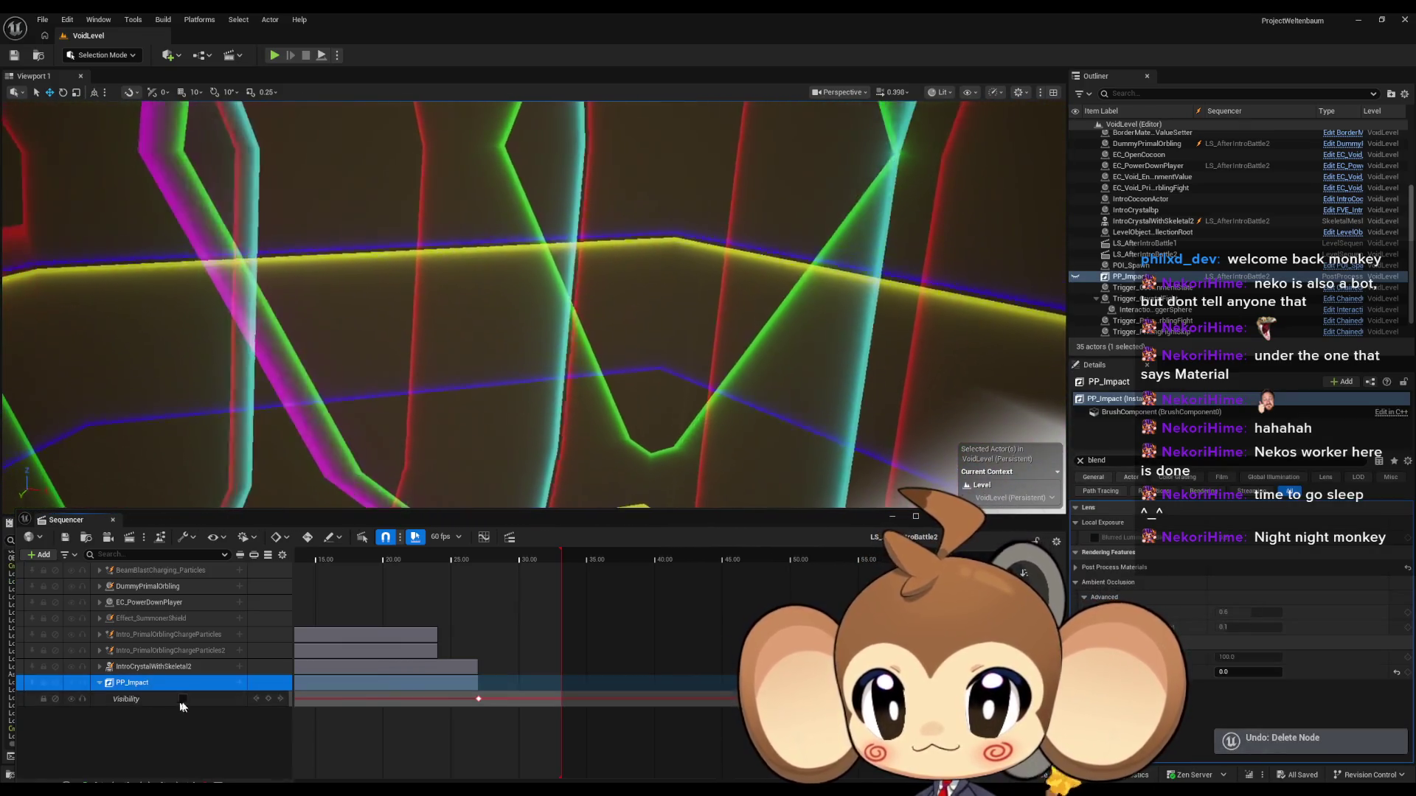
Step: Add a Blend Weight track keyed 1.0 at 27.00 and 0.0 at 27.05
left_click(239, 683)
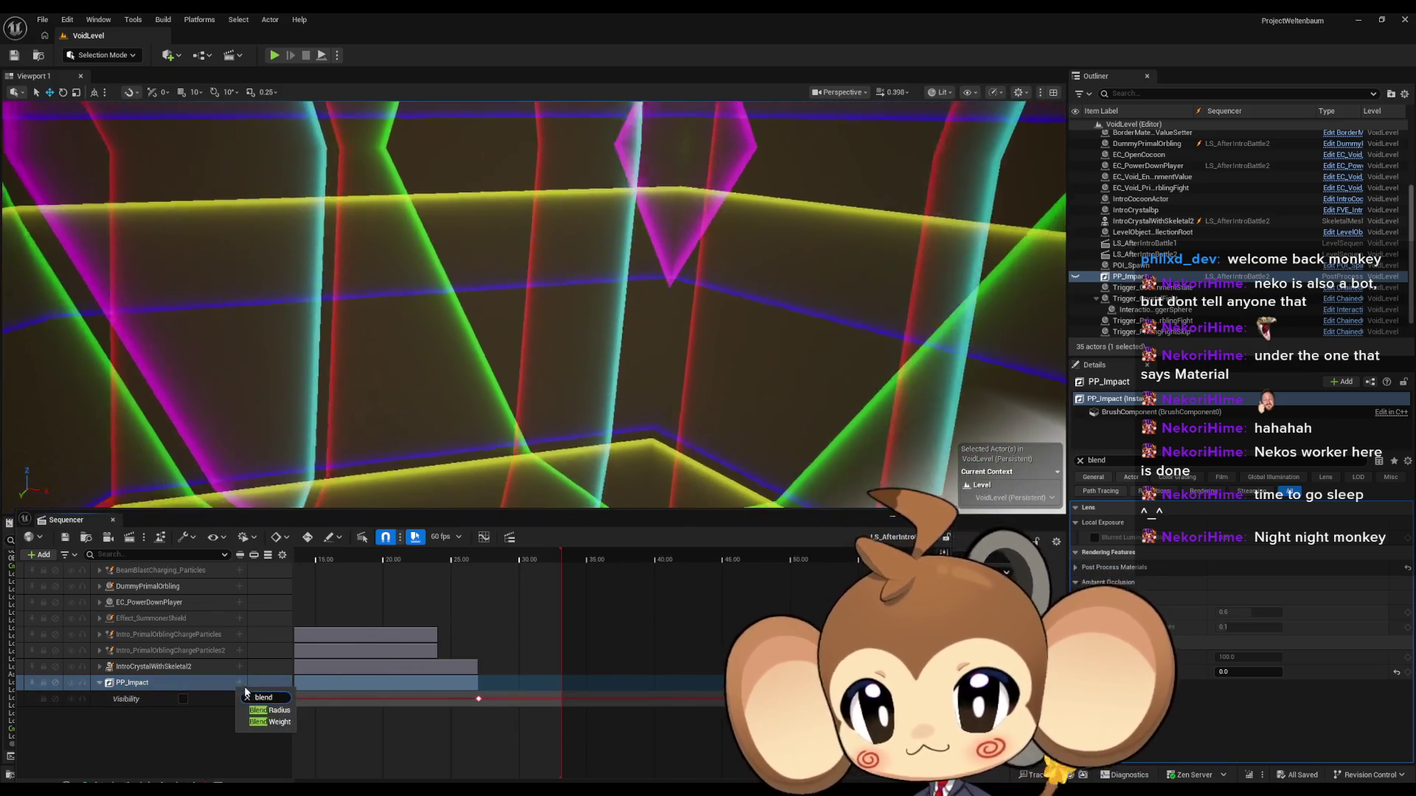
left_click(270, 721)
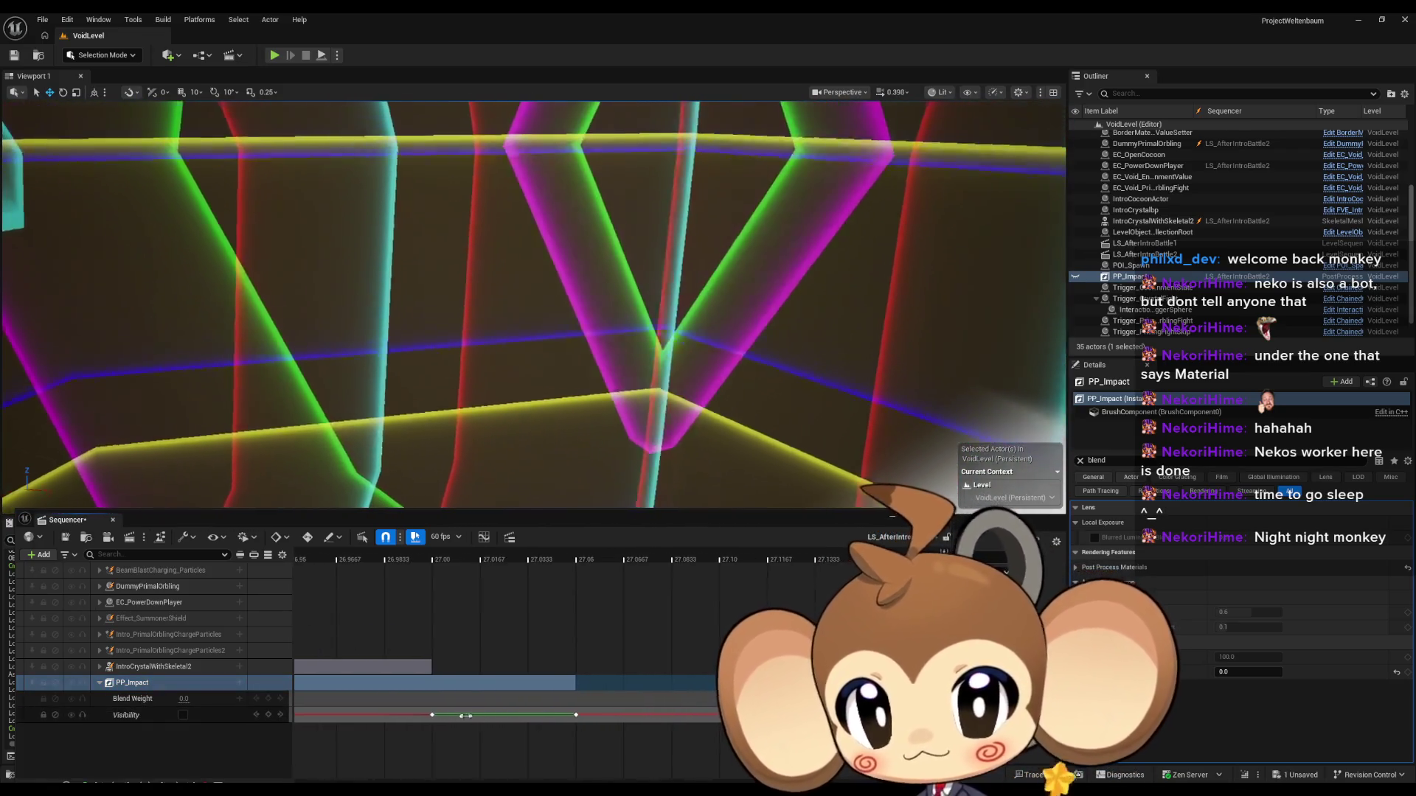
left_click(434, 715)
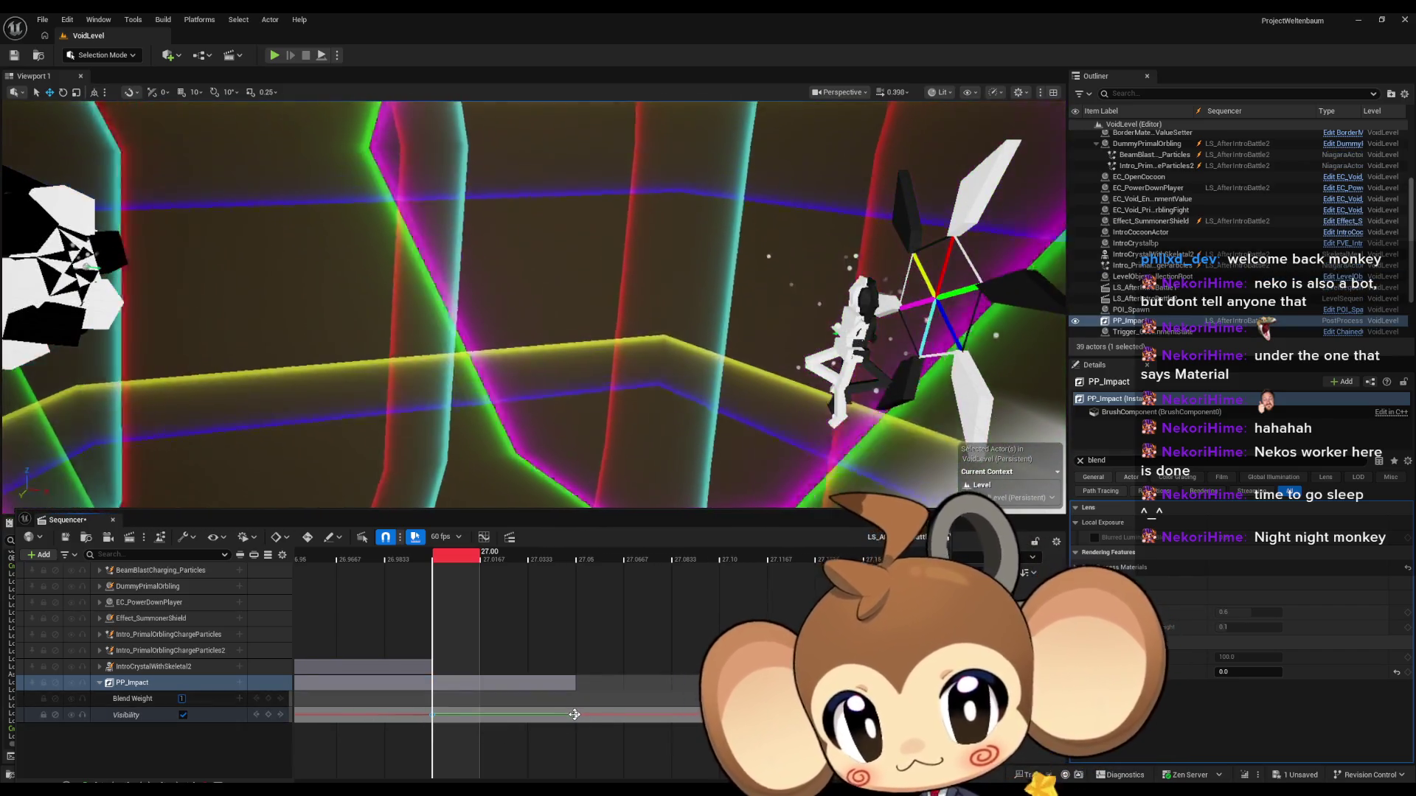
left_click(268, 699)
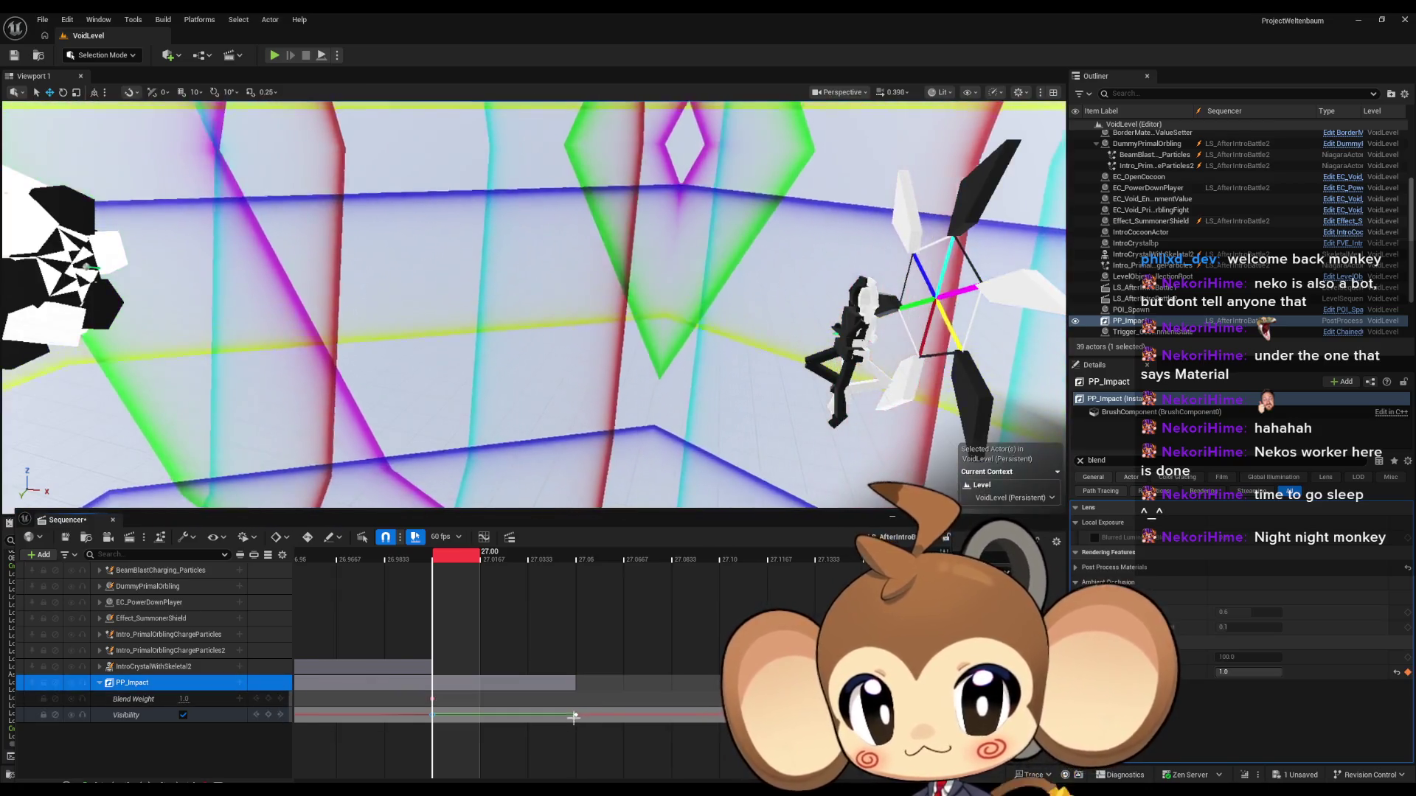
left_click(576, 715)
left_click(185, 699)
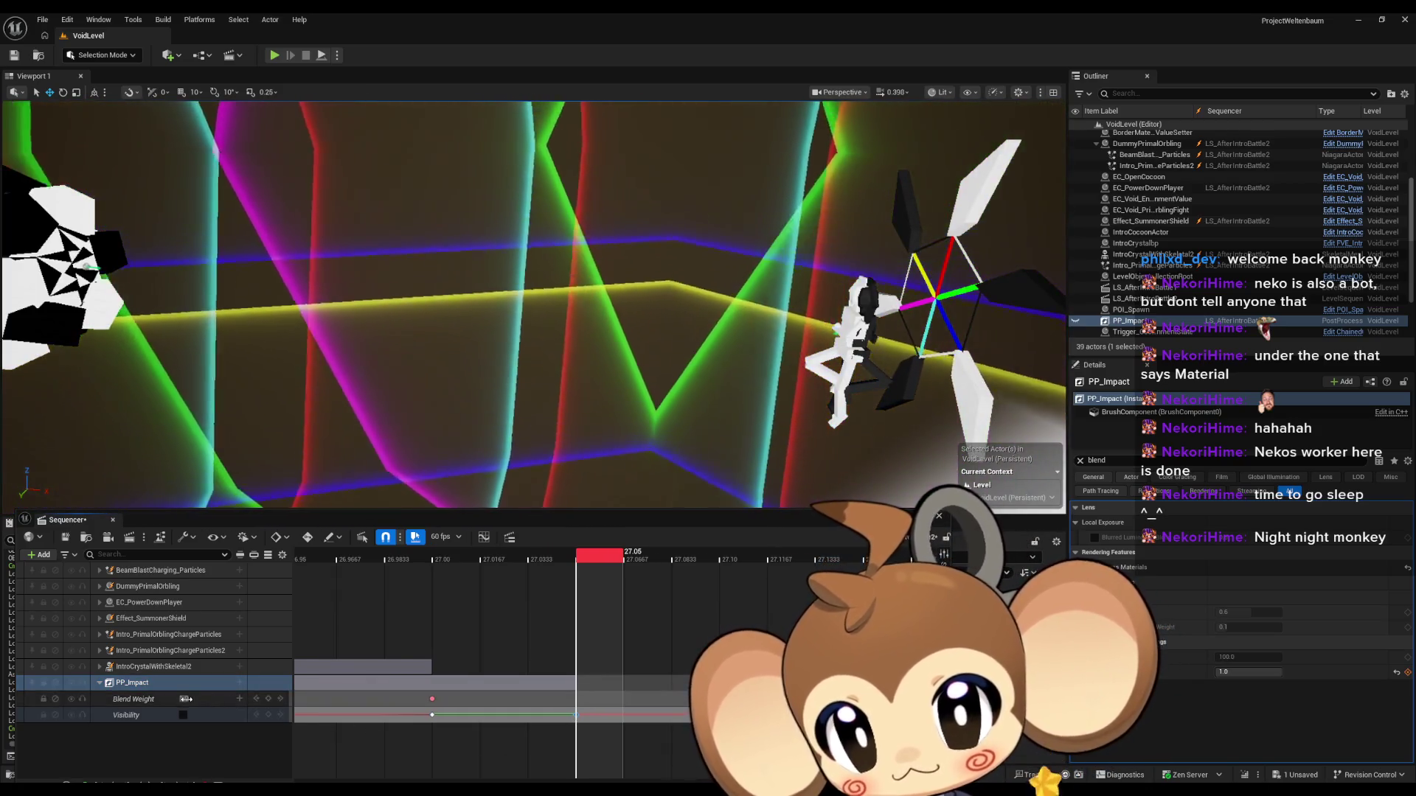
type("0")
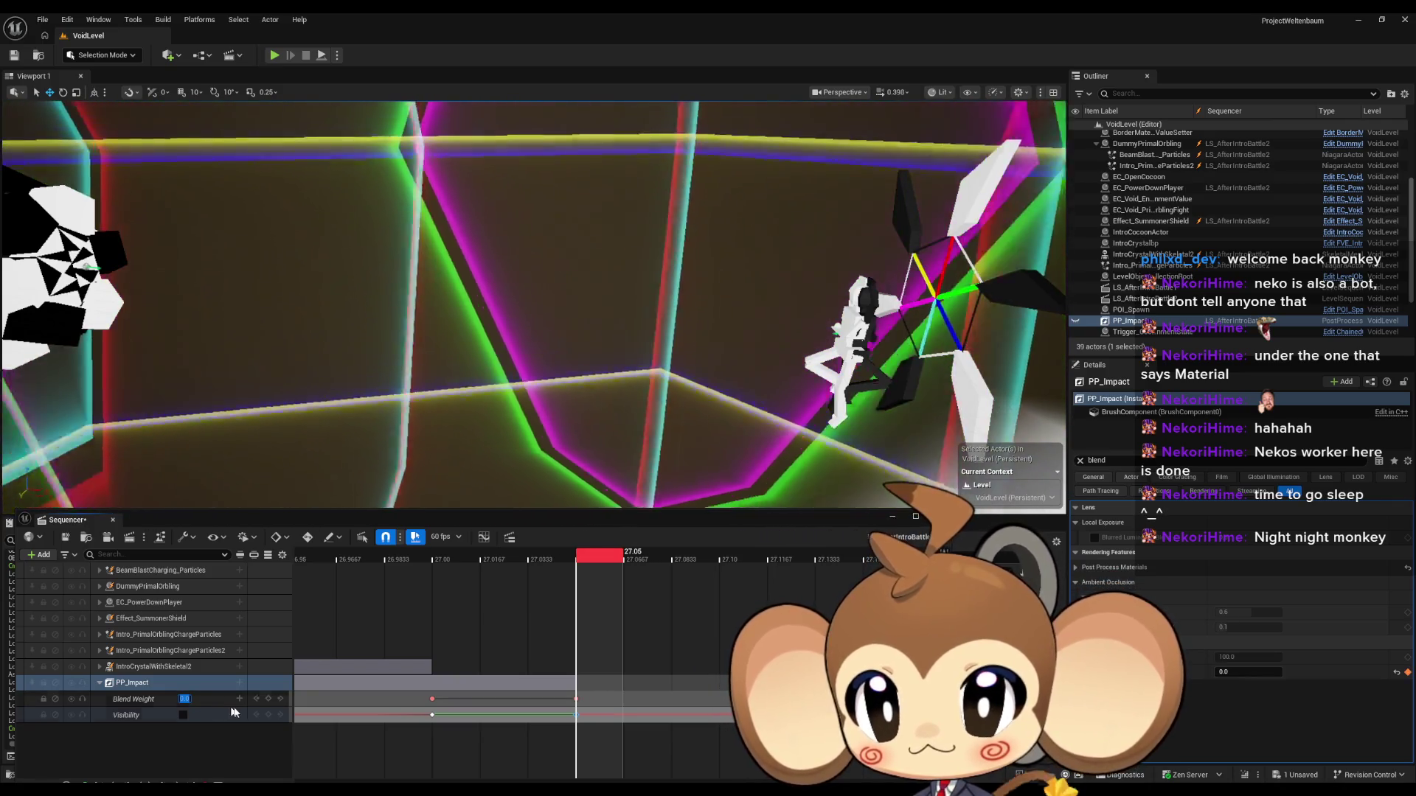
left_click(268, 699)
left_click(578, 725)
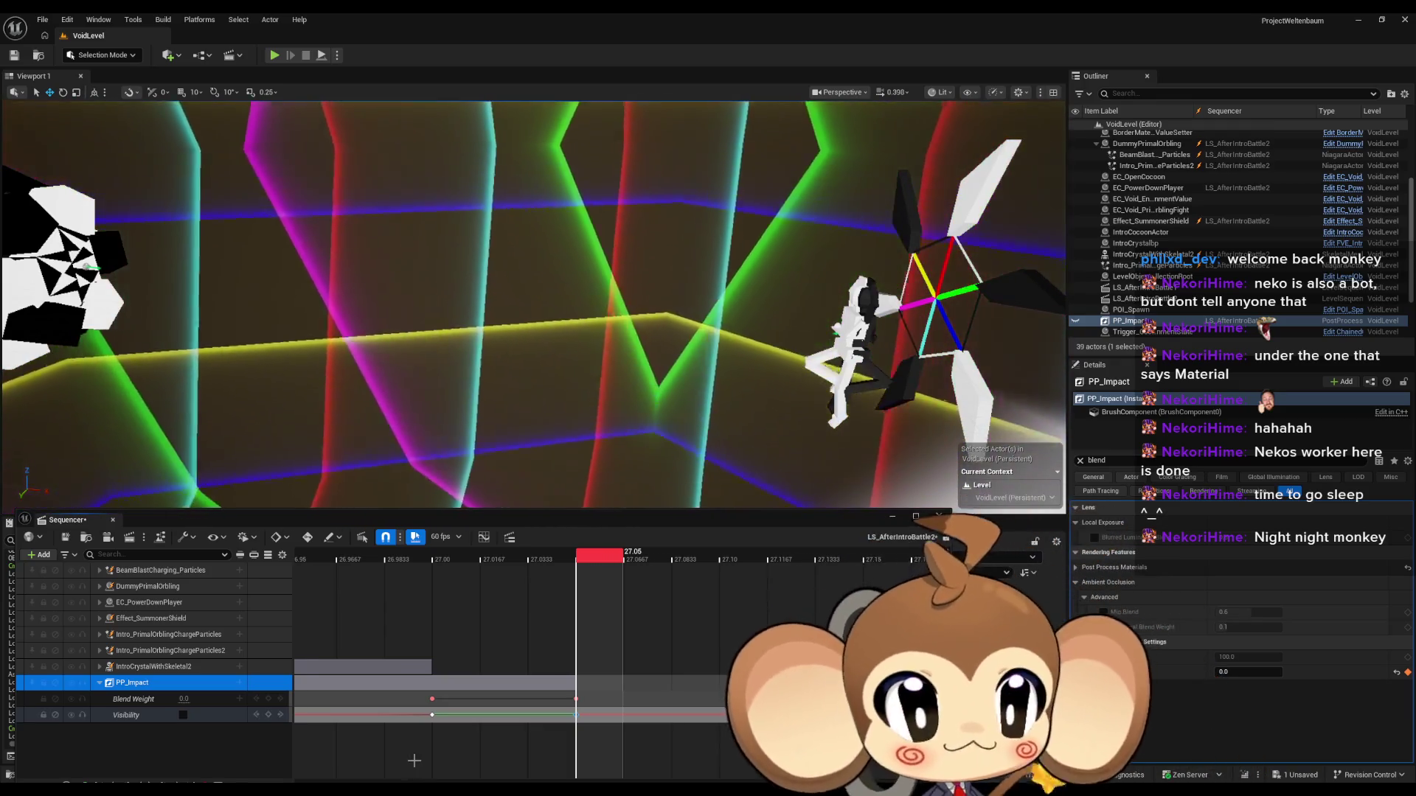
Step: Delete PP_Impact's Visibility track and save the sequence
left_click(133, 714)
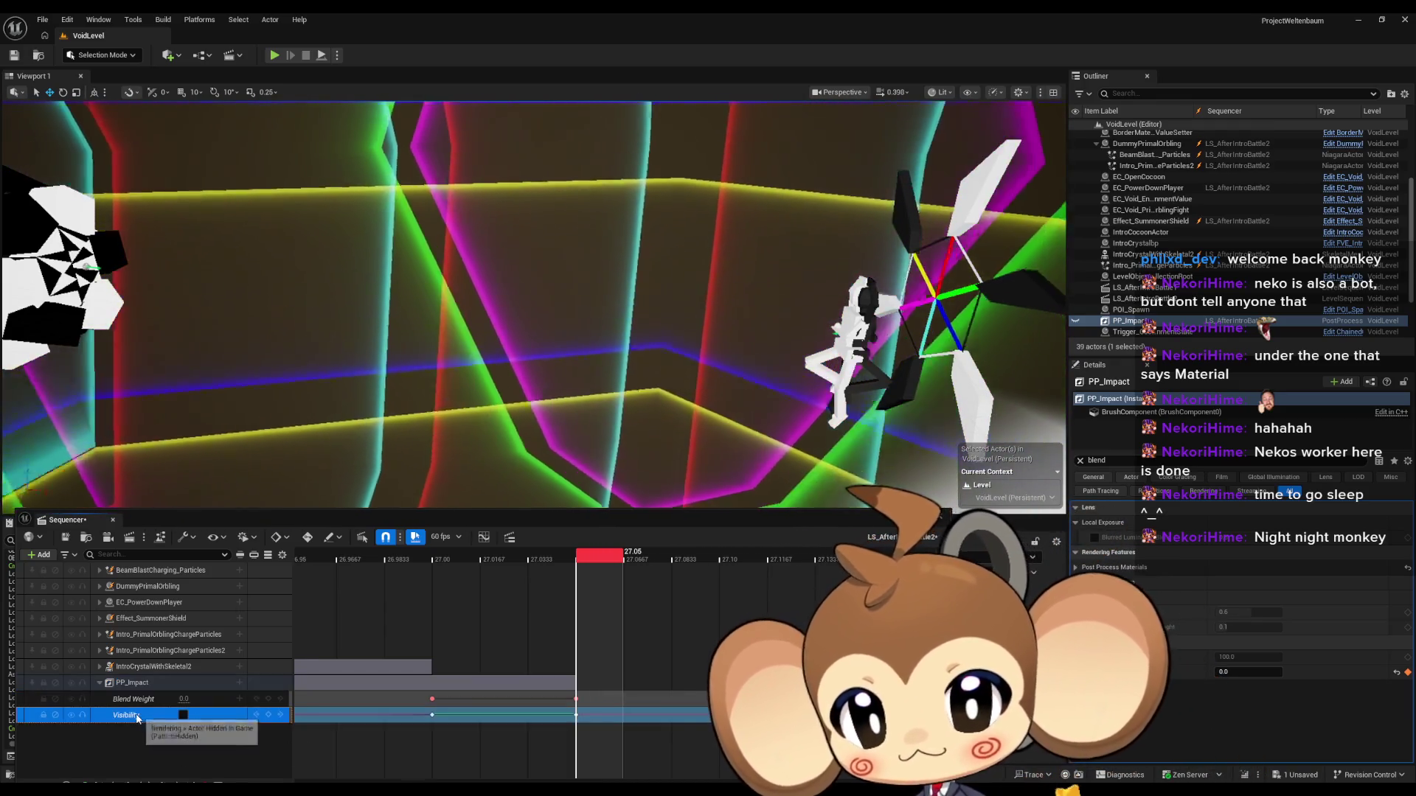
key("Delete")
key("ctrl+s")
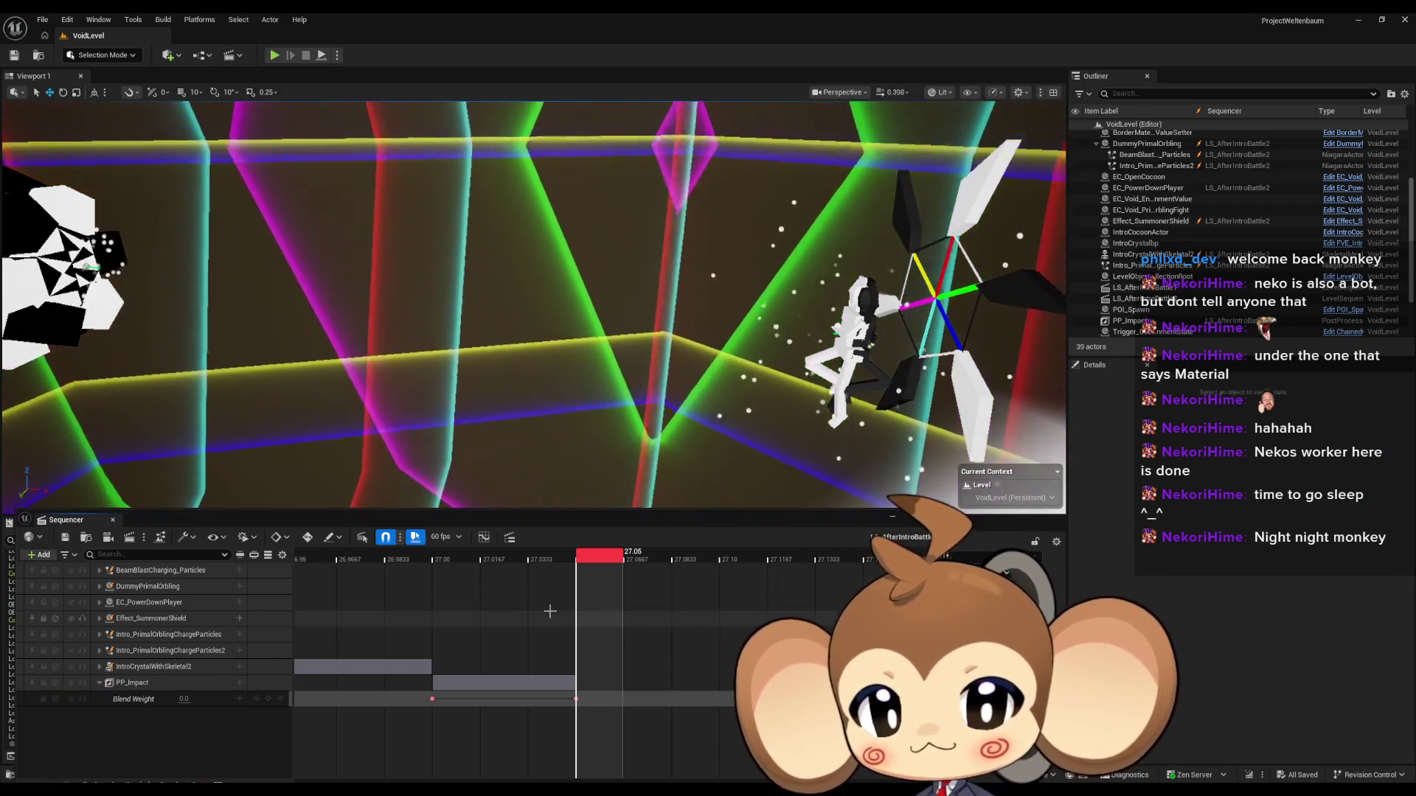
Step: Zoom in around 27.00 and inspect the Blend Weight key reading 1.0 there
scroll(587, 660, "down", 6)
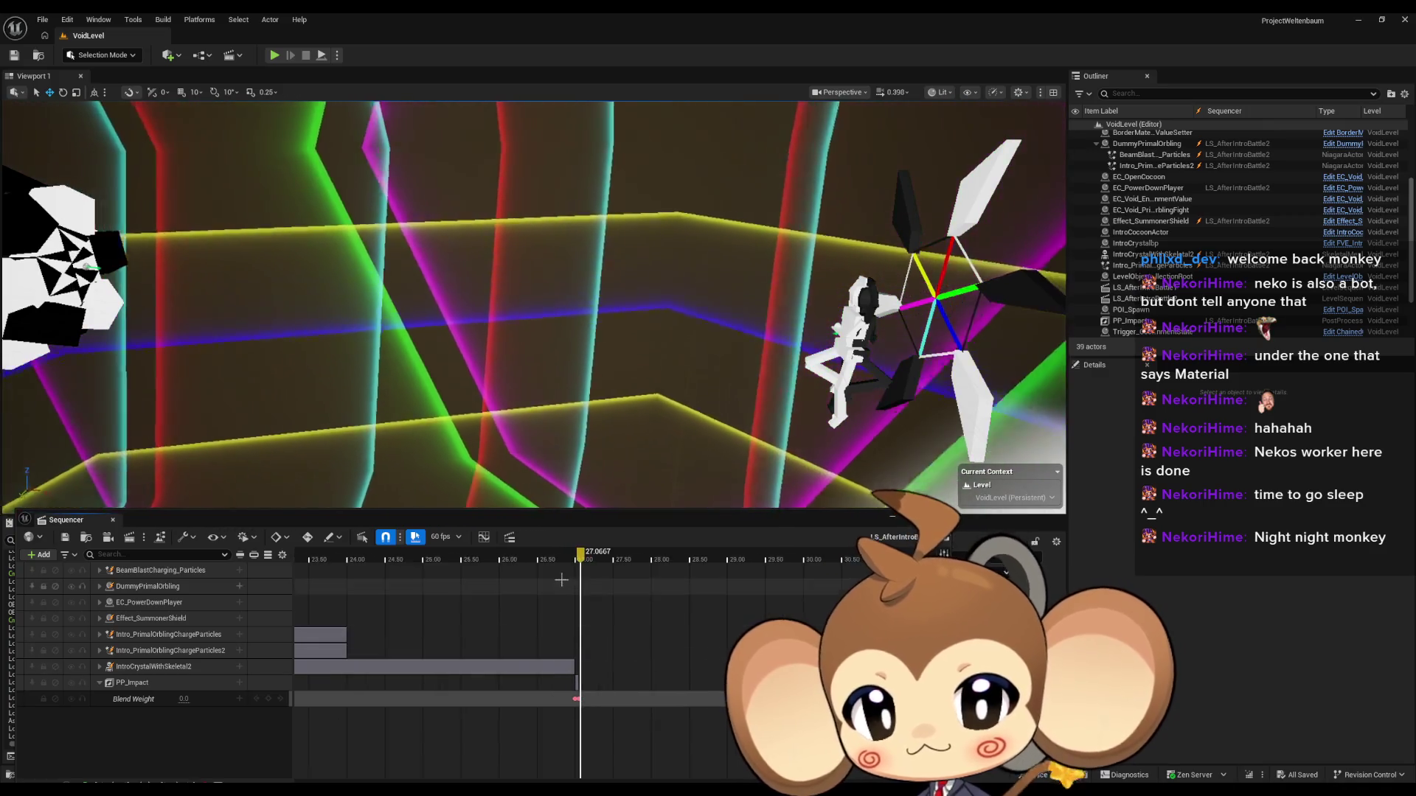
left_click(536, 562)
left_click_drag(534, 567, 494, 564)
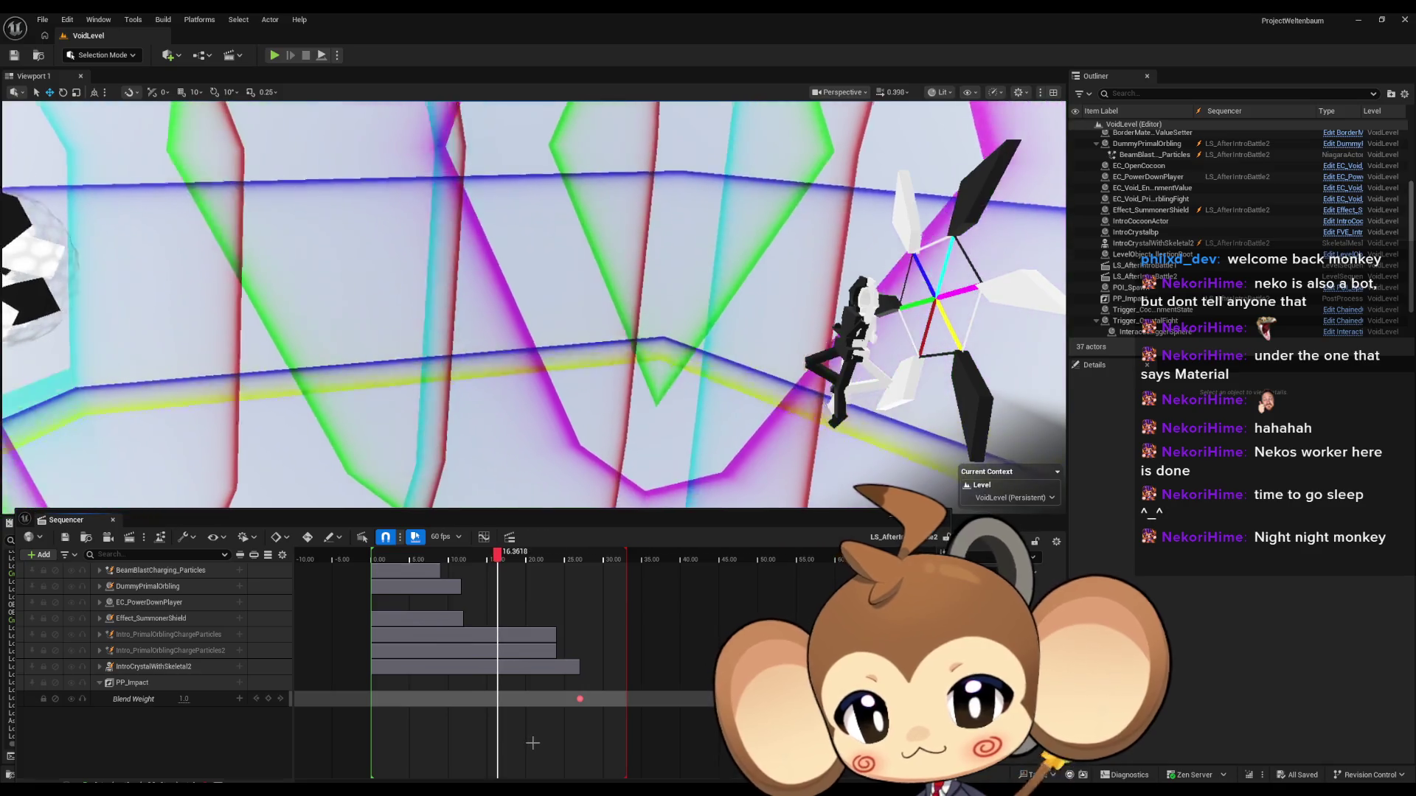
scroll(530, 742, "up", 8)
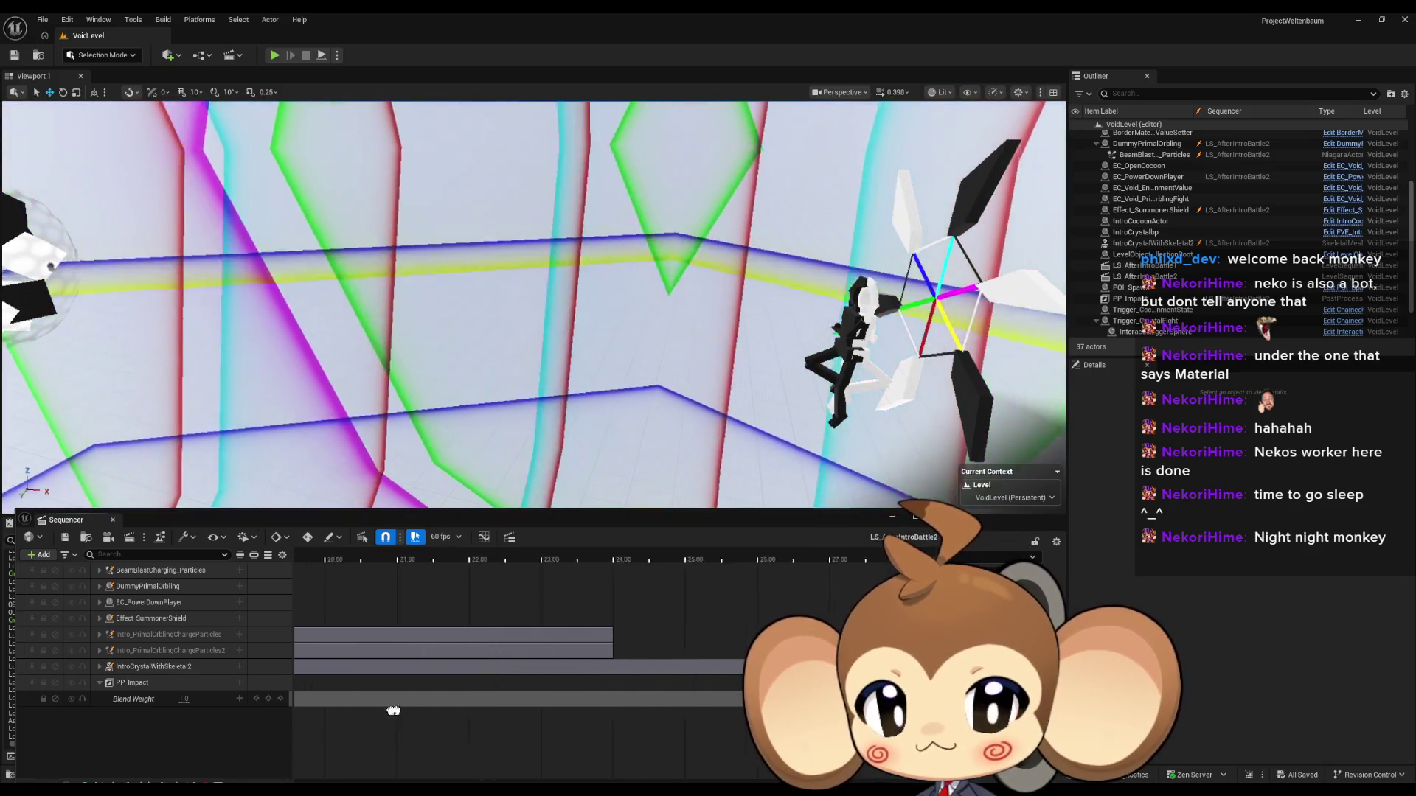
scroll(549, 720, "up", 5)
scroll(549, 720, "up", 4)
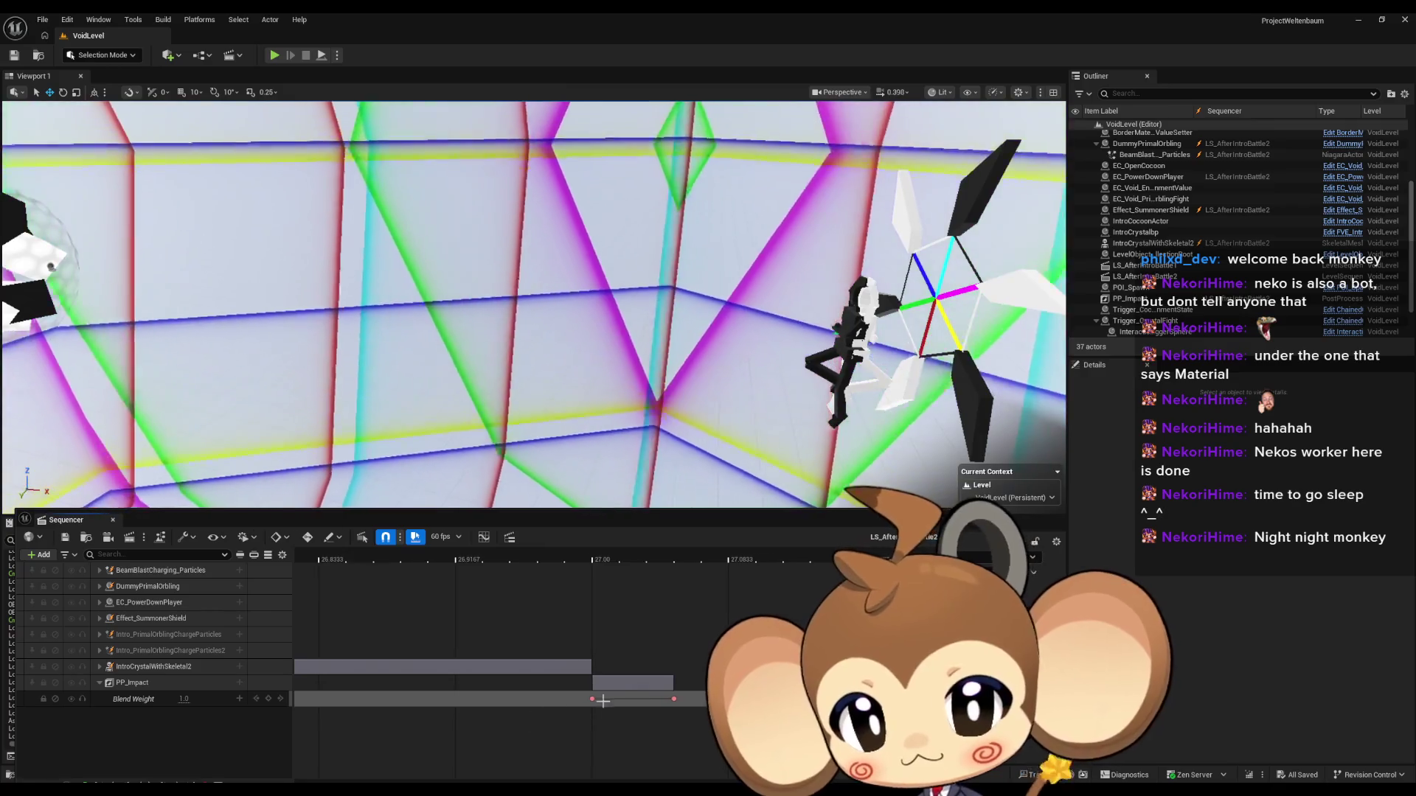
left_click(594, 712)
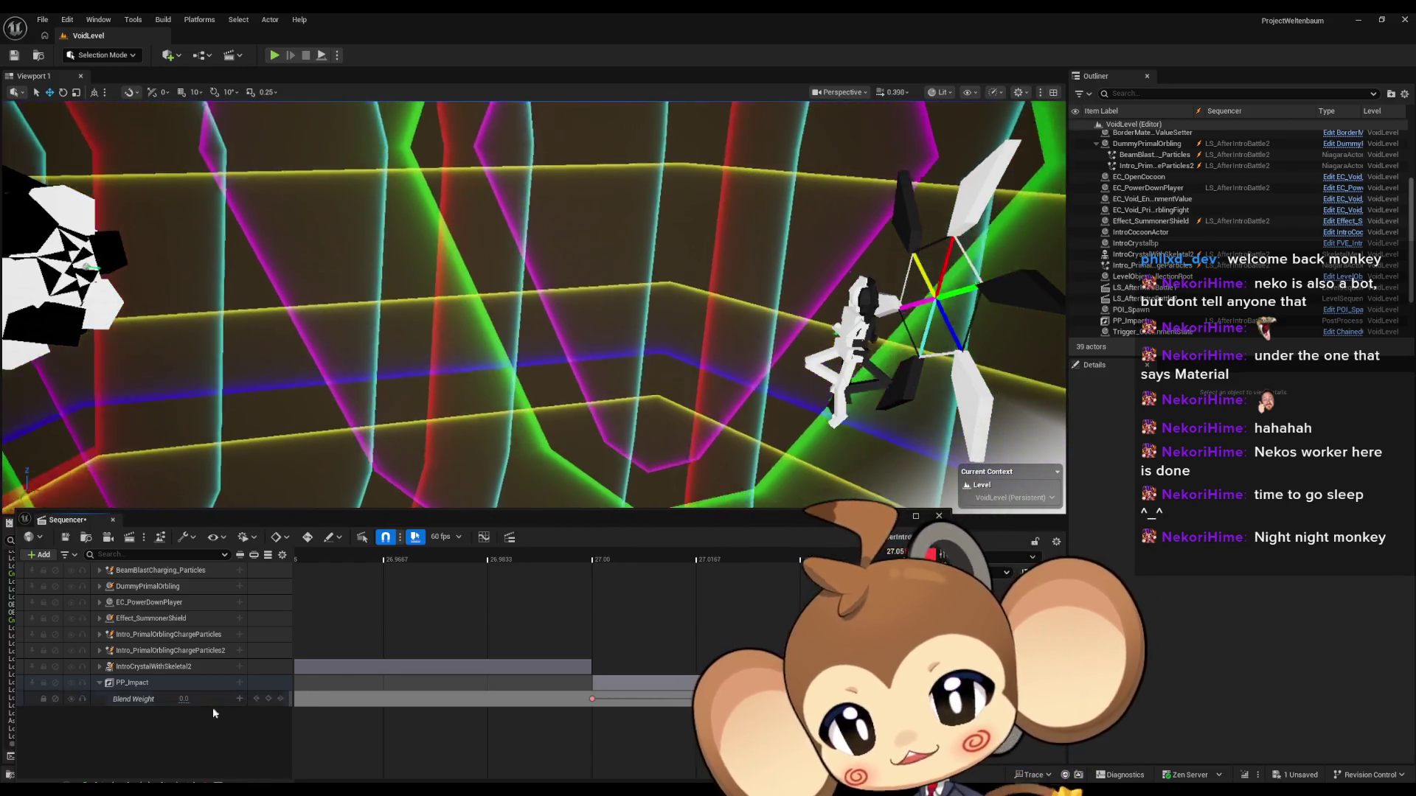
left_click(597, 699)
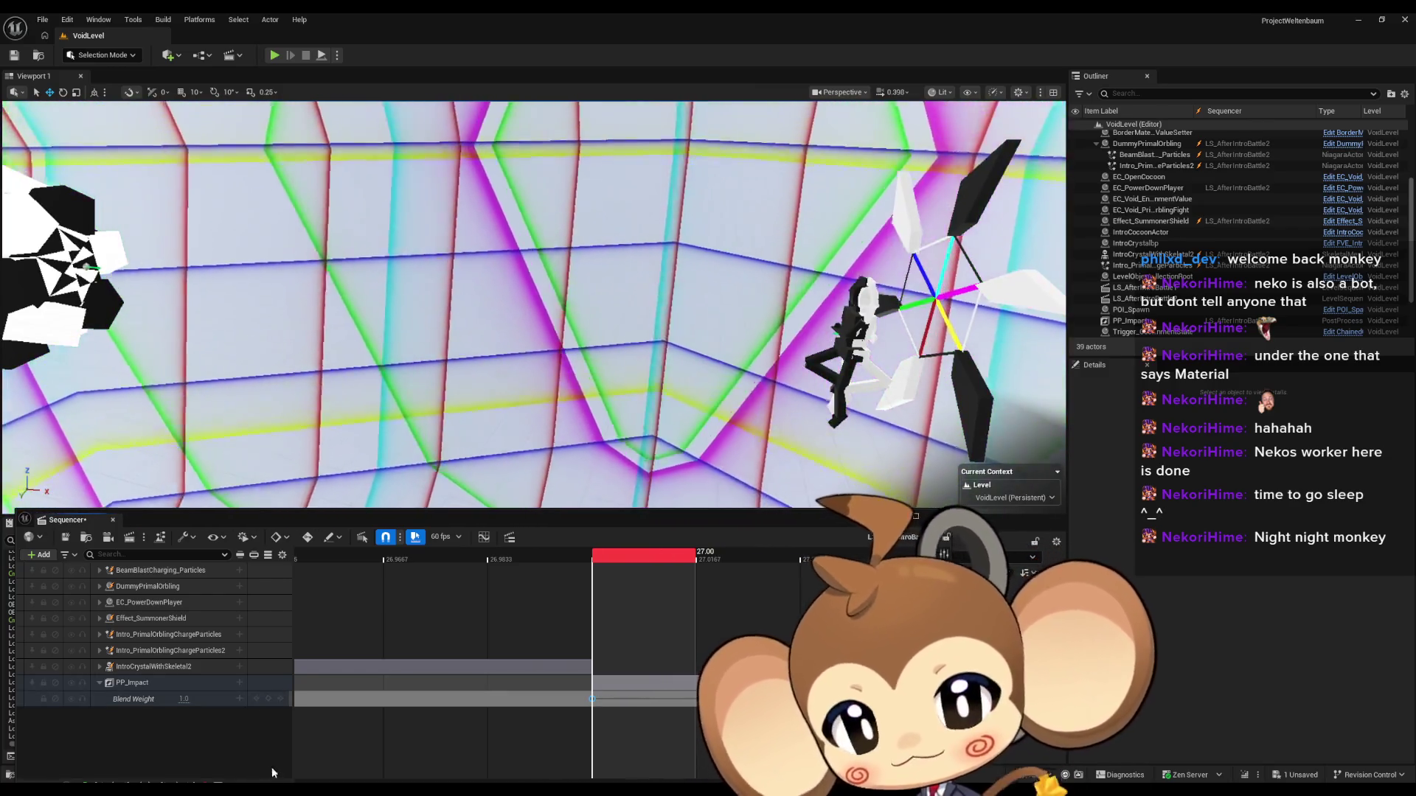
left_click_drag(253, 519, 253, 460)
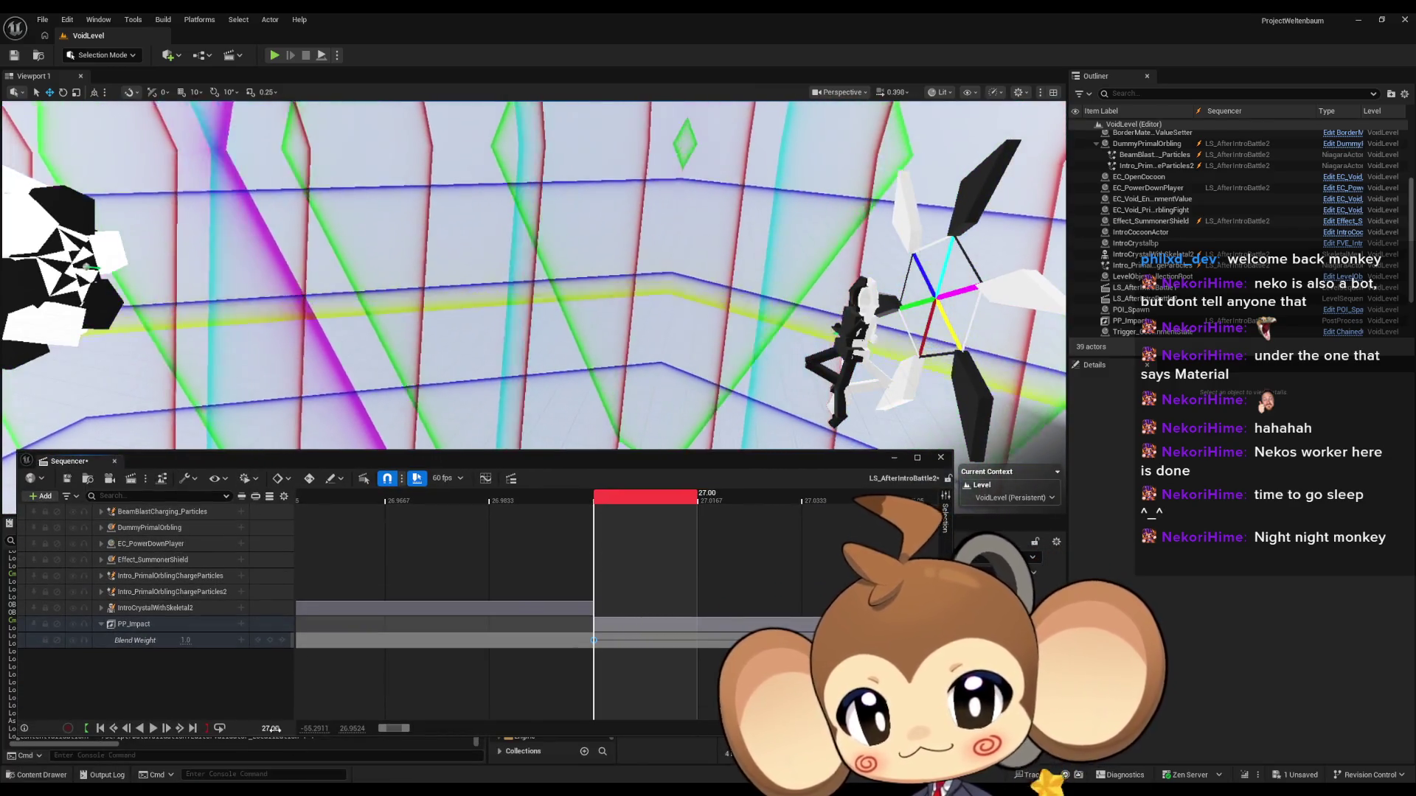
Step: Set the time to 0.00 and key Blend Weight at 0.0
type("0")
key("Return")
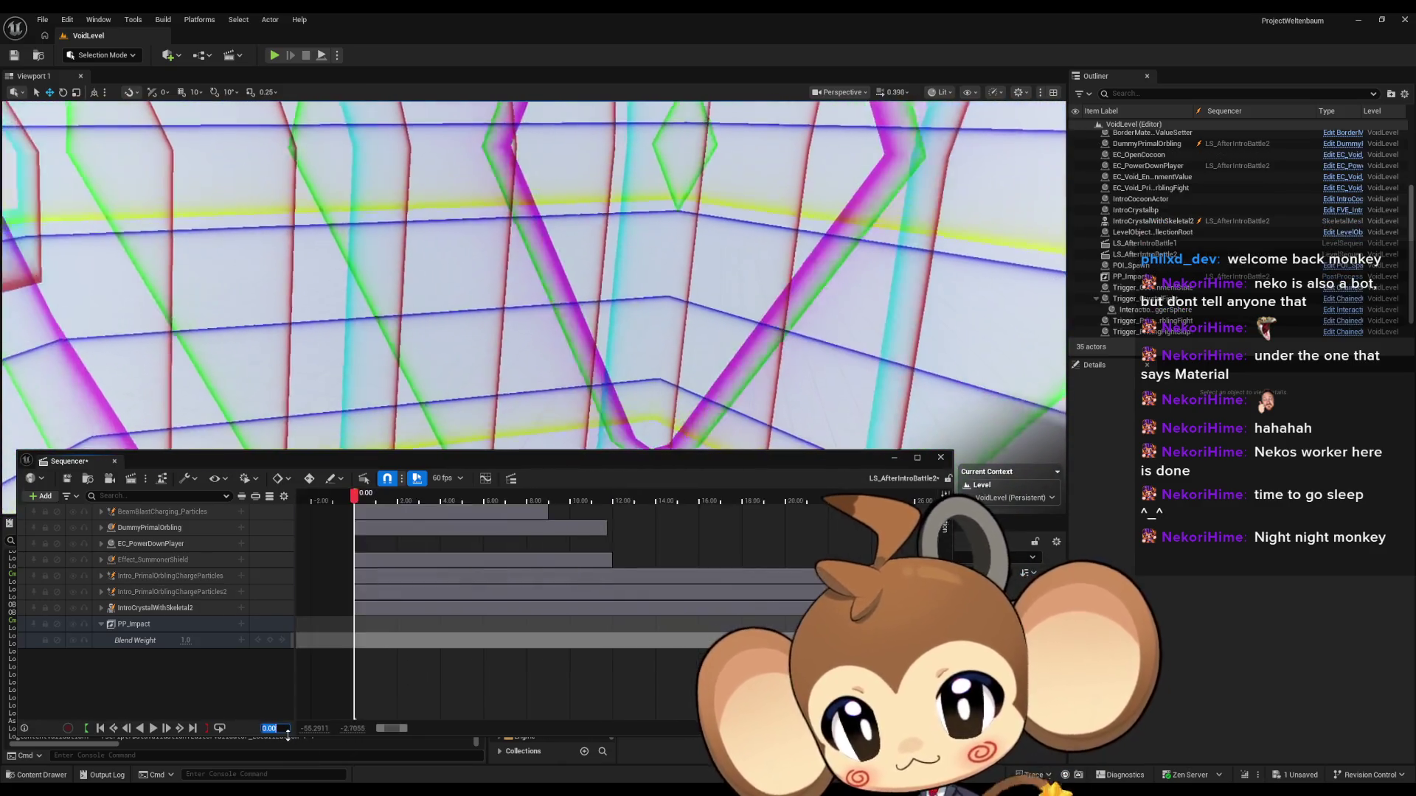
type("0")
key("Return")
type("1.75")
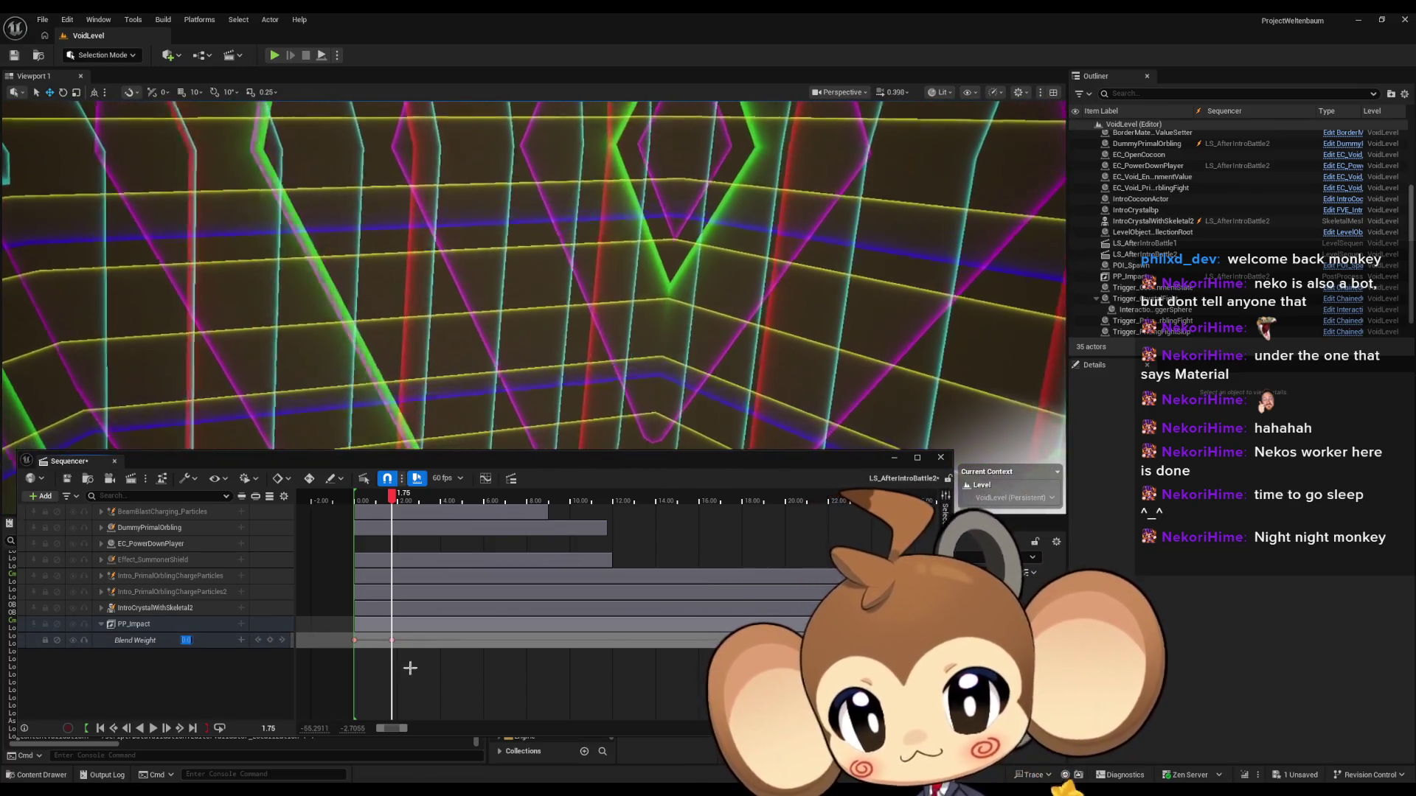
Step: Make the key's interpolation constant and preview the sequence from the start
left_click_drag(395, 641, 432, 682)
mouse_move(322, 647)
left_mouse_down()
mouse_move(579, 668)
mouse_move(666, 643)
left_mouse_up()
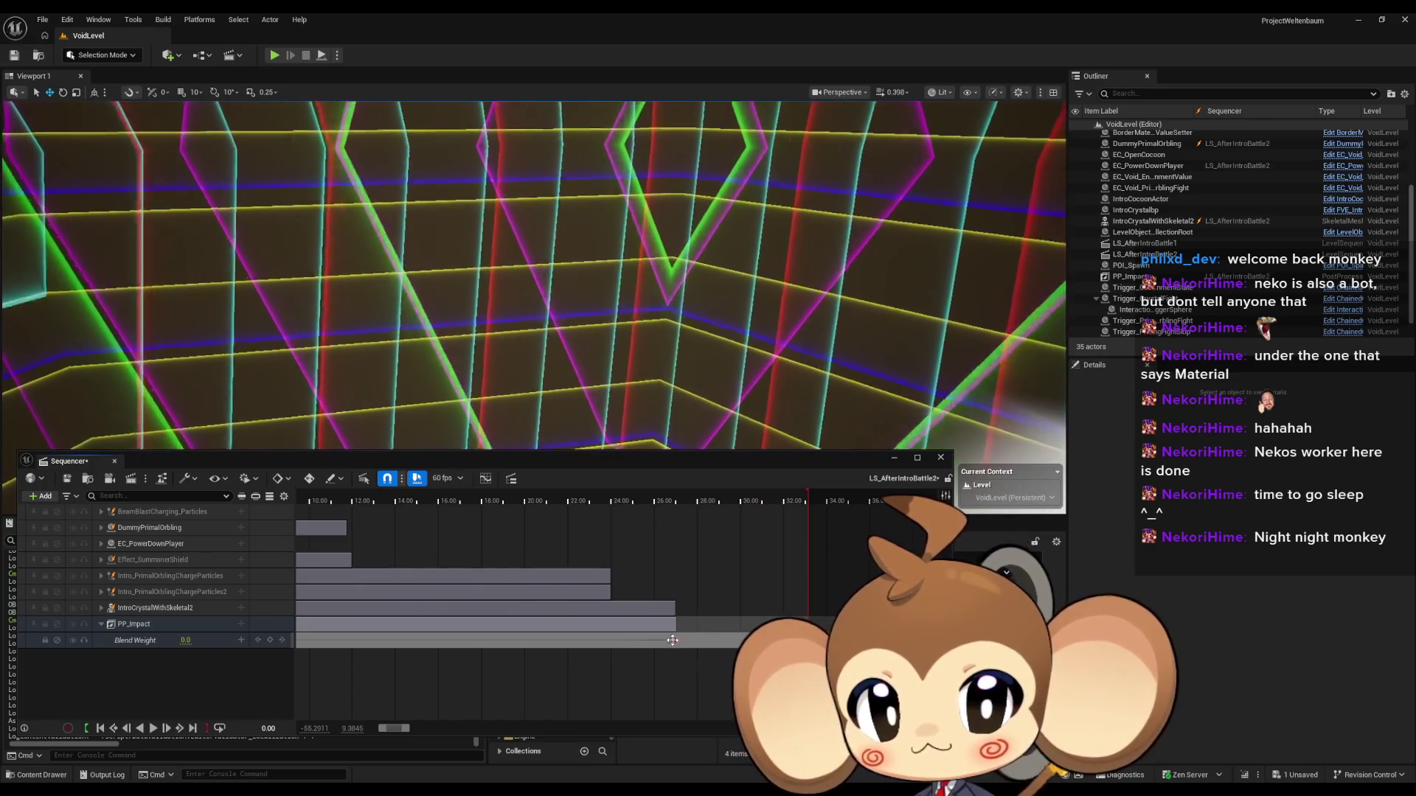
left_click(726, 549)
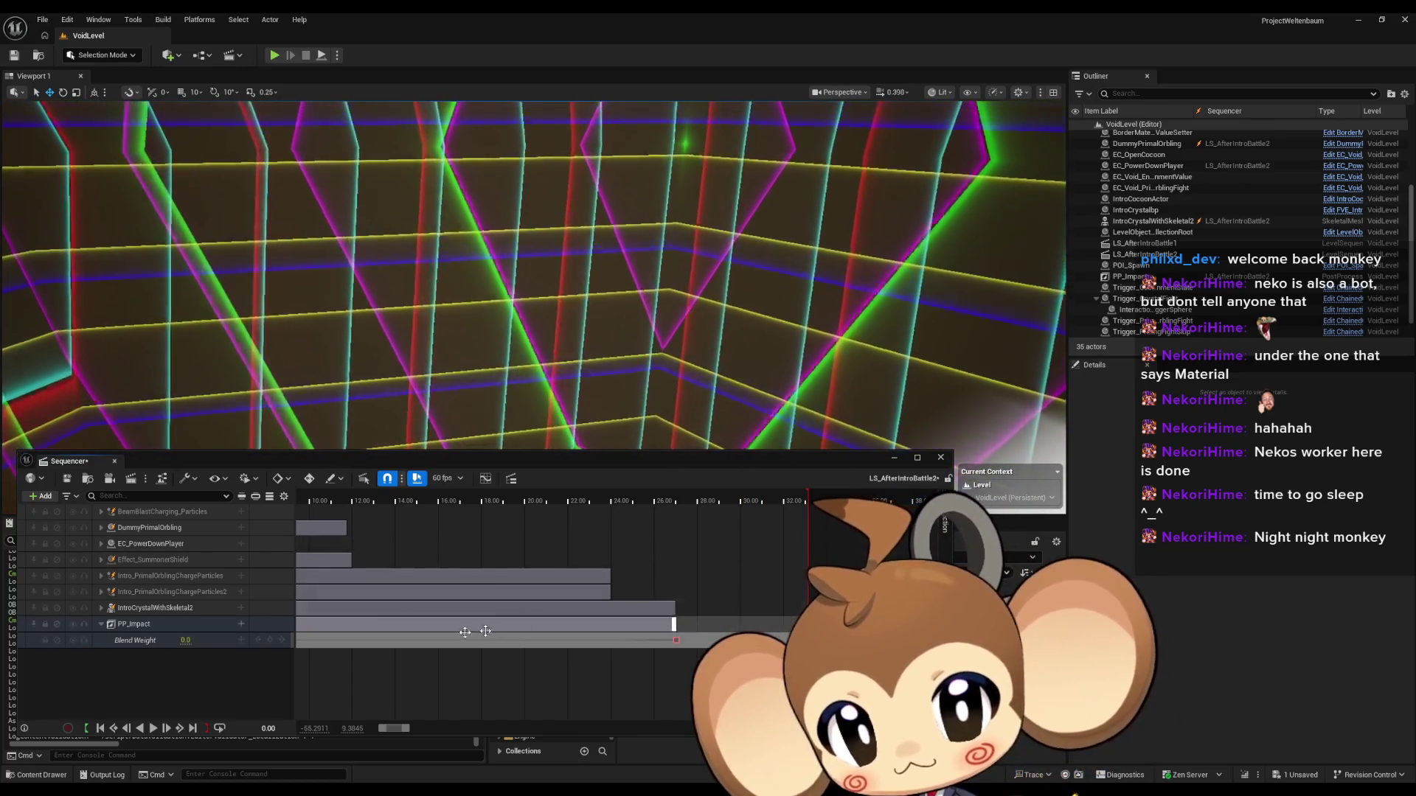
left_click_drag(402, 649, 616, 651)
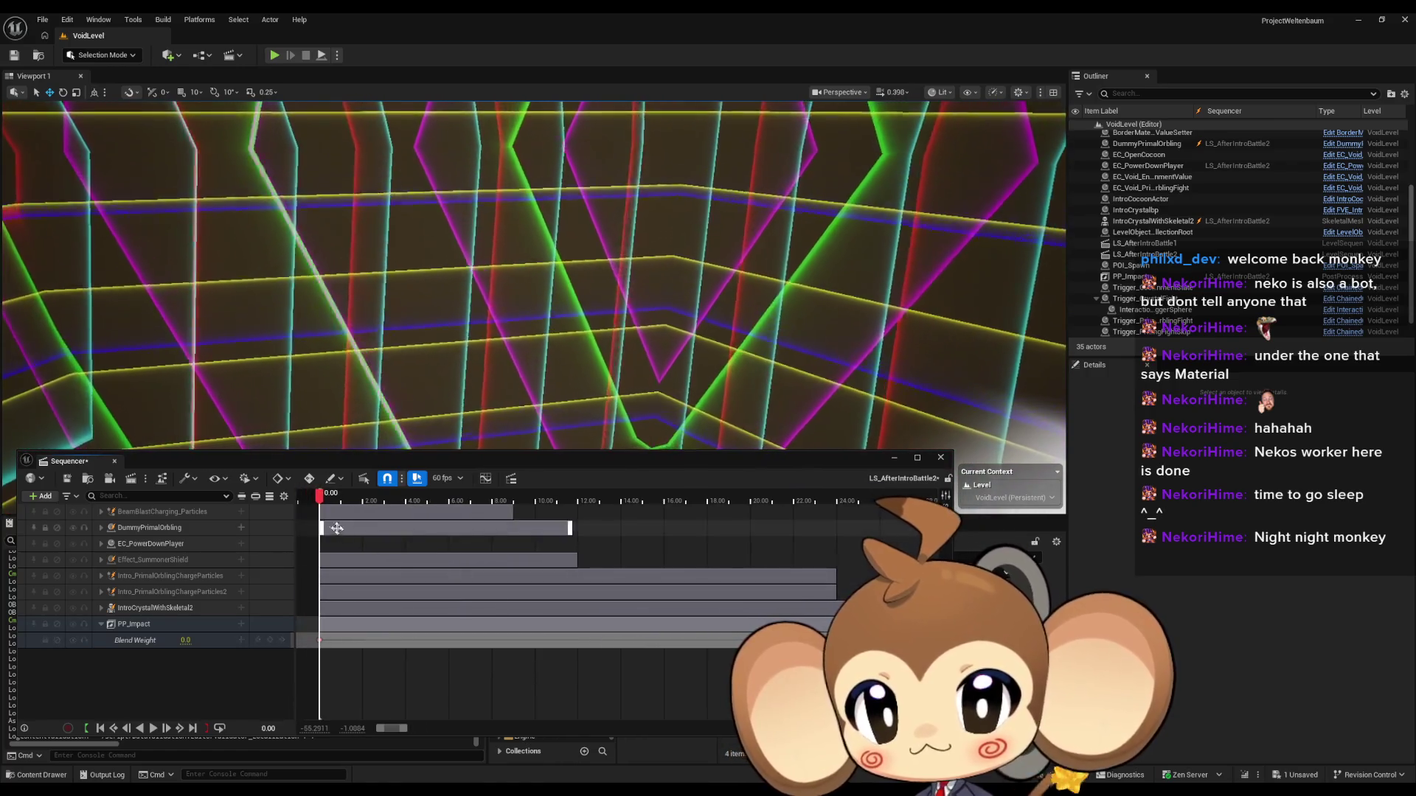
left_click_drag(320, 495, 492, 496)
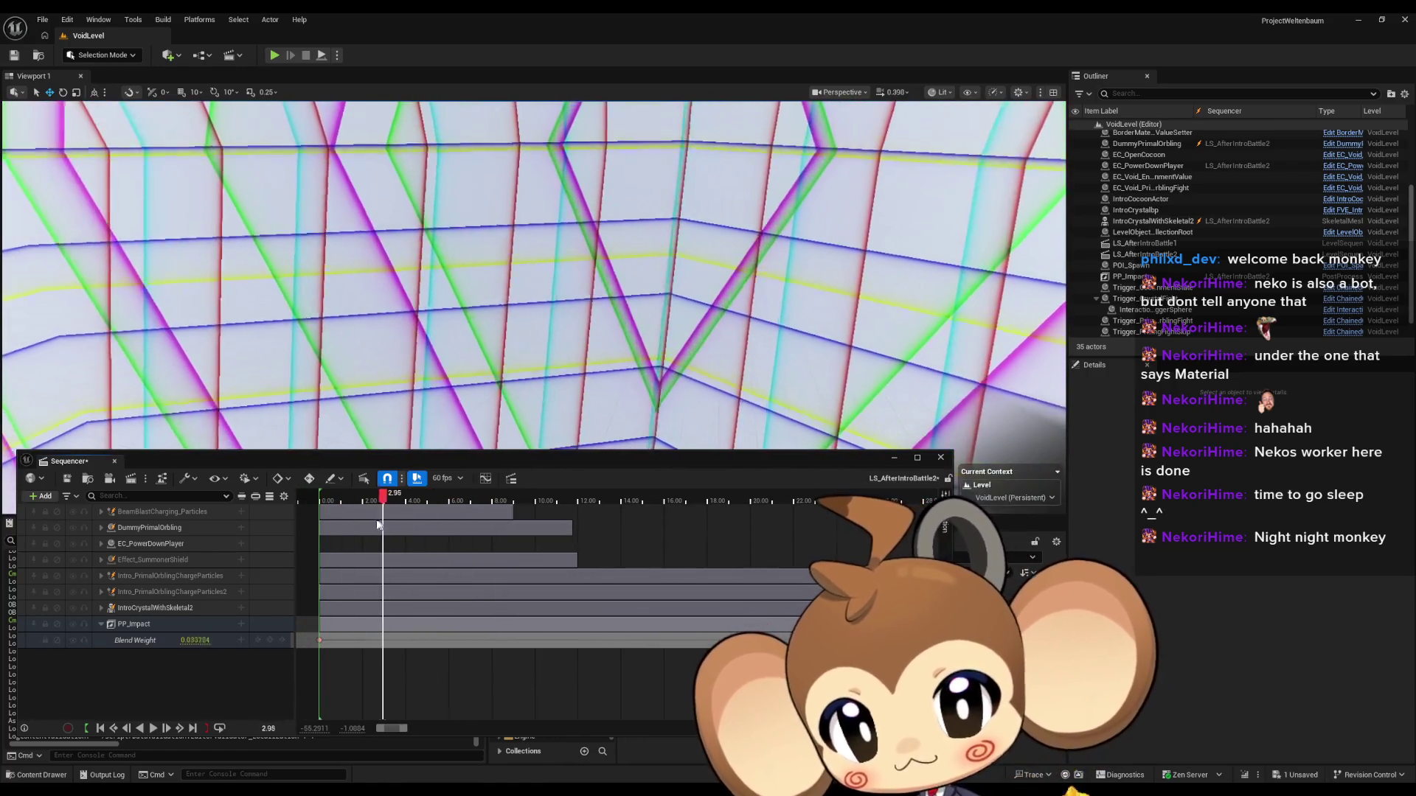
key("Up")
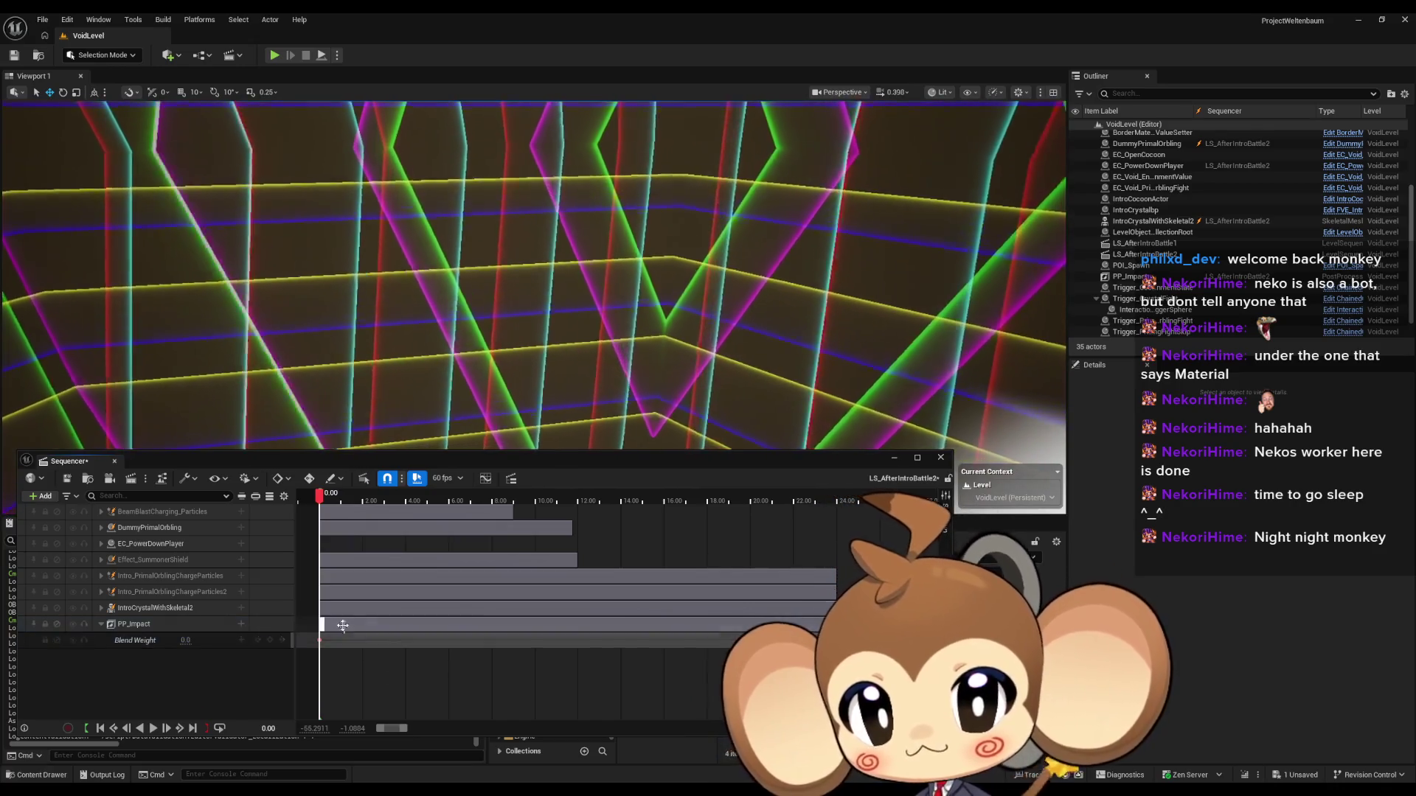
key("space")
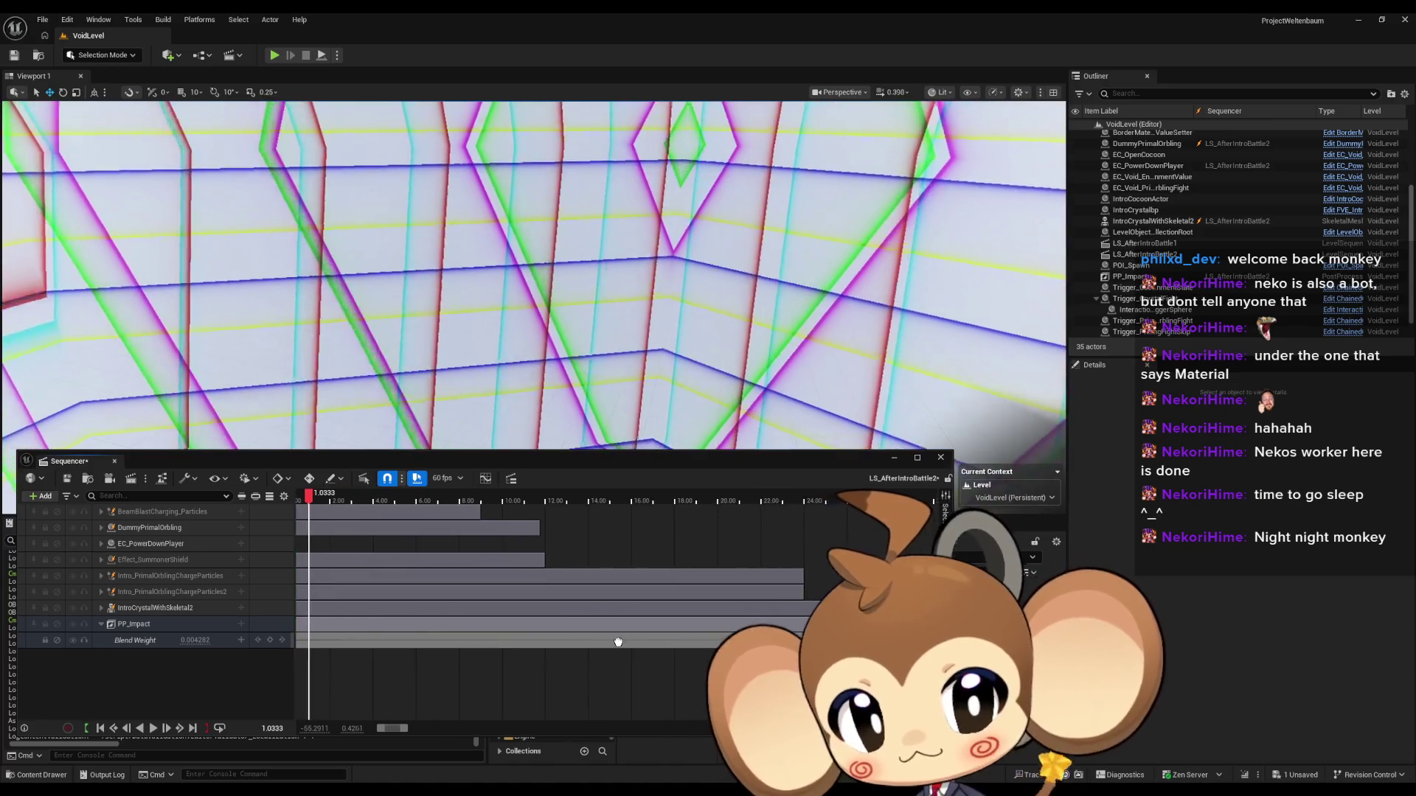
key("Up")
Step: Change the start key's interpolation, replay the sequence, then minimize Sequencer
right_click(337, 640)
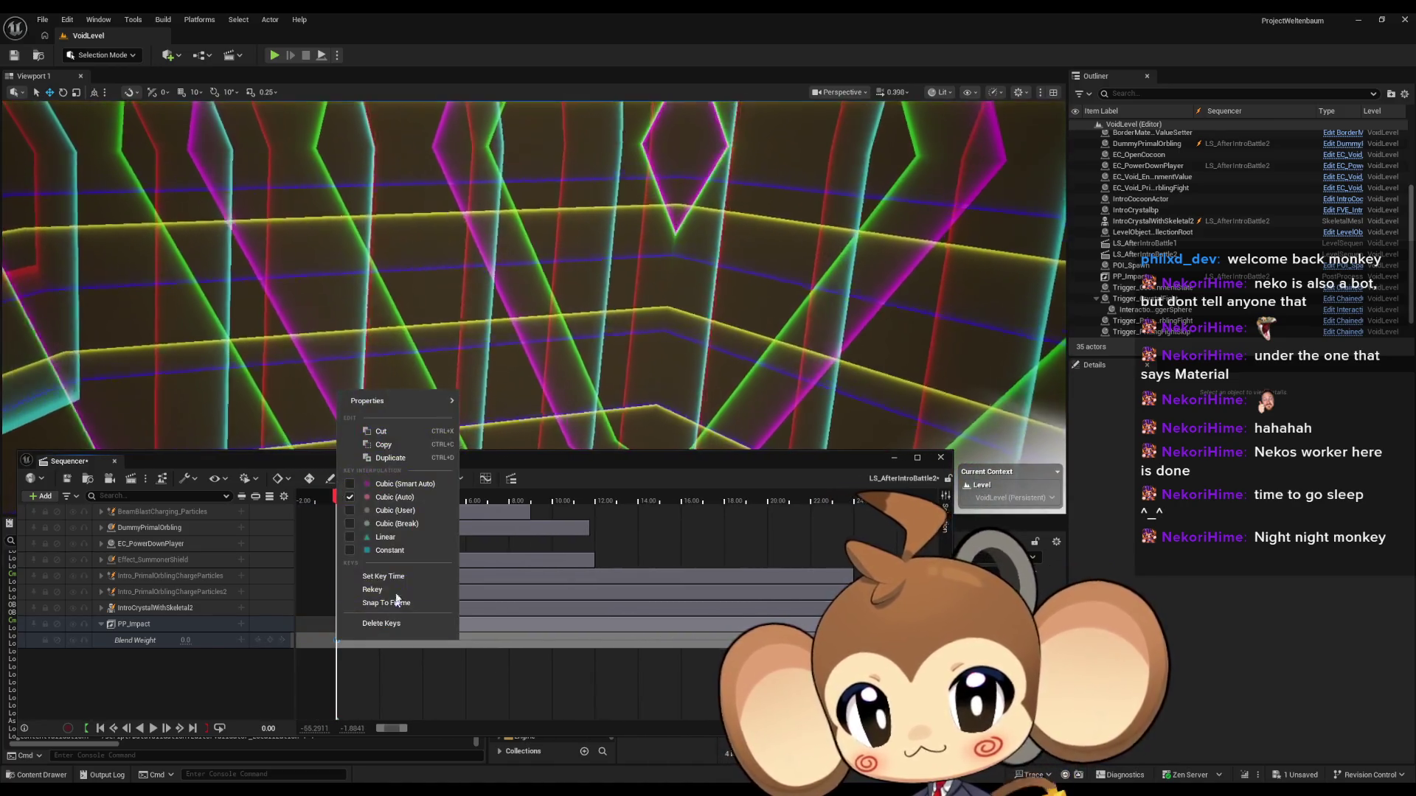
left_click(380, 537)
key("space")
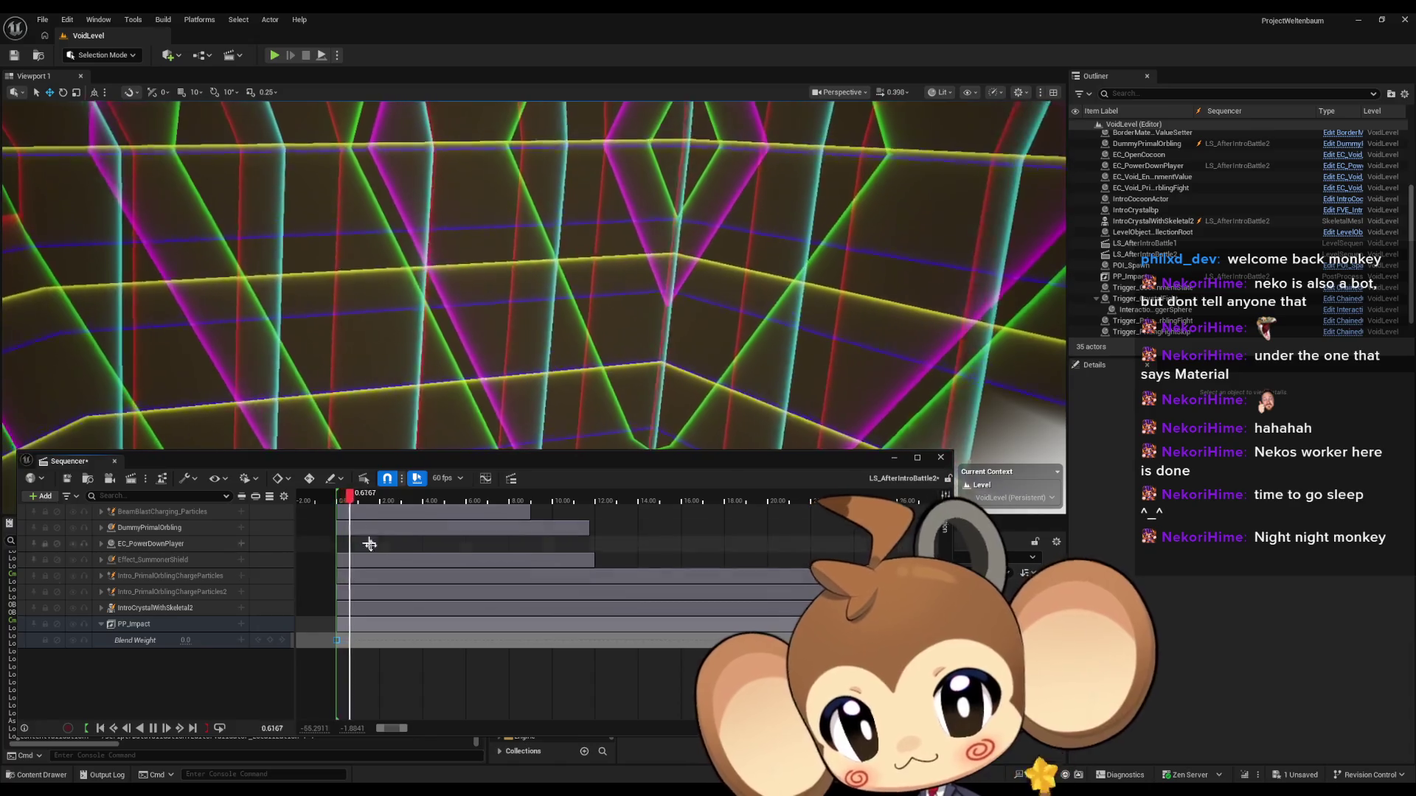
mouse_move(347, 498)
left_mouse_down()
mouse_move(768, 500)
mouse_move(901, 528)
mouse_move(322, 516)
left_mouse_up()
key("space")
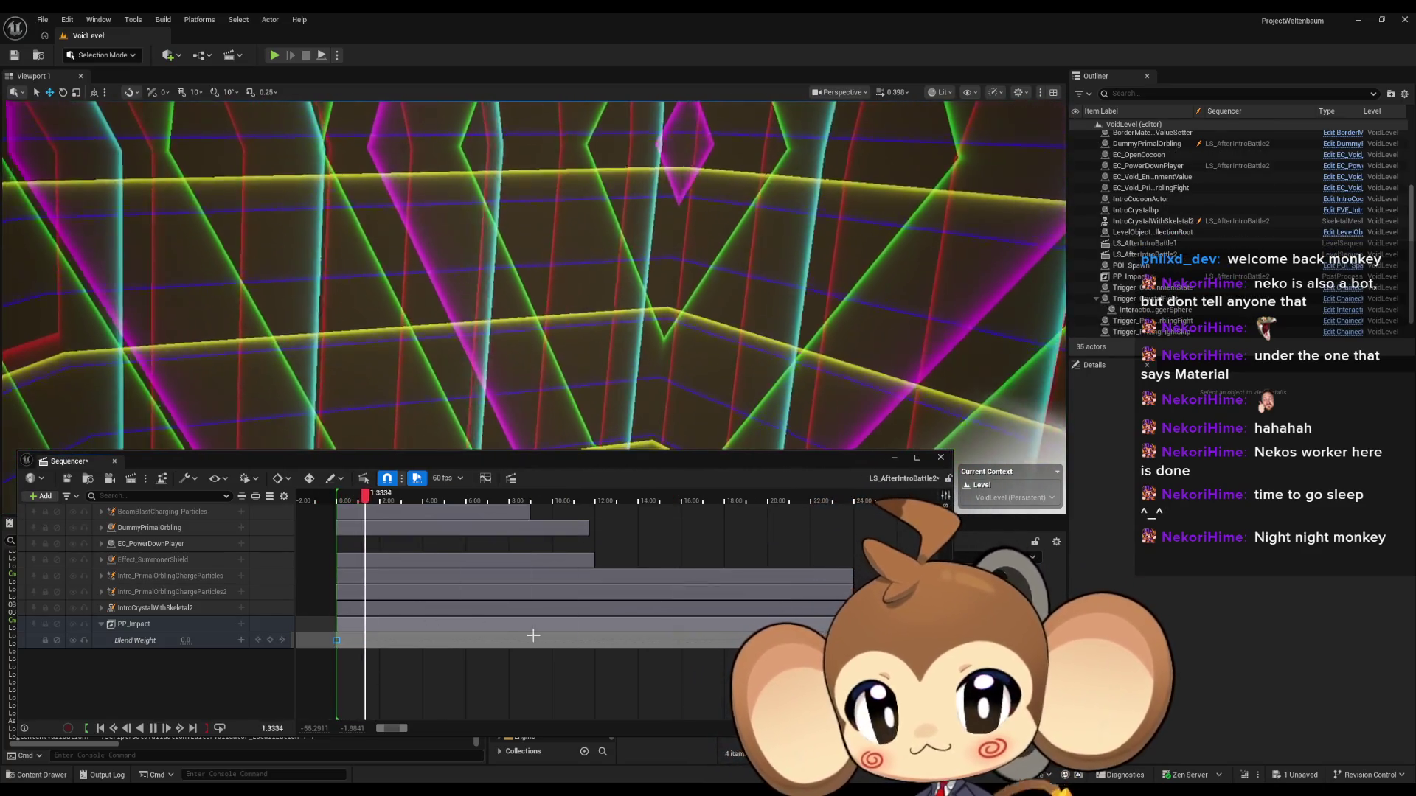
left_click(894, 459)
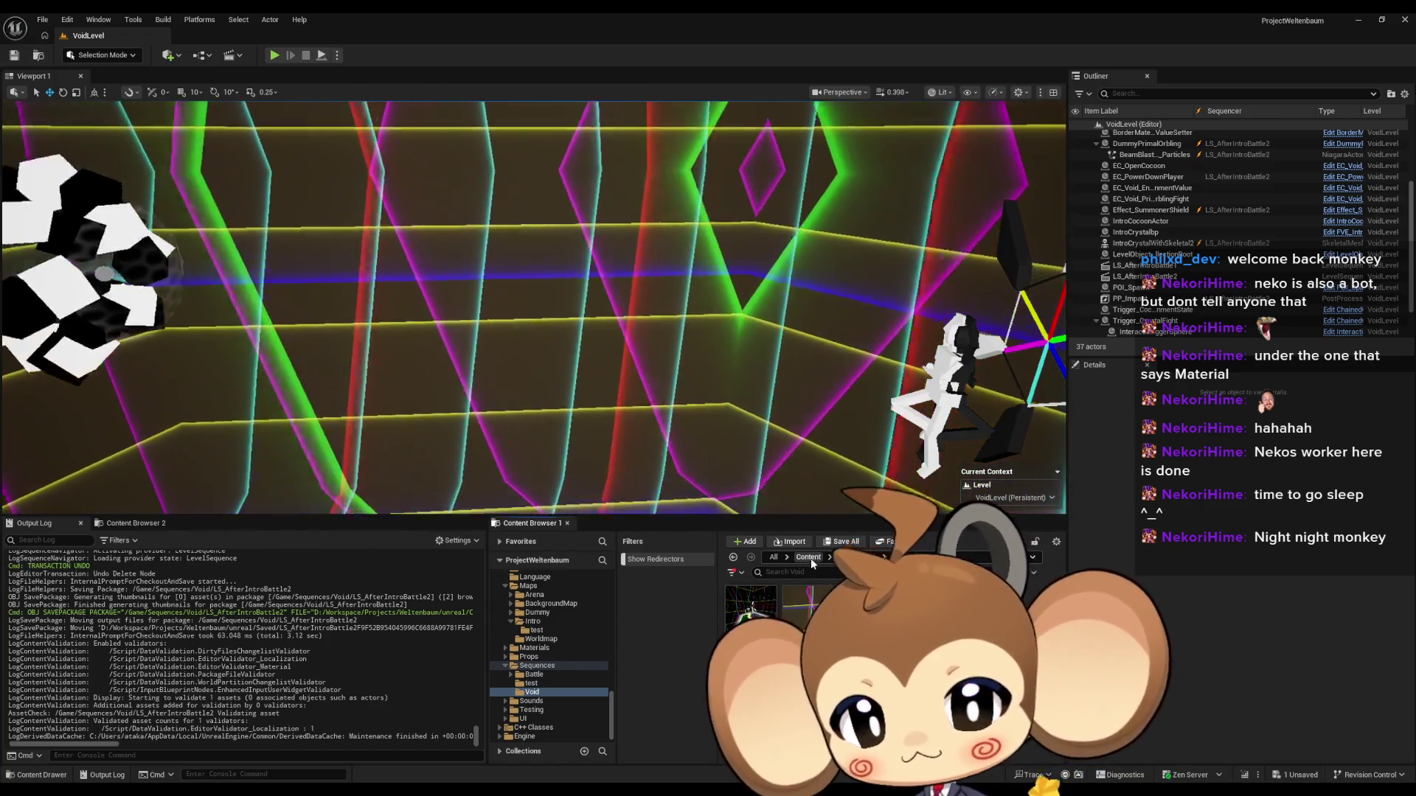
Step: Go to the root Content folder and save all changes with File > Save All
left_click(808, 558)
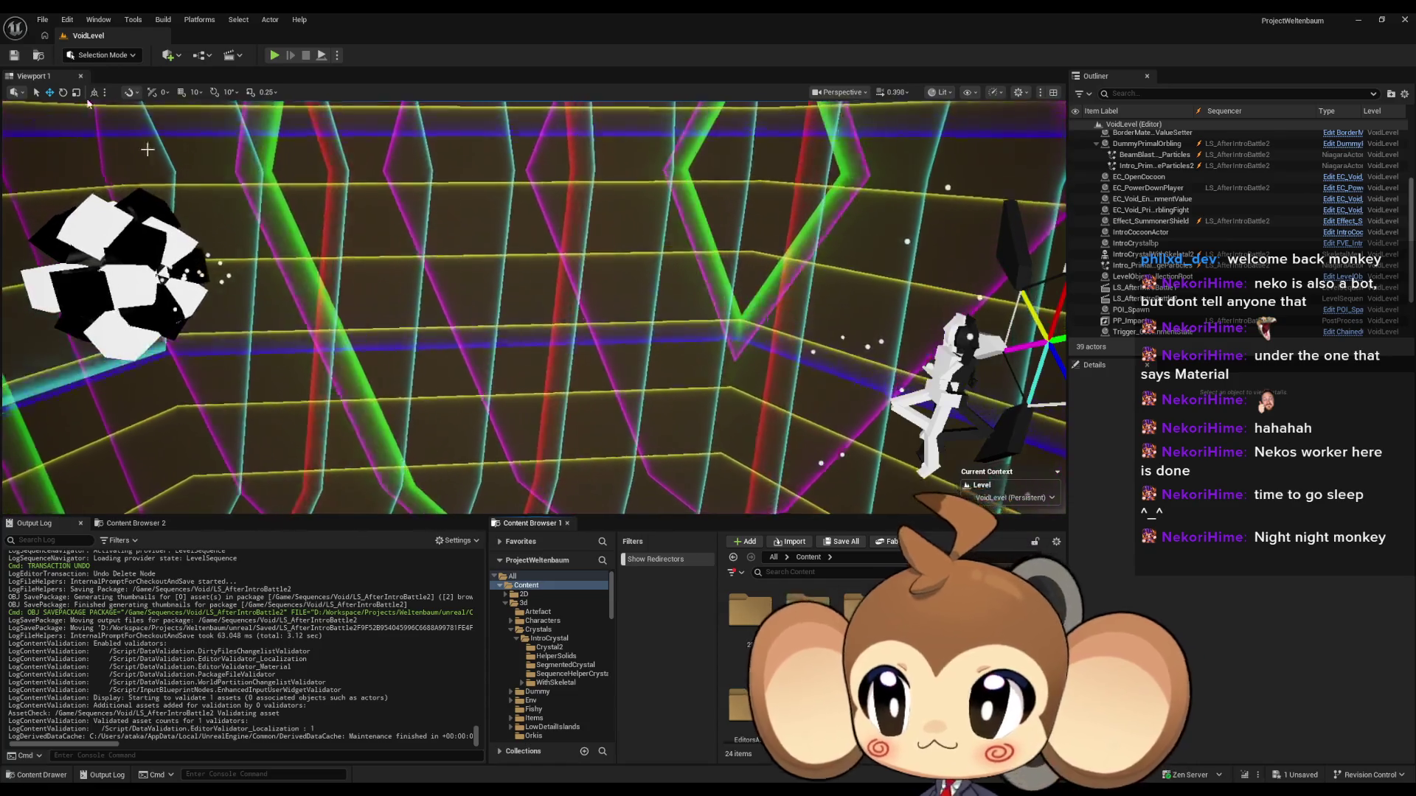
left_click(35, 19)
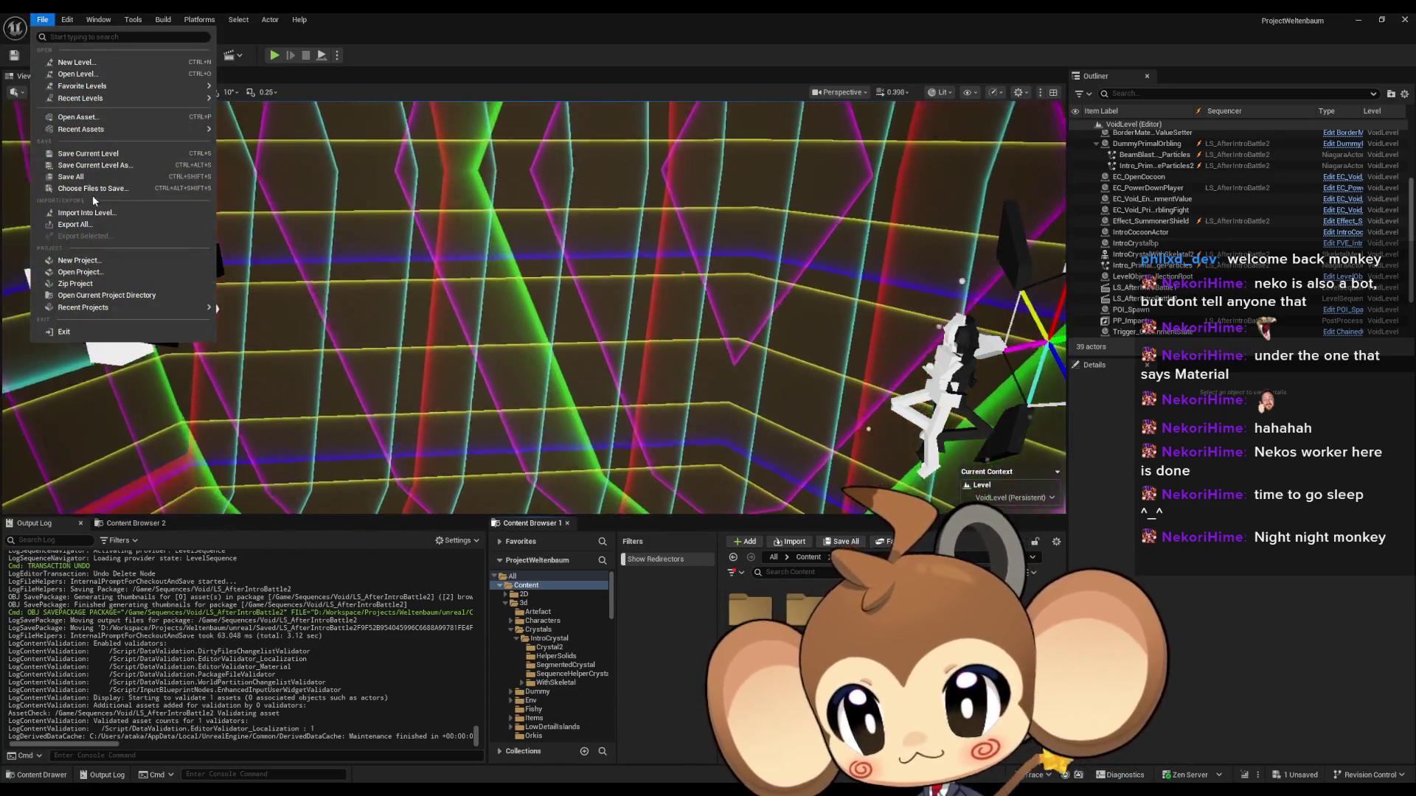
left_click(71, 176)
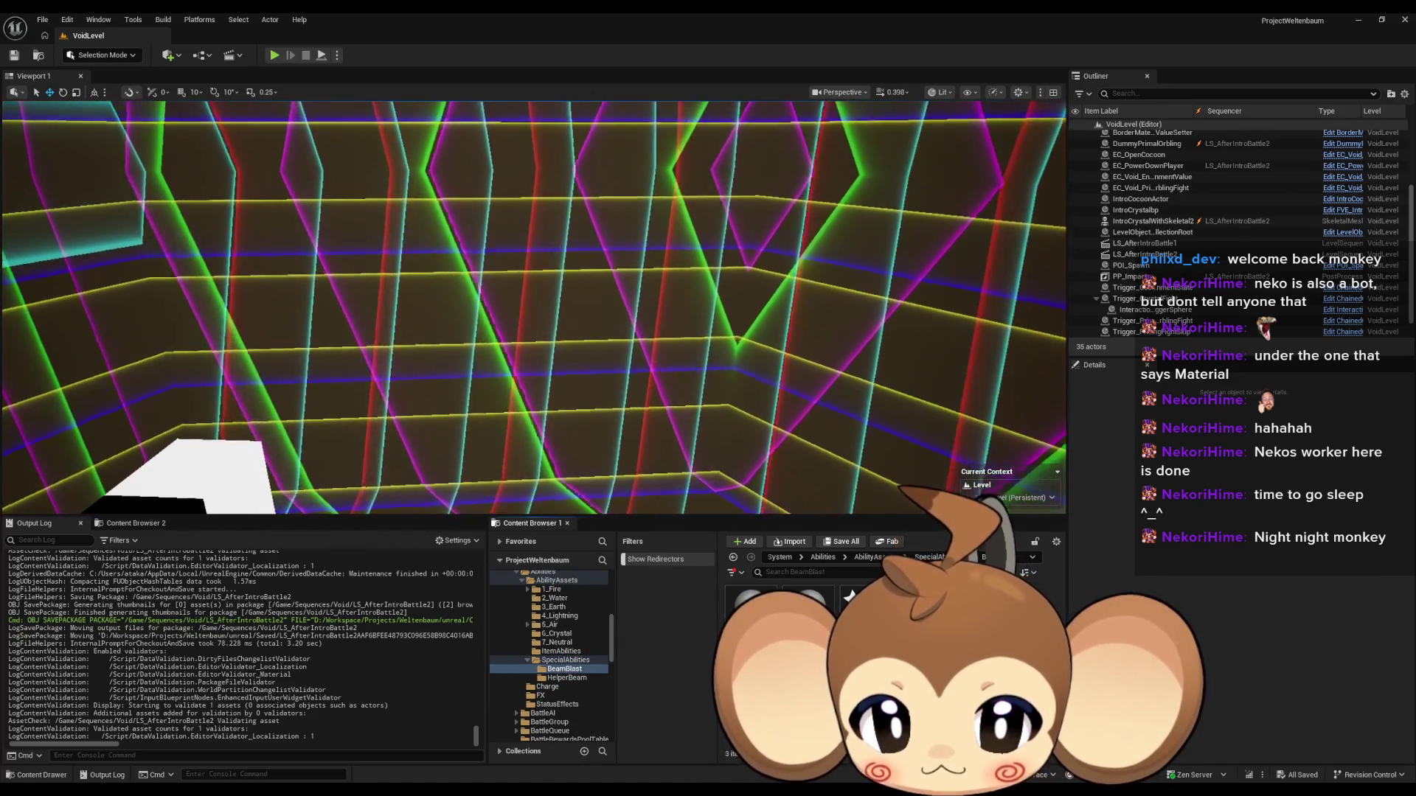
Step: Place BeamParticle in the level, review its Niagara User Parameters, then minimize the Niagara editor
left_click_drag(852, 597, 1147, 144)
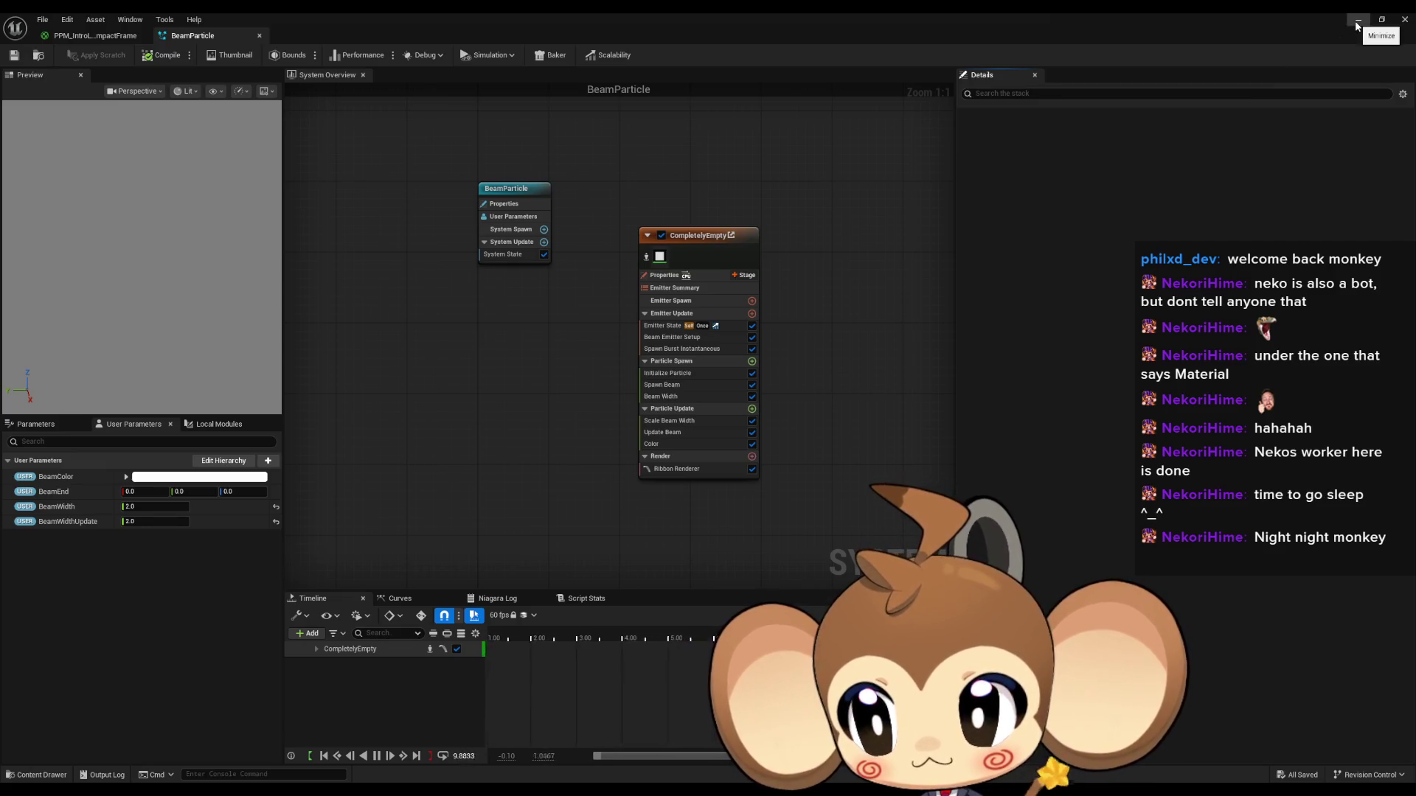
left_click(1357, 22)
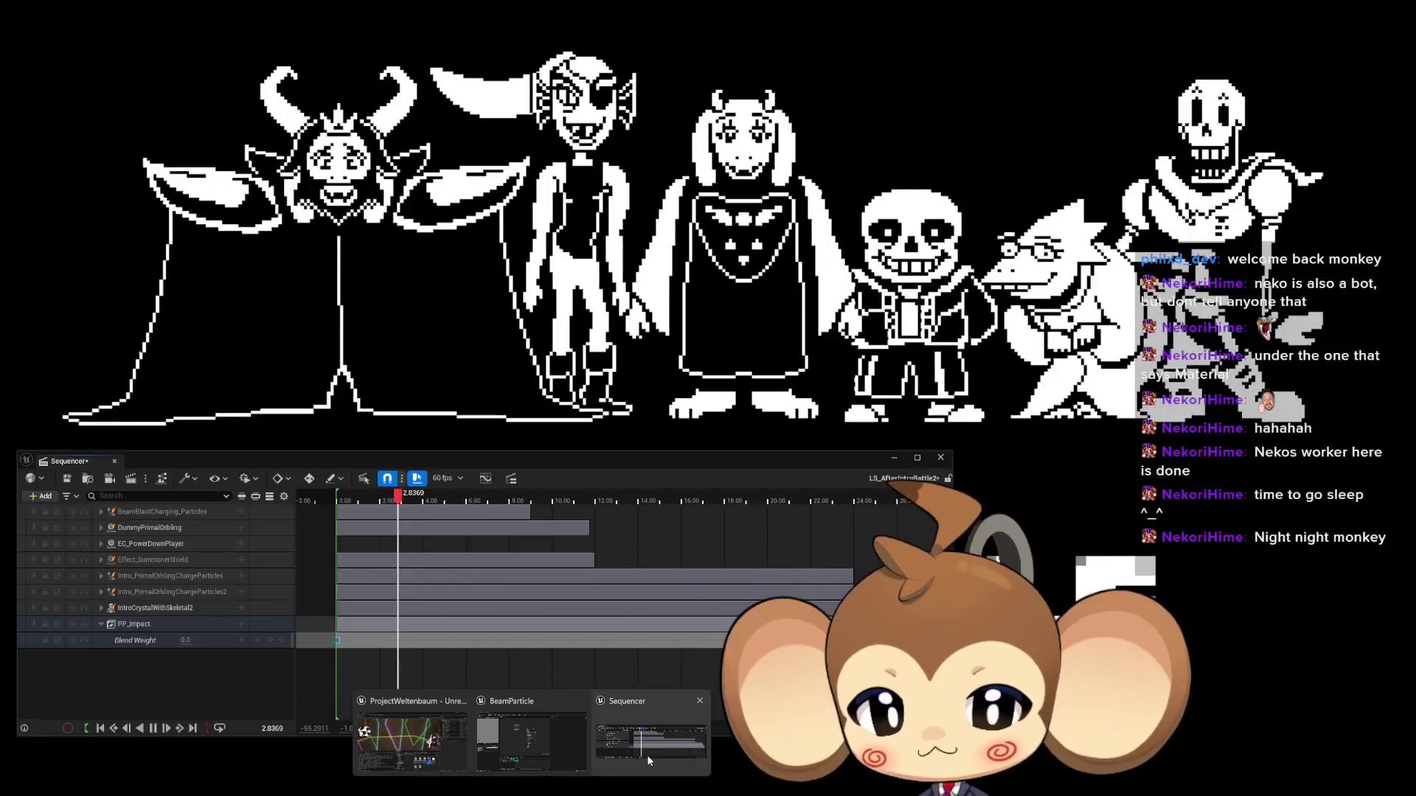
Step: Add a BeamParticle track to the sequence and give it a NiagaraComponent0 sub-track
left_click(648, 756)
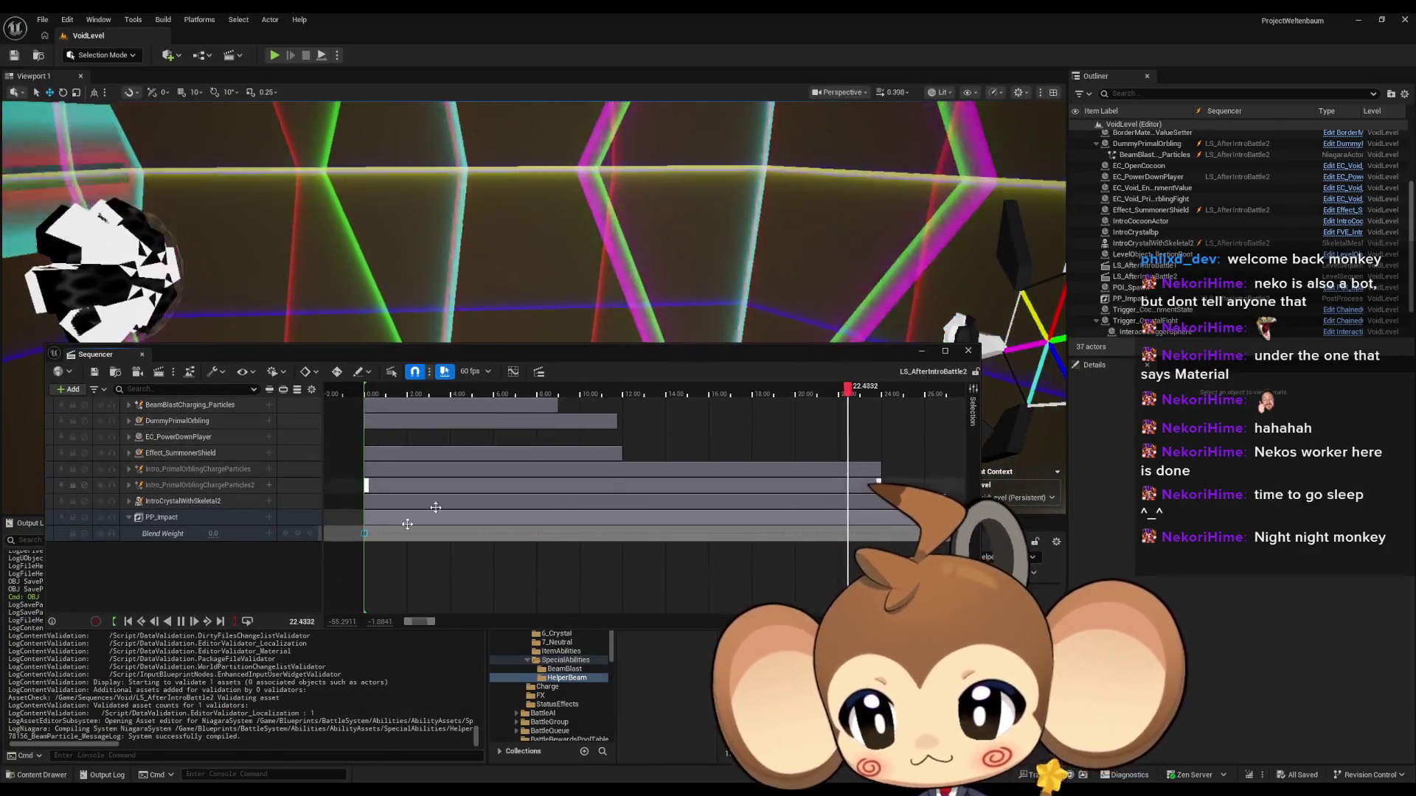
mouse_move(407, 524)
left_mouse_down()
mouse_move(764, 575)
mouse_move(550, 574)
left_mouse_up()
left_click(693, 399)
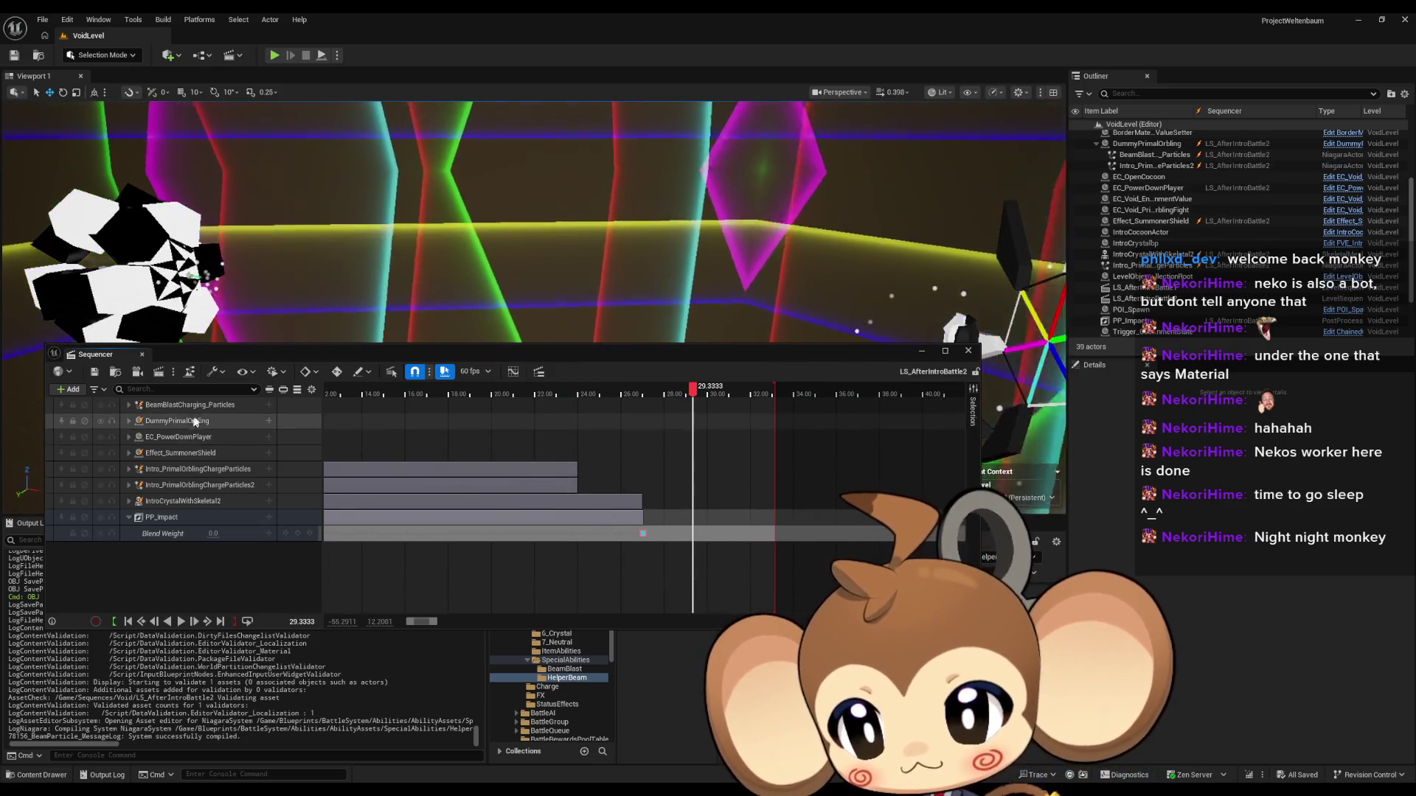
left_click(129, 517)
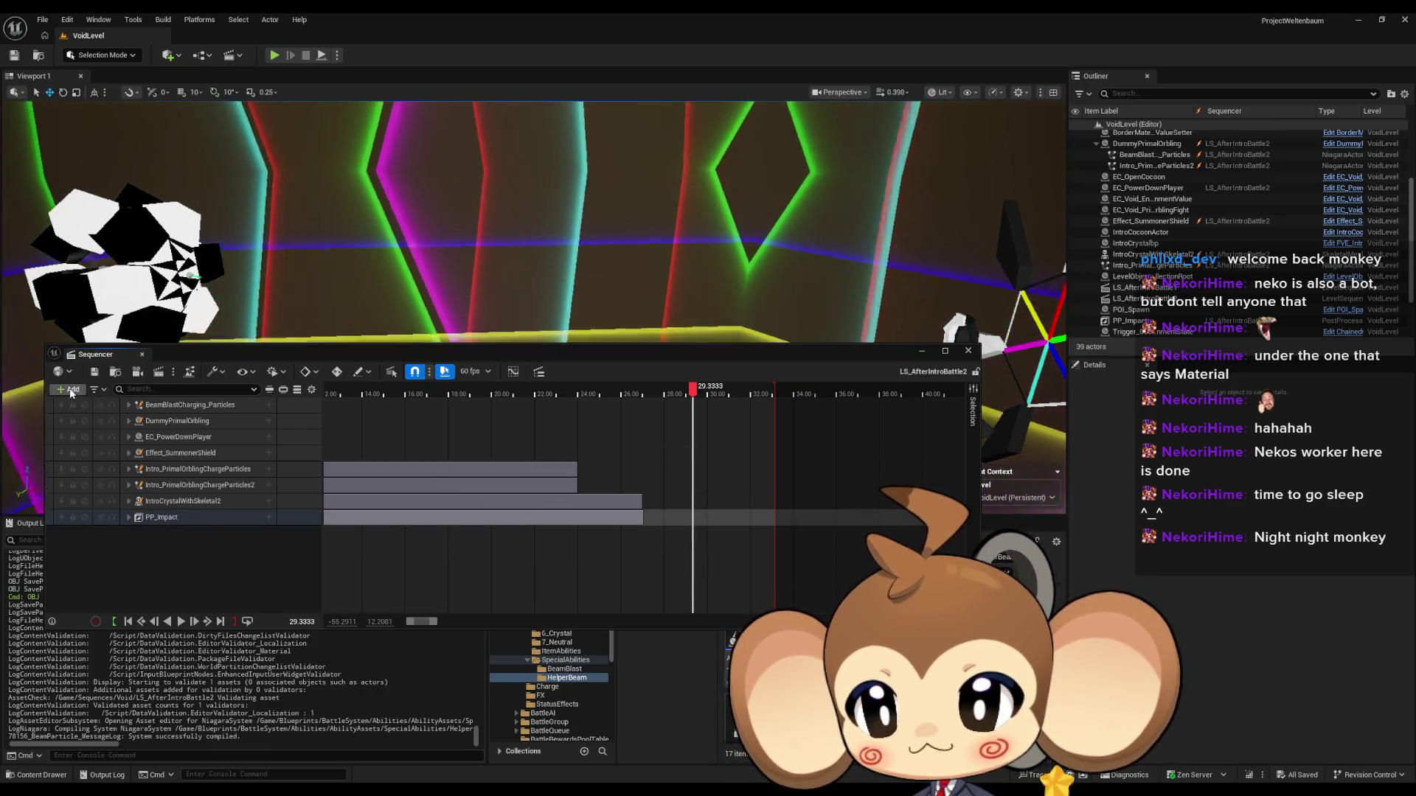
left_click(72, 391)
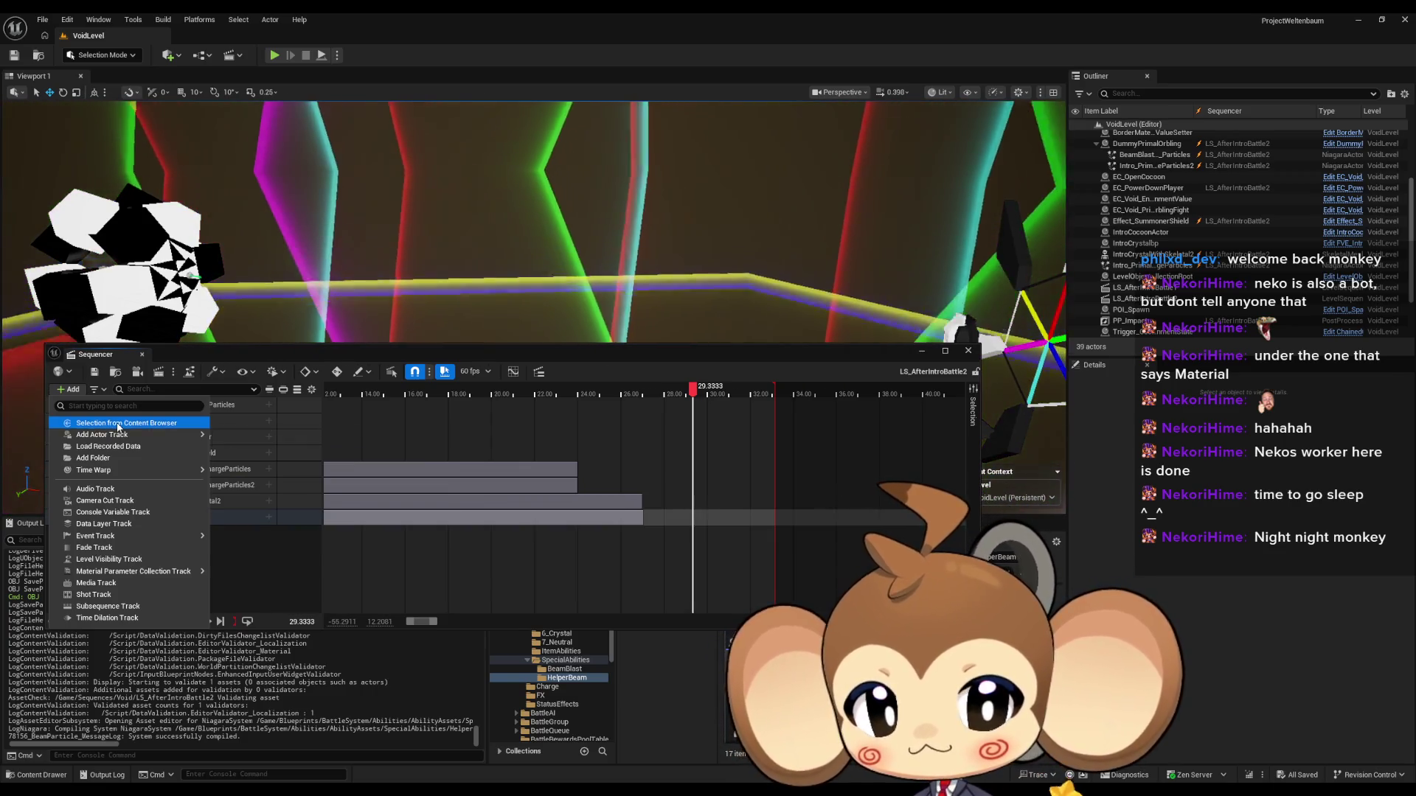
left_click(118, 424)
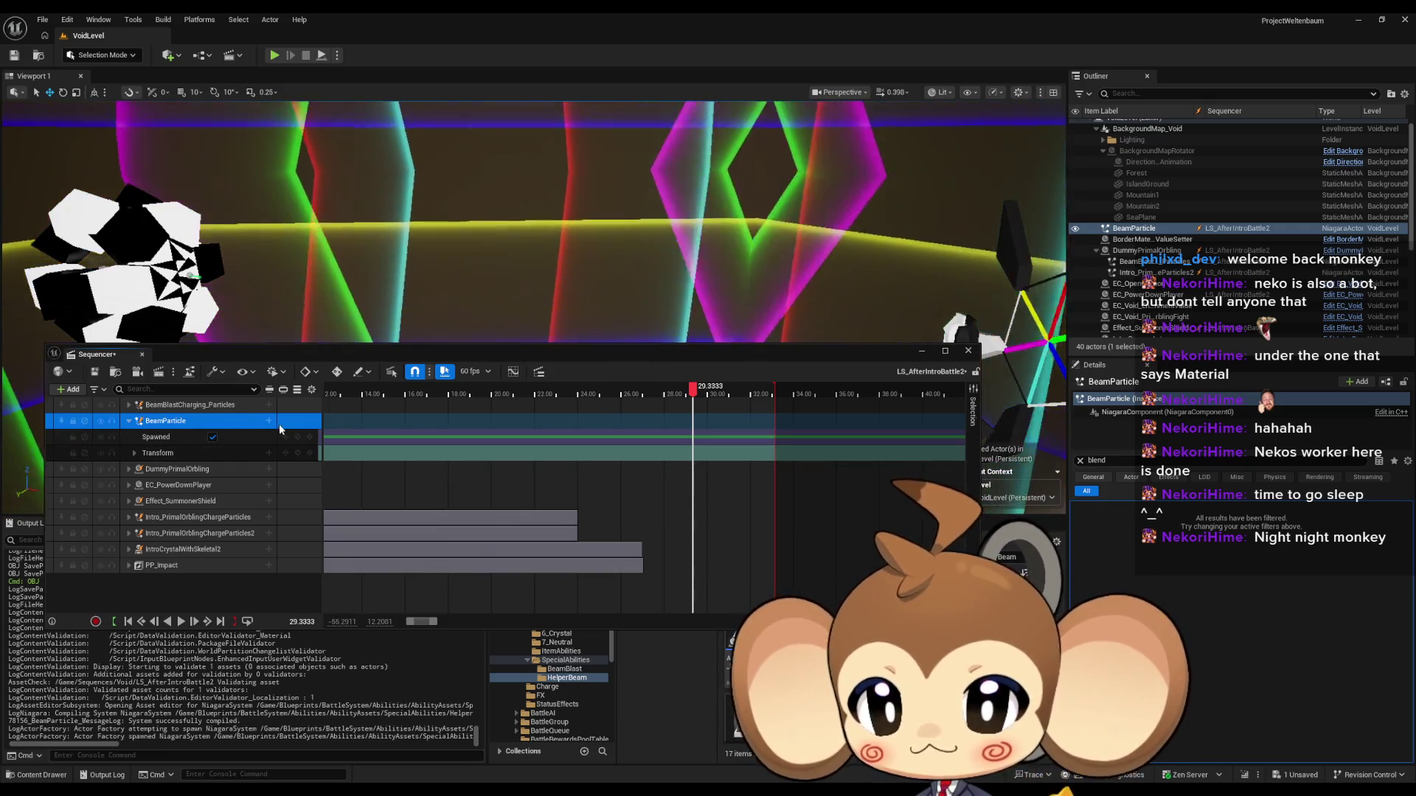
left_click(269, 421)
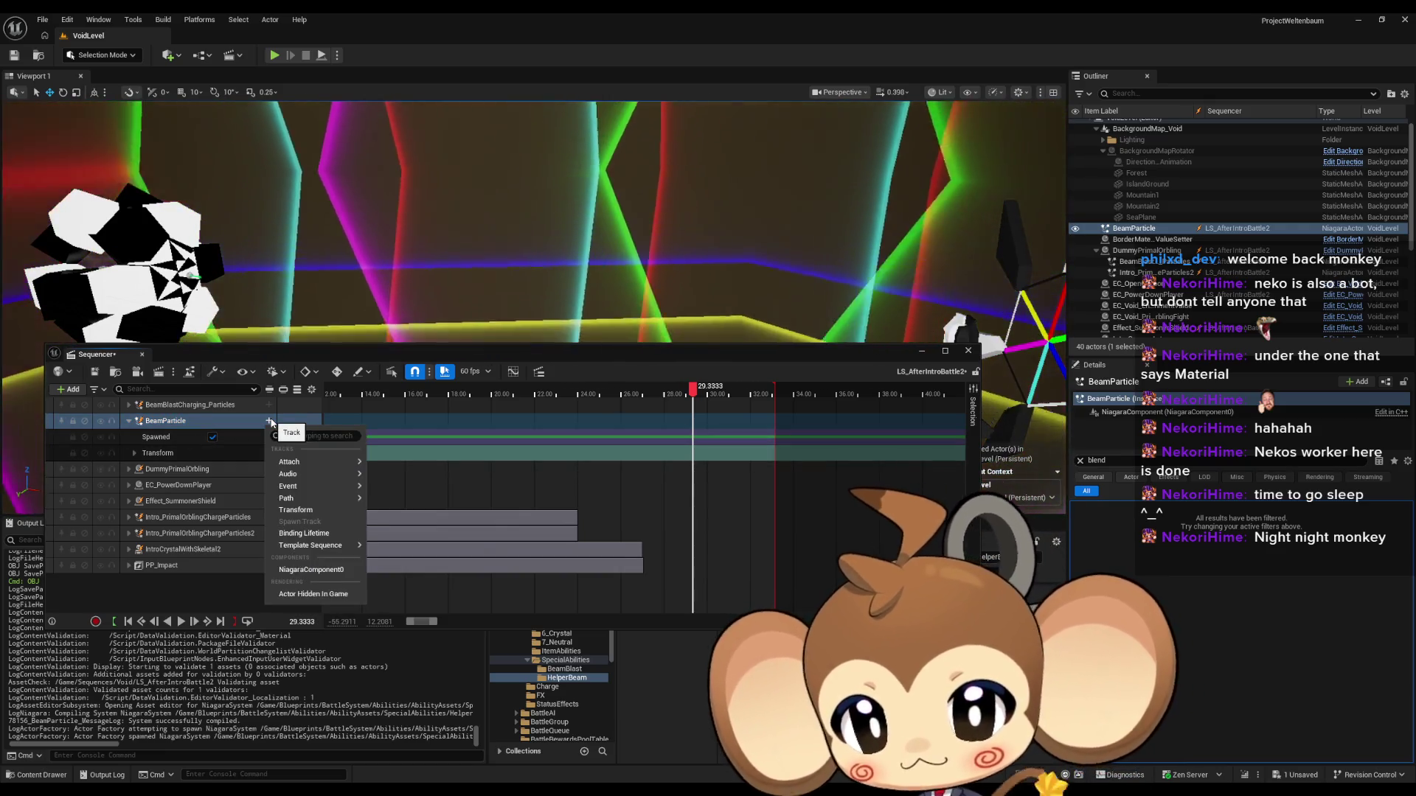
left_click(332, 569)
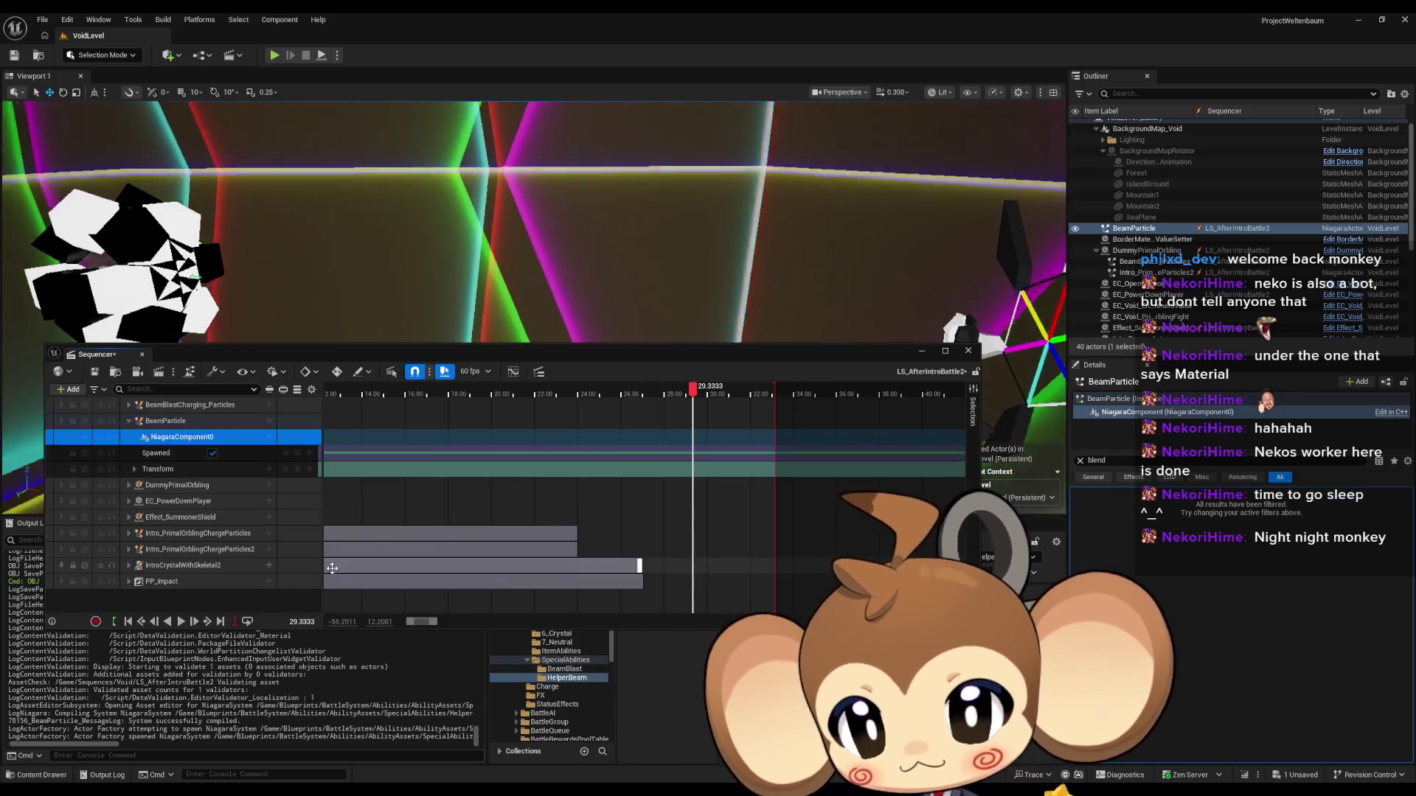
Step: Add a BeamEnd parameter track to NiagaraComponent0 and expand its X, Y, Z values
left_click(269, 438)
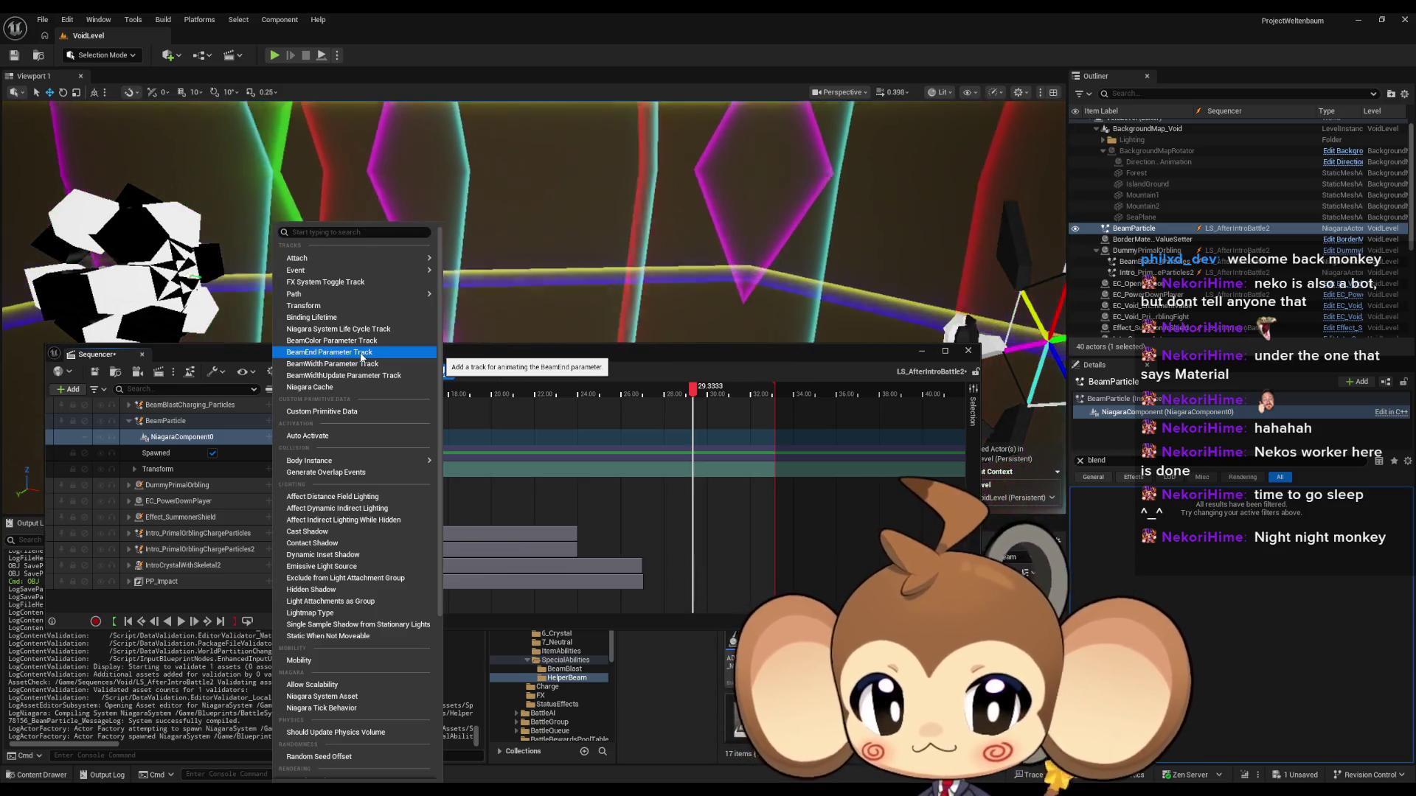
left_click(361, 353)
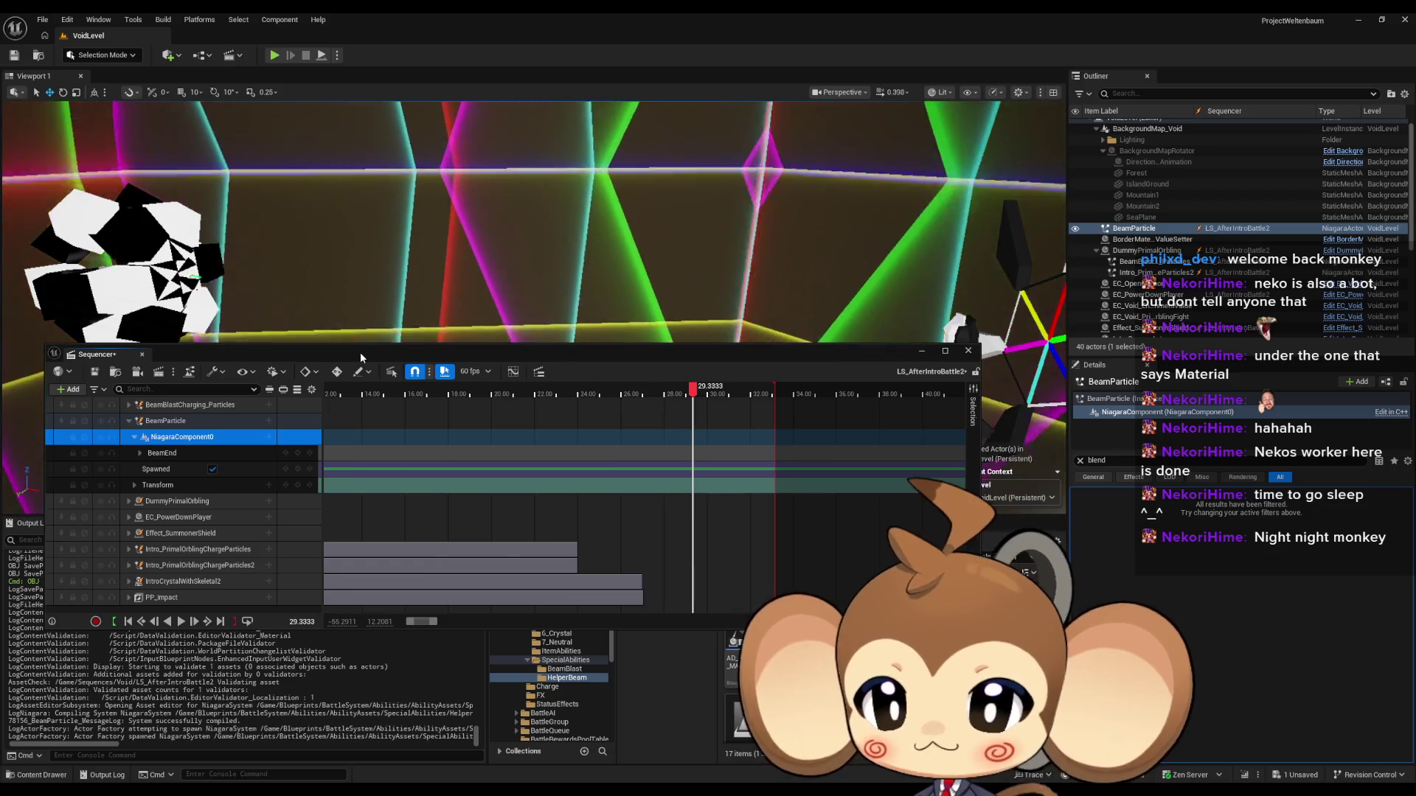
left_click(140, 453)
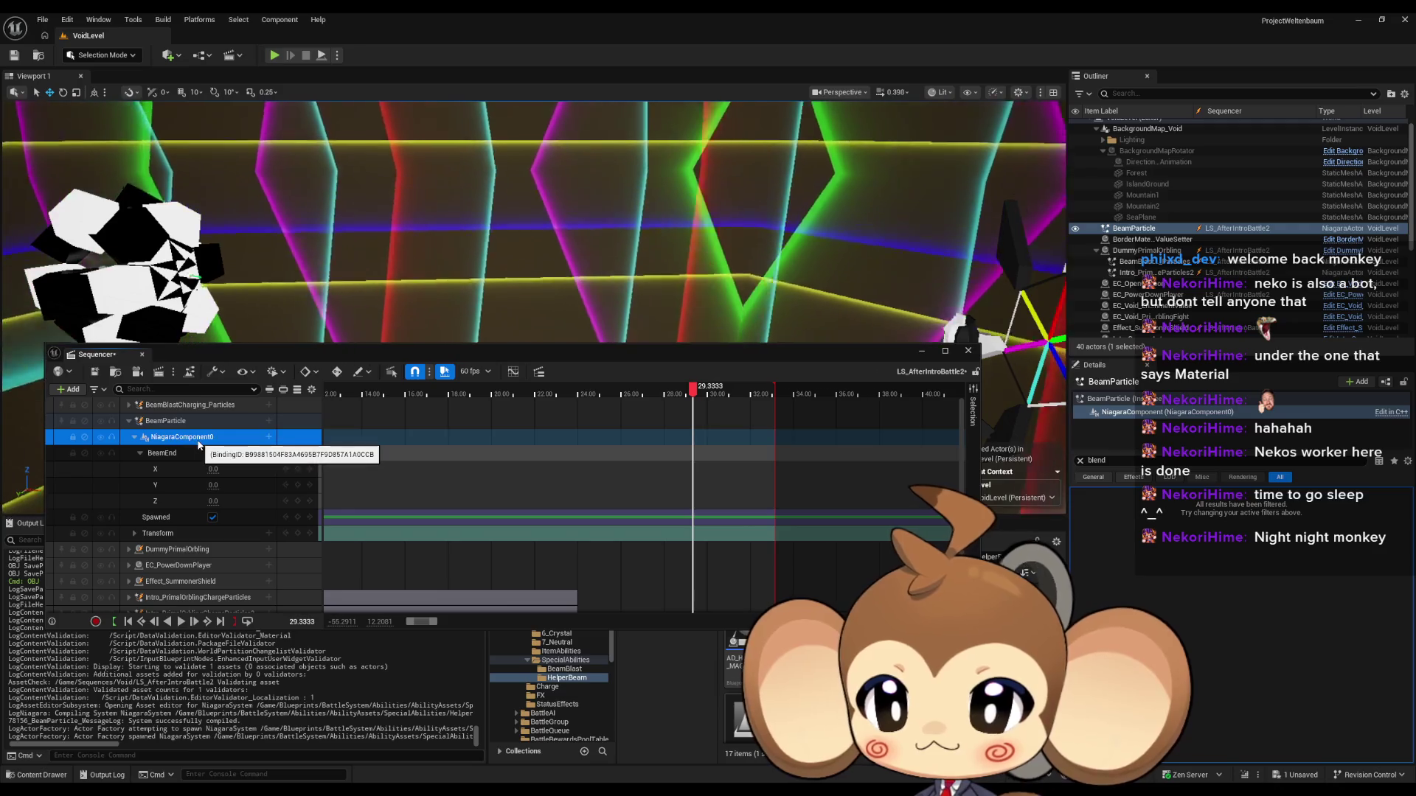
Step: Set BeamEnd to X -1047.690674, Y -1928.184134 from BeamParticle's location
left_click(135, 533)
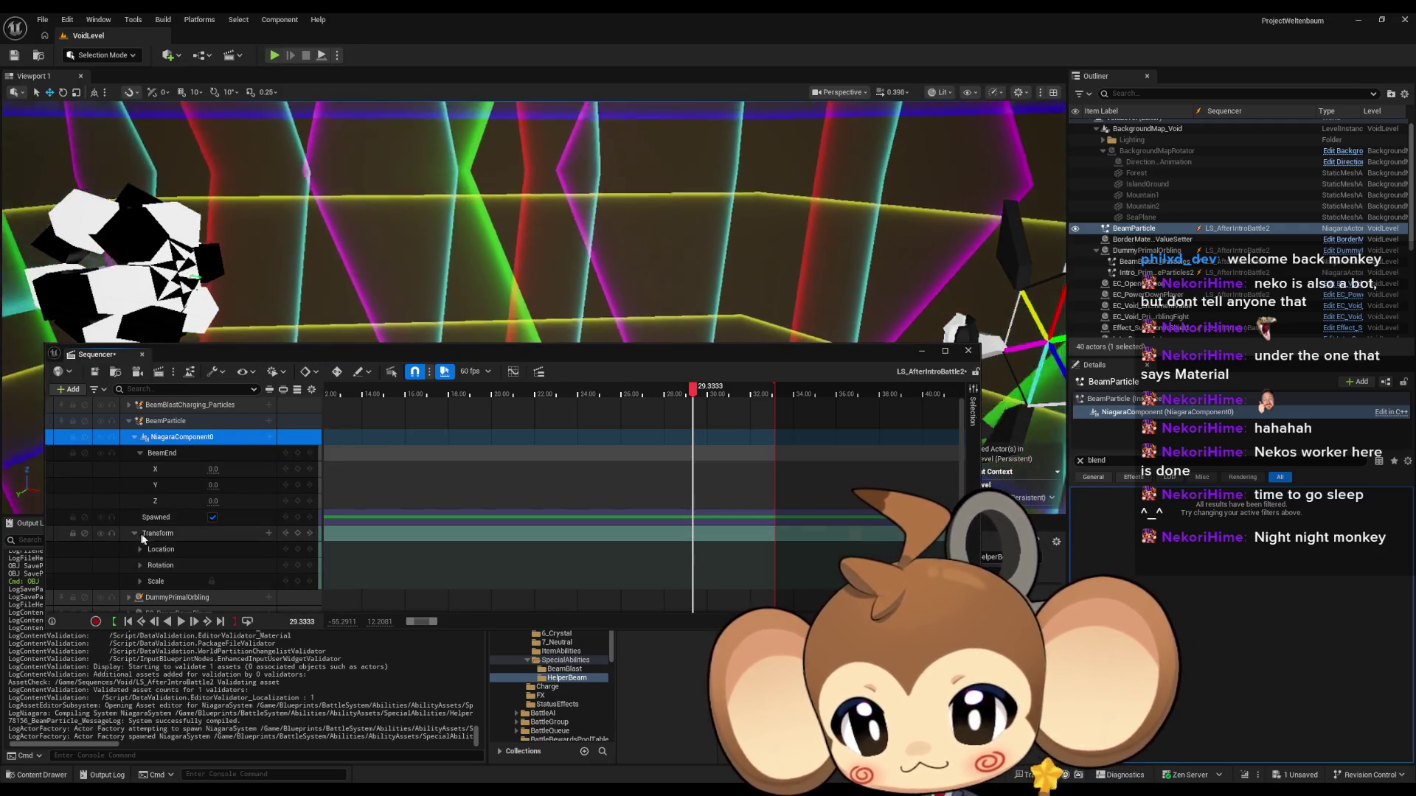
left_click_drag(295, 222, 384, 236)
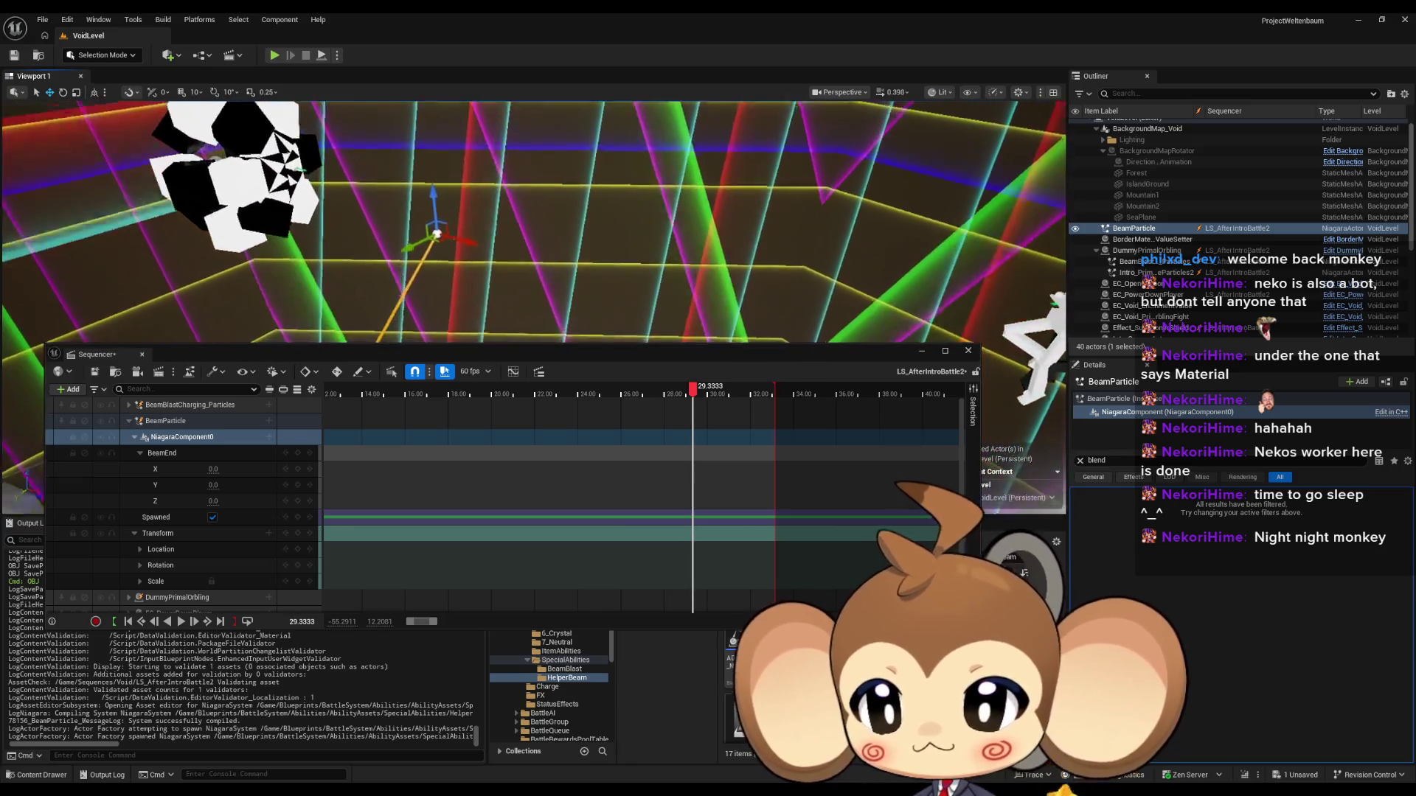
left_click(140, 550)
left_click(230, 565)
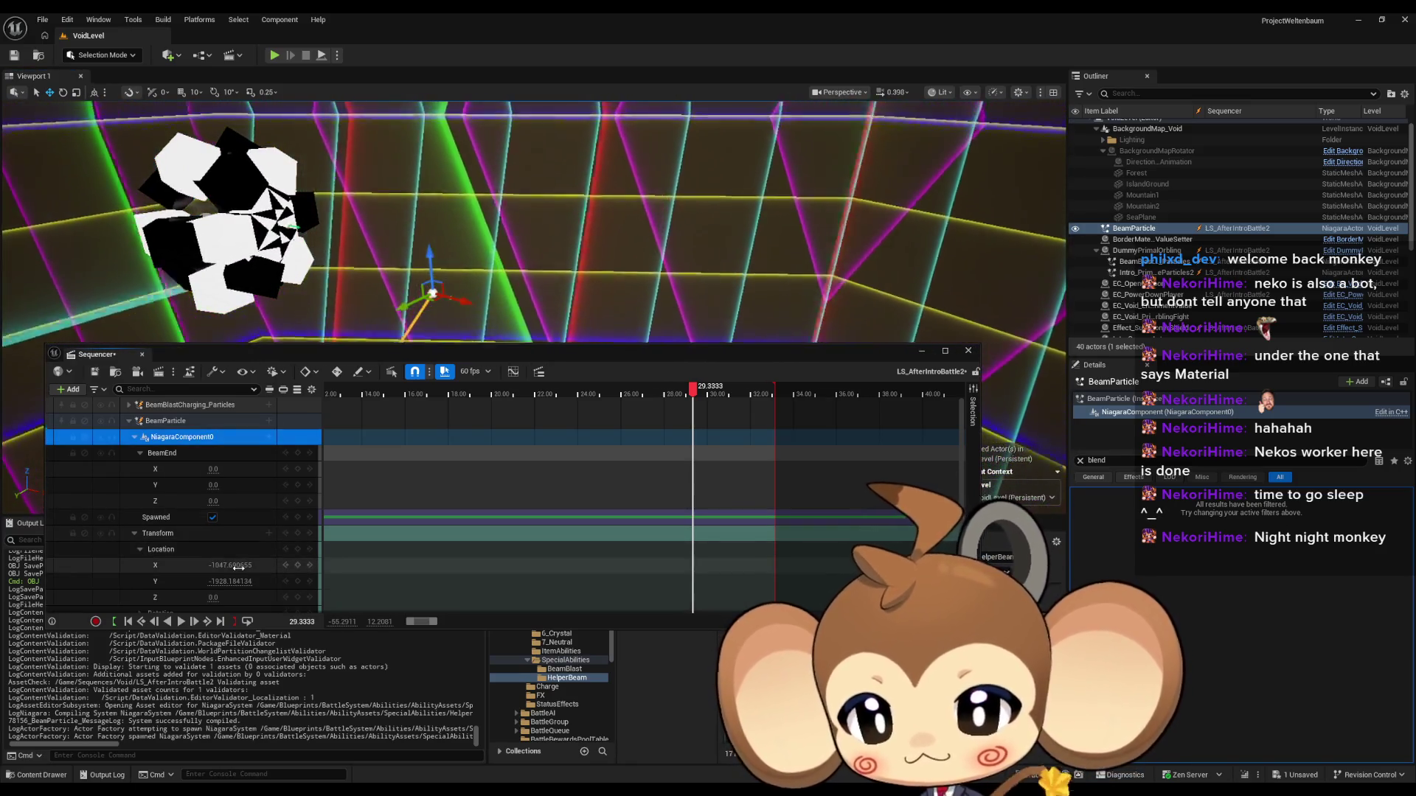
type("-1047.690665")
key("Tab")
type("-1928.184134")
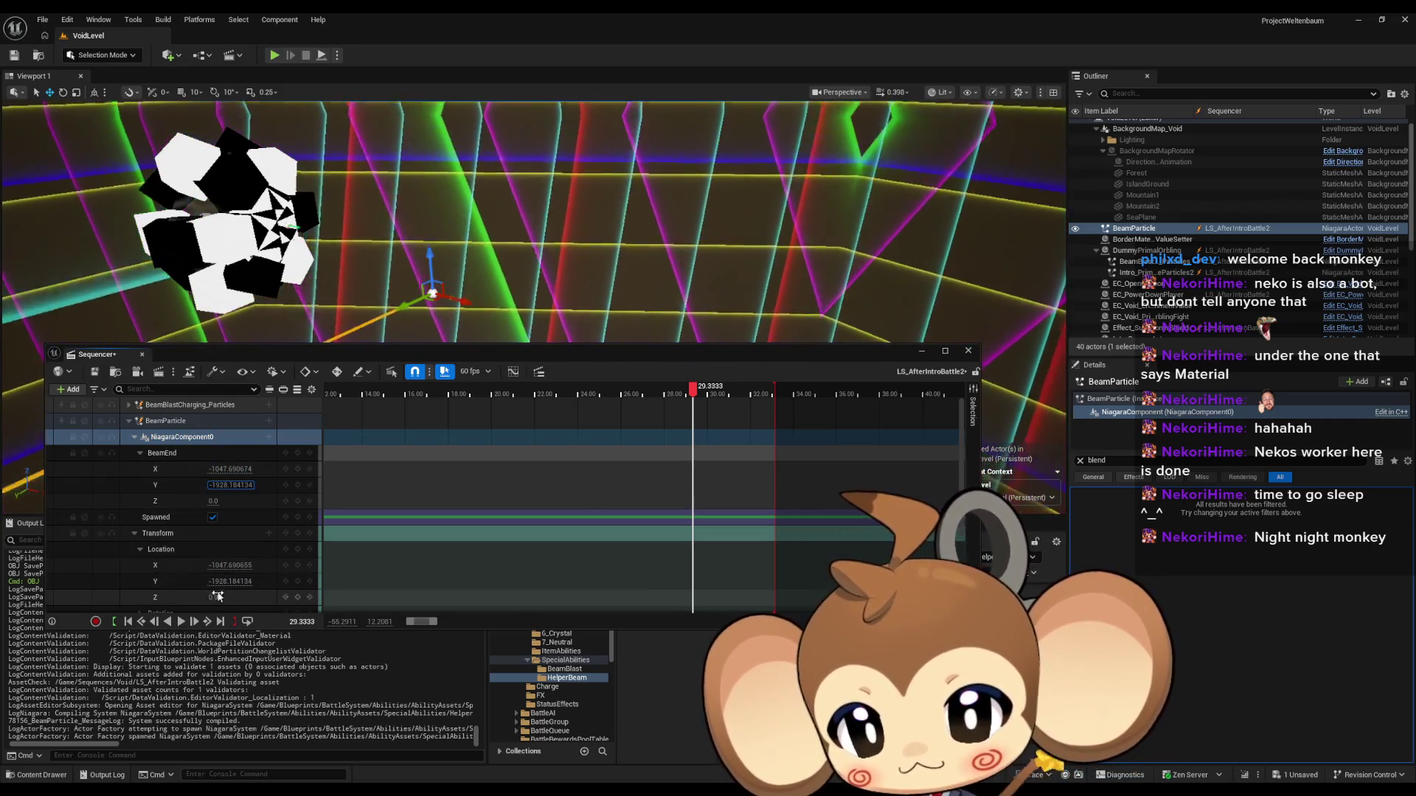
left_click(434, 295)
Step: Drag BeamParticle to a new spot in the level and collapse the BeamEnd values
left_click(435, 295)
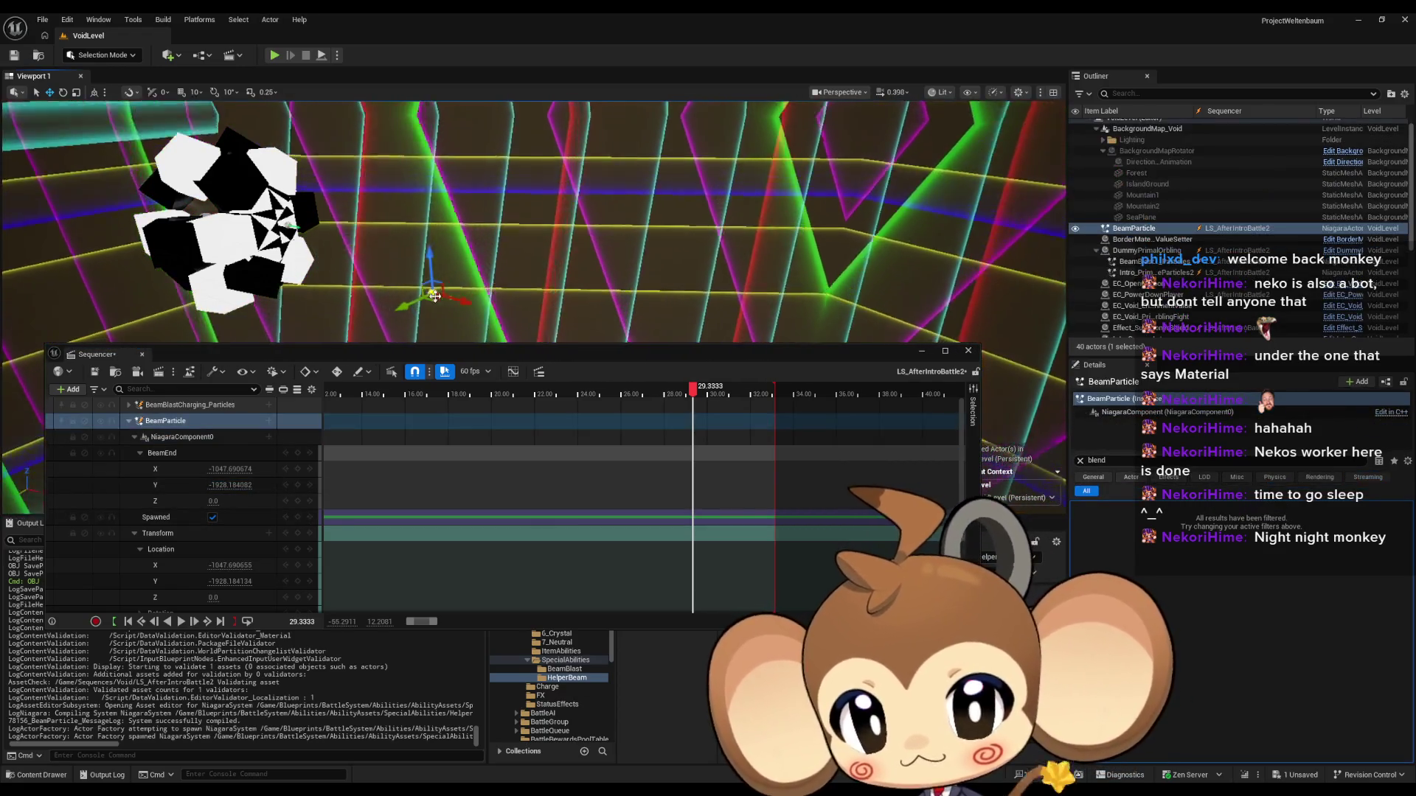
mouse_move(435, 295)
left_mouse_down()
mouse_move(668, 319)
mouse_move(789, 365)
mouse_move(37, 472)
left_mouse_up()
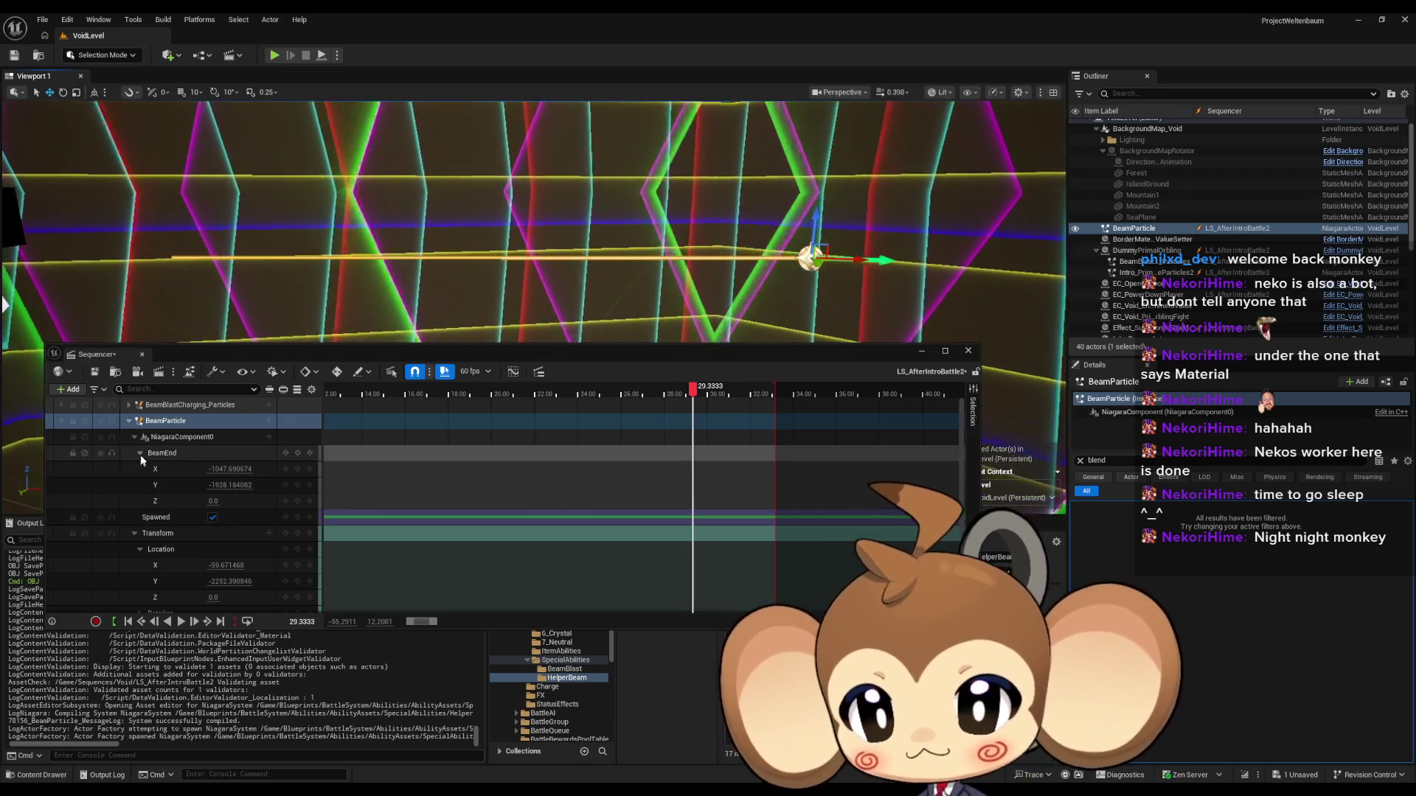
left_click(140, 453)
left_click(269, 437)
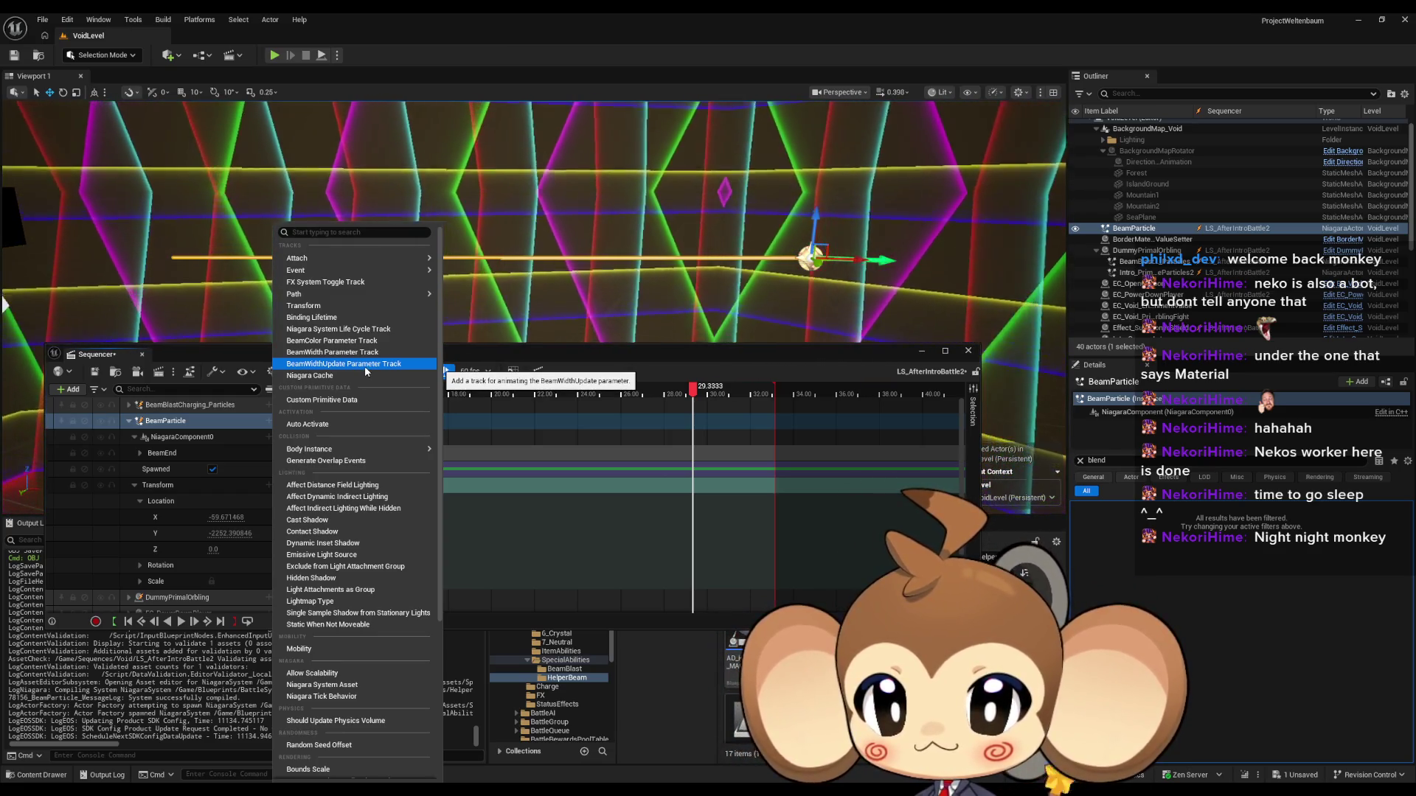
Step: Add a BeamWidthUpdate parameter track at 20.0 and key it at about 23.4 s
left_click(364, 365)
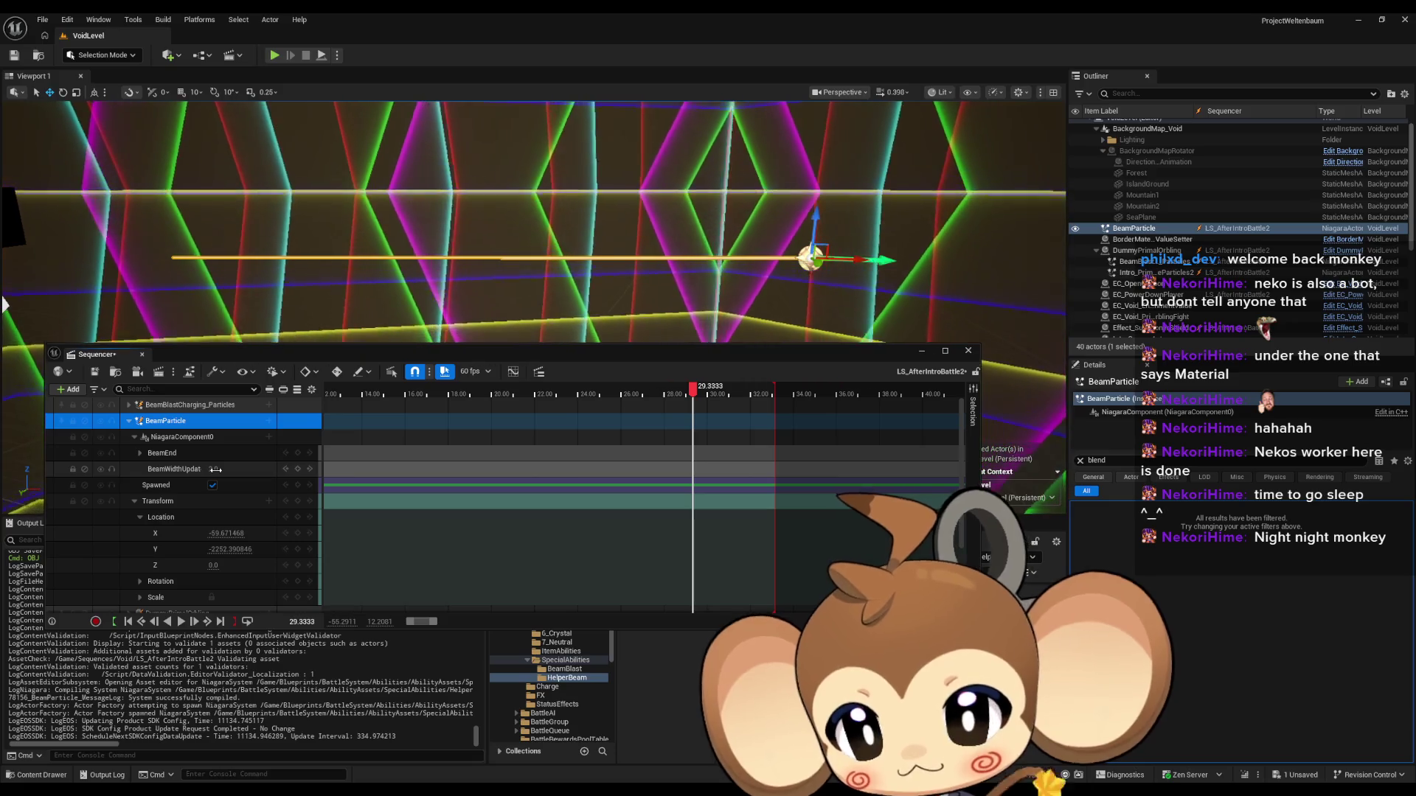
left_click(216, 469)
type("5")
type("20")
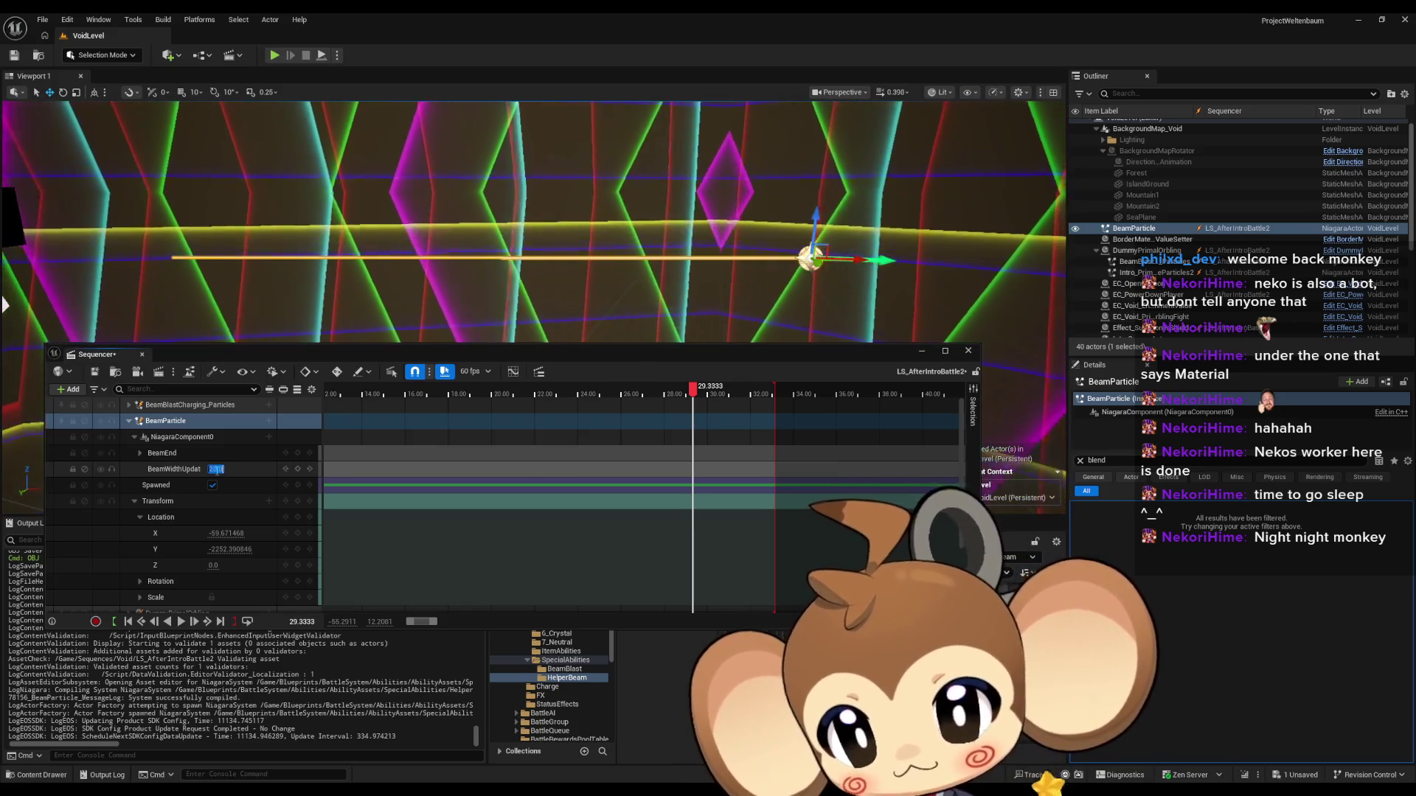
key("Return")
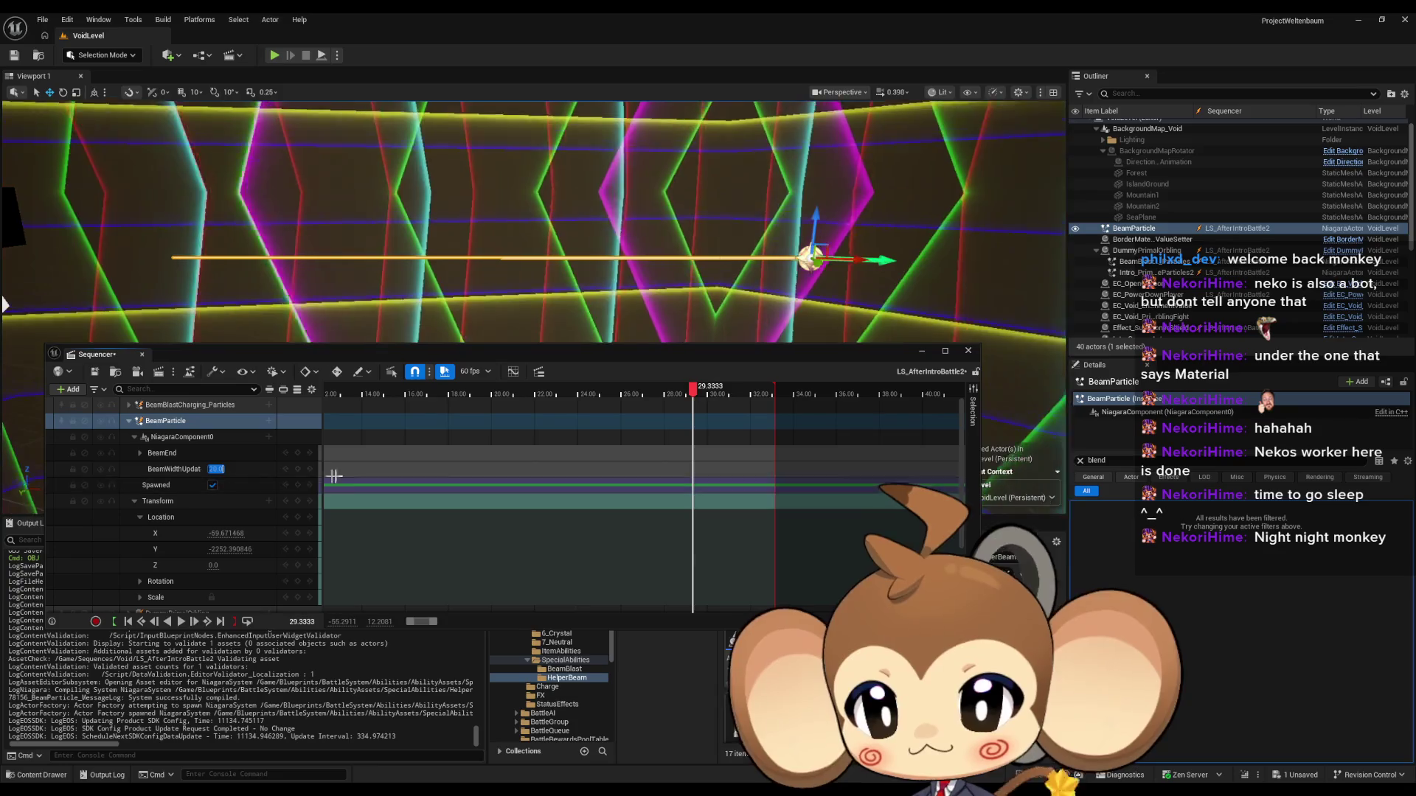
left_click(565, 398)
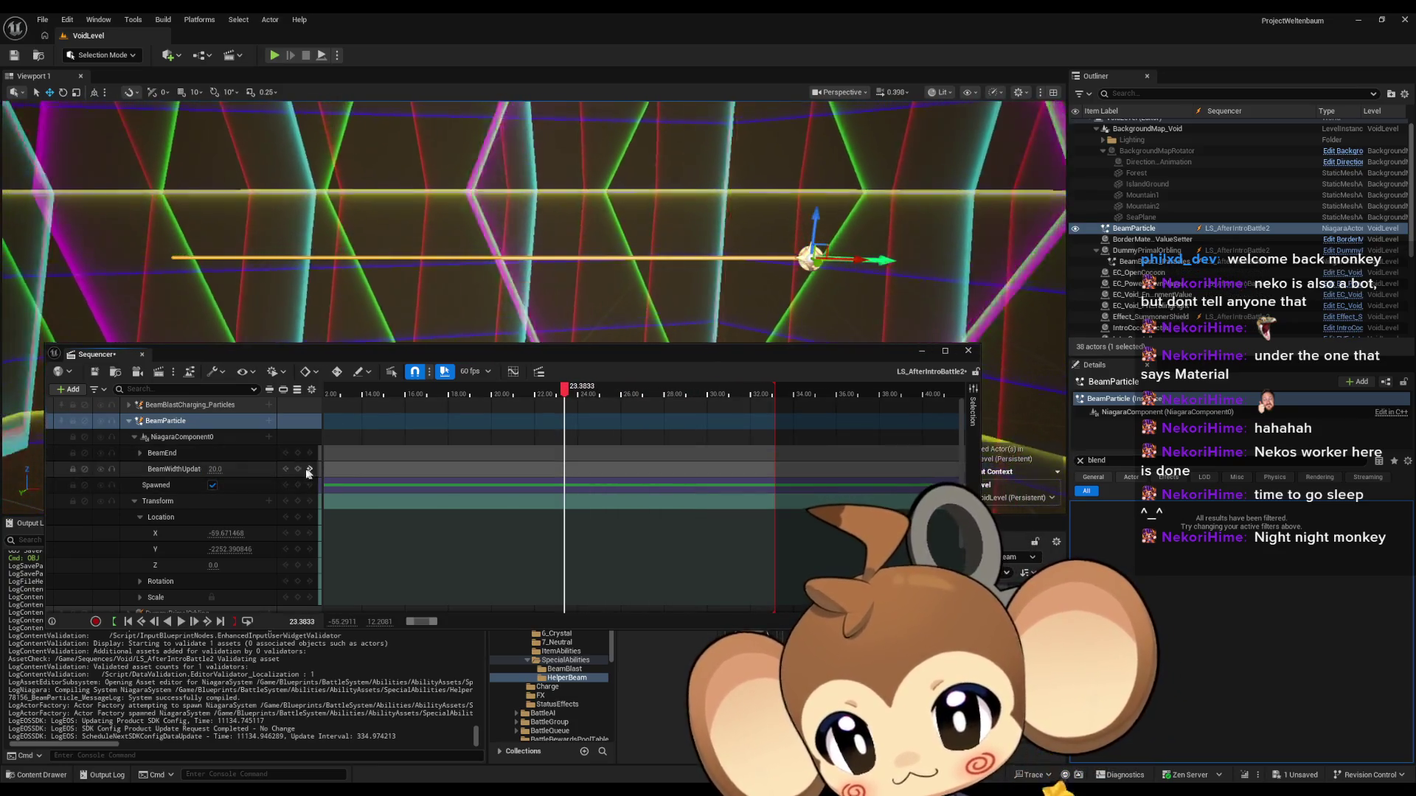
key("Return")
Step: Play back the sequence around 22–24 s to preview the beam, pausing at 23.8167
left_click(537, 394)
mouse_move(536, 395)
left_mouse_down()
mouse_move(600, 394)
mouse_move(562, 395)
left_mouse_up()
key("space")
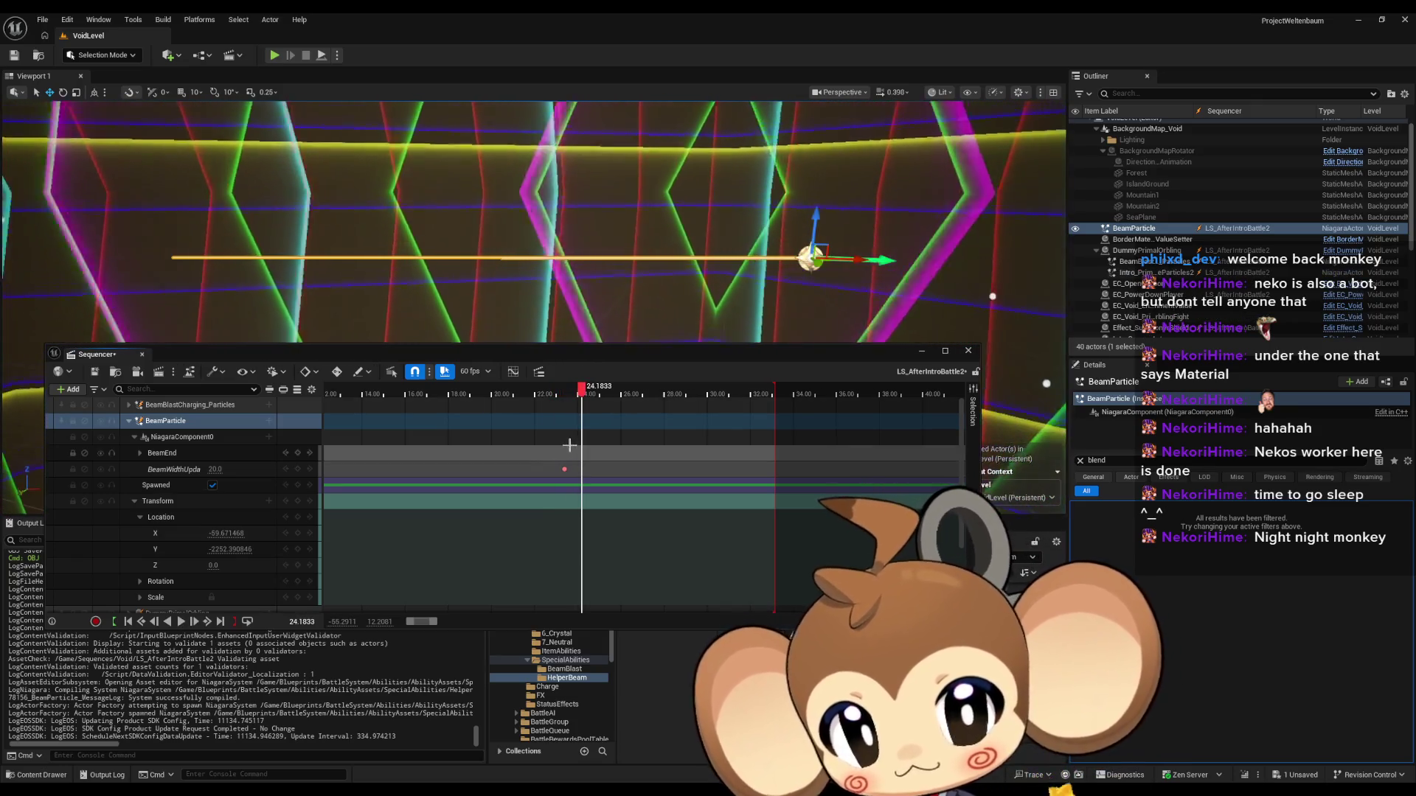
left_click(531, 394)
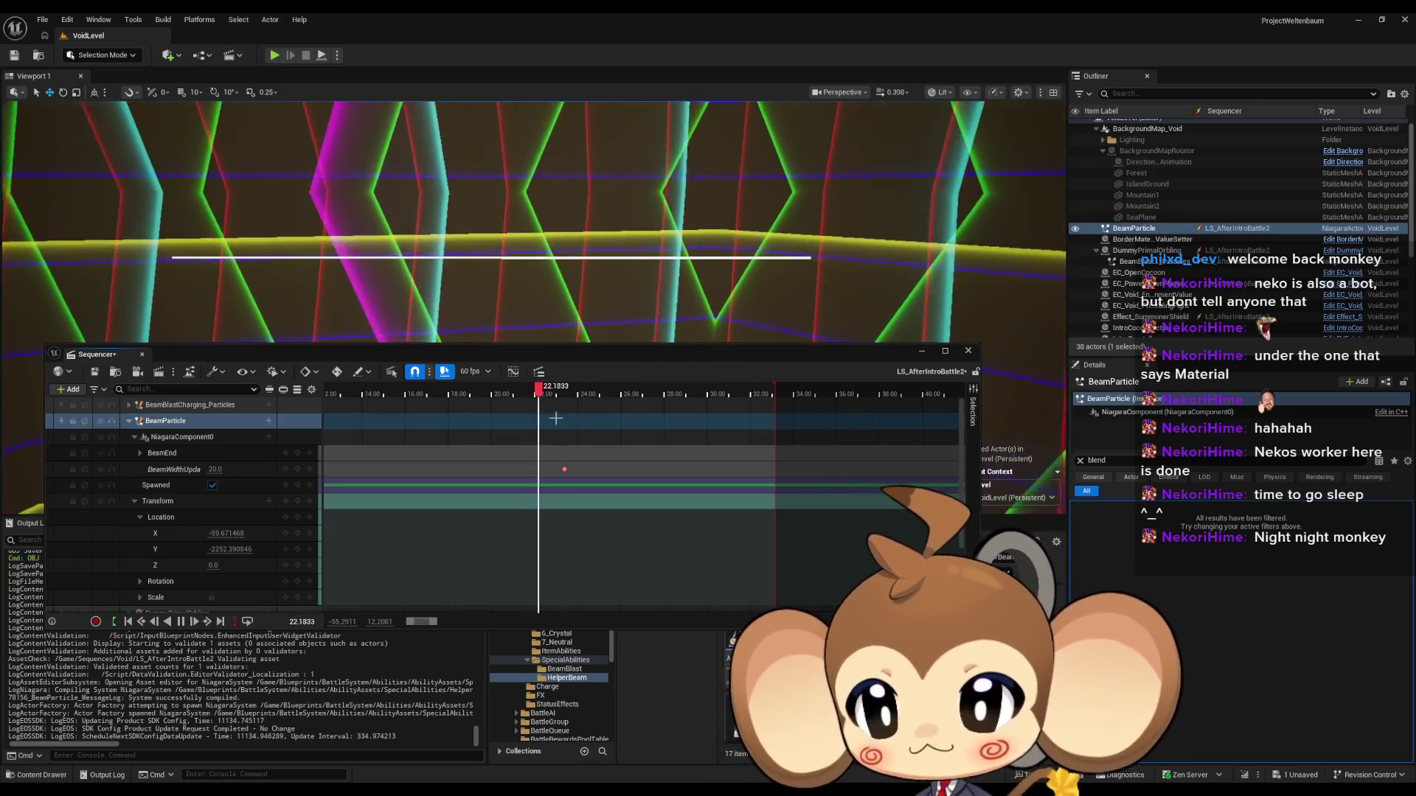
left_click(560, 418)
key("space")
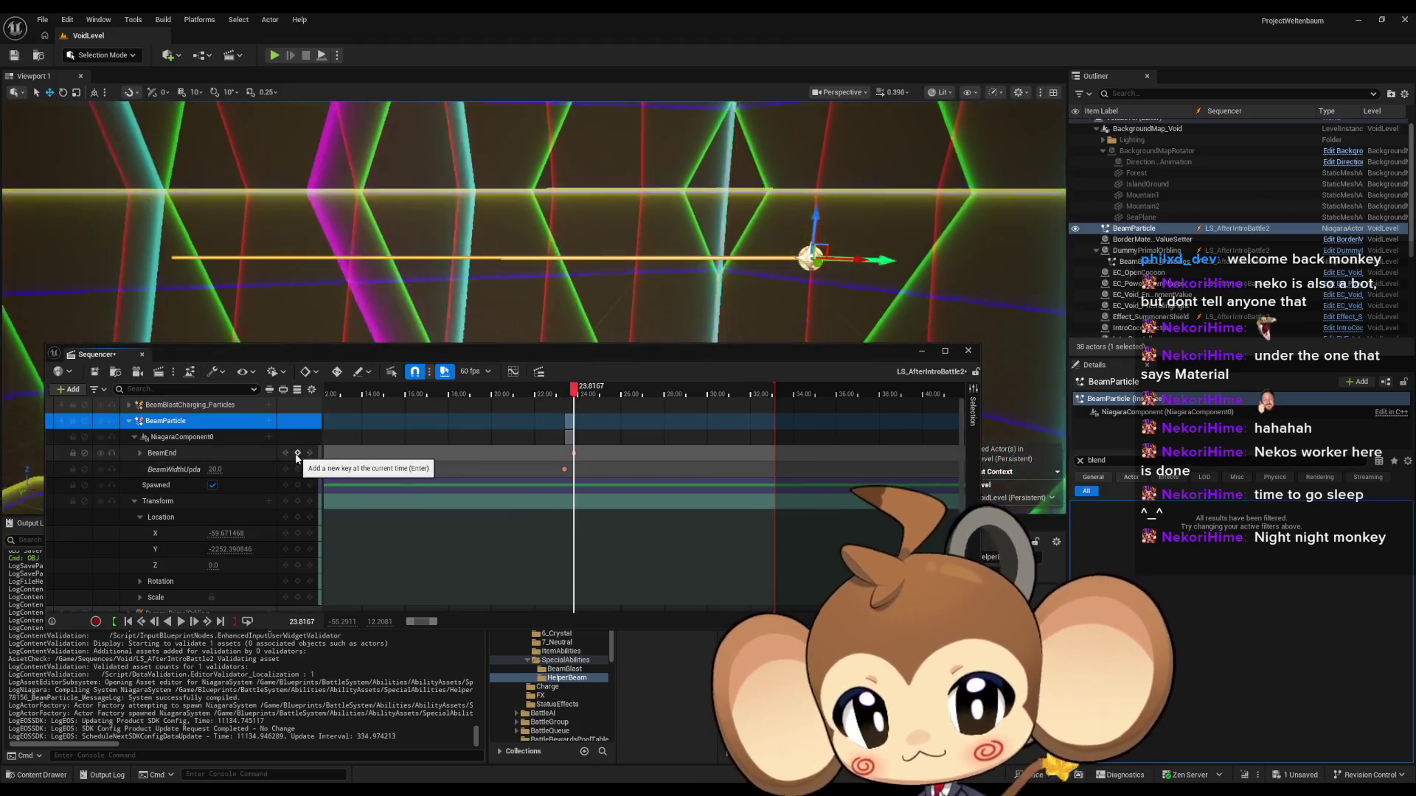
left_click(571, 453)
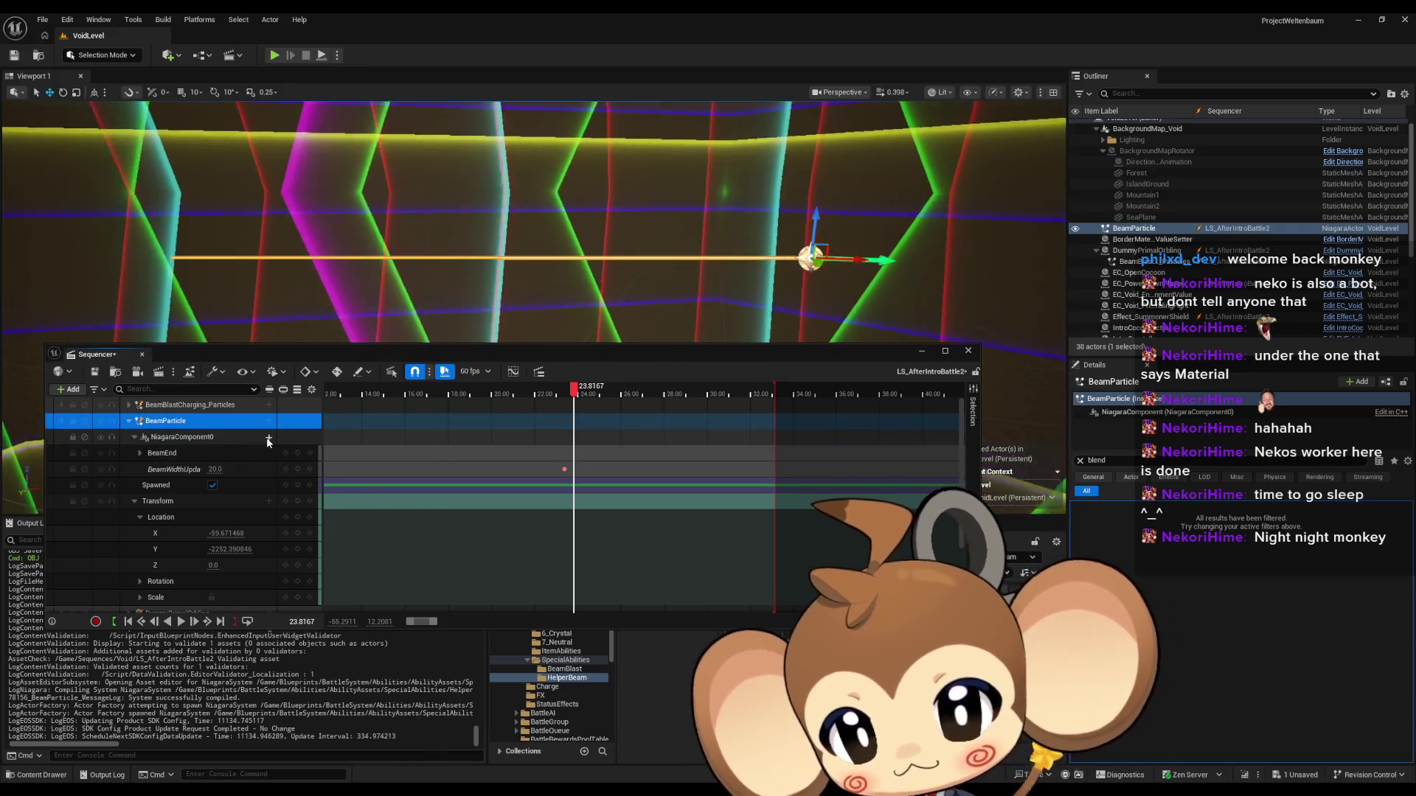
Step: Add a BeamWidth parameter track to NiagaraComponent0 set to 20.0 and view the wider beam
left_click(269, 437)
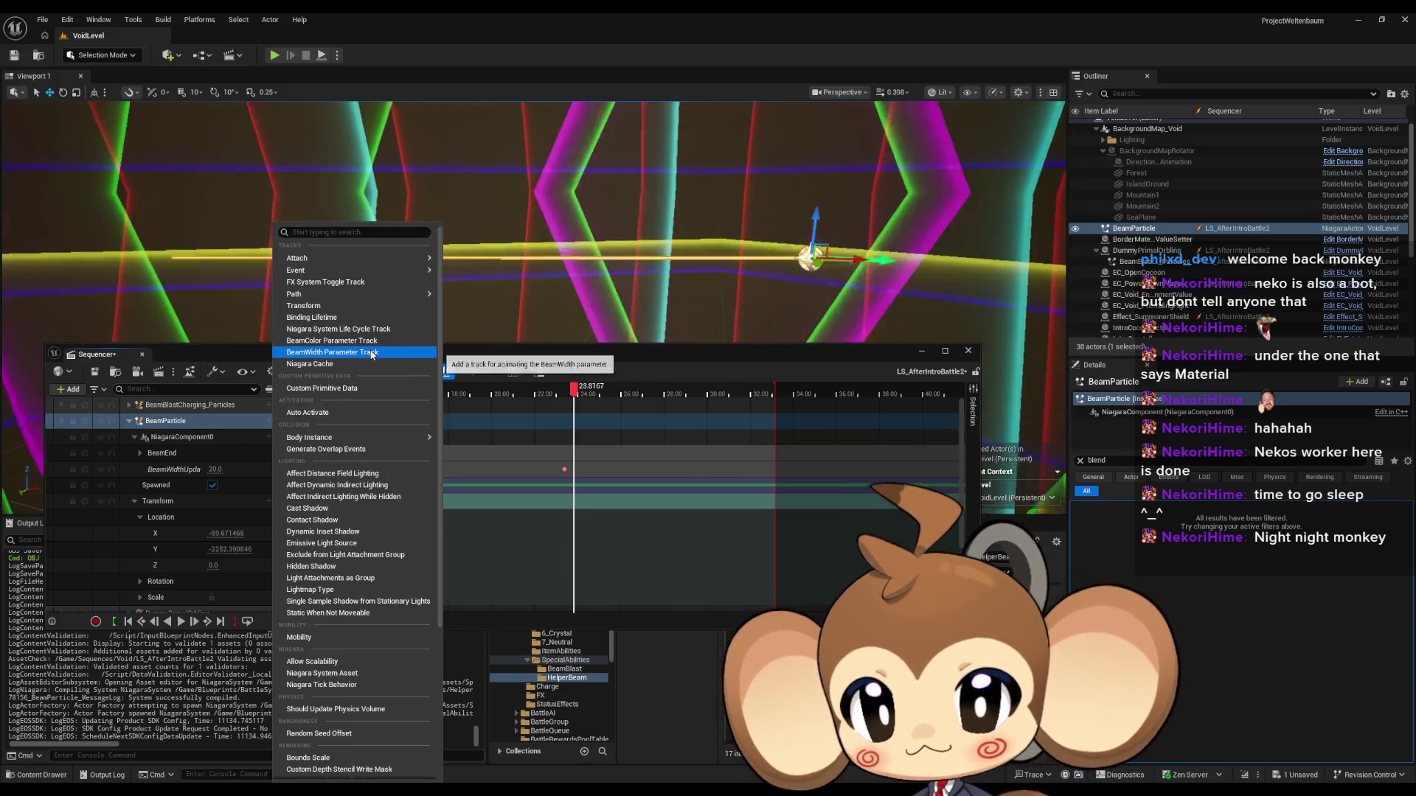
left_click(371, 353)
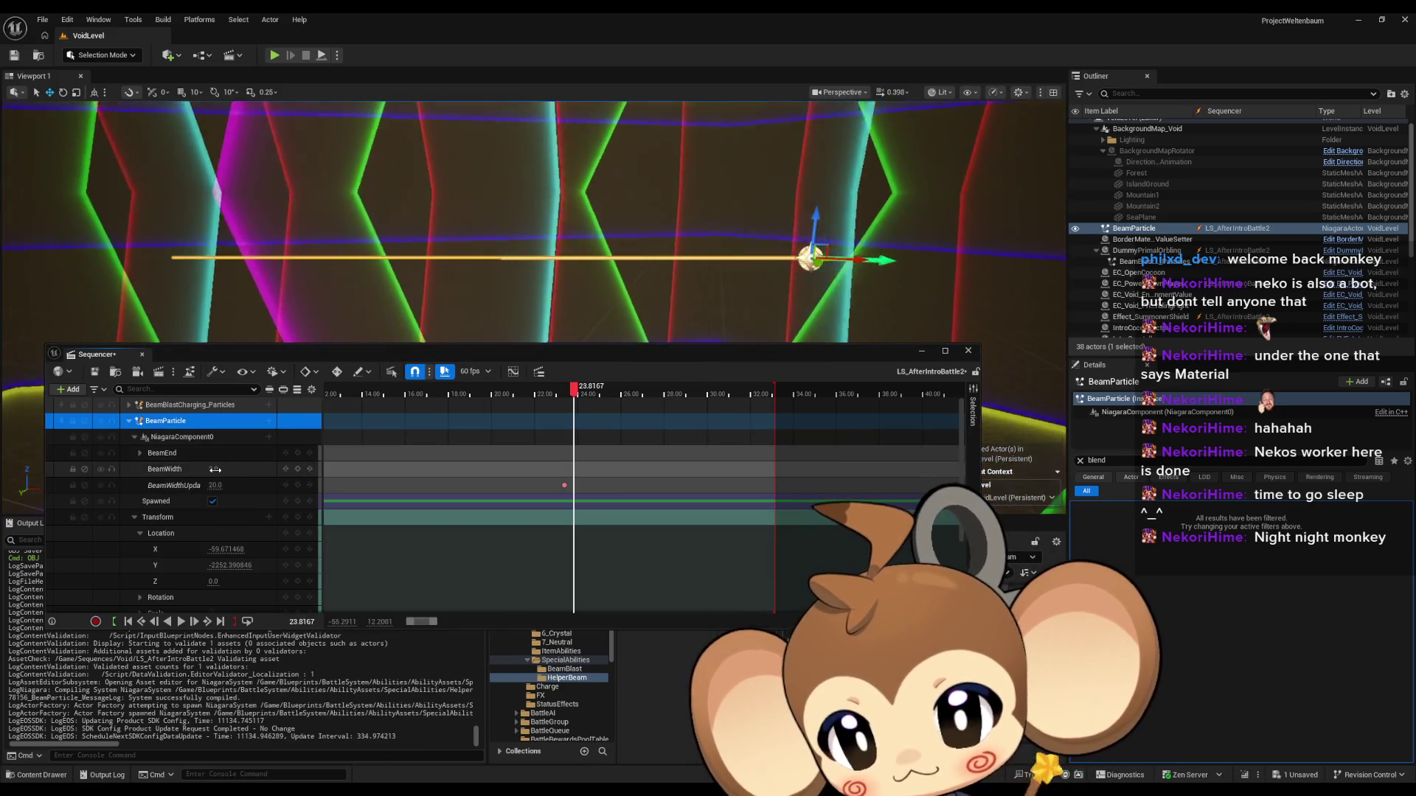
left_click(213, 469)
type("20")
key("Return")
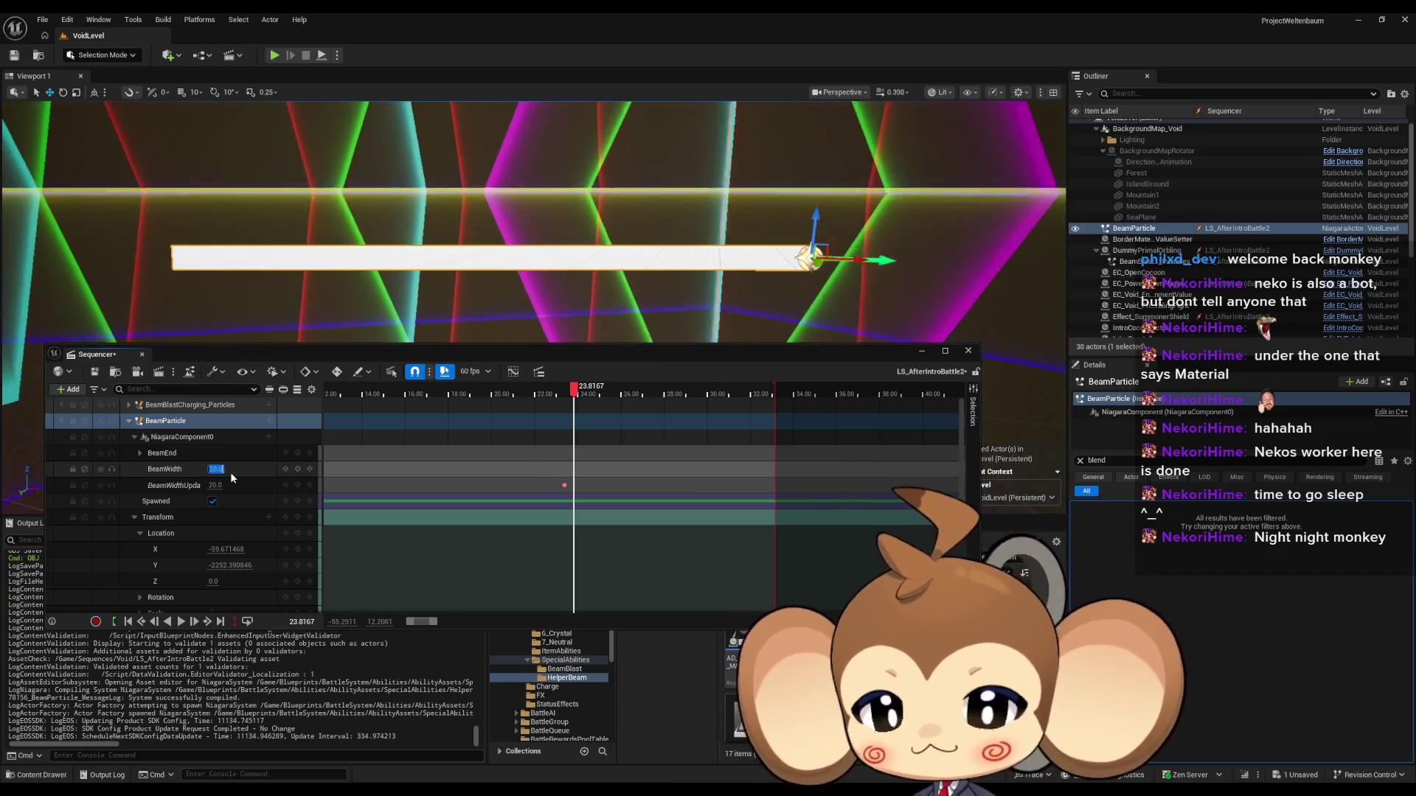
mouse_move(917, 148)
left_mouse_down()
mouse_move(959, 192)
mouse_move(1000, 198)
mouse_move(594, 307)
mouse_move(932, 253)
mouse_move(948, 237)
mouse_move(909, 232)
mouse_move(983, 243)
mouse_move(557, 299)
left_mouse_up()
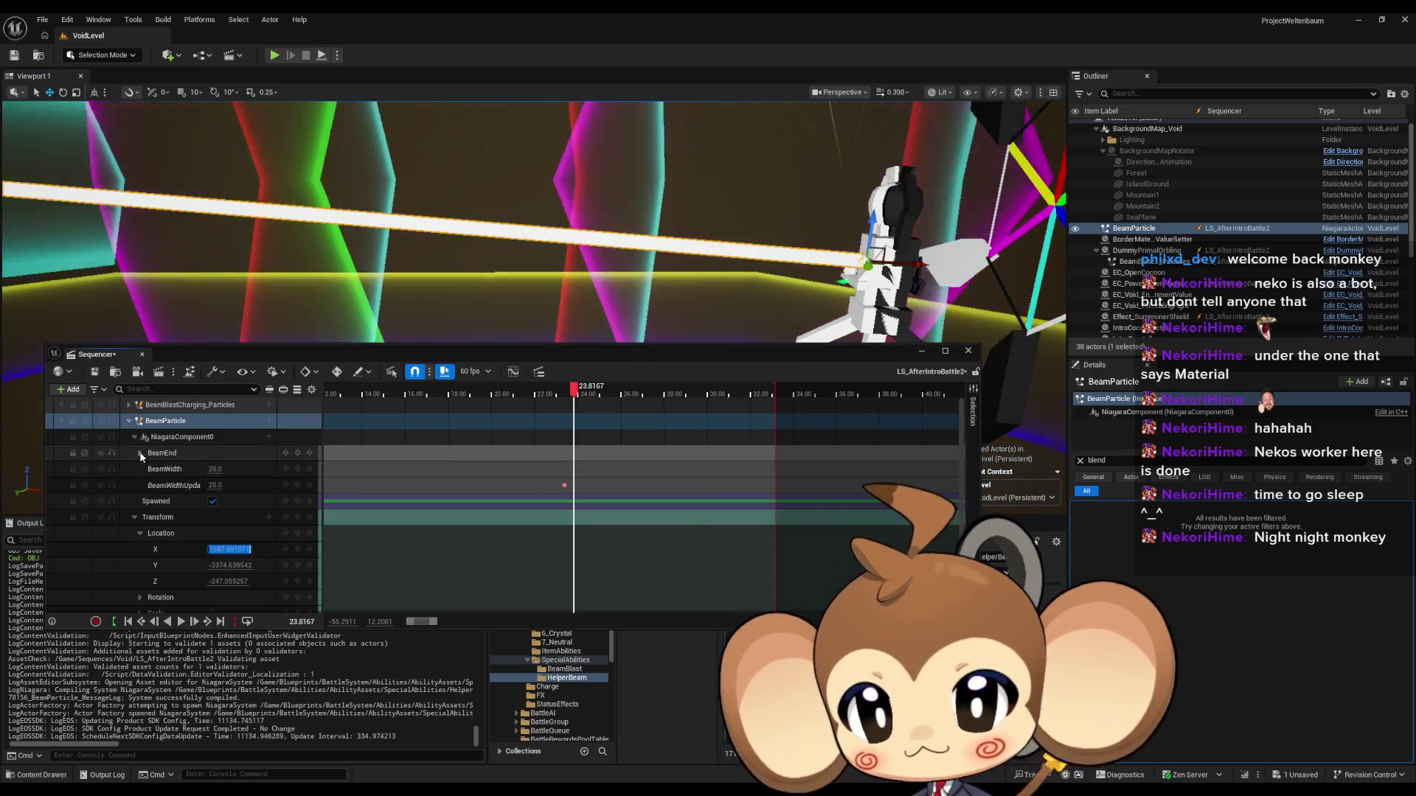
Step: Paste BeamEnd X 1587.991089 and Y -3374.639542 into the beam's properties
left_click(140, 453)
scroll(233, 507, "down", 2)
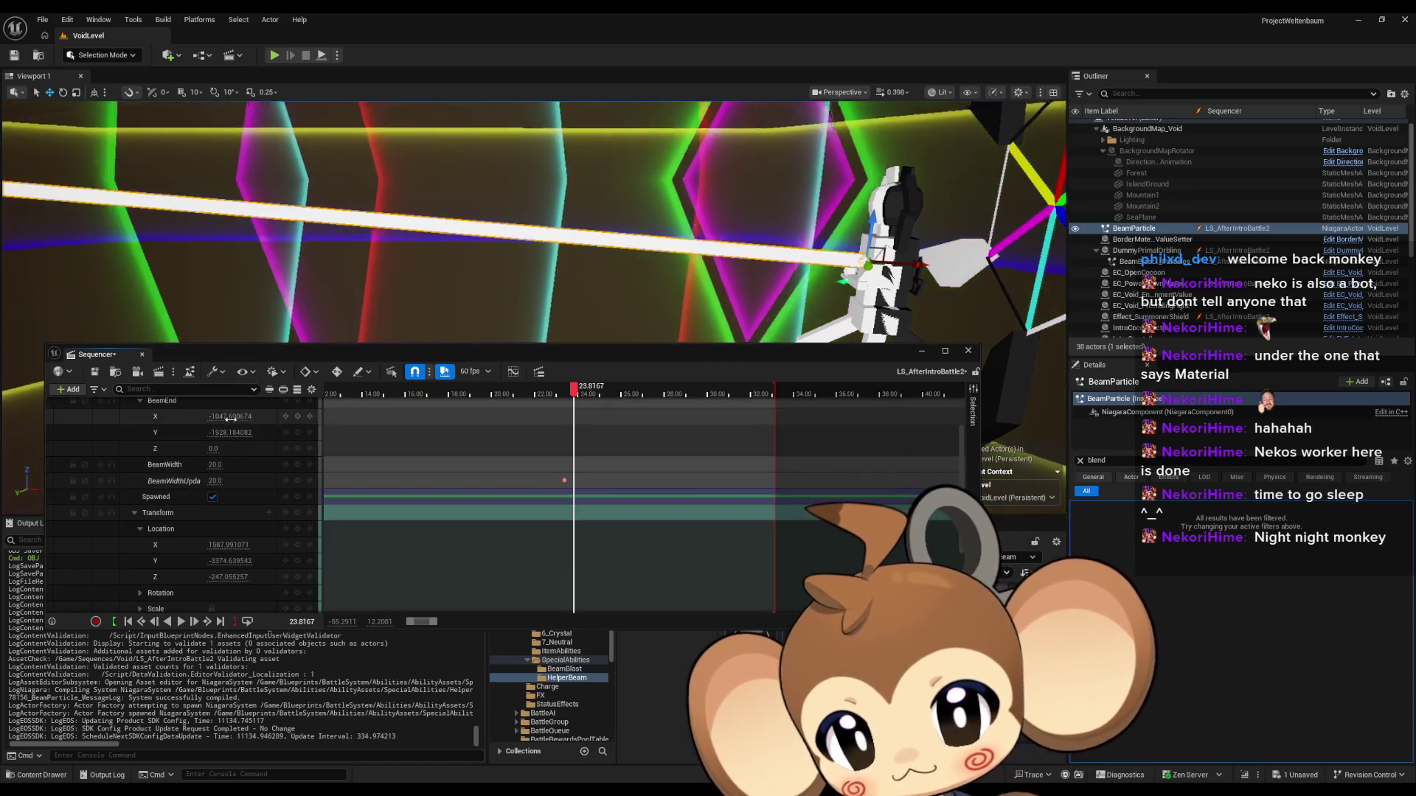
key("ctrl+v")
key("Tab")
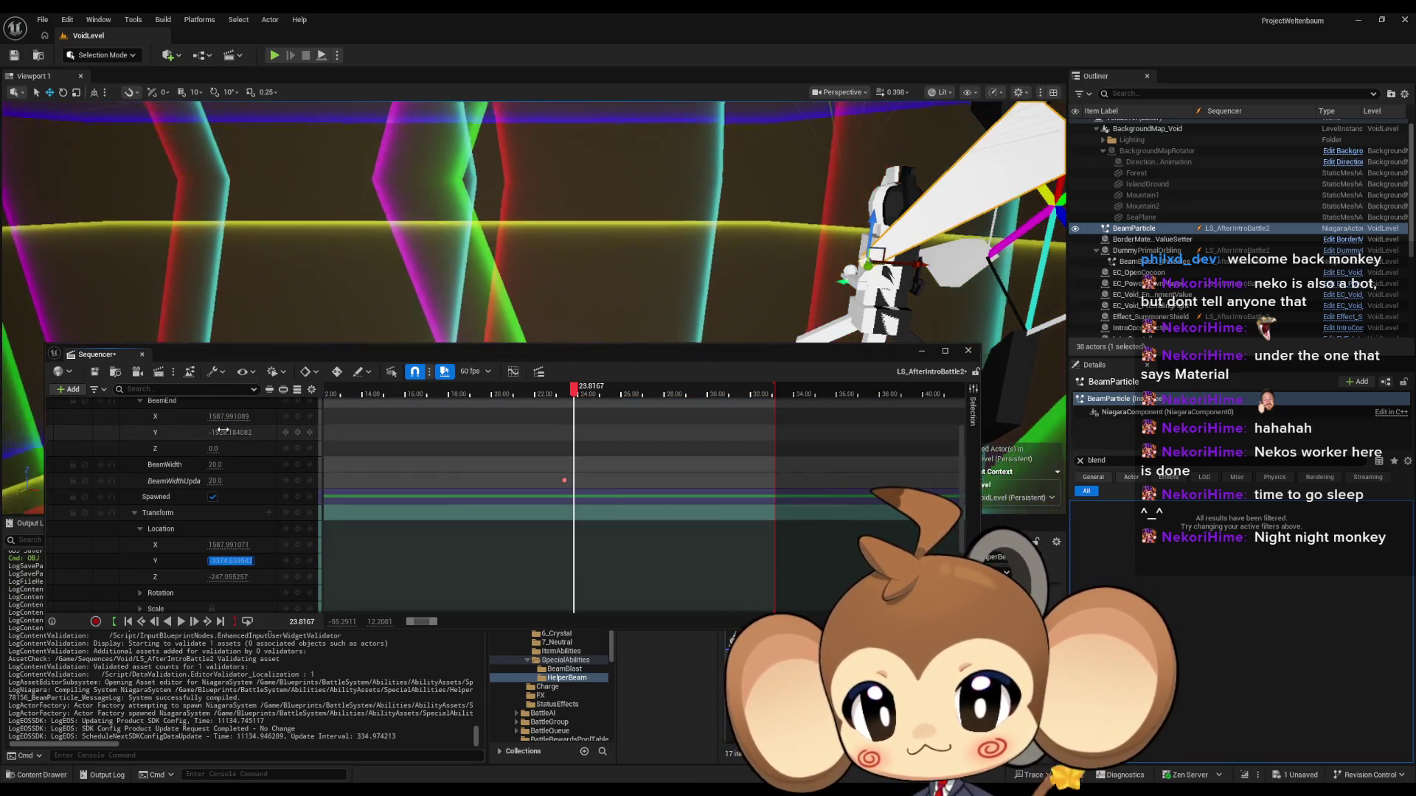
type("-3374.639542")
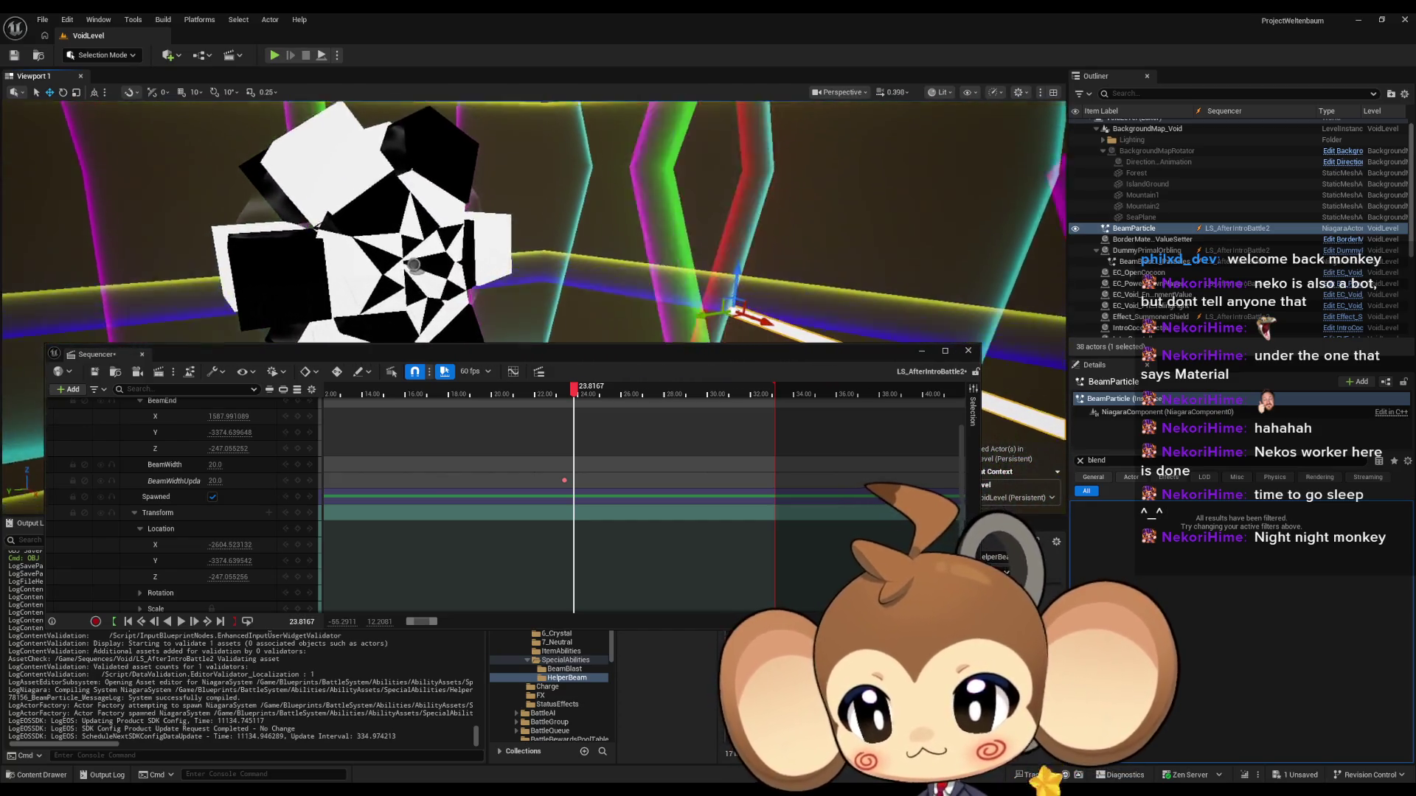
Step: Frame the Effect_SummonerShield actor, rewind to about 21.08 s, and clear the property filter
left_click(405, 262)
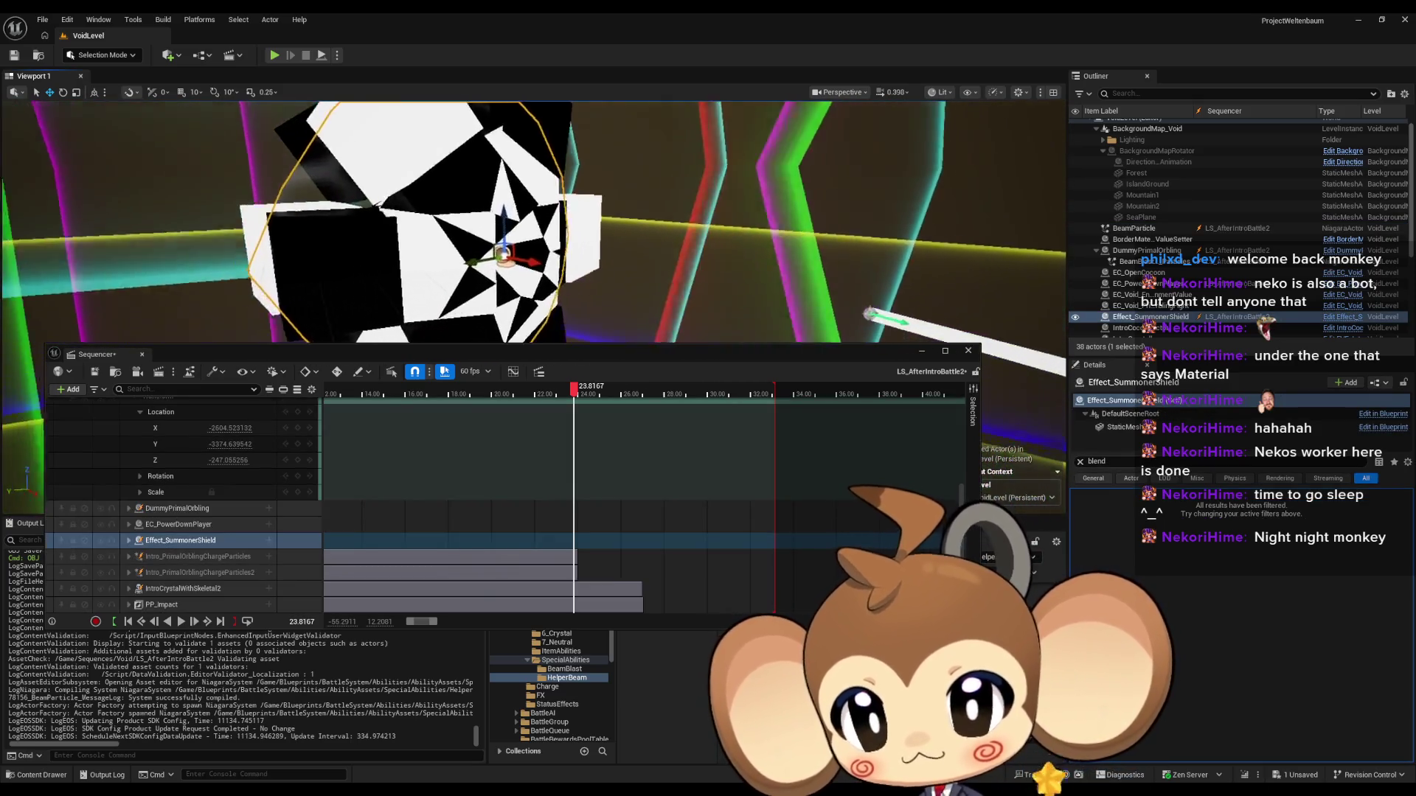
key("f")
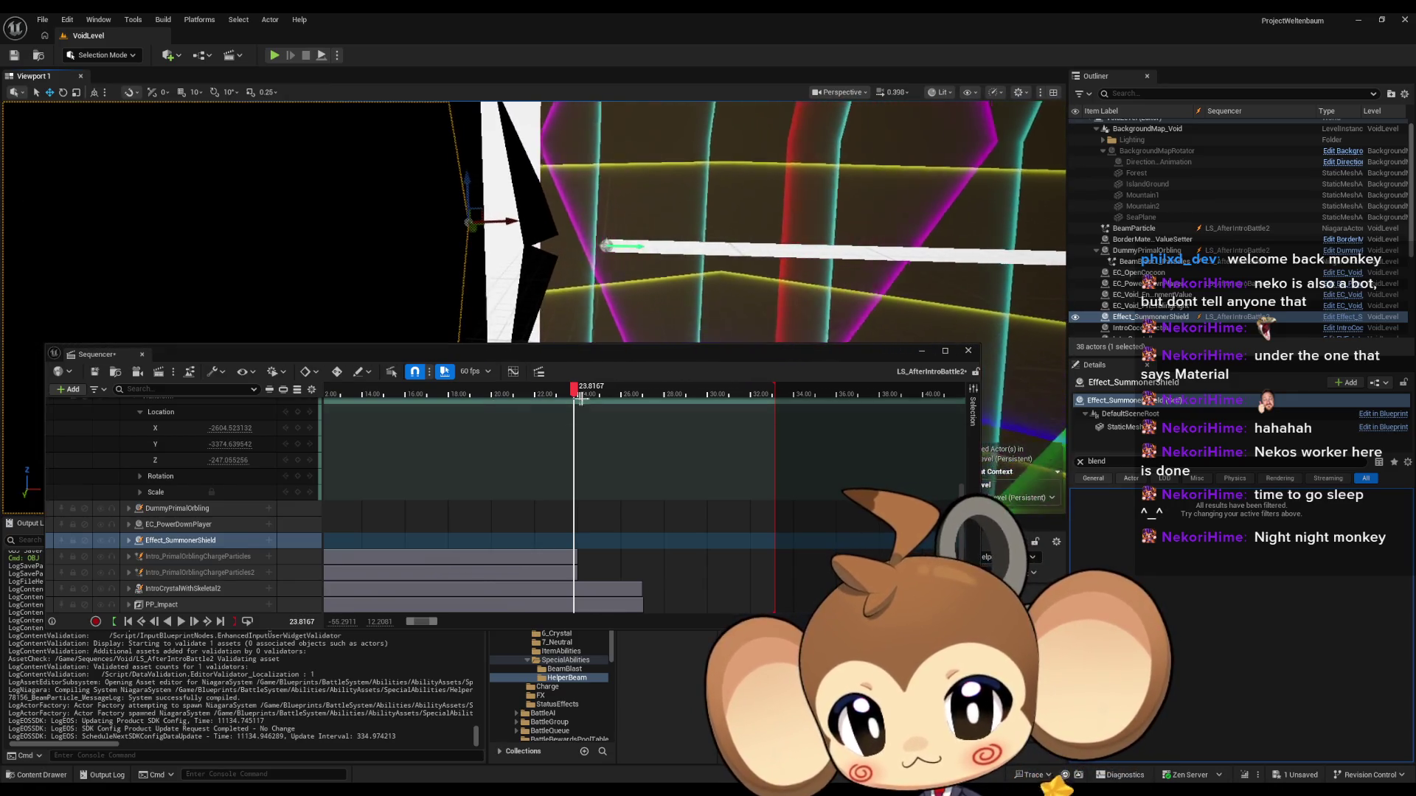
left_click_drag(577, 396, 515, 396)
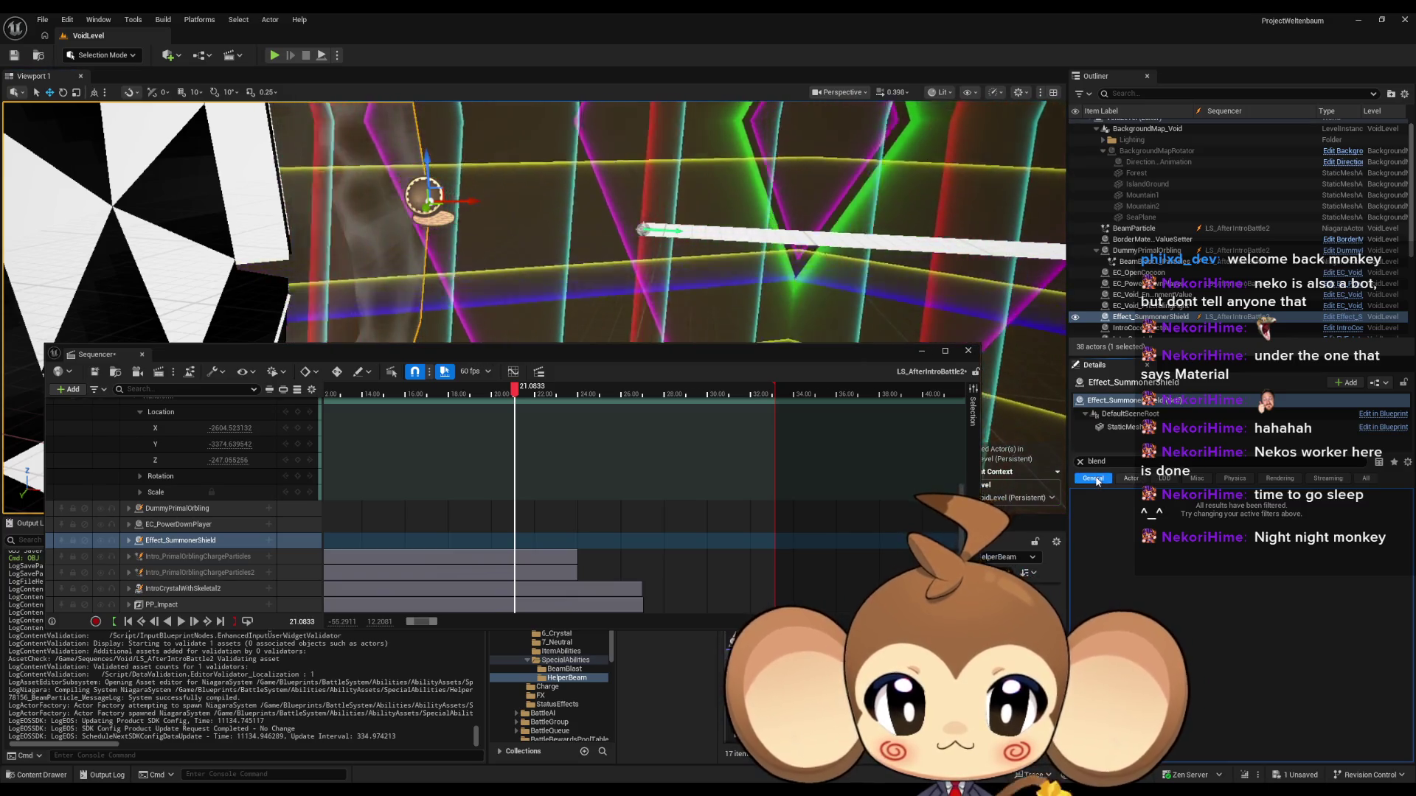
left_click(1079, 463)
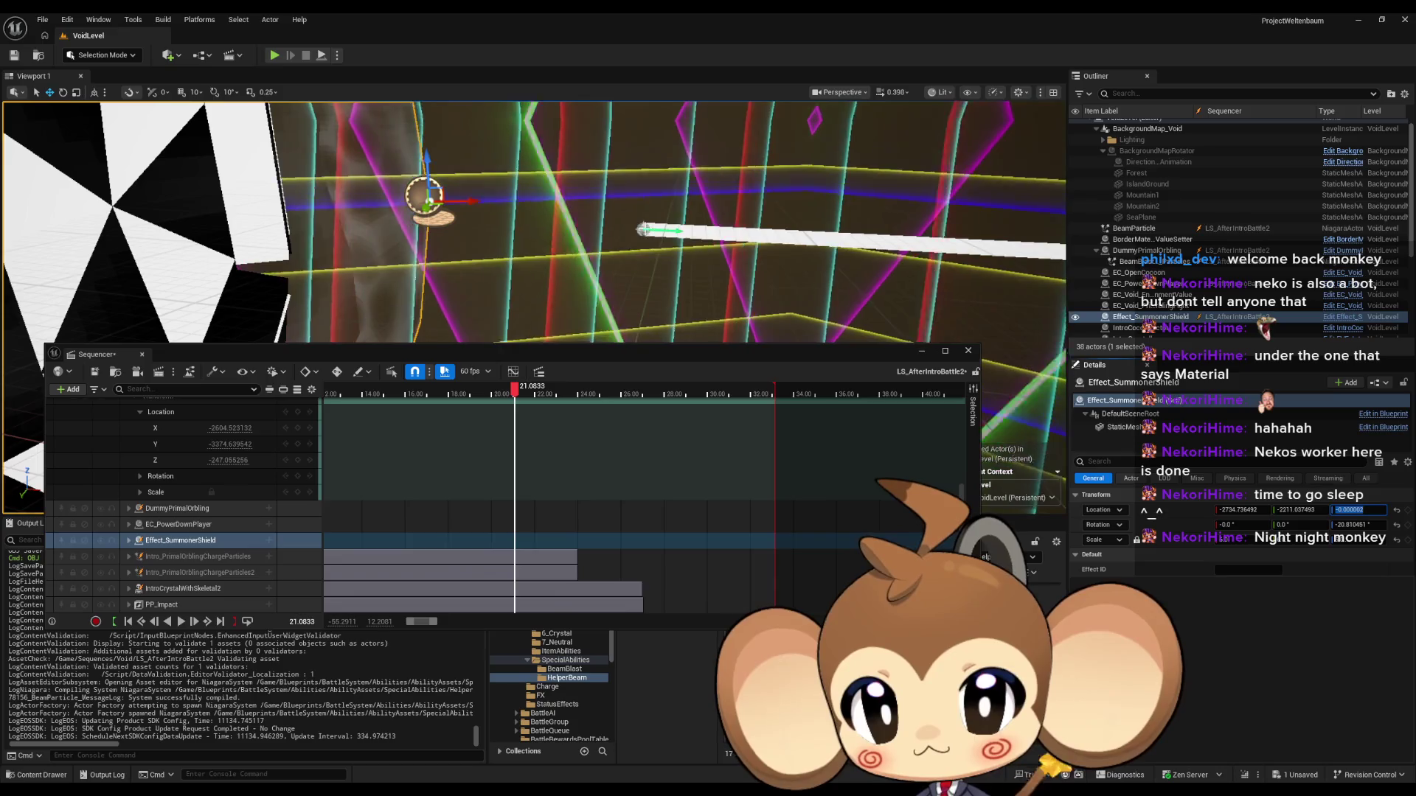
Step: Set the beam particle's Z location to 0 and frame it in the viewport
left_click(664, 237)
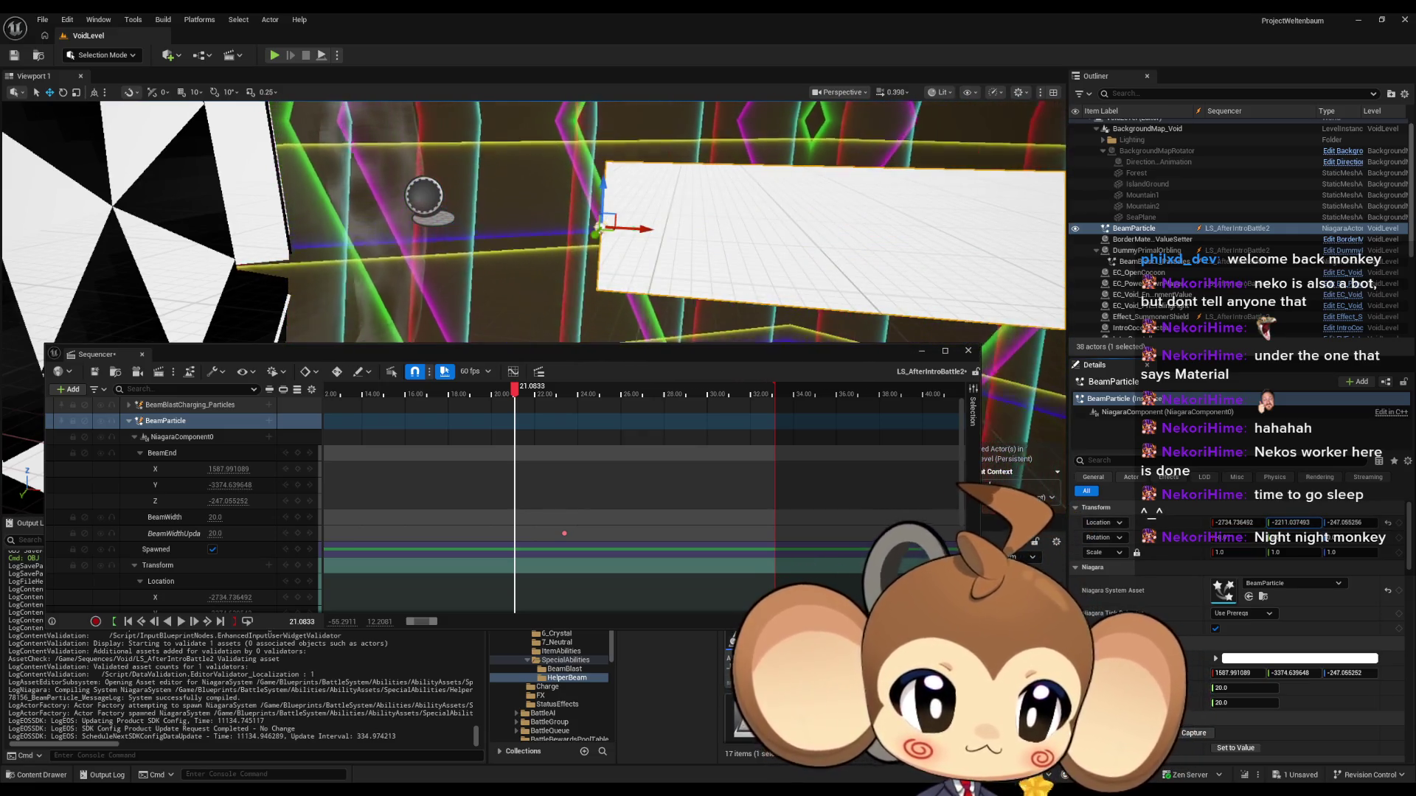
type("0.000002")
key("Return")
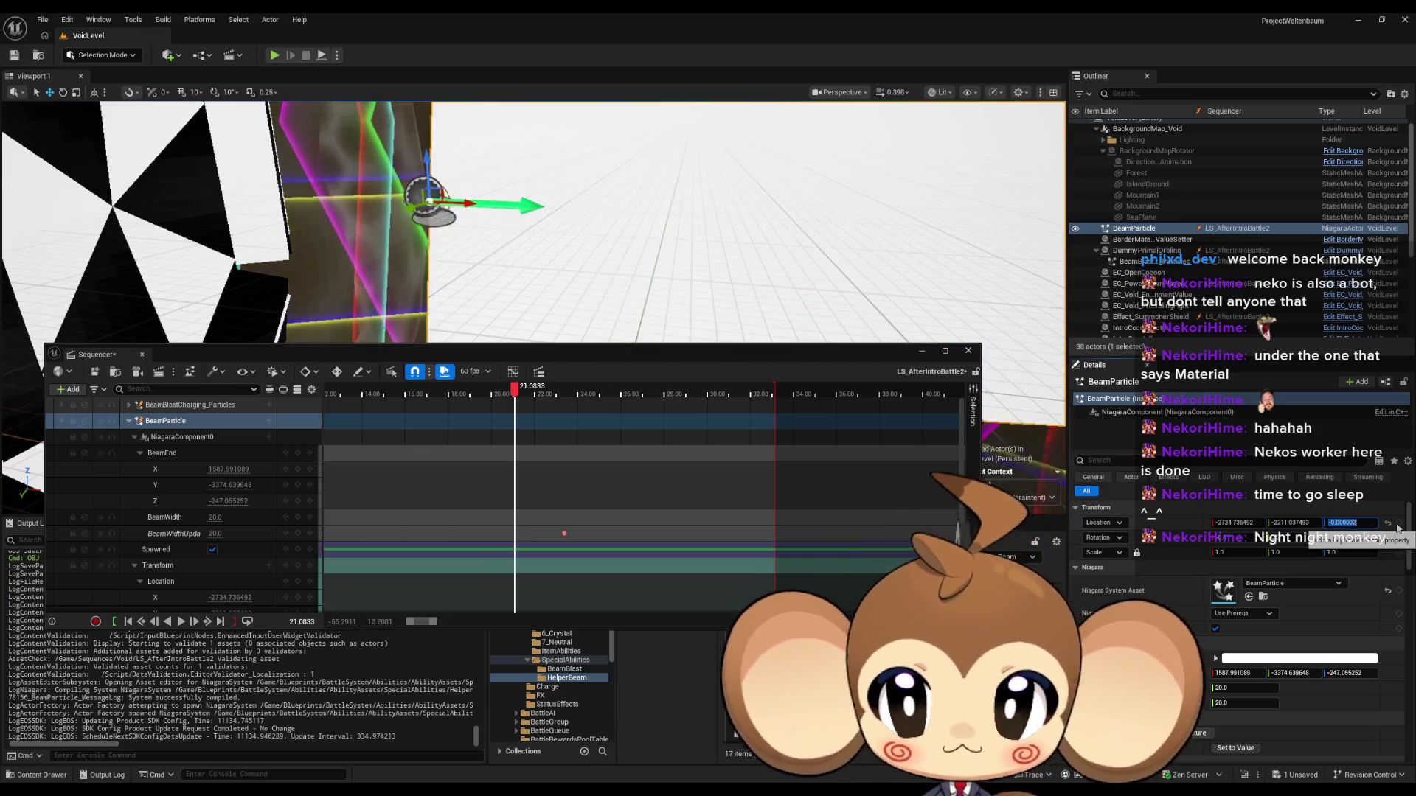
key("f")
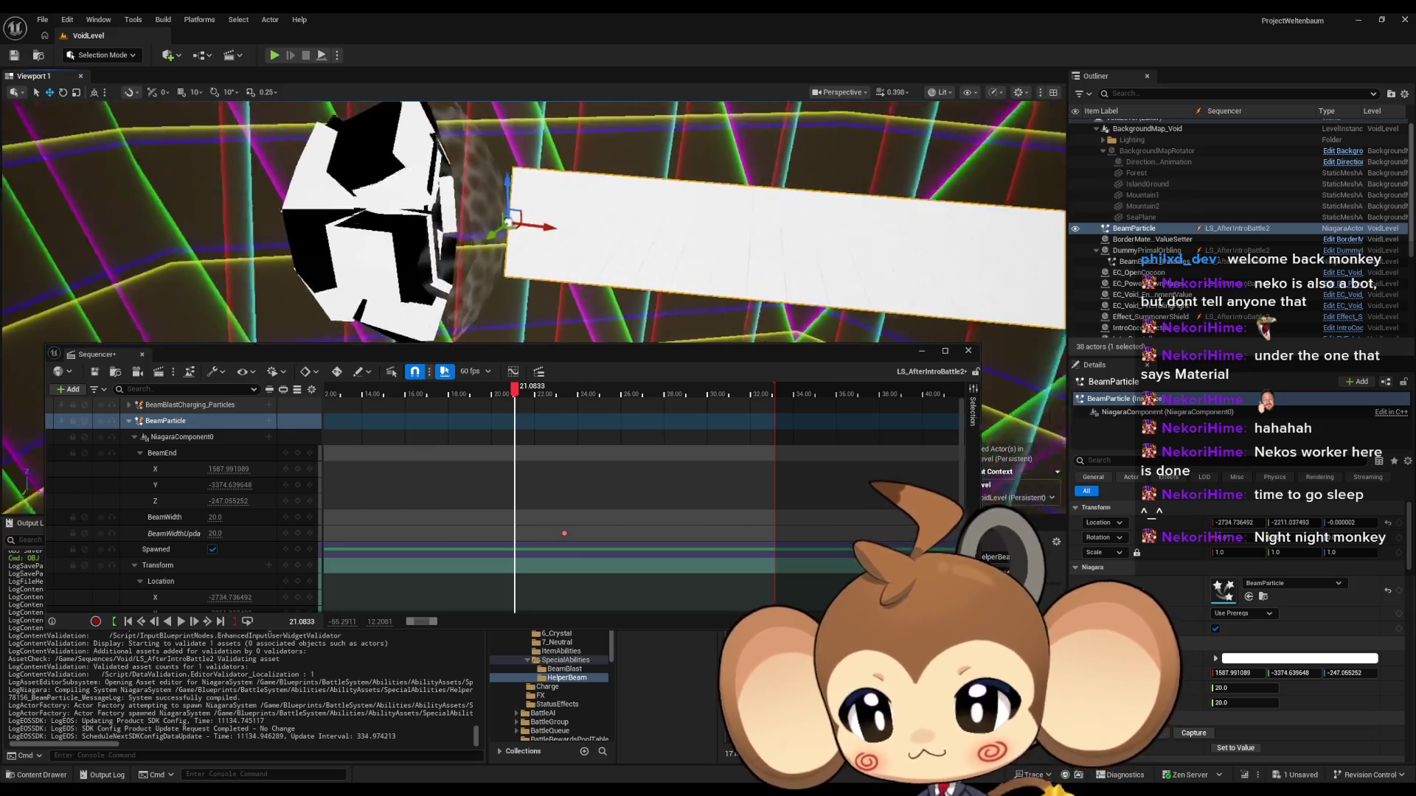
Step: Lower the beam's BeamWidth to about 3.19 and open the BeamParticle Niagara system
left_click(140, 452)
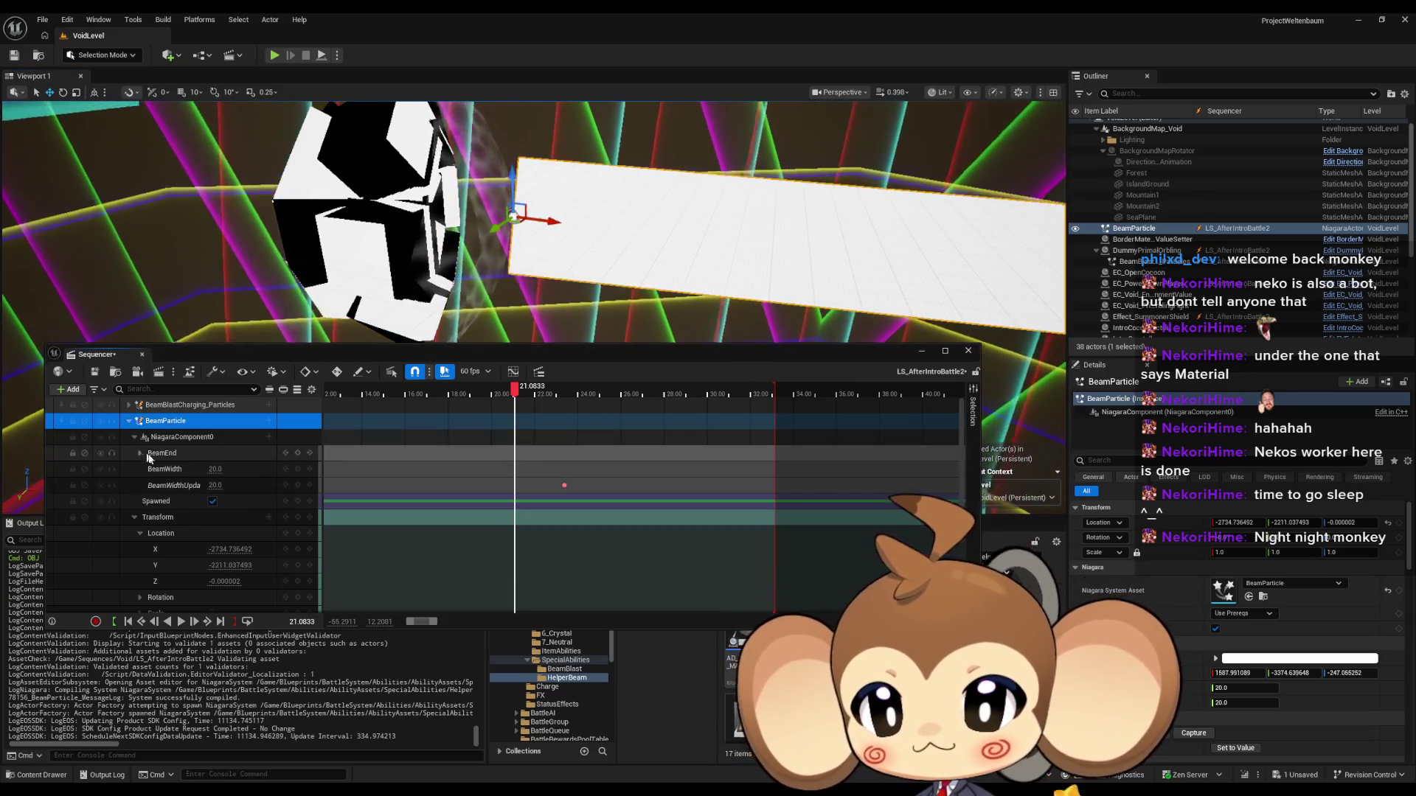
mouse_move(210, 470)
left_mouse_down()
mouse_move(165, 470)
mouse_move(196, 493)
left_mouse_up()
left_click(195, 487)
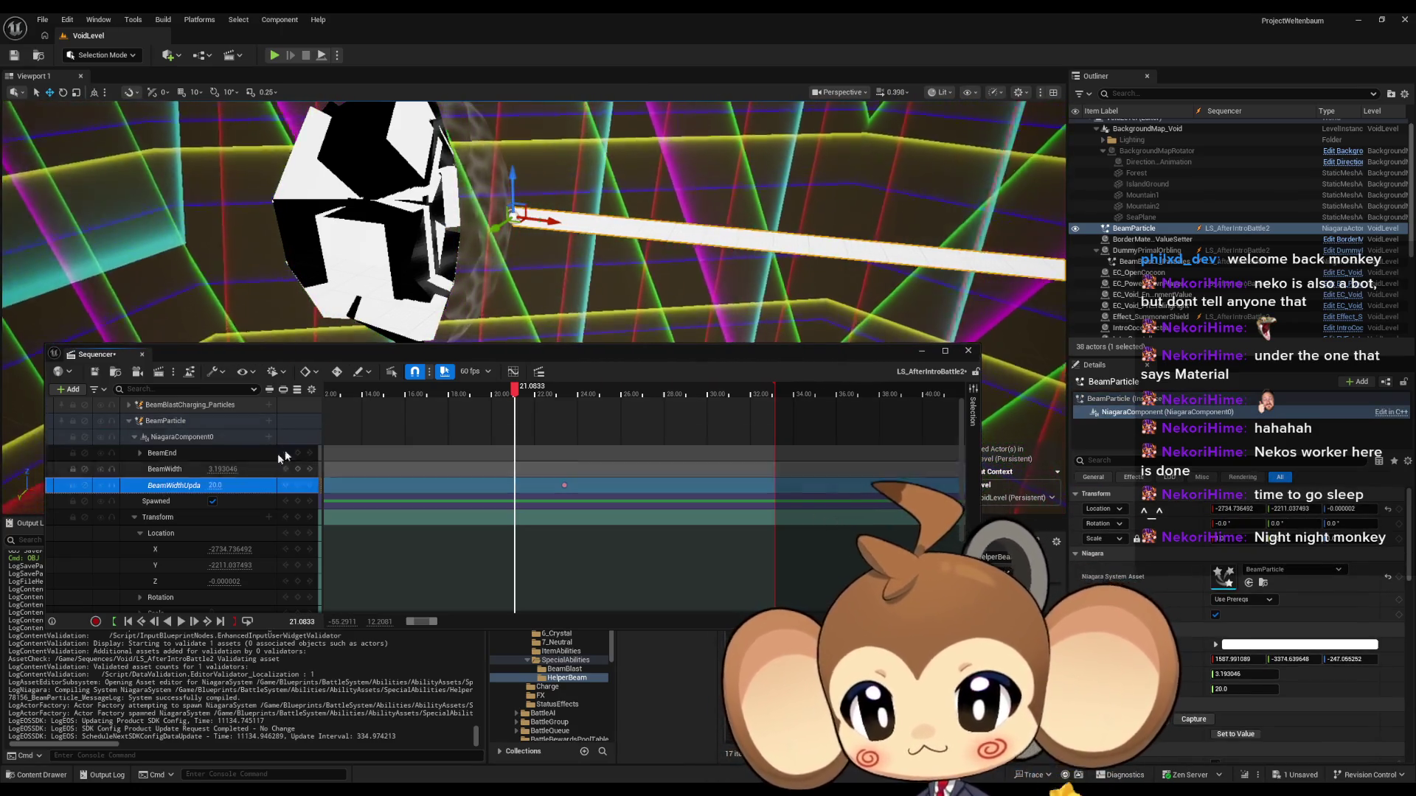
left_click_drag(556, 272, 556, 271)
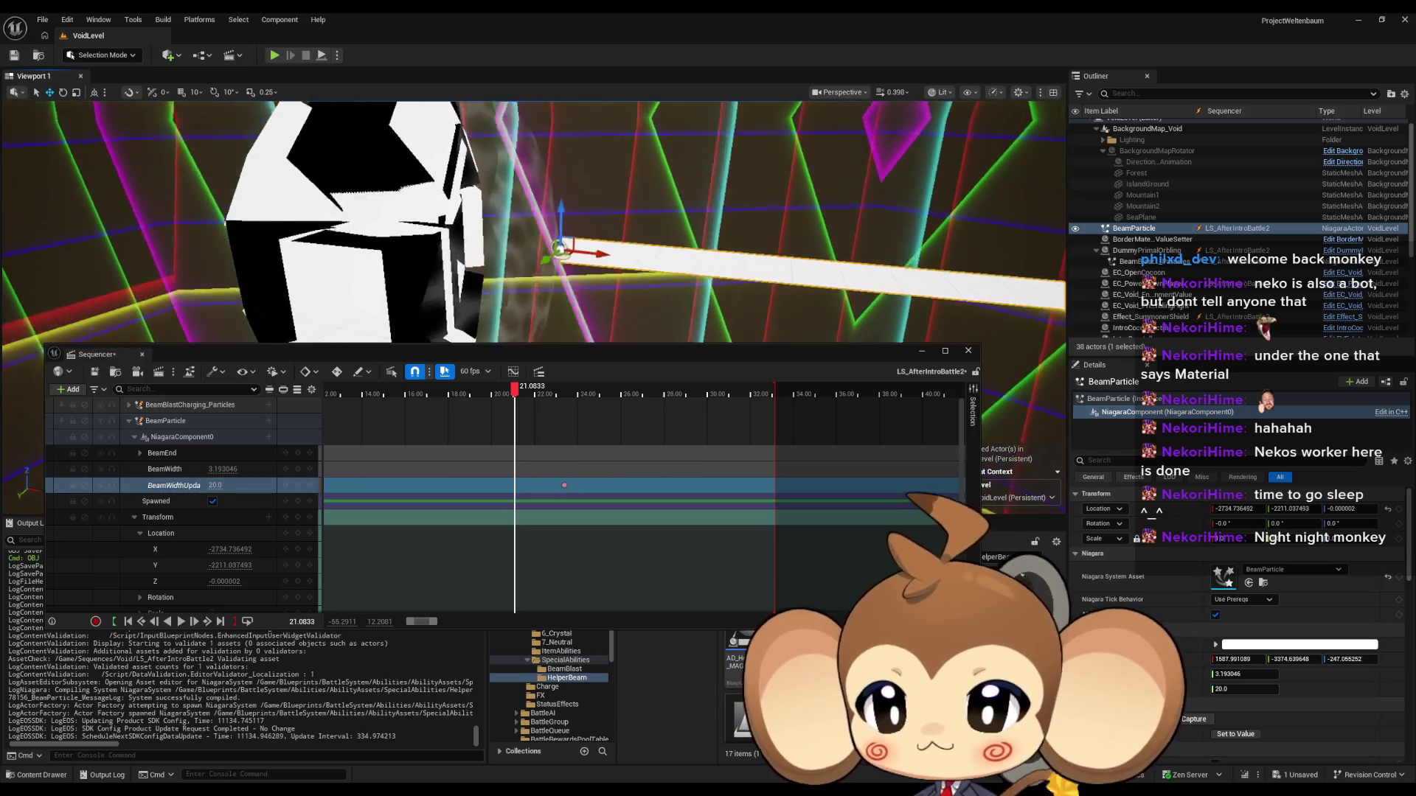
key("ctrl+e")
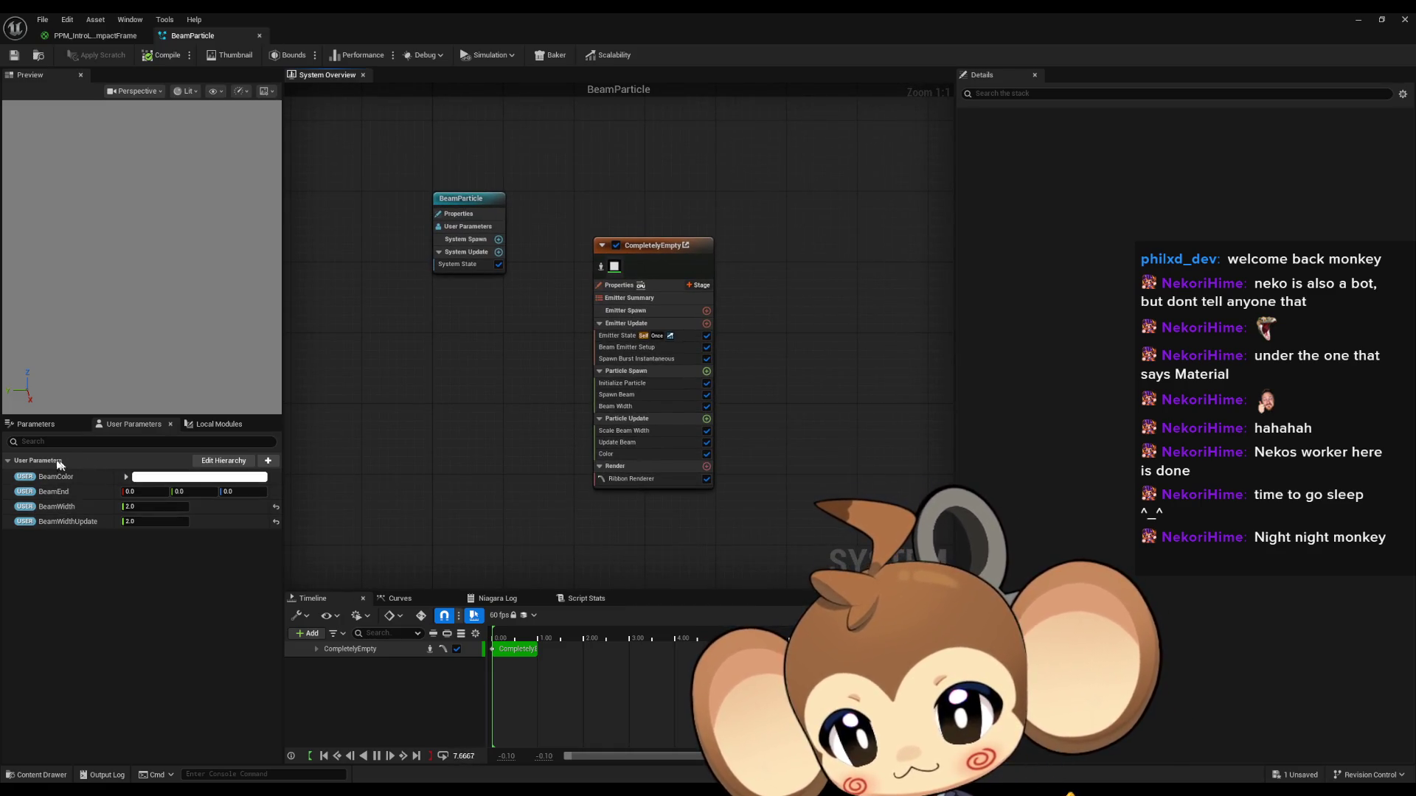
Step: Inspect the BeamWidthUpdate and BeamWidth user parameters in the Niagara Parameters list, then close the editor
left_click(37, 424)
left_click(95, 531)
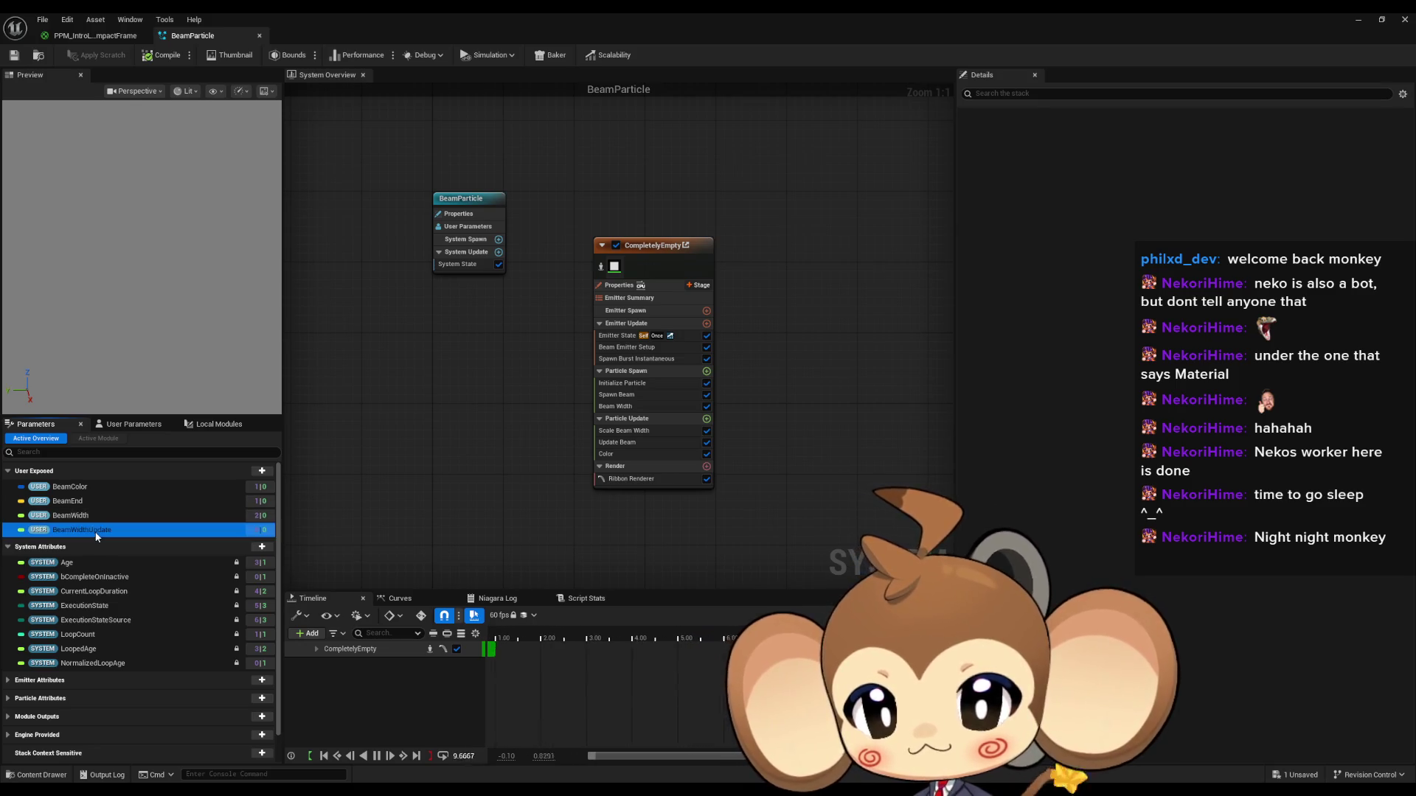
left_click(77, 520)
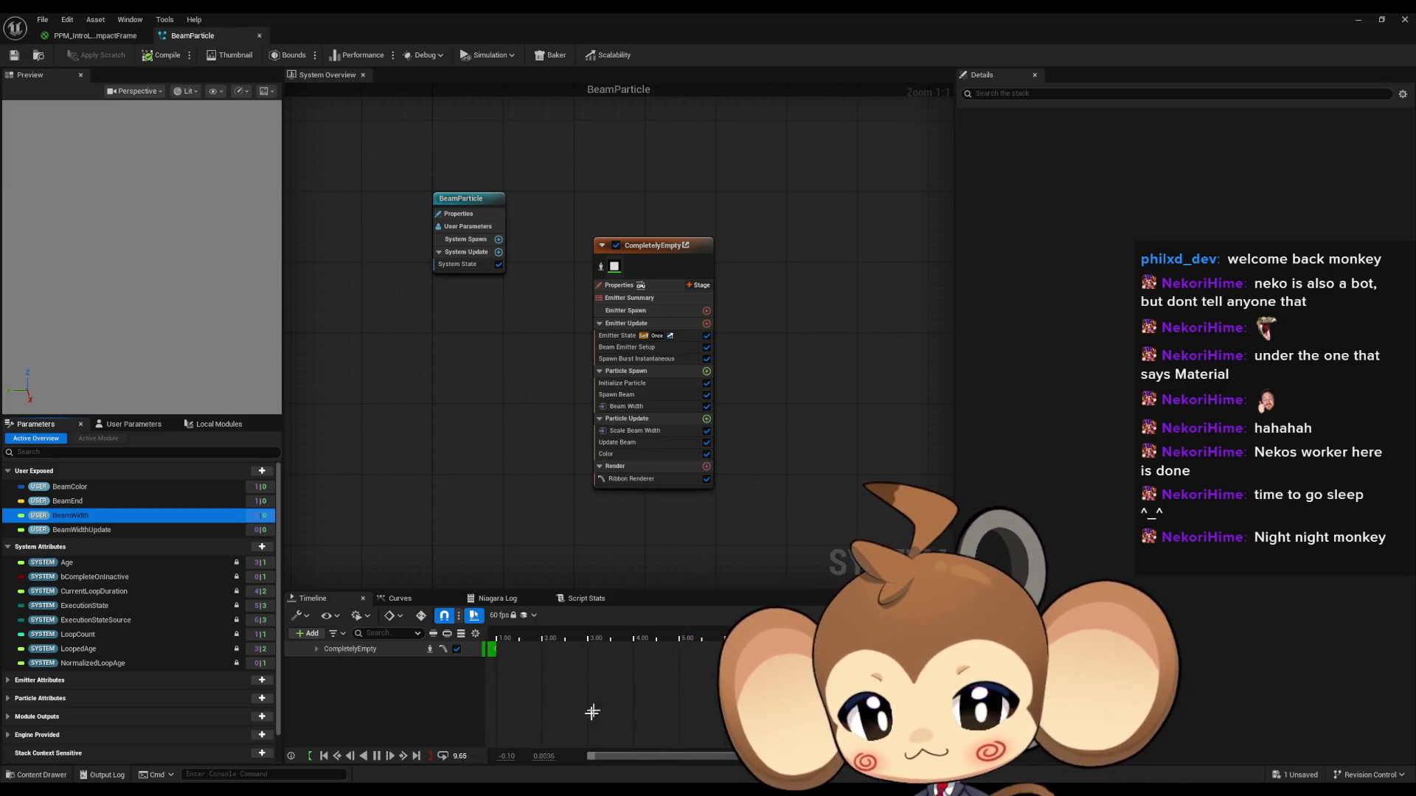
left_click(1403, 20)
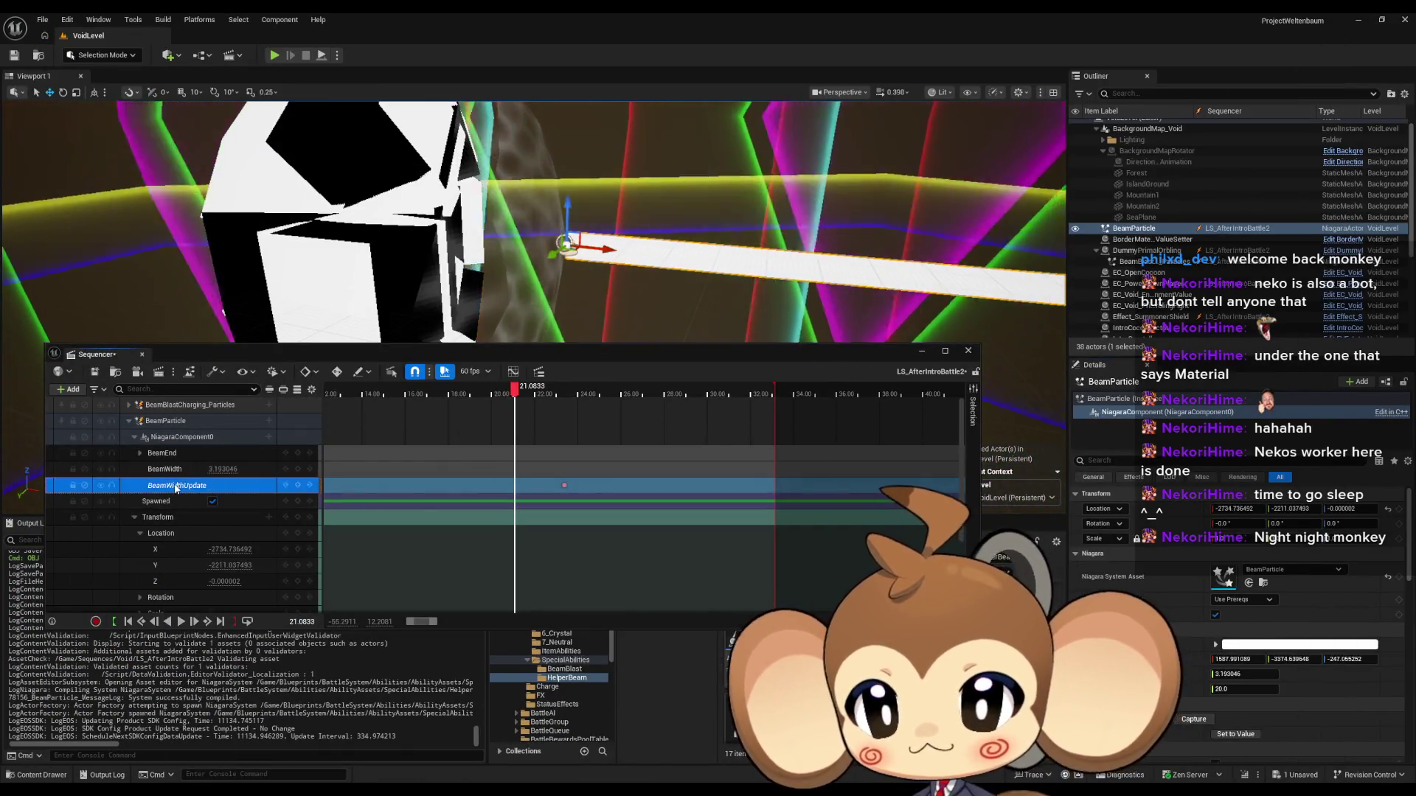
Step: Delete the BeamWidthUpdate track and set BeamWidth to 3.0
key("Delete")
left_click(179, 472)
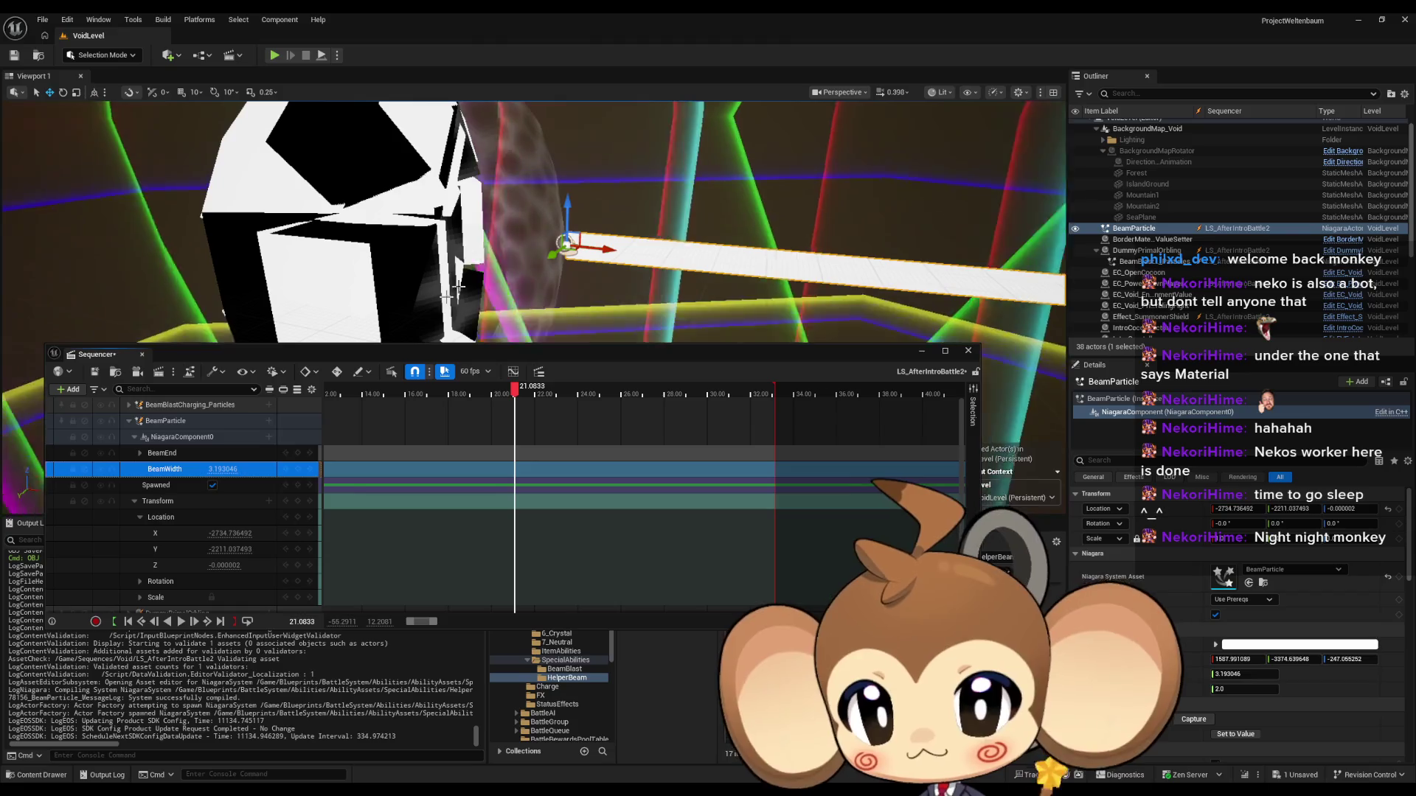
left_click(229, 470)
type("3")
key("Return")
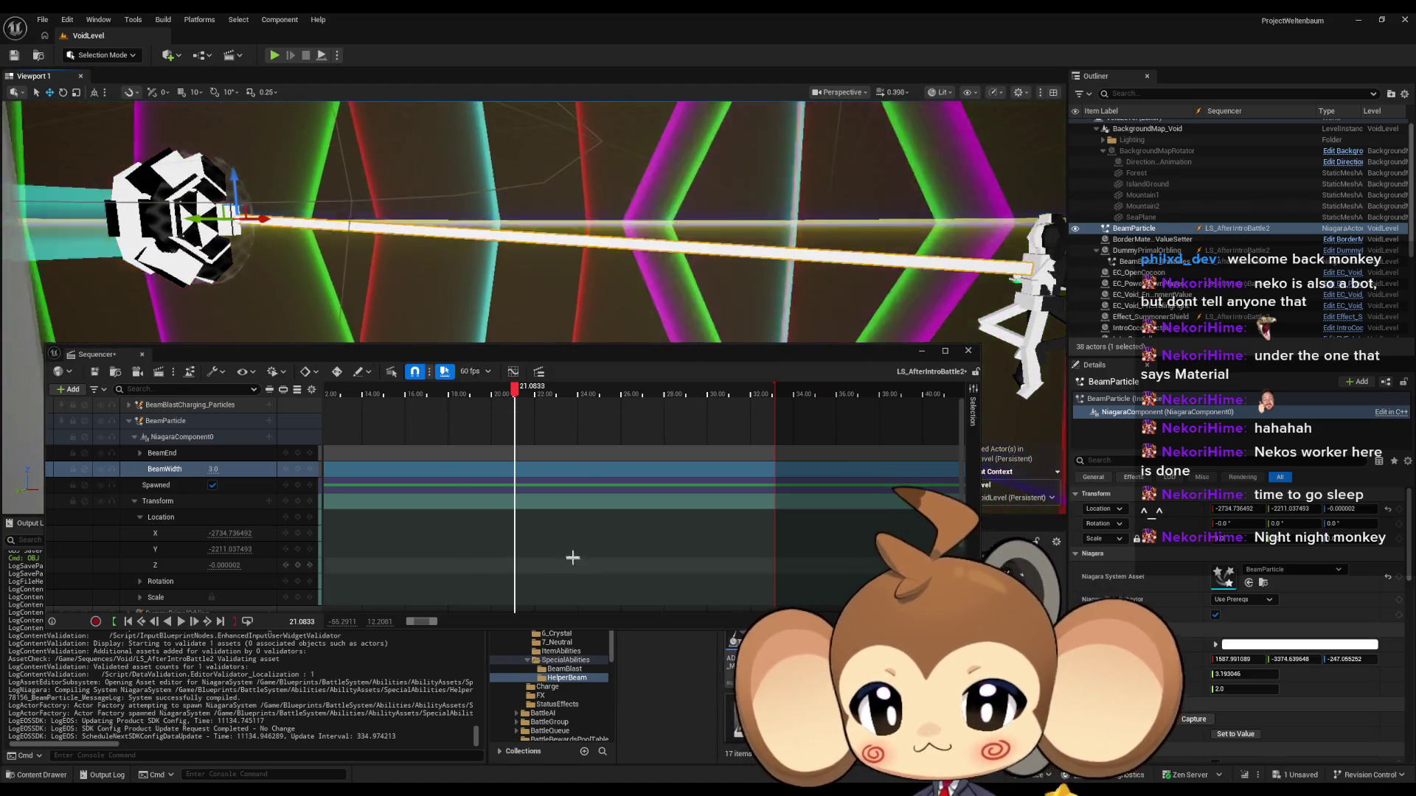
Step: Collapse the beam's Transform properties and set the sequence's current time to 0
scroll(530, 518, "down", 5)
scroll(524, 515, "down", 5)
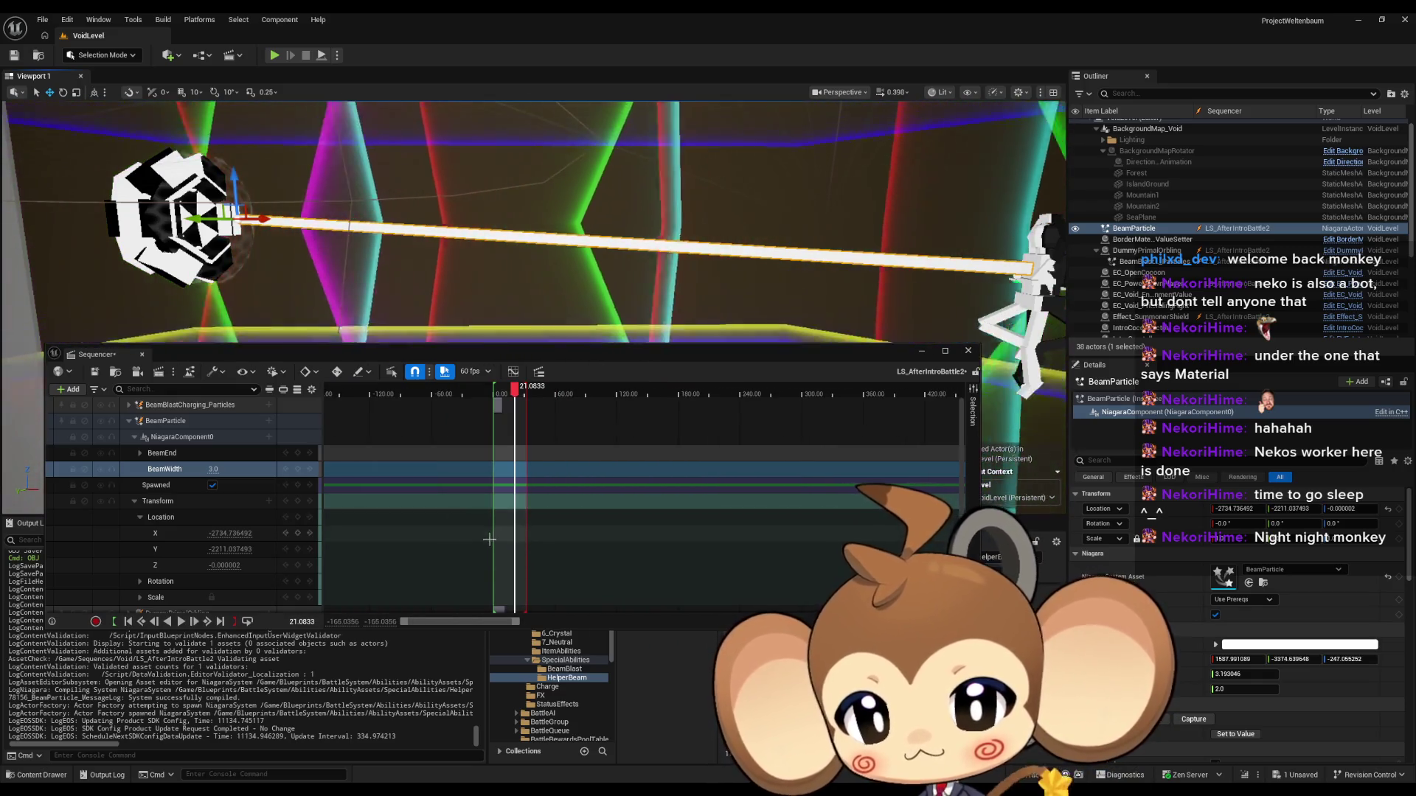
scroll(501, 506, "up", 10)
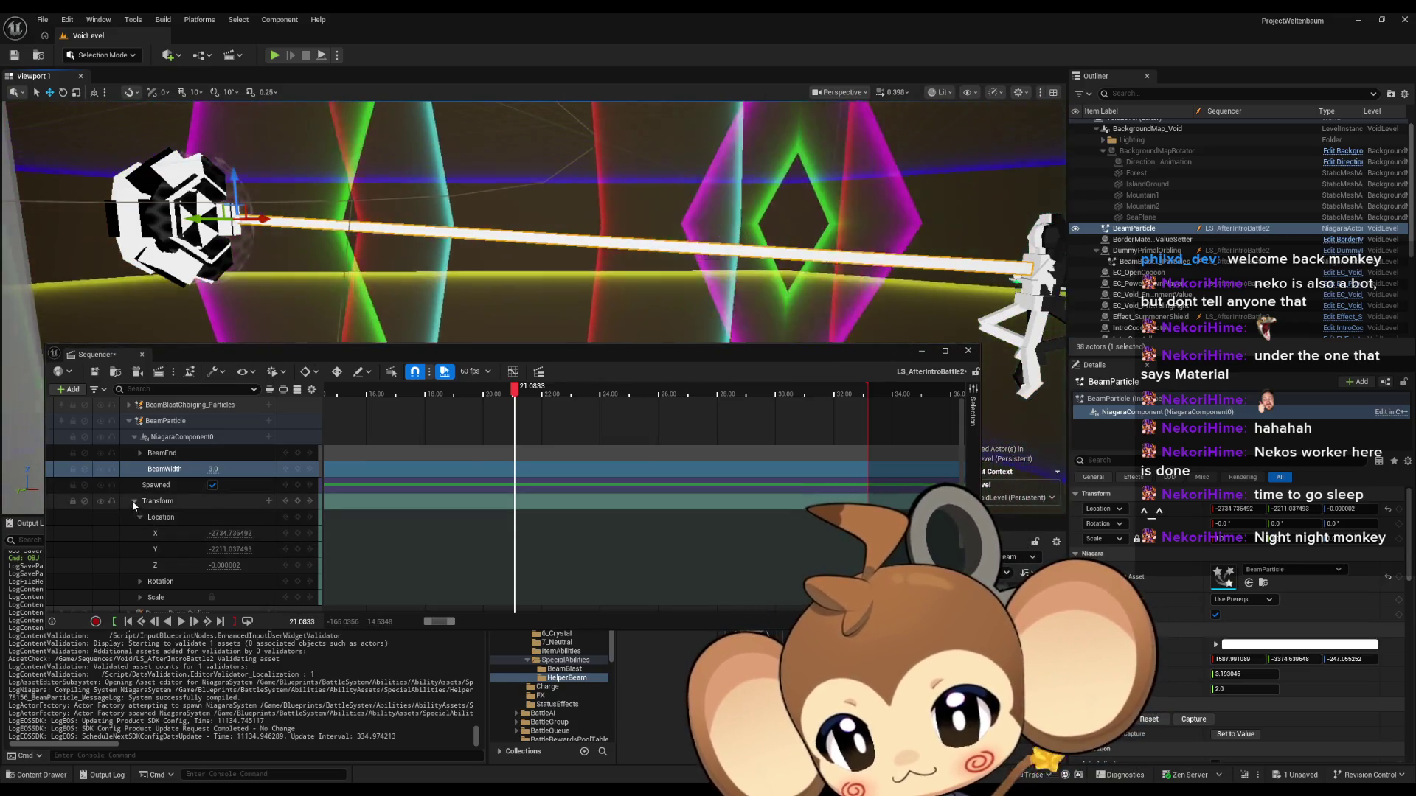
left_click(134, 501)
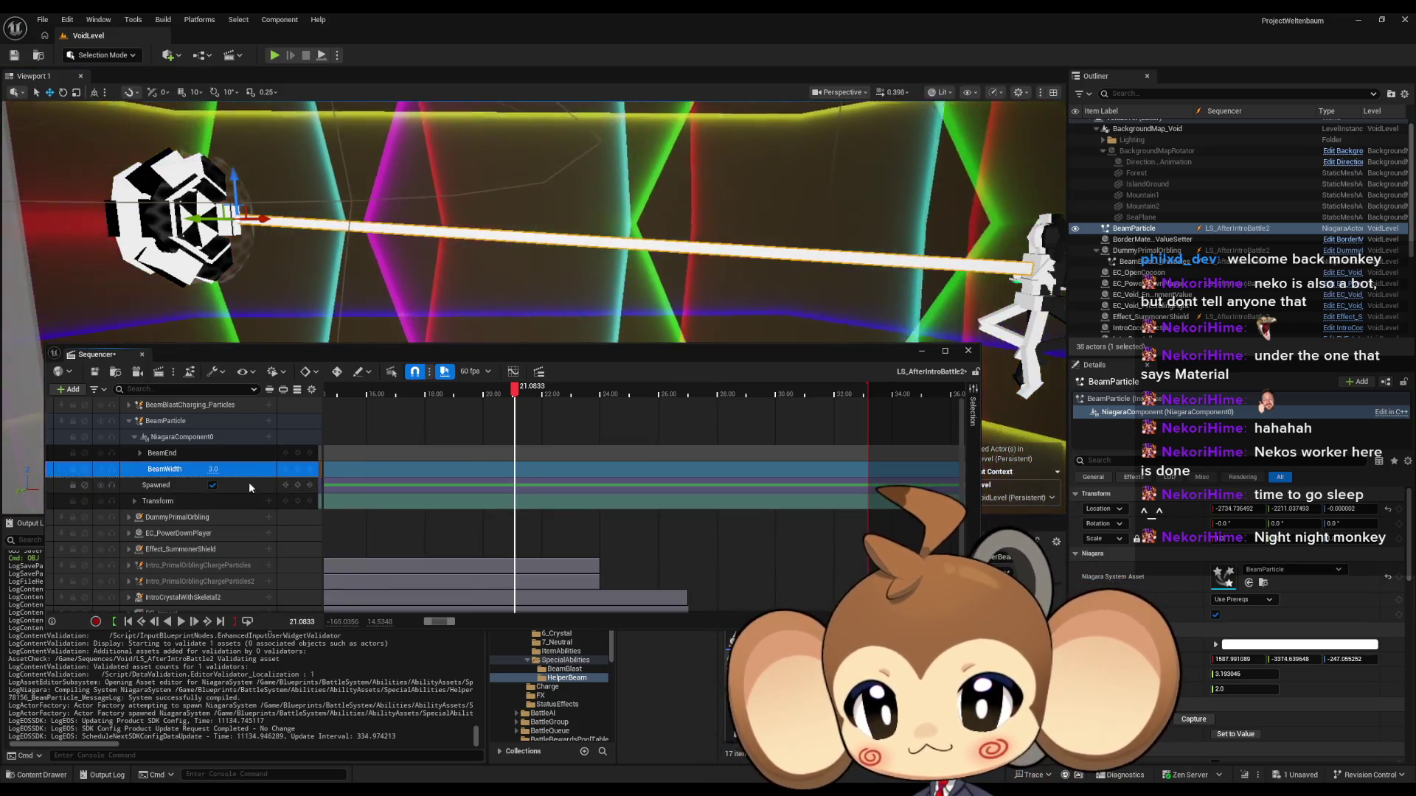
scroll(184, 470, "down", 1)
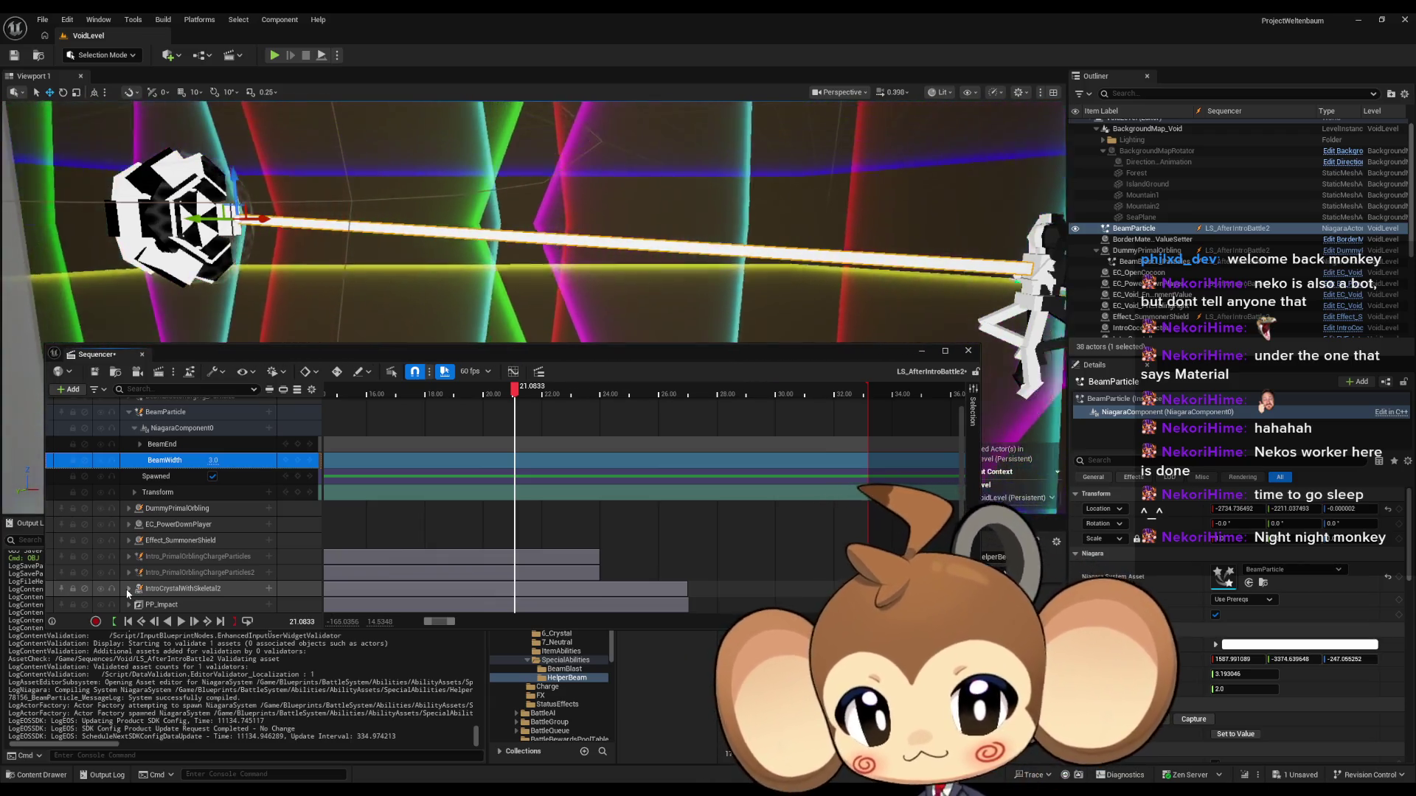
mouse_move(475, 490)
left_mouse_down()
mouse_move(572, 491)
mouse_move(562, 479)
left_mouse_up()
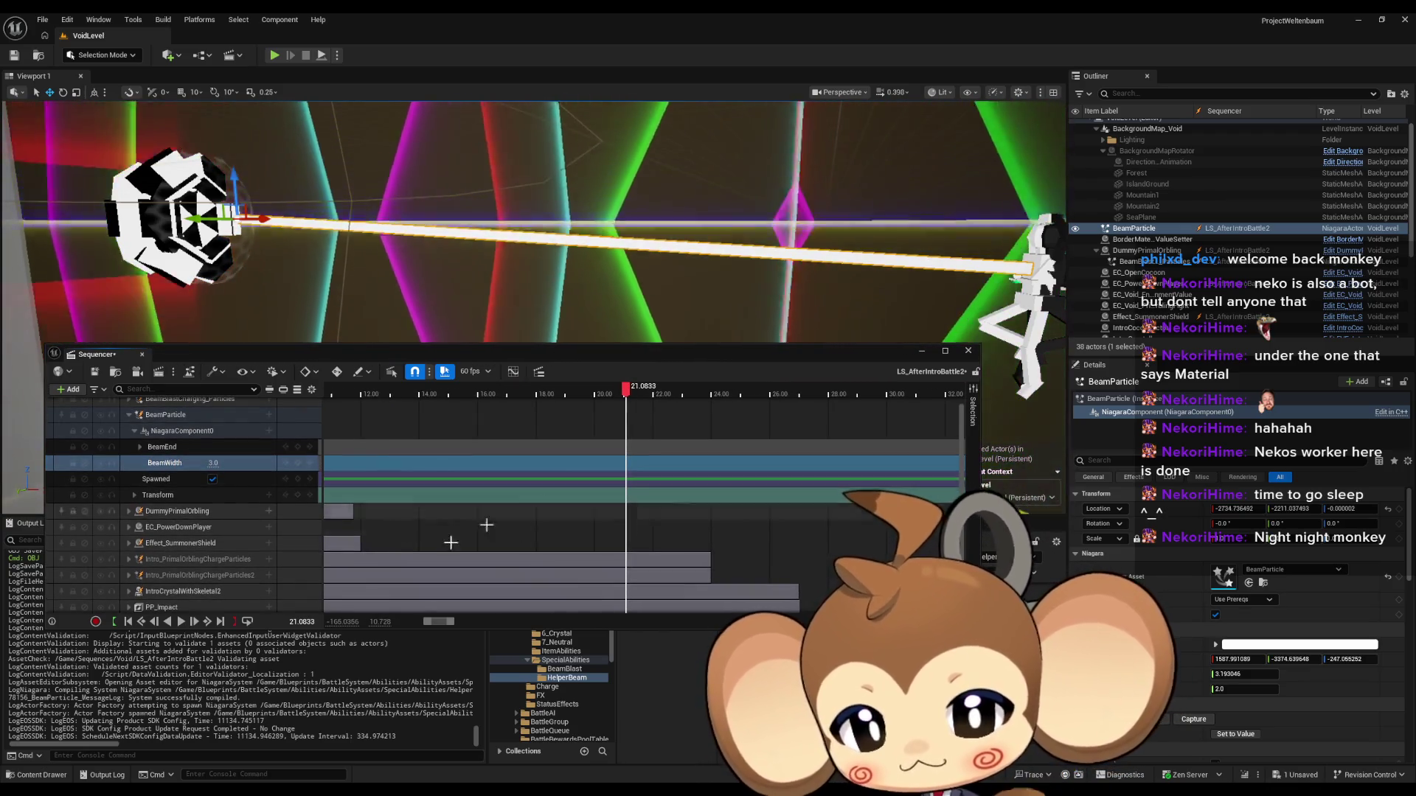
left_click(299, 622)
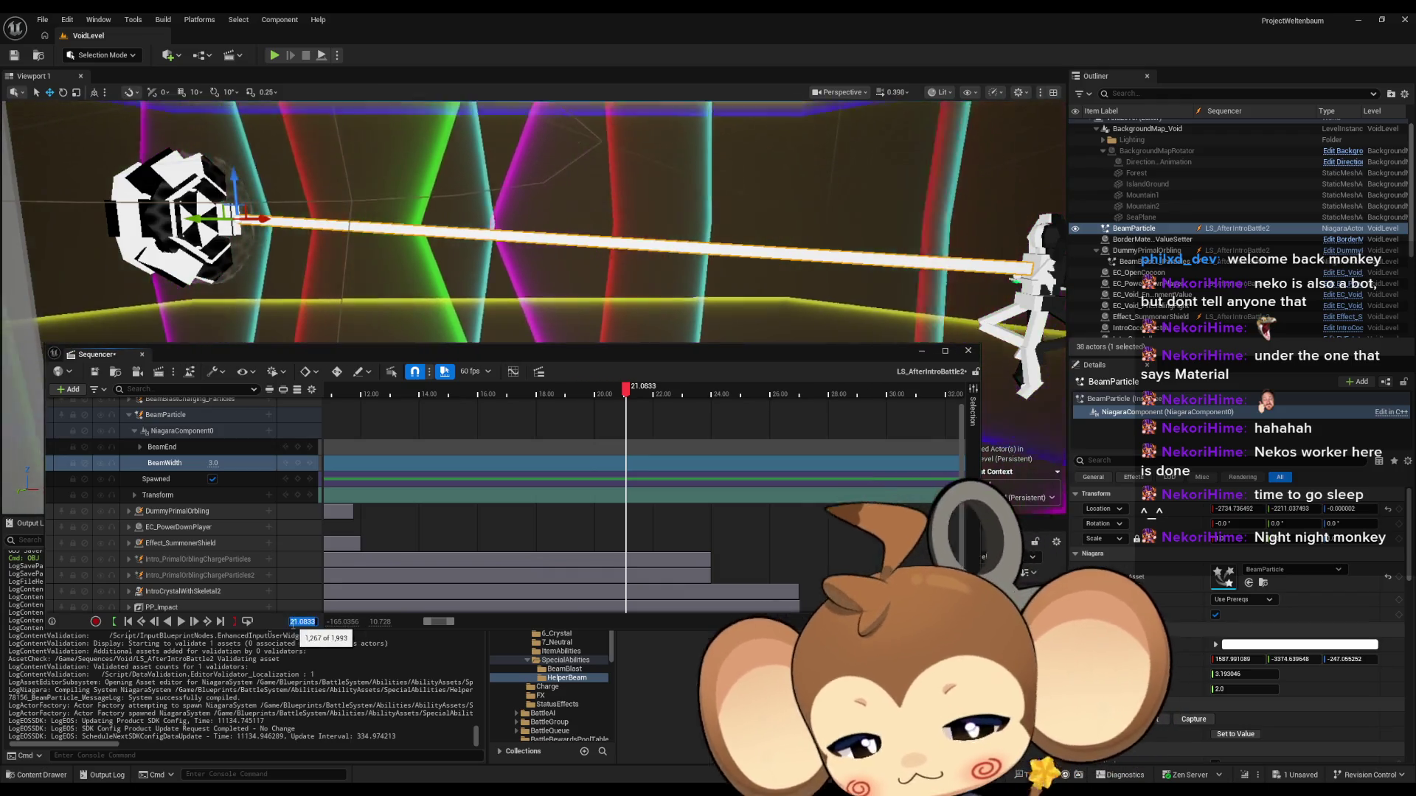
type("0")
key("Return")
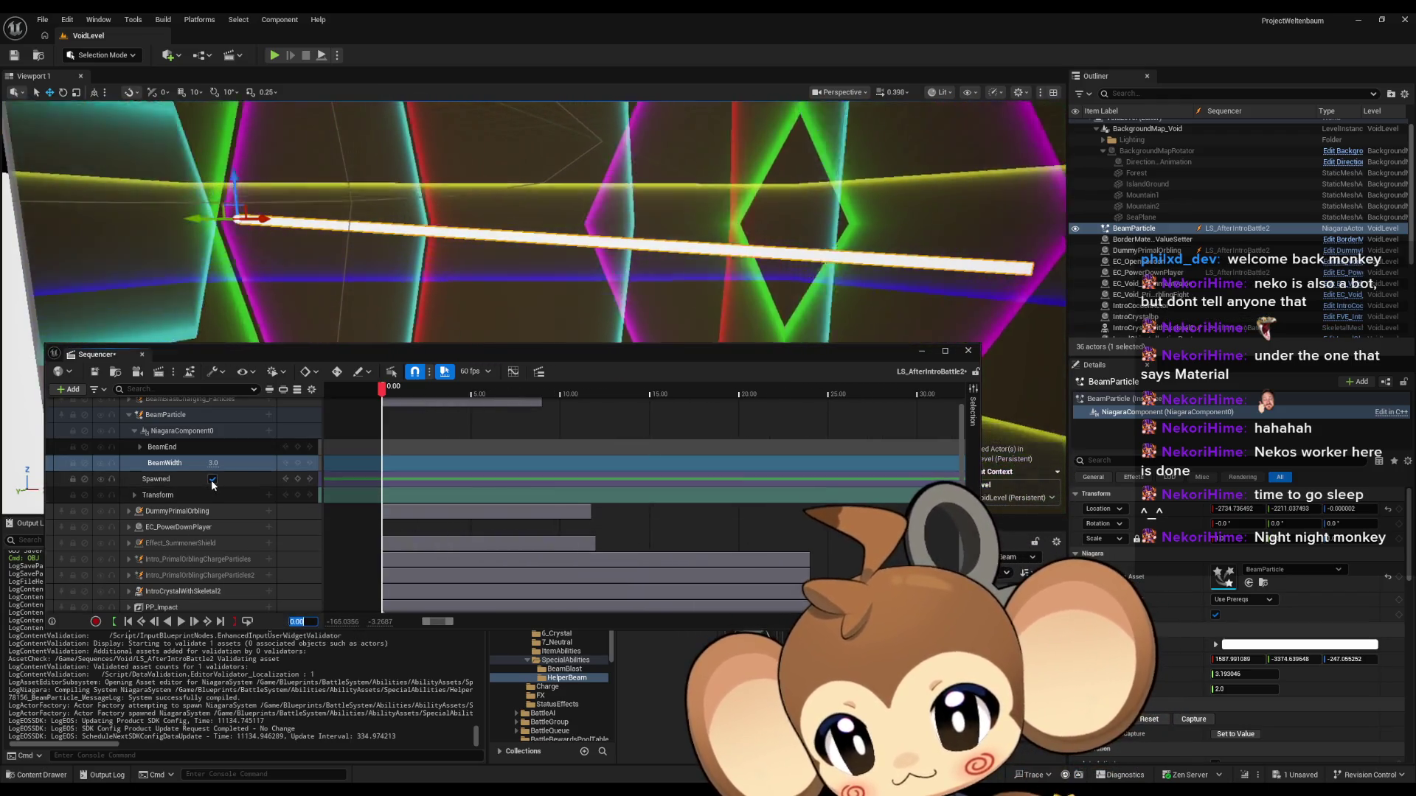
Step: Key the beam's Spawned property off at 0.00 and move the playhead to 12.00
left_click(213, 482)
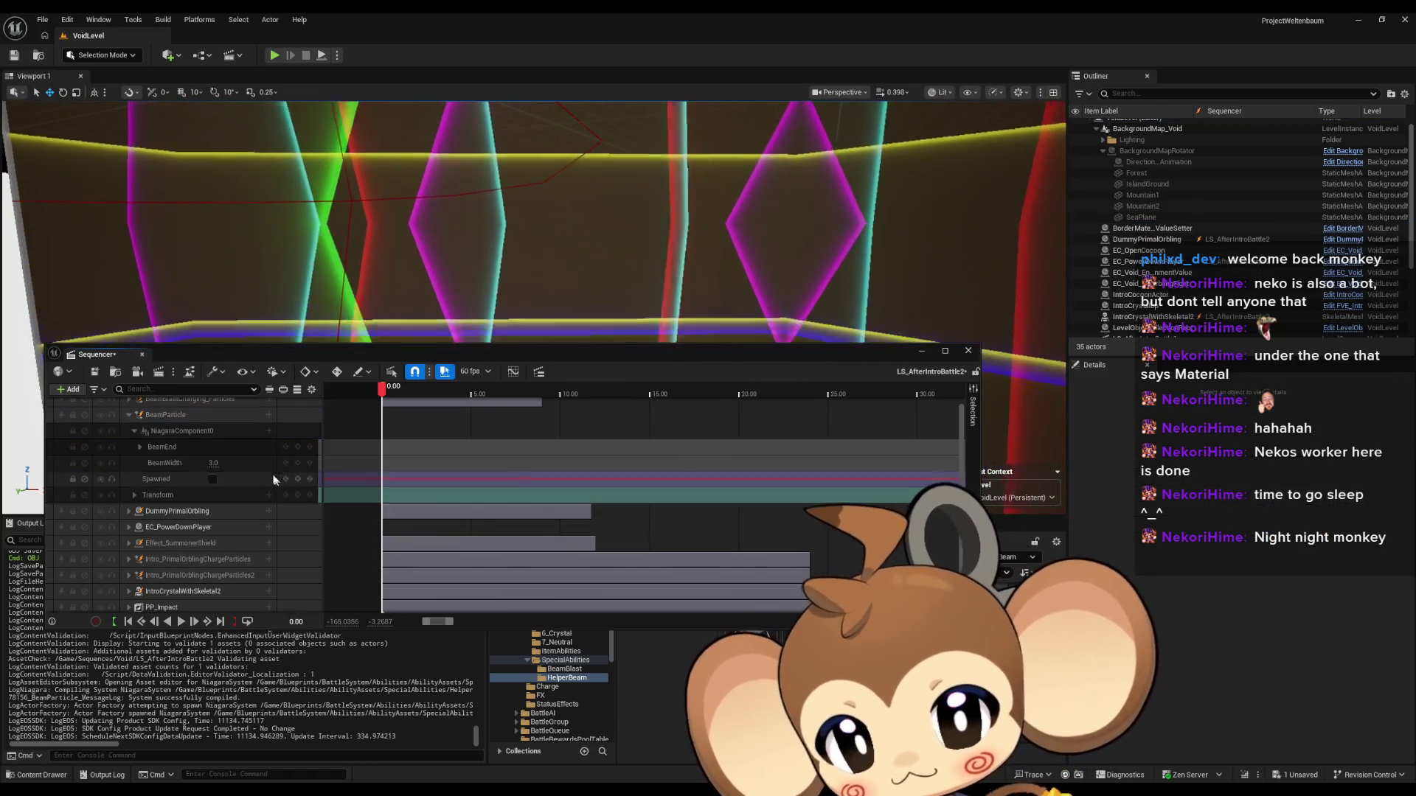
left_click(300, 480)
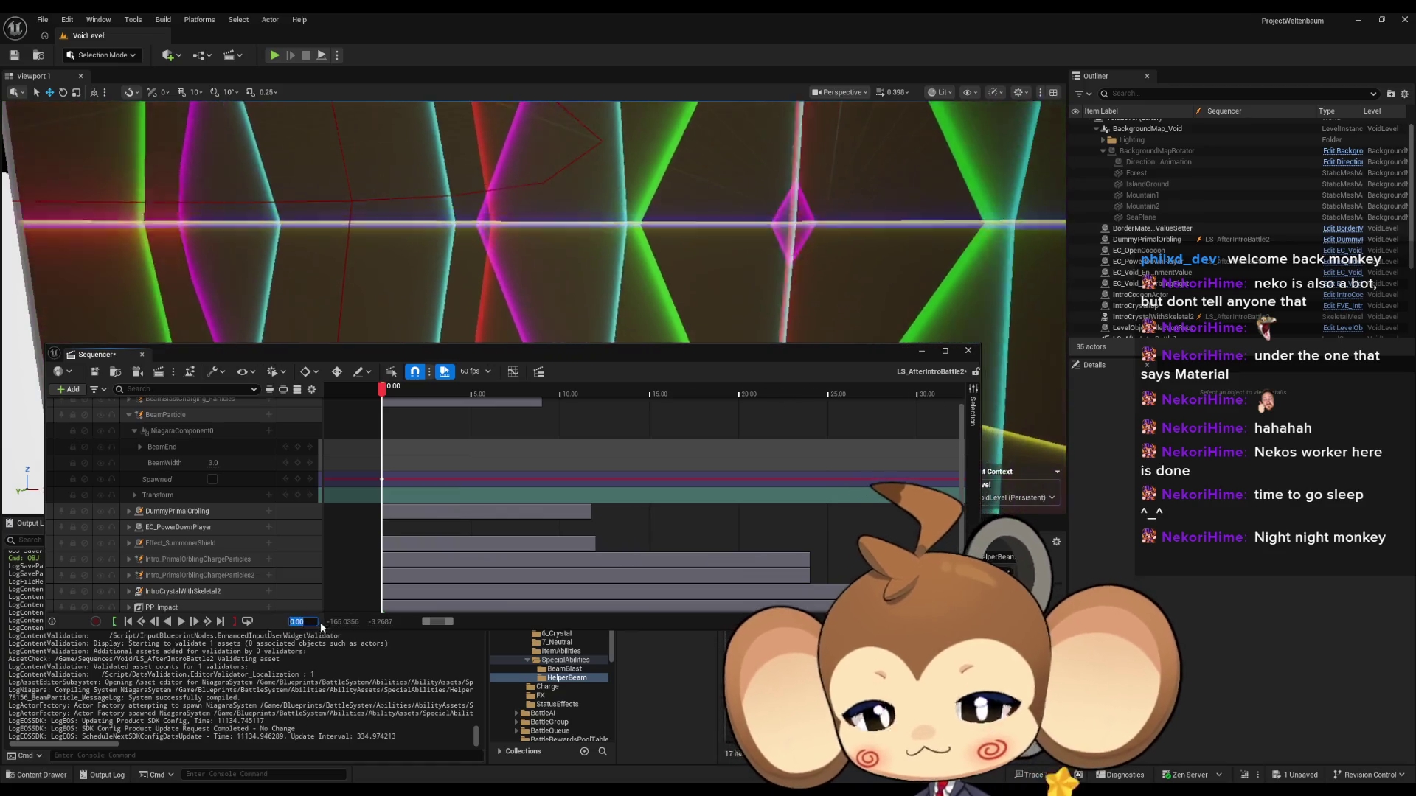
left_click(320, 622)
type("22")
key("Return")
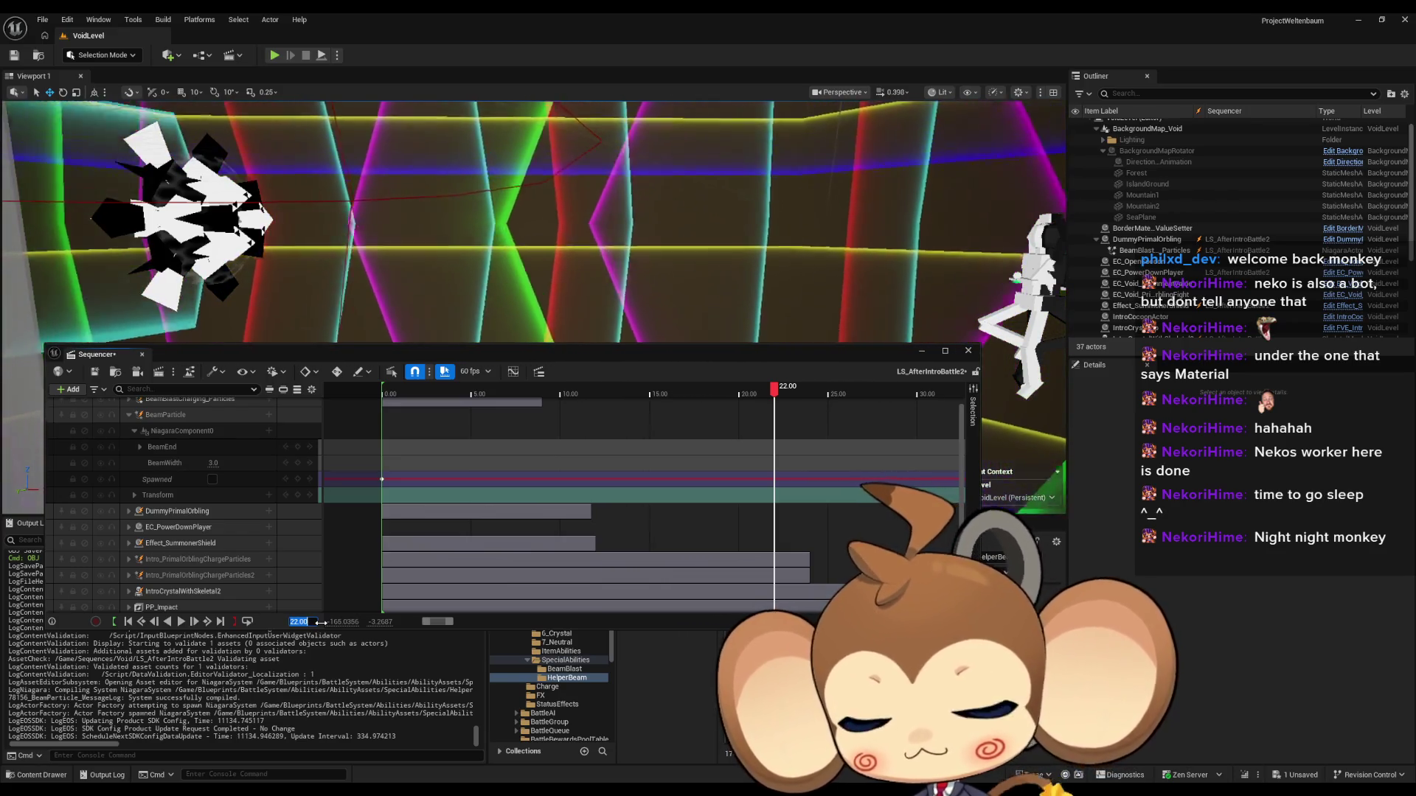
type("12")
key("Return")
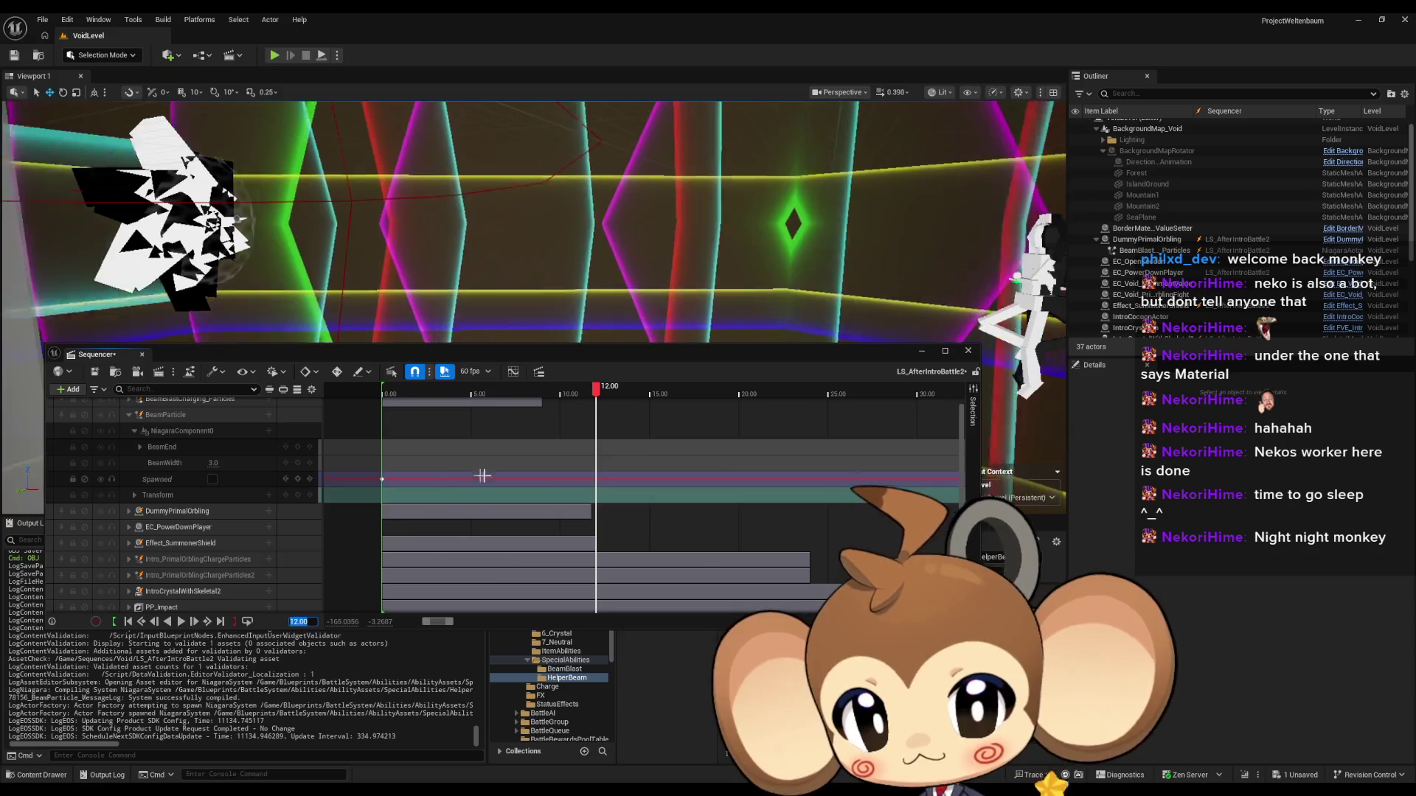
Step: Key the beam's Spawned property on at 12.00
scroll(243, 605, "left", 2)
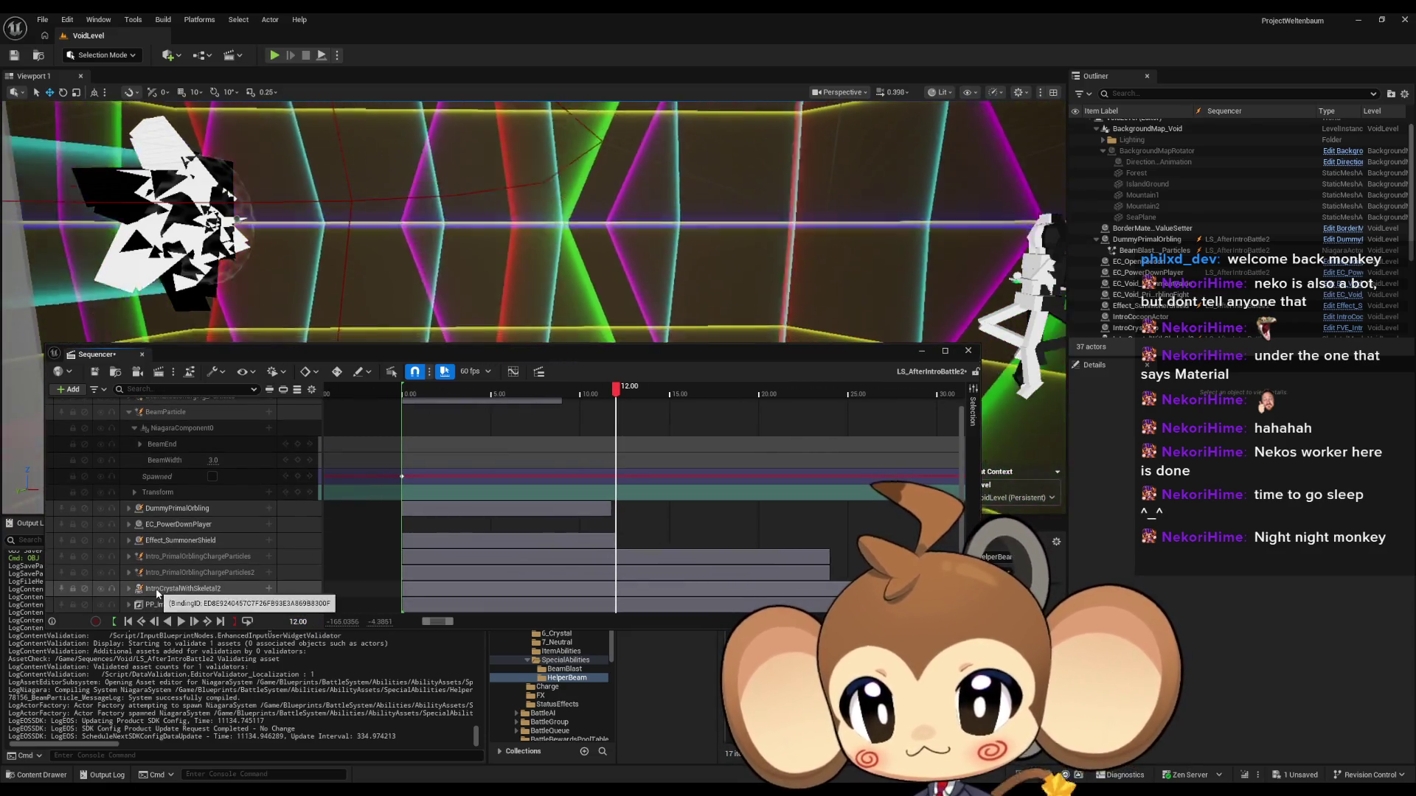
mouse_move(616, 398)
left_mouse_down()
mouse_move(409, 398)
mouse_move(583, 398)
left_mouse_up()
type("12")
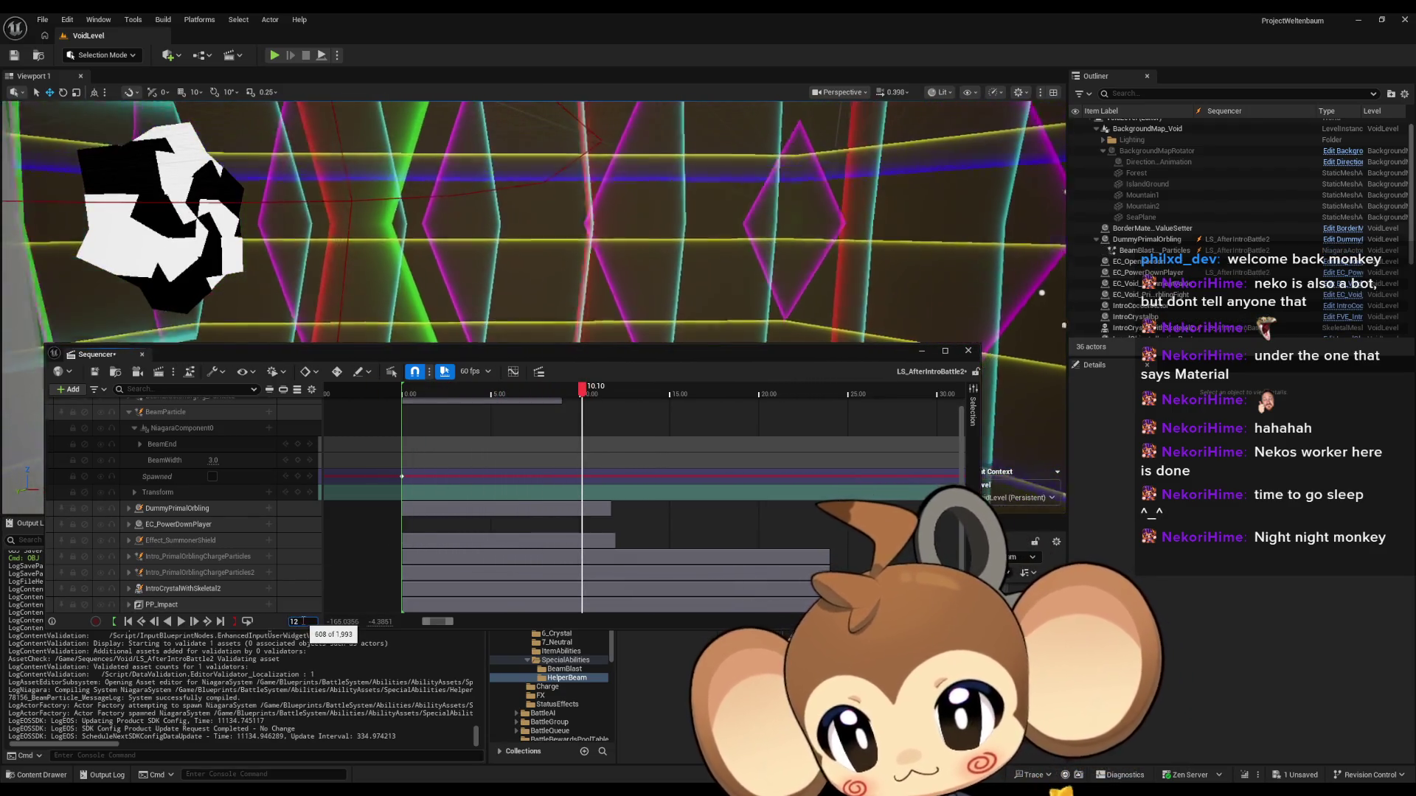
key("Return")
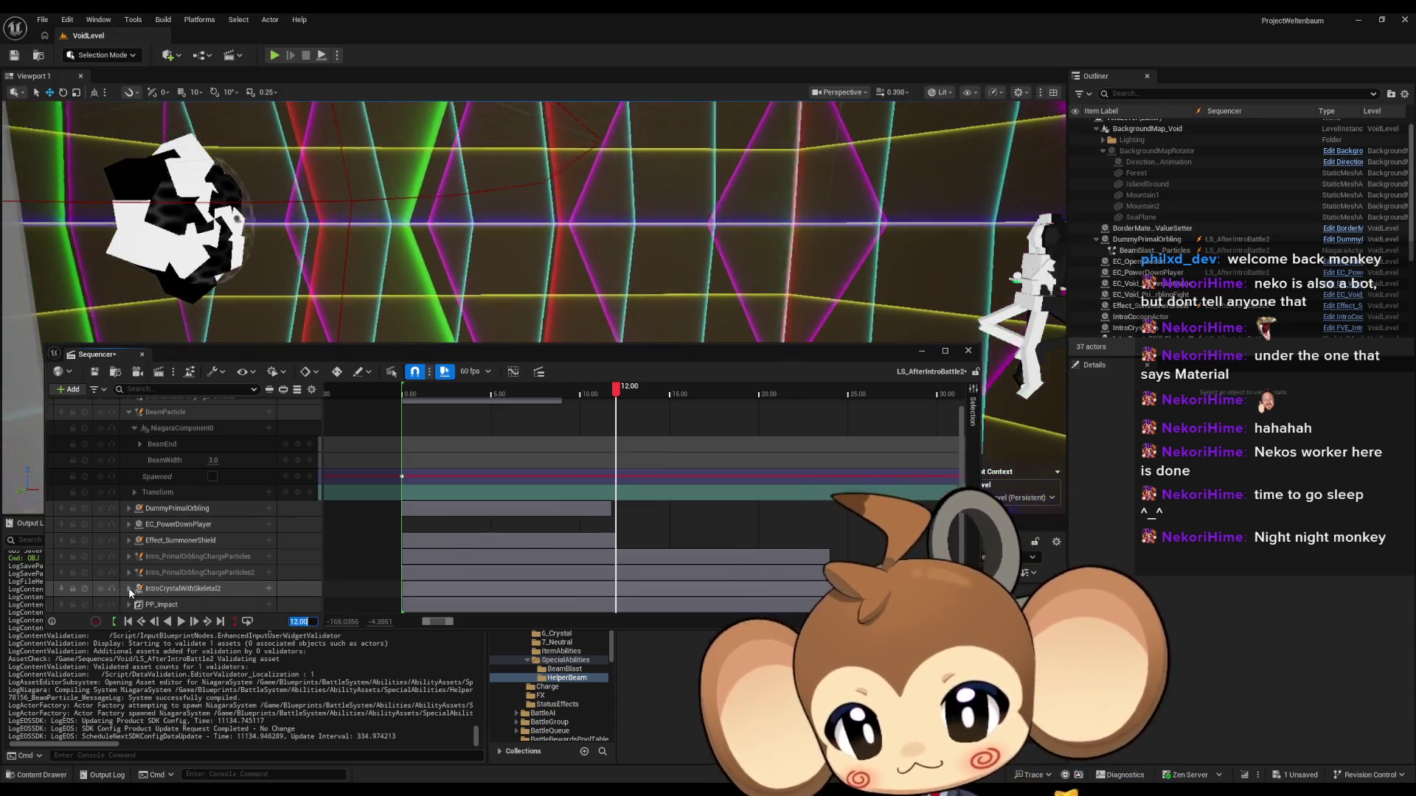
left_click(130, 589)
scroll(307, 545, "down", 5)
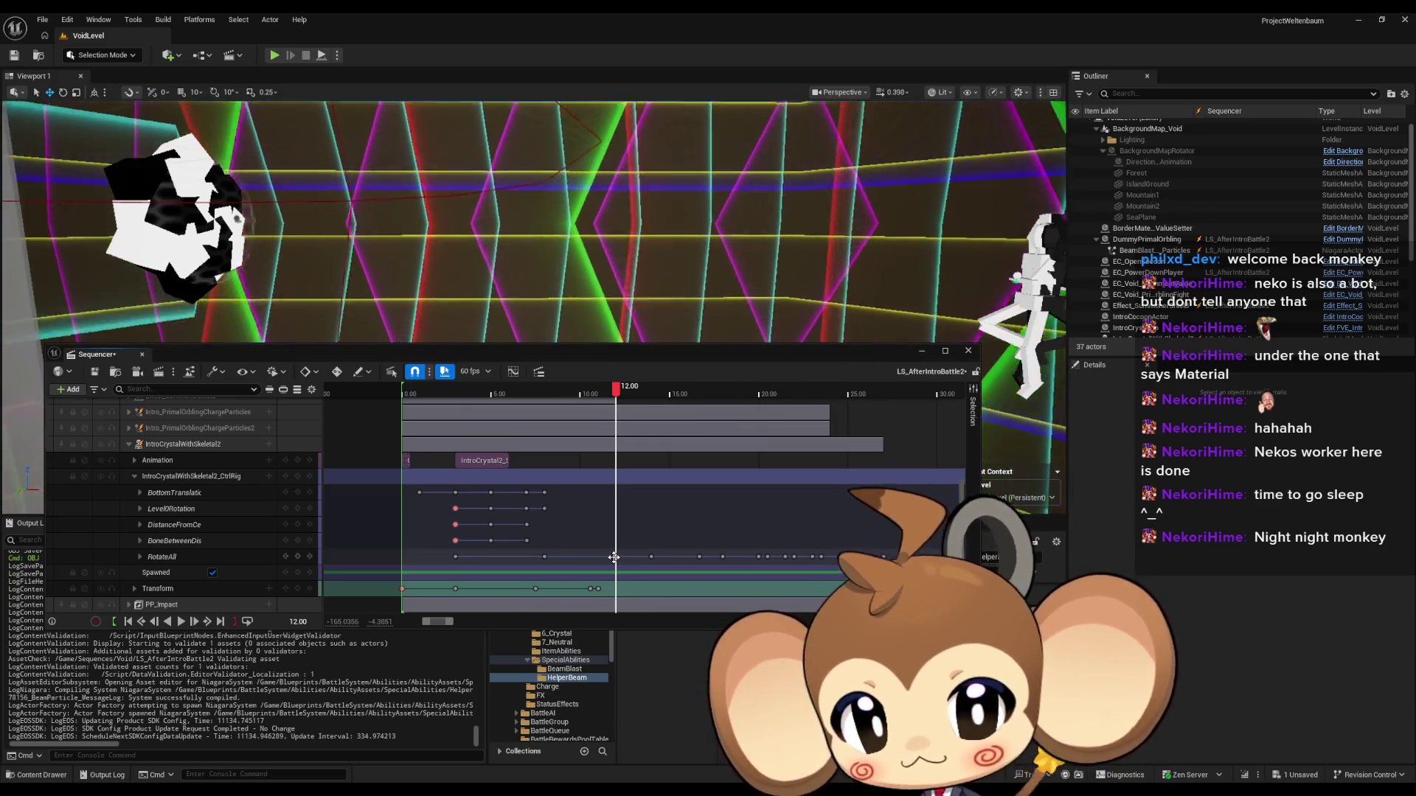
scroll(241, 499, "up", 5)
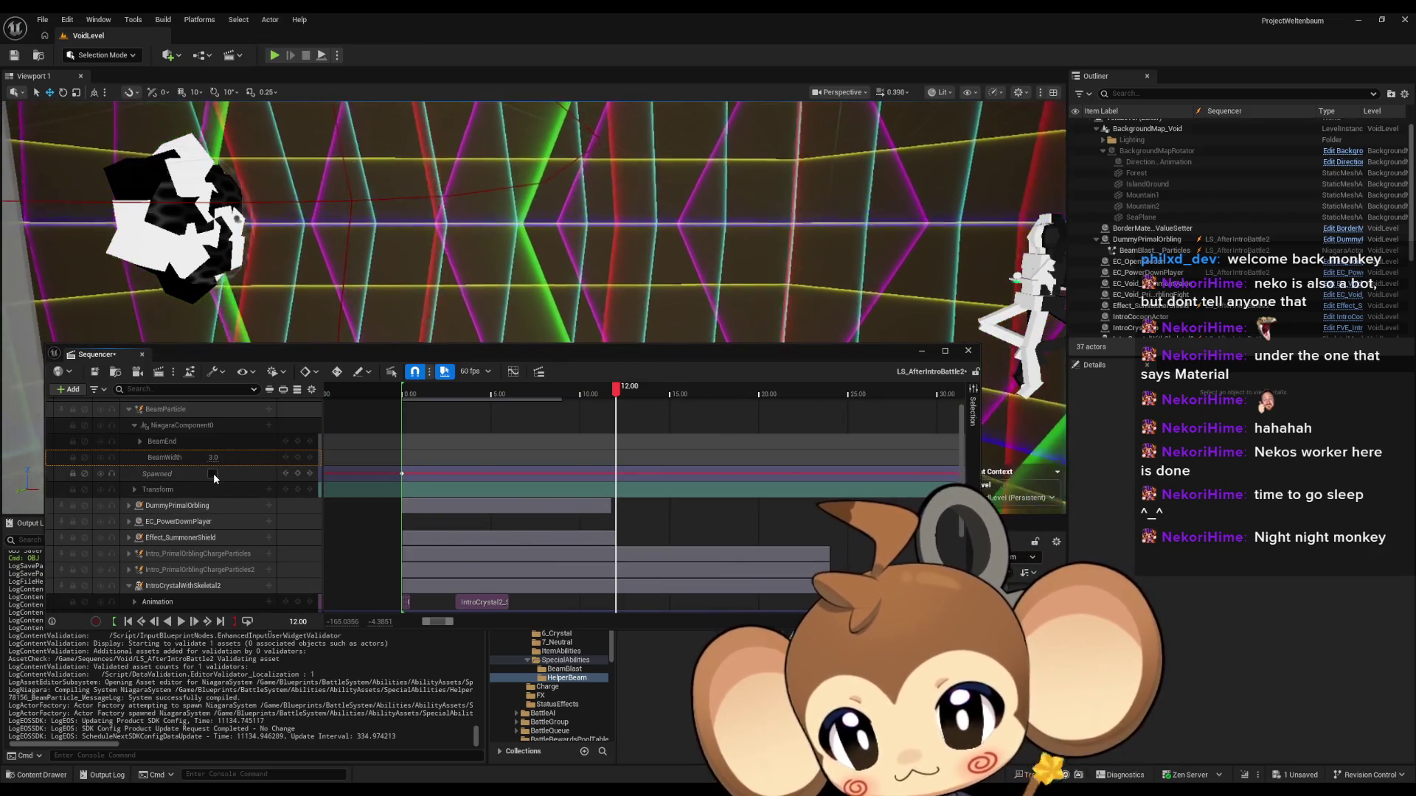
left_click(212, 474)
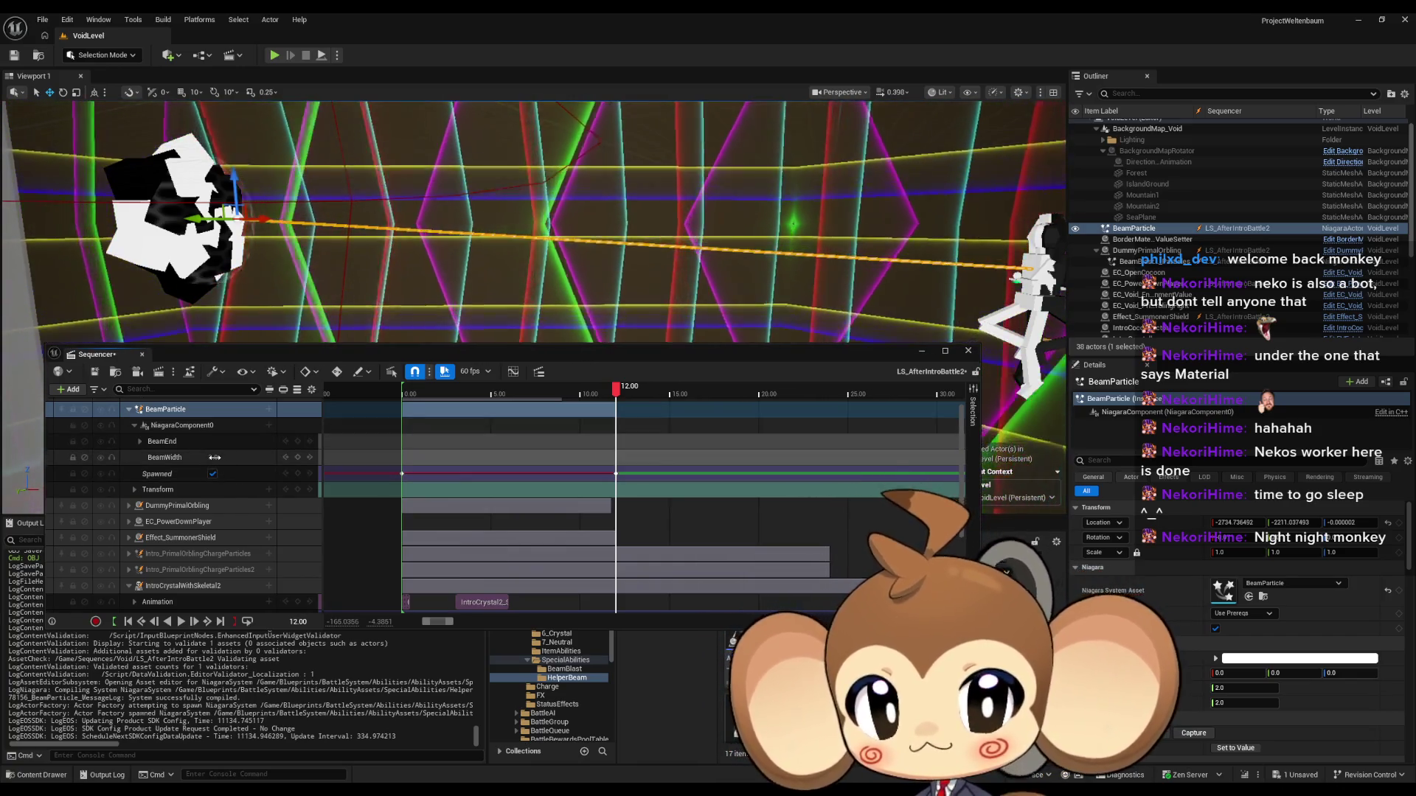
Step: Set BeamWidth to 16.0 and play from about 8.8 s to preview the wide beam
left_click_drag(215, 458, 236, 457)
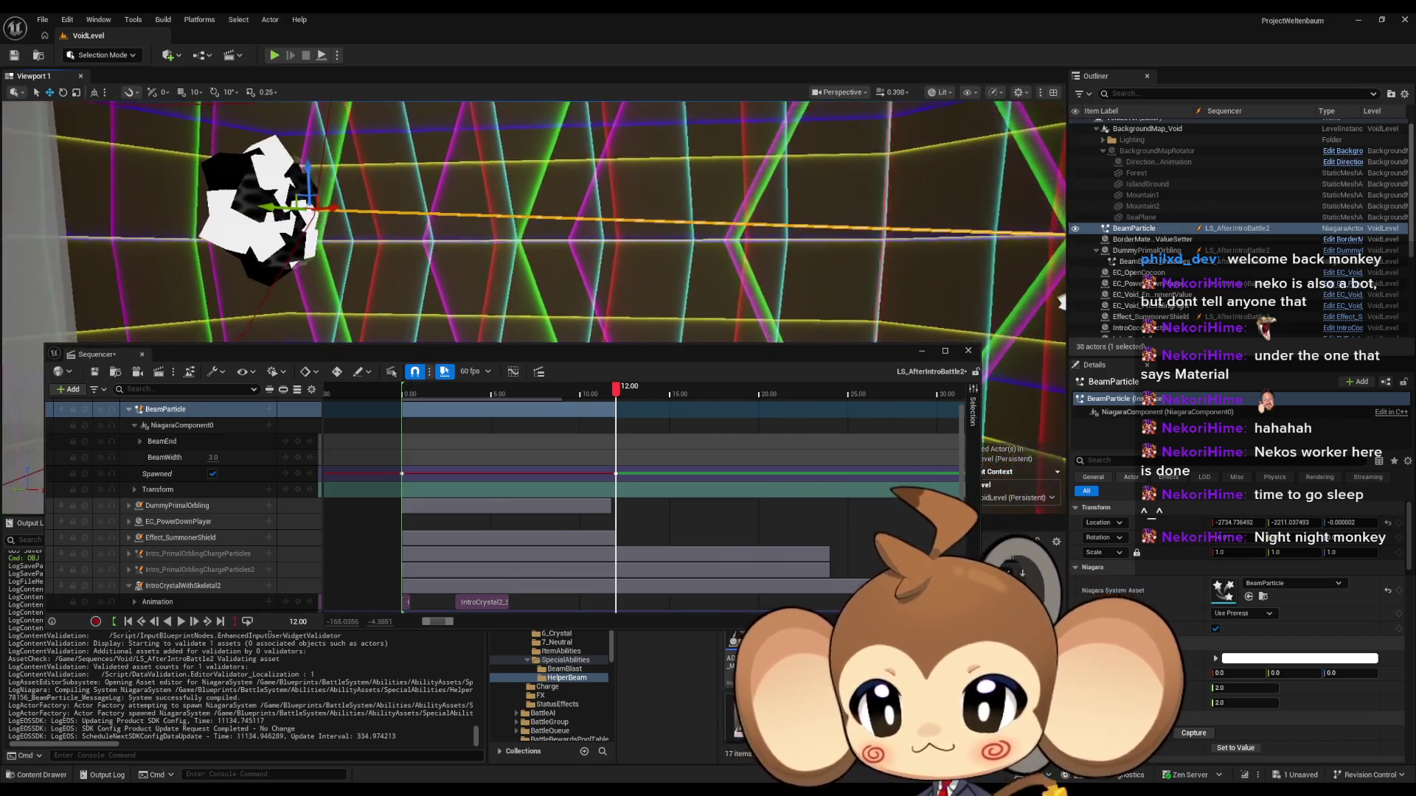
left_click(213, 458)
left_click_drag(223, 457, 246, 458)
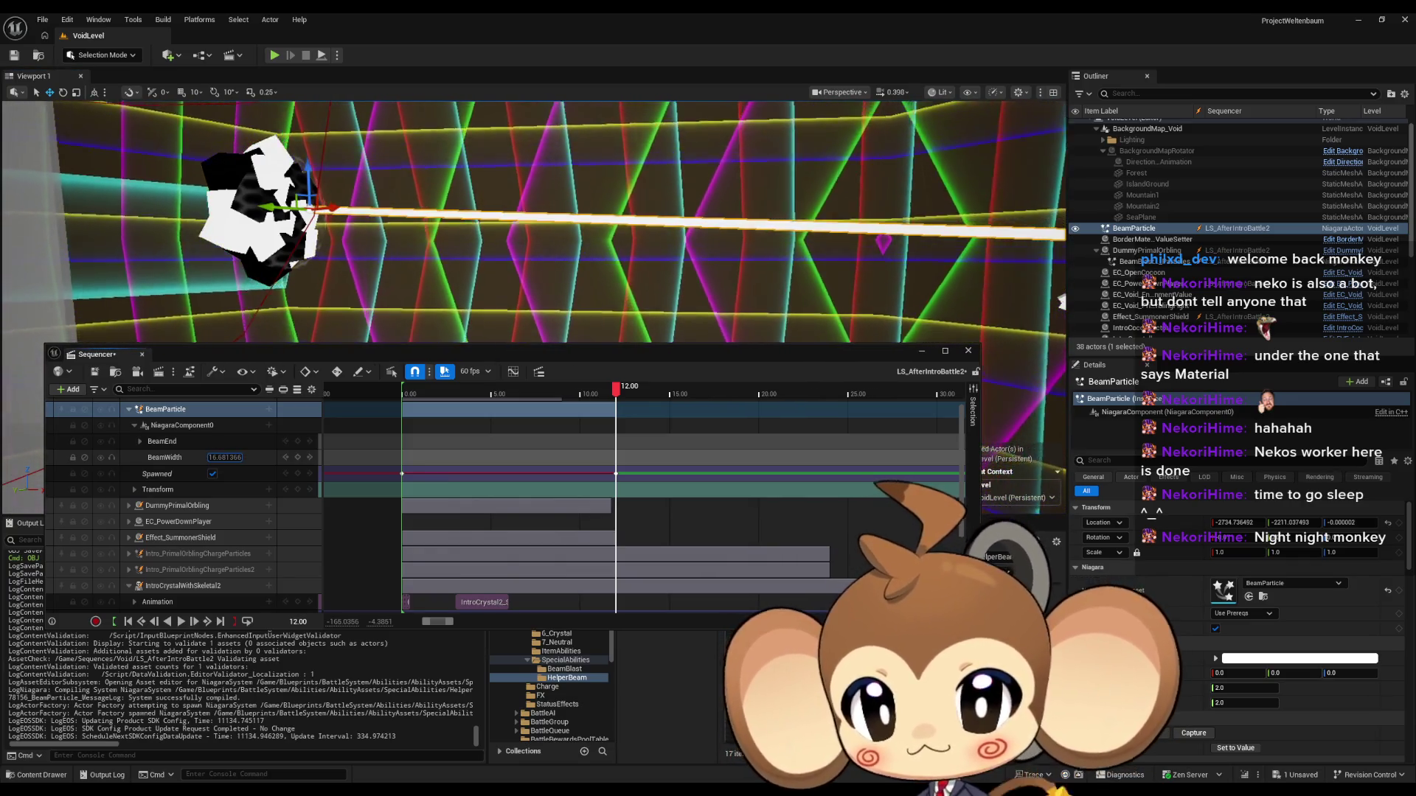
left_click(221, 457)
type("1")
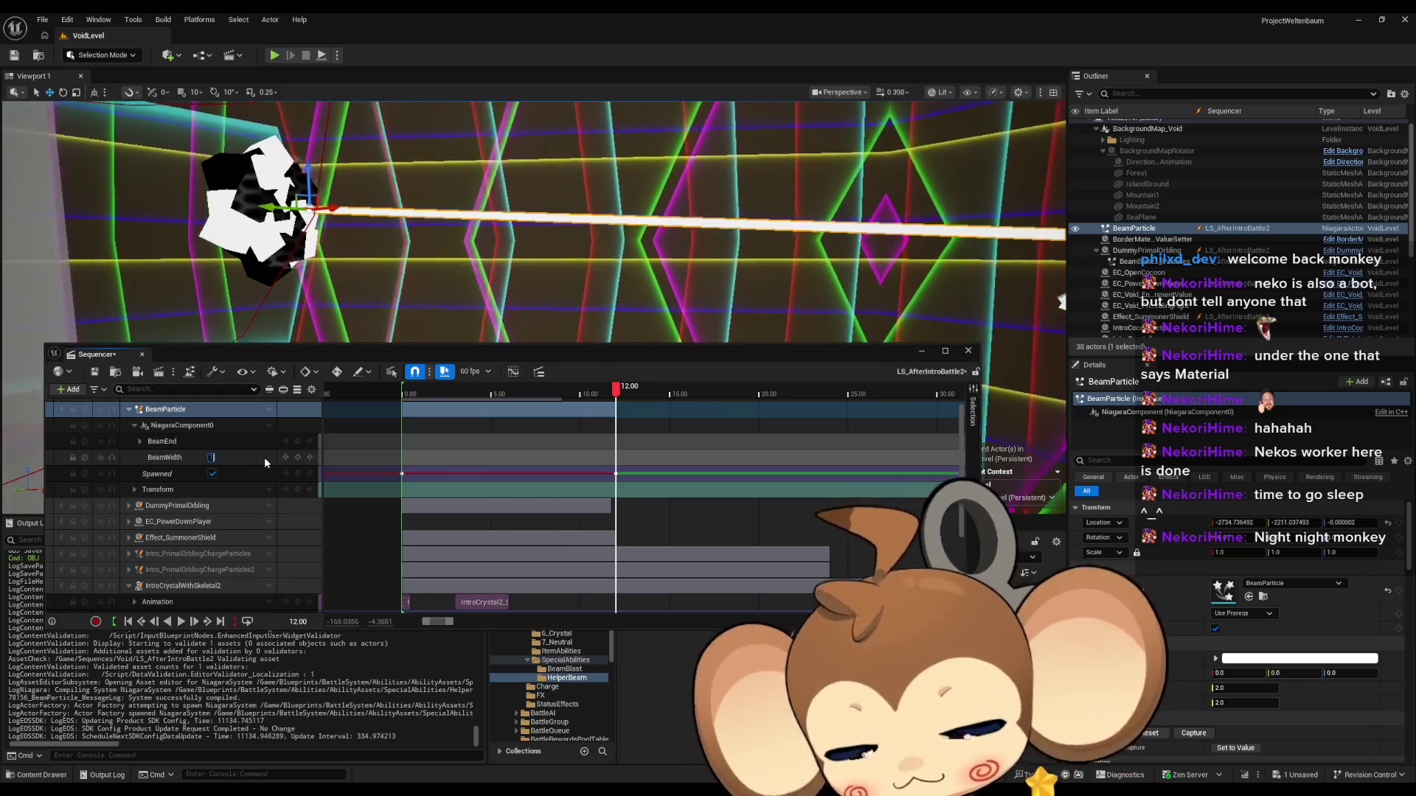
type("6")
key("Return")
left_click_drag(544, 283, 543, 283)
left_click(600, 396)
left_click_drag(600, 397, 553, 396)
key("space")
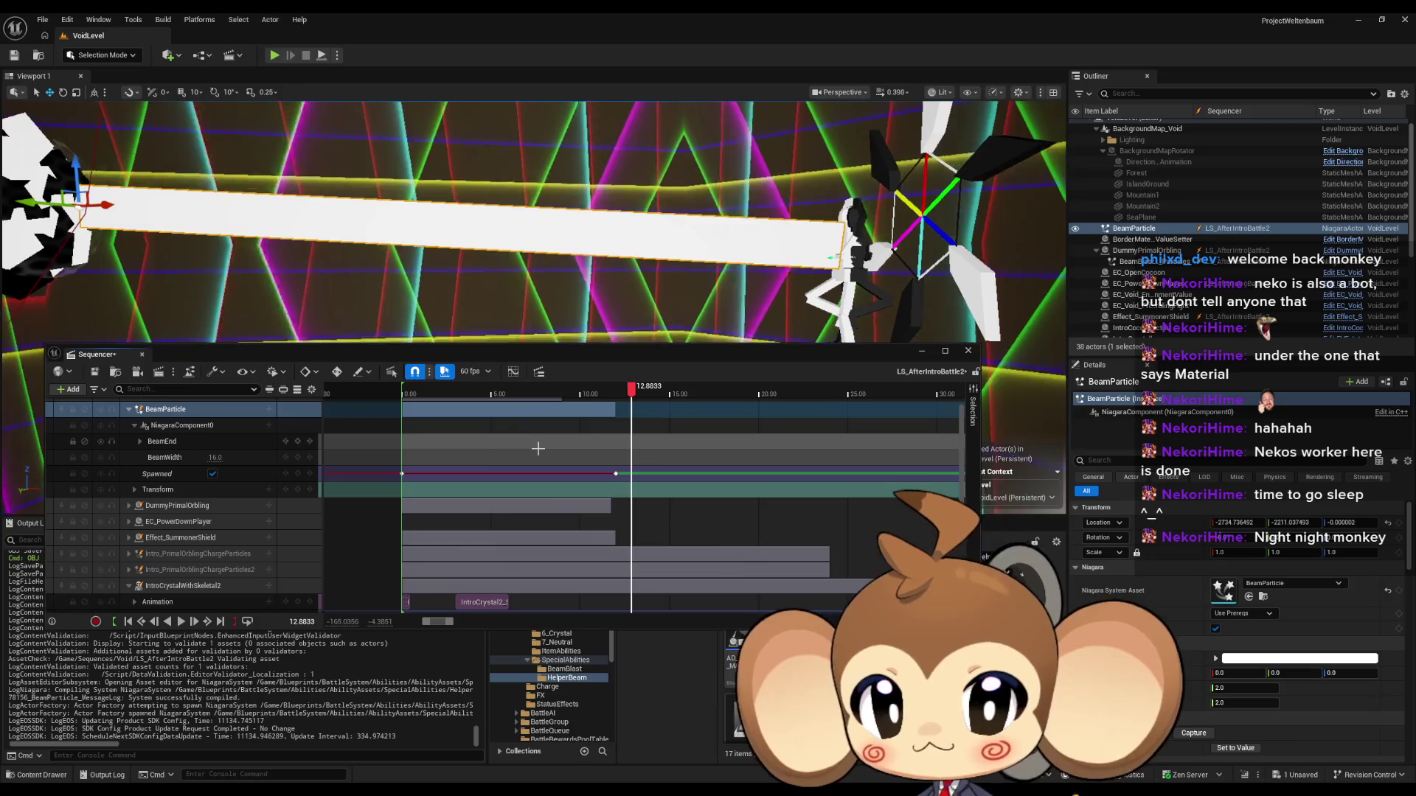
Step: Return BeamWidth to 3.0 and replay the sequence from about 7.6 s
left_click(213, 457)
type("1")
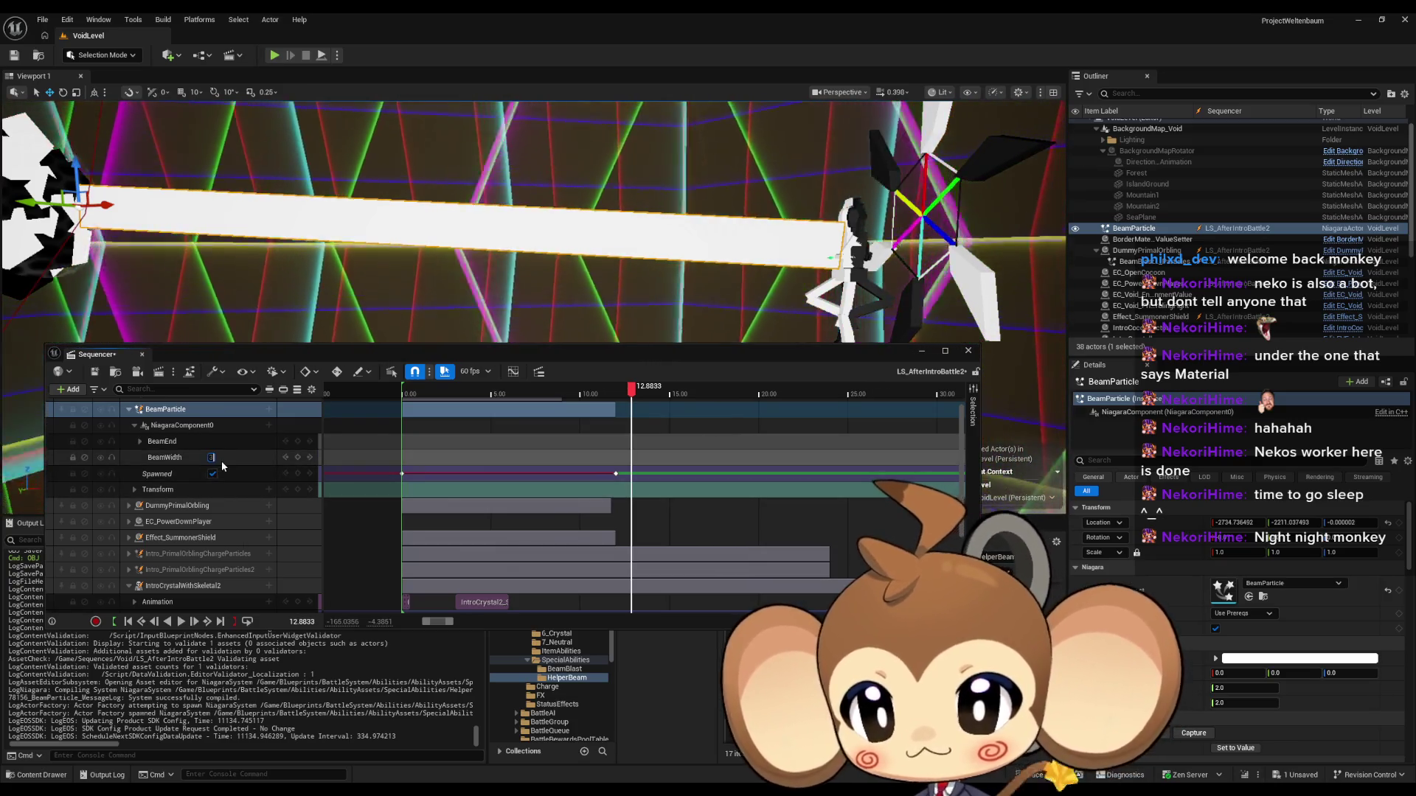
key("Return")
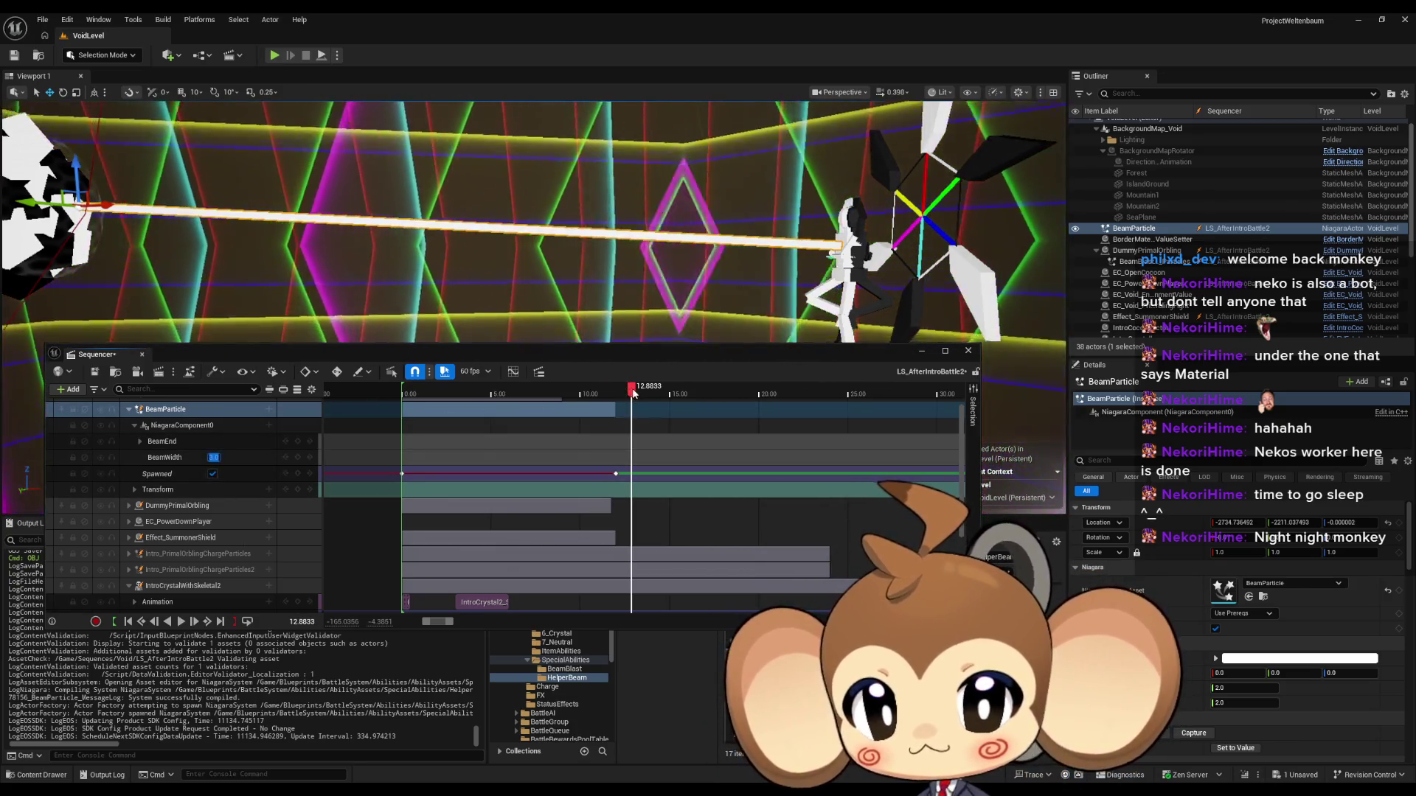
left_click_drag(633, 393, 533, 393)
key("space")
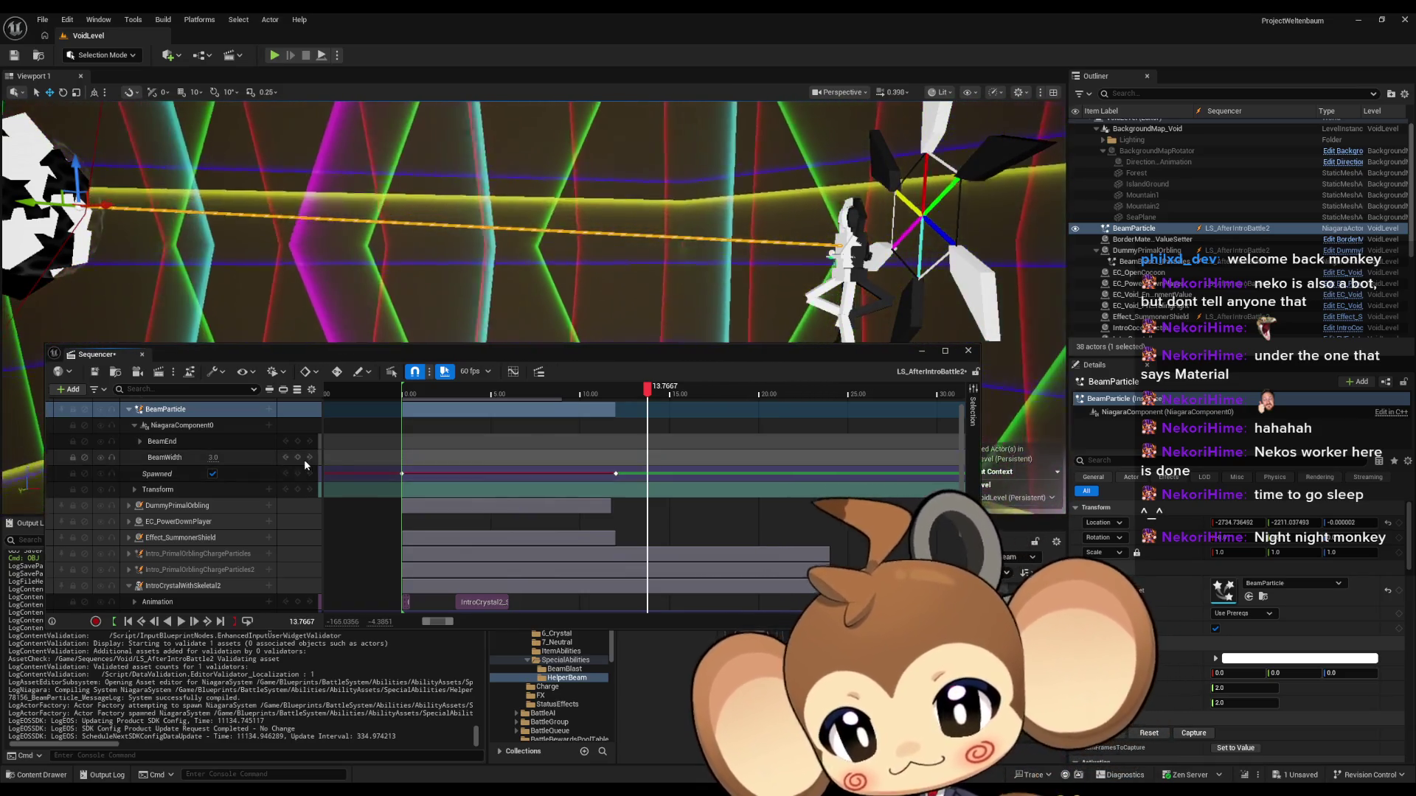
mouse_move(649, 394)
left_mouse_down()
mouse_move(572, 394)
mouse_move(626, 395)
mouse_move(600, 395)
mouse_move(632, 407)
mouse_move(601, 407)
mouse_move(622, 408)
left_mouse_up()
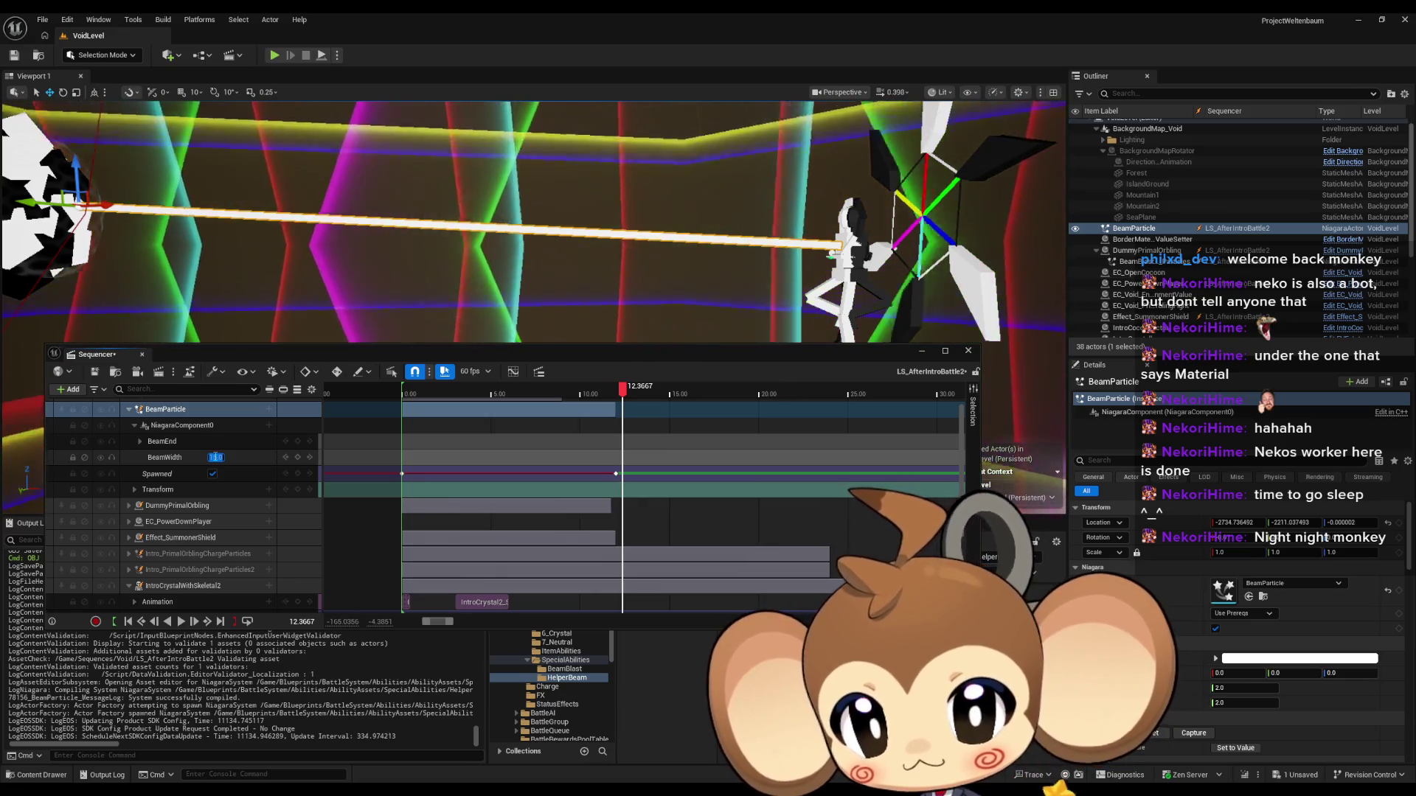
Step: Play the sequence from about 11.7 s and recommit BeamWidth as 3.0
left_click(603, 420)
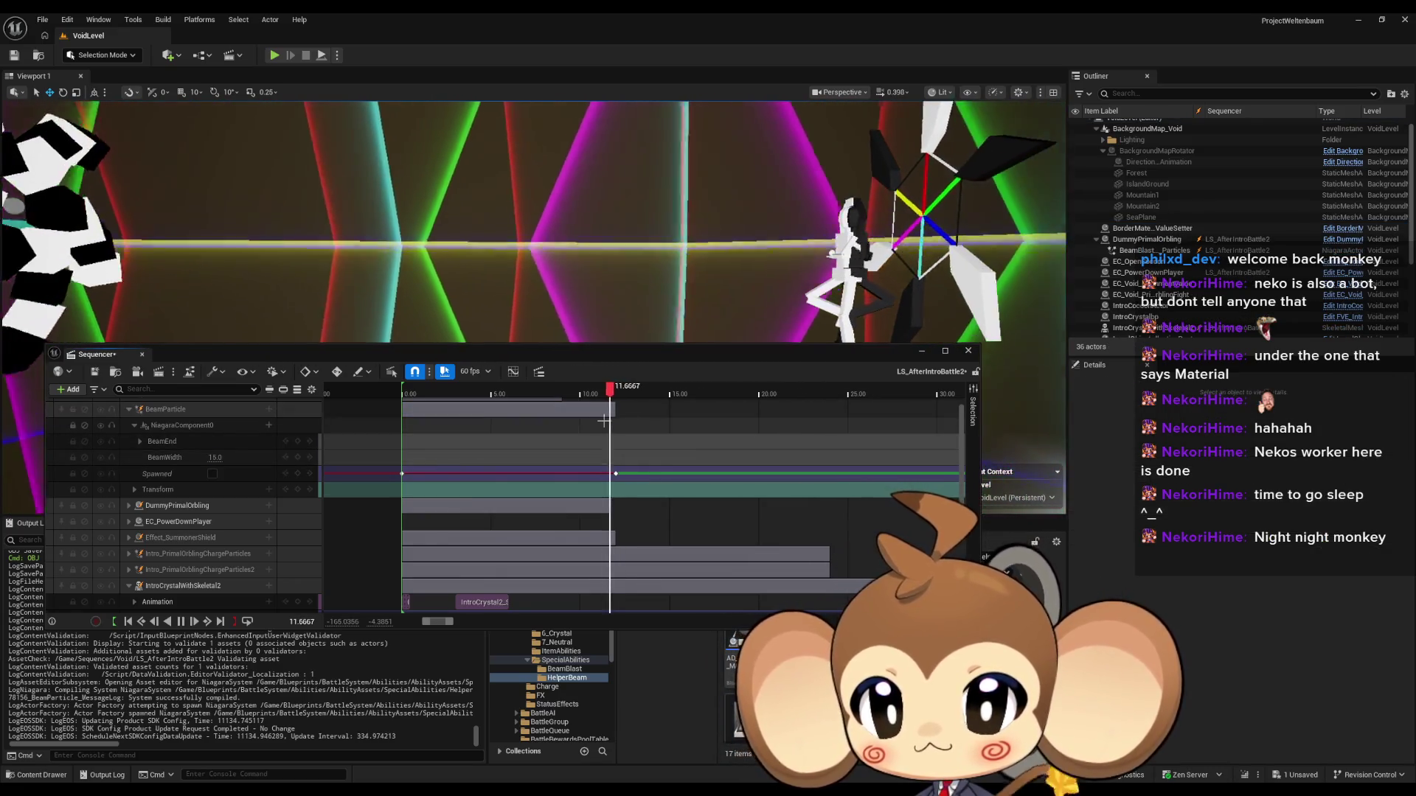
left_click(603, 420)
key("space")
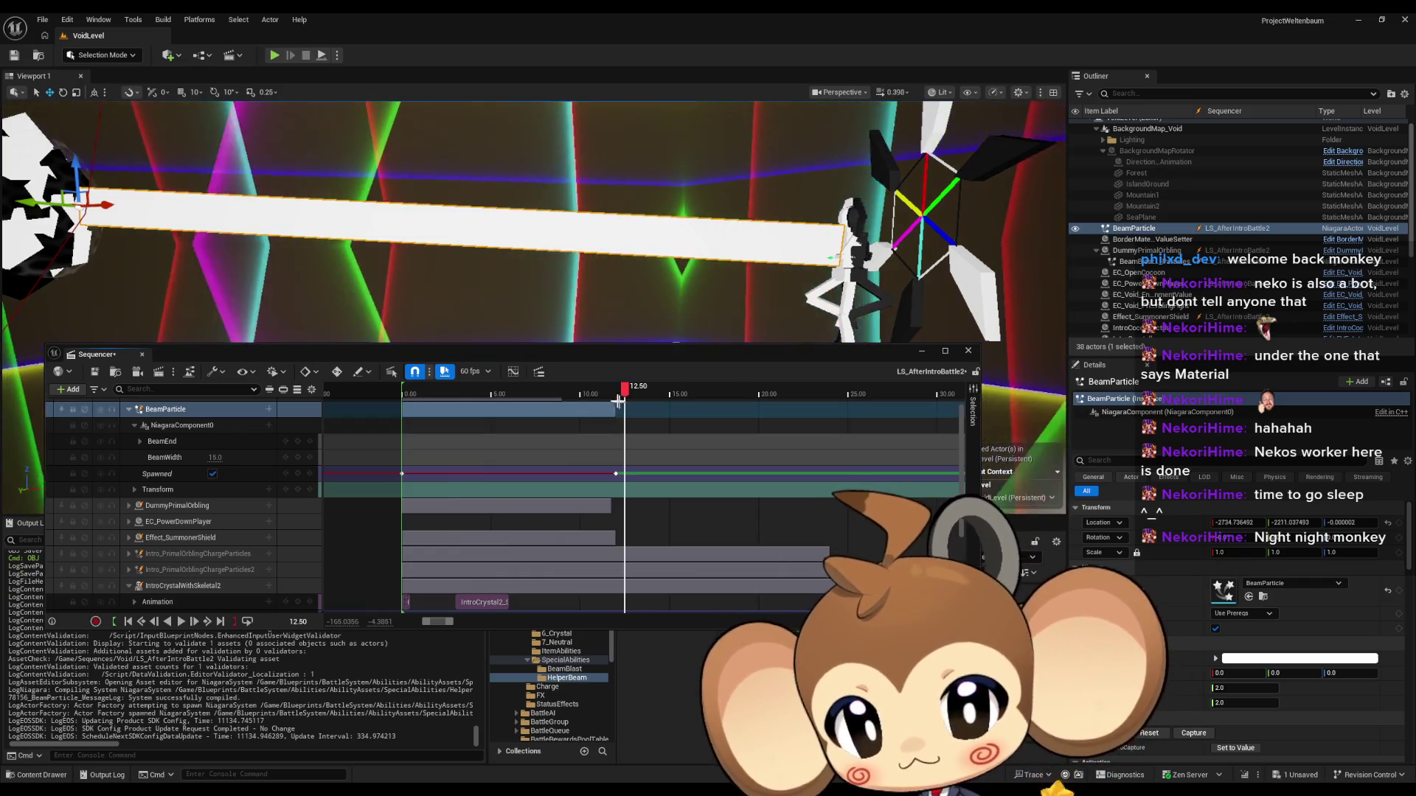
key("Return")
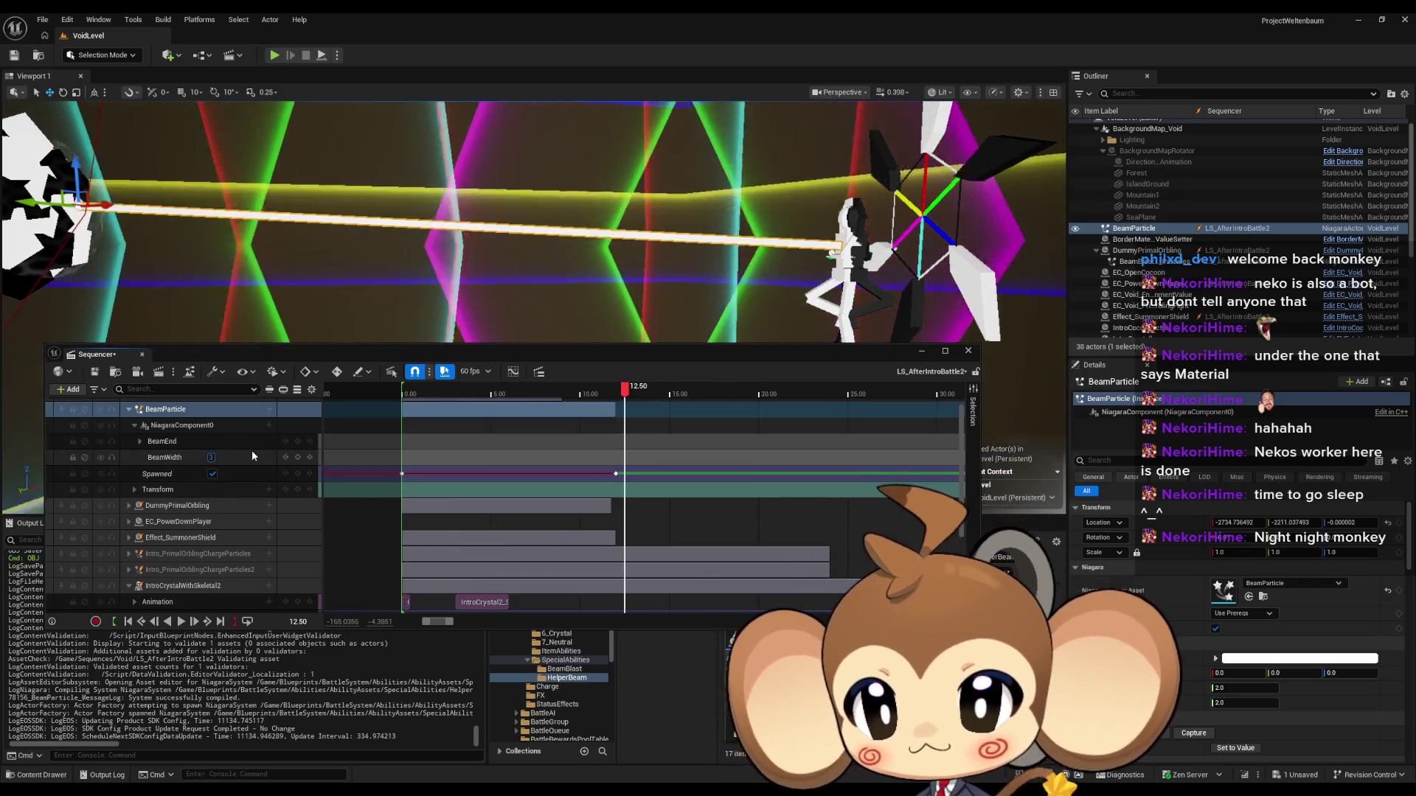
Step: Expand BeamParticle's Transform and Scale channels and move the Sequencer window higher
left_click(134, 490)
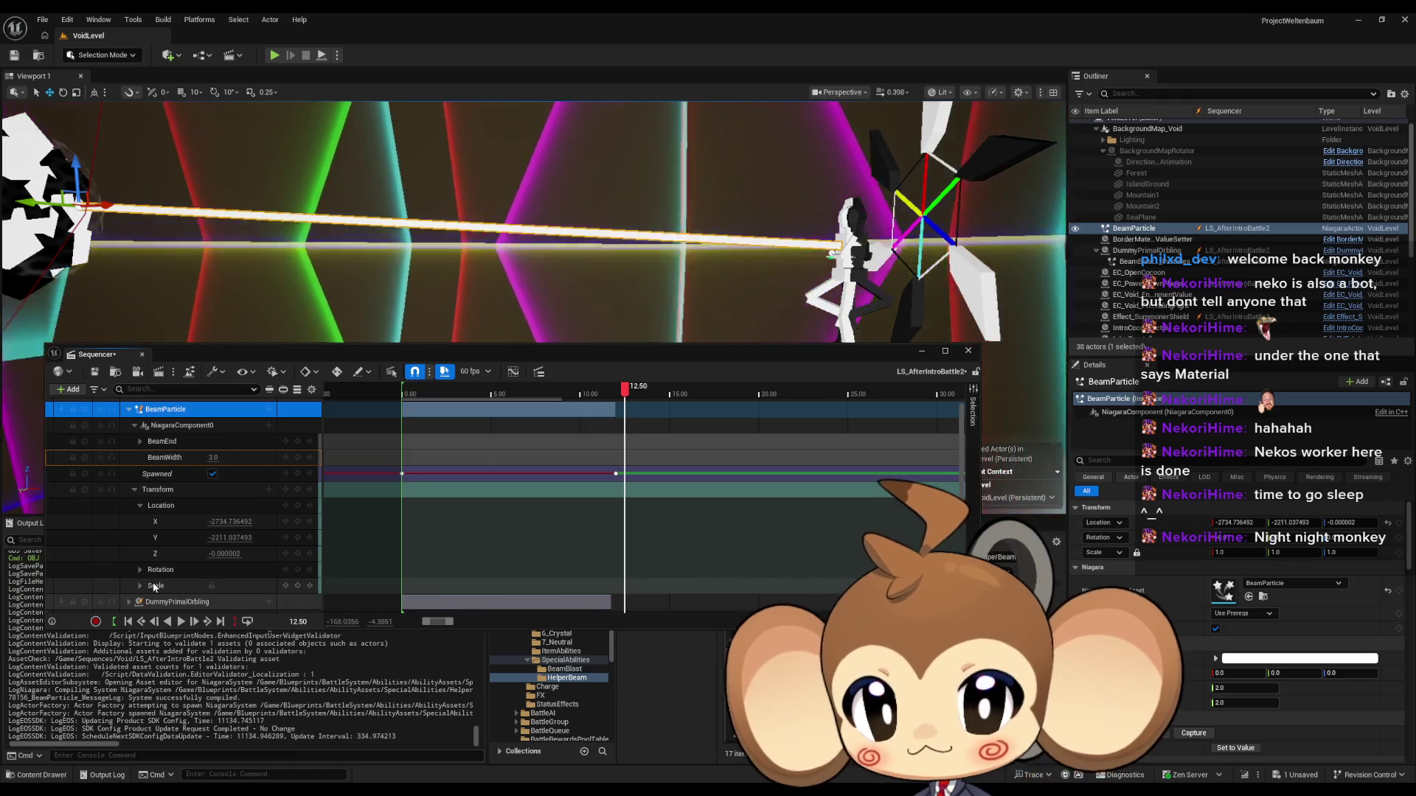
left_click(140, 586)
mouse_move(636, 391)
left_mouse_down()
mouse_move(588, 392)
mouse_move(648, 393)
mouse_move(588, 393)
mouse_move(634, 398)
mouse_move(617, 399)
left_mouse_up()
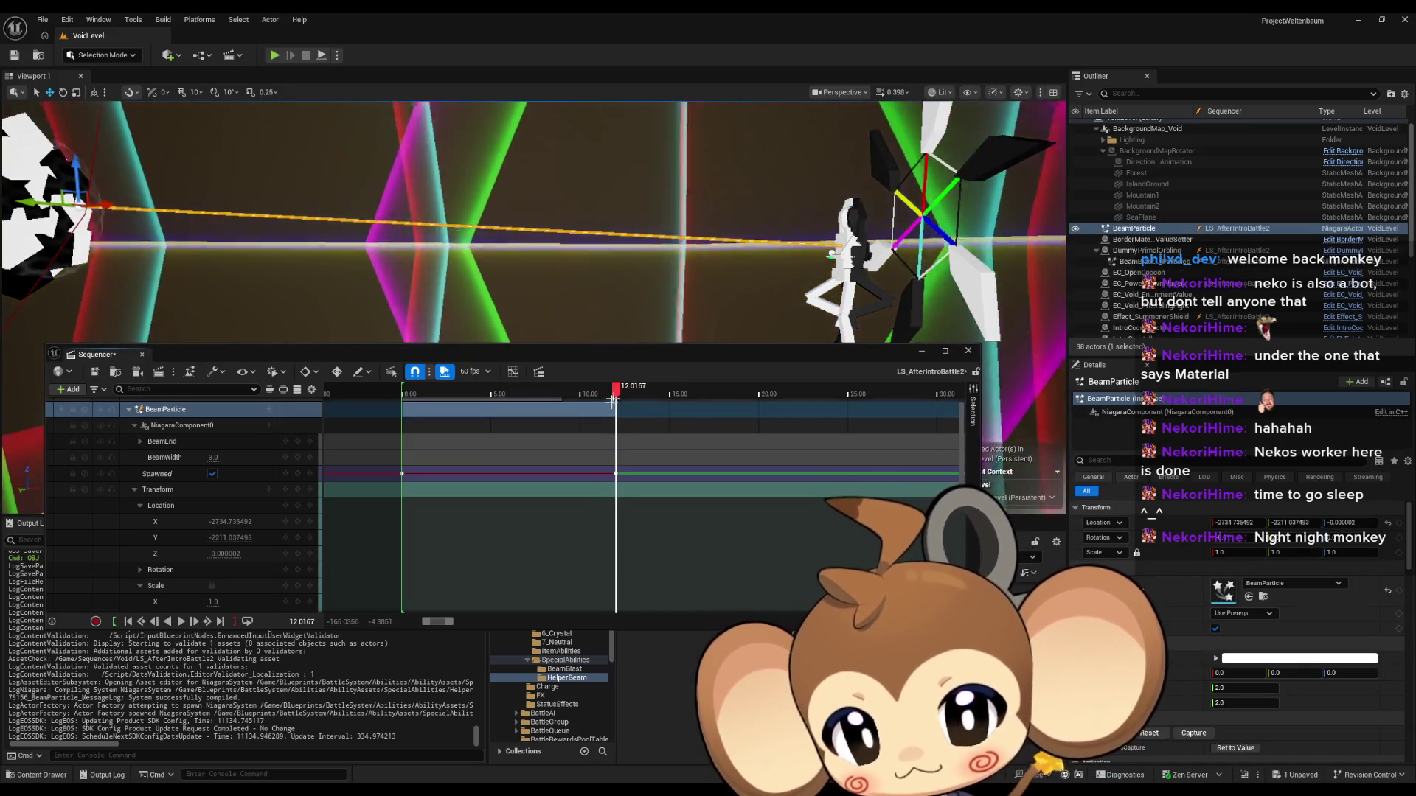
left_click_drag(487, 353, 492, 270)
scroll(278, 504, "down", 6)
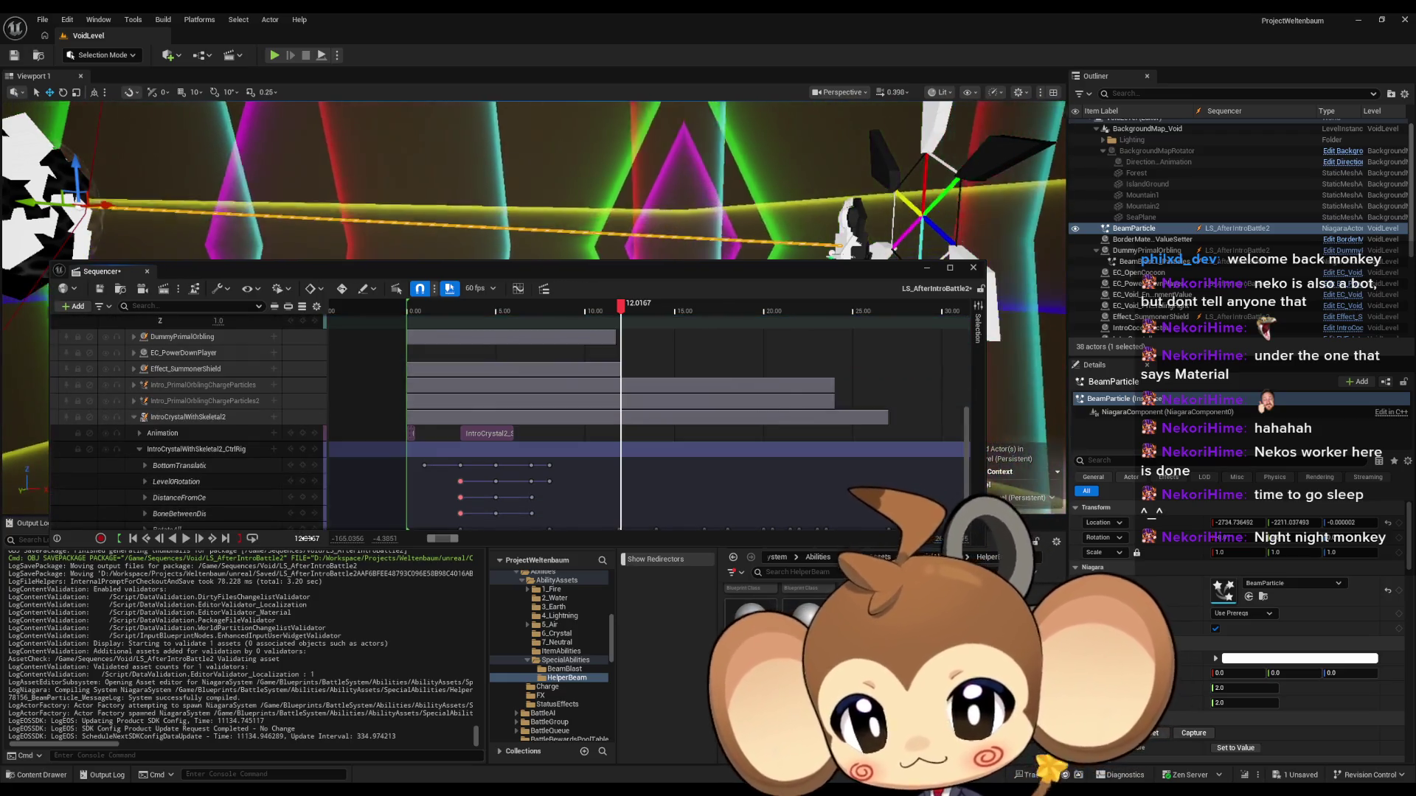
Step: Key BeamWidth at 15.0 at 12.00 seconds
scroll(410, 428, "up", 6)
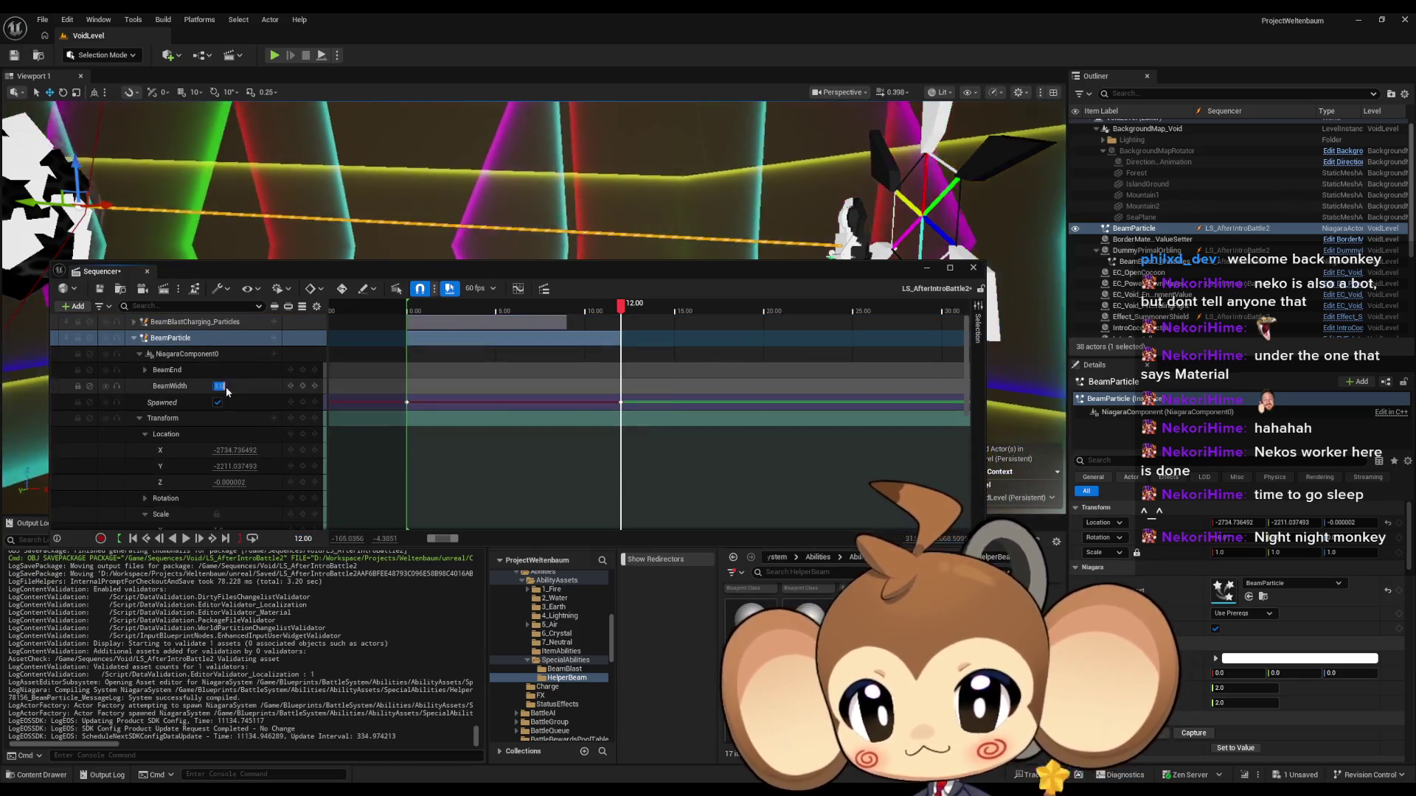
left_click(220, 386)
type("15")
key("Return")
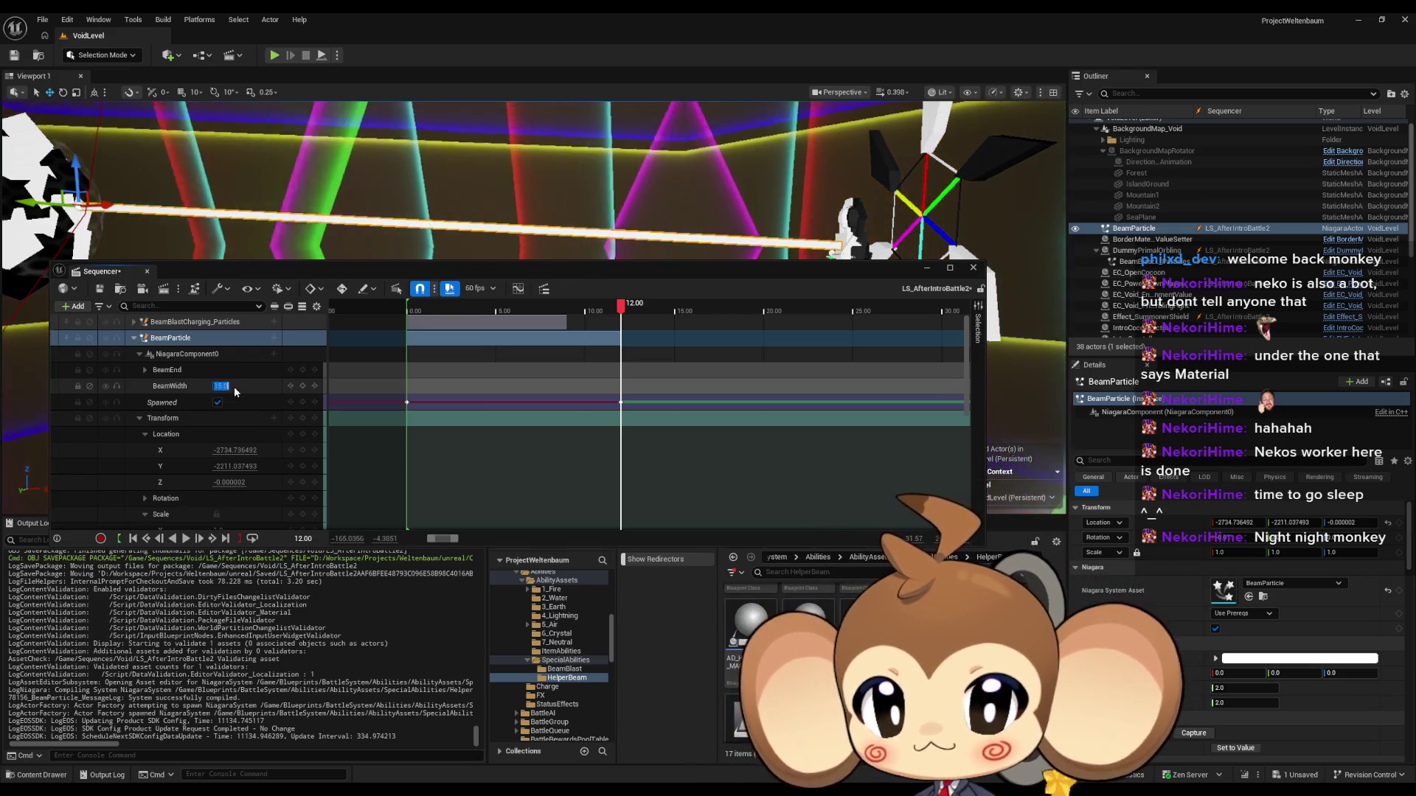
left_click(286, 387)
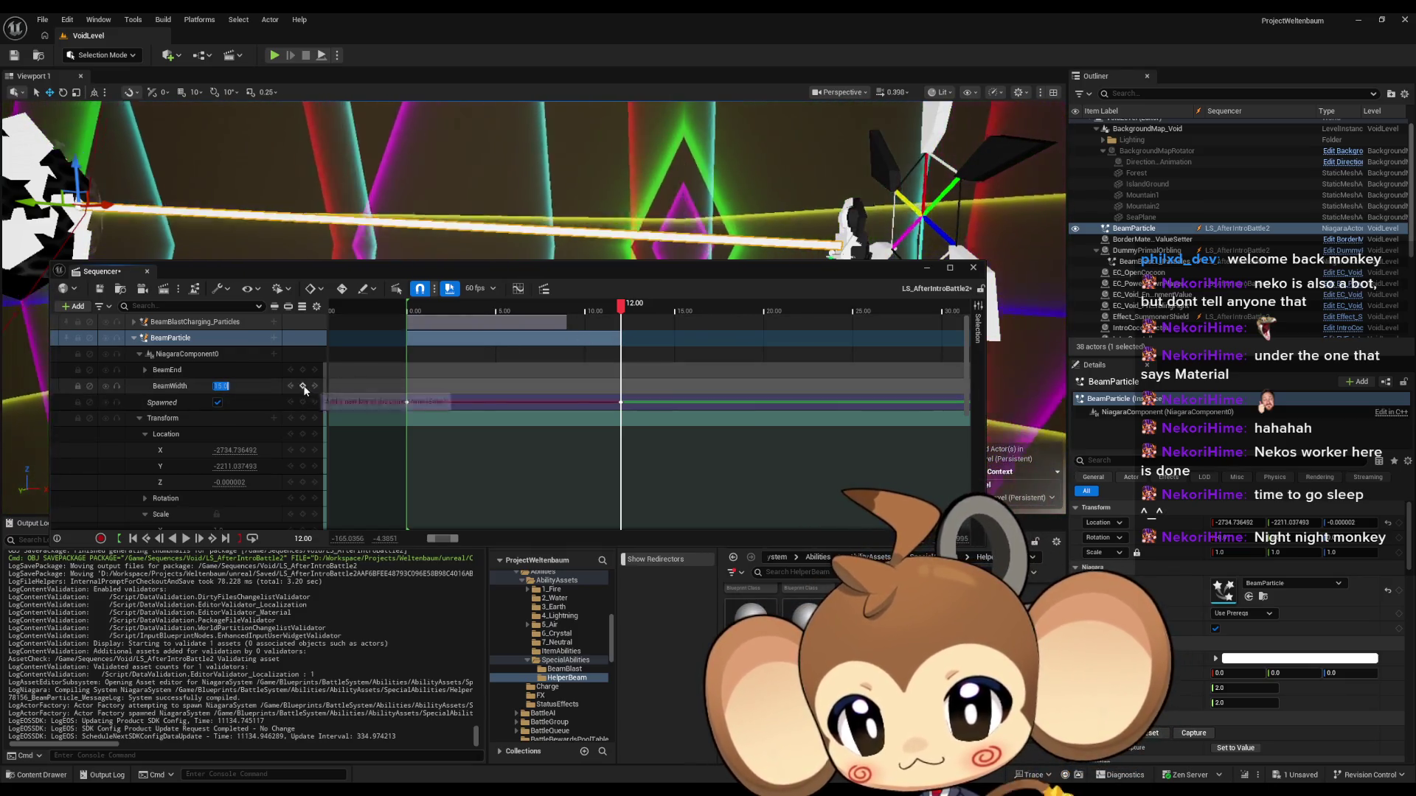
Step: Preview the widening and key BeamWidth back down to 3.0 at about 12.87 s
left_click(594, 308)
key("space")
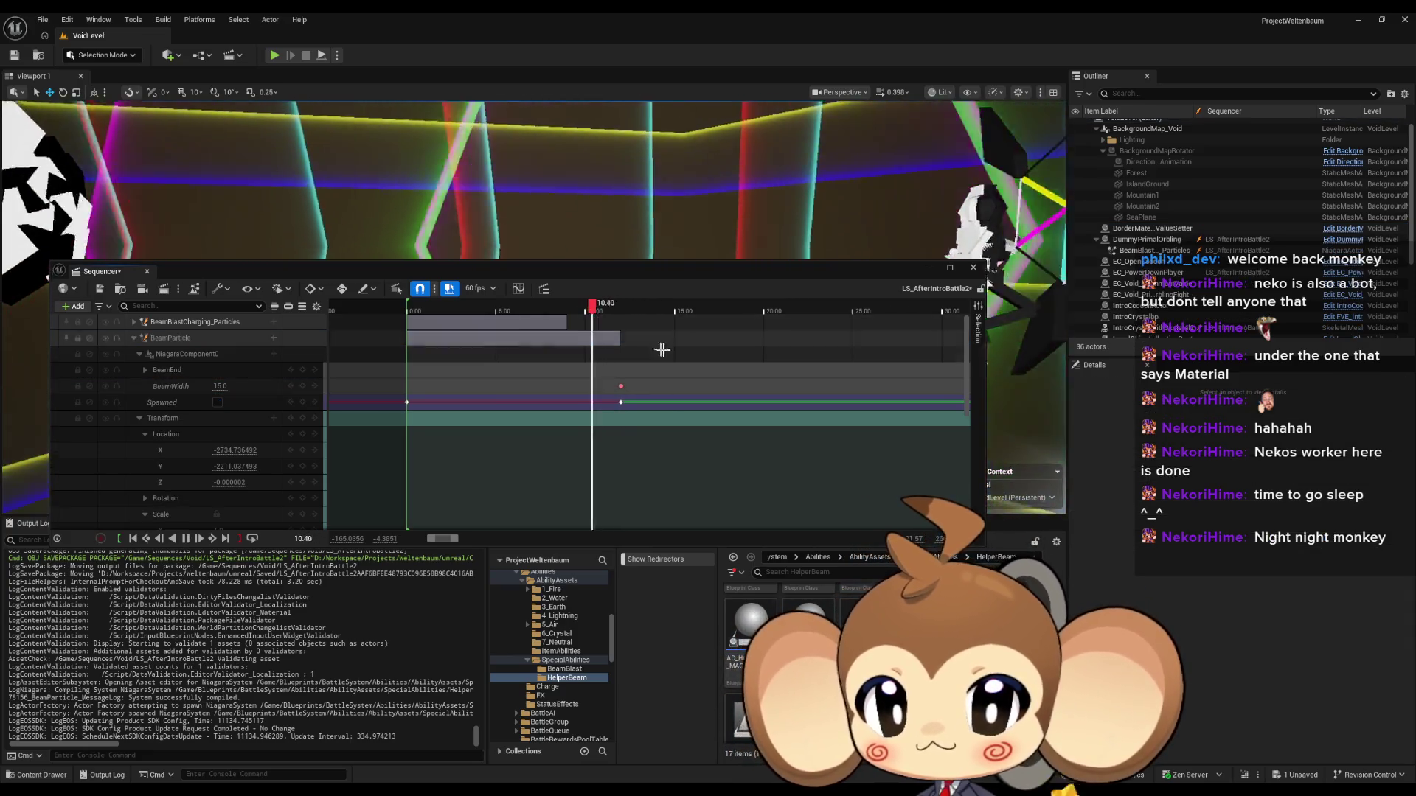
left_click(690, 353)
left_click(642, 339)
left_click_drag(218, 386, 199, 386)
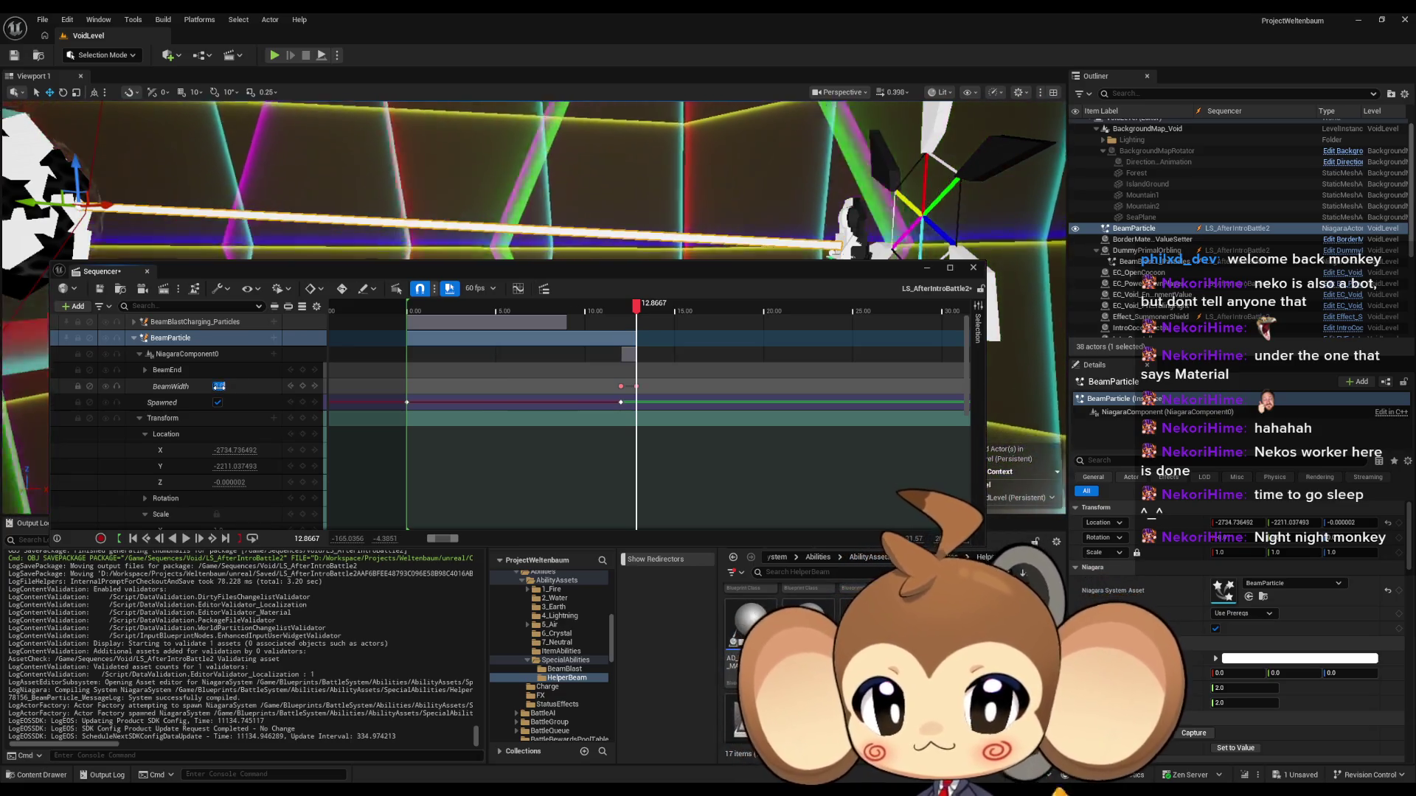
Step: Preview the pulse, then change the 12.00 BeamWidth key to 3.0
left_click(558, 309)
key("space")
left_click(725, 360)
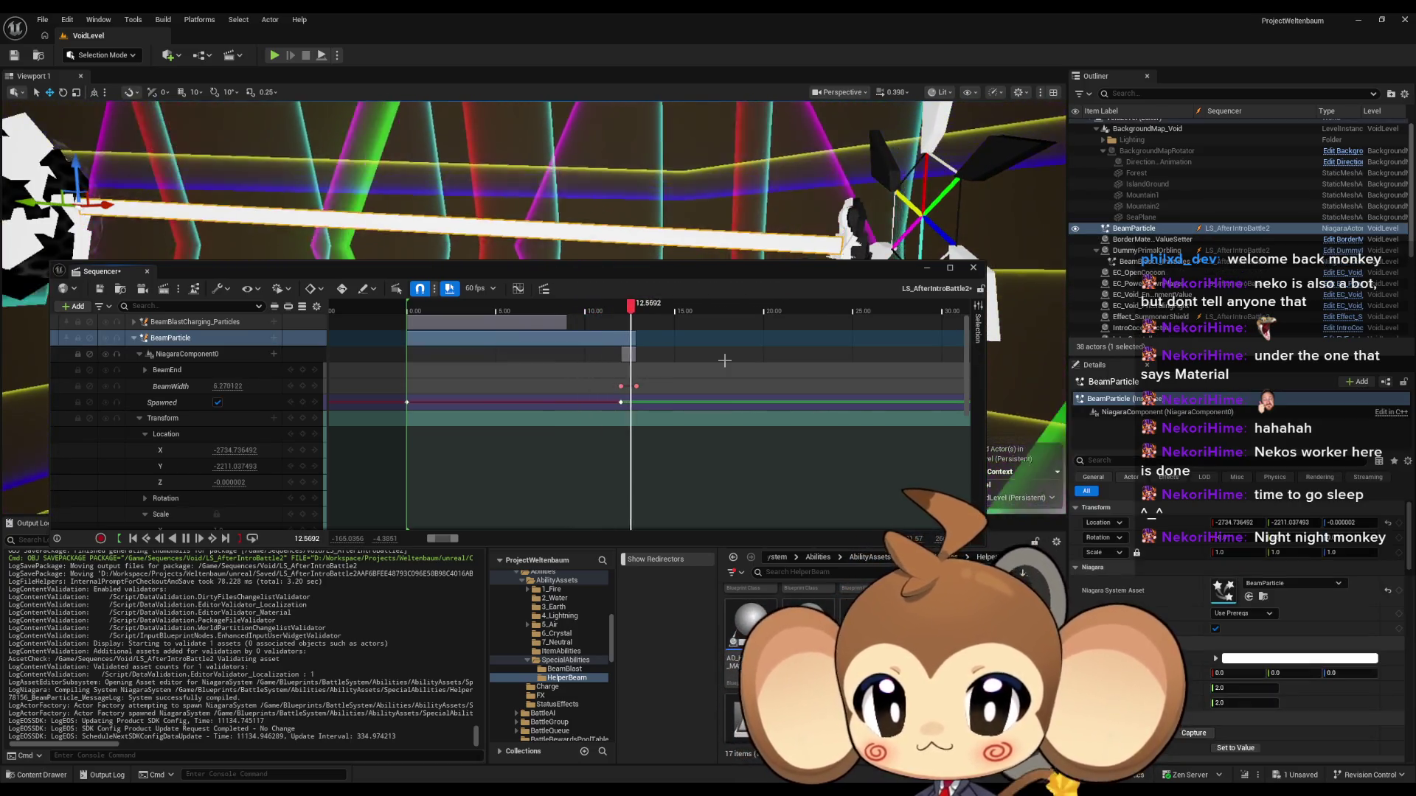
key("space")
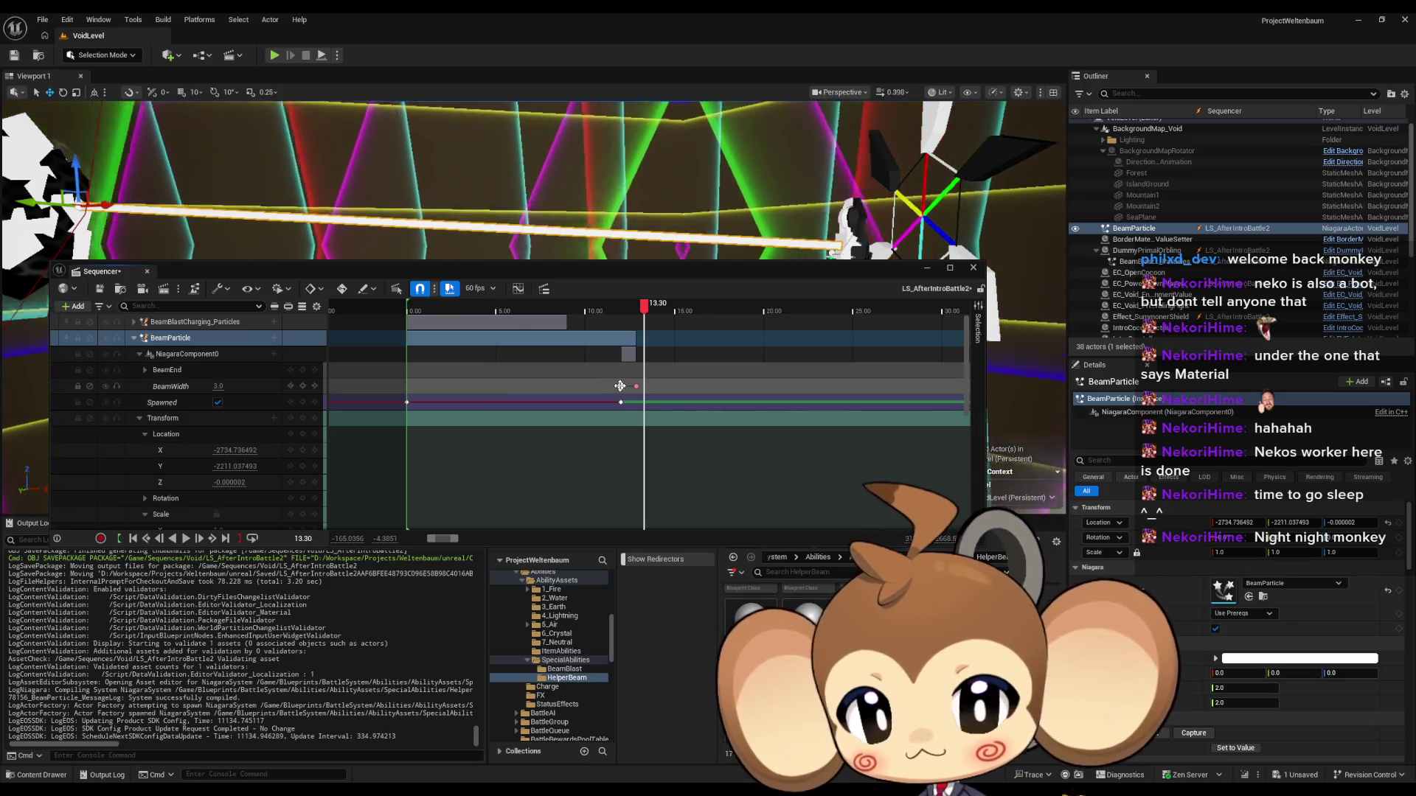
left_click(621, 387)
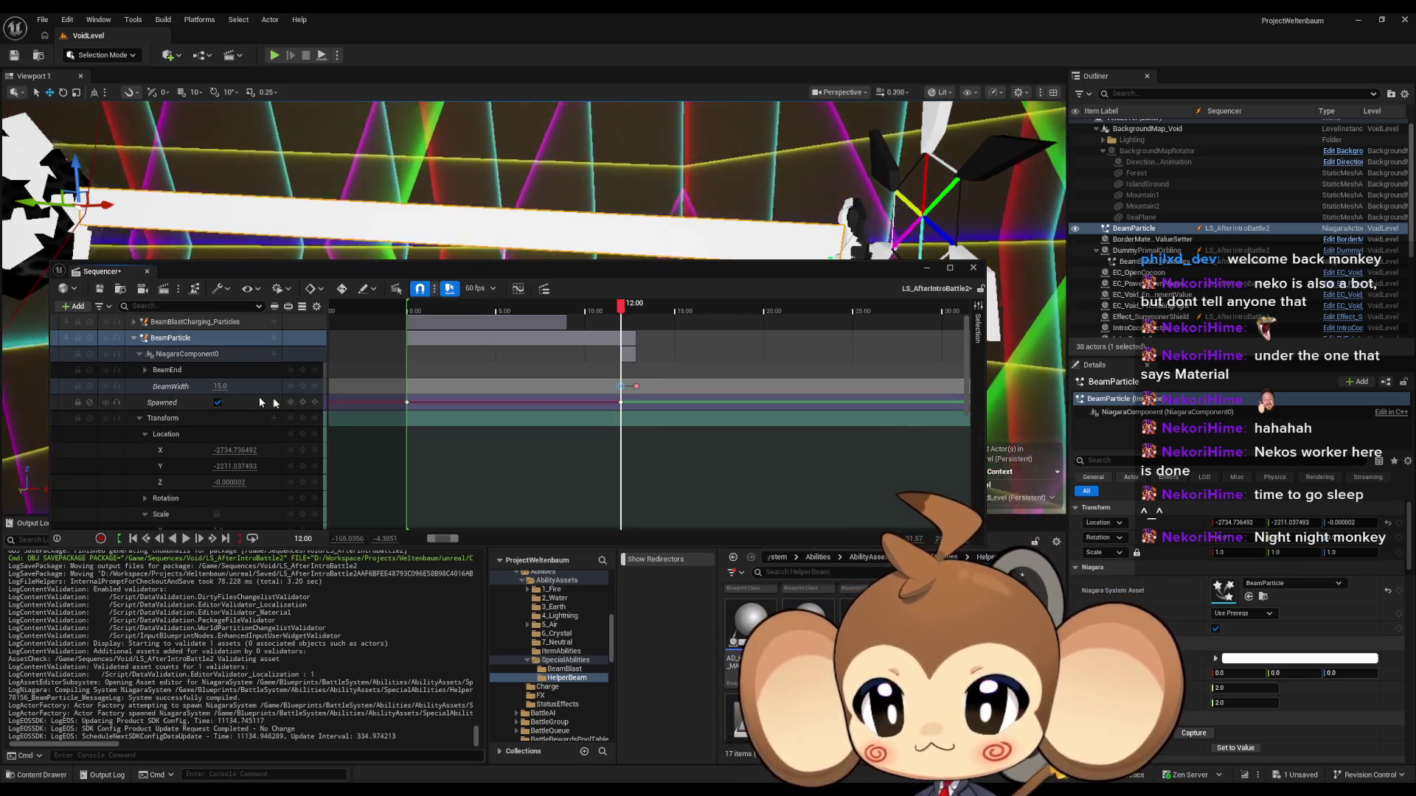
left_click(220, 386)
type("3")
key("Return")
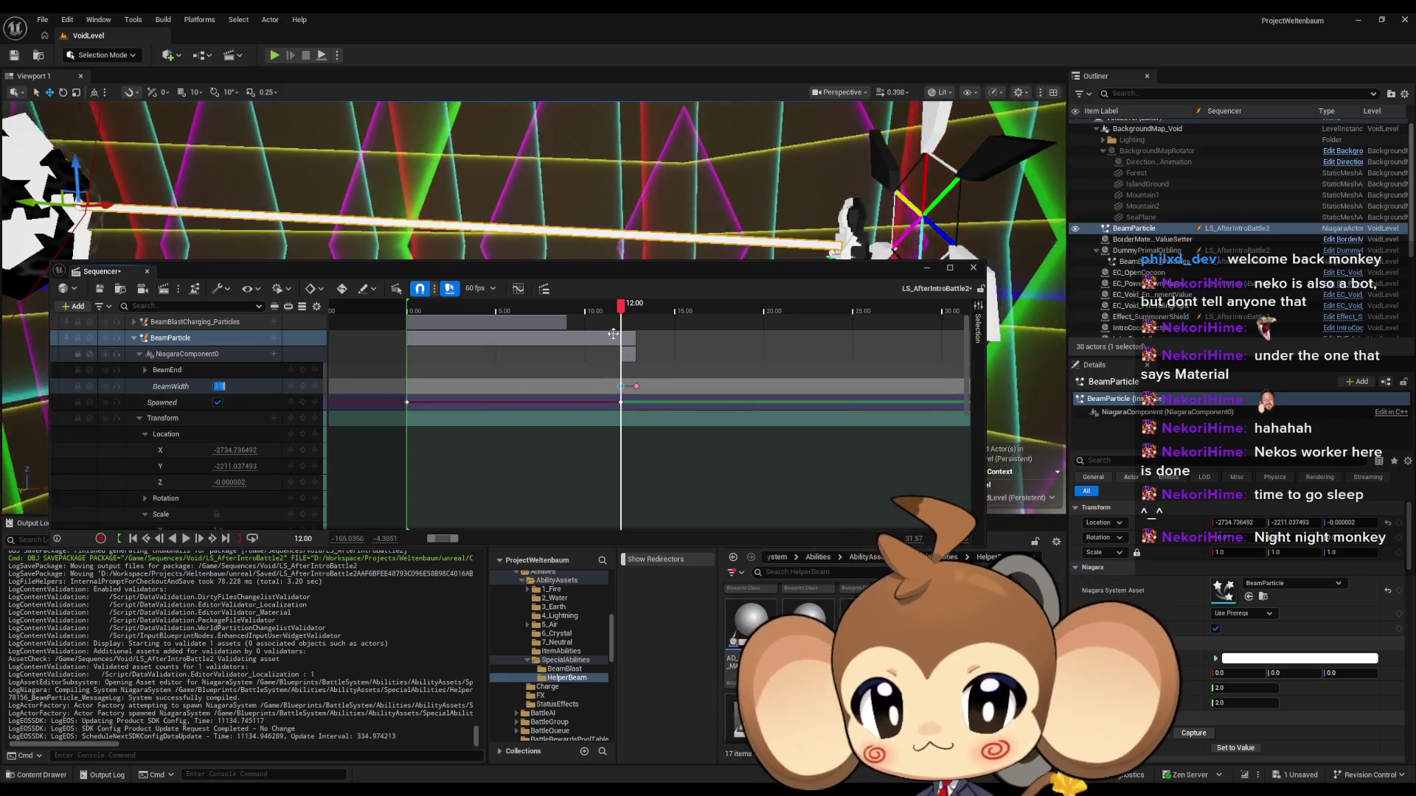
Step: Add a BeamWidth key of 3.0 at time 0.00
left_click(304, 539)
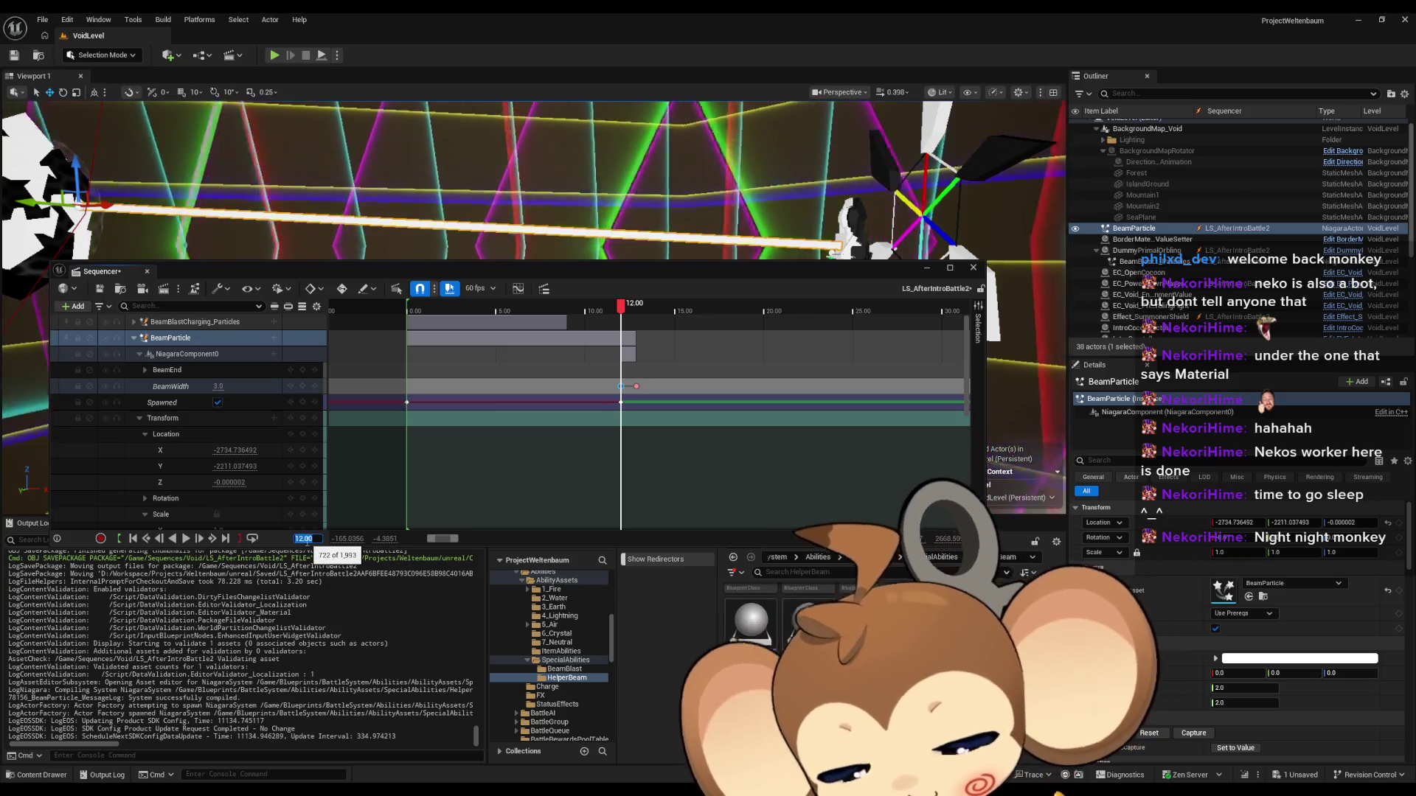
type("0")
key("Return")
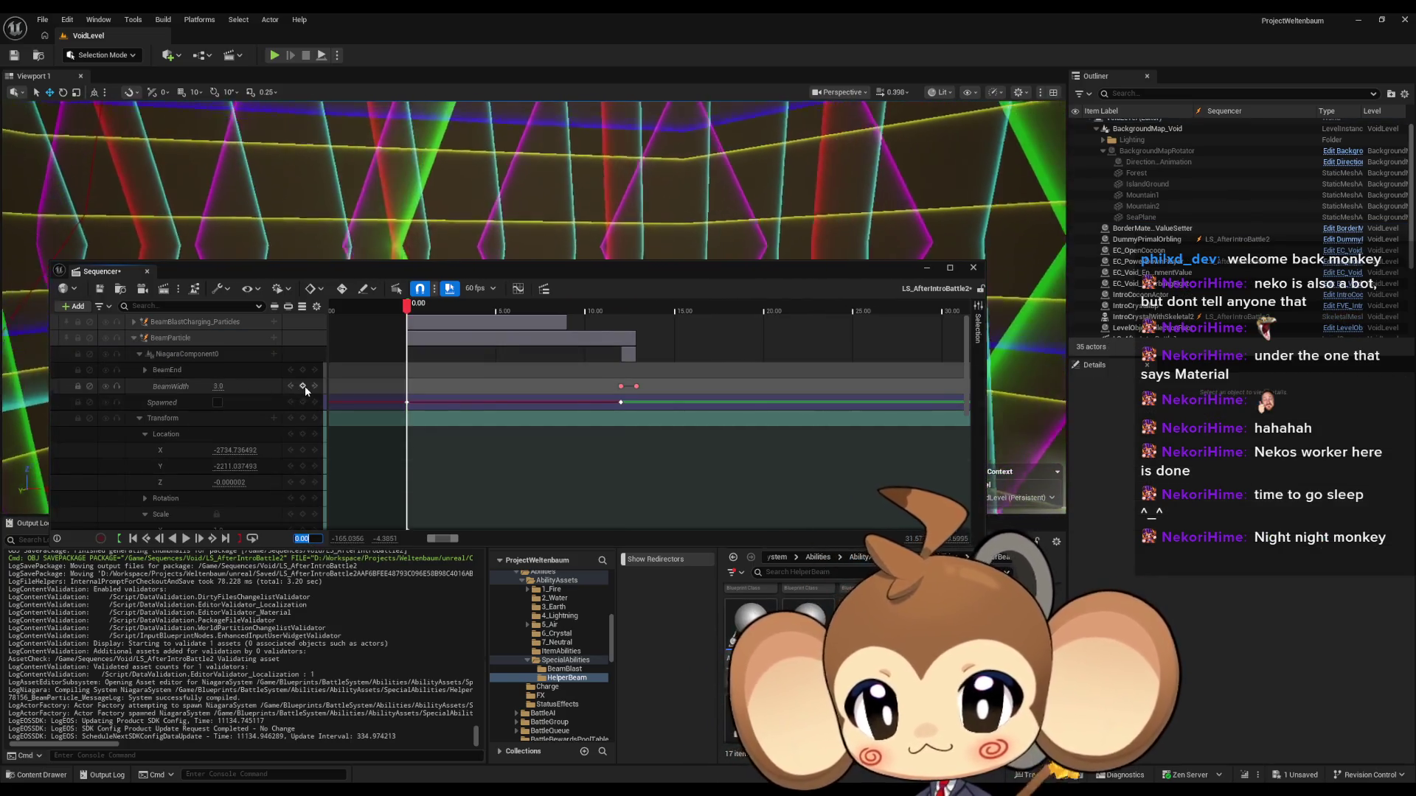
left_click(303, 386)
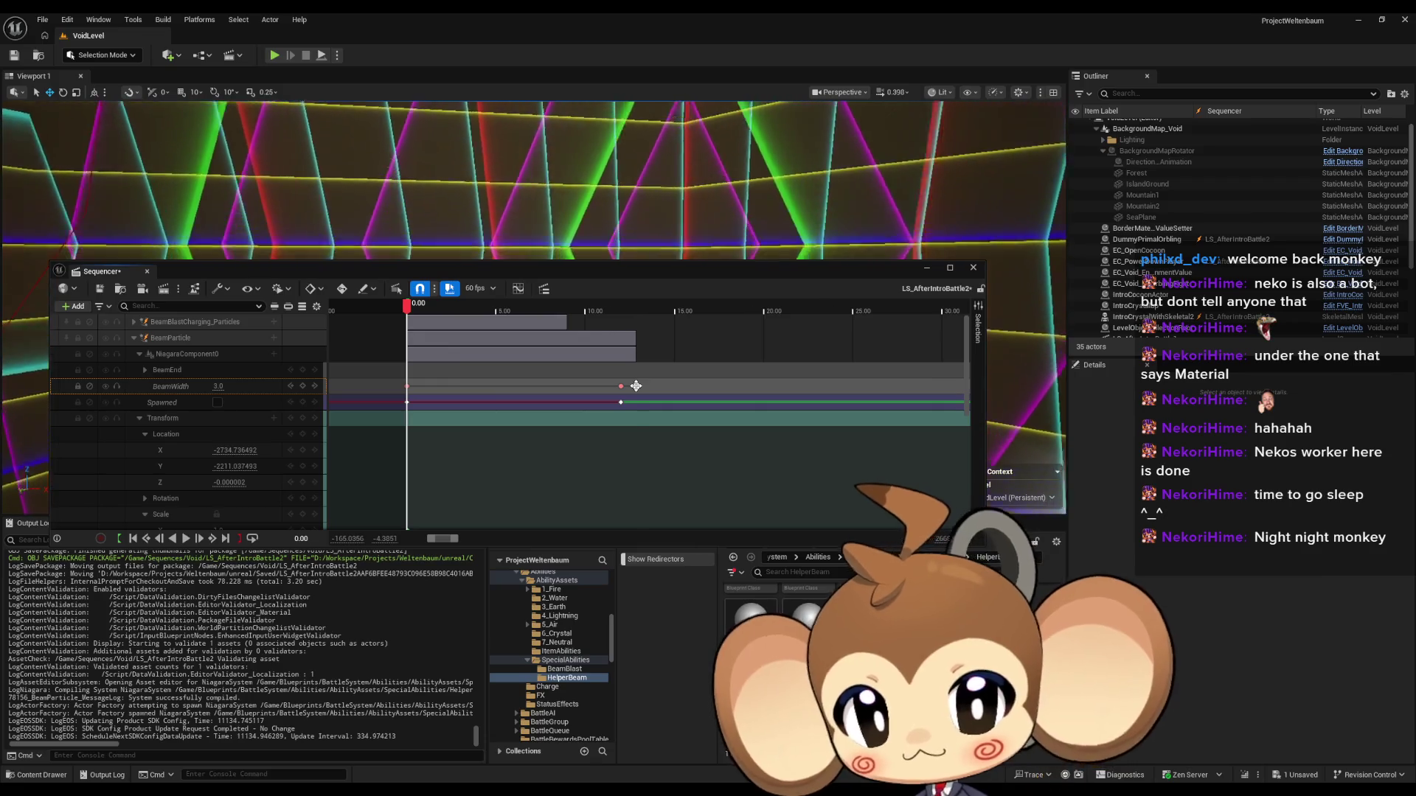
Step: Key BeamWidth at 2.0 and slide that key later to about 15 s
left_click(635, 387)
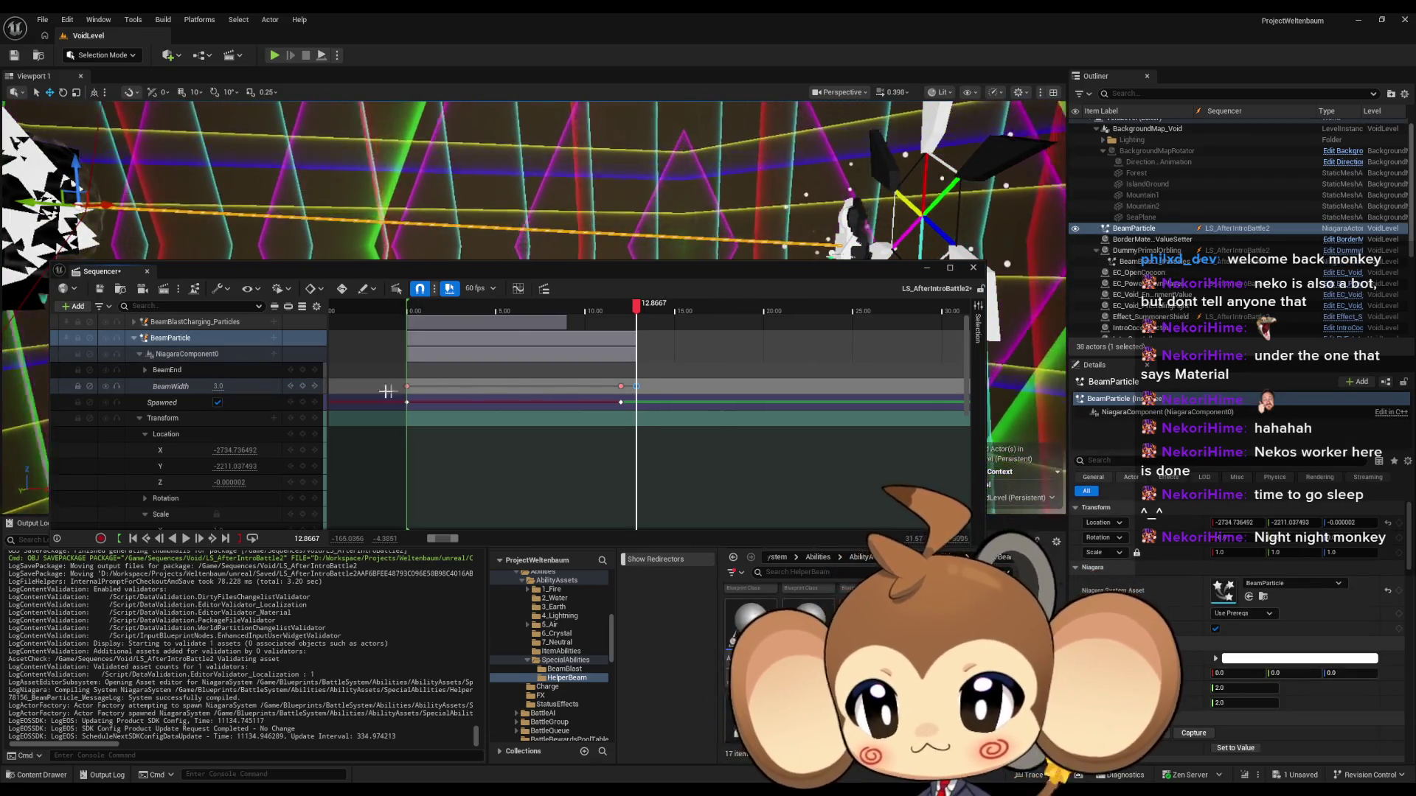
left_click(219, 386)
type("2")
key("Return")
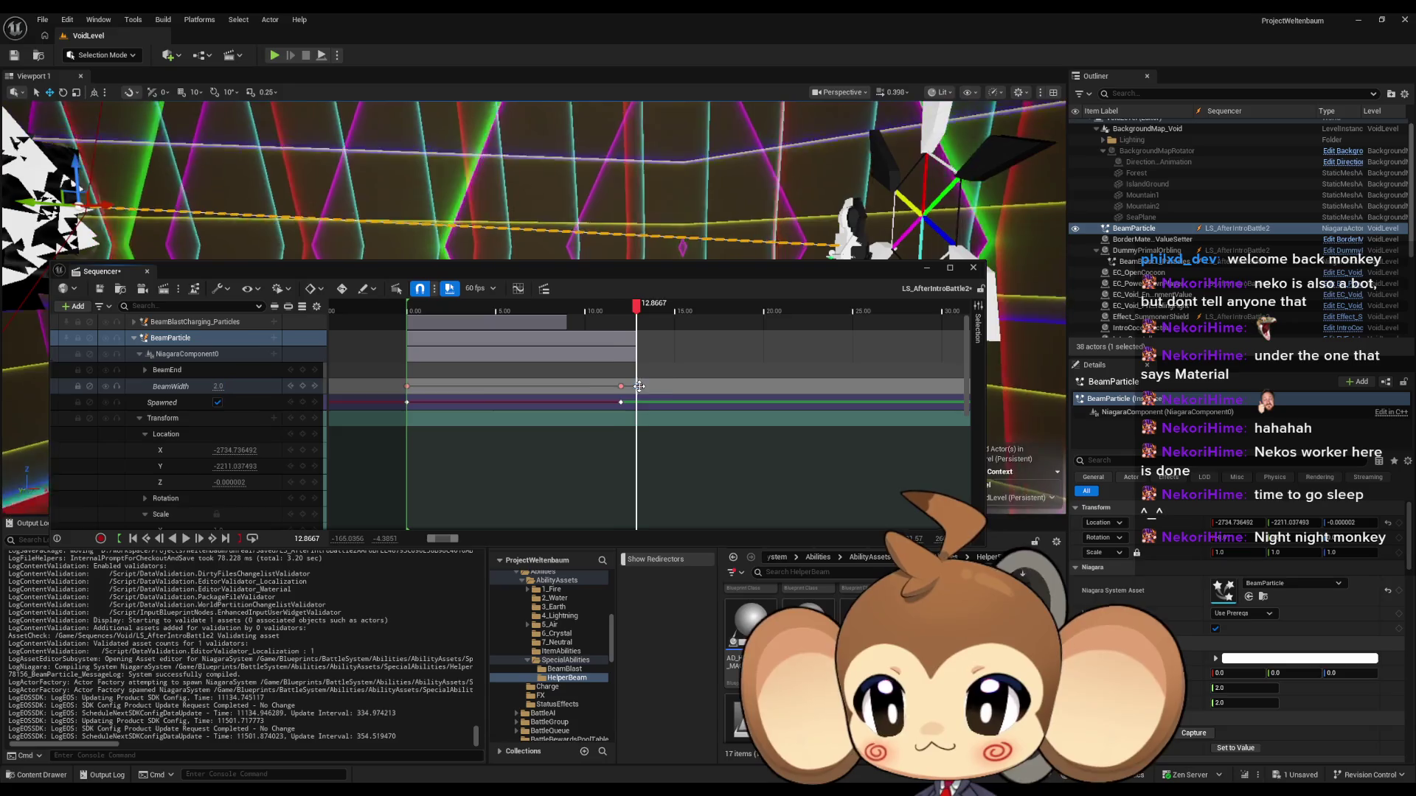
left_click_drag(638, 386, 682, 387)
Step: Play the sequence to preview the tapering beam, then select the BeamParticle actor
left_click_drag(685, 311, 514, 313)
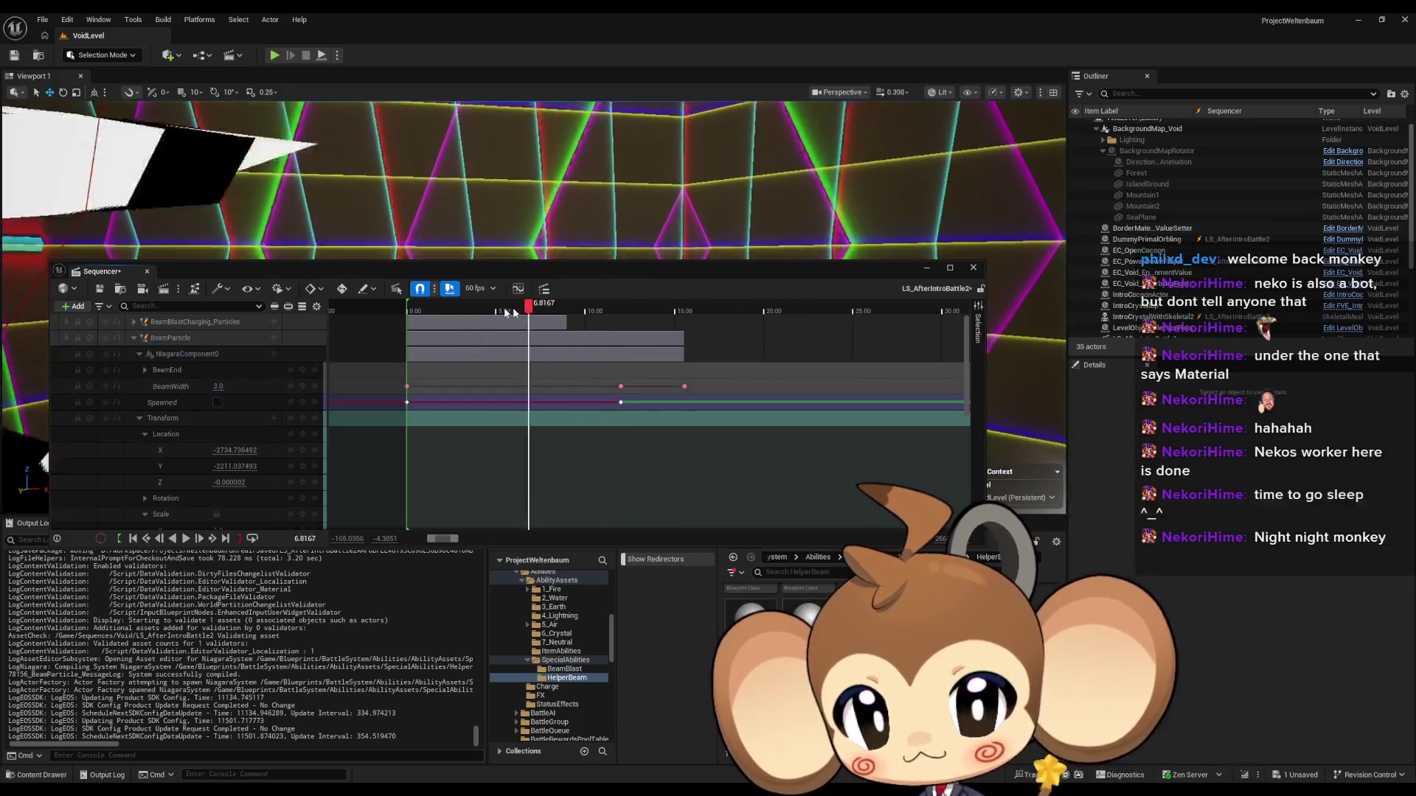
key("space")
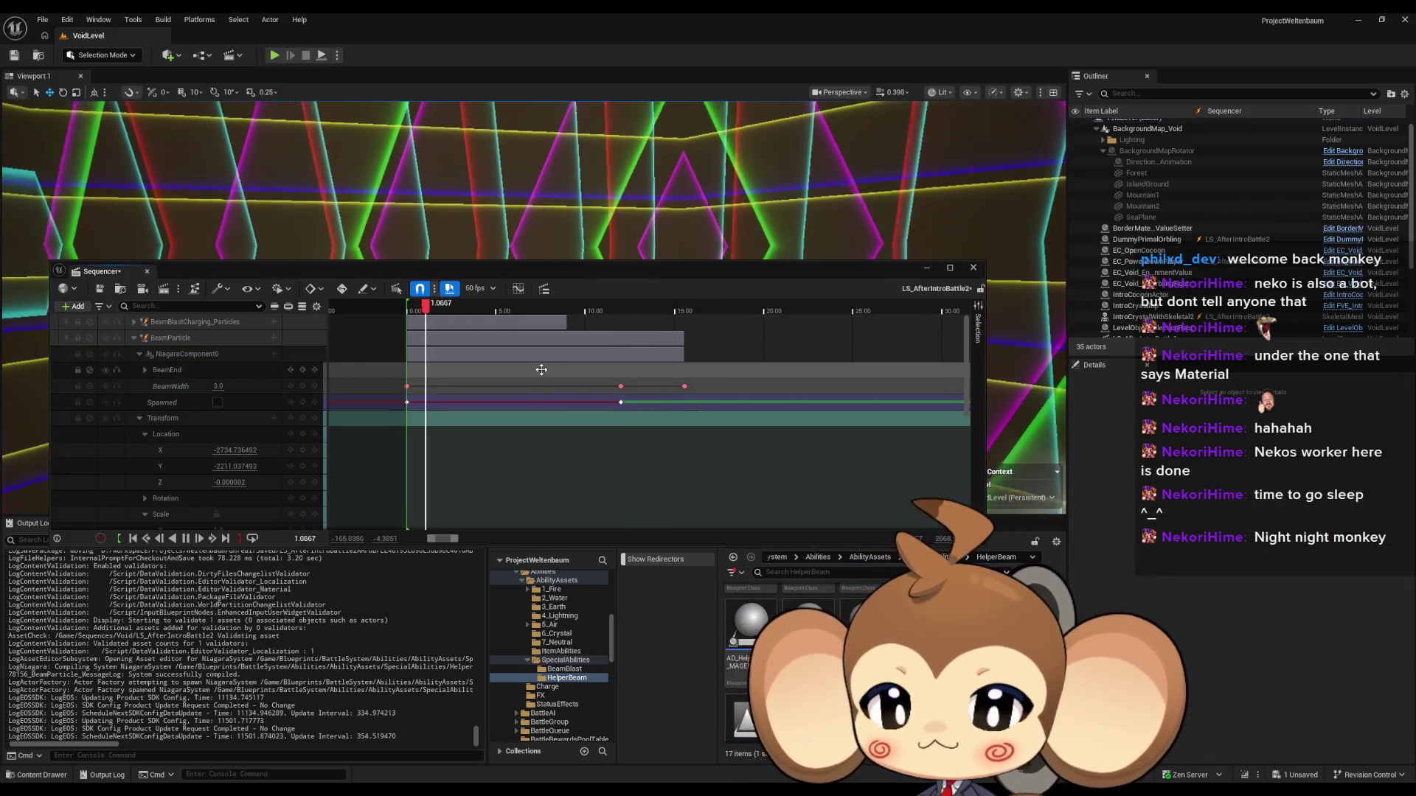
key("space")
key("space")
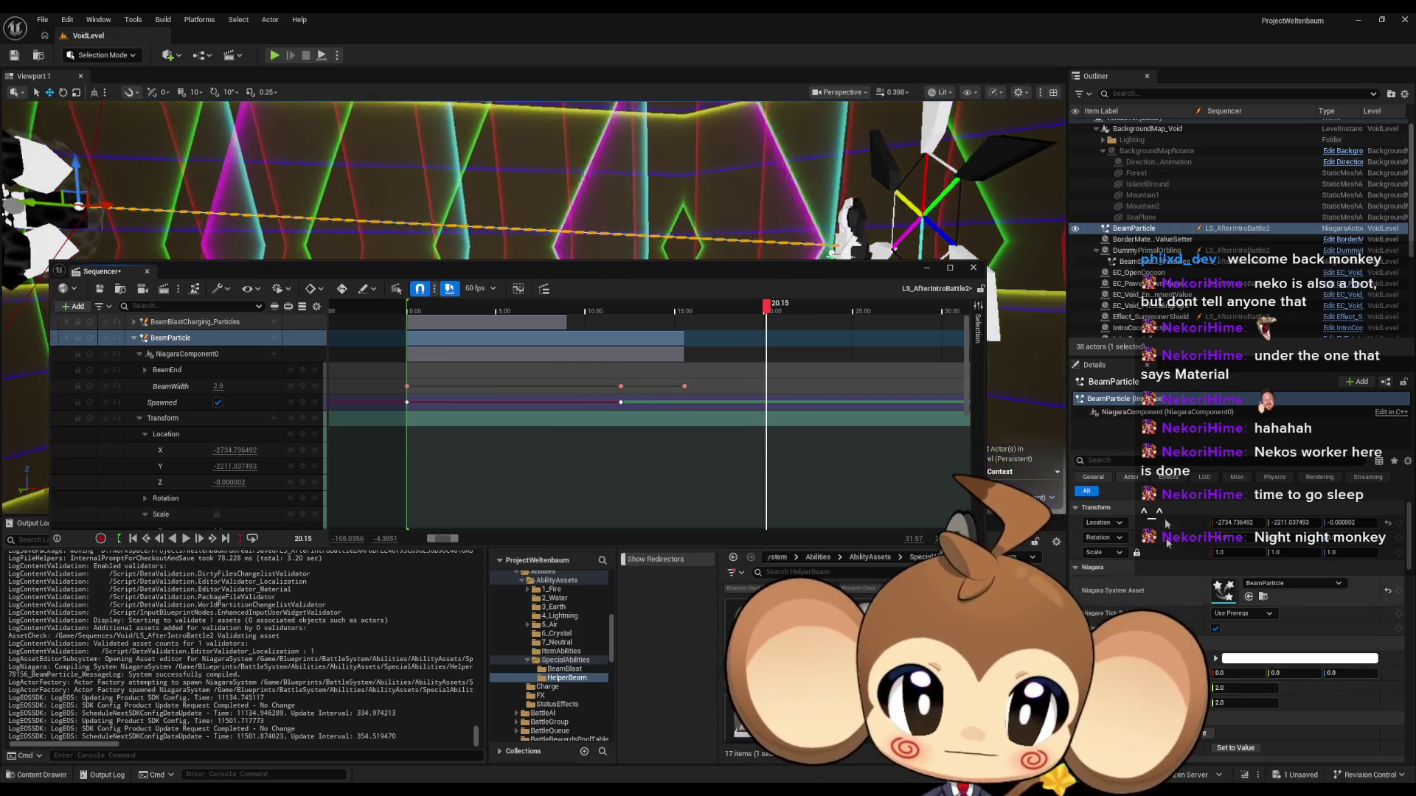
left_click(1134, 229)
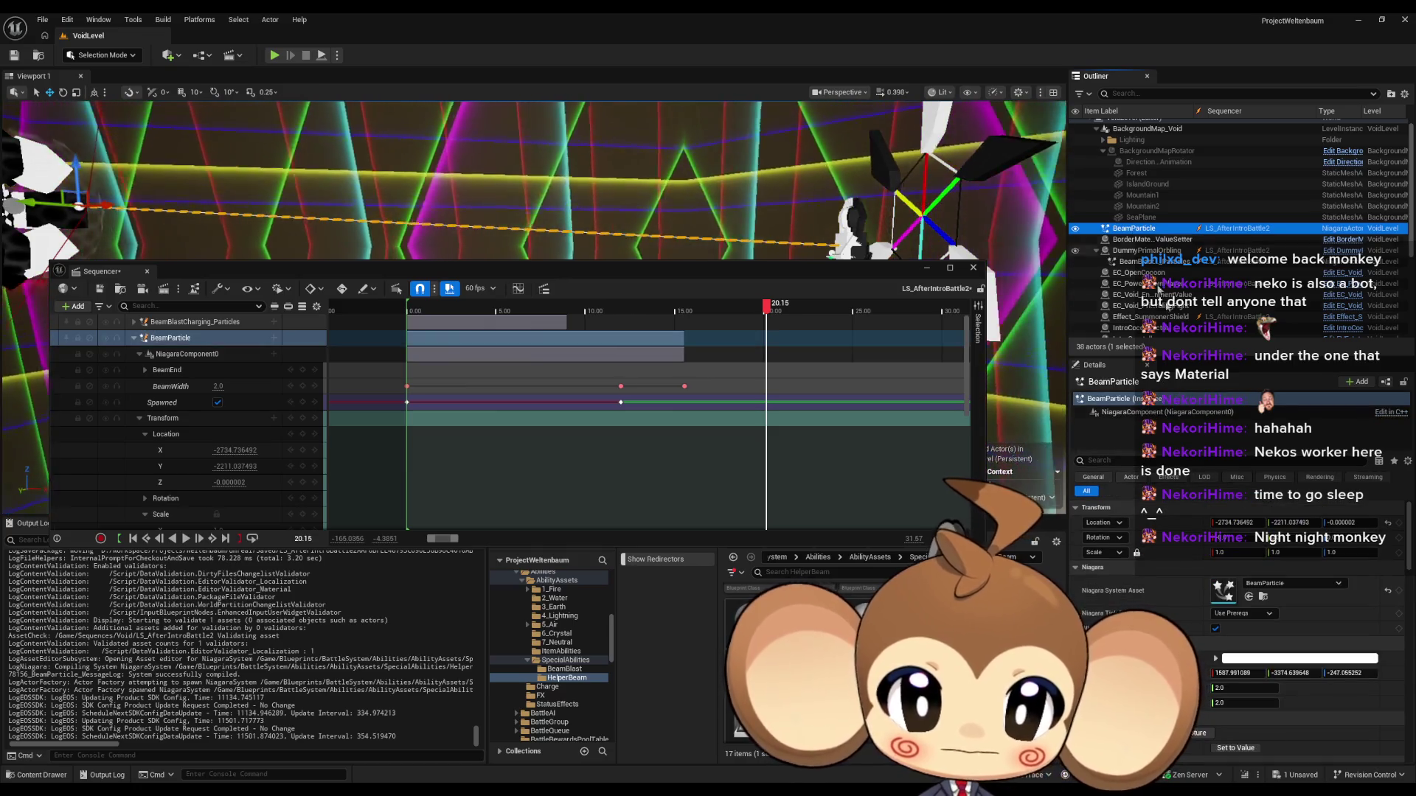
Step: Leave the beam's BeamWidth at 2.0 and bring up the BeamWidth track's Edit Track menu
left_click(1225, 705)
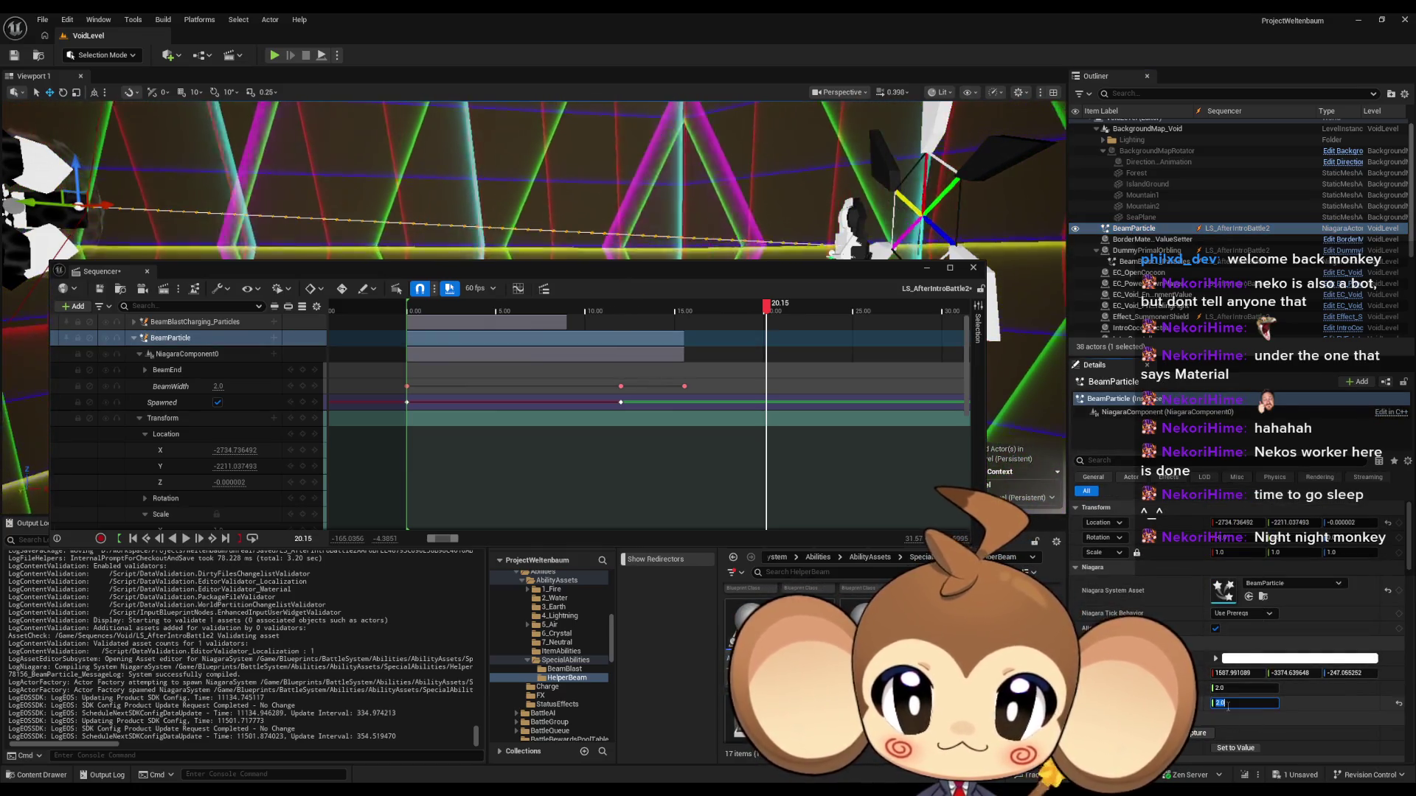
key("Return")
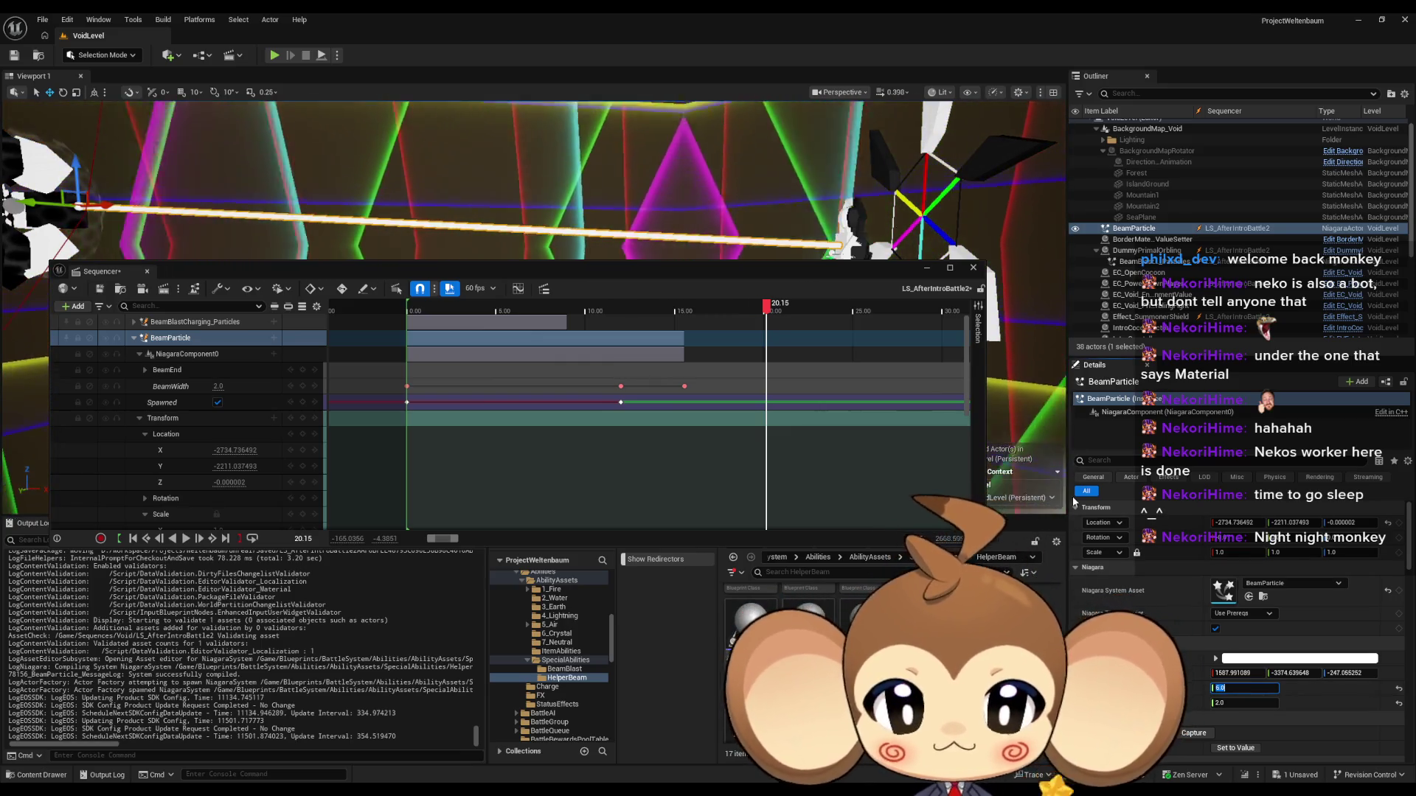
right_click(177, 390)
mouse_move(221, 414)
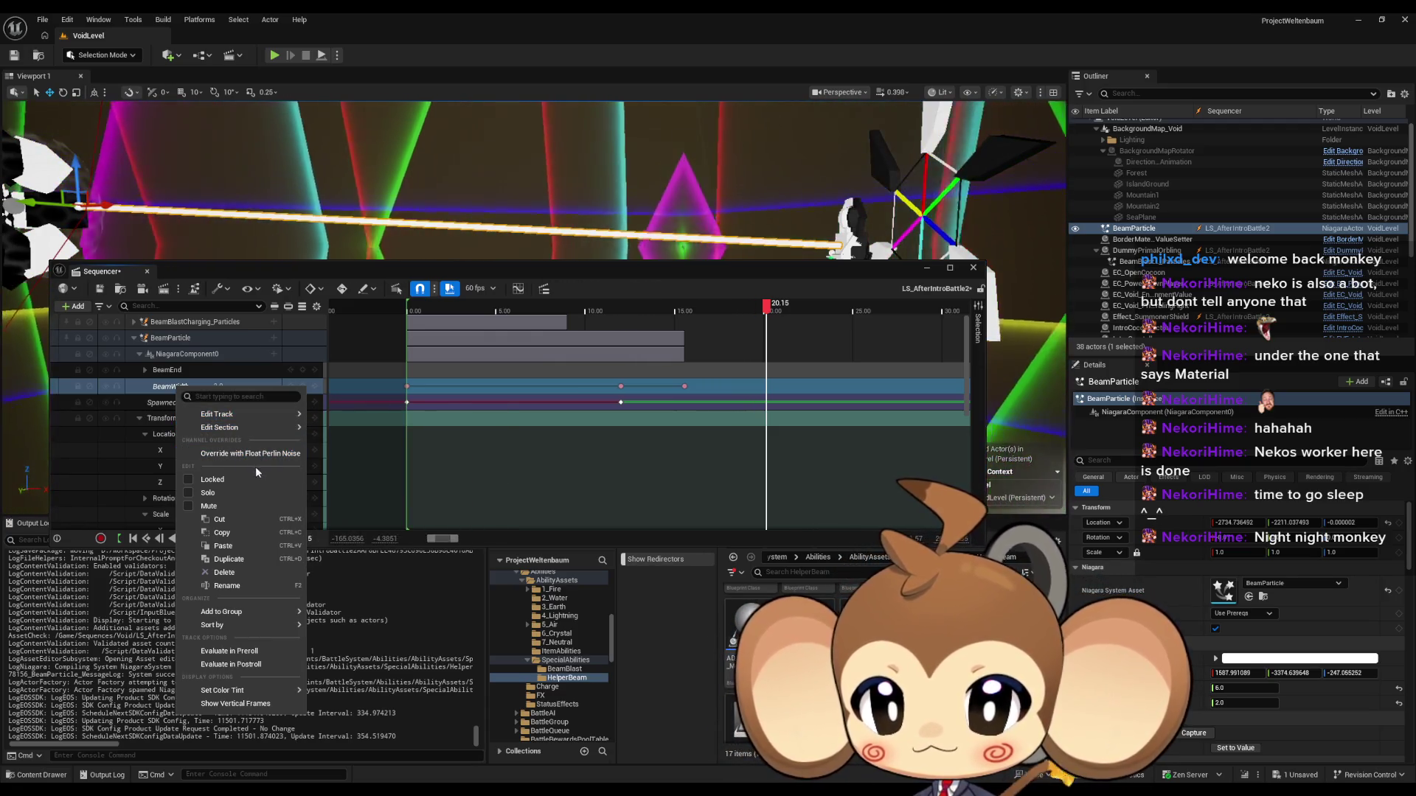
Step: Check the 12.00 BeamWidth key's properties show 3.0, then close the menu and scrub to 10.85 s
left_click(621, 388)
right_click(622, 388)
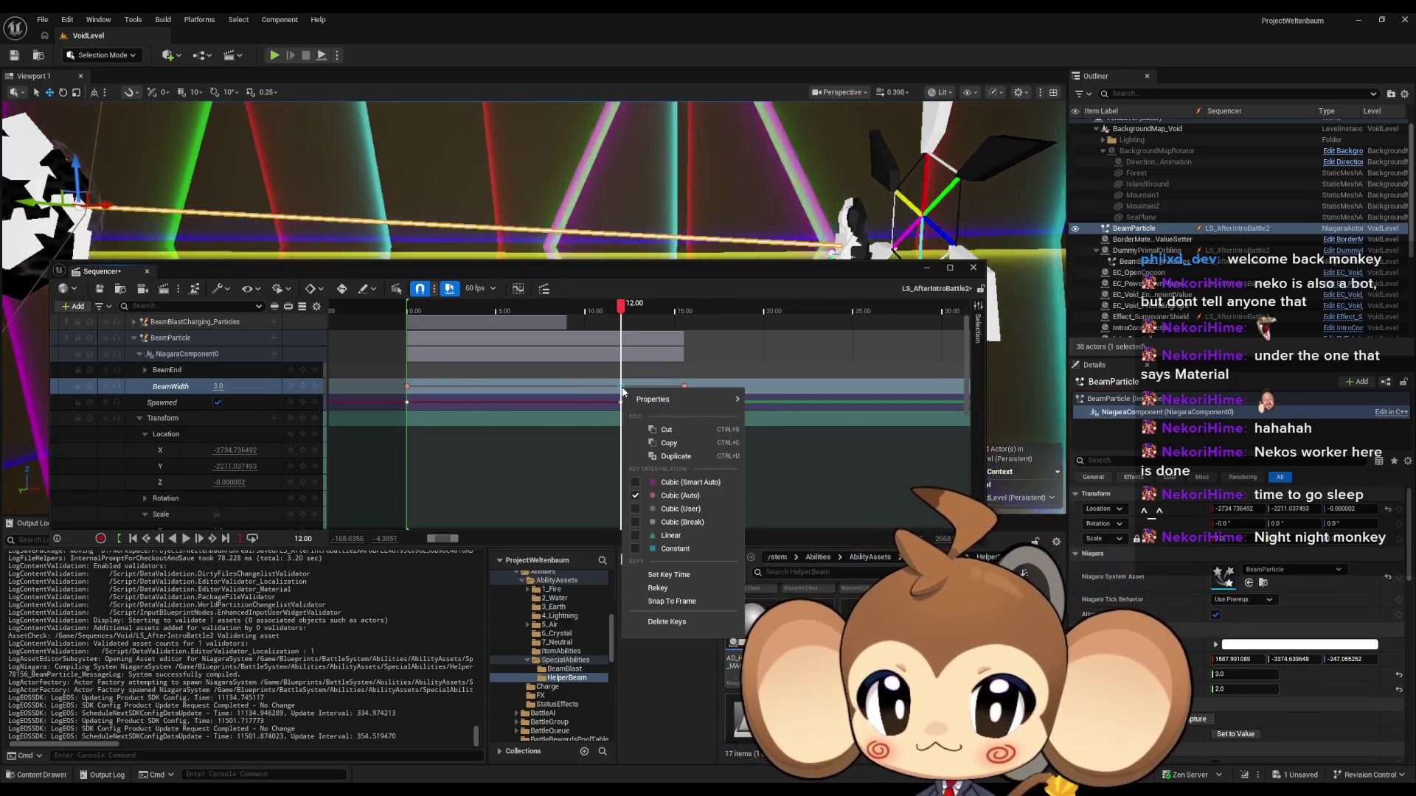
mouse_move(666, 402)
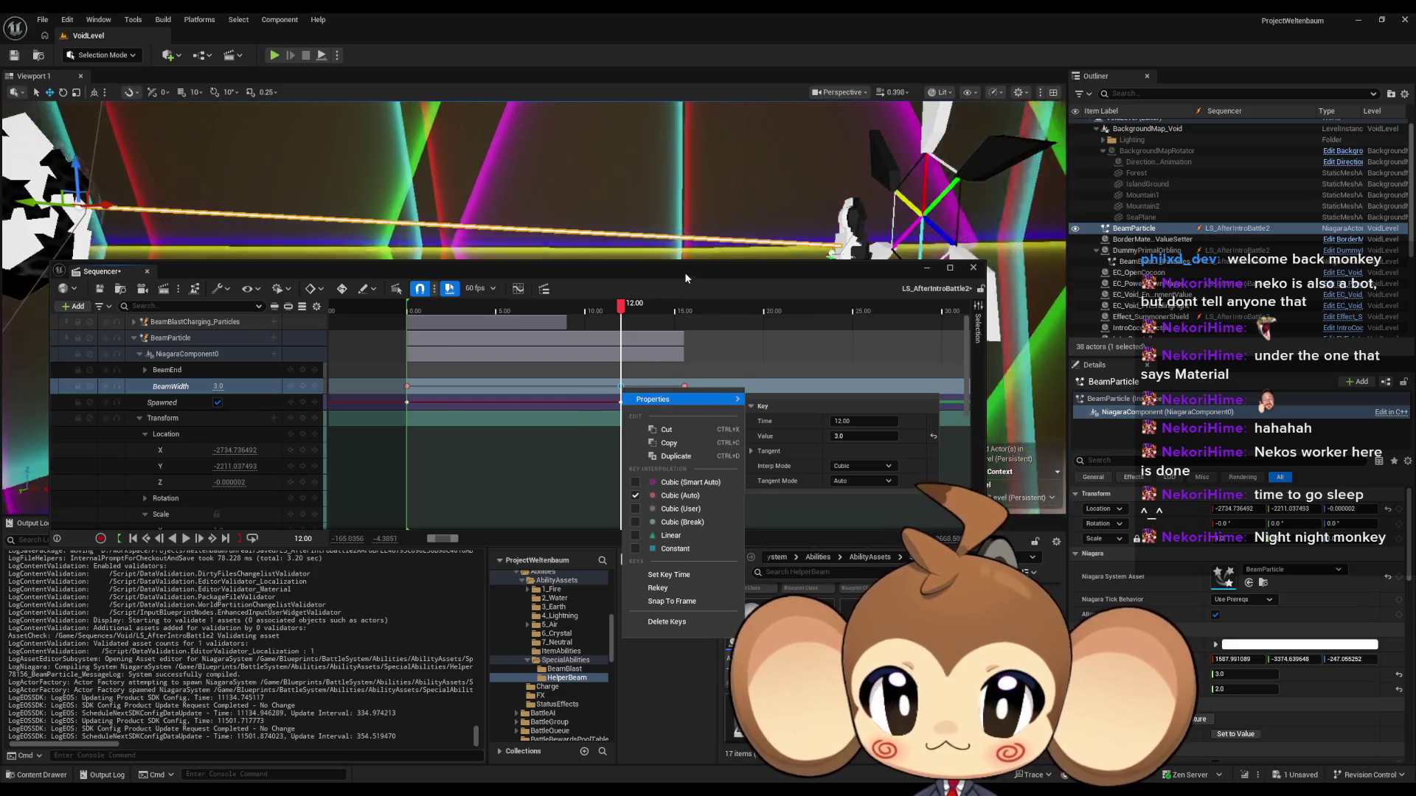
left_click(685, 377)
mouse_move(620, 308)
left_mouse_down()
mouse_move(609, 317)
mouse_move(649, 317)
mouse_move(579, 319)
mouse_move(625, 319)
left_mouse_up()
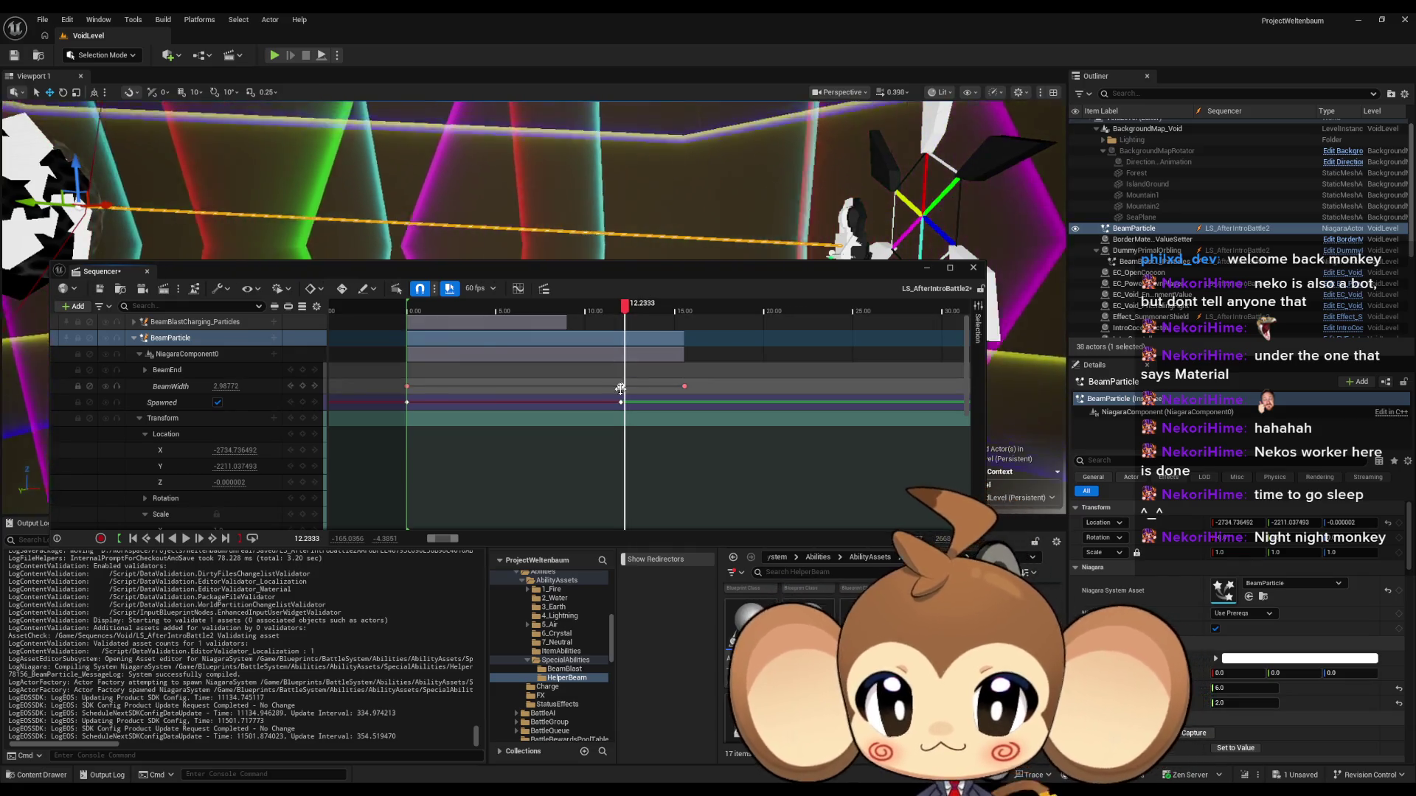
Step: Scrub around the 12.00 BeamWidth key to compare beam widths
left_click(621, 389)
left_click(221, 388)
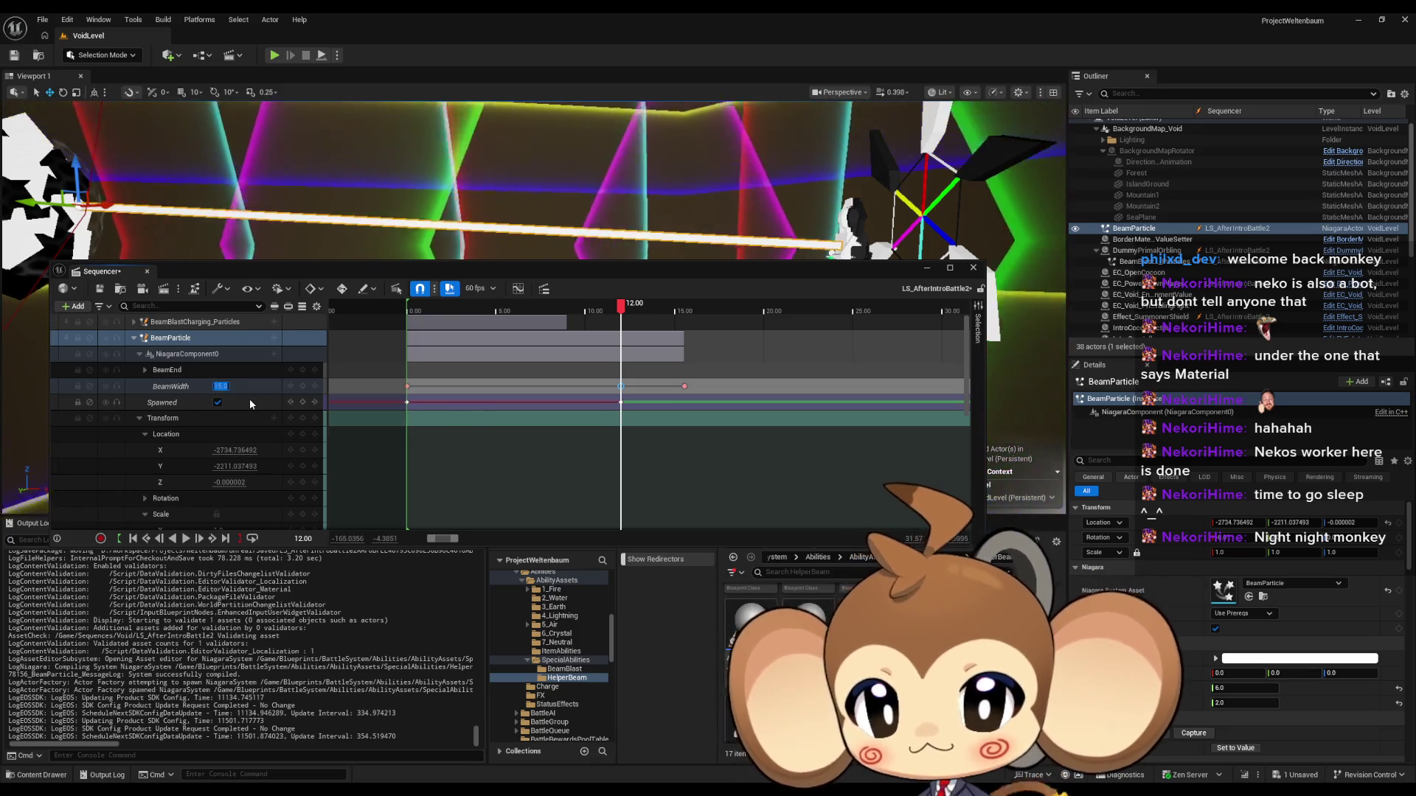
key("Return")
left_click(595, 310)
mouse_move(595, 310)
left_mouse_down()
mouse_move(634, 313)
mouse_move(610, 314)
mouse_move(625, 322)
left_mouse_up()
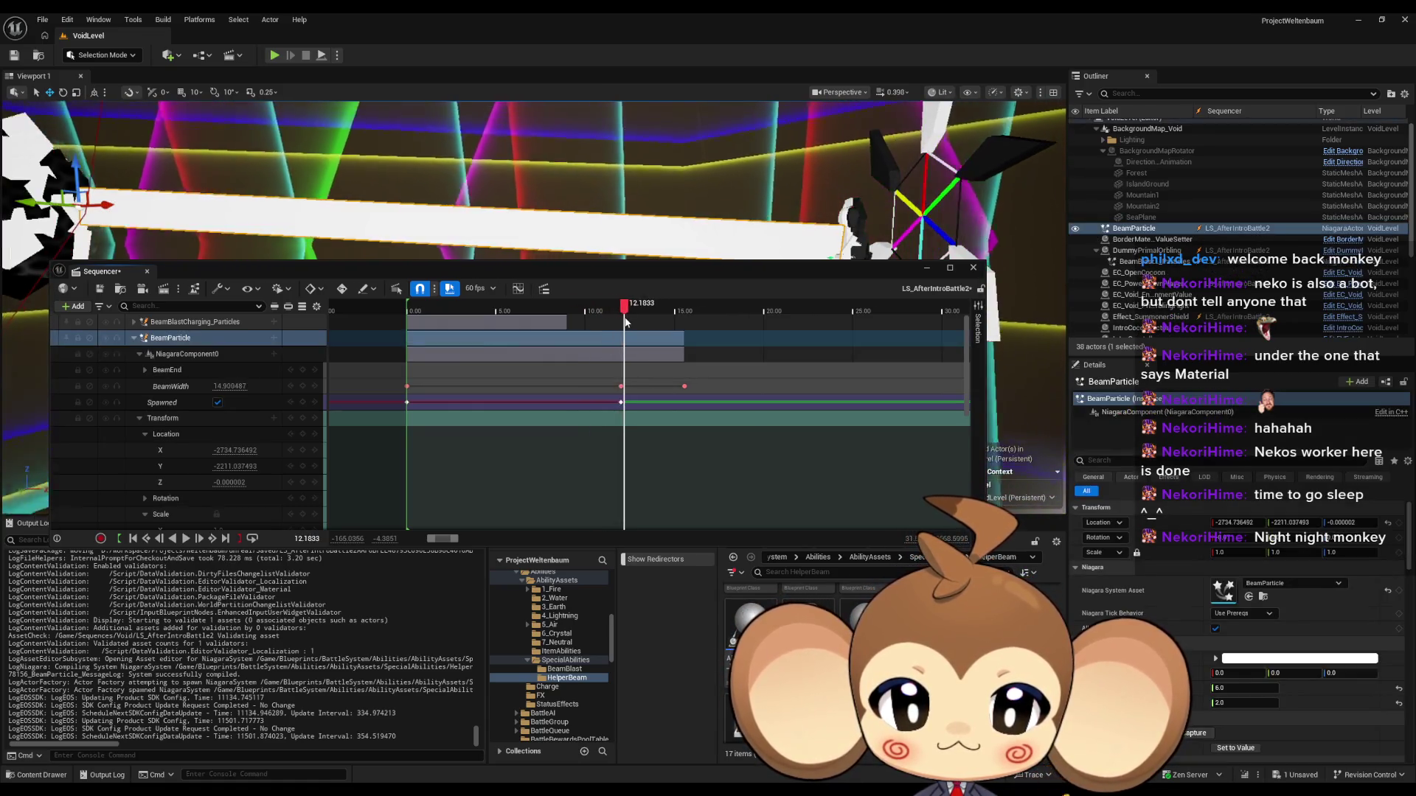
left_click_drag(1230, 689, 1180, 689)
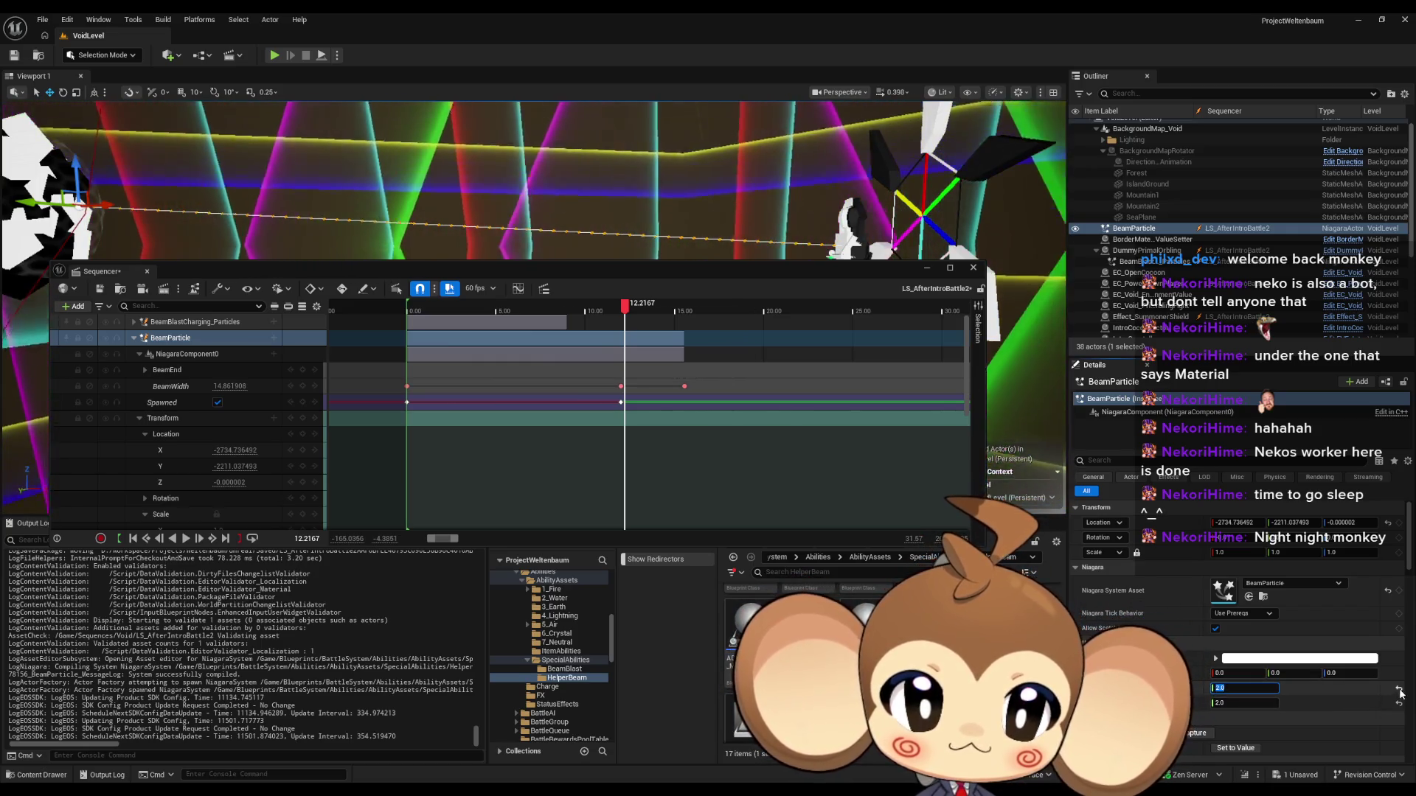
type("2")
mouse_move(625, 308)
left_mouse_down()
mouse_move(610, 316)
mouse_move(639, 332)
mouse_move(597, 333)
mouse_move(631, 331)
left_mouse_up()
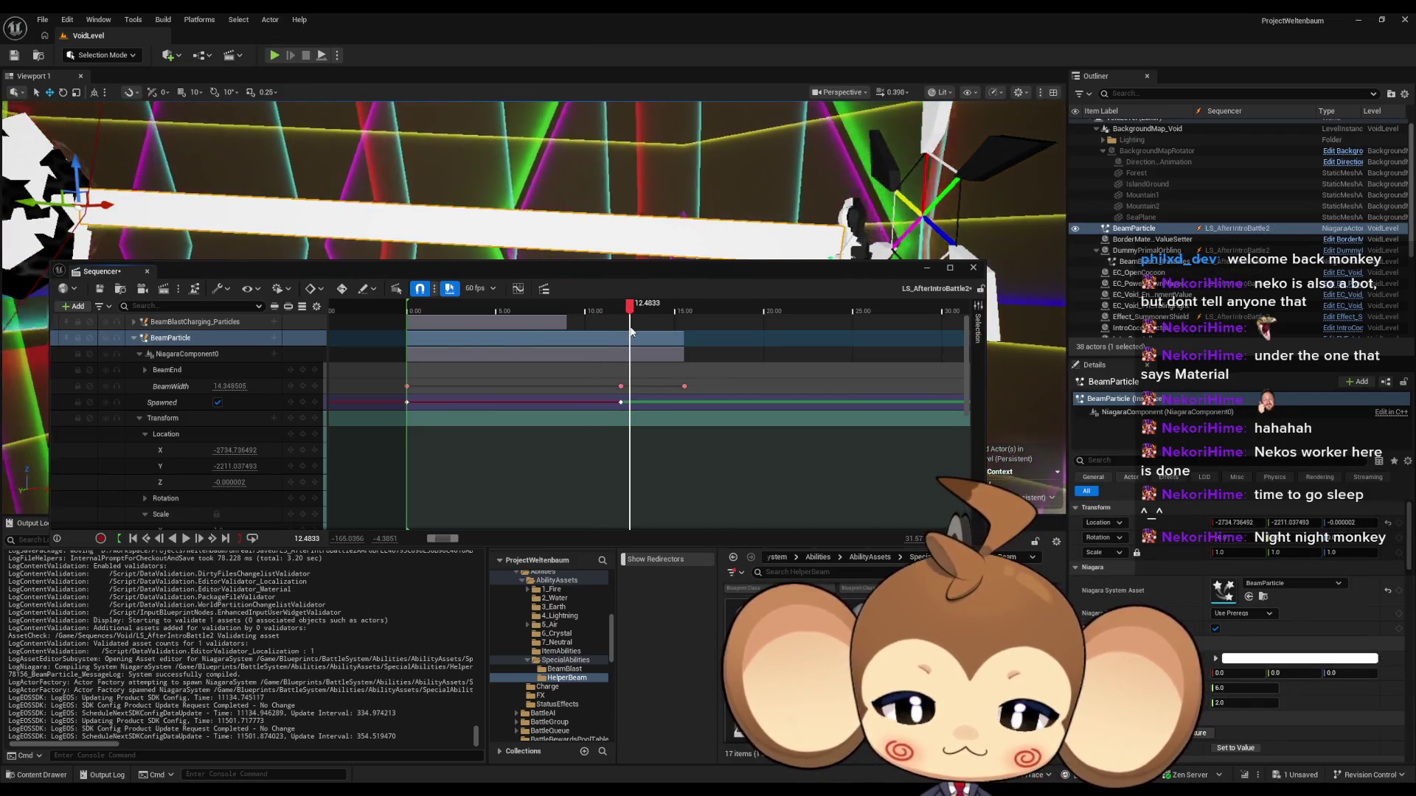
left_click_drag(632, 332, 619, 337)
key("comma")
key("Right")
key("Right")
key("Right")
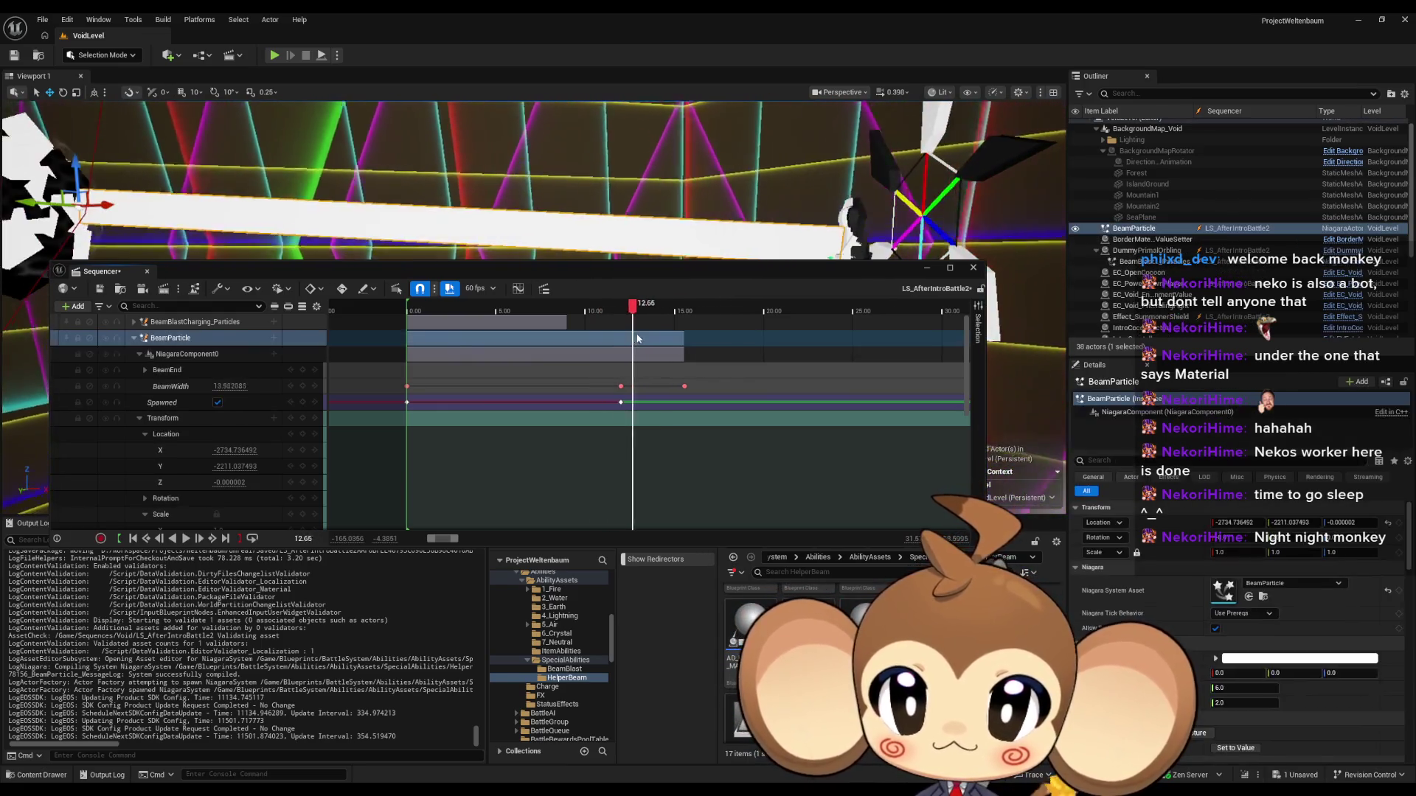
key("Left")
key("Left")
key("Left")
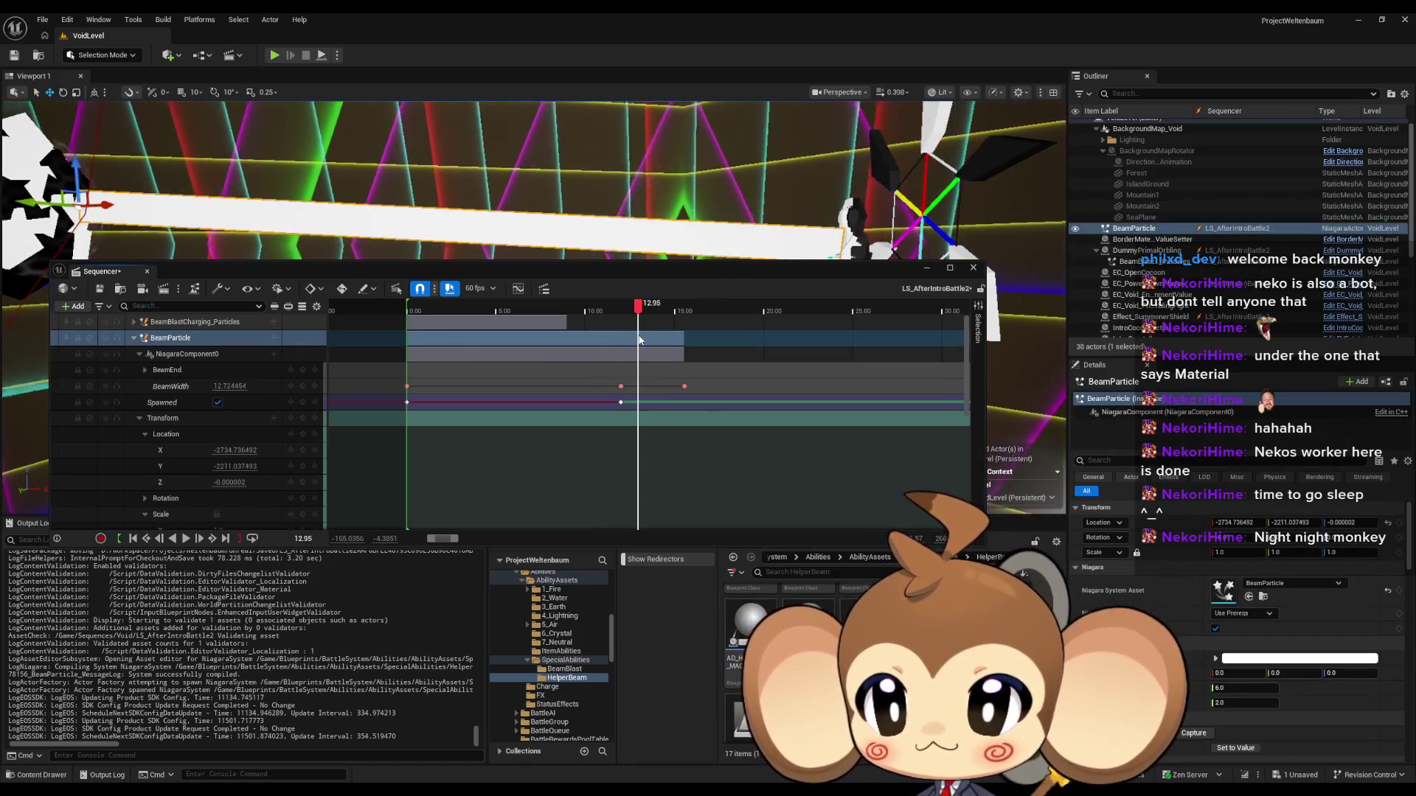
left_click_drag(635, 339, 580, 340)
Step: Key BeamWidth at 10.0 at about 10.6 seconds
left_click(621, 386)
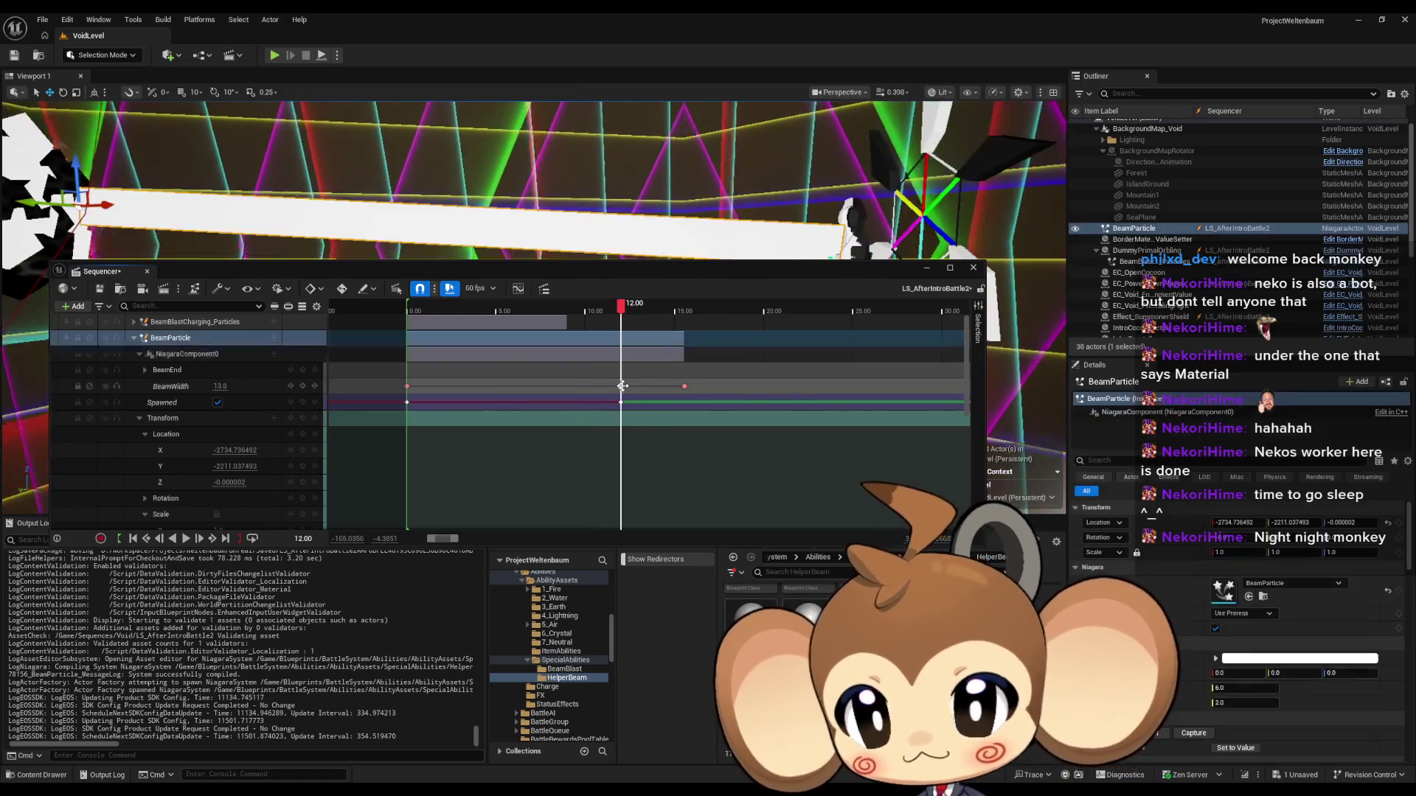
left_click(220, 387)
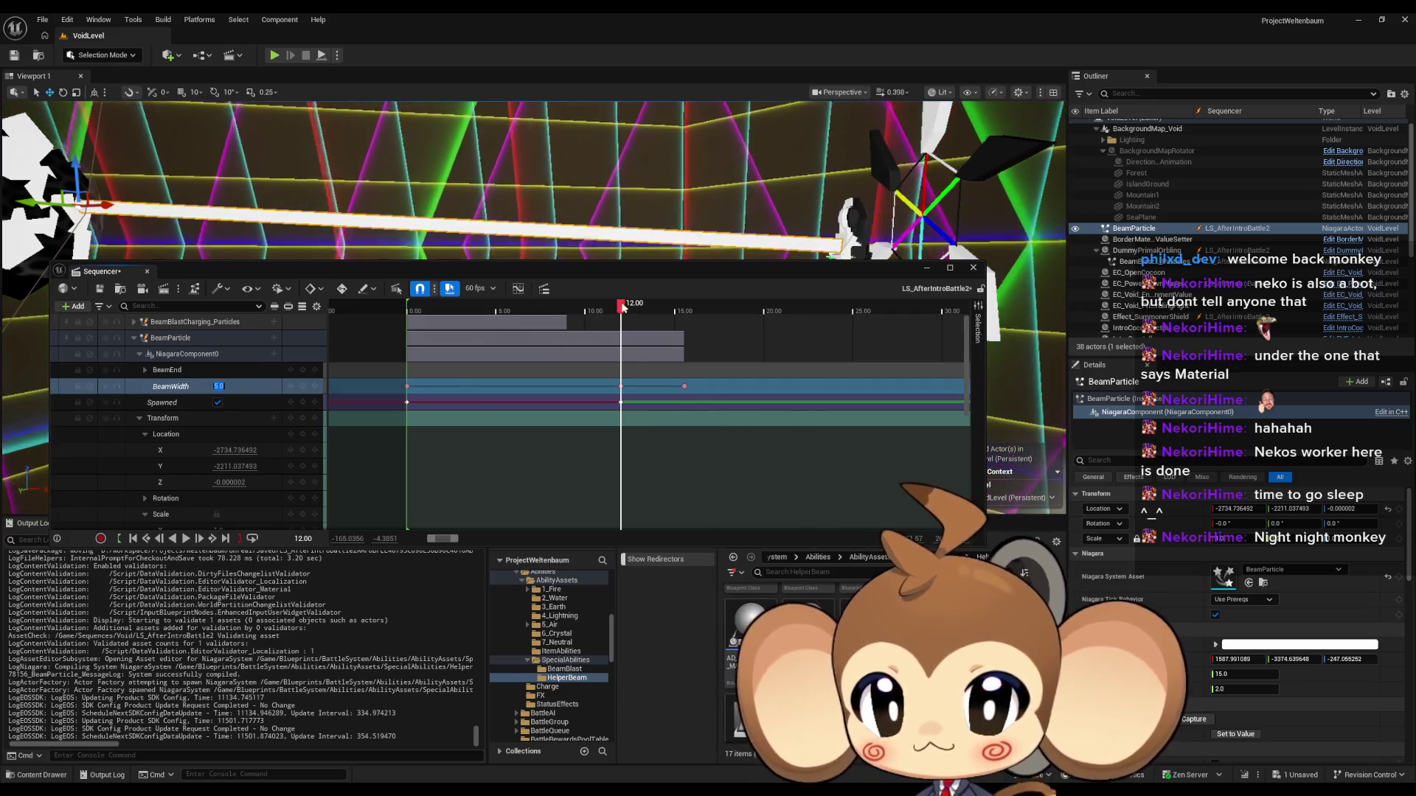
left_click(595, 308)
mouse_move(592, 310)
left_mouse_down()
mouse_move(715, 308)
mouse_move(588, 309)
left_mouse_up()
left_click(230, 386)
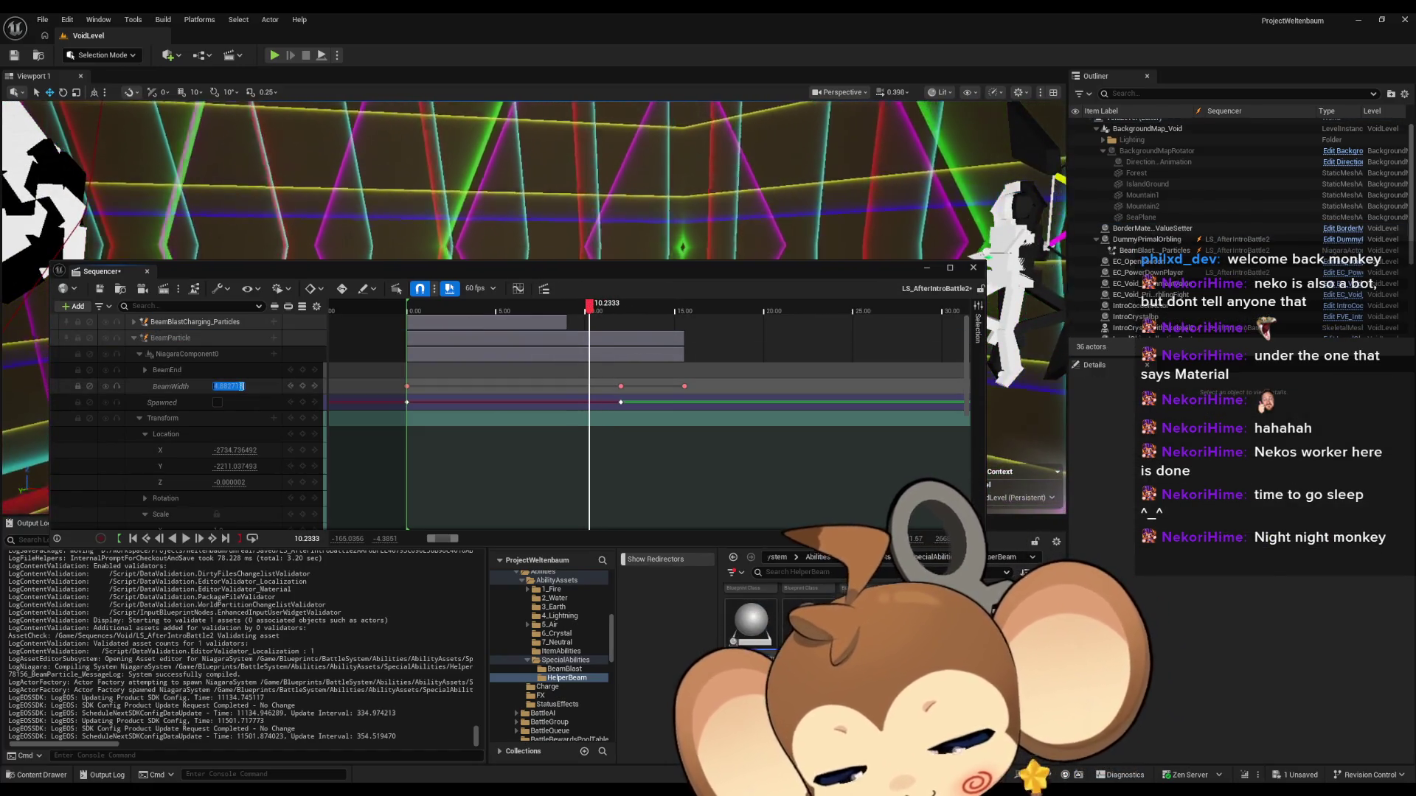
type("10")
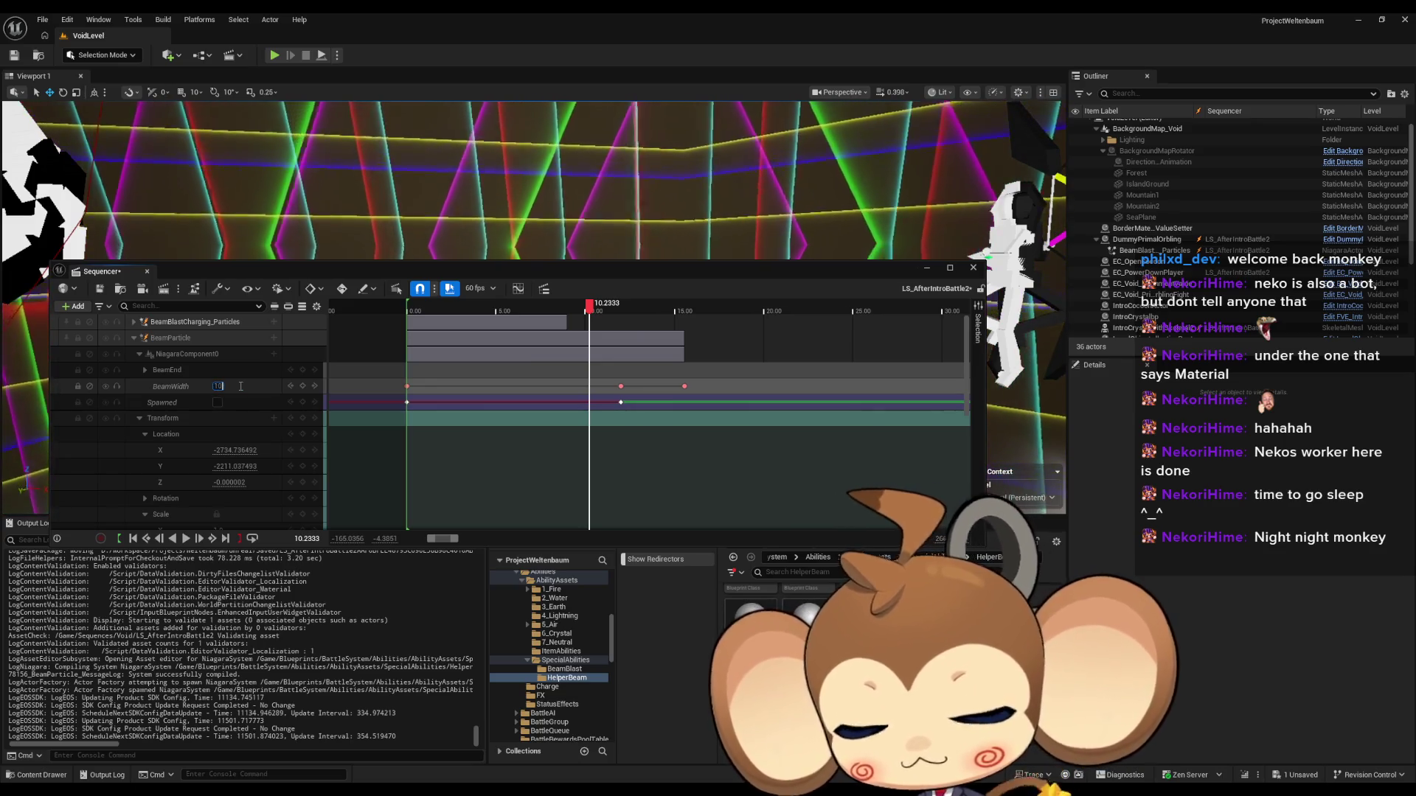
key("Return")
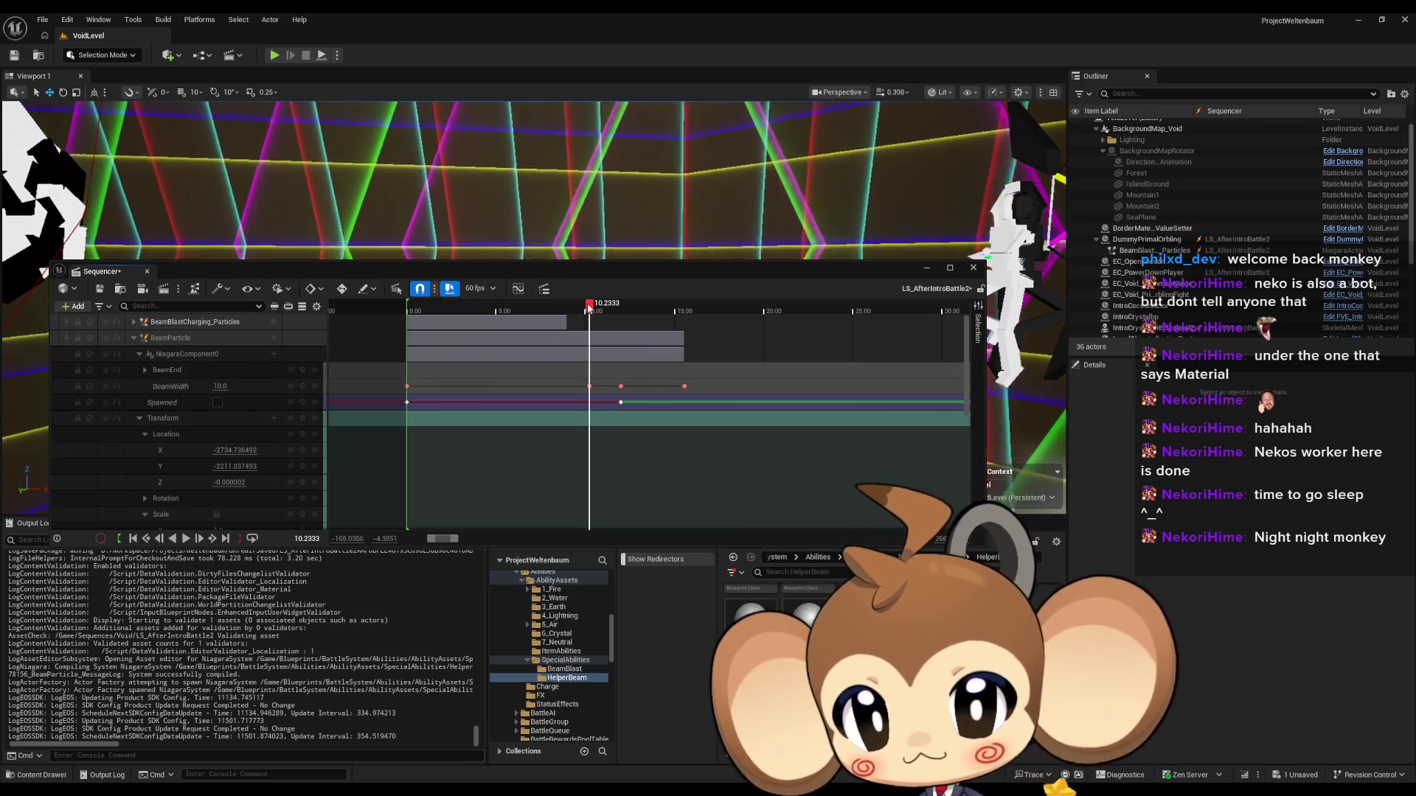
Step: Set the BeamWidth key at 12.00 to 10.0
left_click(596, 310)
mouse_move(601, 313)
left_mouse_down()
mouse_move(642, 309)
mouse_move(576, 310)
mouse_move(625, 310)
left_mouse_up()
left_click(621, 388)
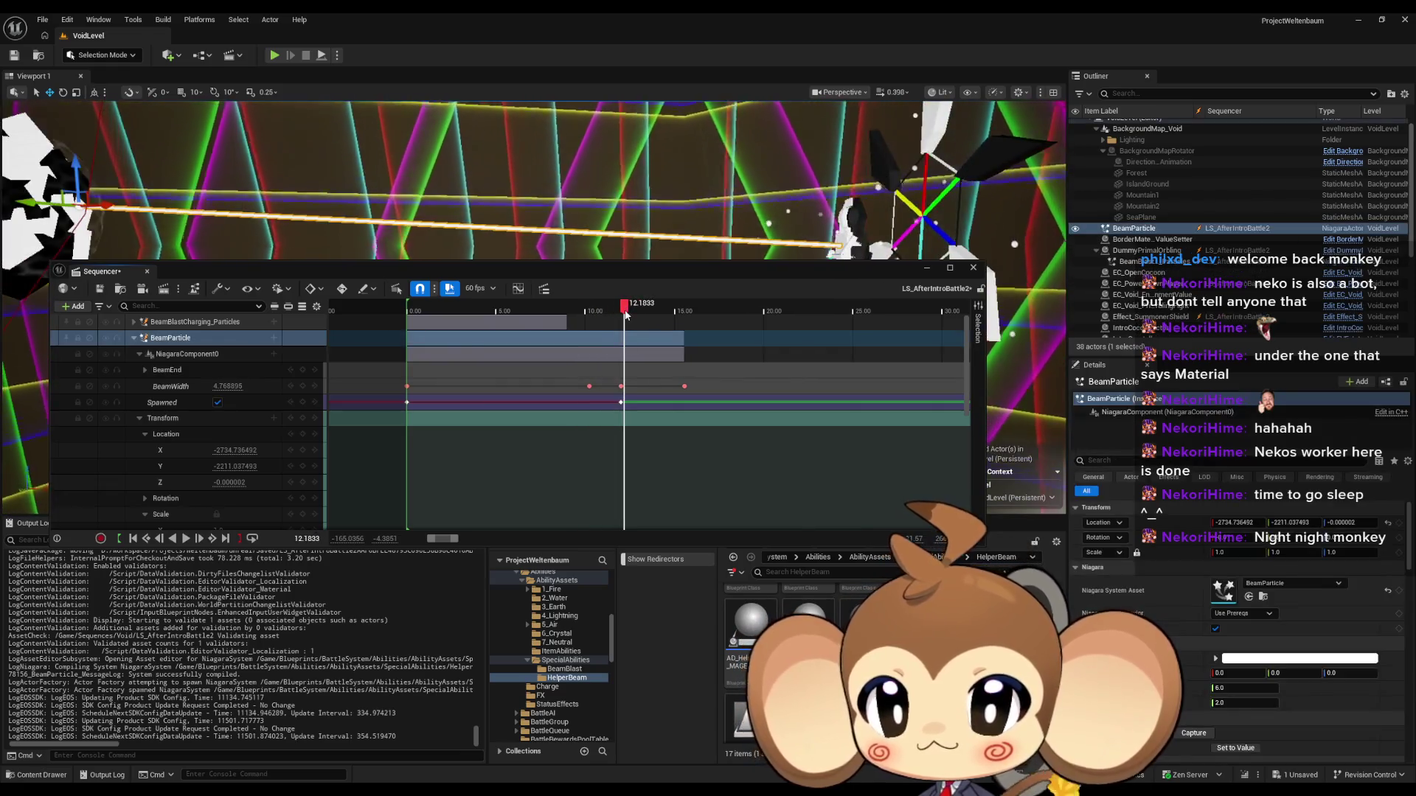
left_click(221, 386)
type("10")
key("Return")
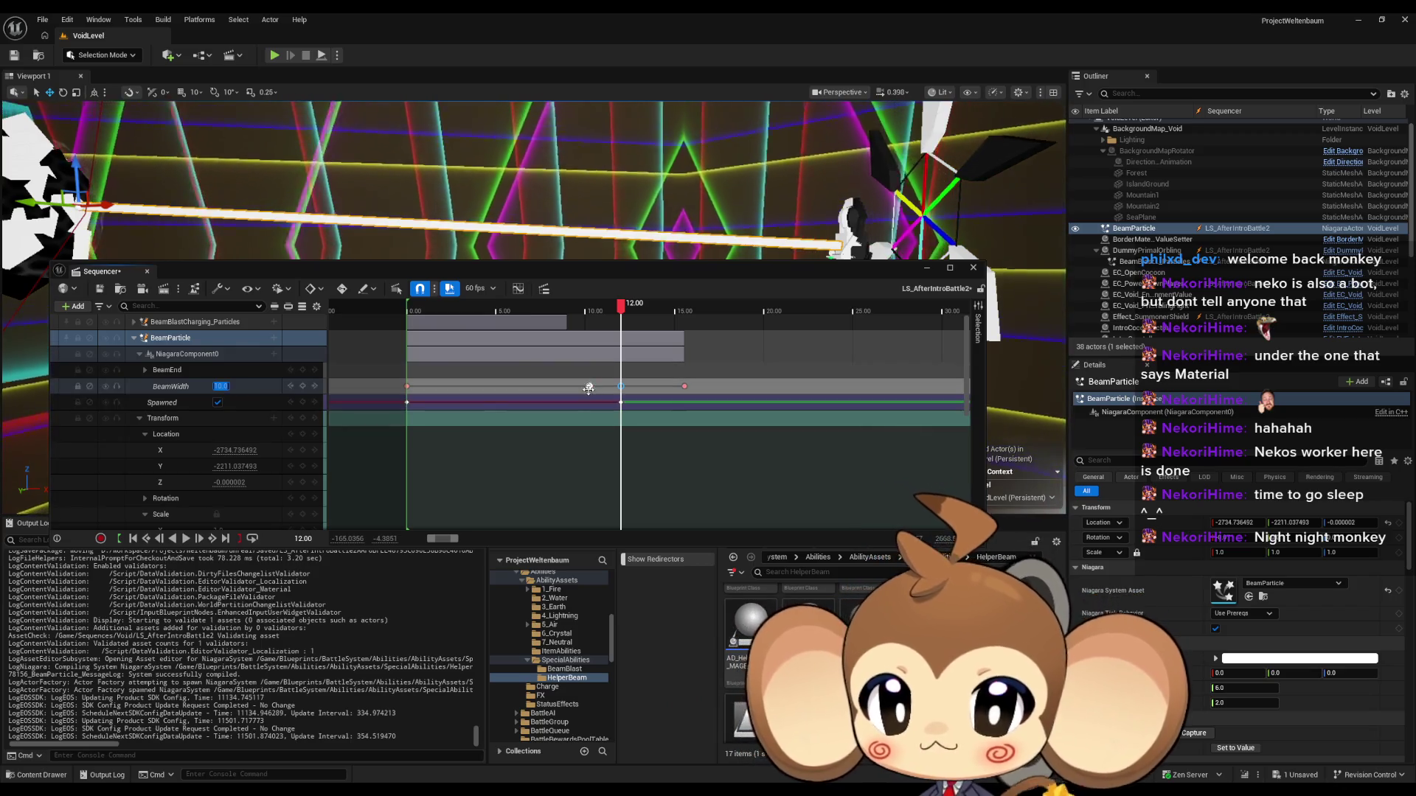
Step: Delete the later BeamWidth key after 12.00
left_click(590, 388)
mouse_move(590, 316)
left_mouse_down()
mouse_move(684, 314)
mouse_move(579, 313)
mouse_move(643, 314)
left_mouse_up()
left_click(683, 385)
key("Delete")
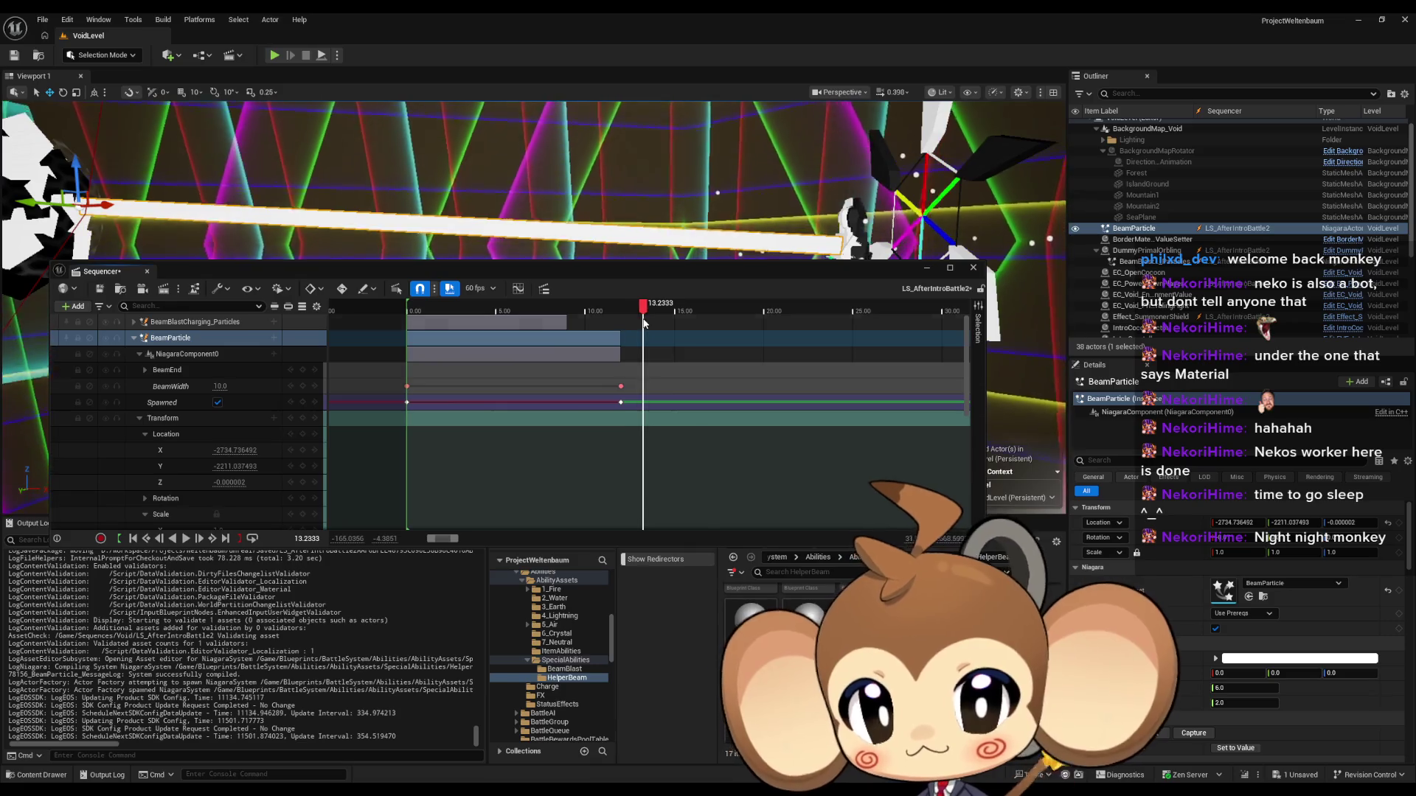
Step: Change the 12.00 BeamWidth key to 8.0
left_click(622, 386)
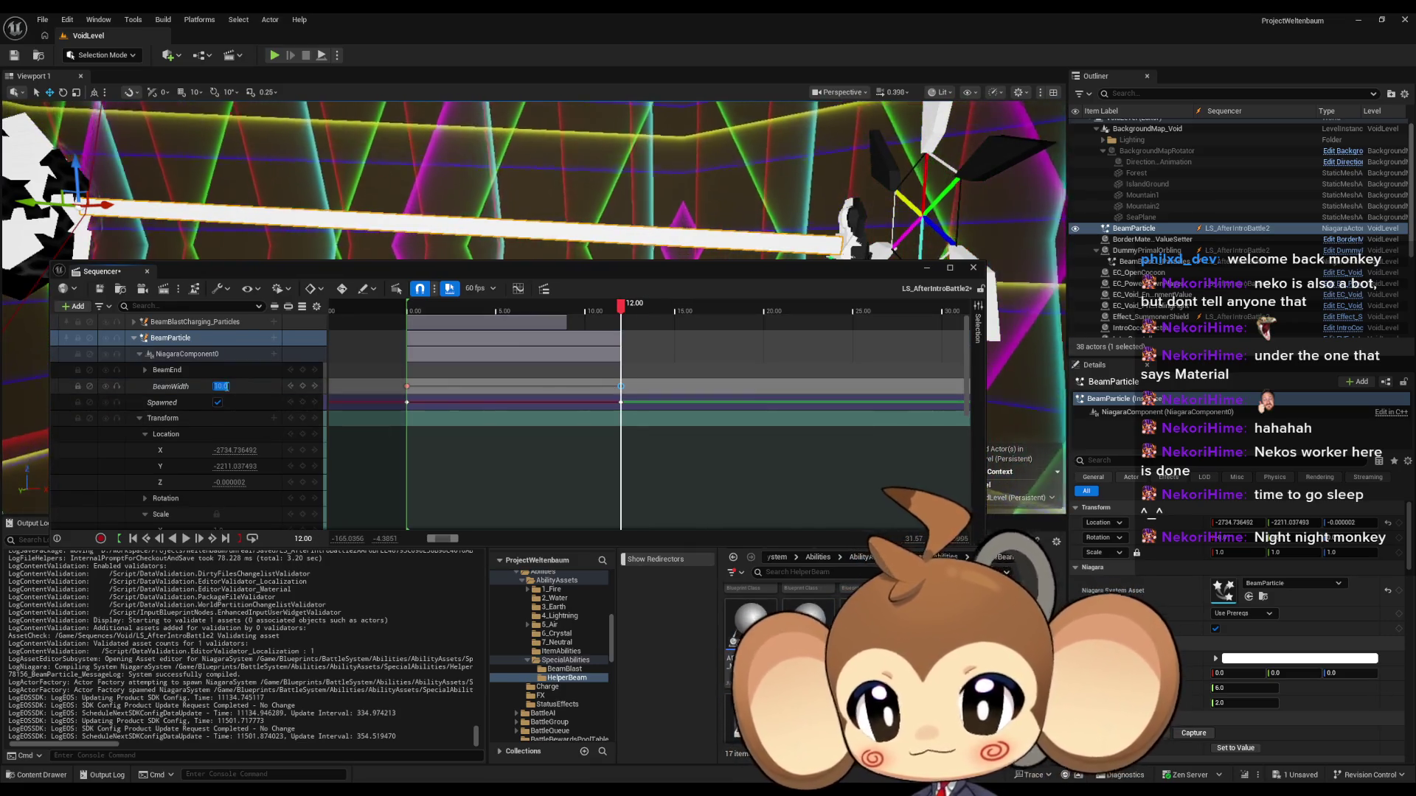
type("8")
key("Return")
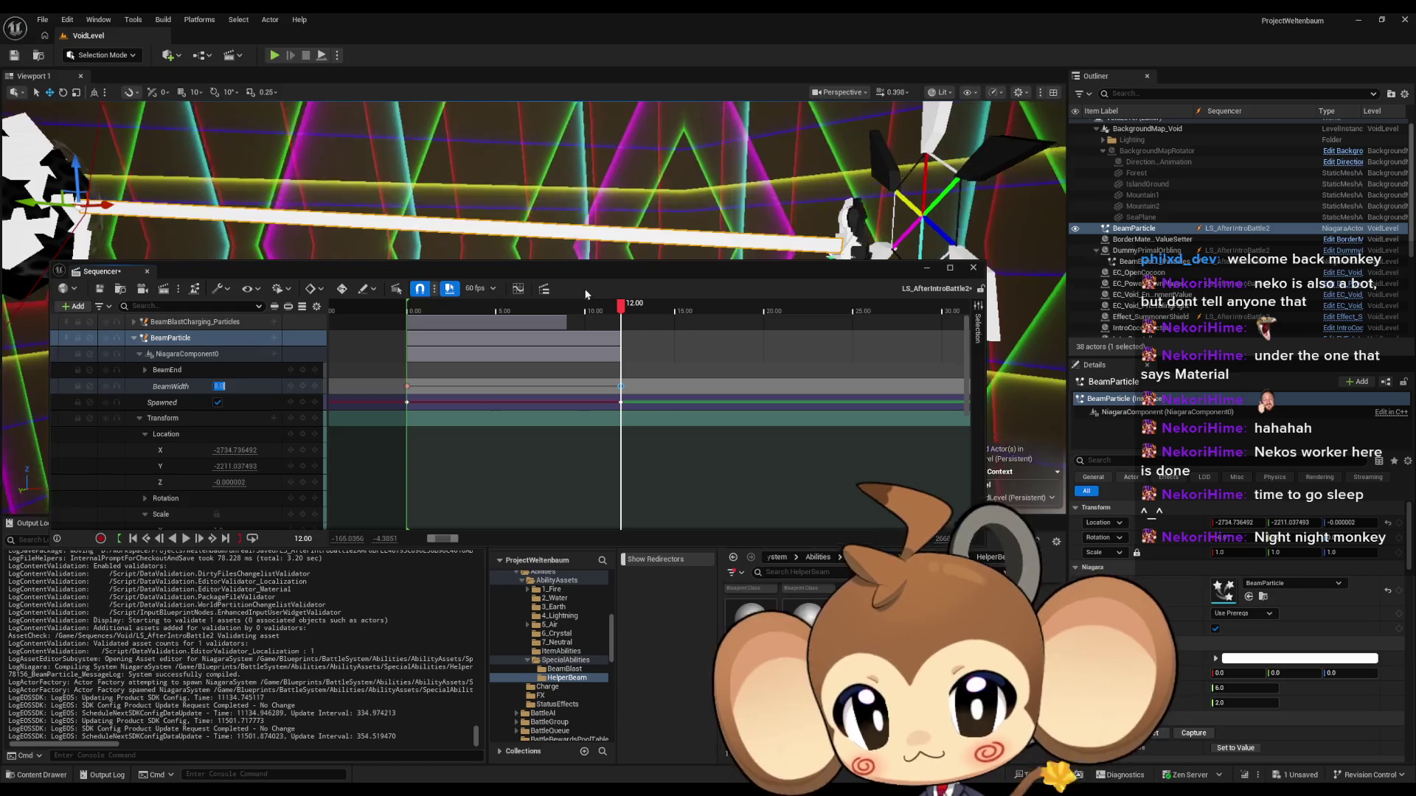
mouse_move(618, 303)
left_mouse_down()
mouse_move(638, 310)
mouse_move(576, 309)
mouse_move(621, 310)
left_mouse_up()
Step: Add a BeamWidth key of 8.0 at 13.00 and play the sequence to preview it
left_click(303, 539)
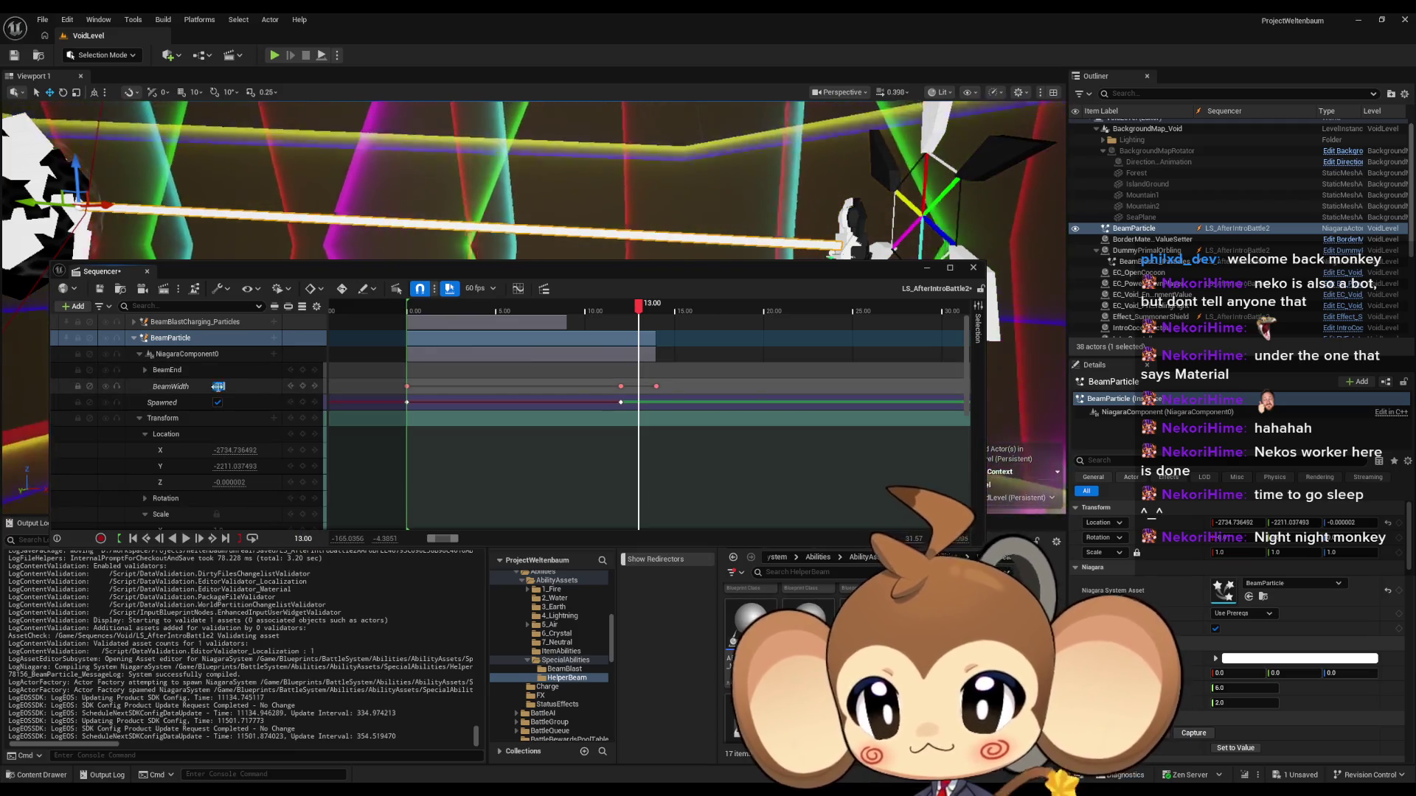
key("Return")
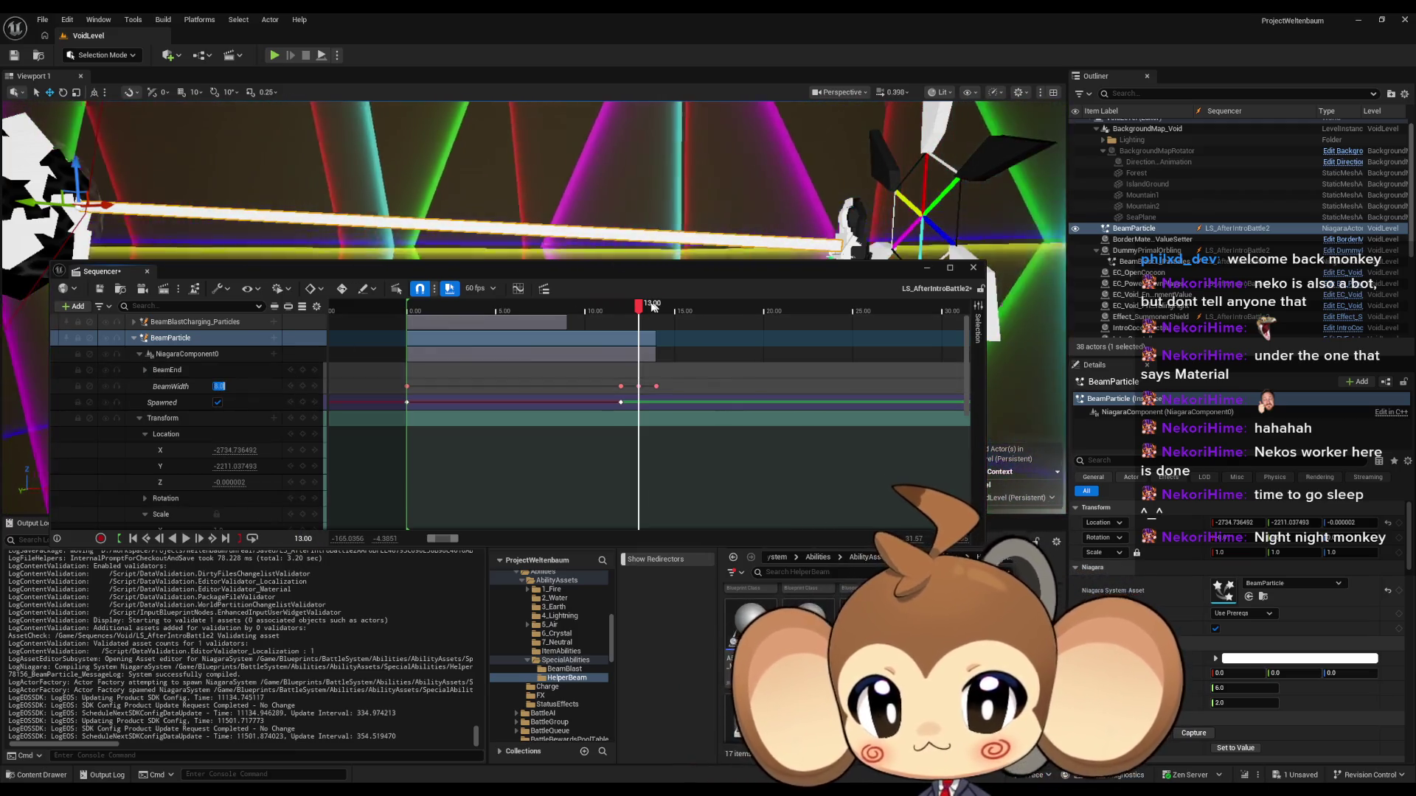
left_click(528, 311)
key("space")
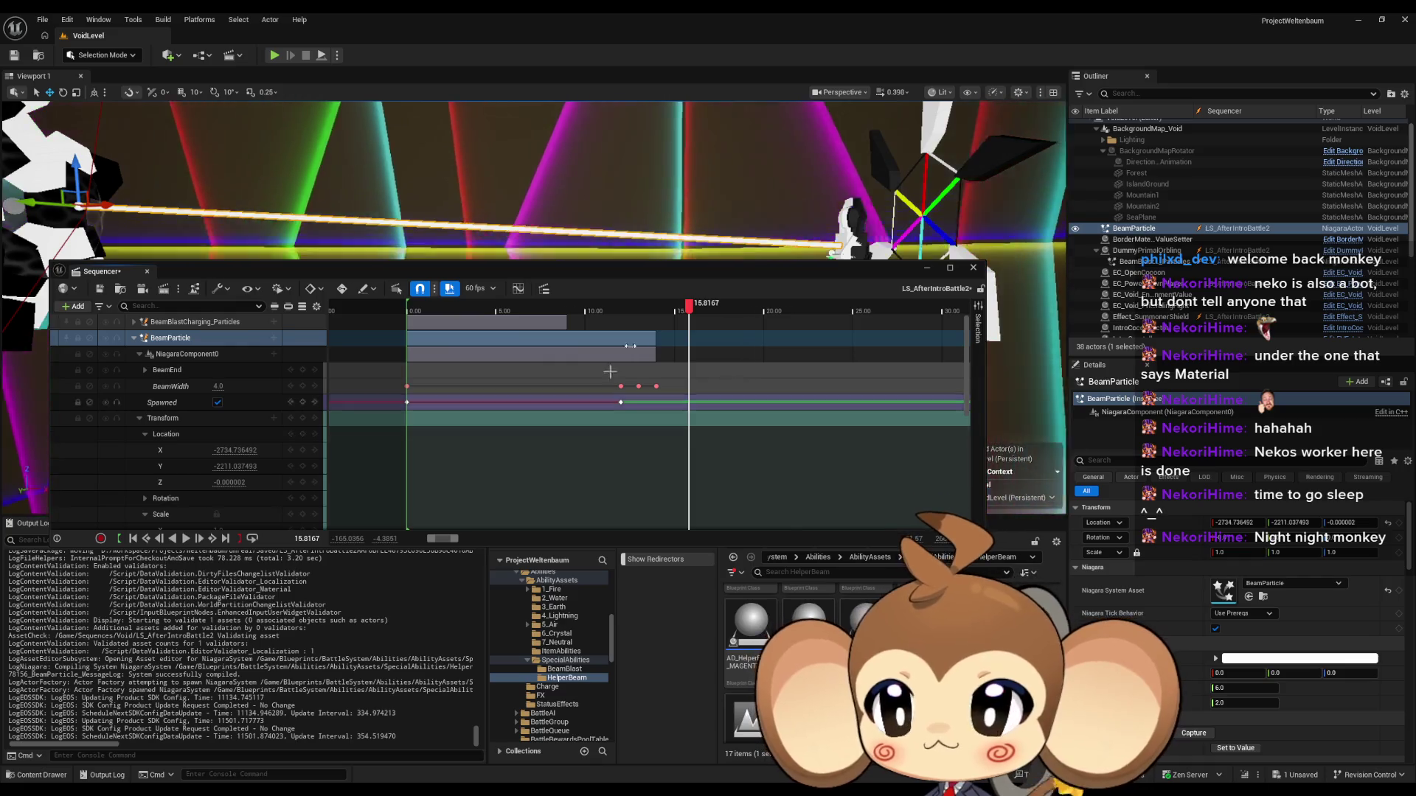
Step: Change the 13.00 BeamWidth key to 7.0
left_click(586, 316)
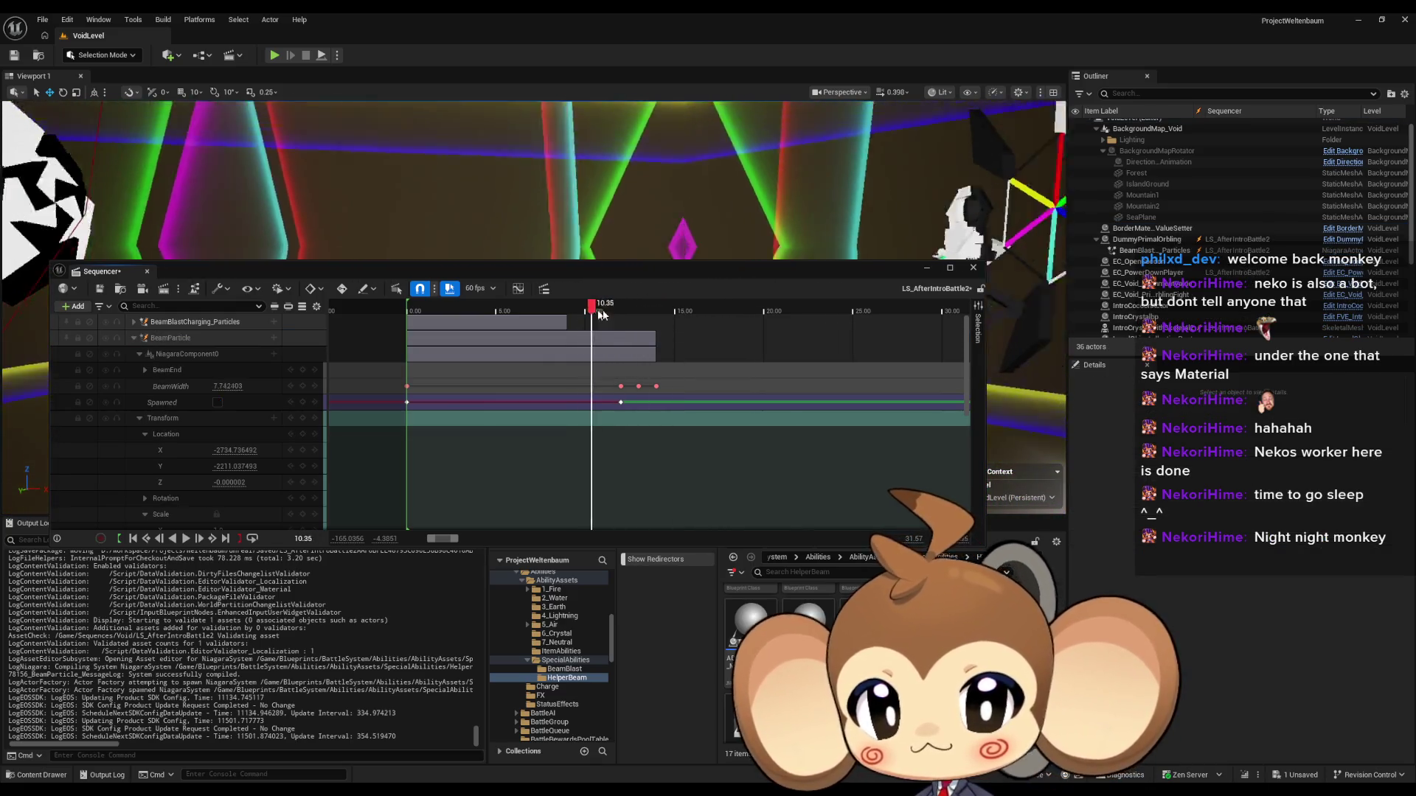
left_click_drag(615, 315, 616, 315)
left_click(638, 386)
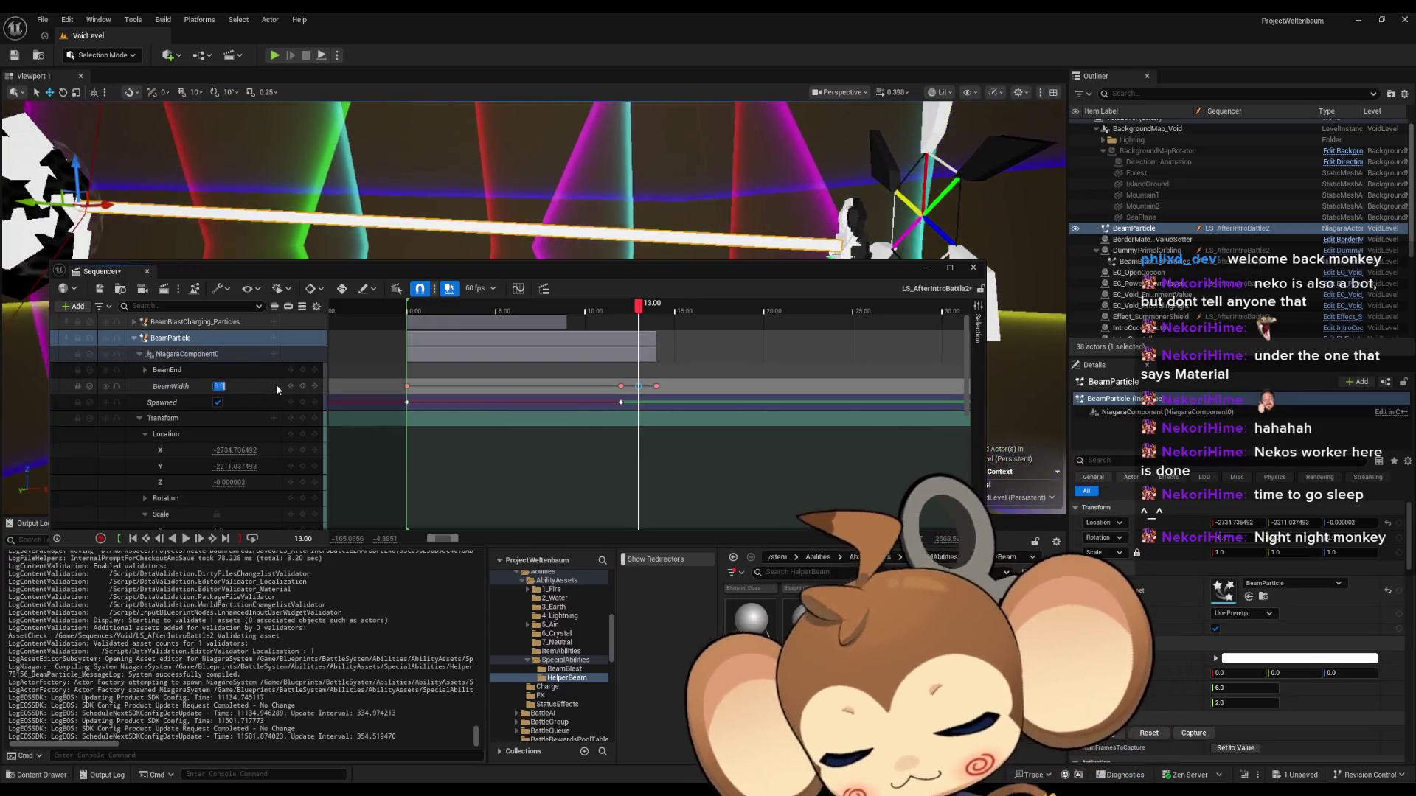
type("7")
key("Return")
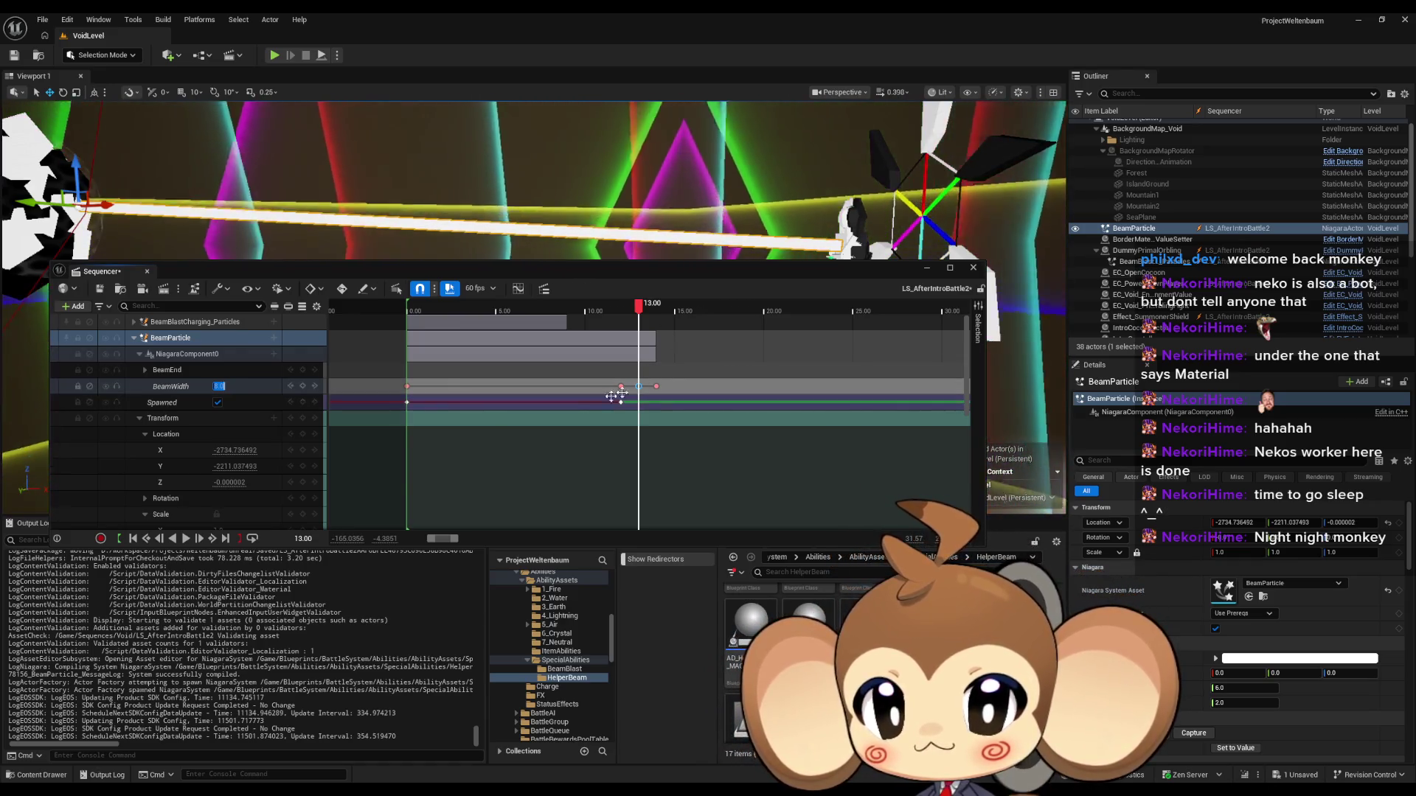
Step: Retime the BeamWidth key to about 12.60 and preview the beam
scroll(630, 398, "up", 10)
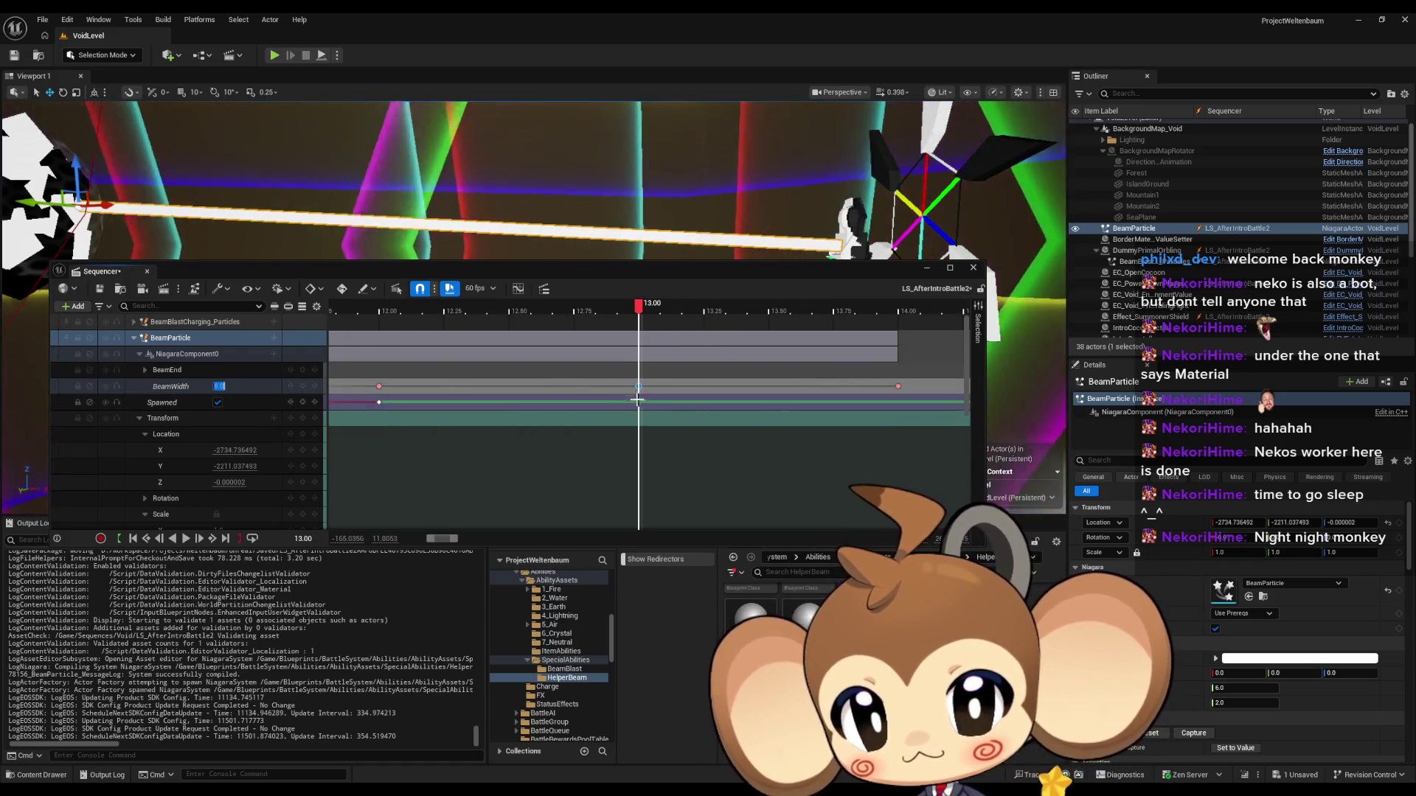
left_click_drag(638, 386, 439, 387)
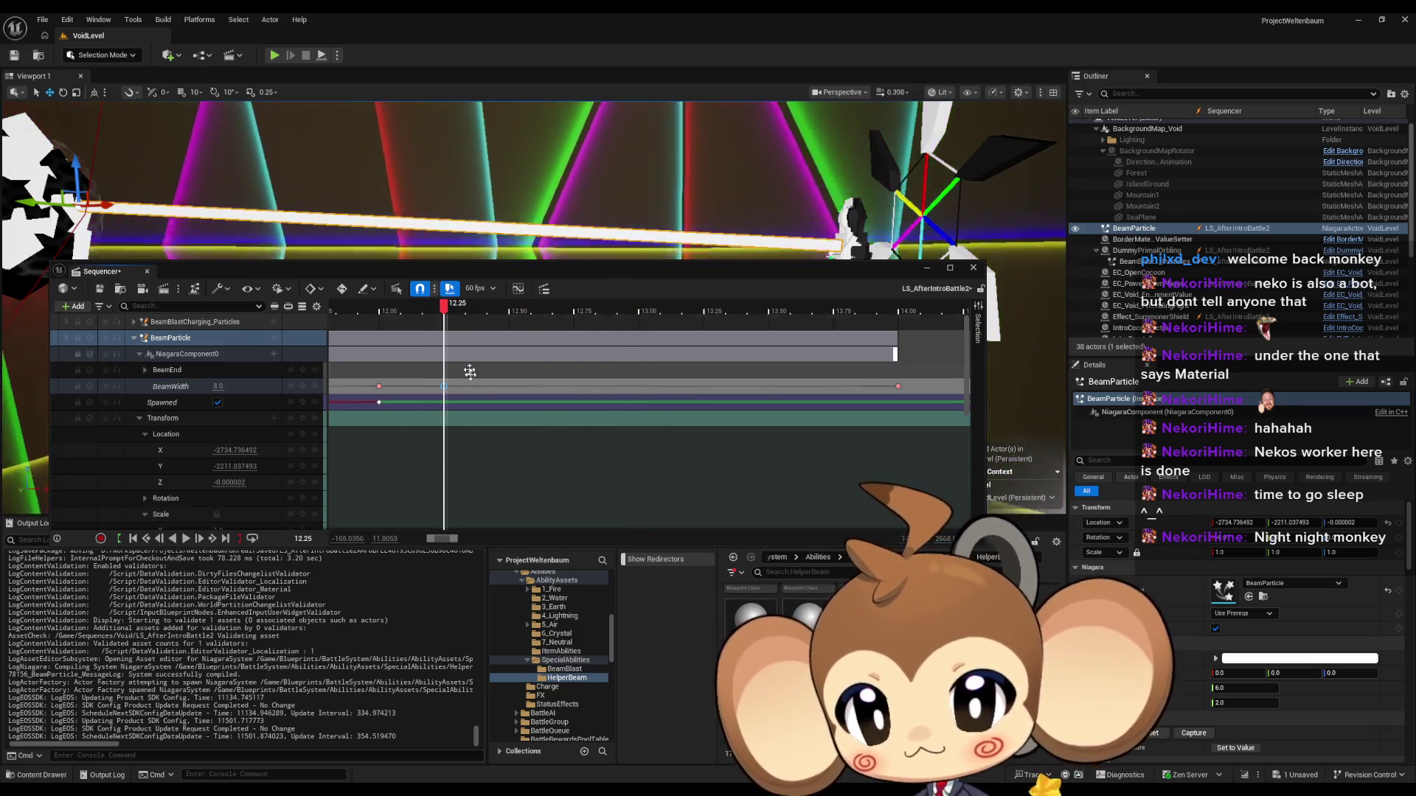
scroll(457, 377, "up", 2)
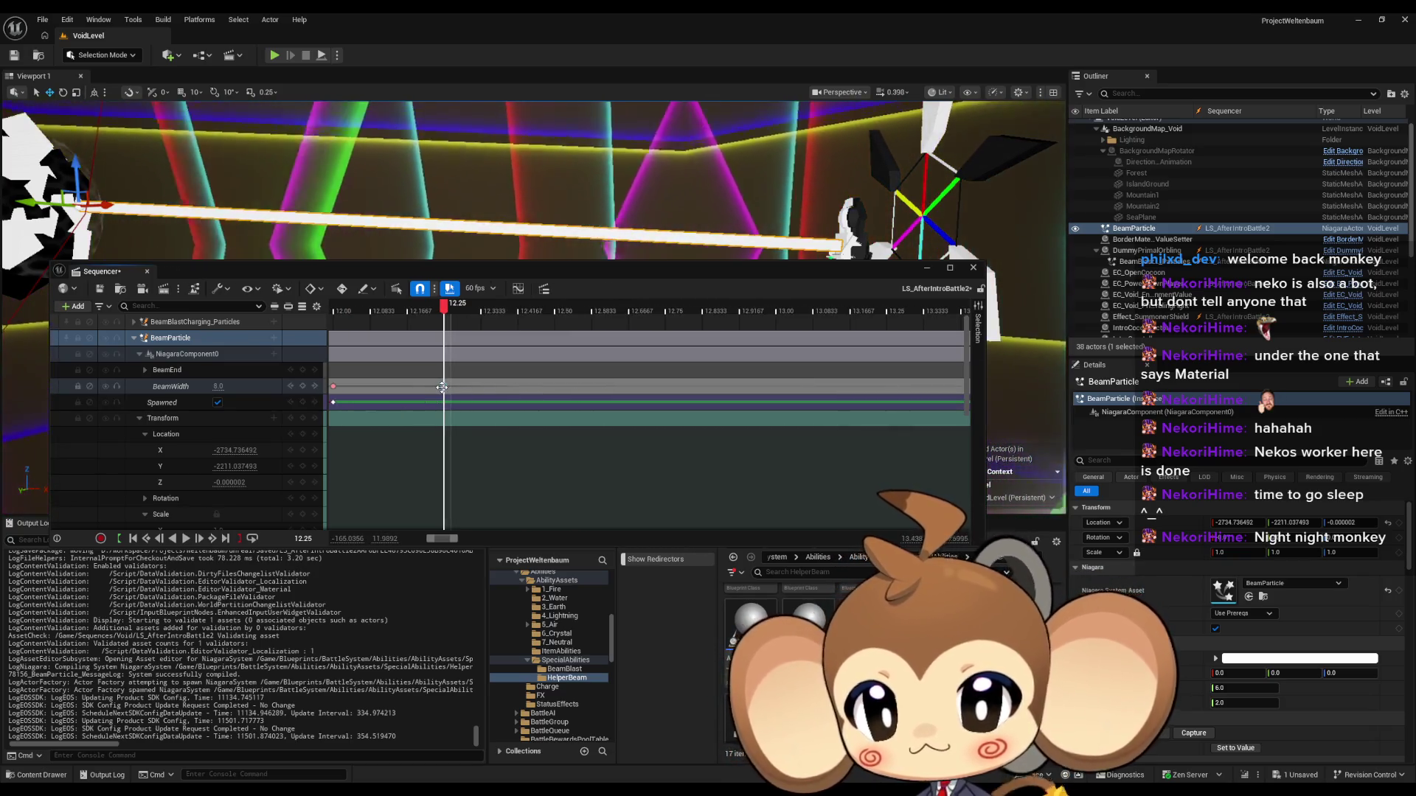
mouse_move(490, 387)
left_mouse_down()
mouse_move(598, 387)
mouse_move(551, 390)
left_mouse_up()
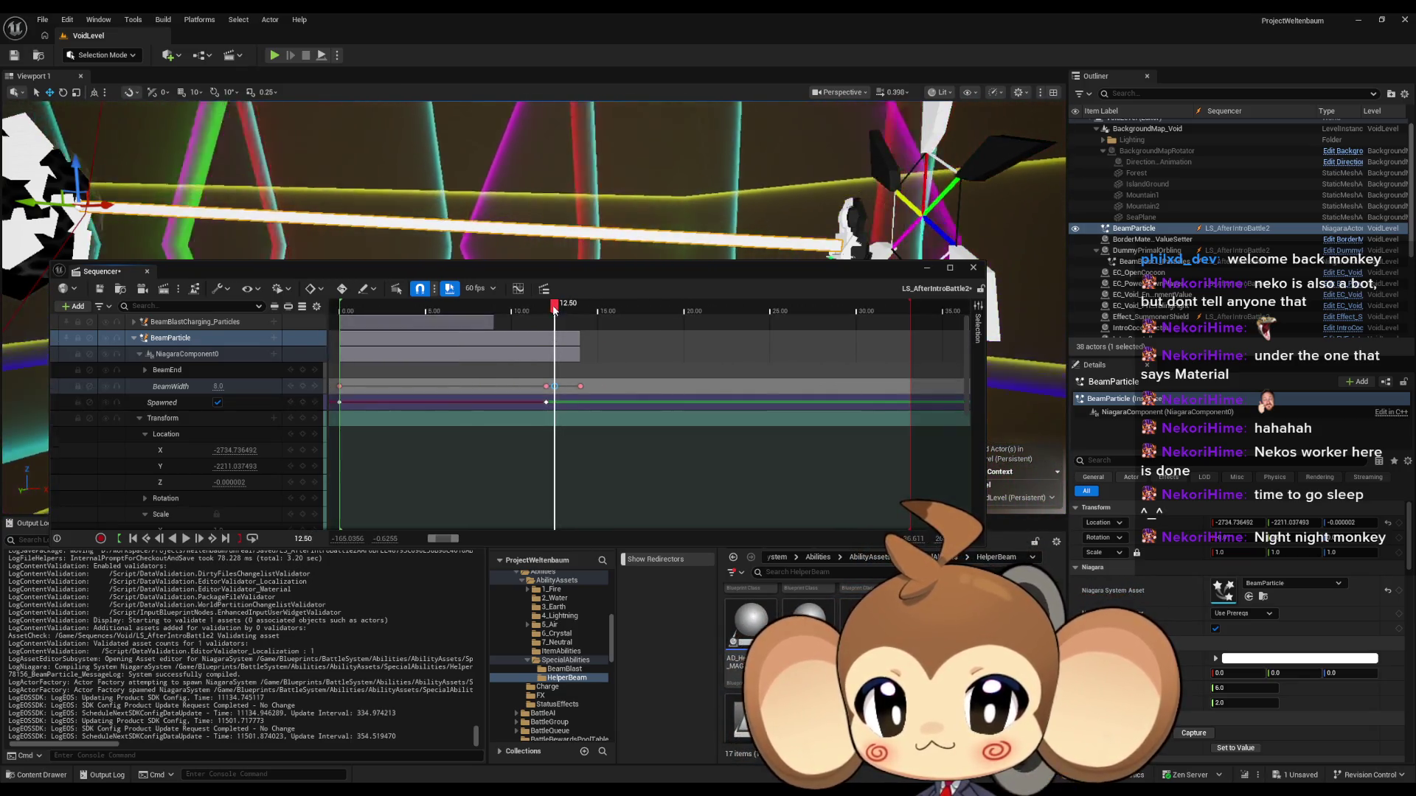
scroll(511, 353, "down", 5)
key("space")
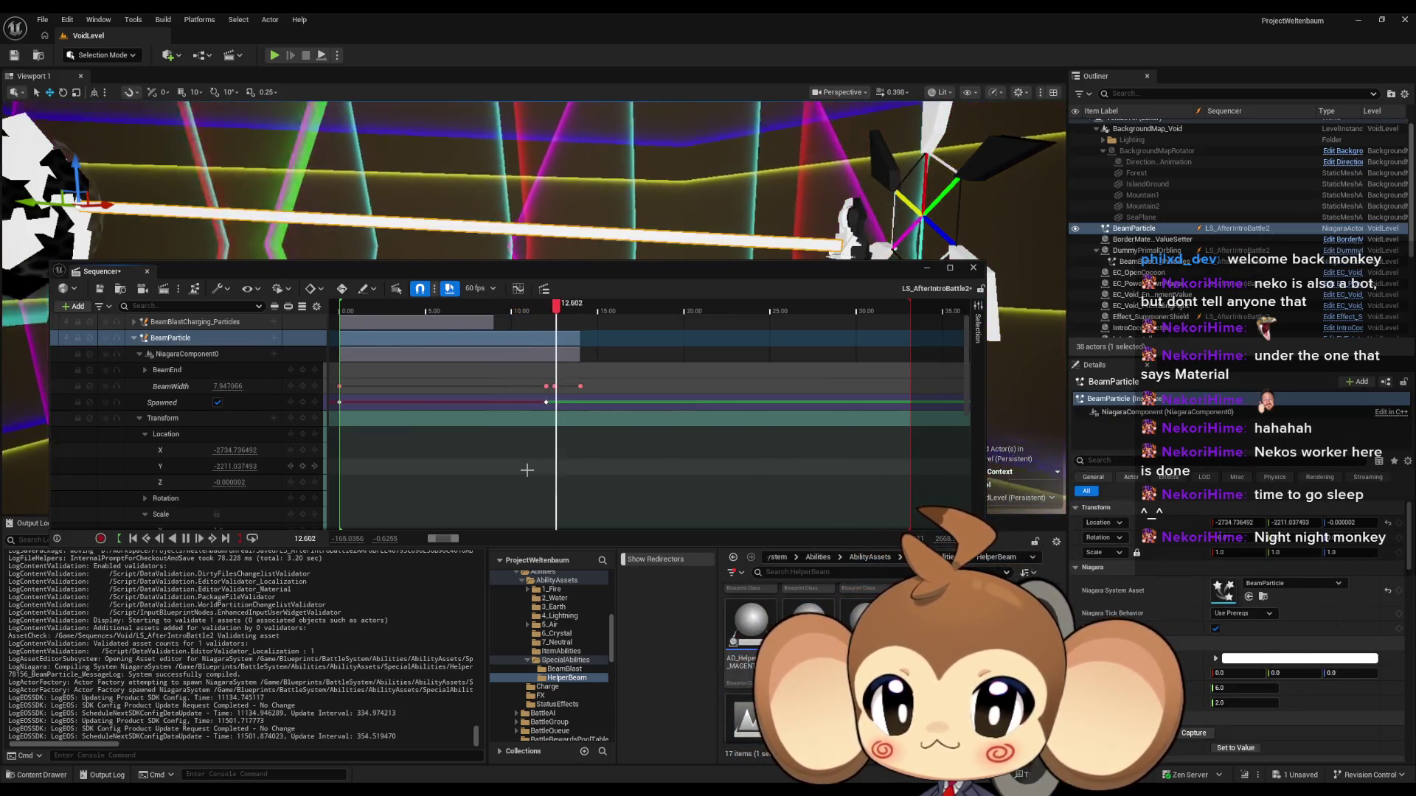
key("space")
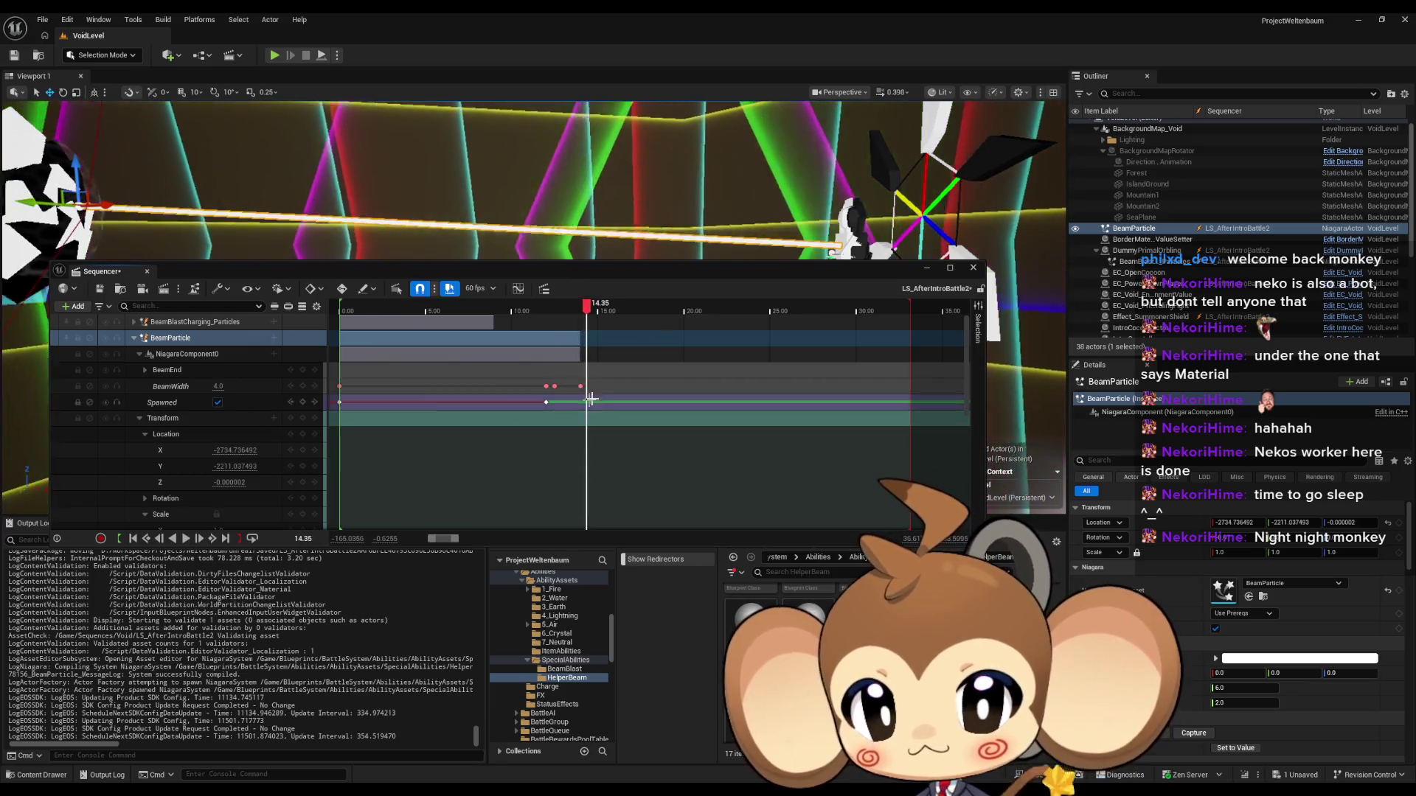
Step: Key BeamWidth at 2.0 at 14.00 and play back the width change
left_click(580, 385)
double_click(217, 386)
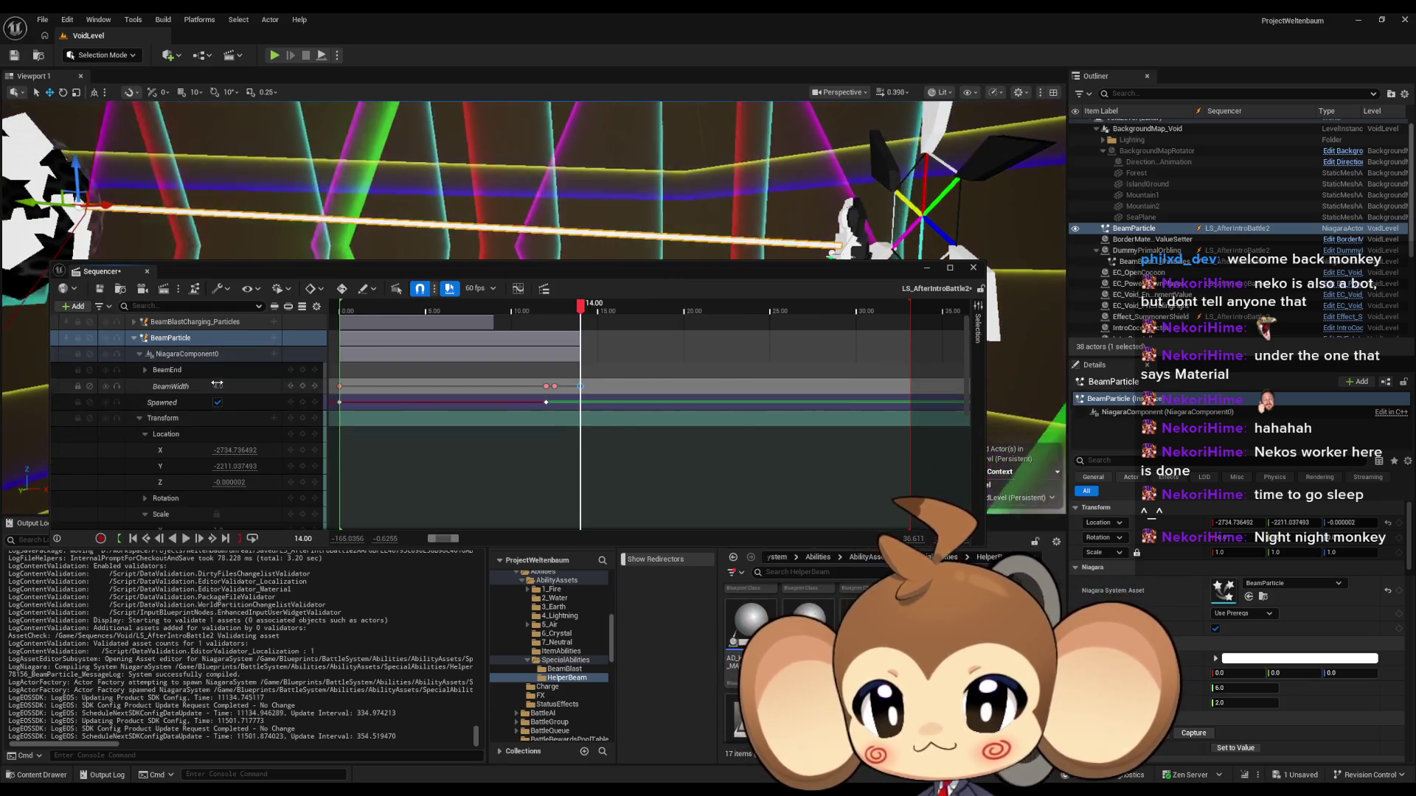
type("2")
key("Return")
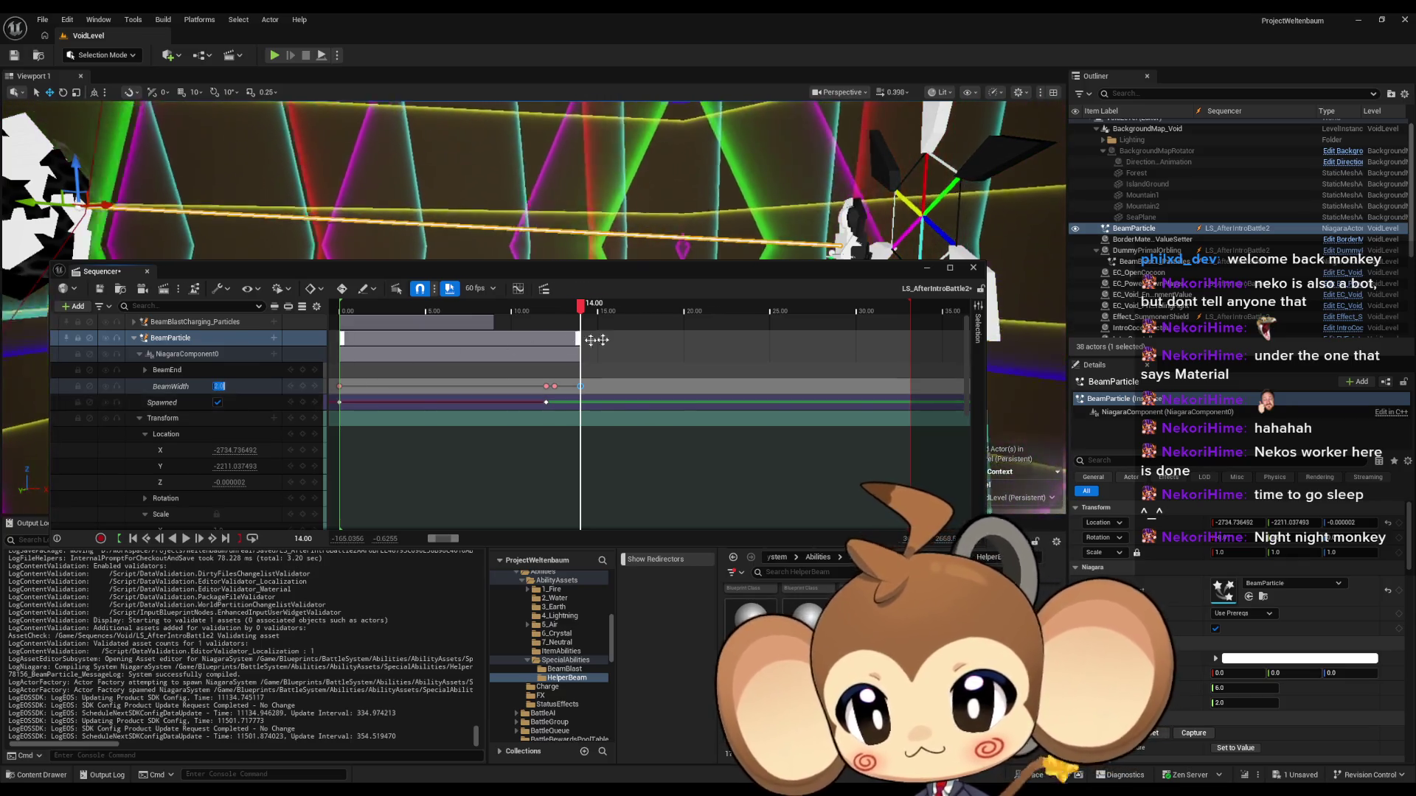
left_click_drag(580, 307, 545, 307)
left_click(516, 309)
key("space")
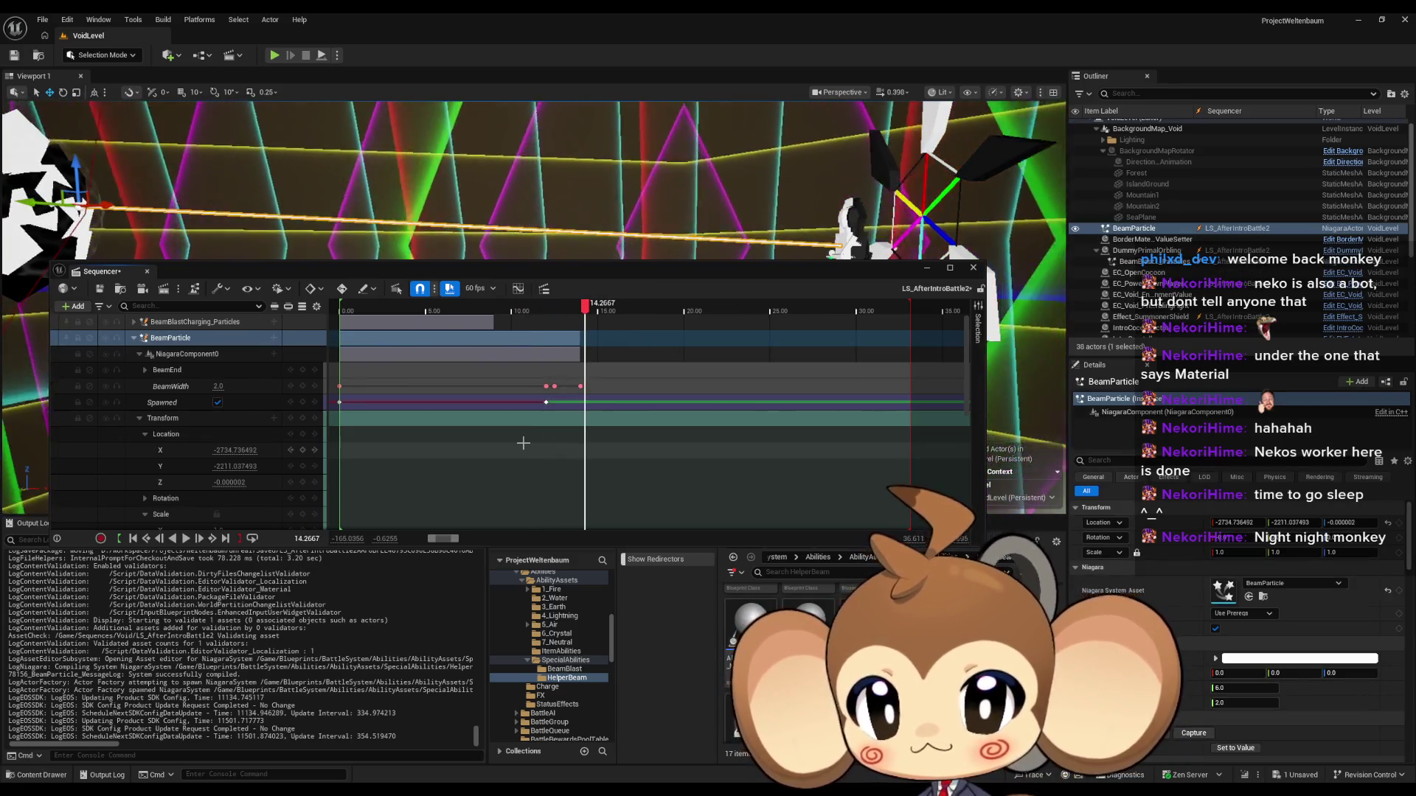
Step: Set the BeamWidth keys to Linear interpolation and check the playback
left_click(580, 385)
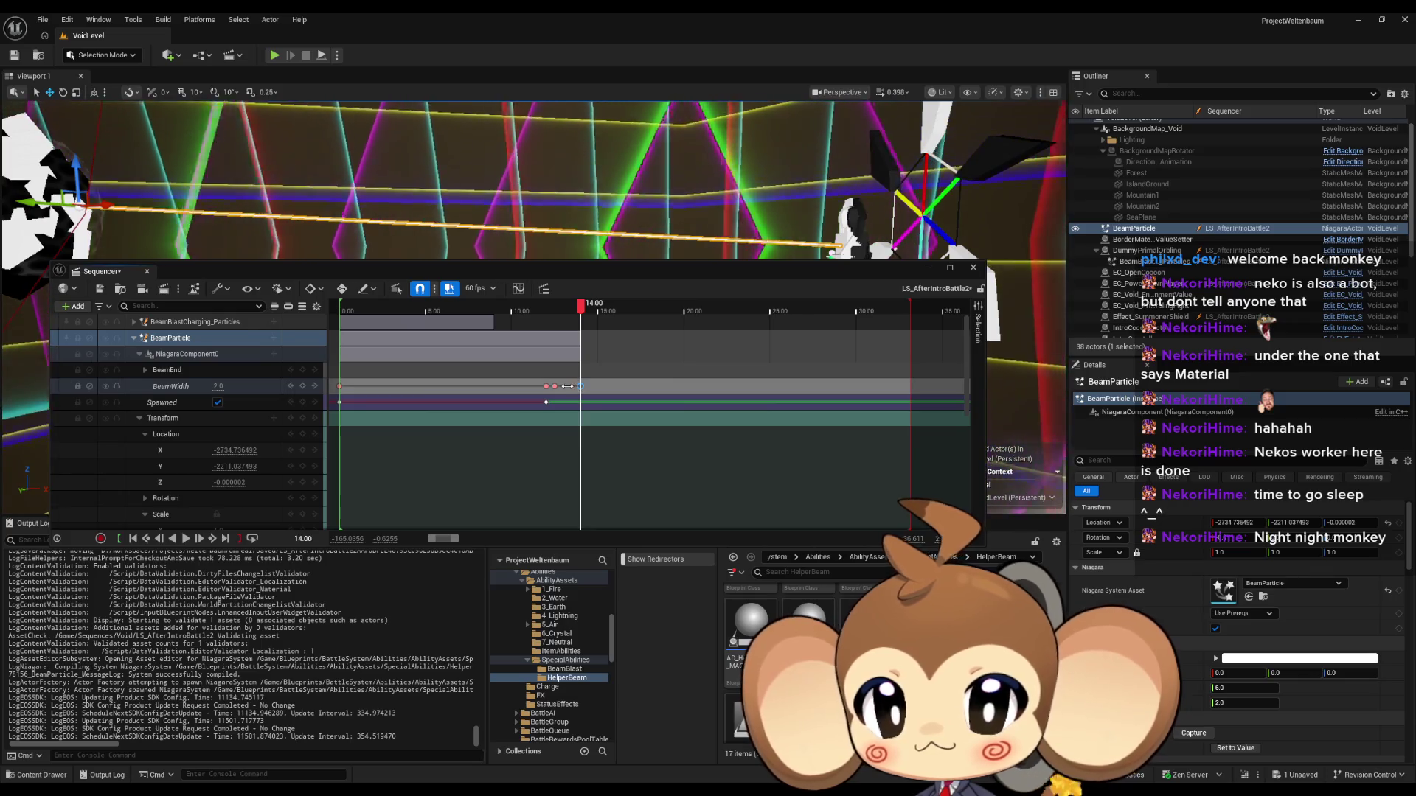
right_click(546, 386)
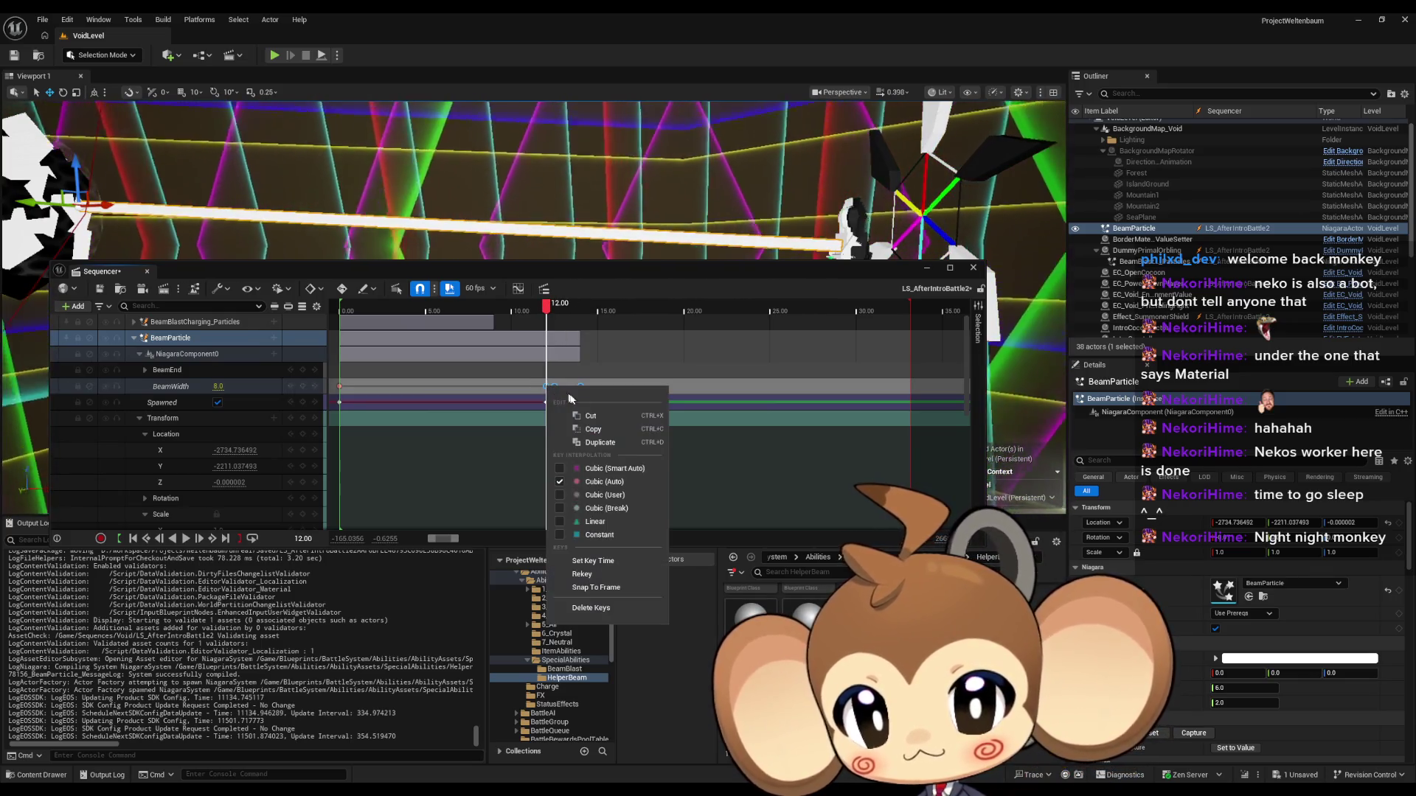
left_click(590, 515)
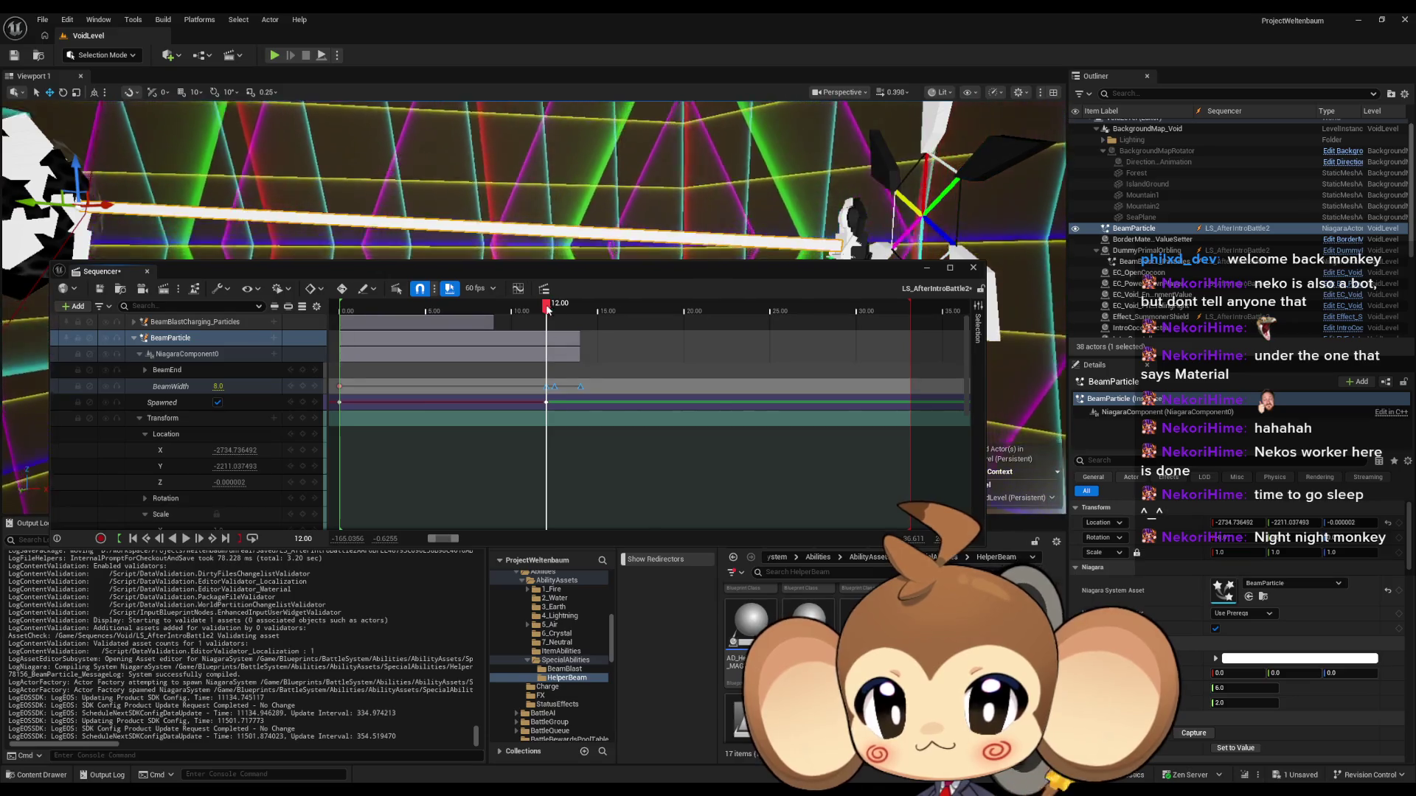
left_click(535, 465)
key("space")
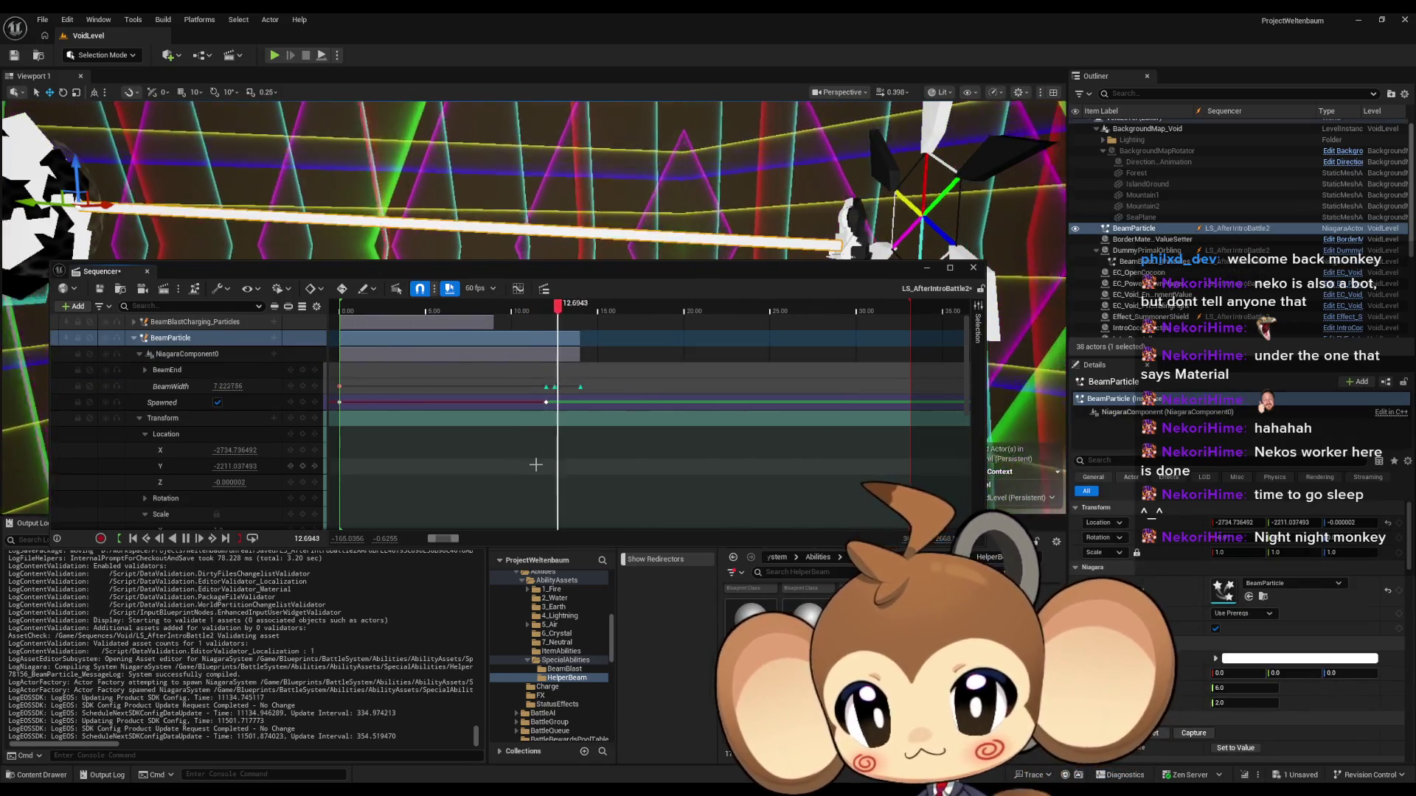
key("space")
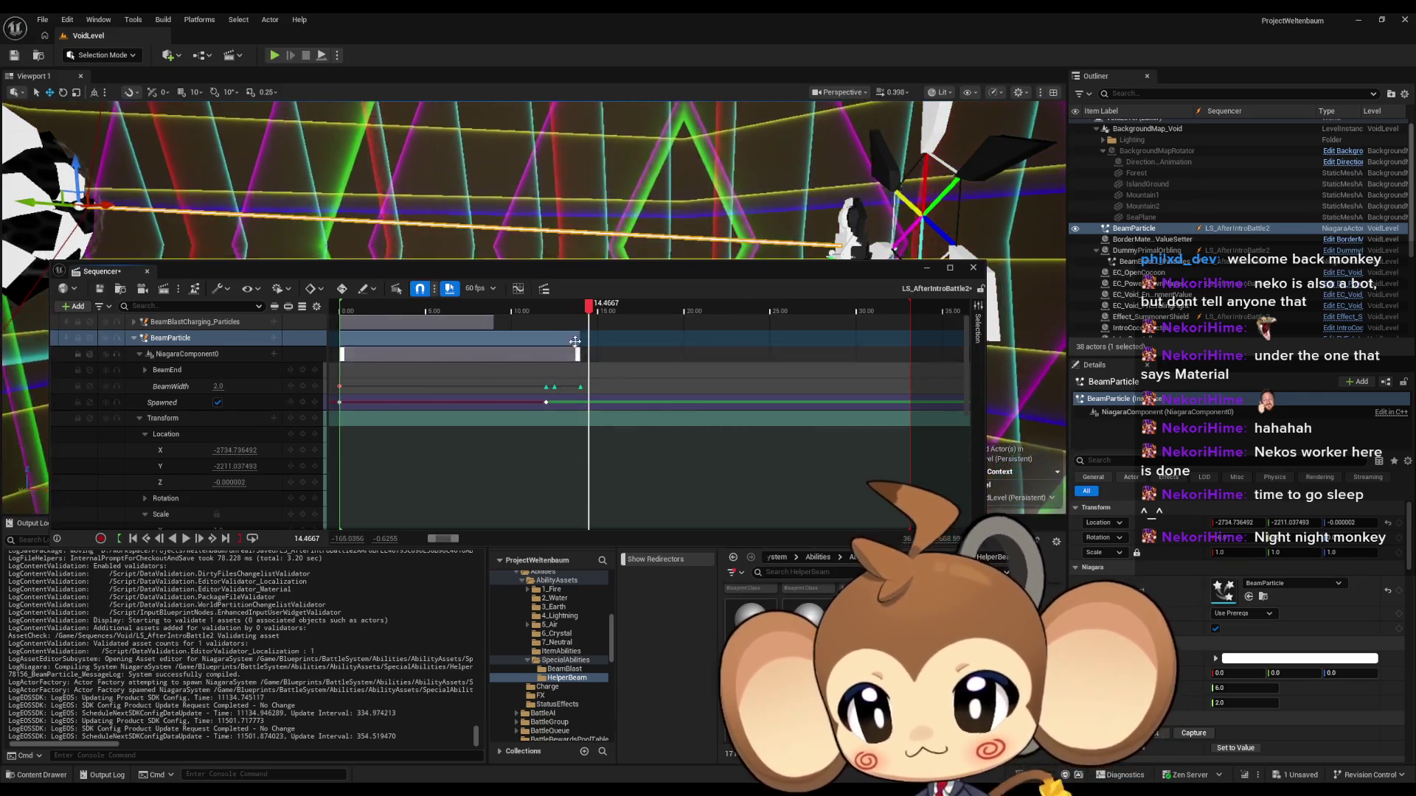
left_click_drag(590, 320, 545, 329)
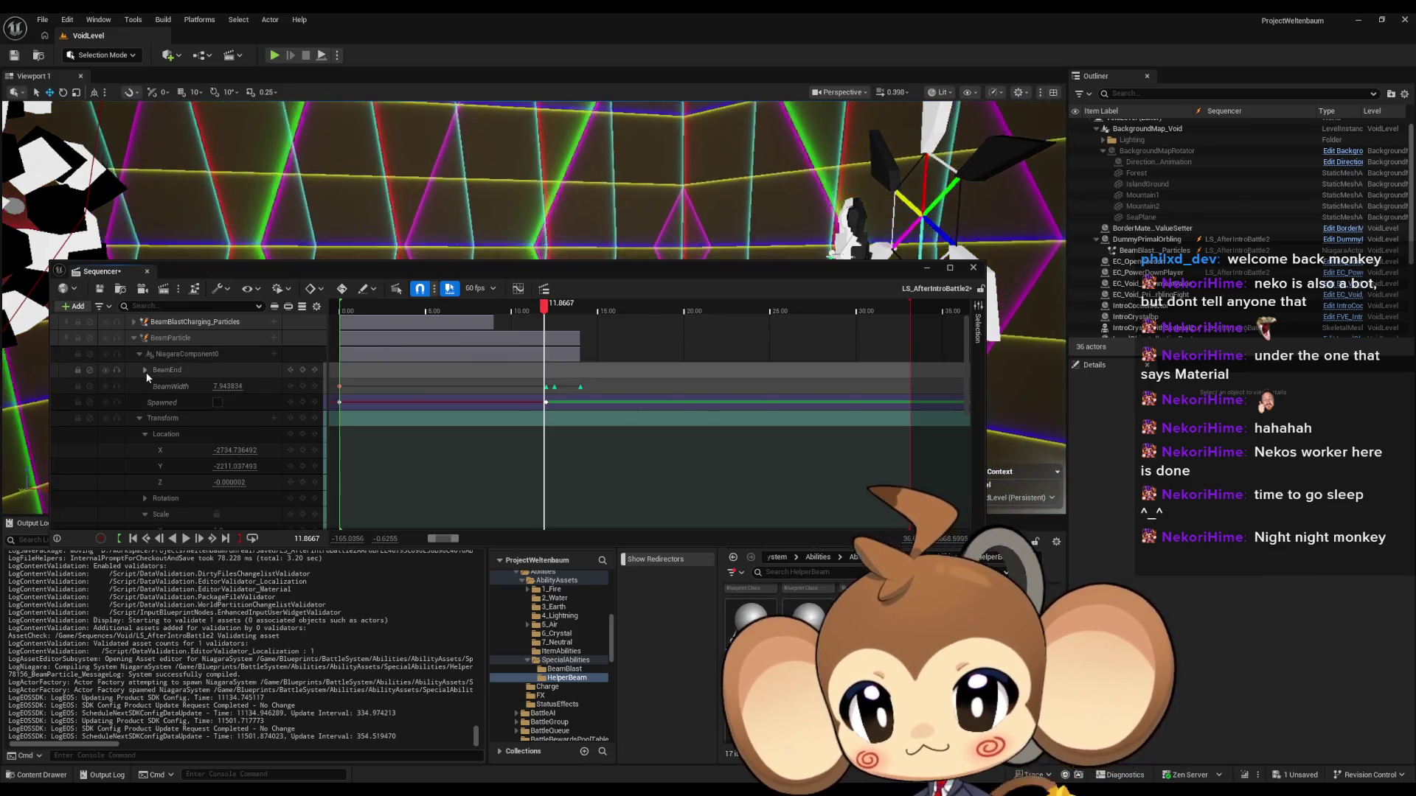
Step: Move the playhead to 12.00 and show NiagaraComponent0's addable tracks list
left_click(145, 371)
left_click(144, 370)
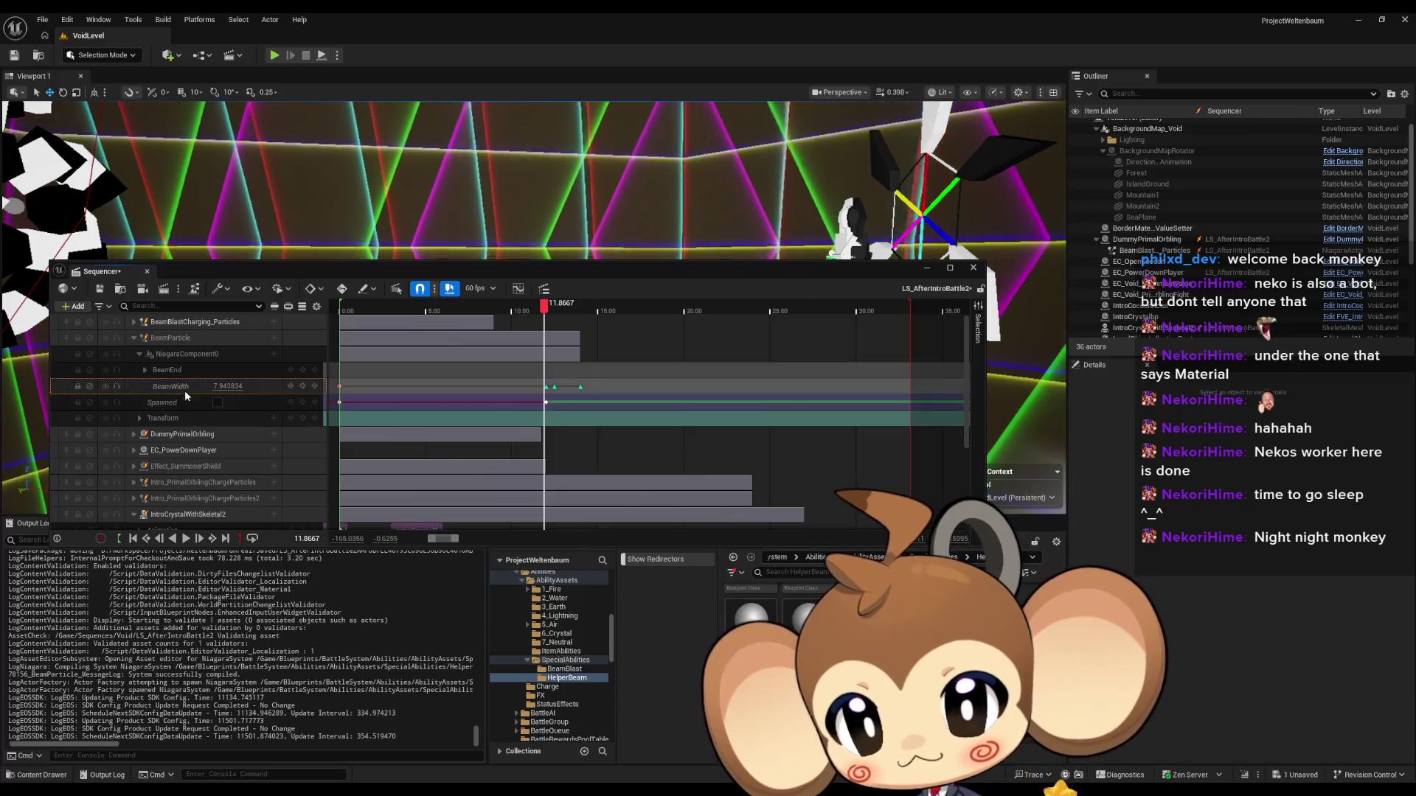
left_click(307, 539)
type("12")
key("Return")
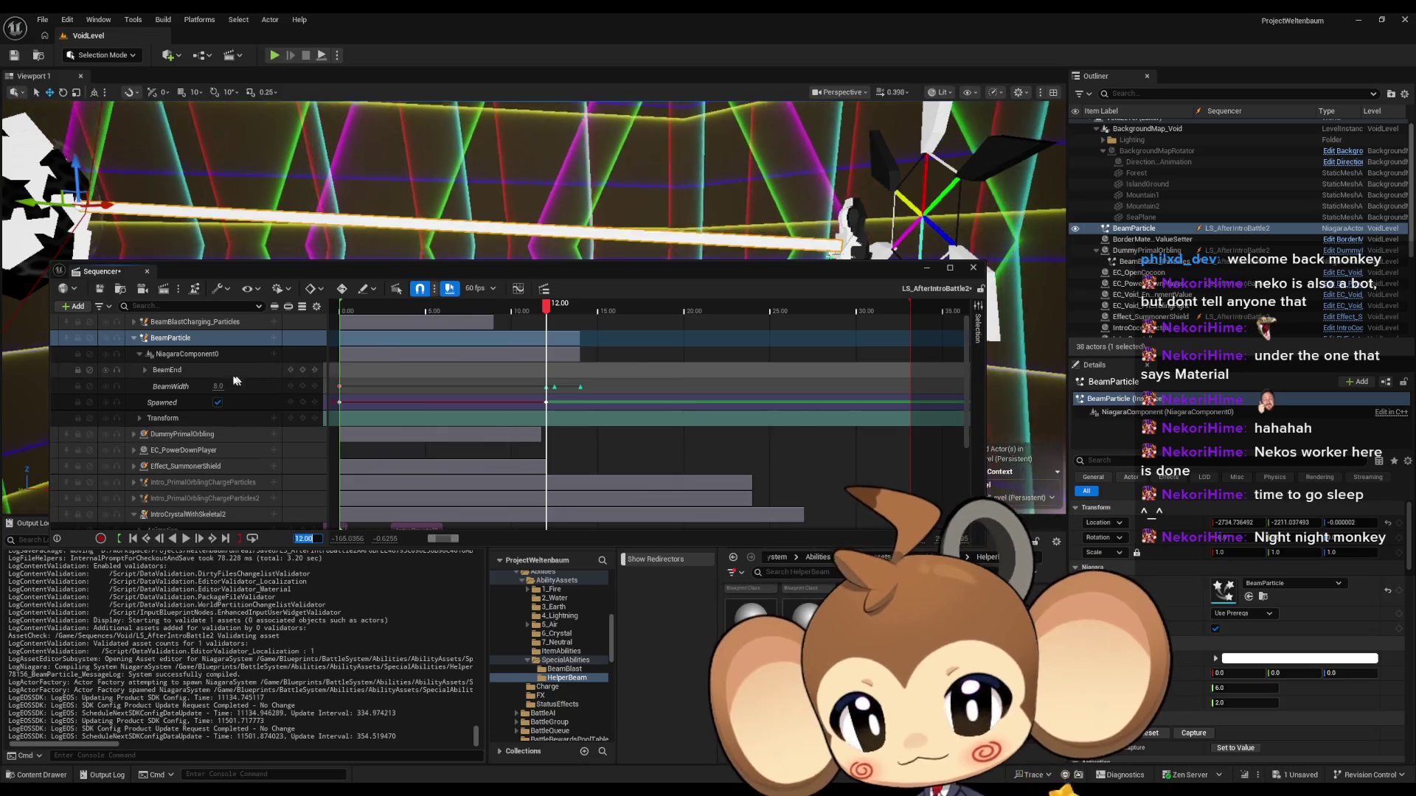
left_click(275, 356)
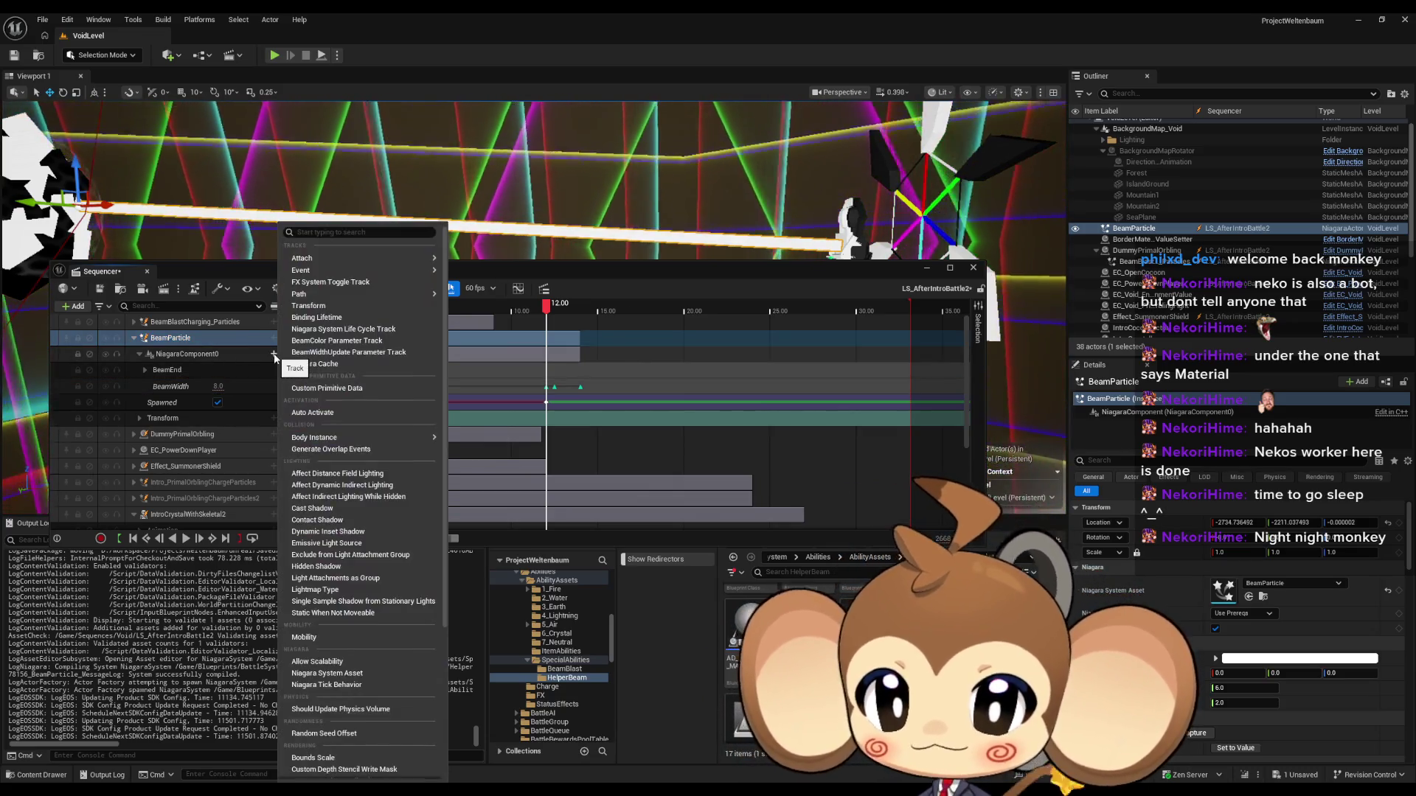
Step: Add a BeamColor parameter track and key all its channels at 12.00 and 12.50
left_click(363, 342)
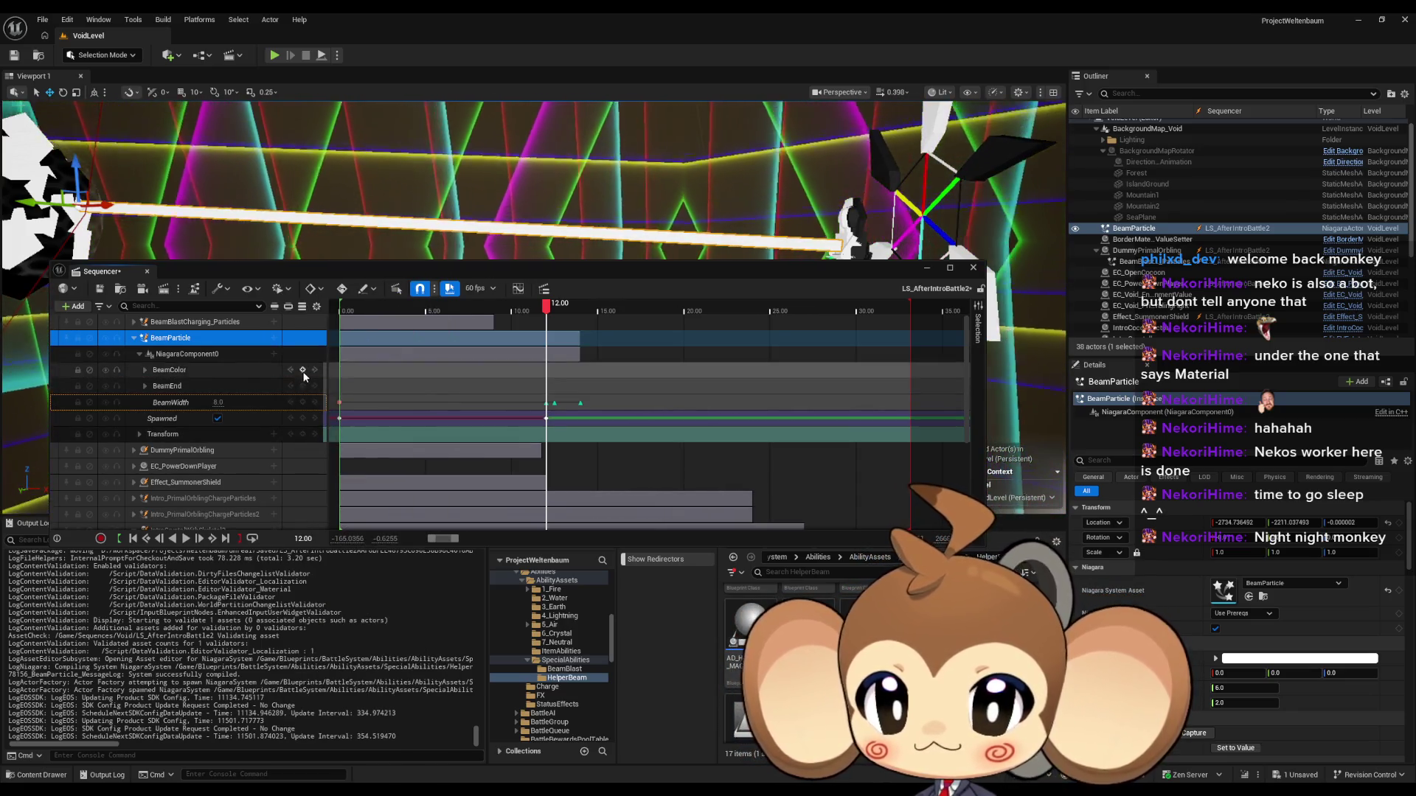
double_click(174, 371)
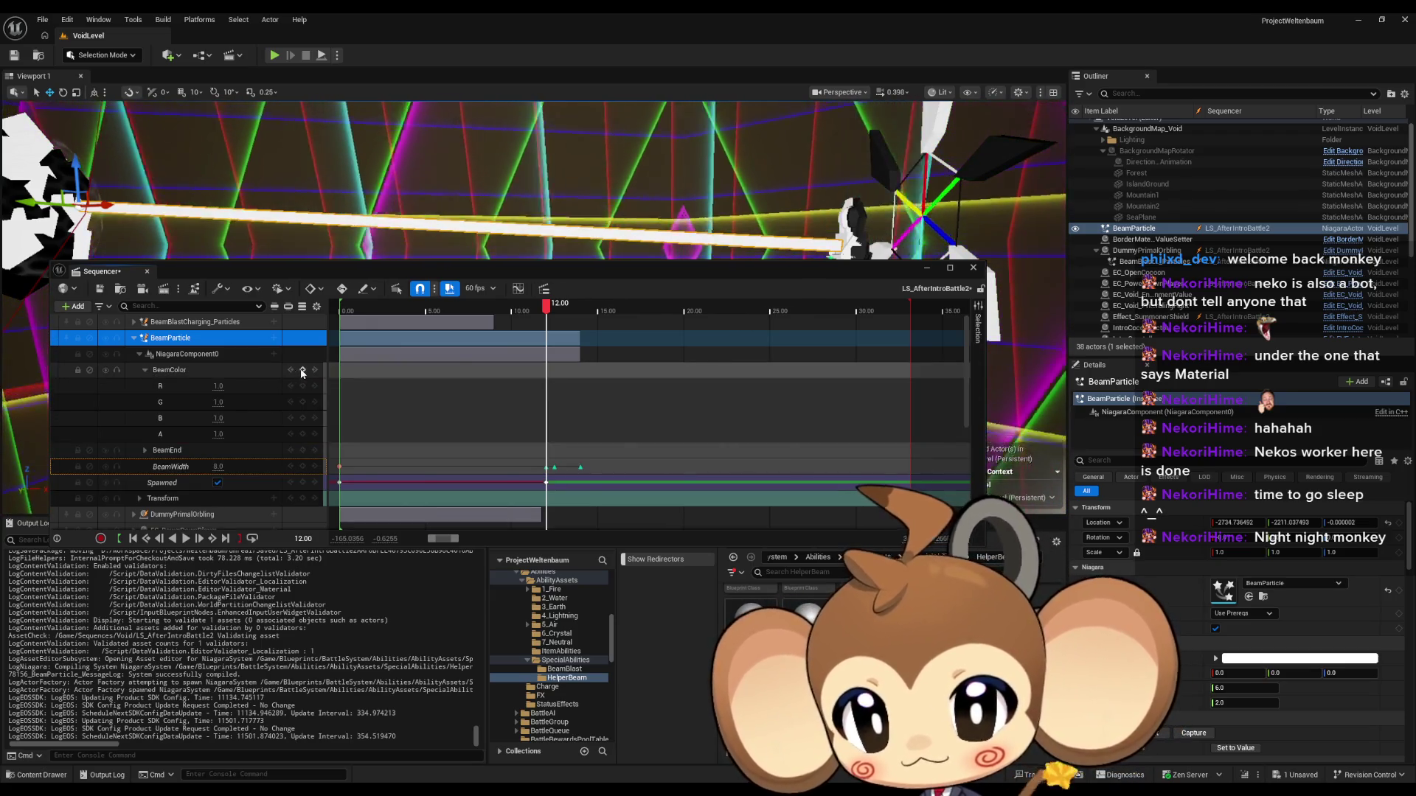
left_click(303, 371)
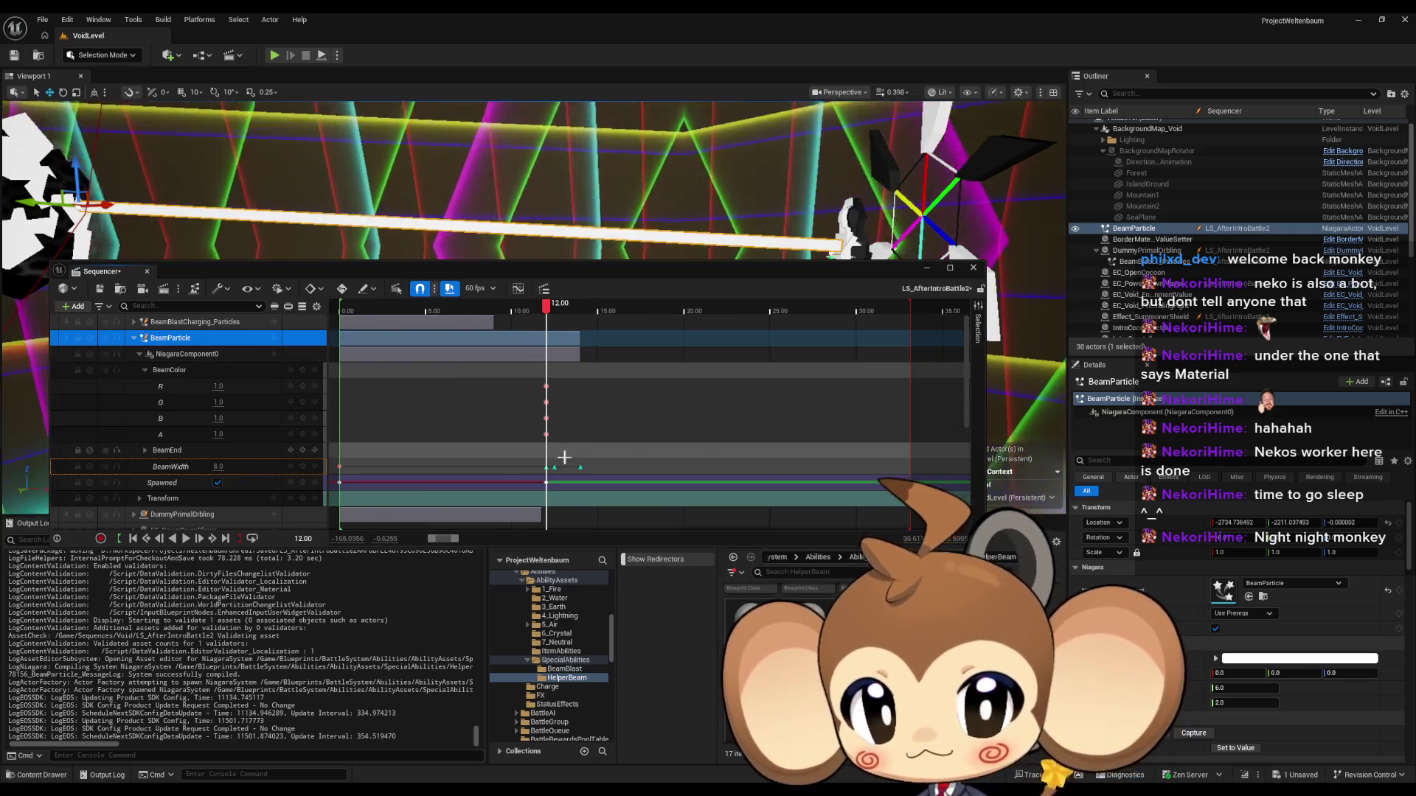
left_click_drag(548, 333, 555, 333)
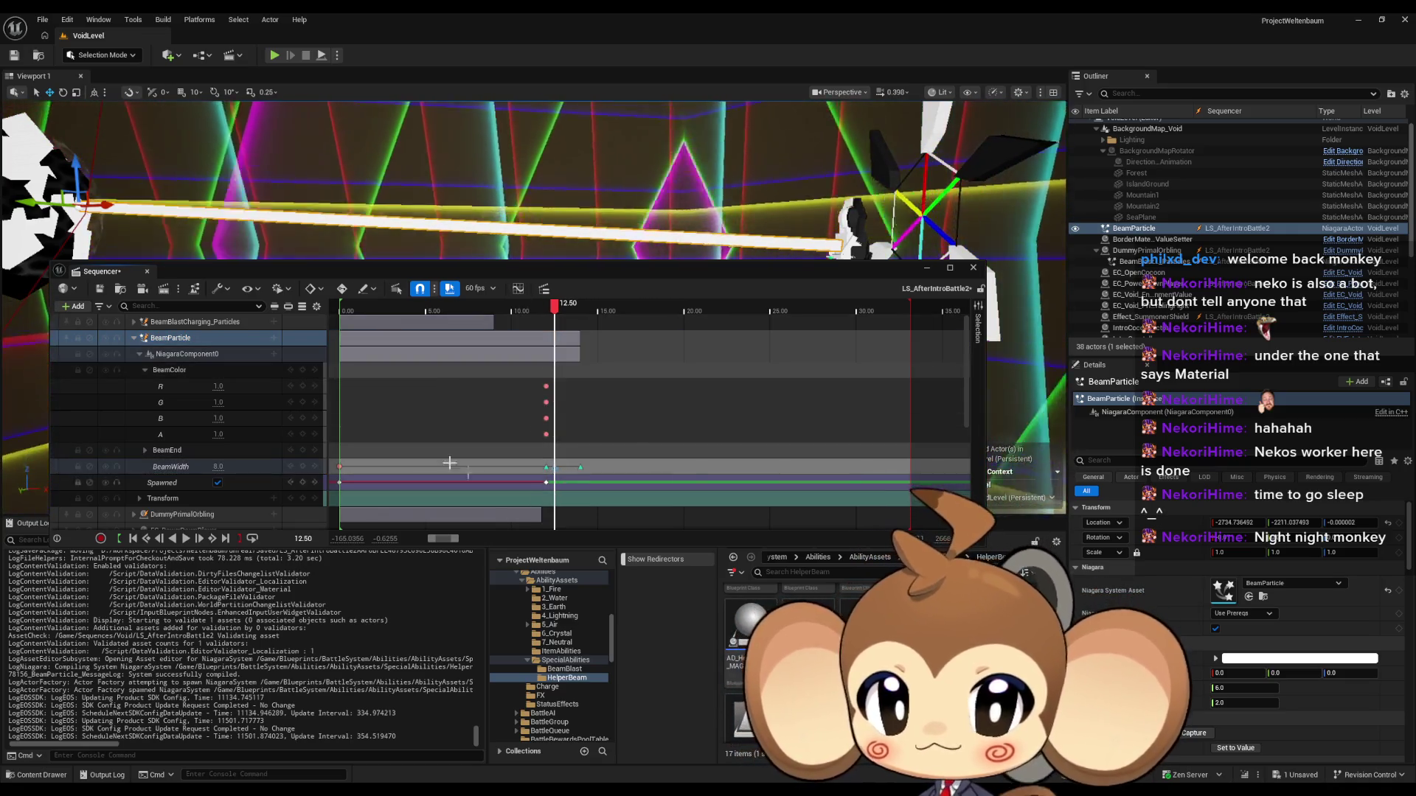
left_click(302, 371)
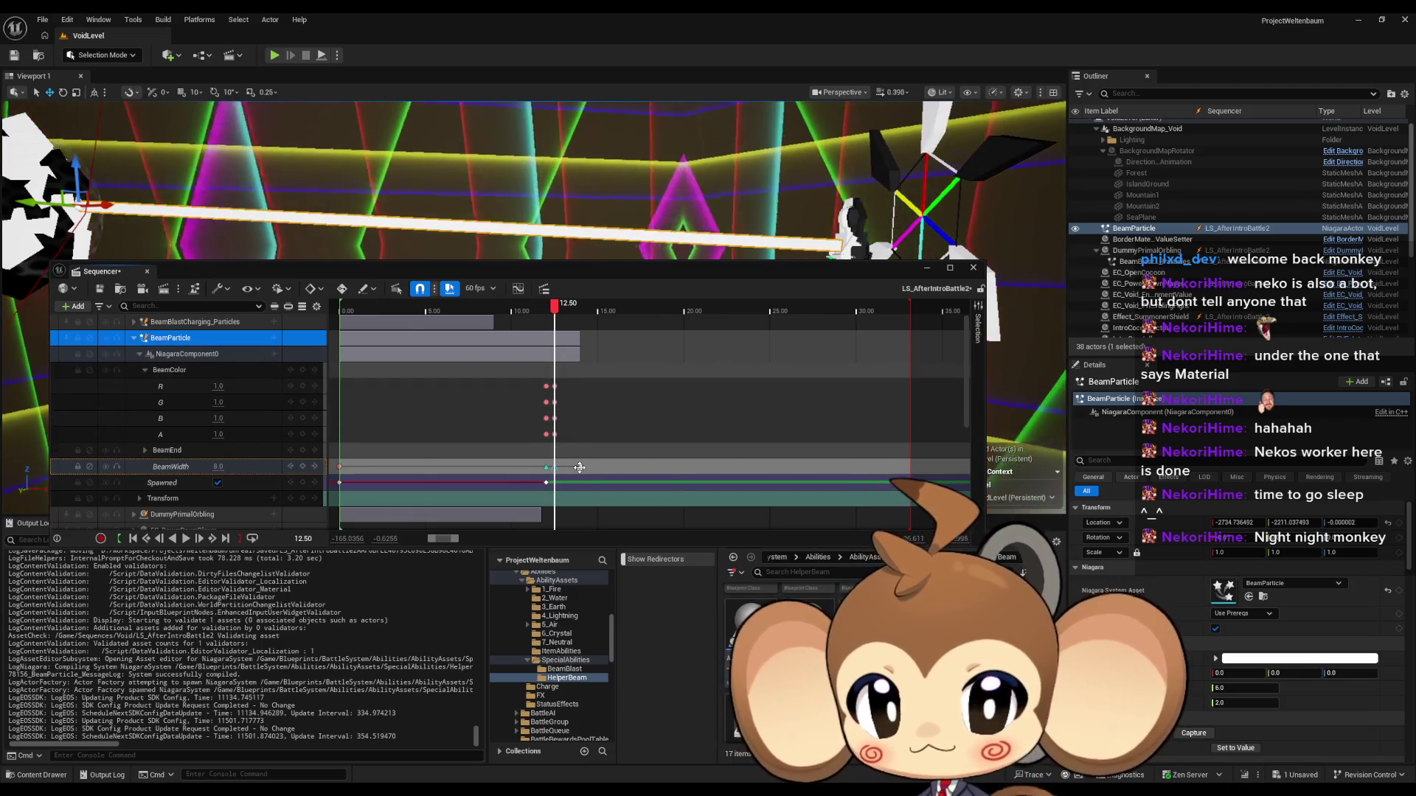
Step: Key BeamColor alpha to 0.0 at 14.00 with Linear interpolation
left_click(580, 467)
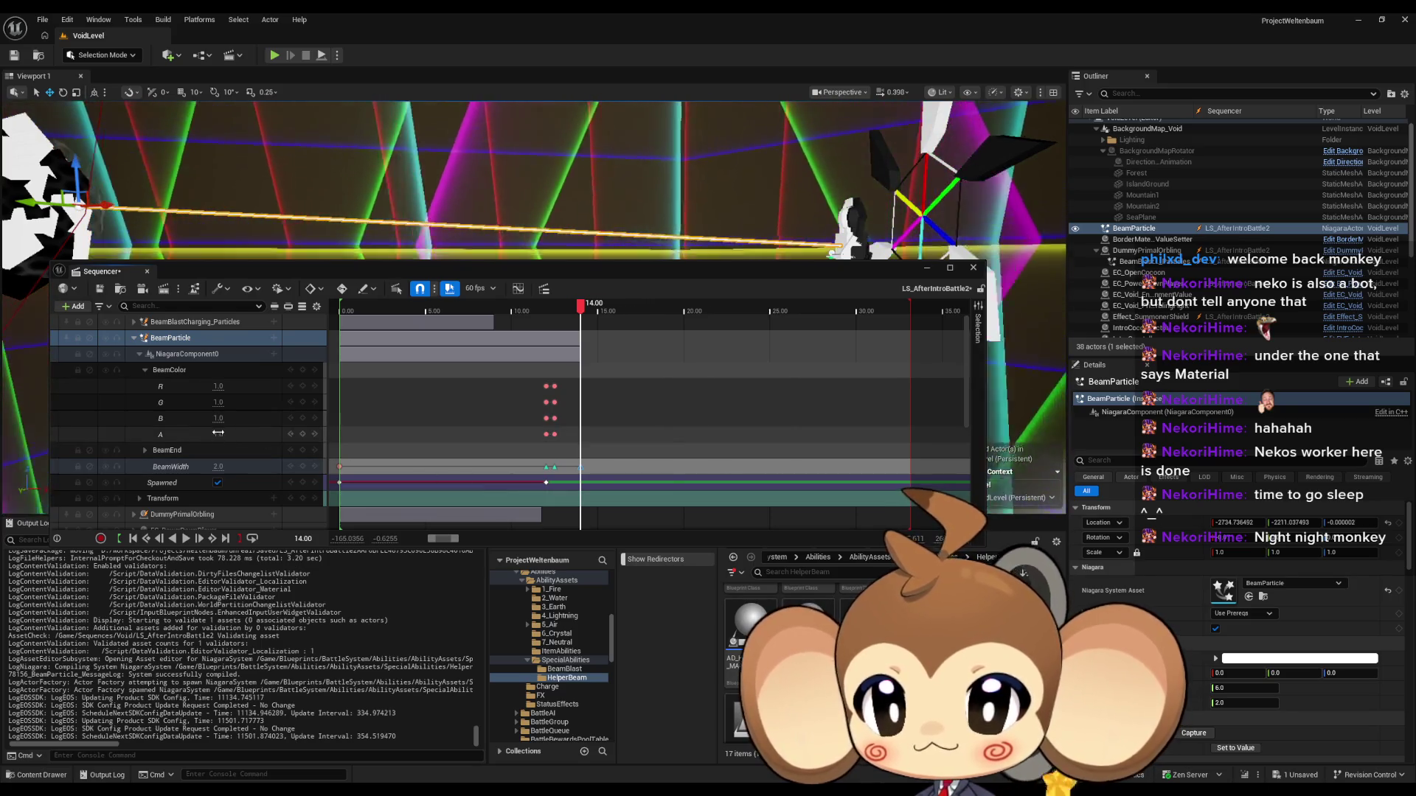
left_click(218, 434)
type("0")
key("Return")
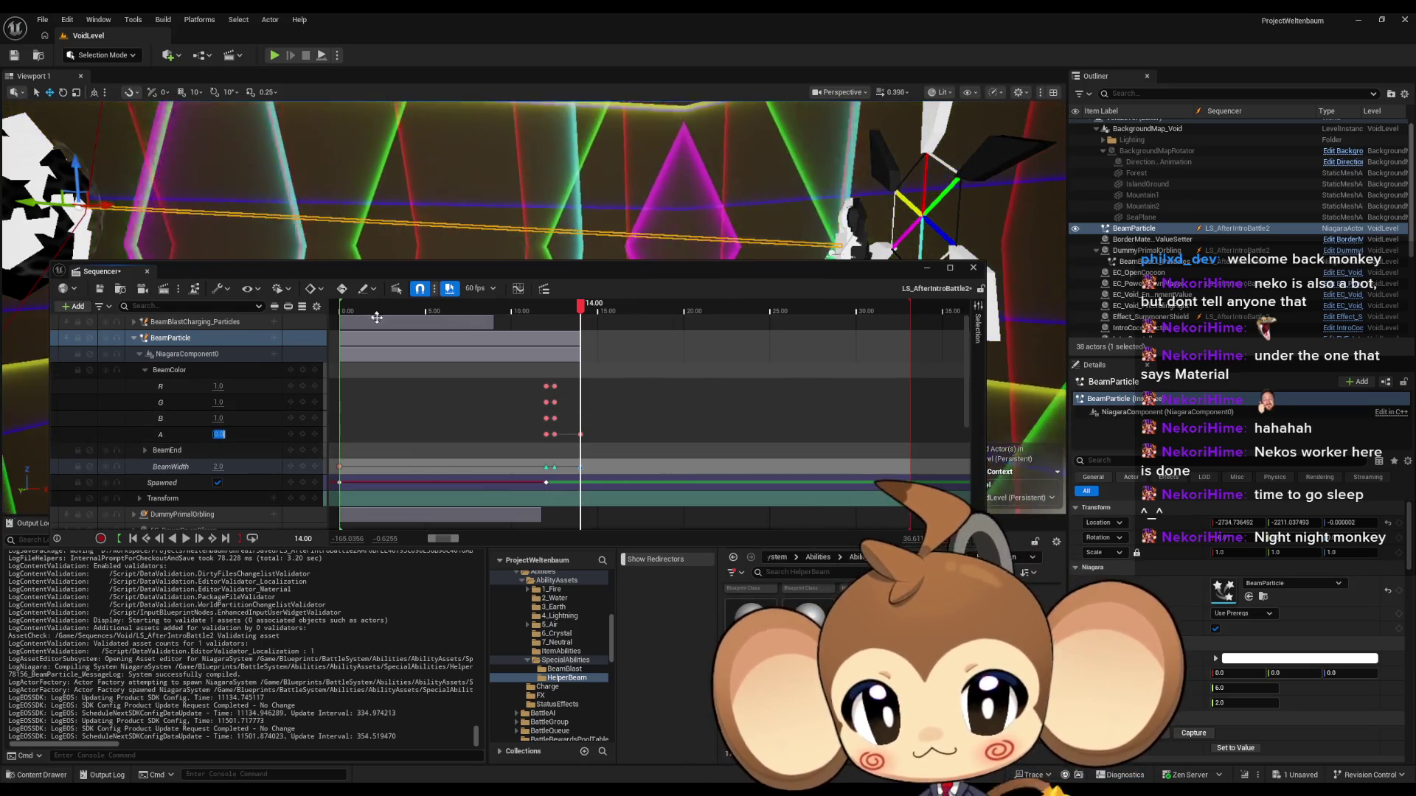
mouse_move(532, 378)
left_mouse_down()
mouse_move(568, 421)
mouse_move(553, 433)
mouse_move(586, 441)
left_mouse_up()
right_click(582, 441)
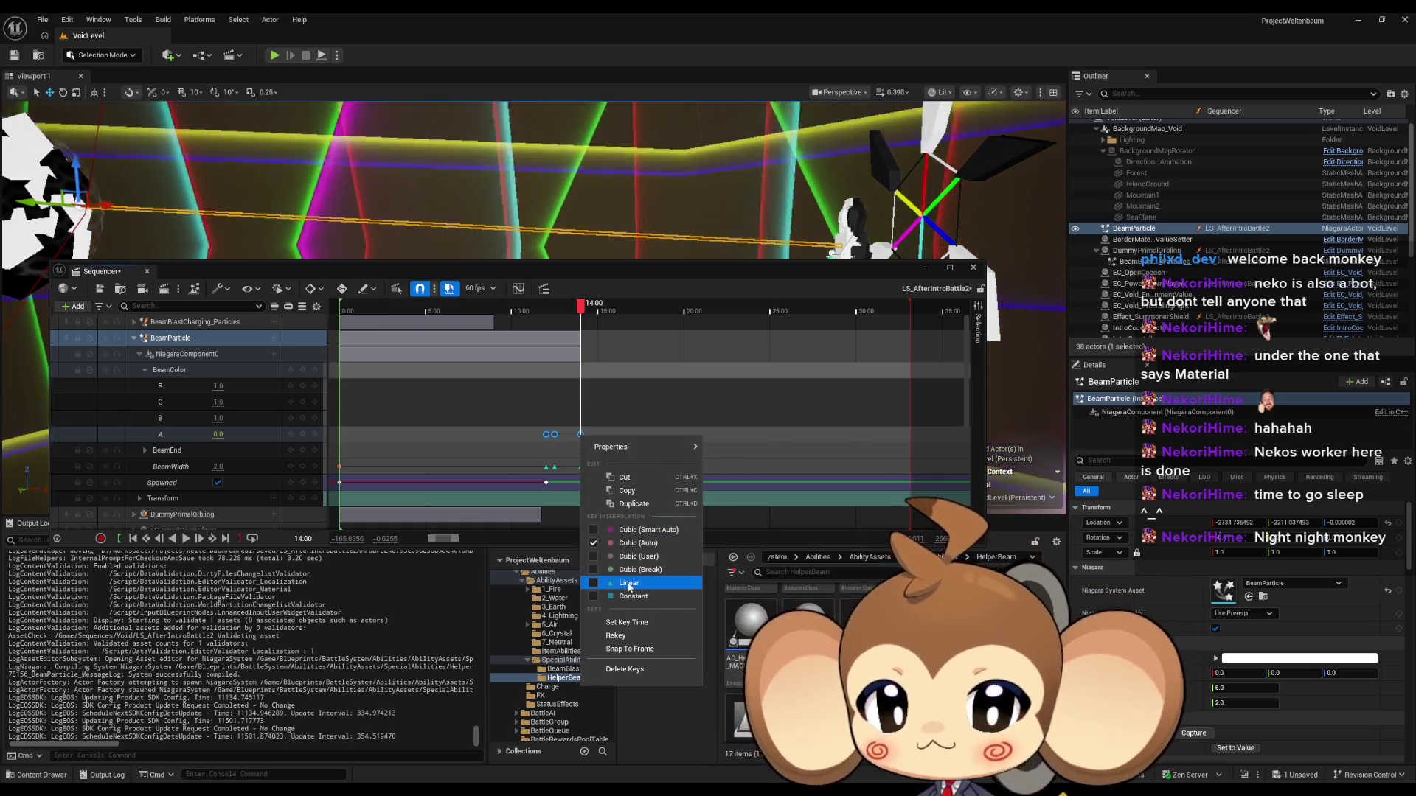
left_click(631, 584)
Step: Play the sequence from about 9.4 seconds to watch the beam fade
left_click_drag(582, 316, 490, 316)
key("space")
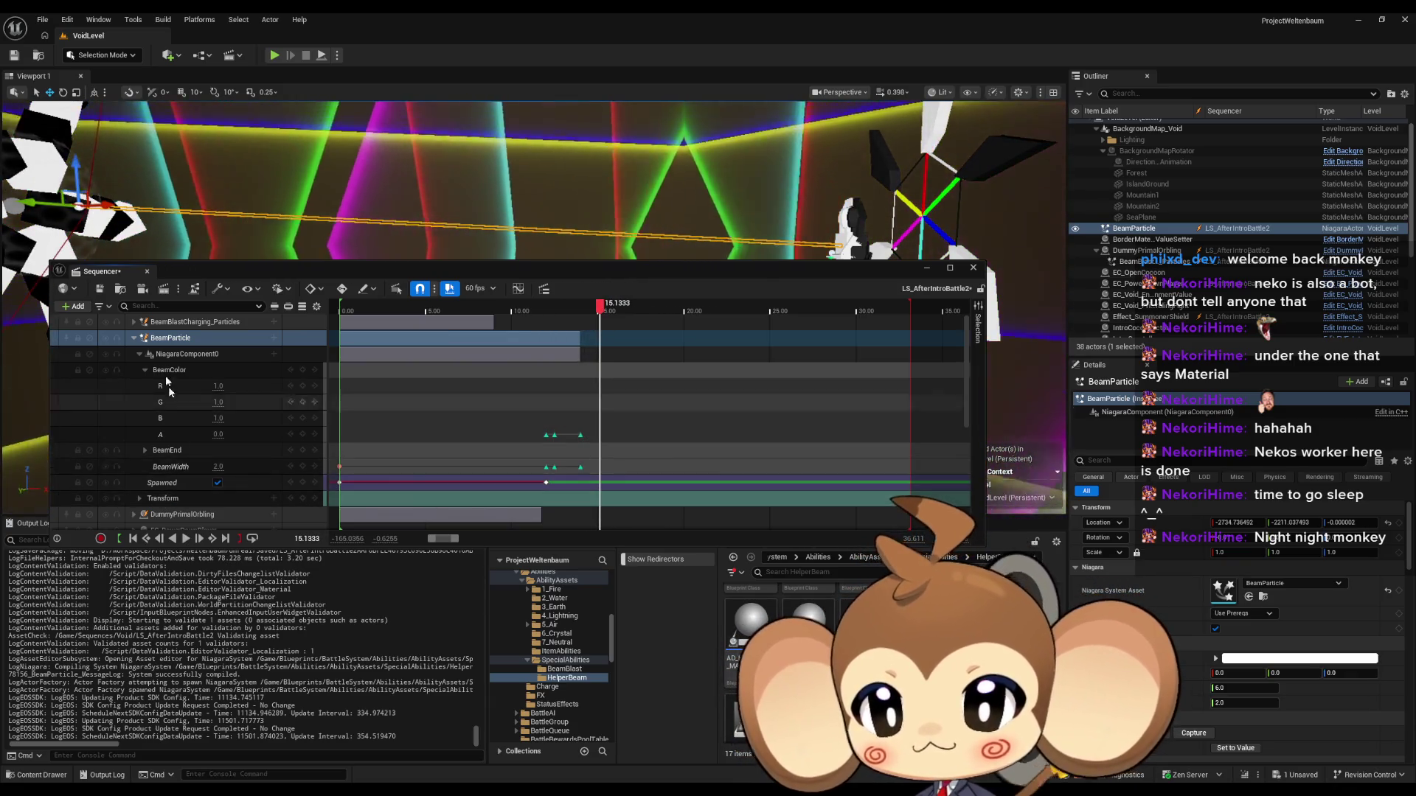
left_click(159, 324, "shift")
left_click(503, 308)
key("space")
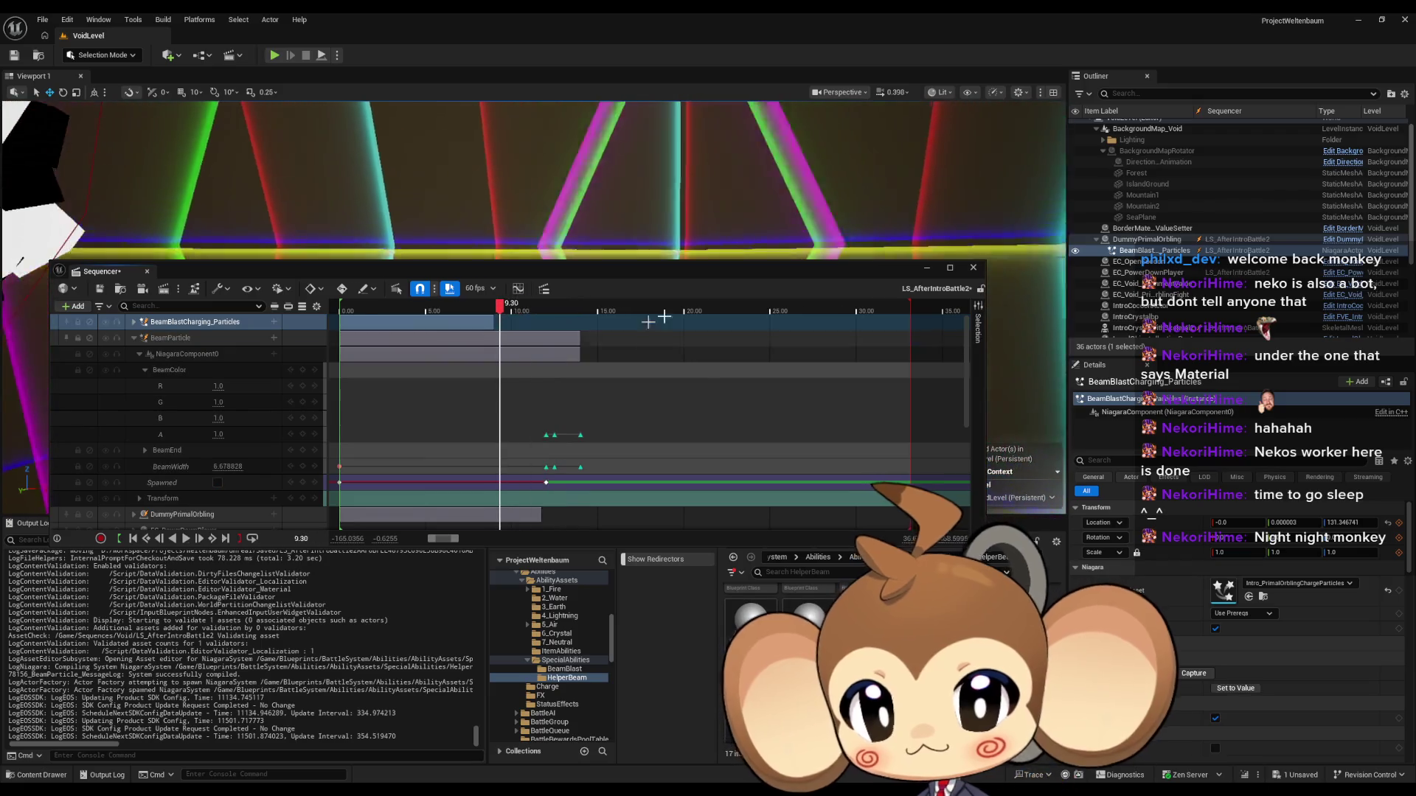
left_click(926, 269)
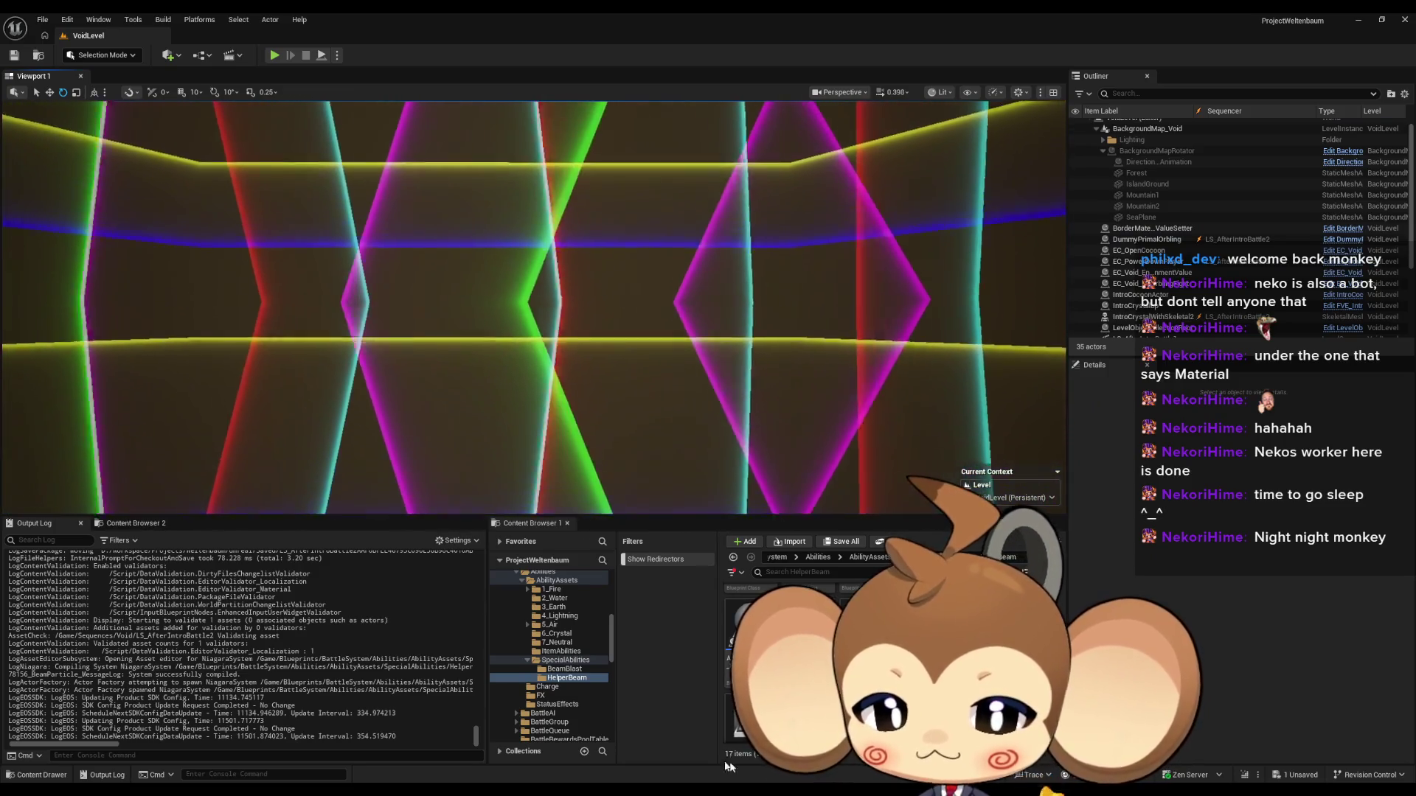
mouse_move(626, 762)
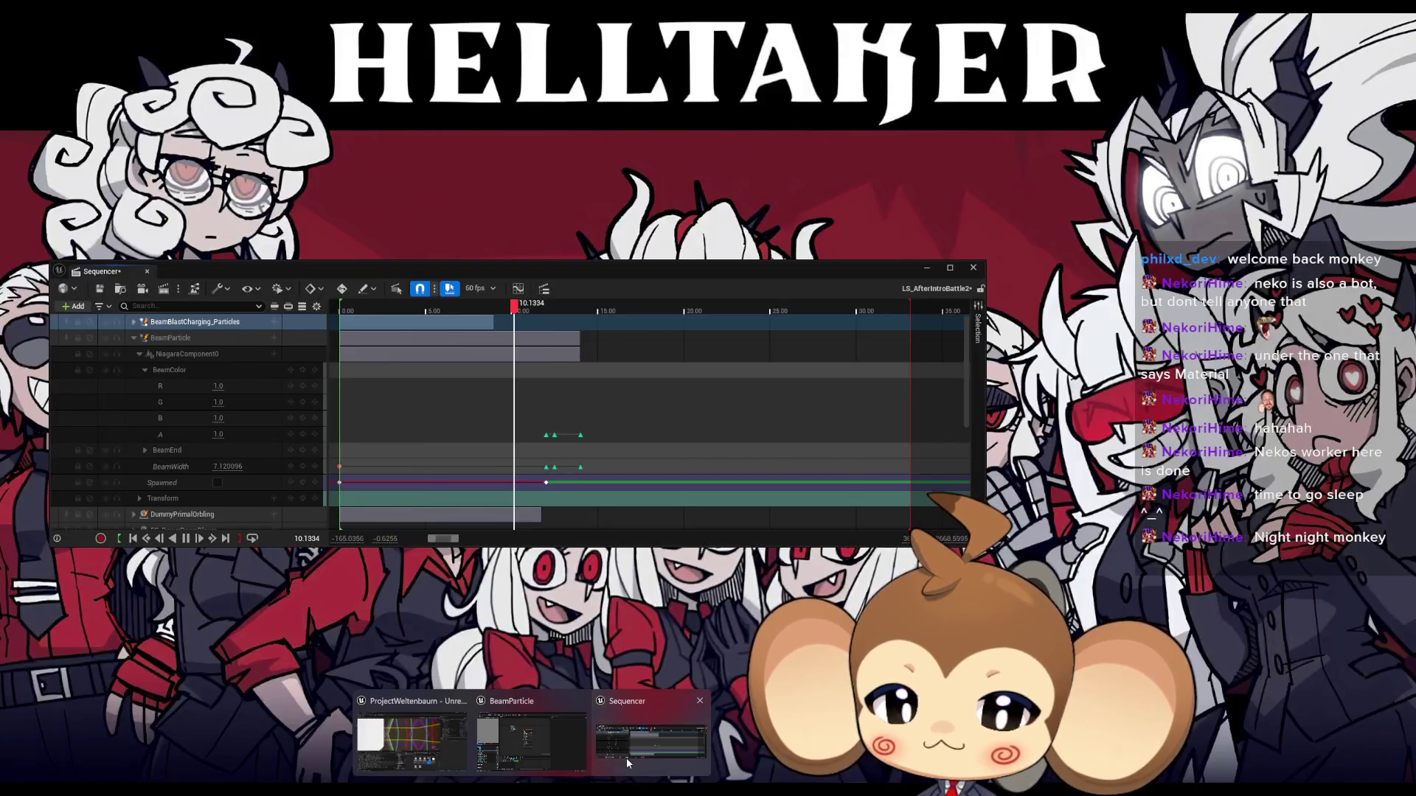
left_click(626, 759)
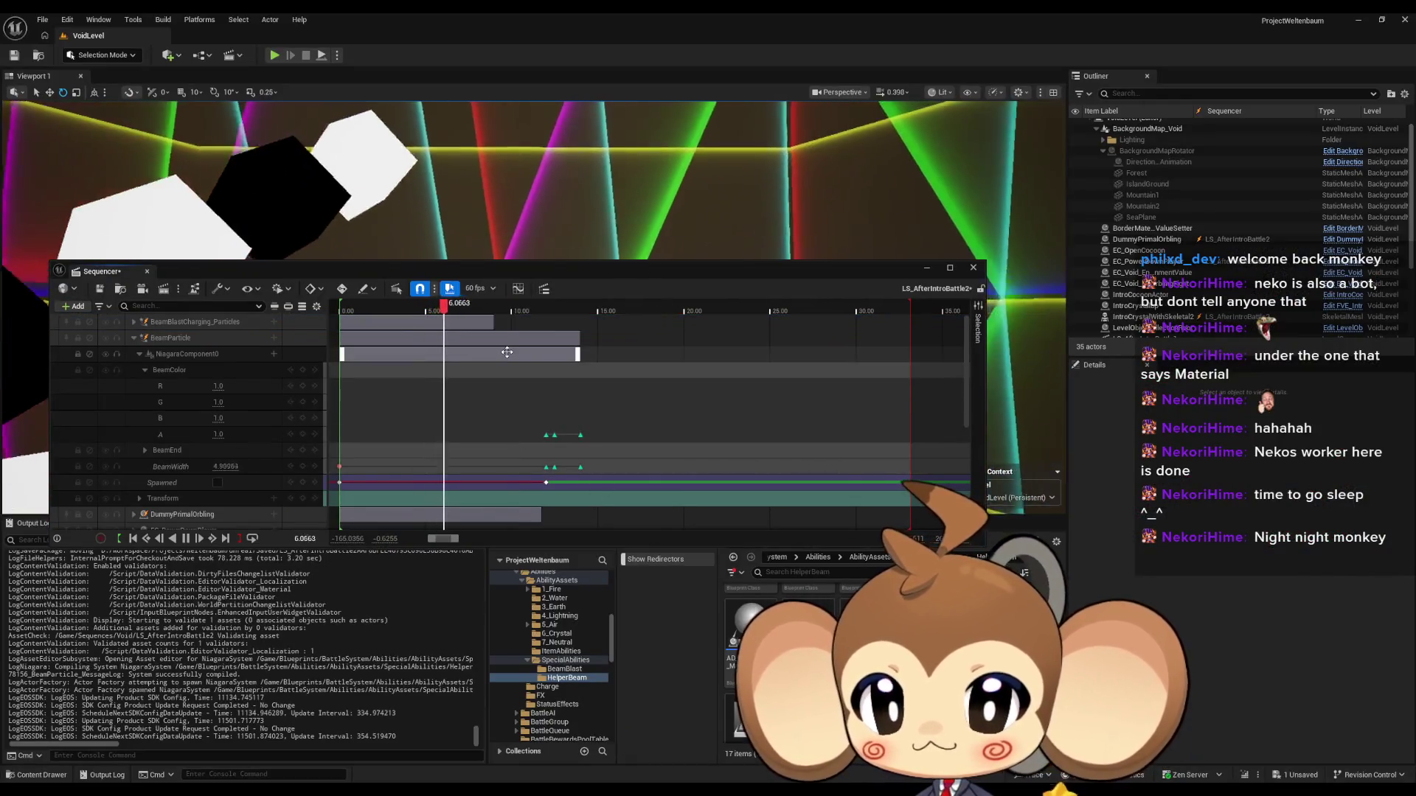
Step: Reposition the sequence window to watch the beam animation, then stop playback
scroll(615, 410, "down", 3)
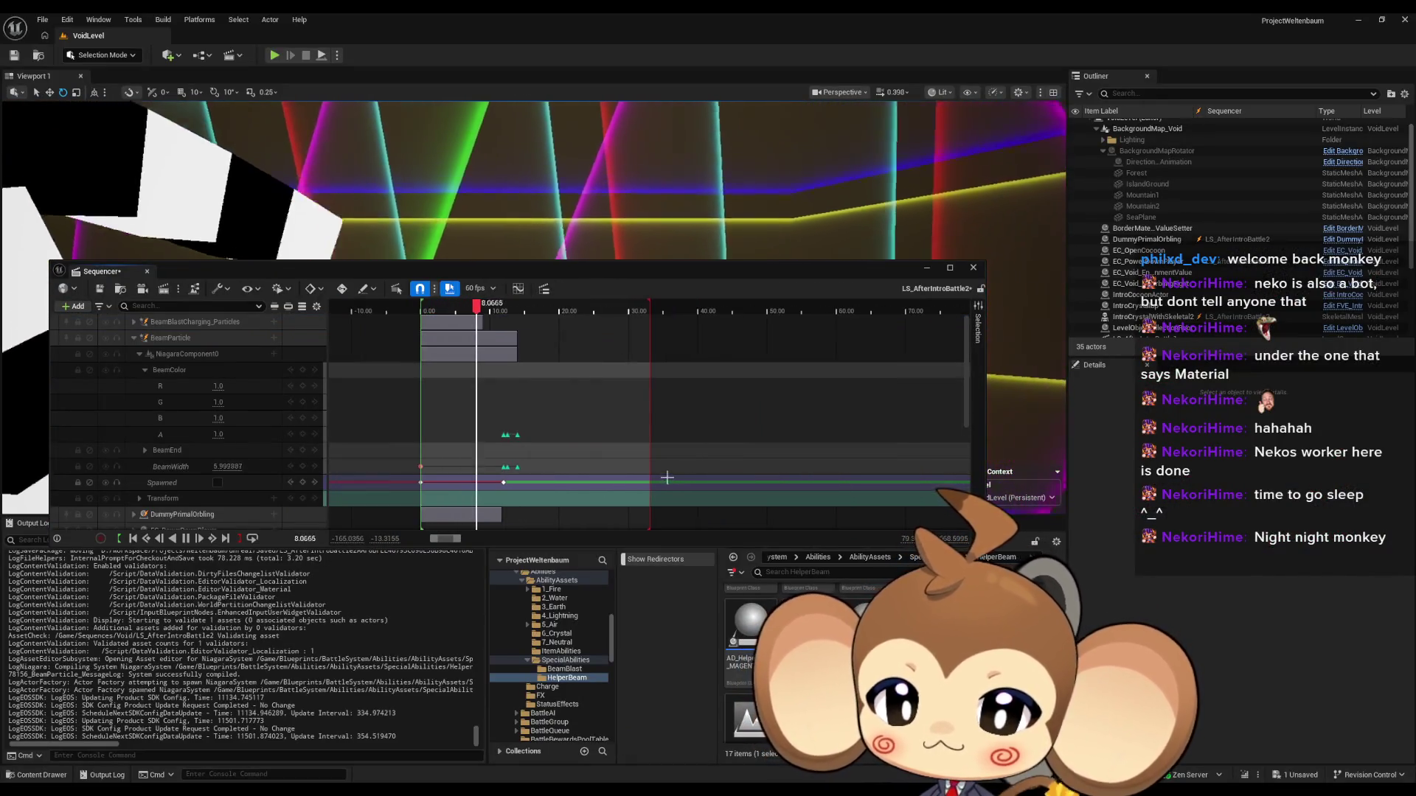
scroll(612, 413, "down", 3)
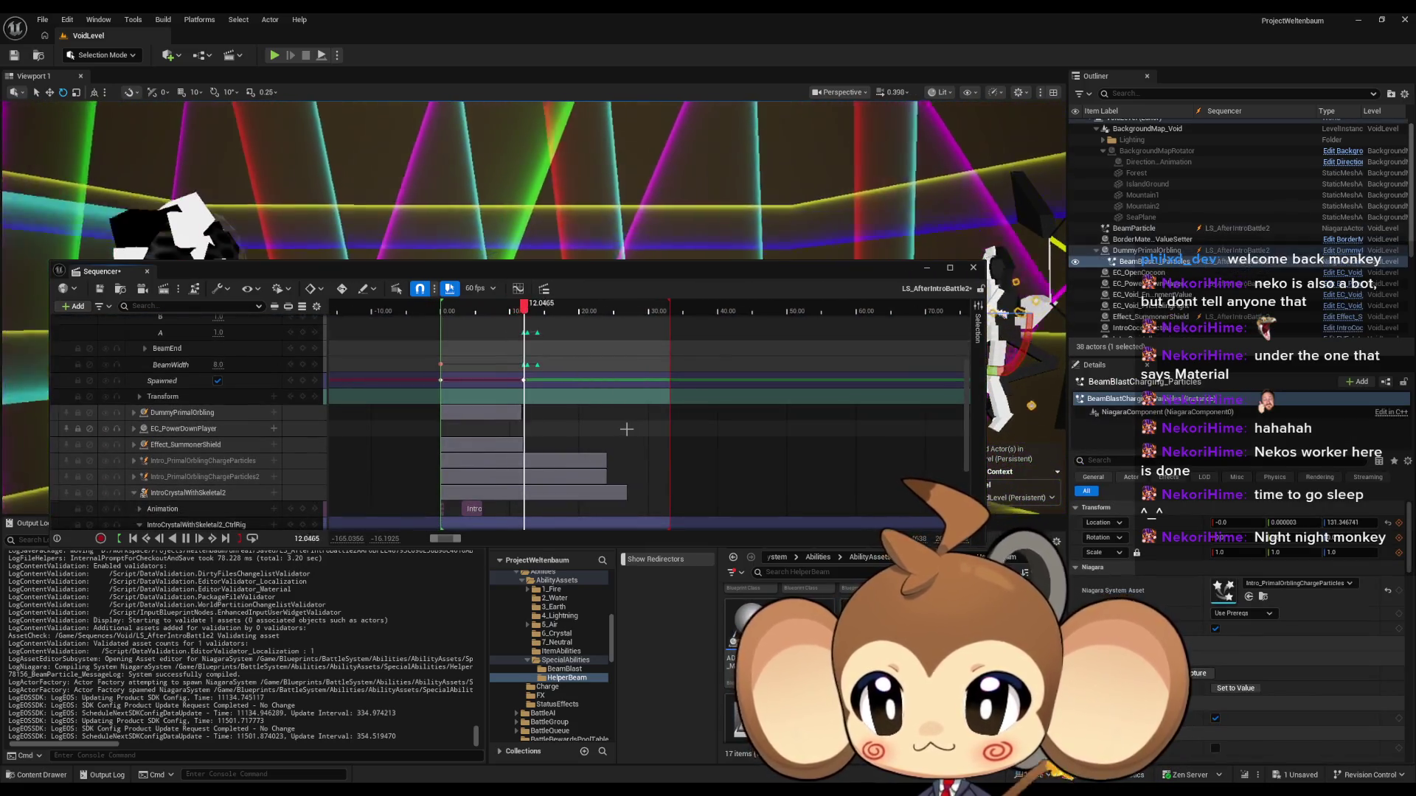
left_click_drag(599, 265, 611, 383)
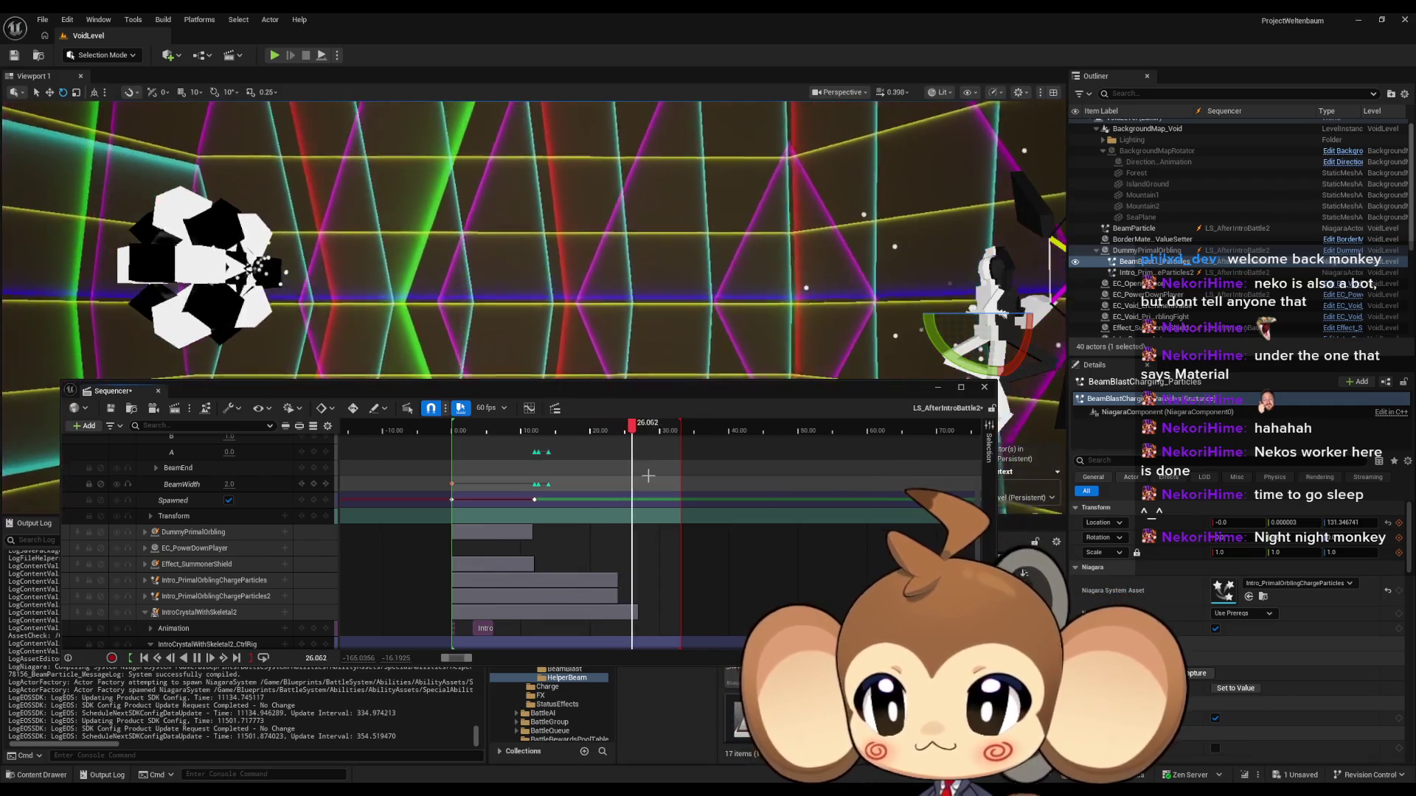
key("space")
Step: Collapse the IntroCrystalWithSkeletal2 track and place the playhead at 27.00
left_click_drag(648, 476, 634, 352)
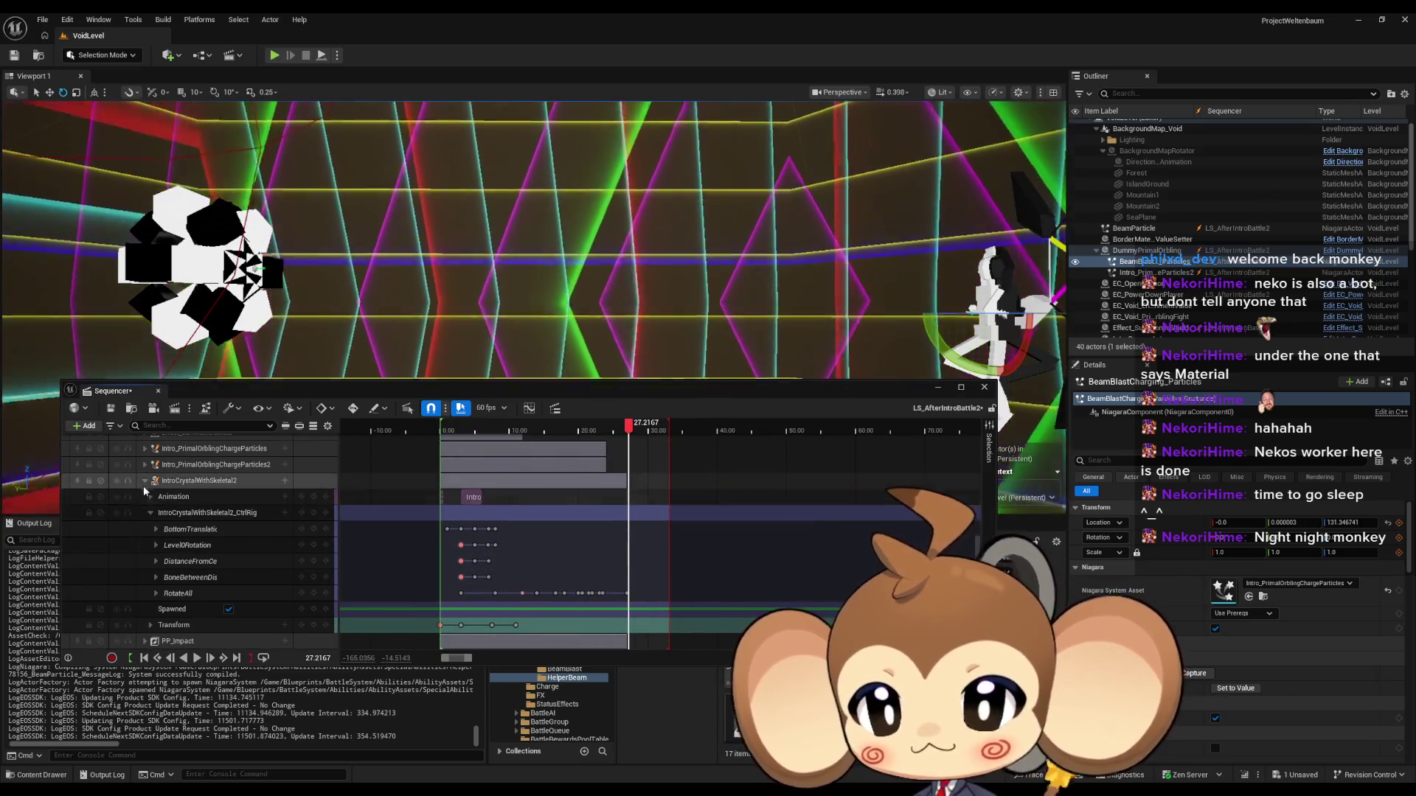
left_click(144, 481)
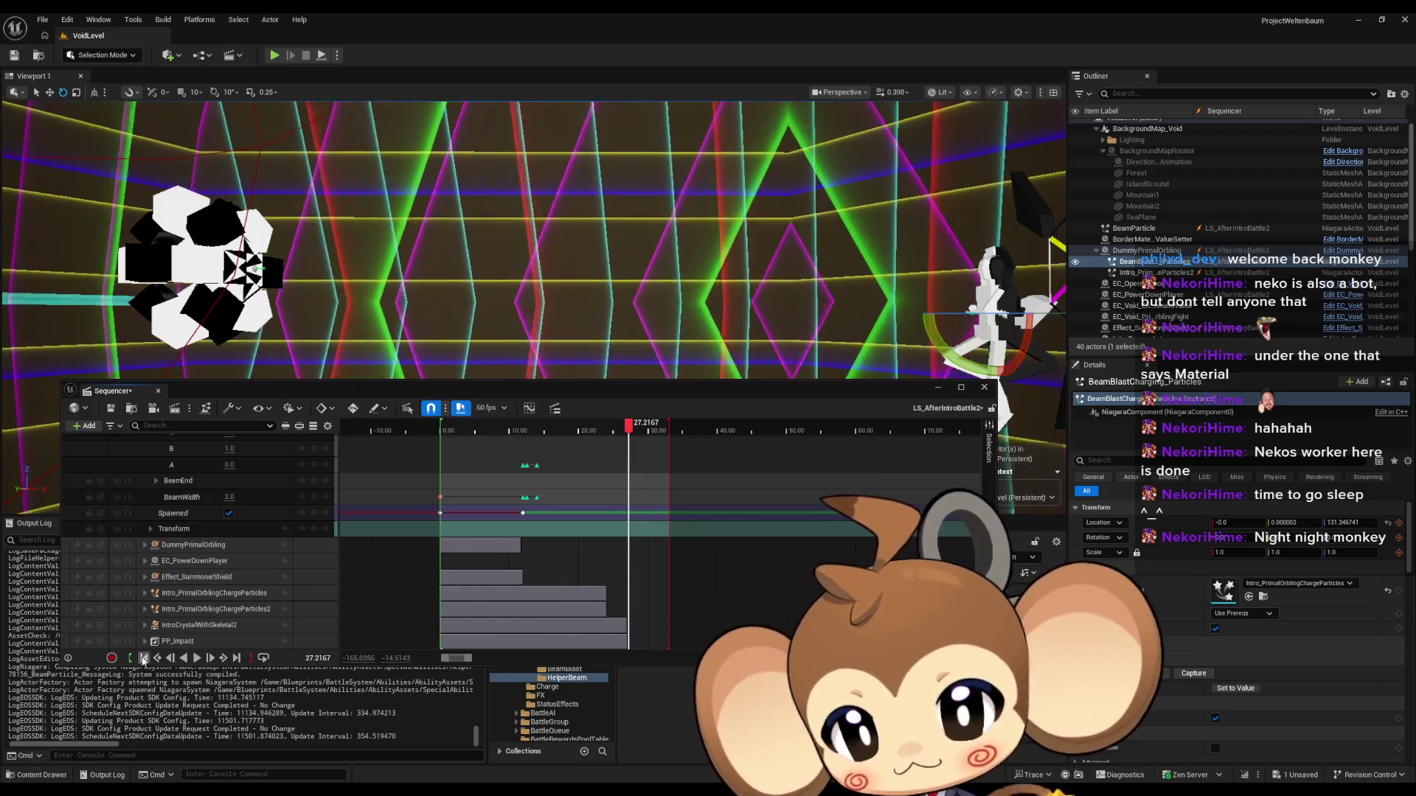
scroll(480, 614, "up", 15, "ctrl")
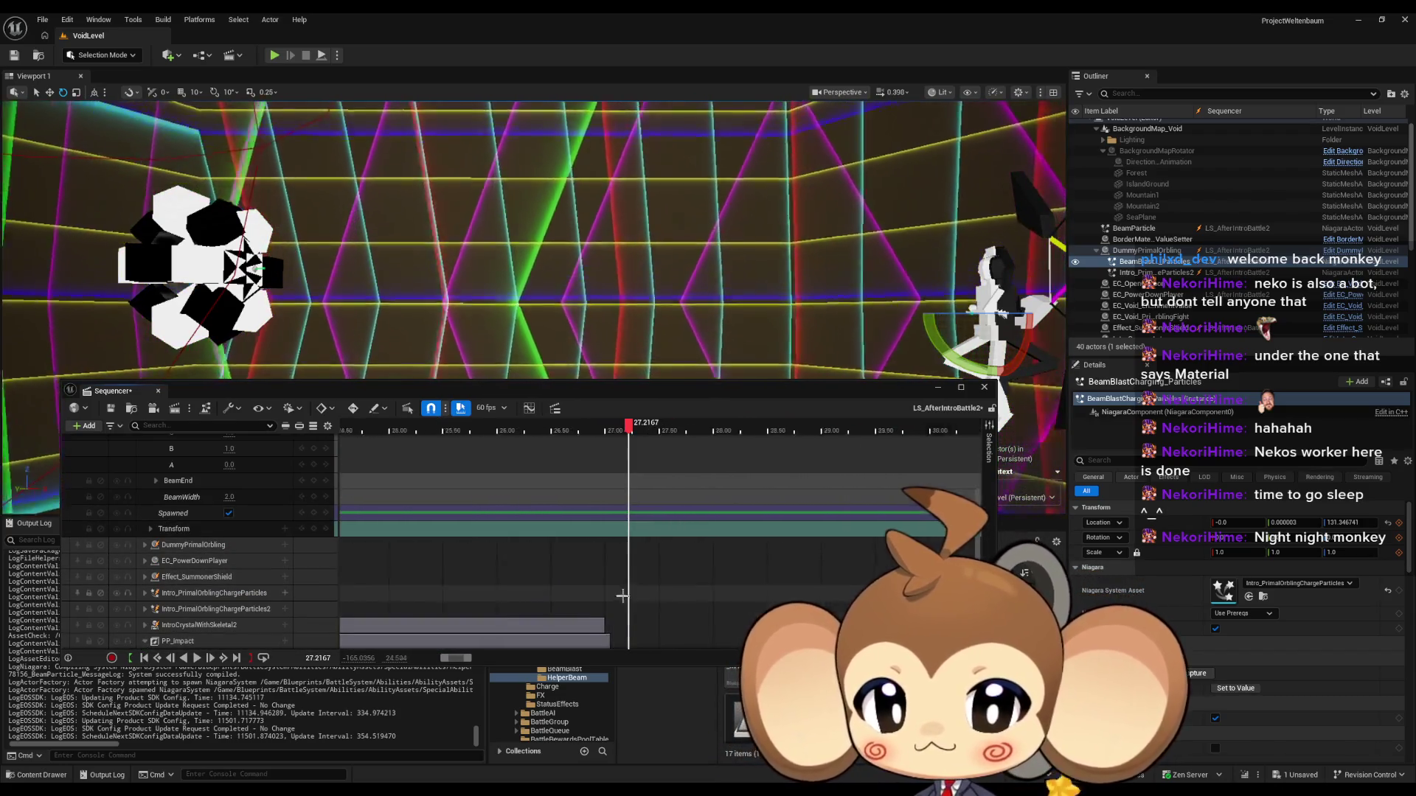
scroll(560, 627, "down", 1)
left_click(597, 641)
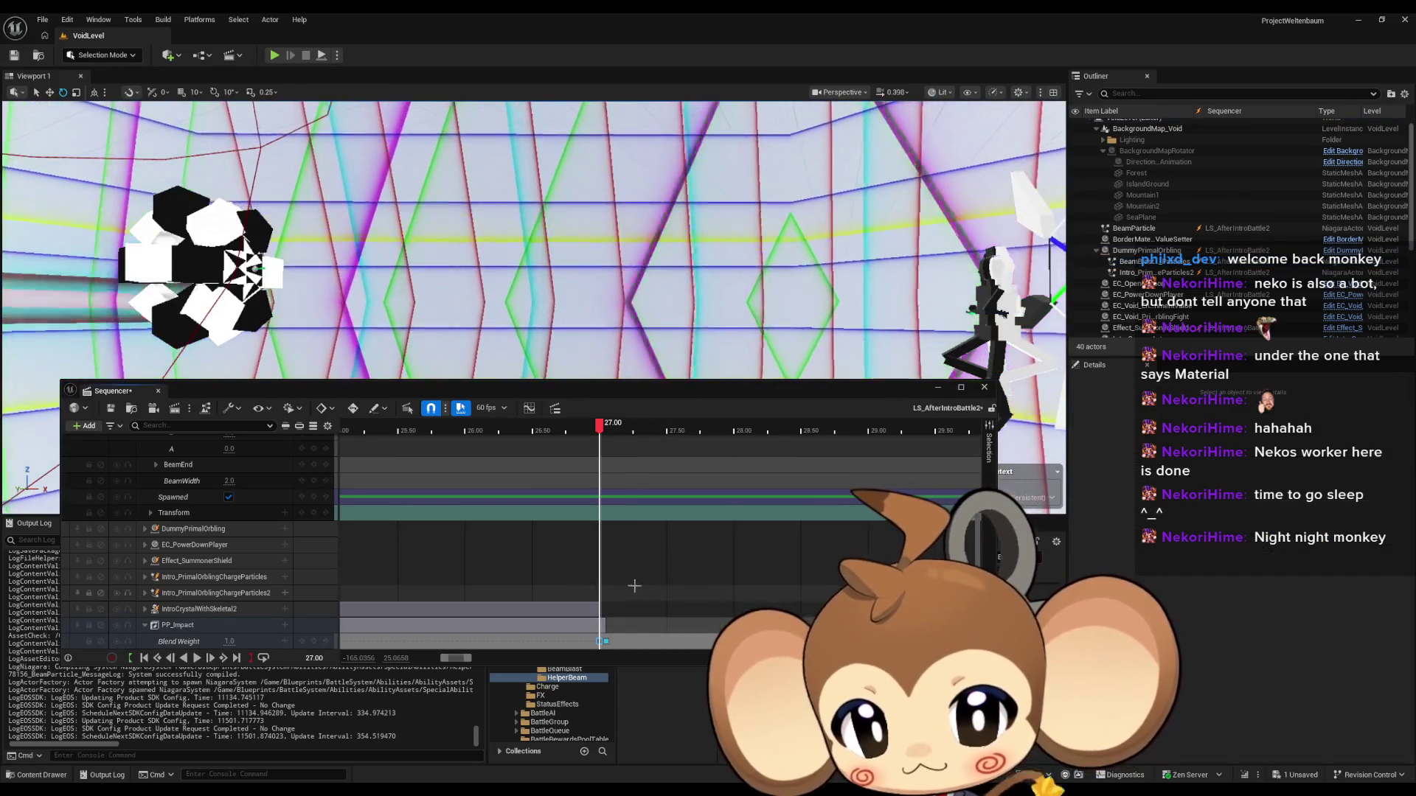
Step: At 27.00, key BeamColor alpha to 1.0 and BeamWidth to 15.0
scroll(620, 583, "up", 3)
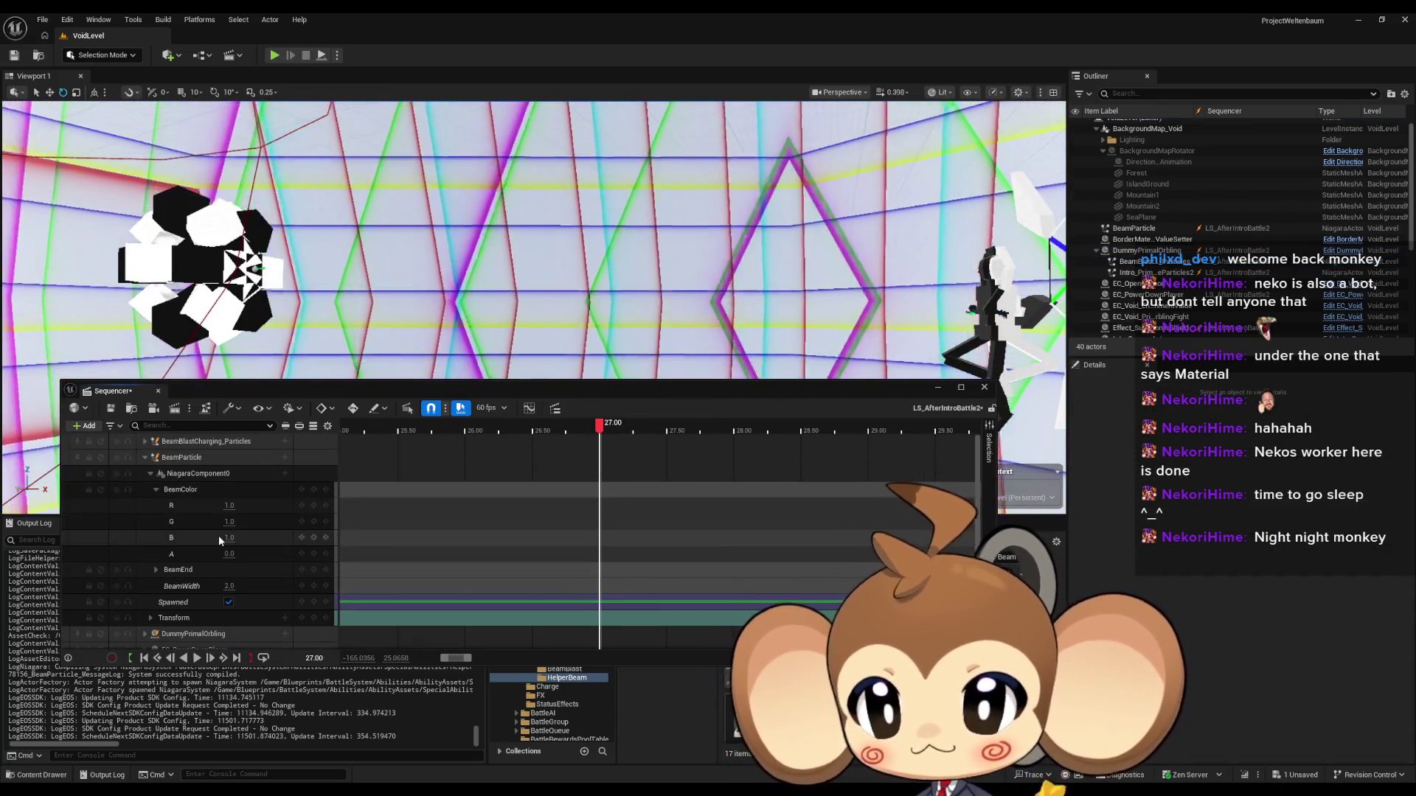
scroll(166, 579, "down", 1)
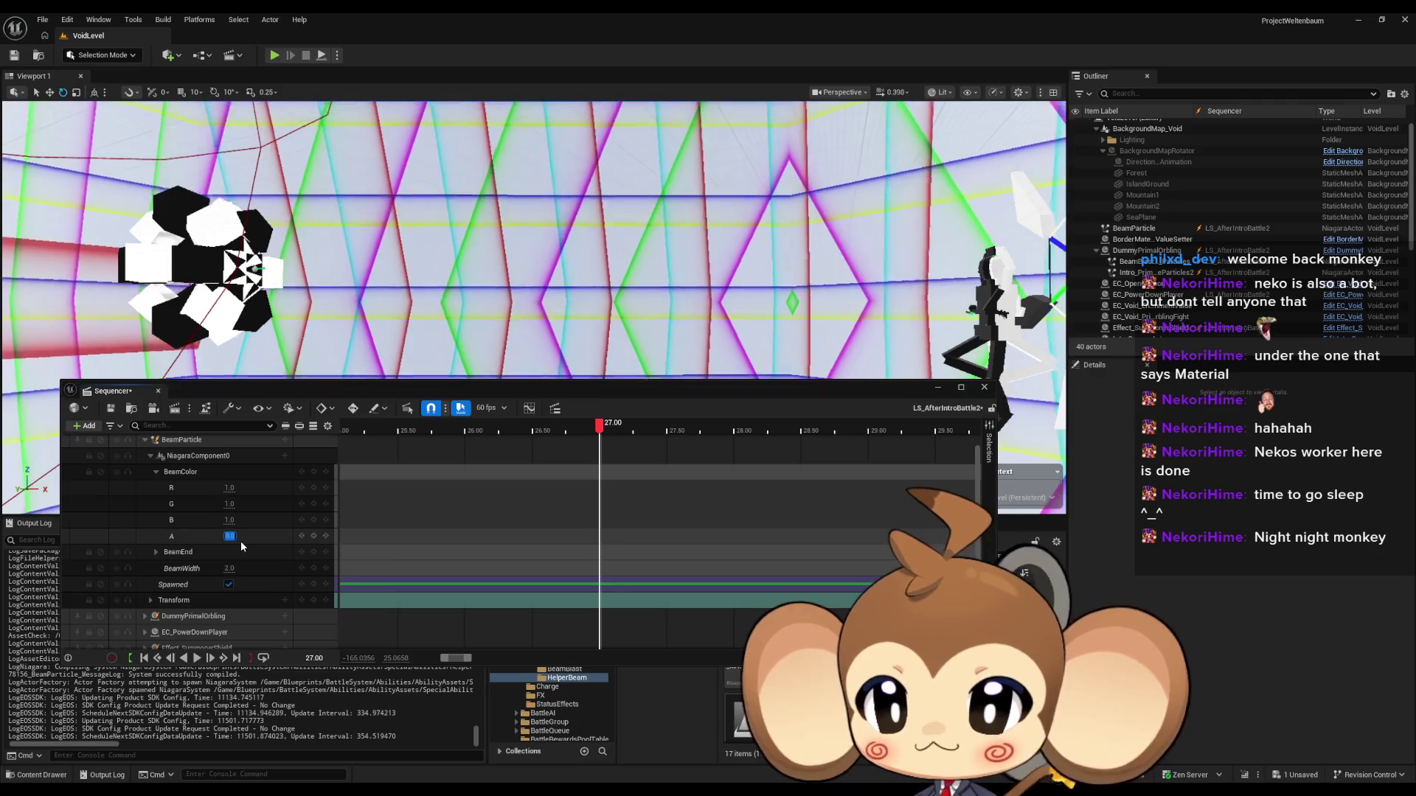
type("1")
key("Return")
type("10")
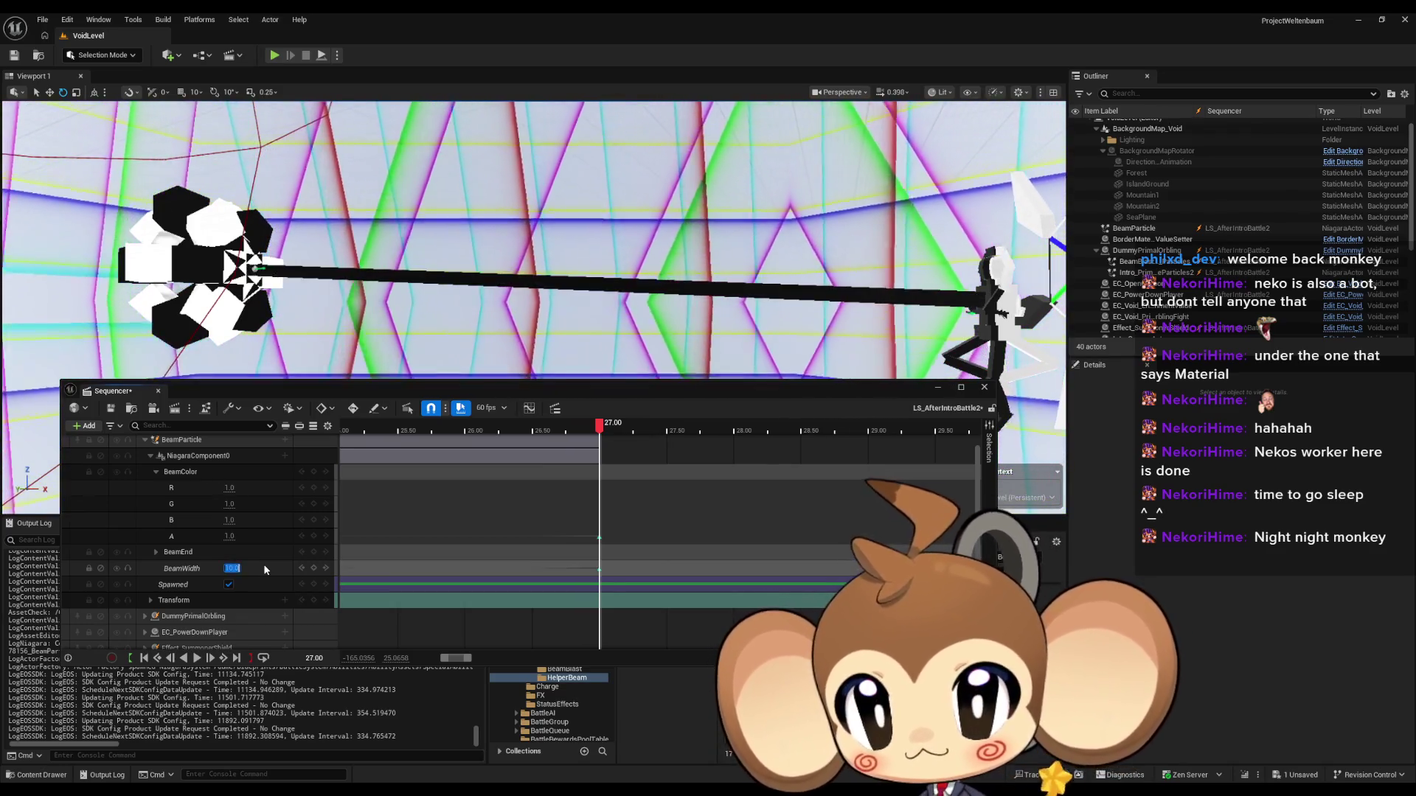
type("15")
key("Return")
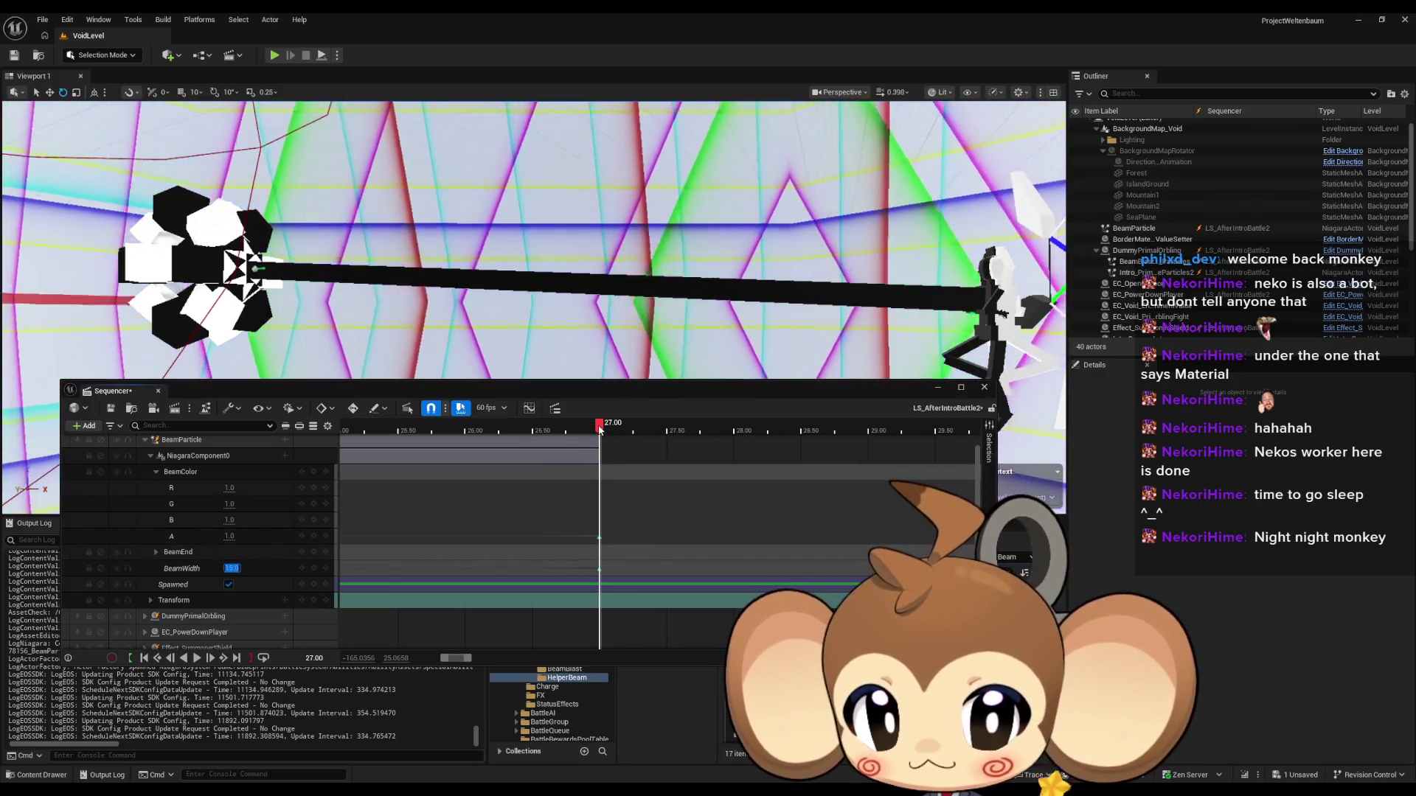
left_click(600, 569)
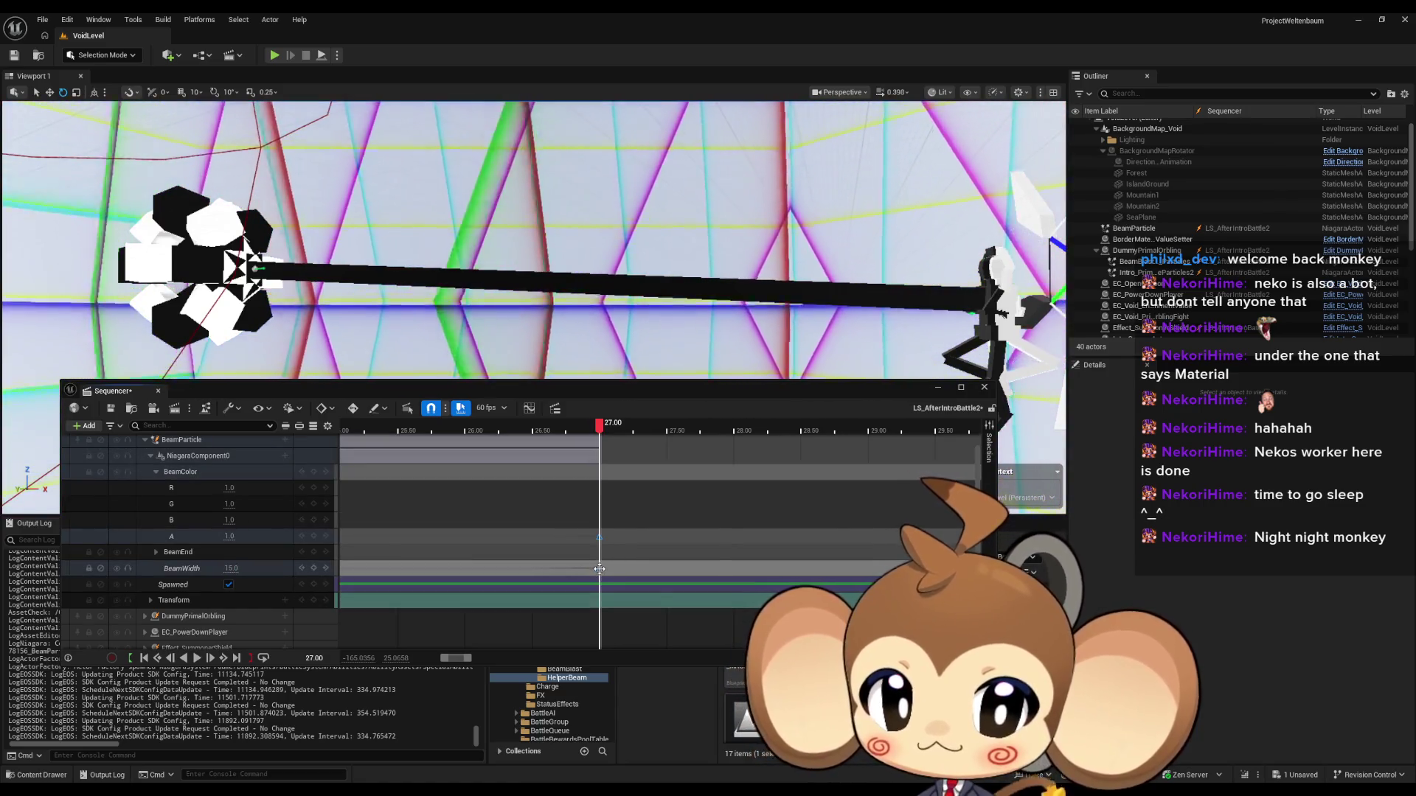
Step: Switch the 27.00 BeamWidth key to Constant interpolation
right_click(599, 569)
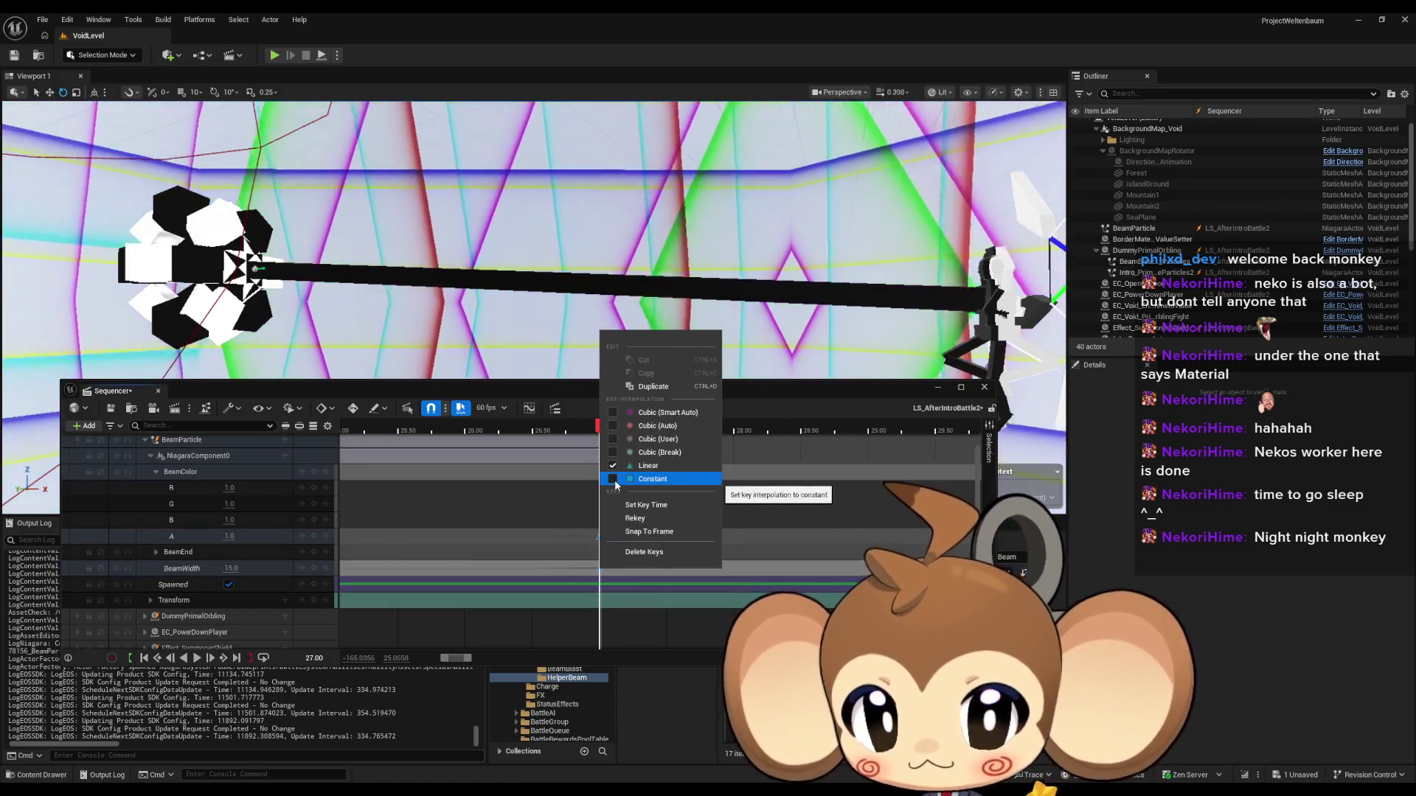
left_click(616, 479)
mouse_move(587, 432)
left_mouse_down()
mouse_move(376, 432)
mouse_move(525, 432)
left_mouse_up()
scroll(539, 506, "down", 10)
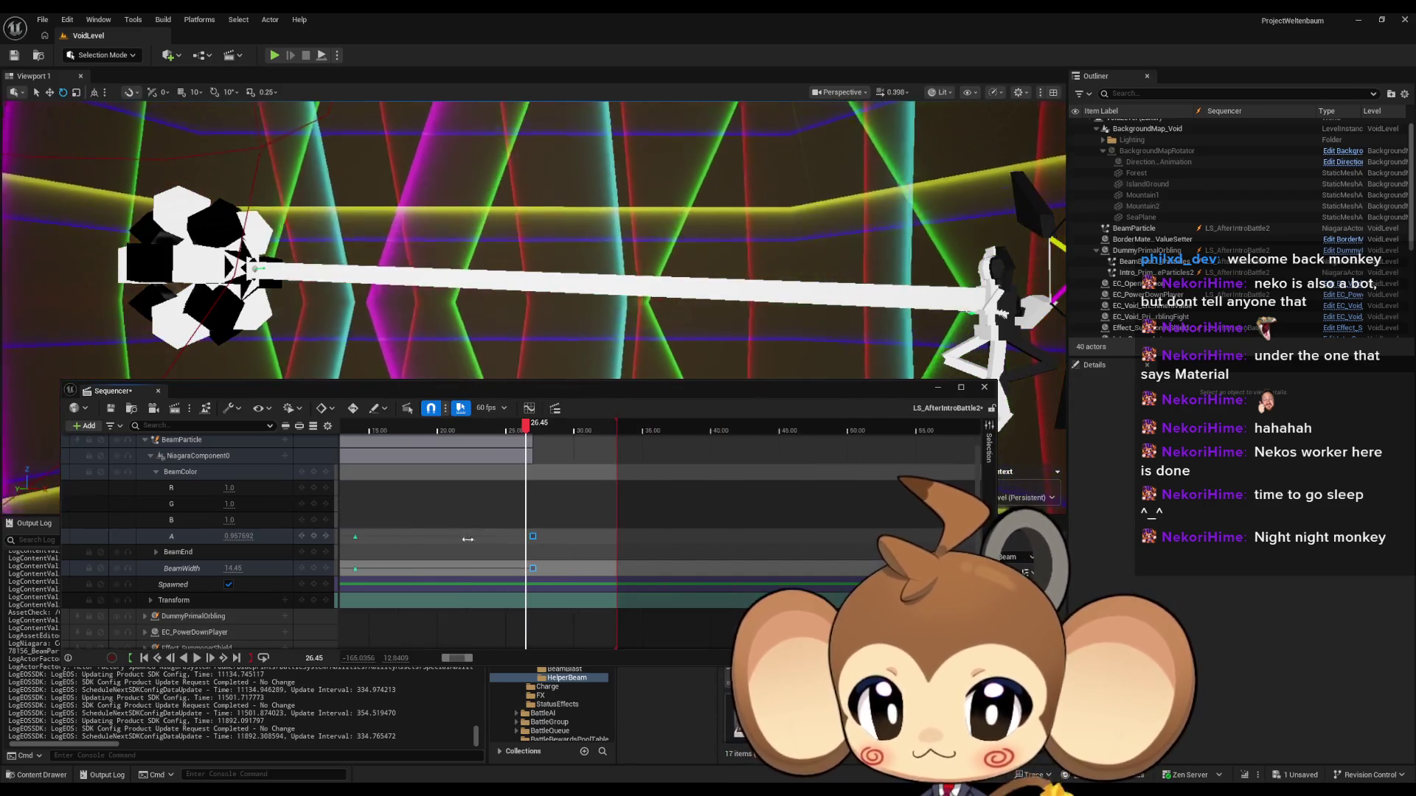
Step: Switch the alpha and BeamWidth keys at 14.00 to Constant interpolation
left_click(471, 537)
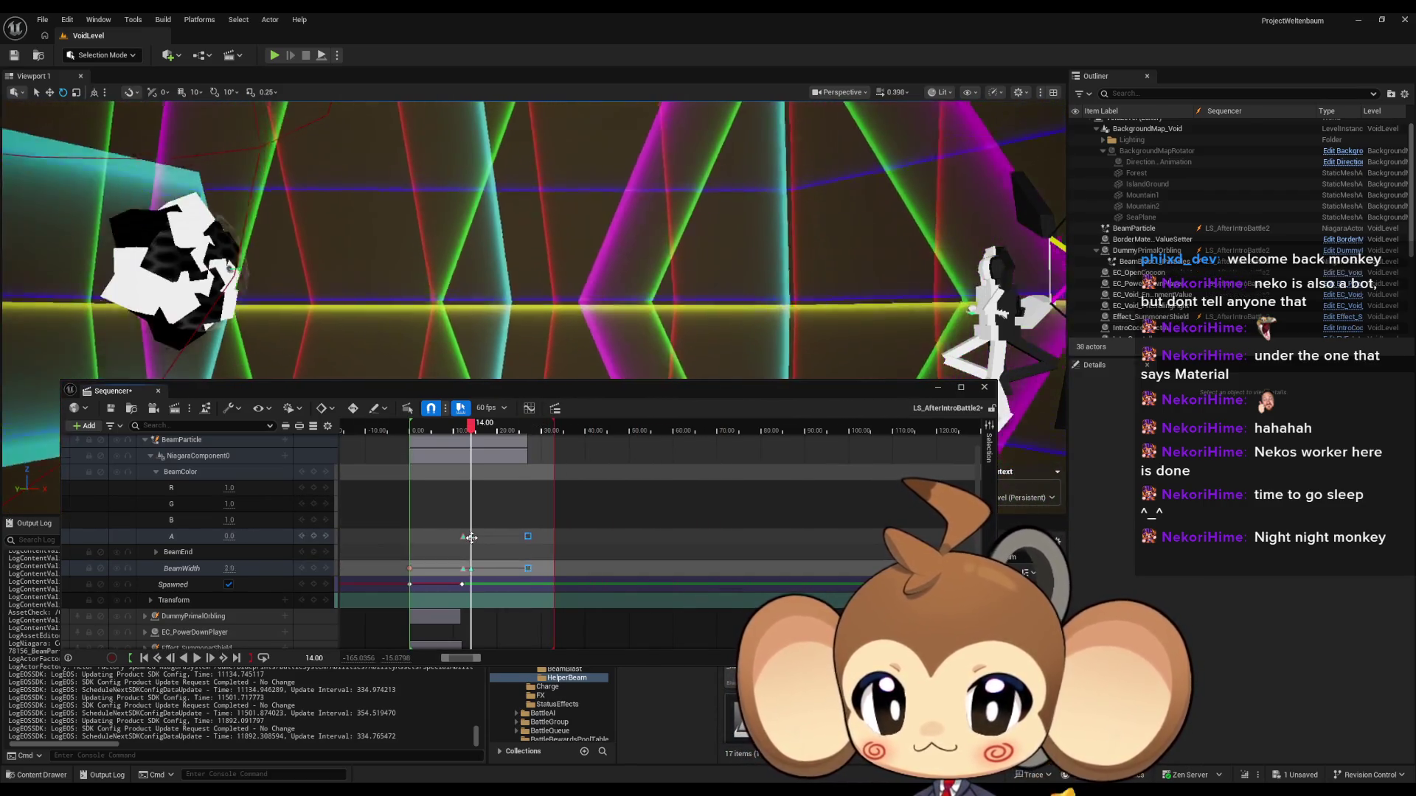
scroll(449, 567, "up", 10)
scroll(470, 569, "up", 2)
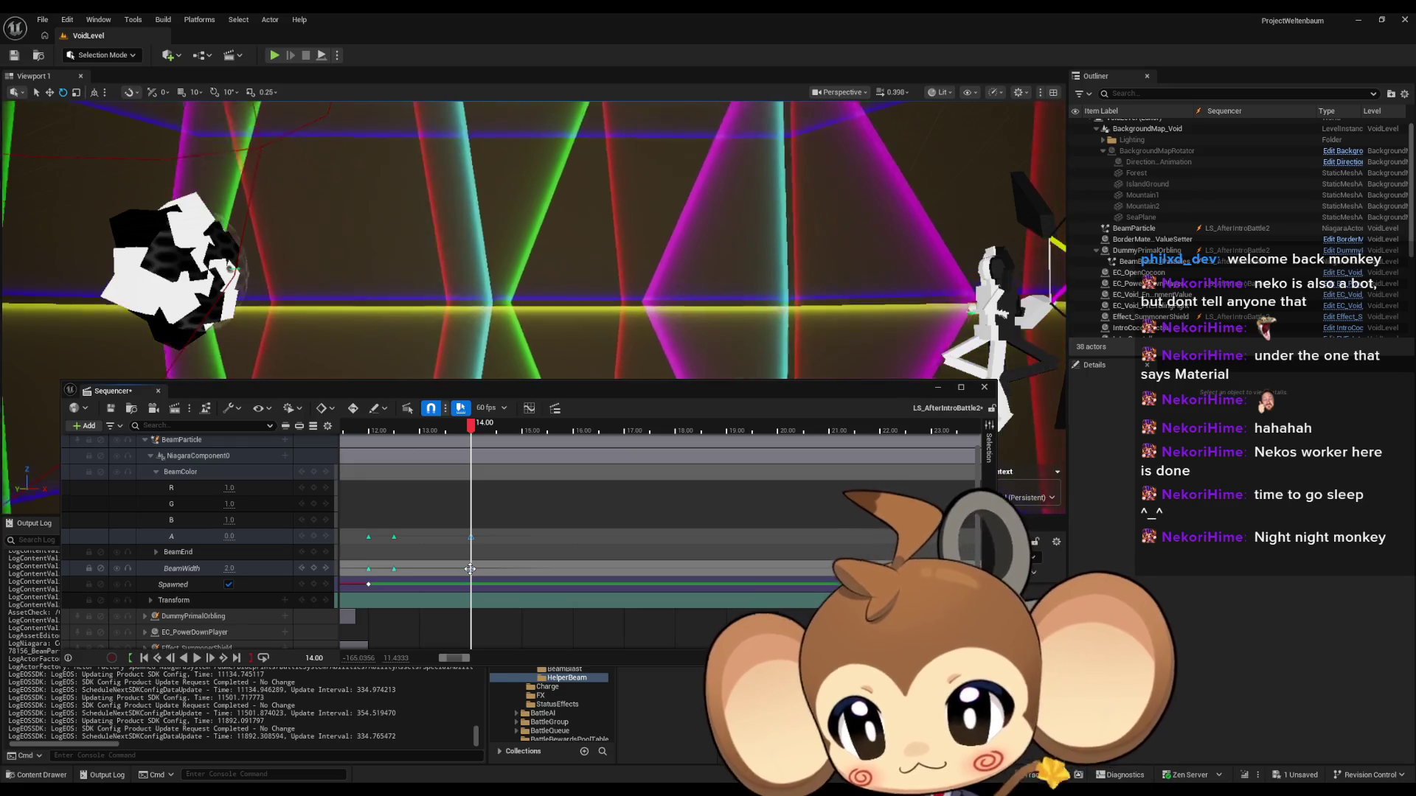
right_click(470, 569)
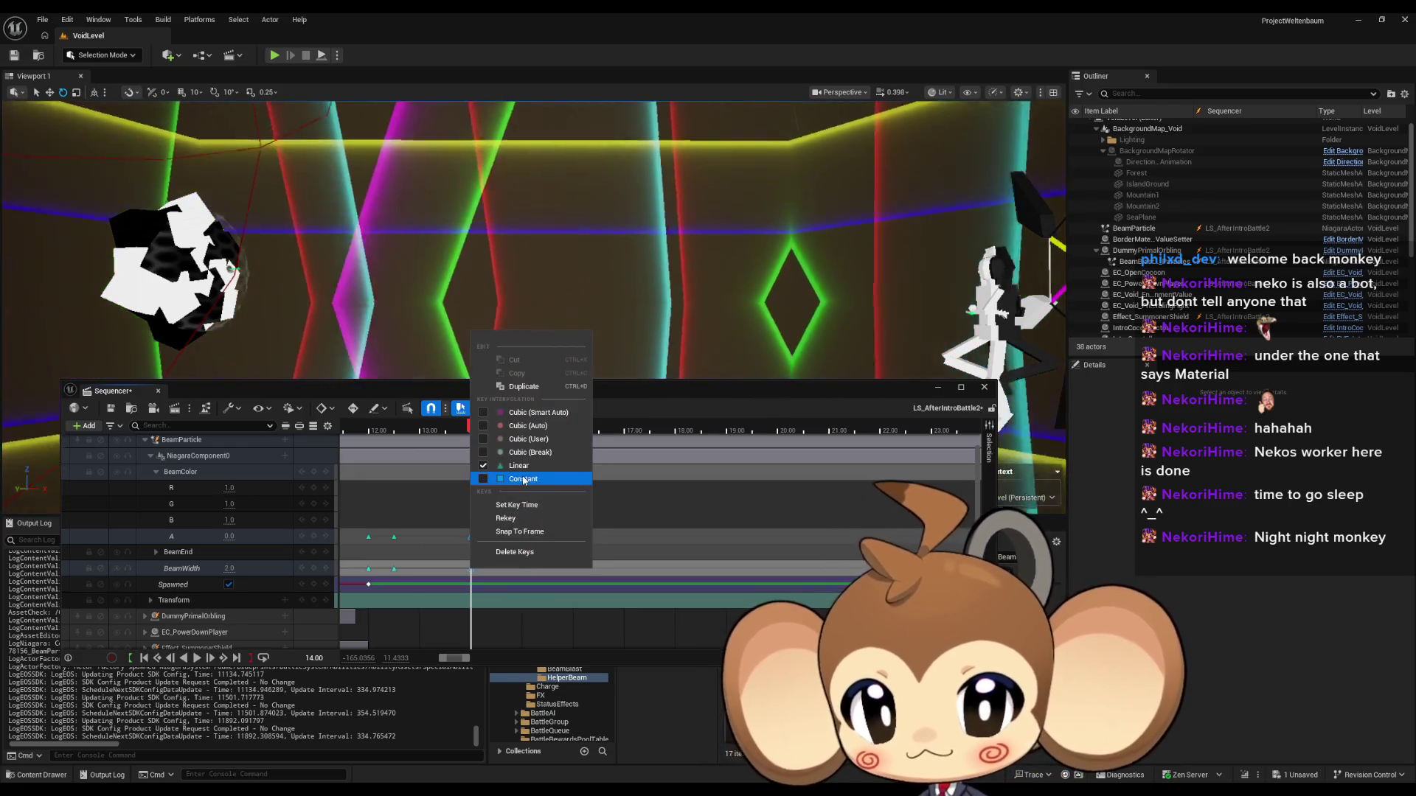
left_click(524, 479)
mouse_move(380, 435)
left_mouse_down()
mouse_move(354, 435)
mouse_move(369, 435)
left_mouse_up()
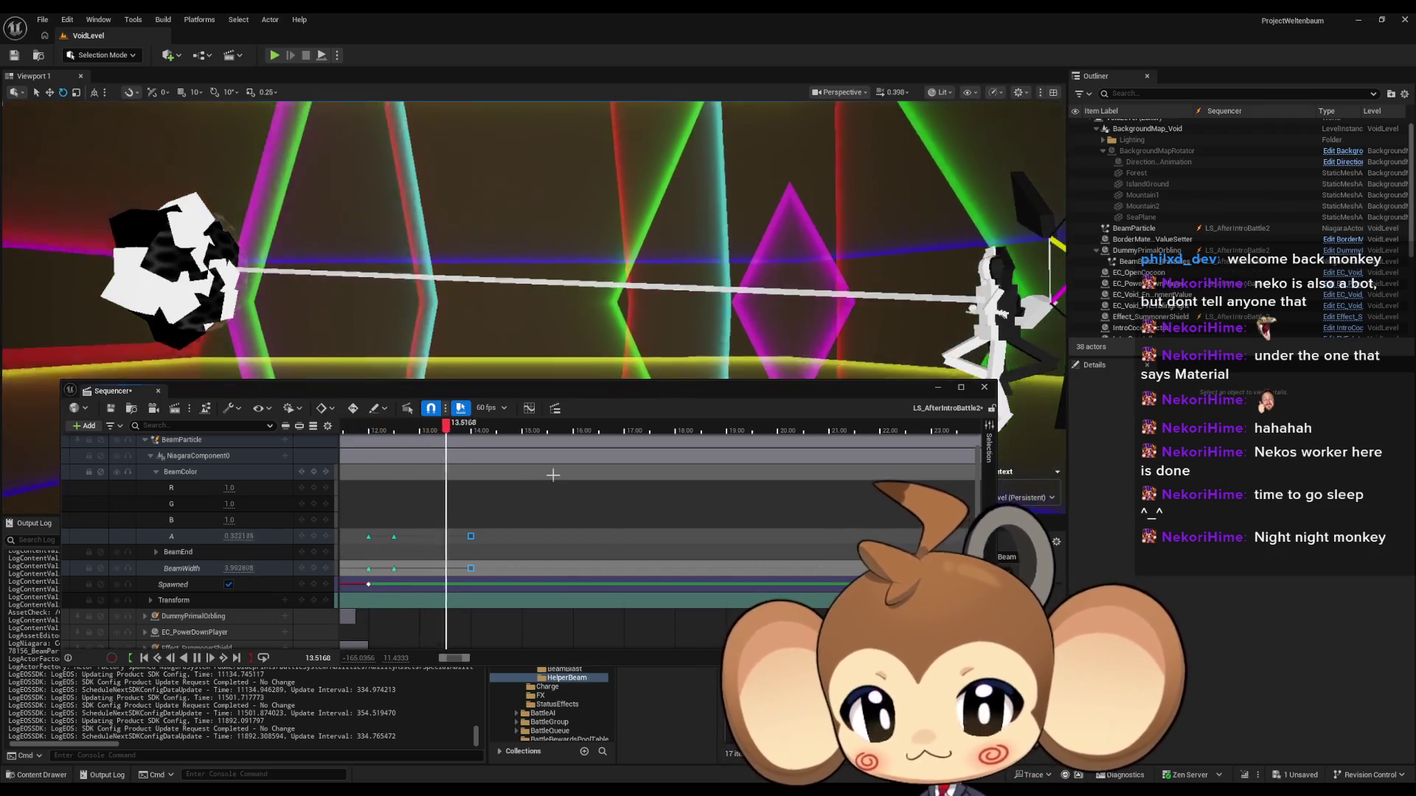
Step: Save the LS_AfterIntroBattle2 level sequence from the Sequencer toolbar
mouse_move(675, 496)
left_mouse_down()
mouse_move(553, 499)
mouse_move(673, 499)
mouse_move(649, 501)
left_mouse_up()
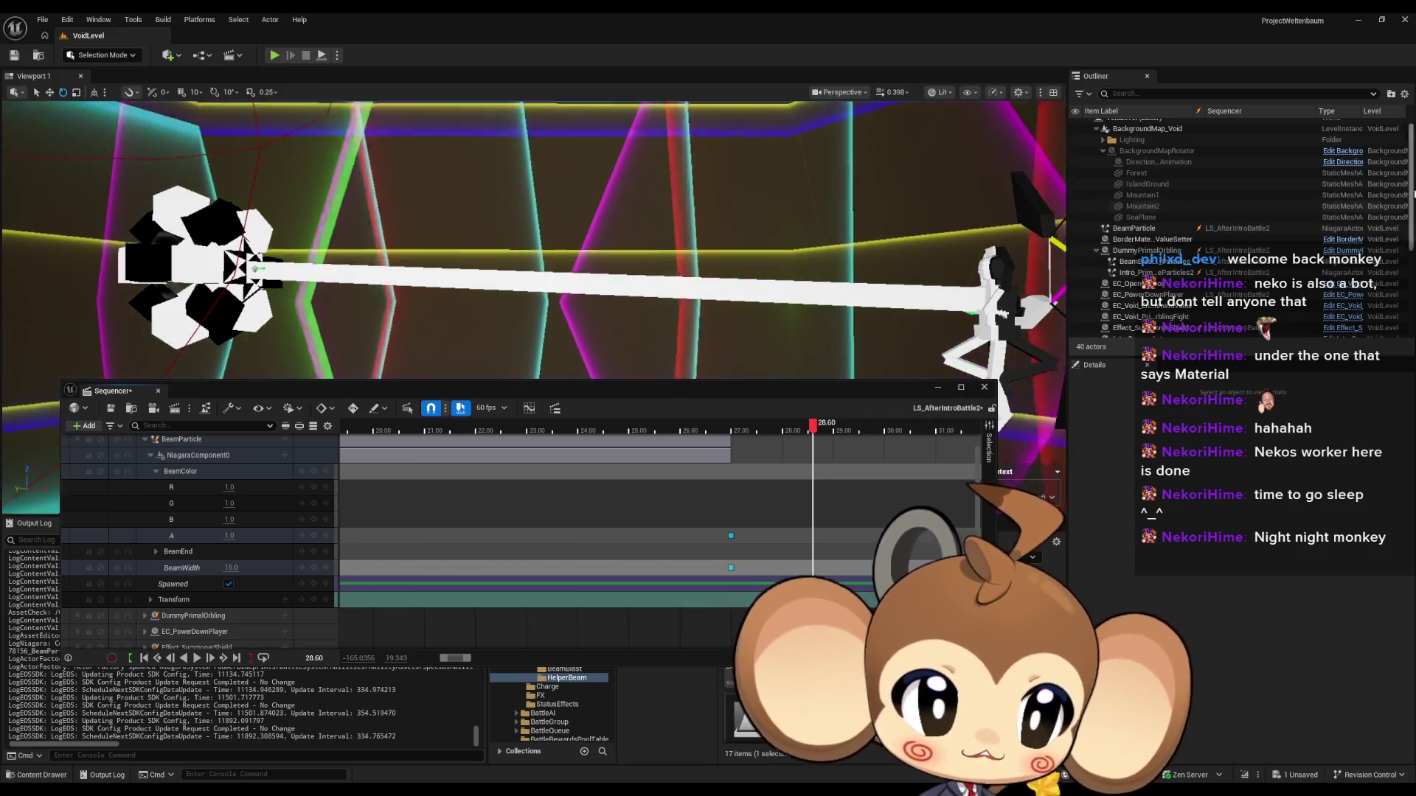
left_click_drag(464, 390, 571, 192)
left_click(218, 210)
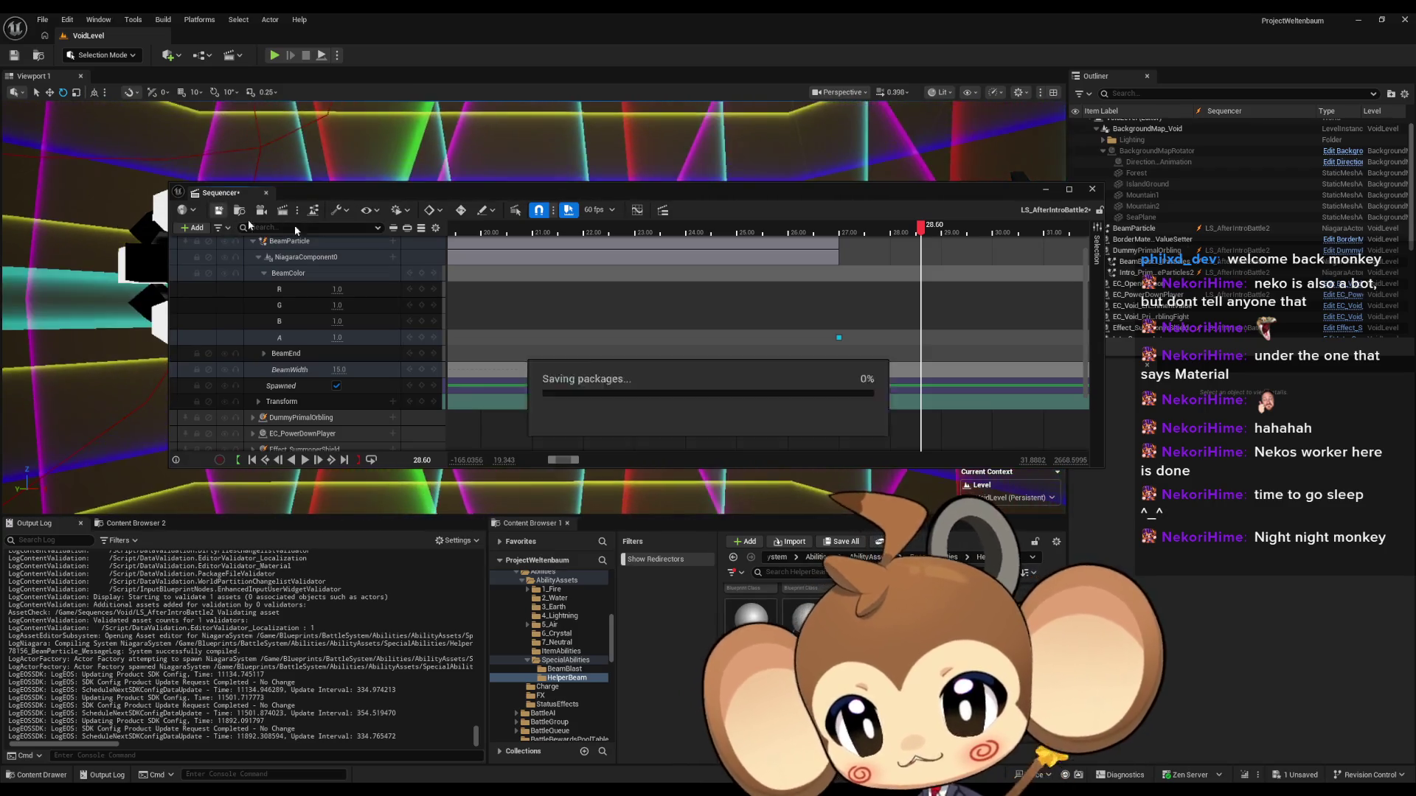
Step: Close the sequence editor, open the Main level from Content, and play in editor
left_click_drag(1003, 197, 898, 382)
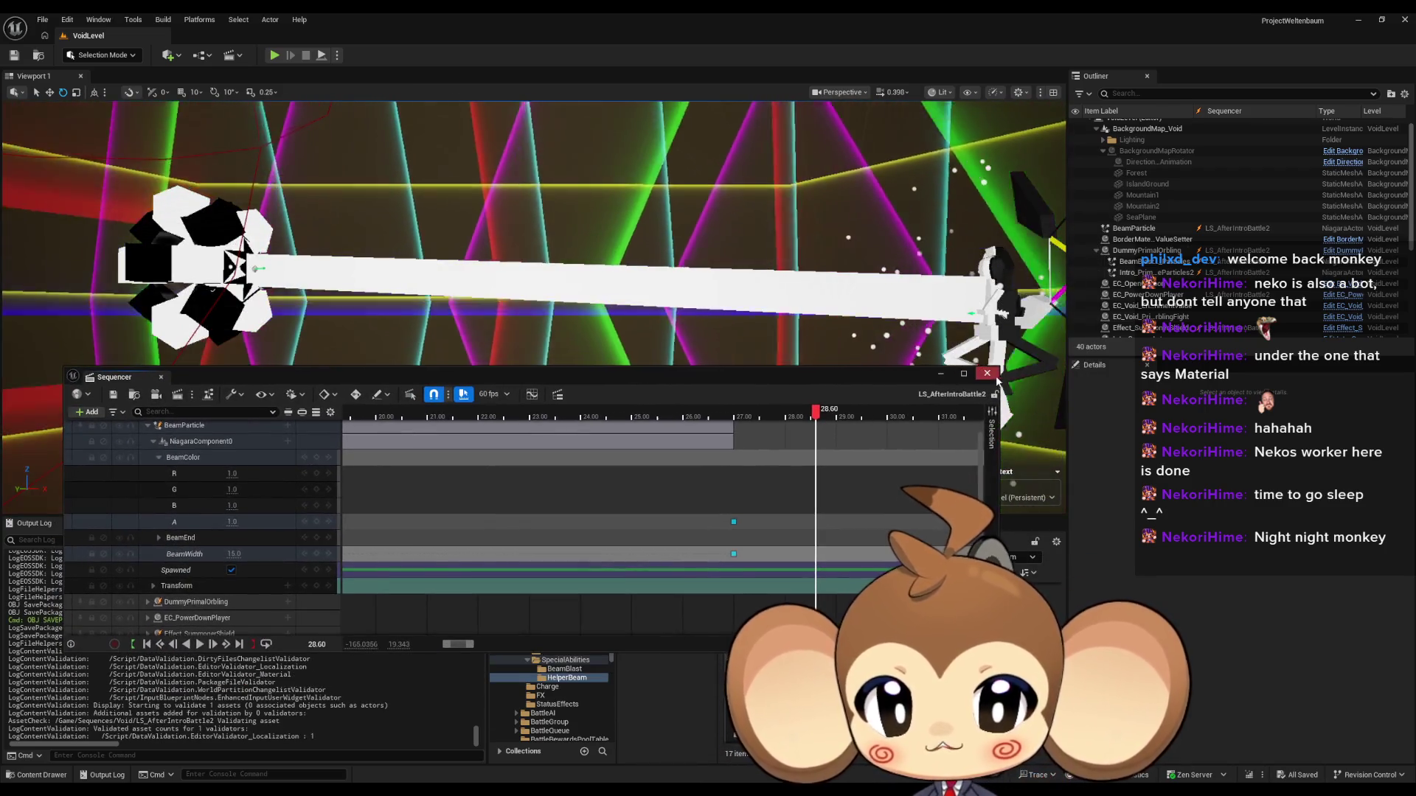
left_click(987, 374)
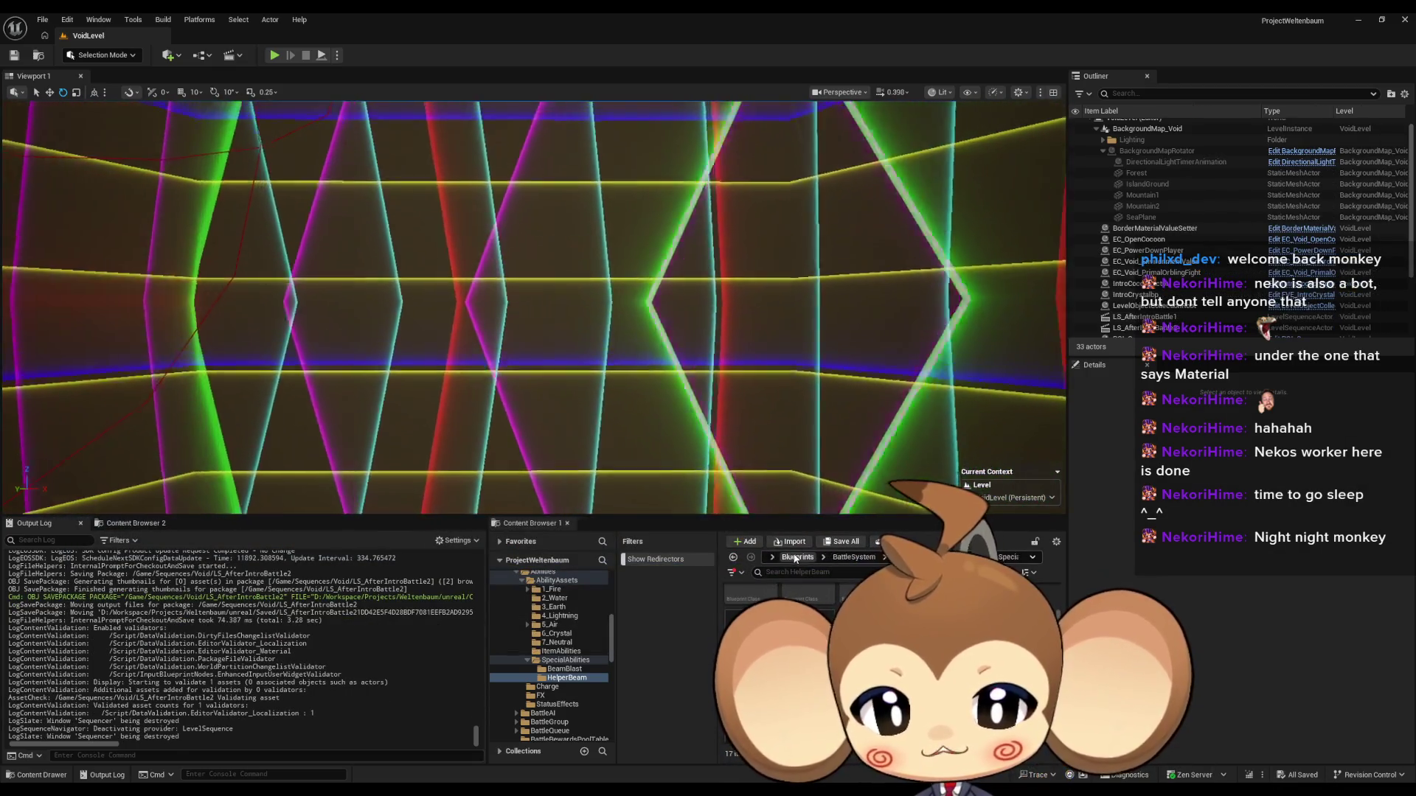
scroll(803, 558, "up", 3)
left_click(807, 557)
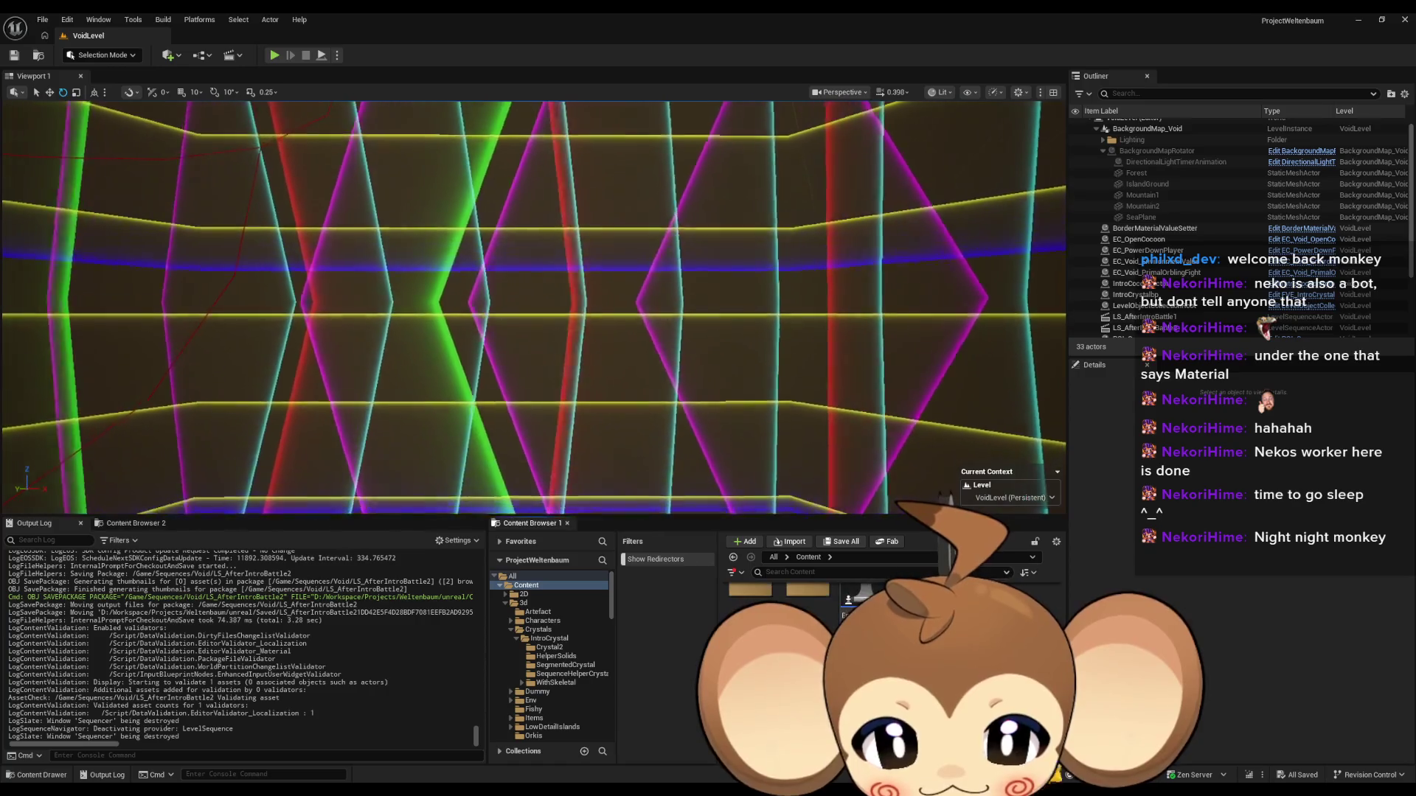
double_click(743, 682)
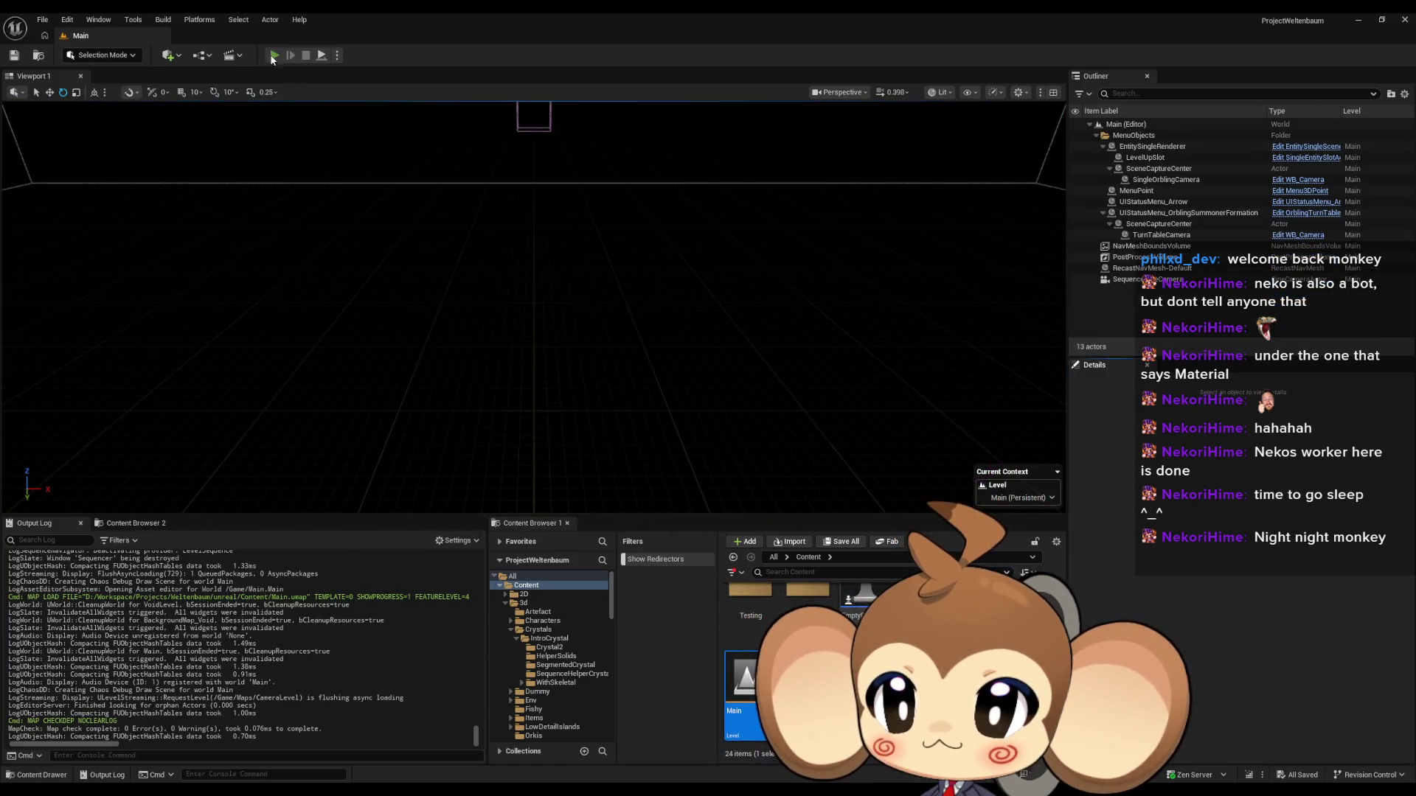
left_click(272, 57)
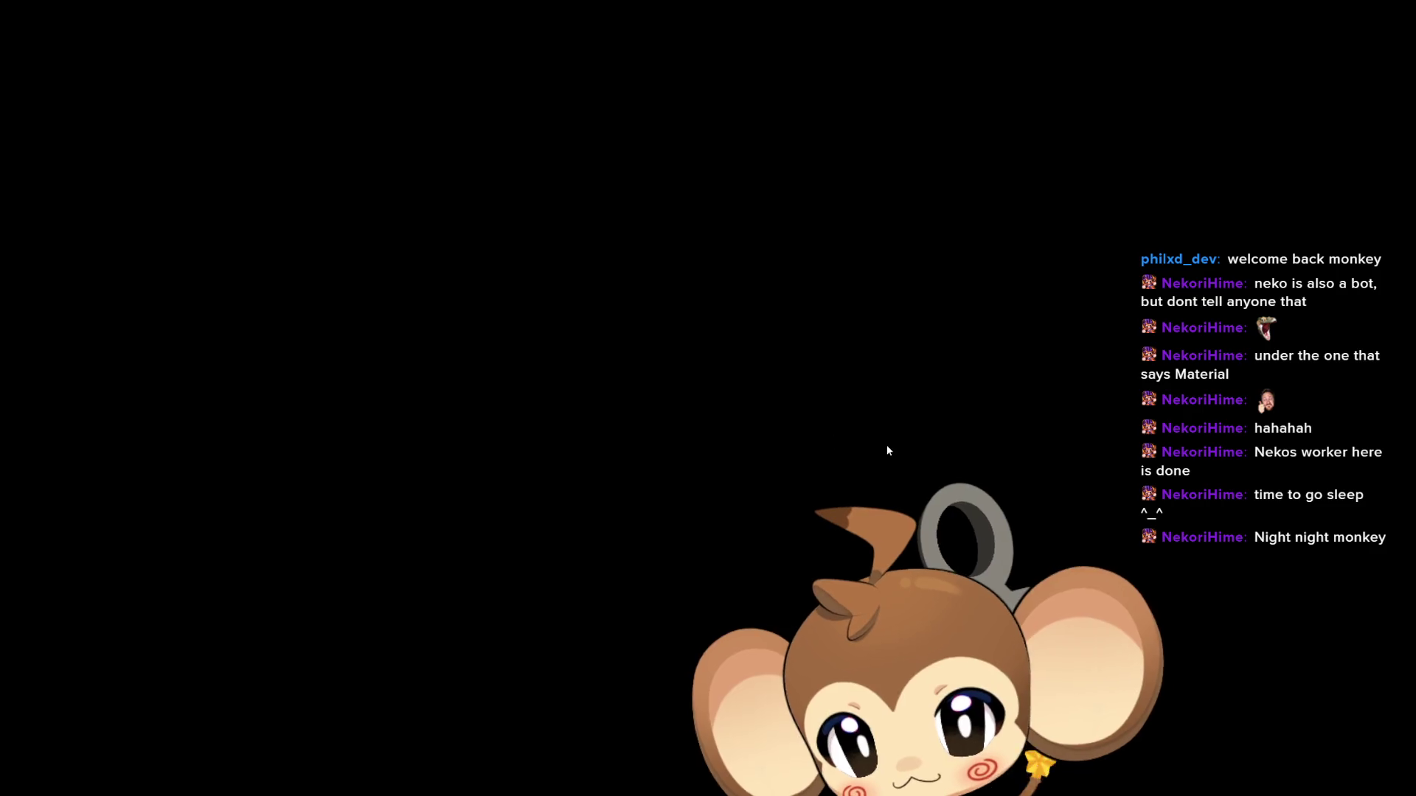
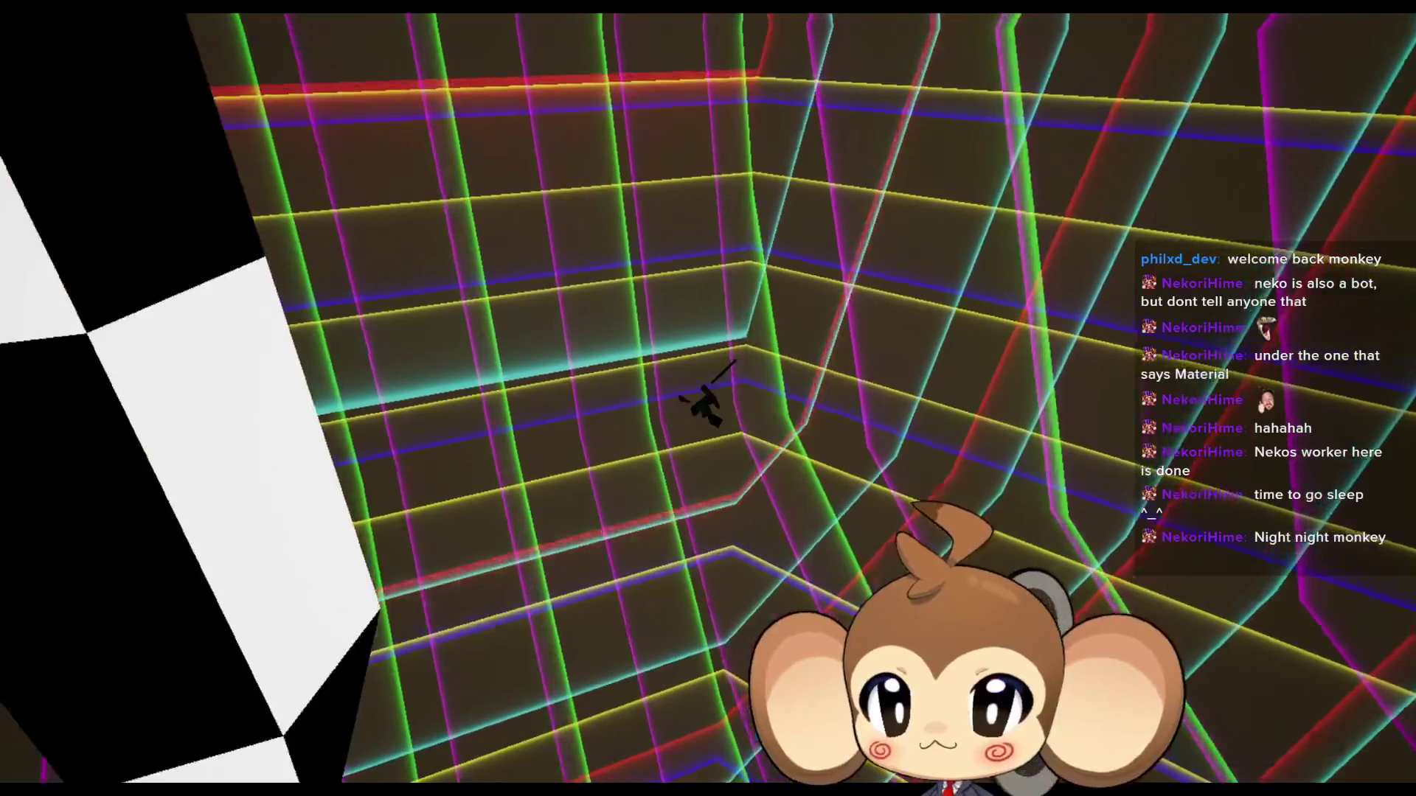
Step: End the Play-In-Editor session with F11 and return to VoidLevel in the level editor
key("F11")
left_click(289, 51)
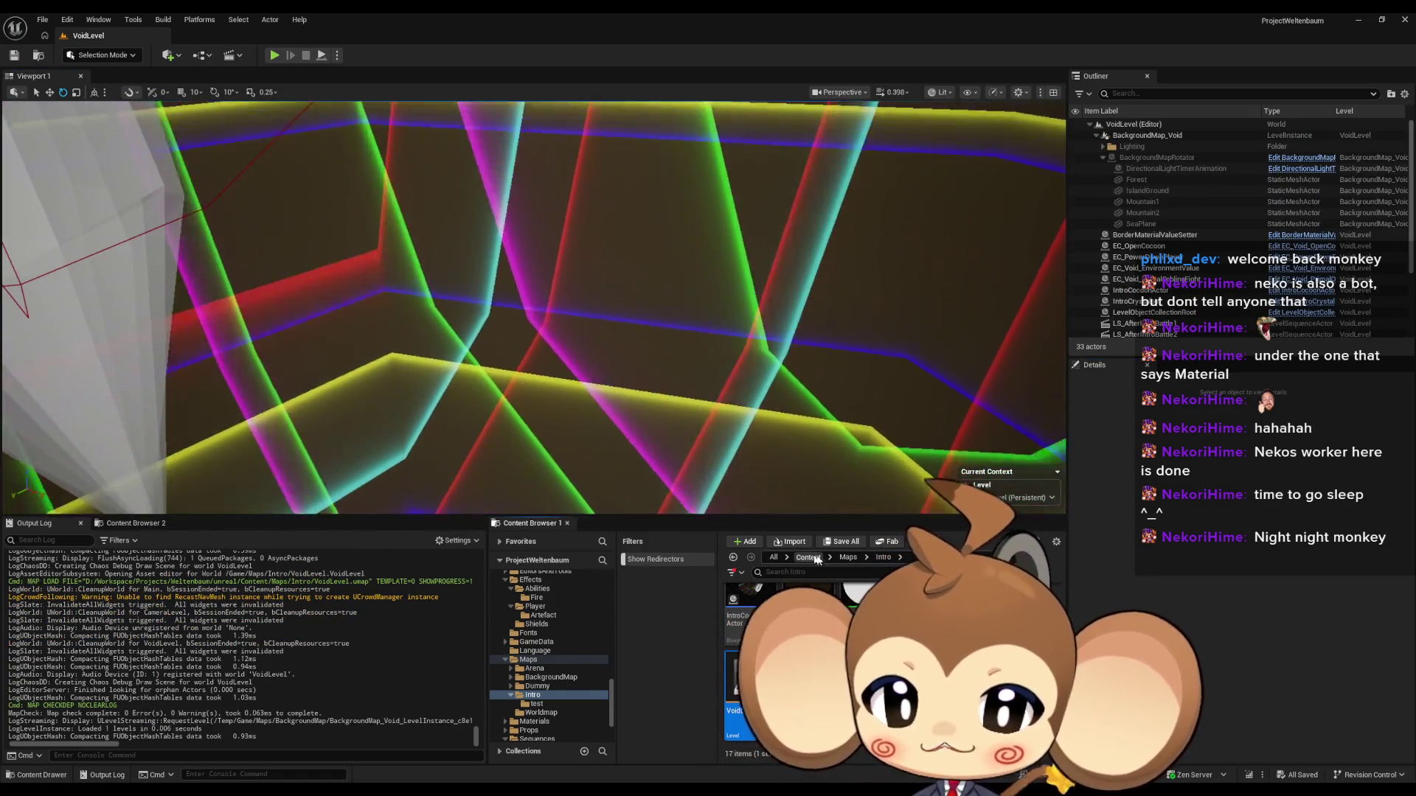
scroll(550, 664, "down", 3)
Step: Open LS_AfterIntroBattle2 from the Sequences > Void folder in the Sequencer
left_click(537, 665)
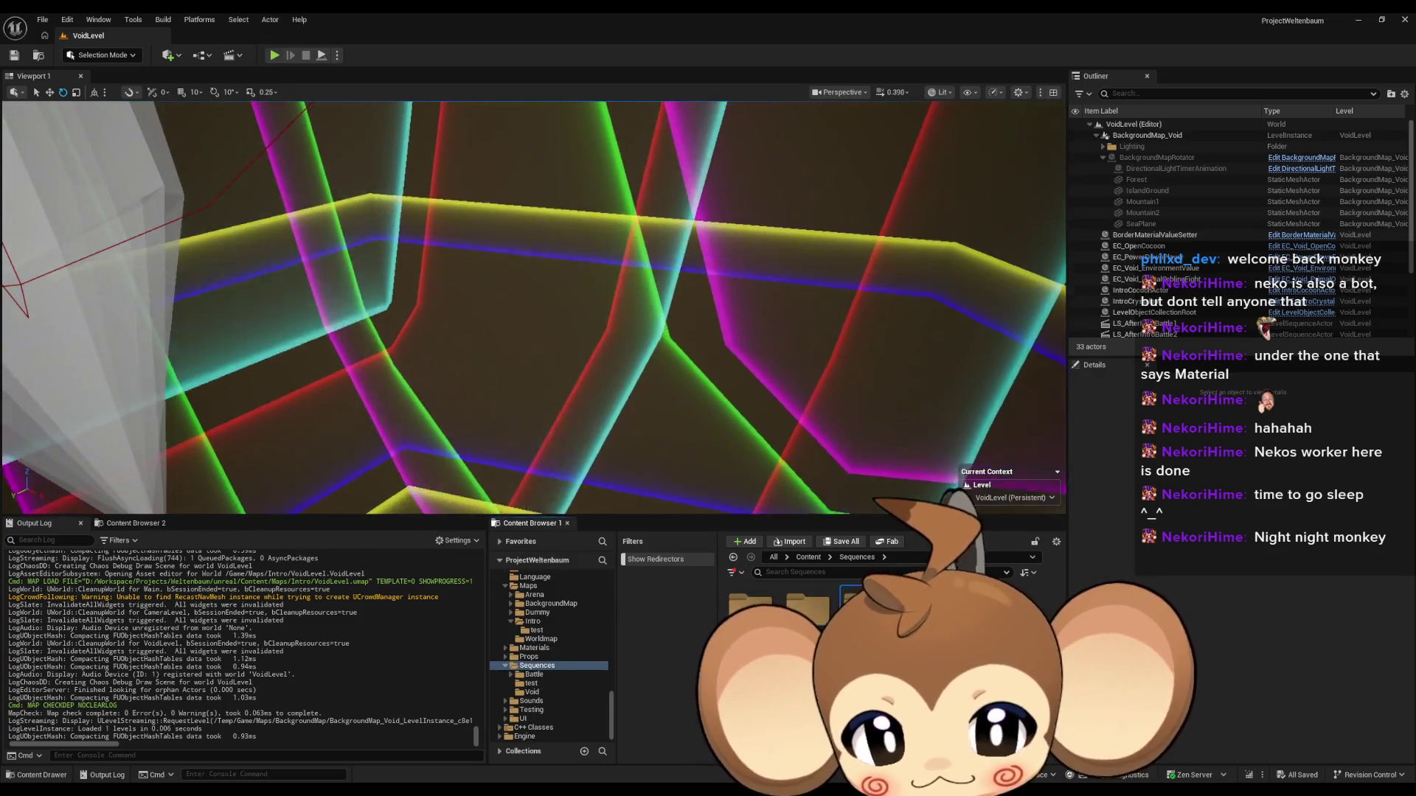
left_click(532, 692)
double_click(807, 597)
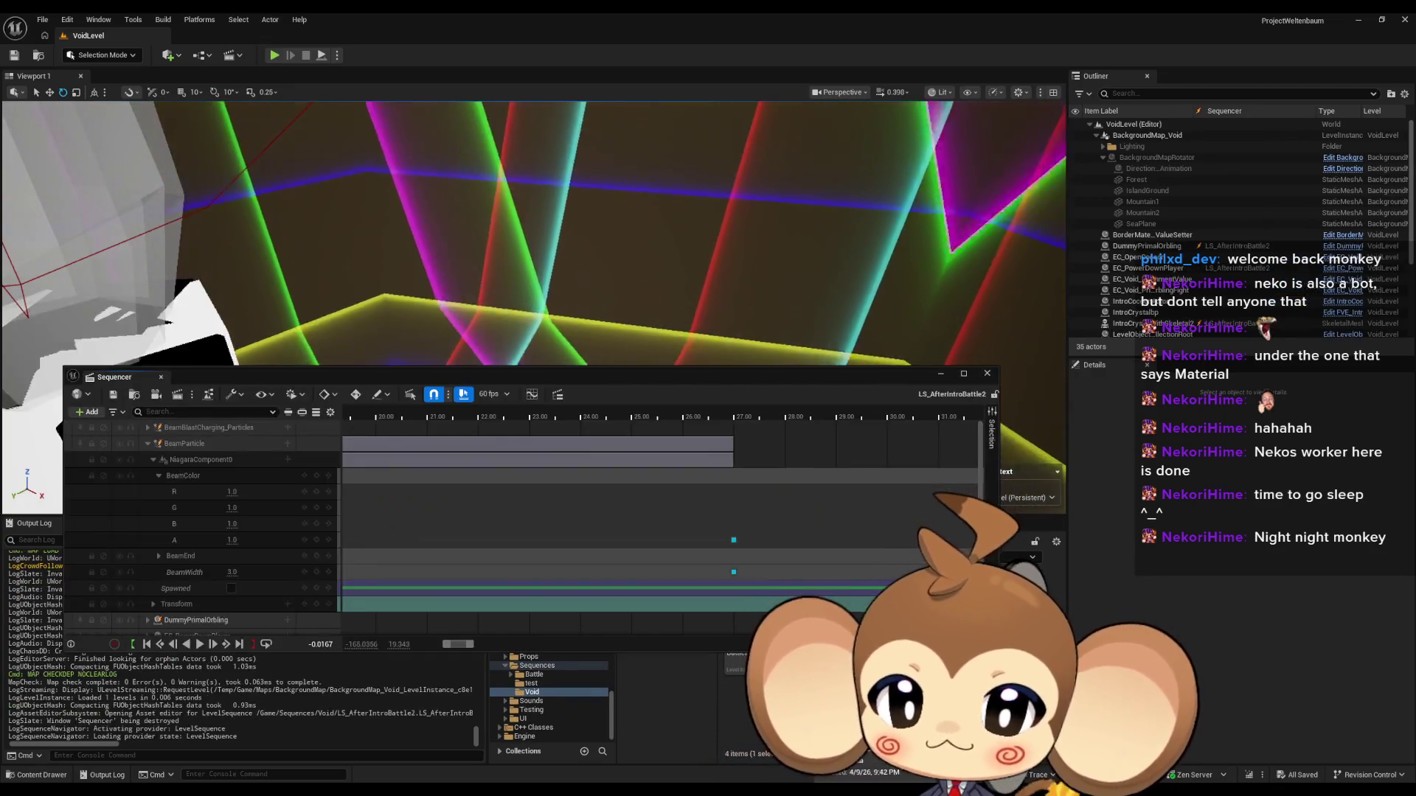
left_click_drag(762, 374, 740, 326)
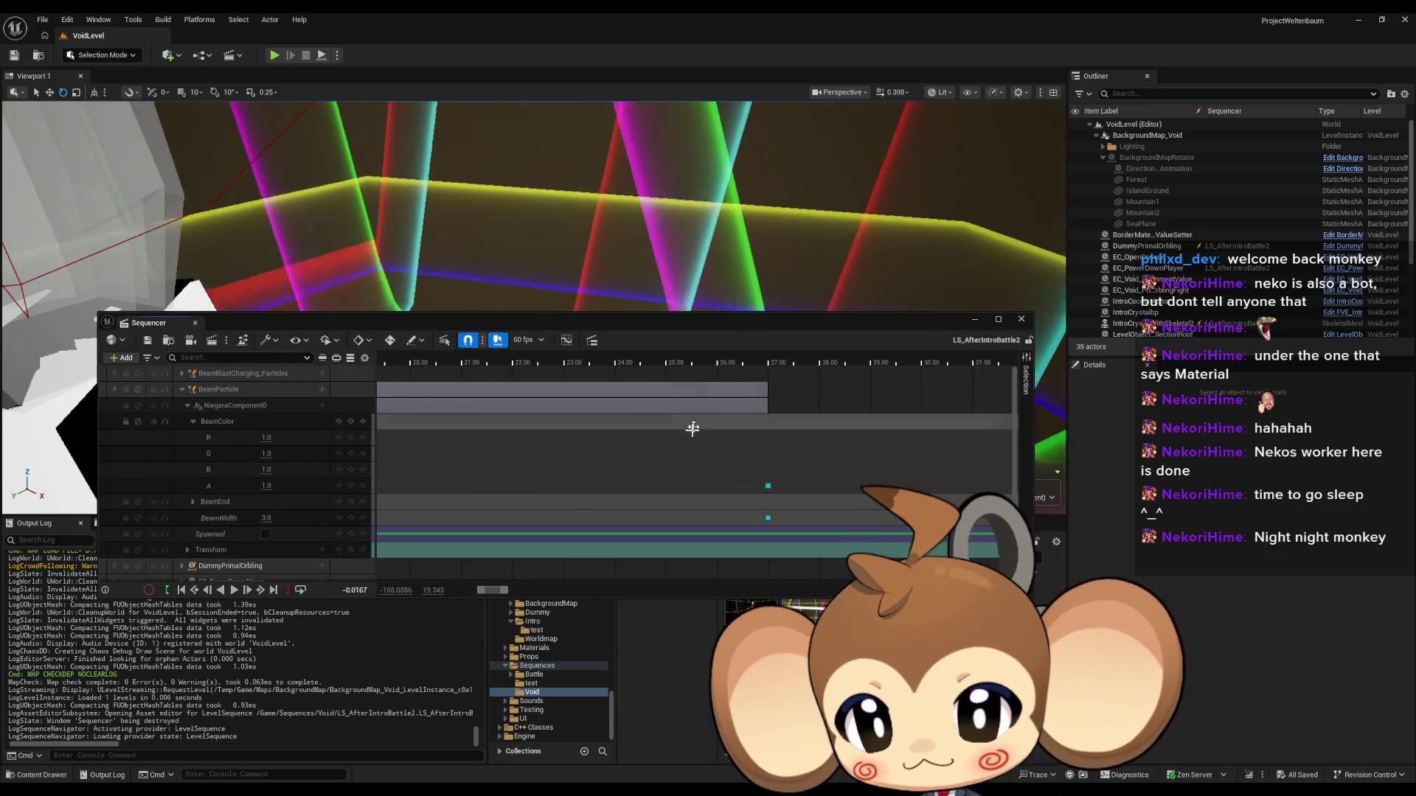
scroll(664, 435, "down", 5)
Step: Scrub to about 27–28 seconds to preview the beam firing, then close the Sequencer
left_click_drag(527, 367, 671, 376)
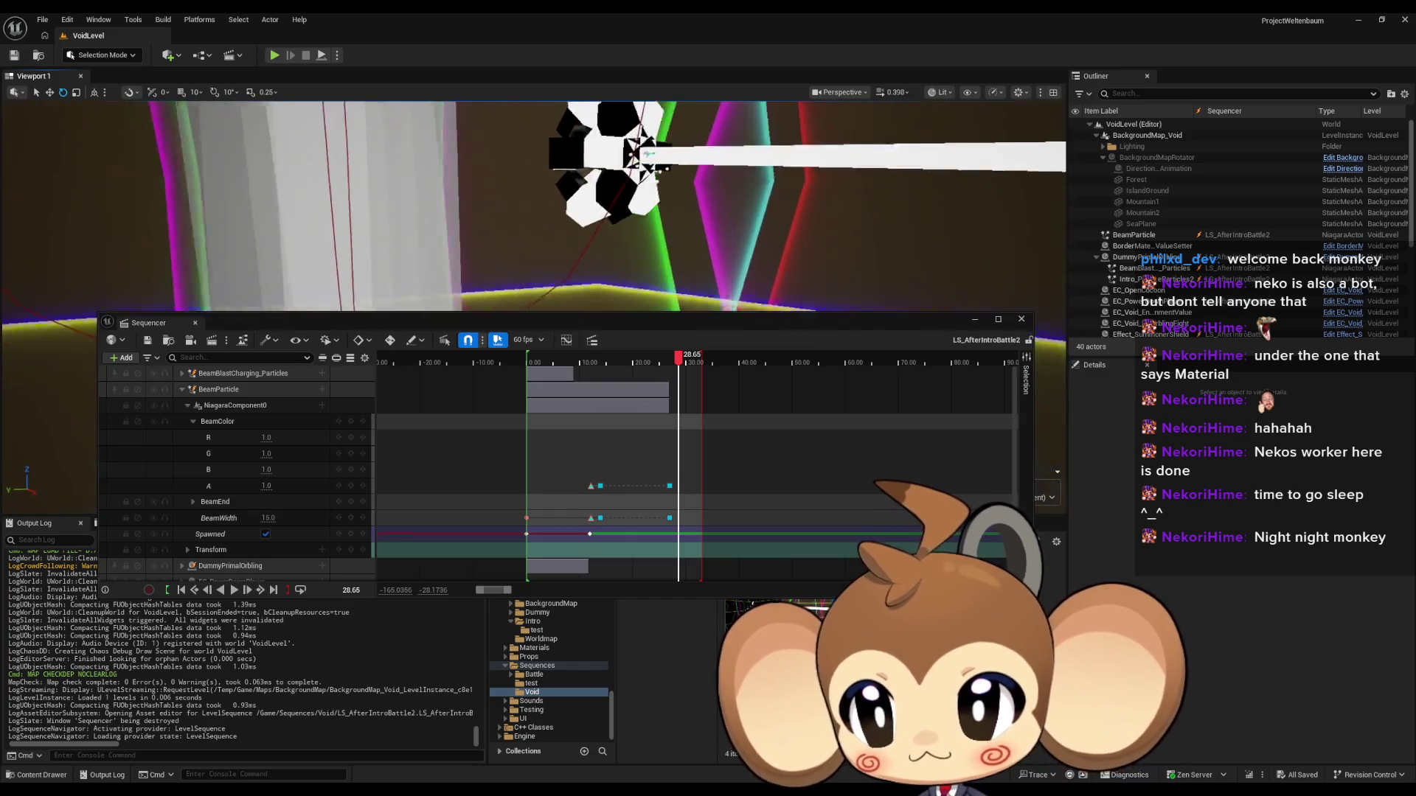
mouse_move(605, 243)
left_mouse_down()
mouse_move(606, 300)
mouse_move(546, 530)
left_mouse_up()
mouse_move(546, 442)
left_mouse_down()
mouse_move(612, 387)
mouse_move(615, 452)
mouse_move(672, 604)
left_mouse_up()
left_click(151, 529)
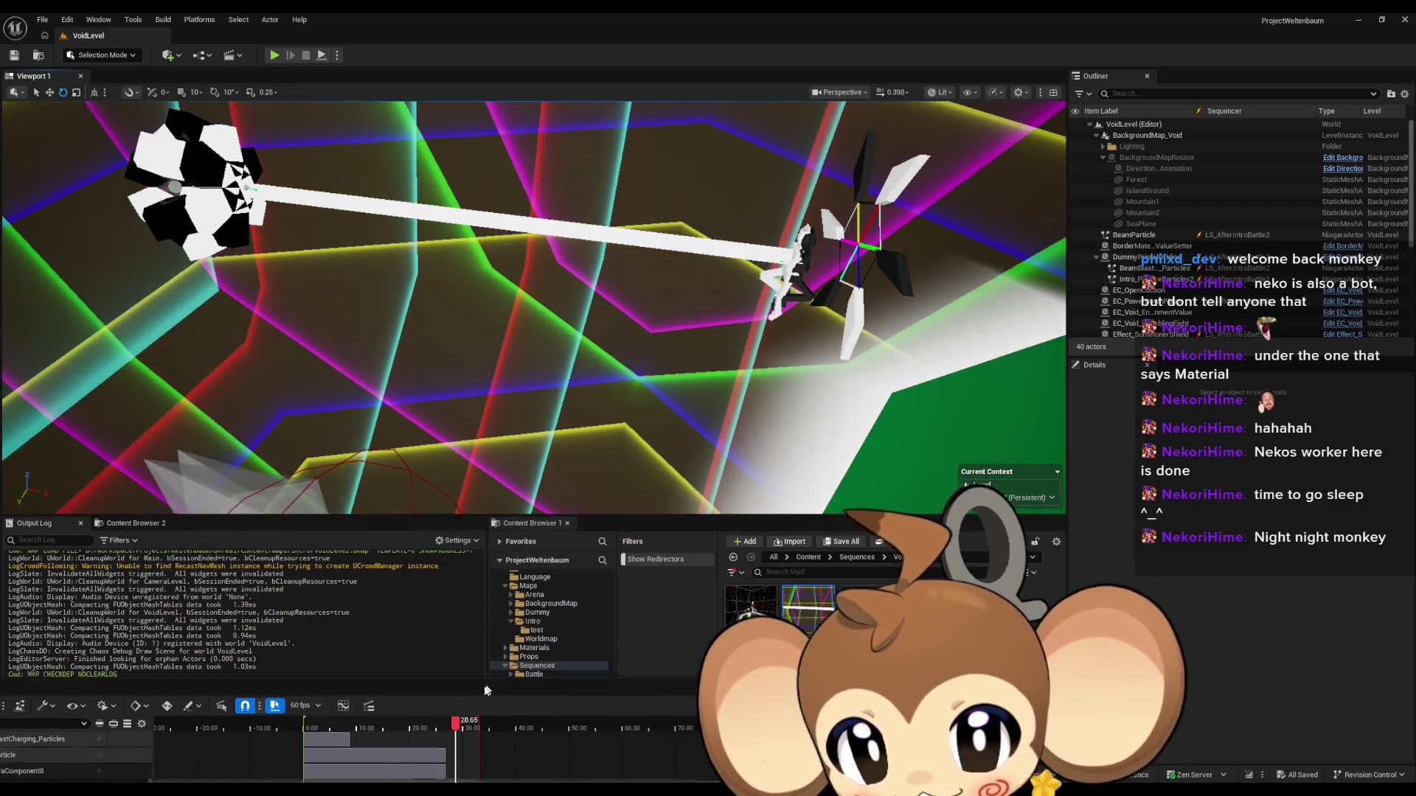
Step: Open LS_AfterIntroBattle1 in the Sequencer and scroll through its tracks
double_click(751, 608)
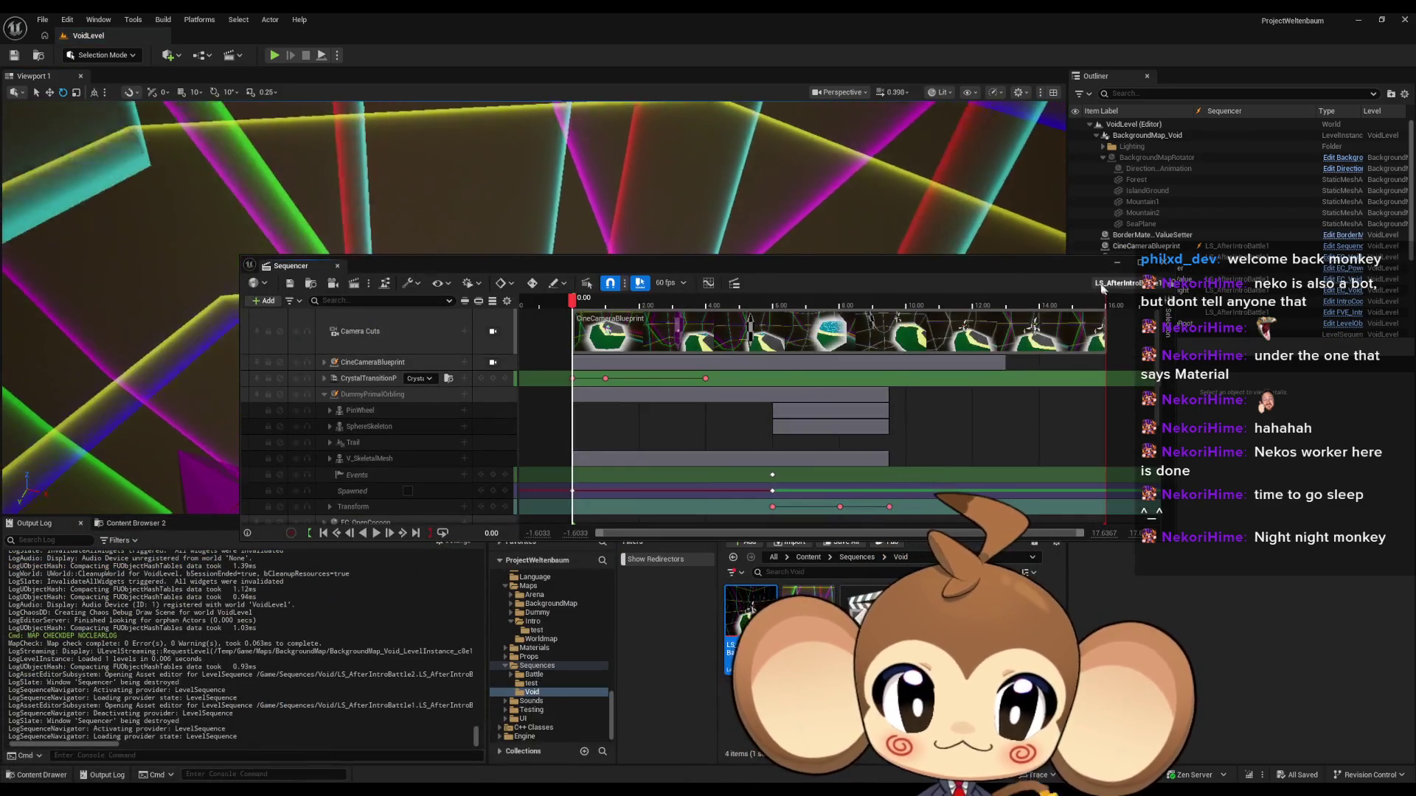
scroll(1207, 272, "down", 3)
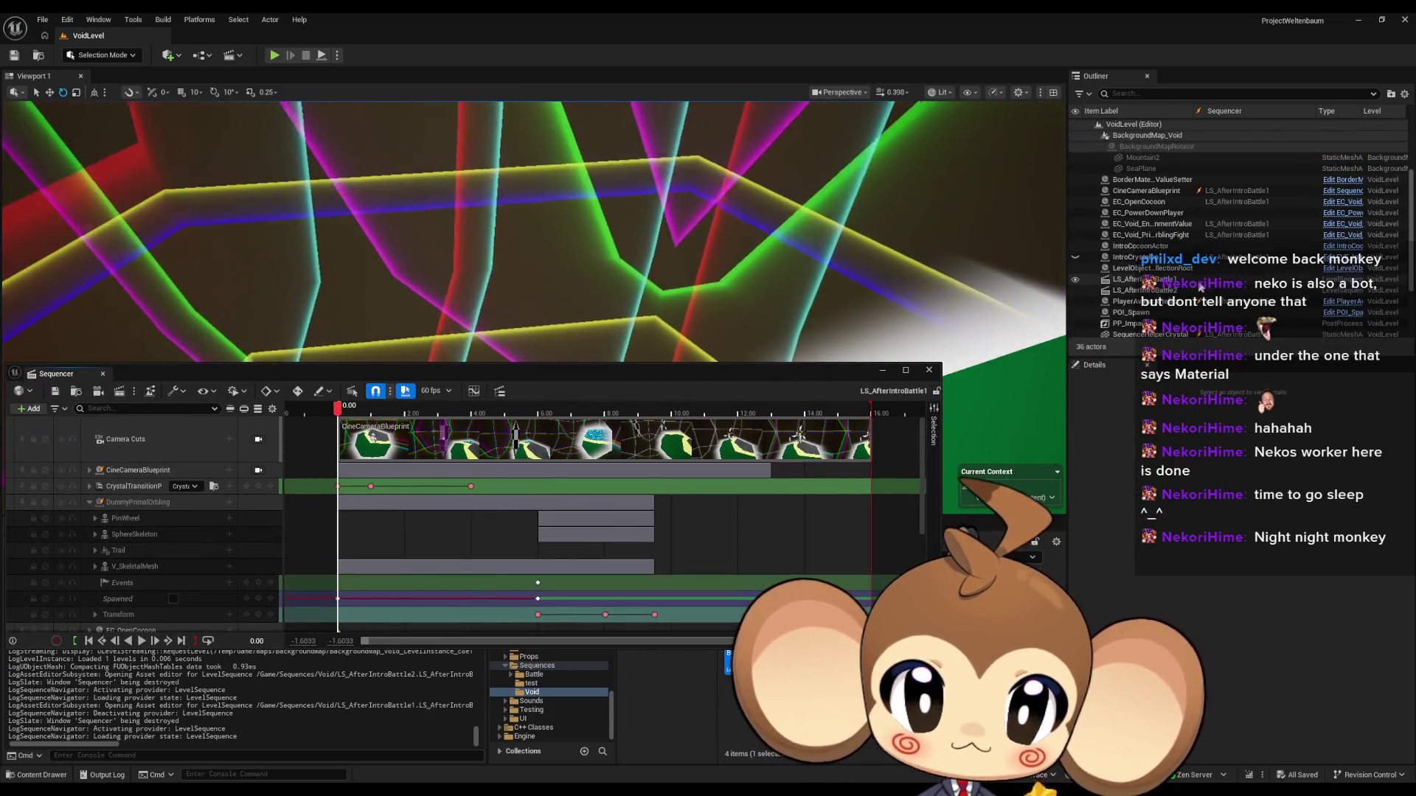
scroll(1180, 265, "down", 3)
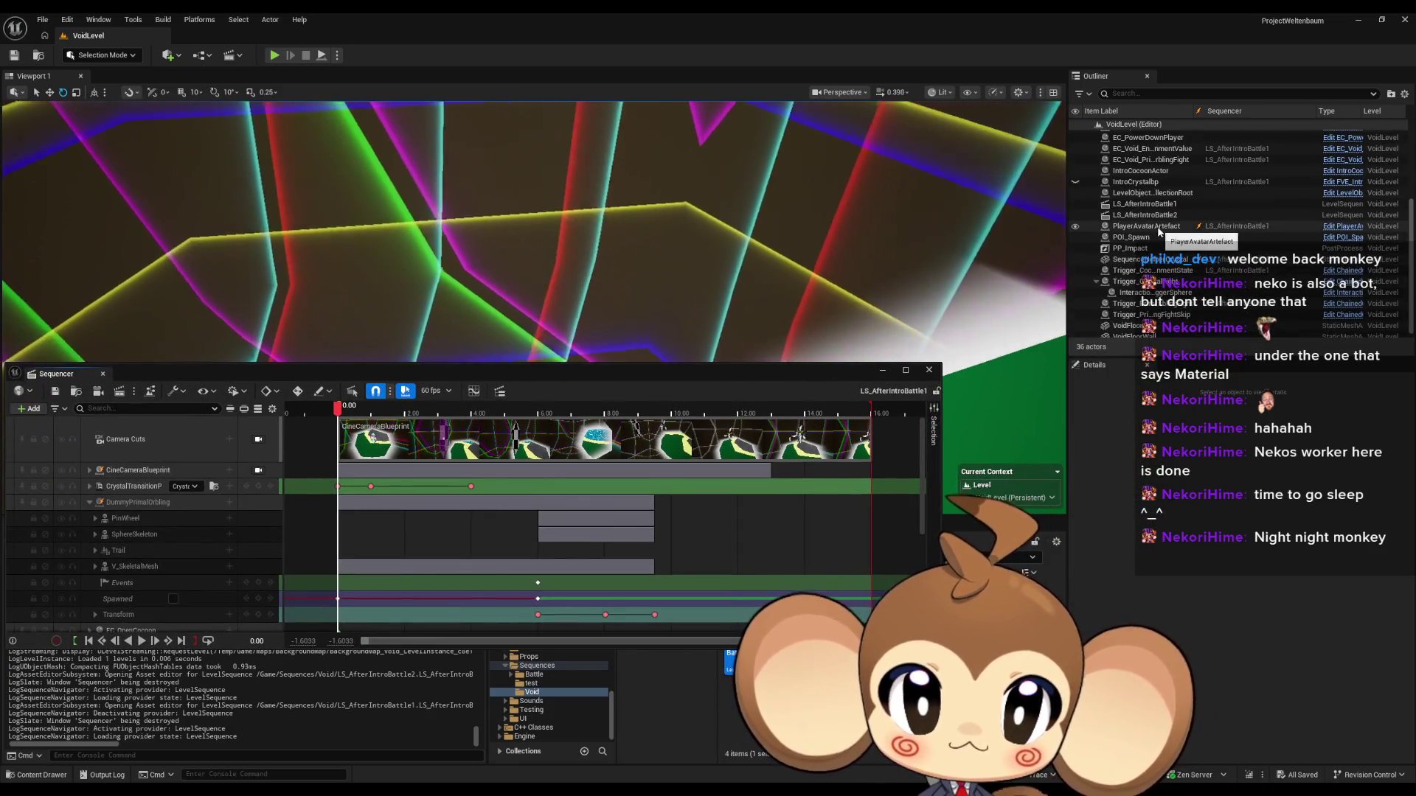
scroll(1150, 271, "down", 1)
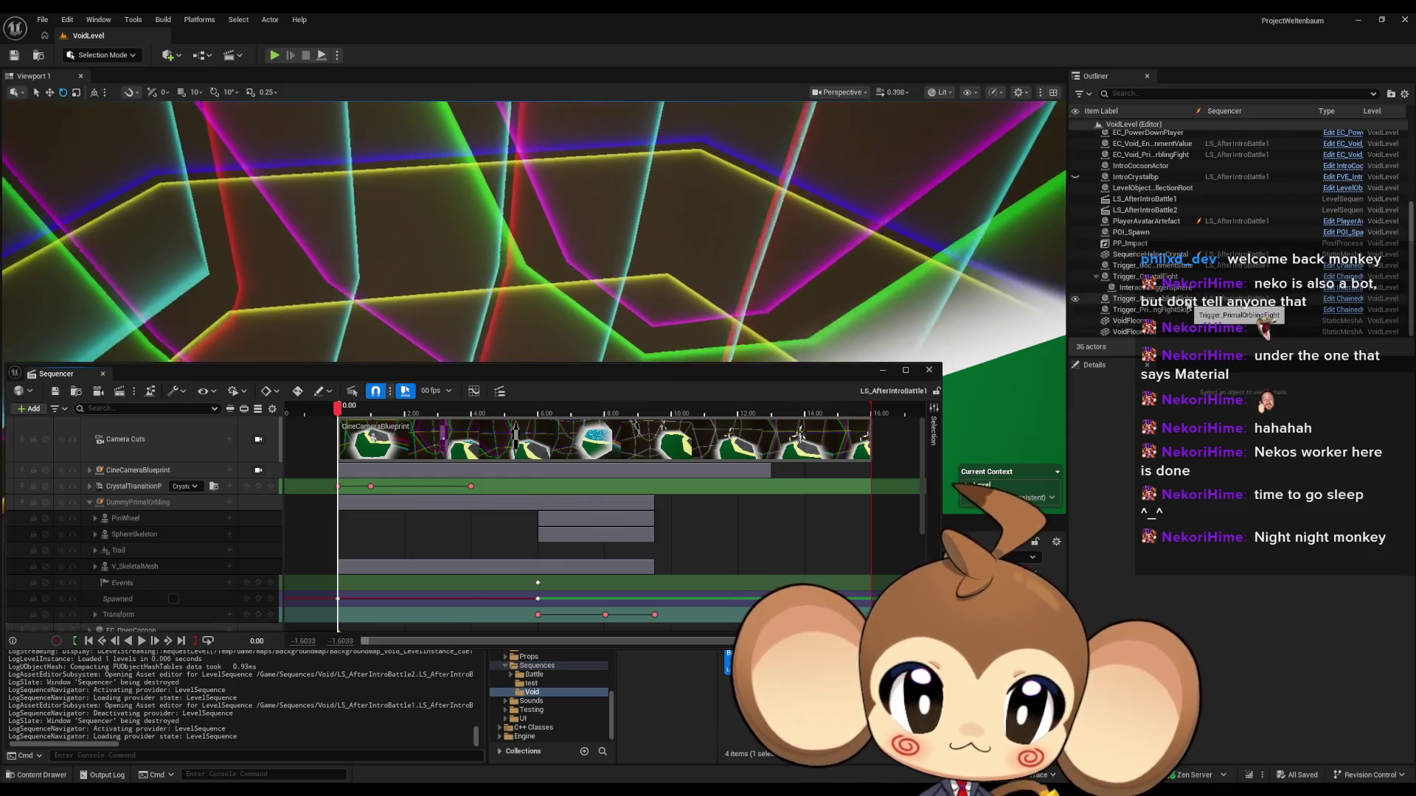
scroll(1191, 306, "up", 5)
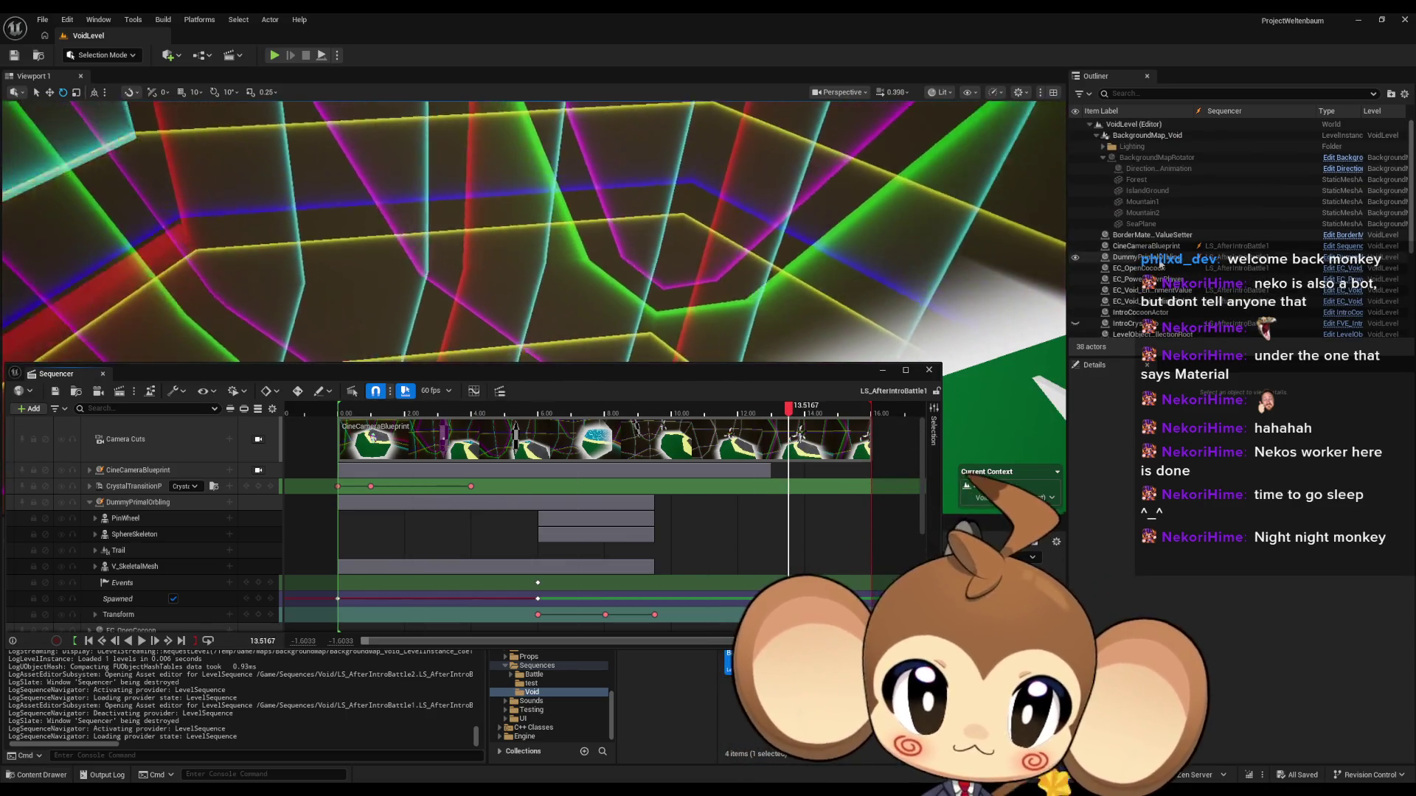
scroll(1180, 296, "down", 5)
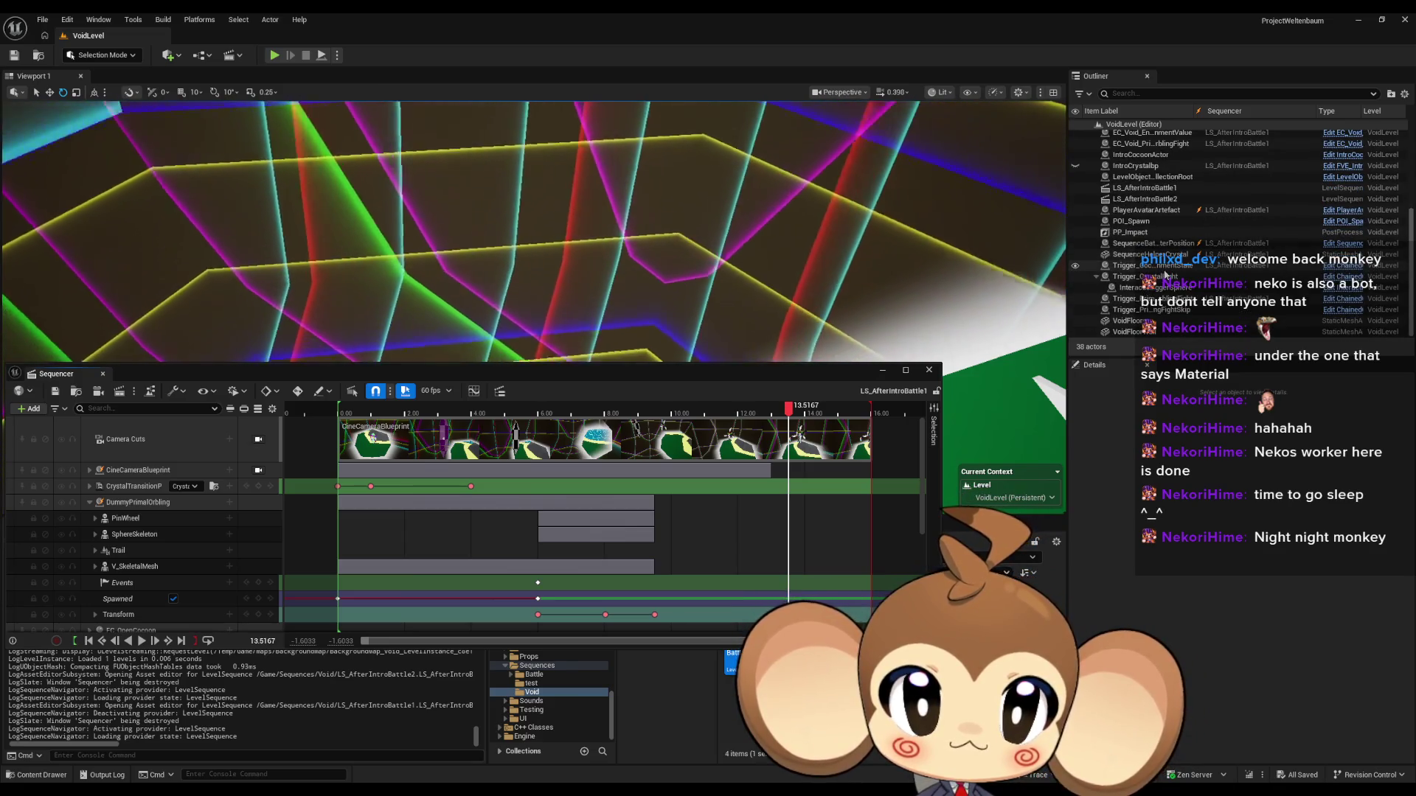
Step: Select the SequenceBattleStarterPosition actor and its component, then close the Sequencer
left_click(1163, 244)
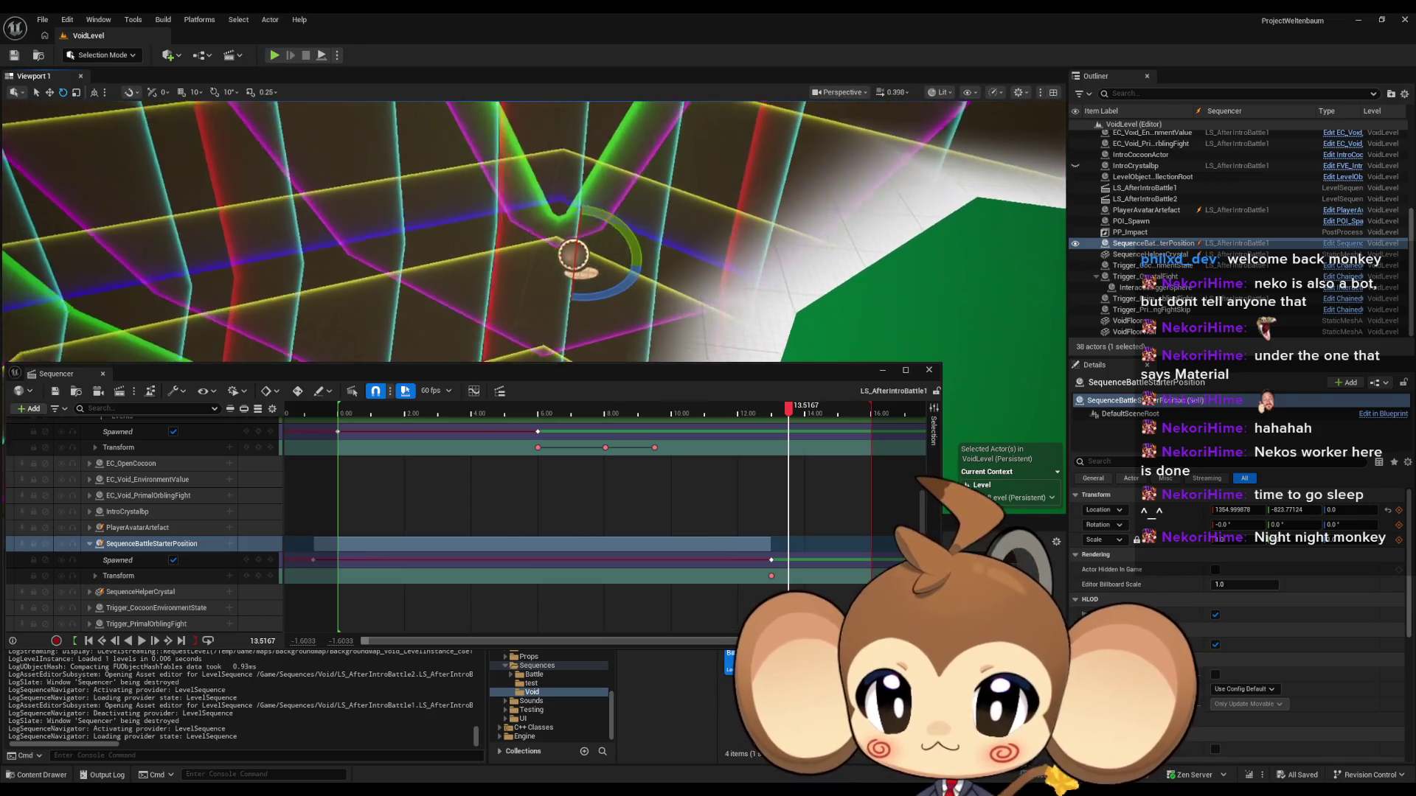
left_click(1150, 404)
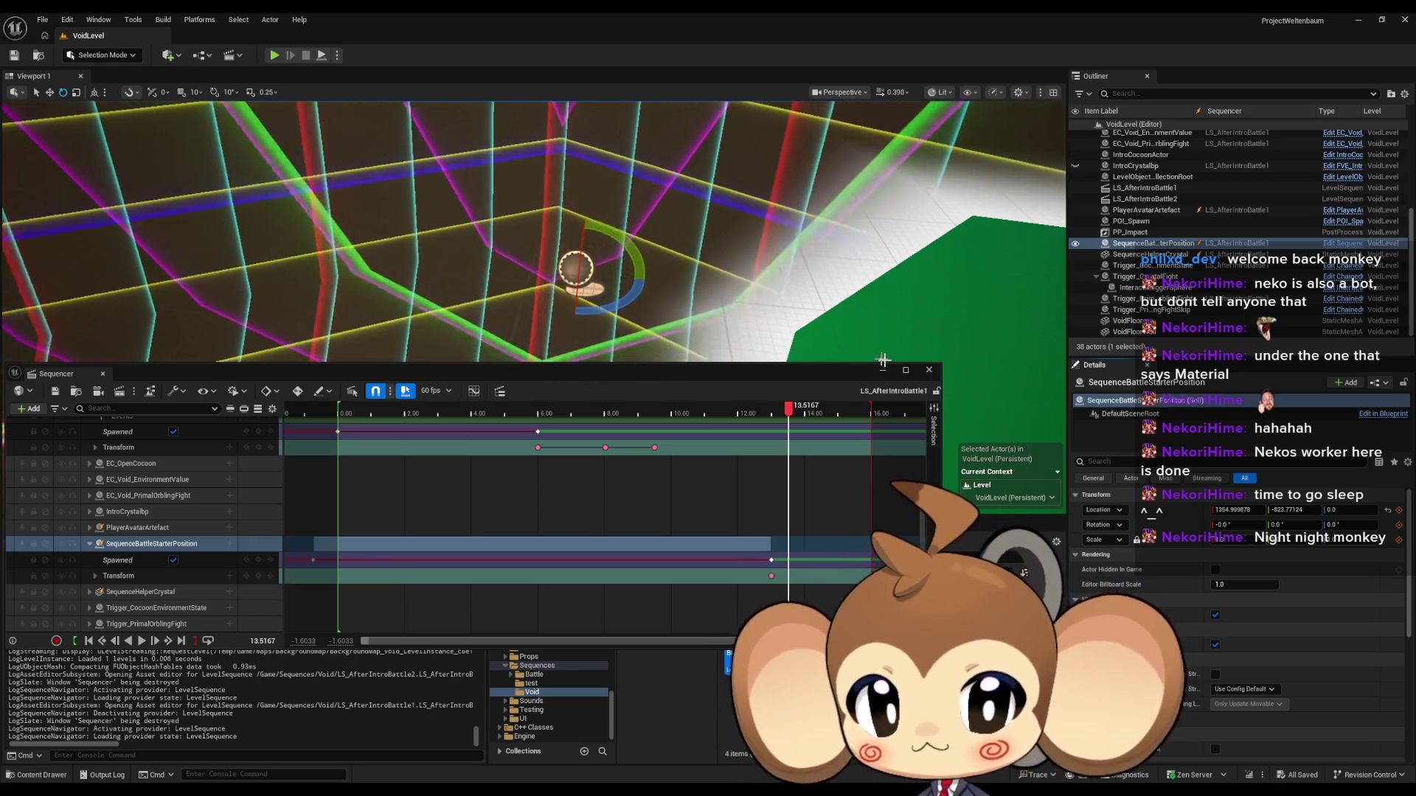
left_click(932, 373)
left_click(169, 55)
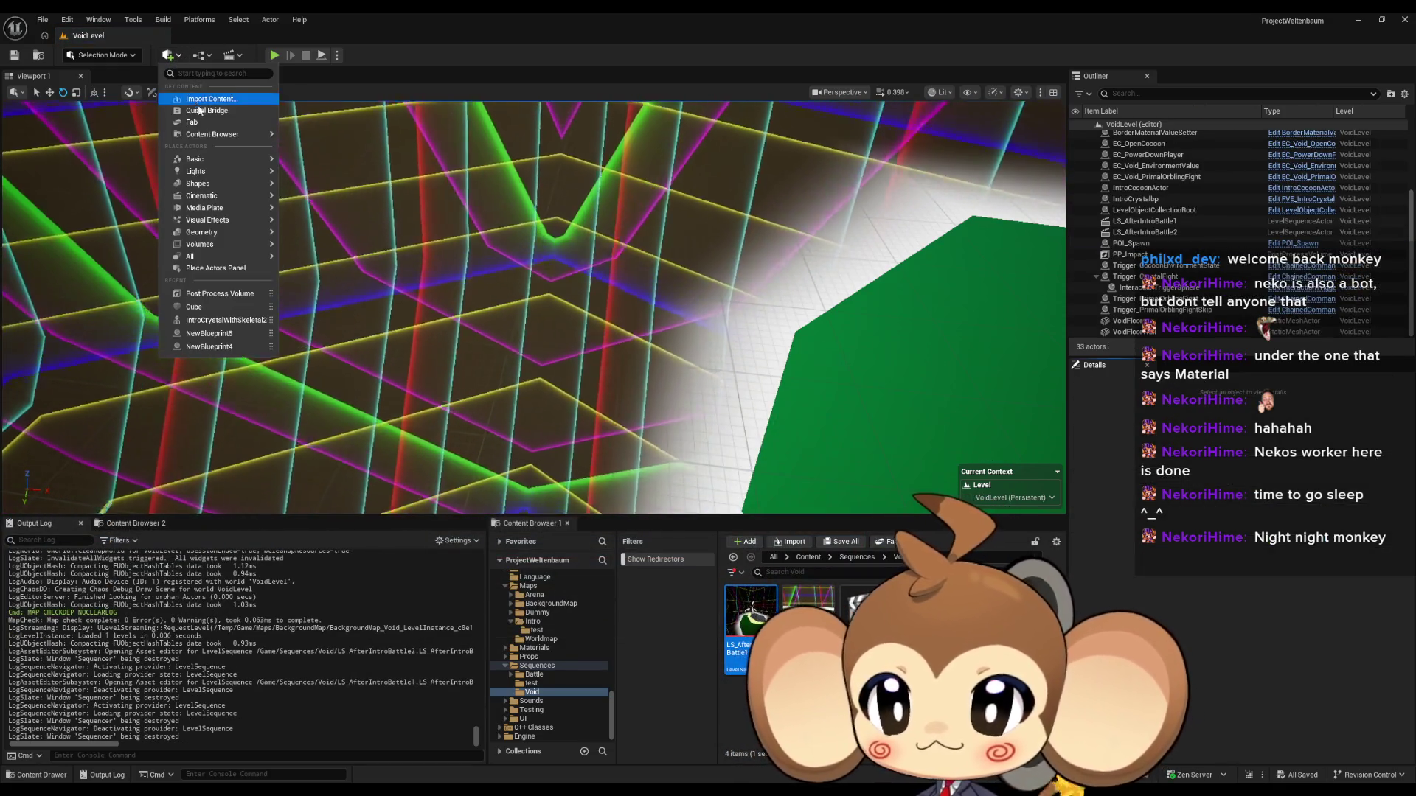
Step: Add a Quick Add > Shapes > Cube and move it onto the battle starter position (1355, -823.8, 0)
mouse_move(198, 161)
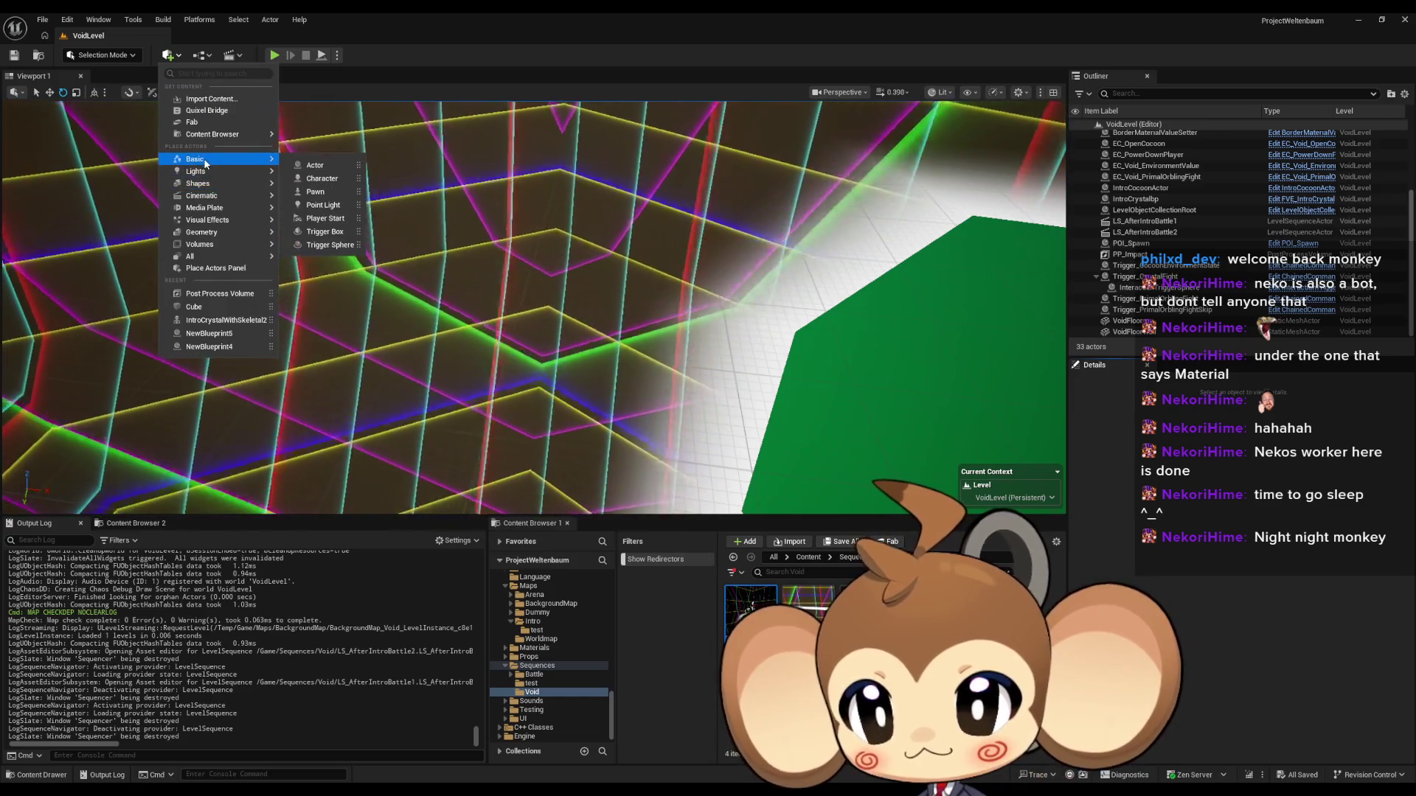
mouse_move(210, 190)
left_click(314, 190)
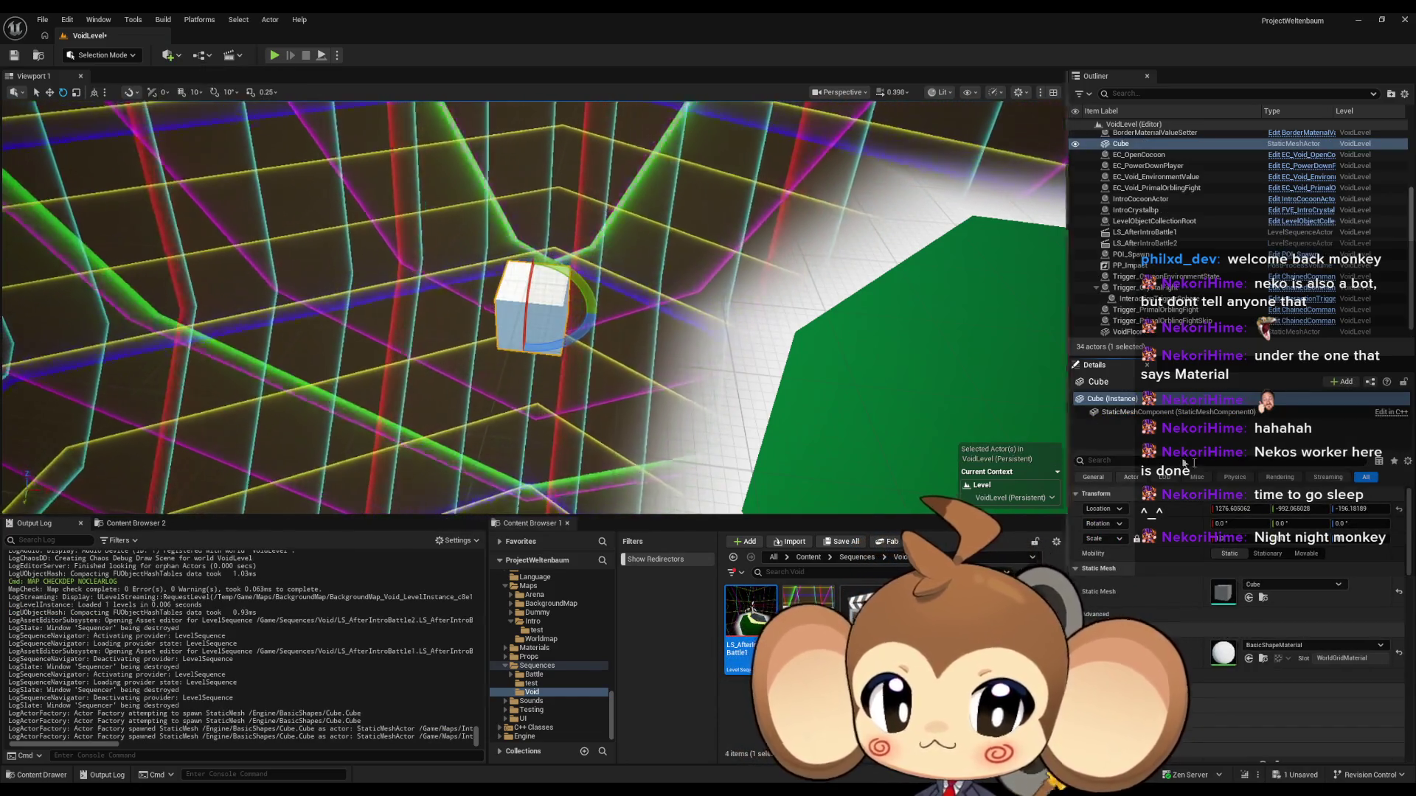
left_click_drag(1188, 517, 1173, 509)
left_click_drag(531, 309, 501, 331)
Step: Reopen LS_AfterIntroBattle2 and play it from about 28 s to about 29.9 s
double_click(807, 613)
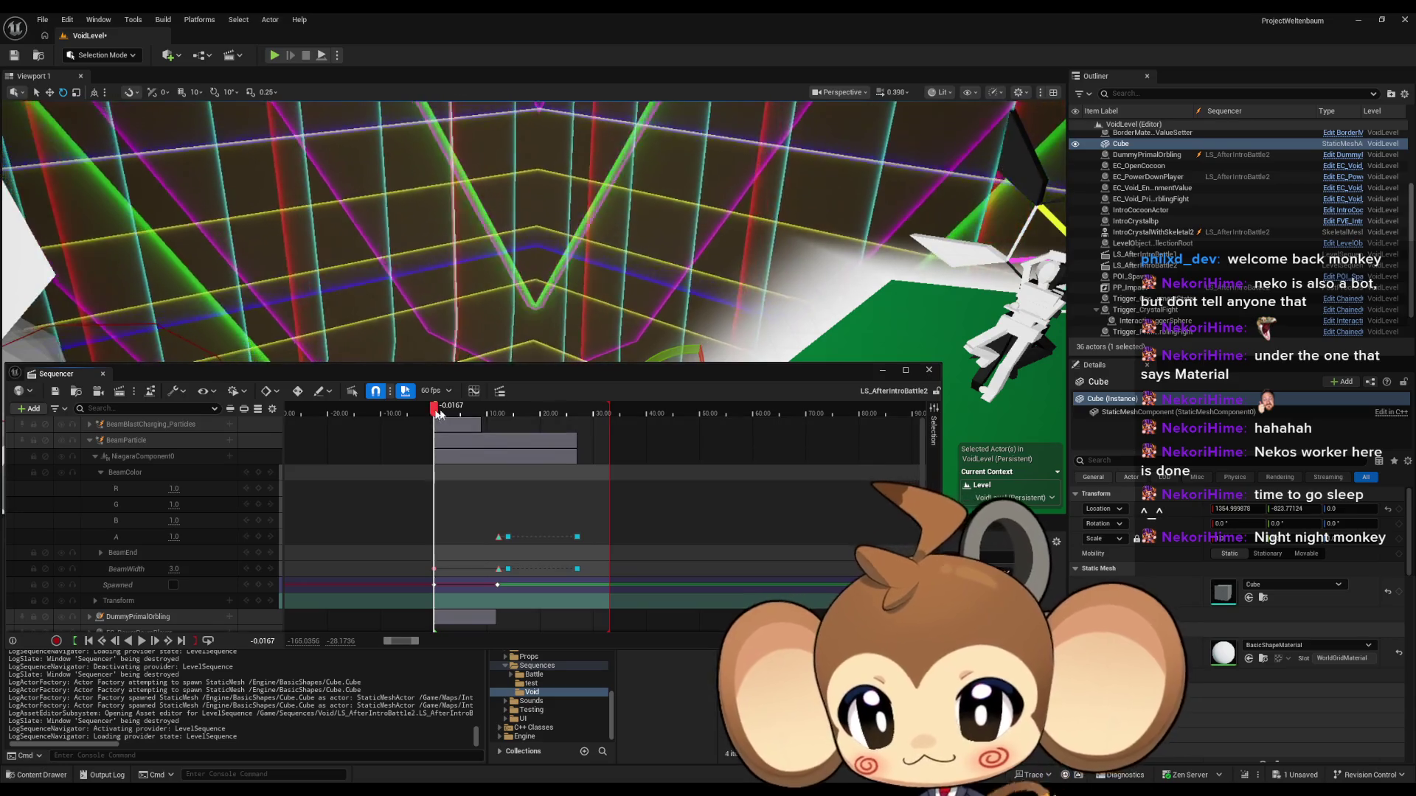
left_click(584, 412)
key("space")
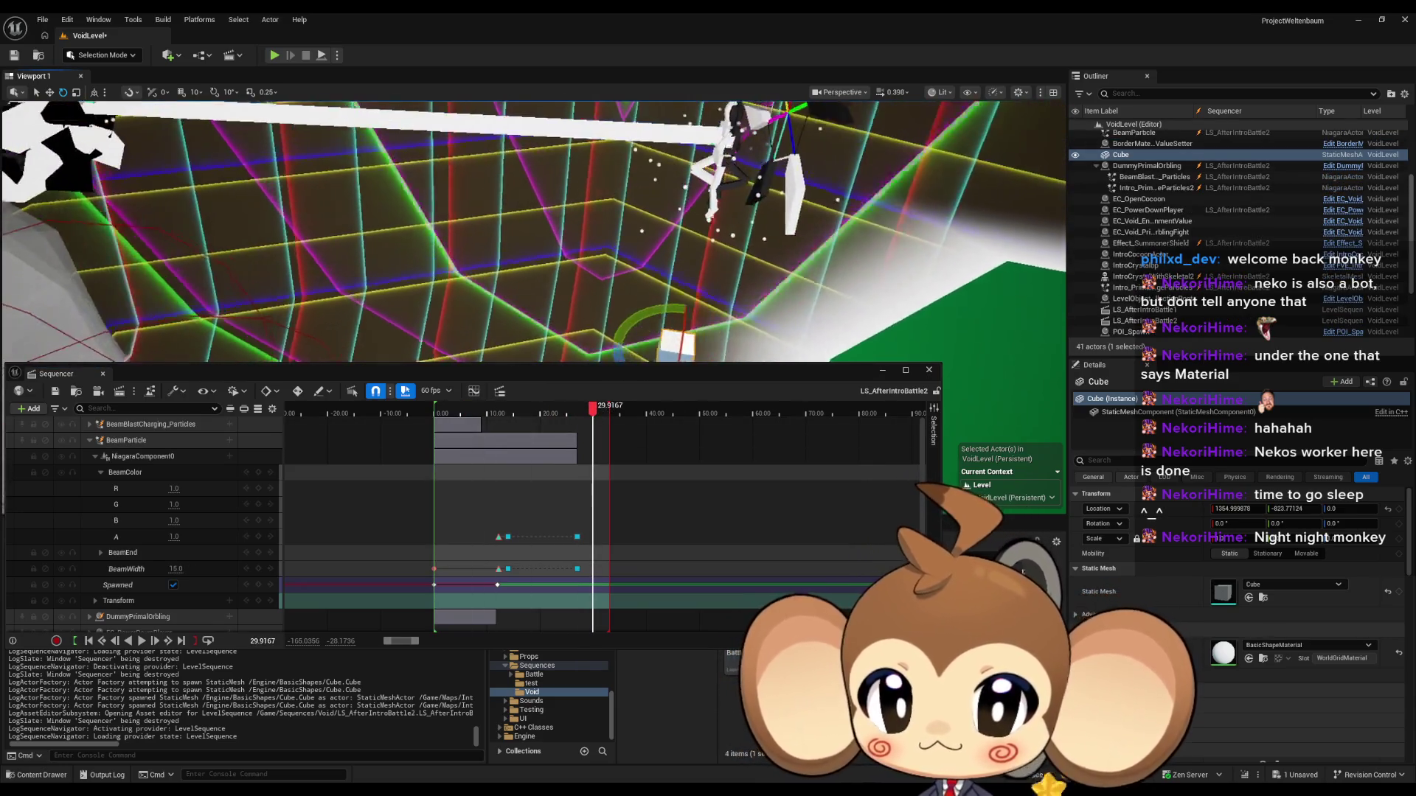
mouse_move(531, 295)
left_mouse_down()
mouse_move(537, 258)
mouse_move(727, 301)
left_mouse_up()
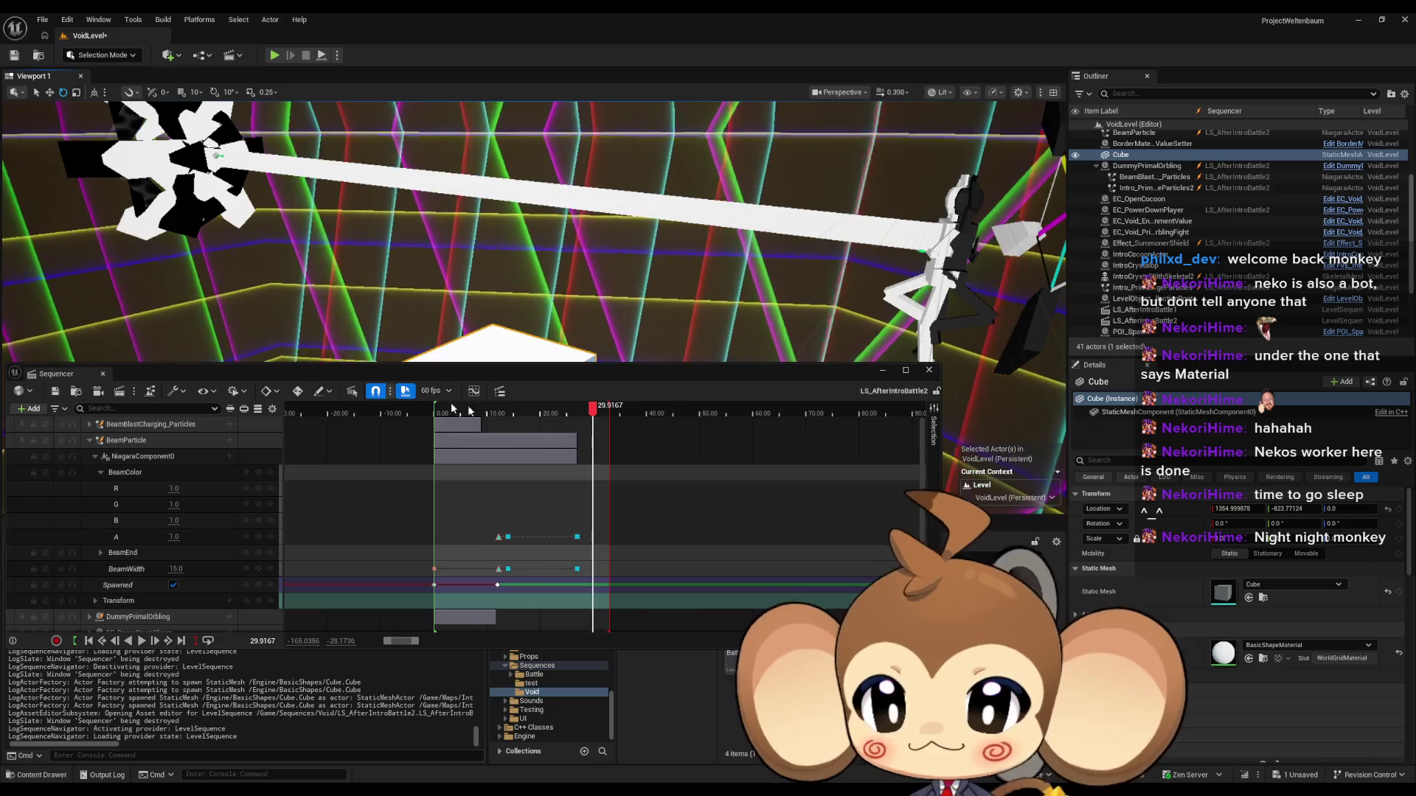
left_click_drag(241, 379, 346, 365)
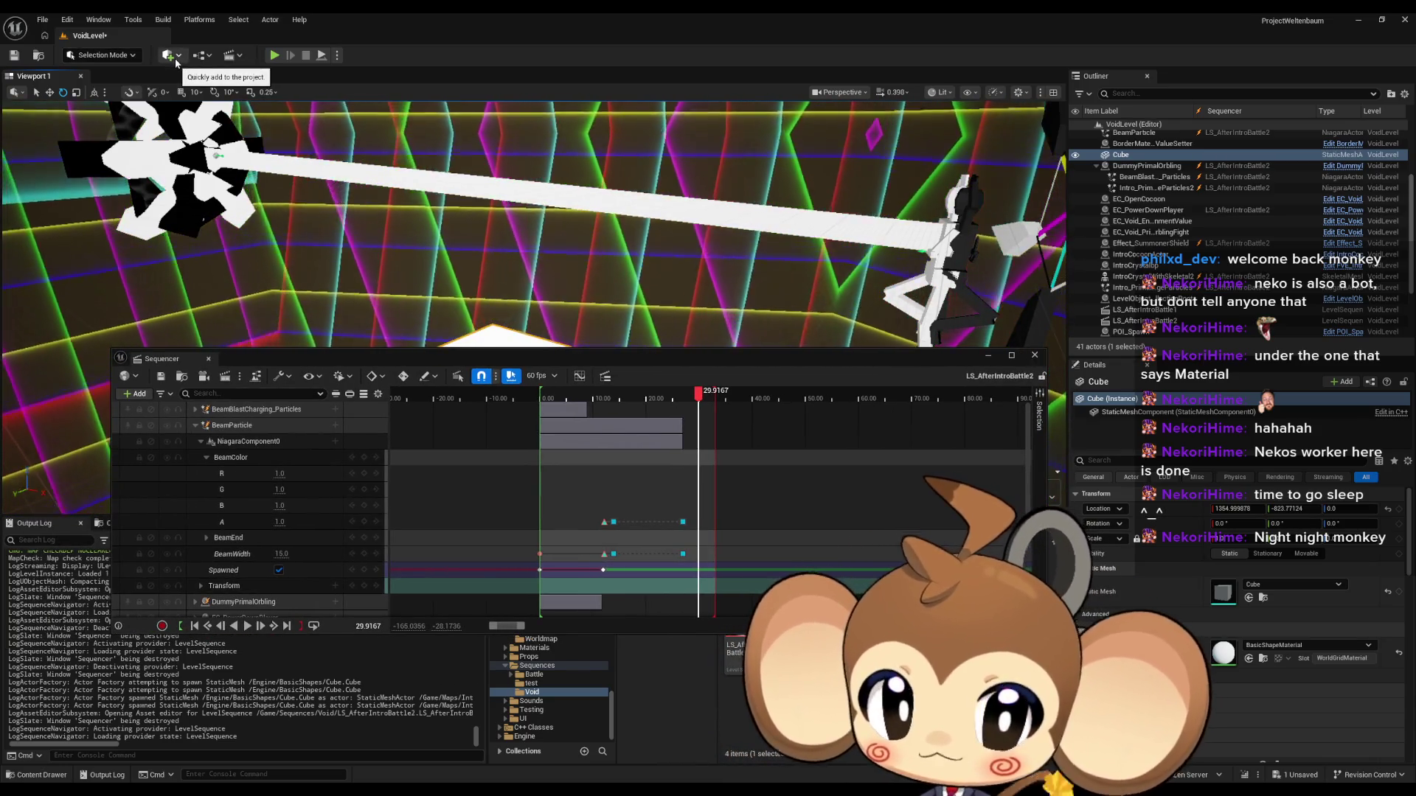
left_click_drag(499, 358, 476, 270)
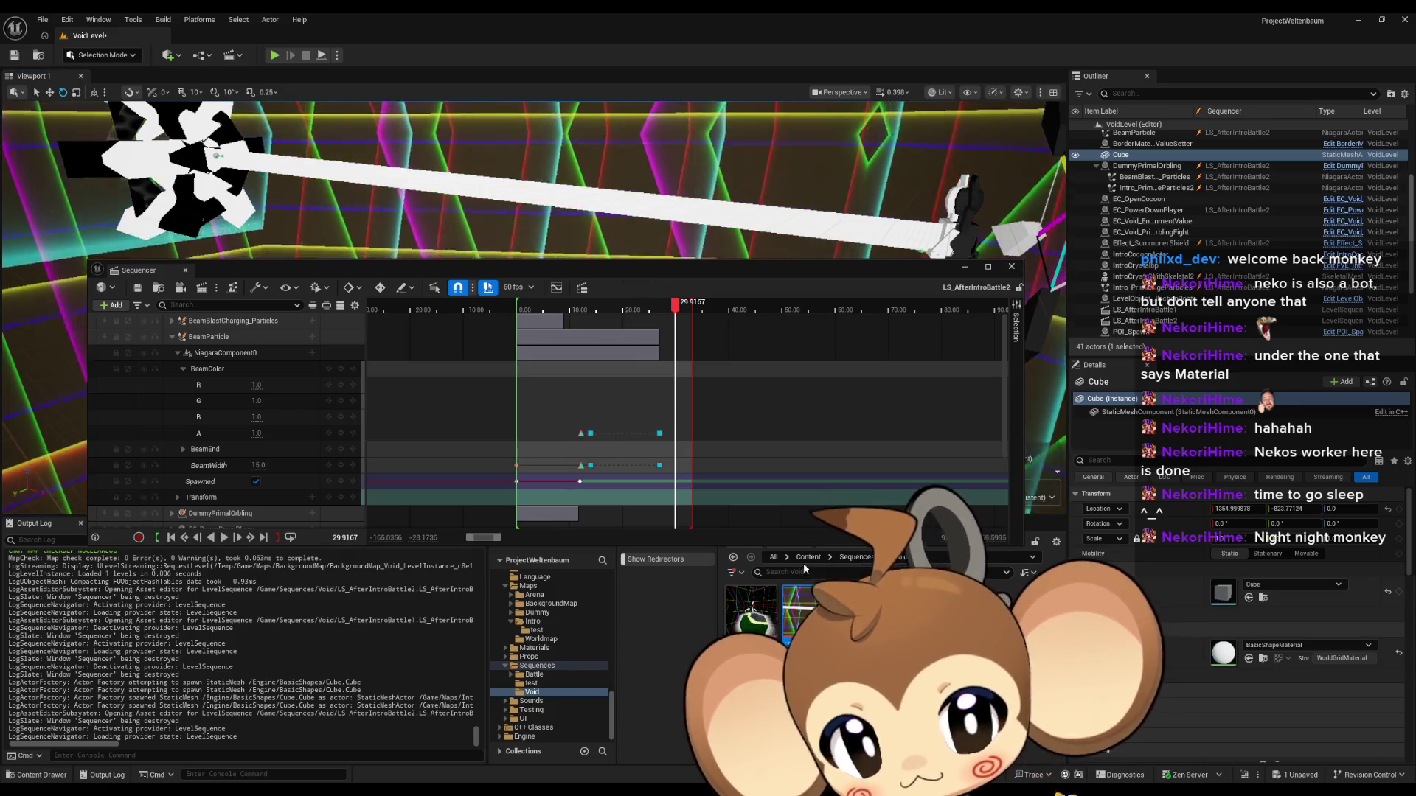
Step: Search Content for 'expl' and open AbilityEffect_SphereExplosion from the Abilities > FX folder
left_click(807, 558)
type("e")
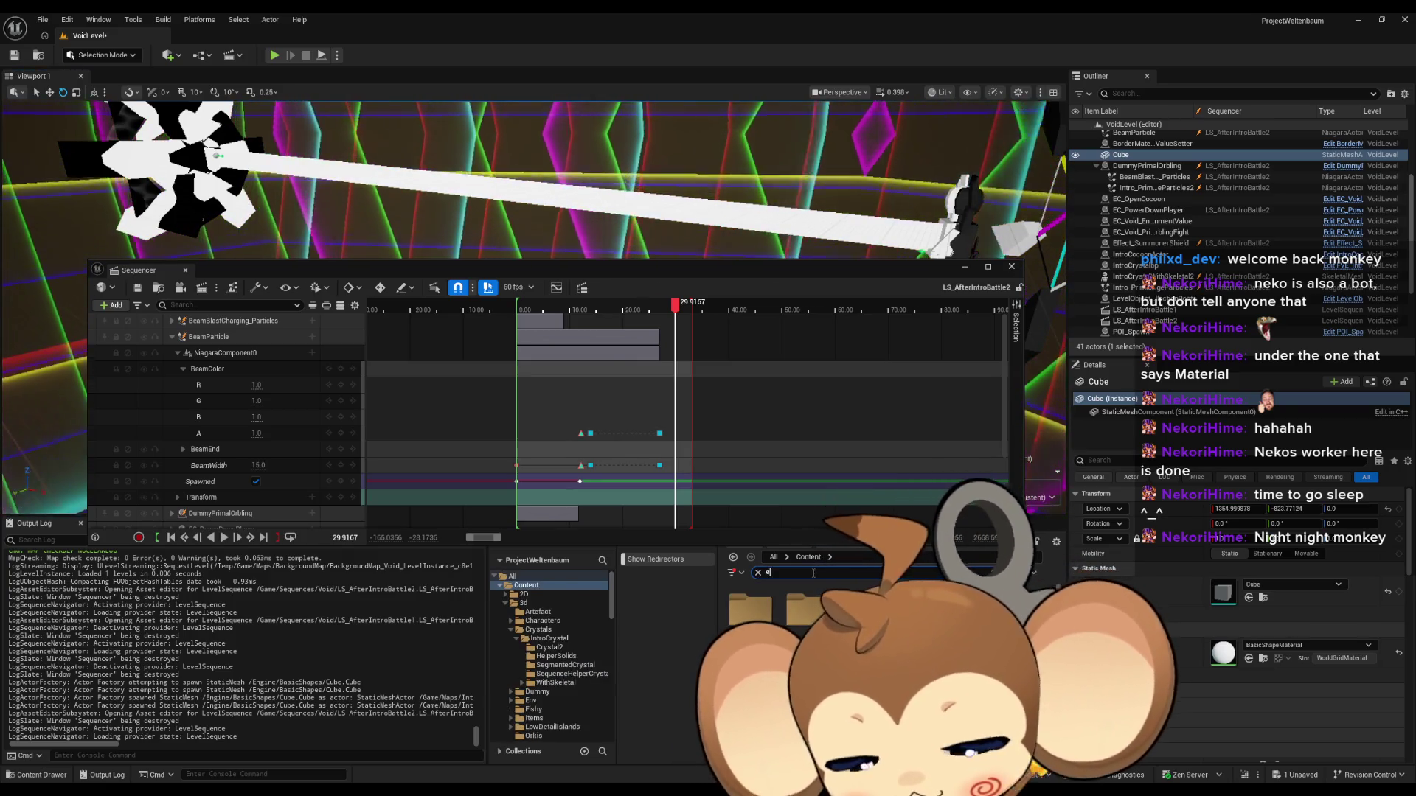
type("xpl")
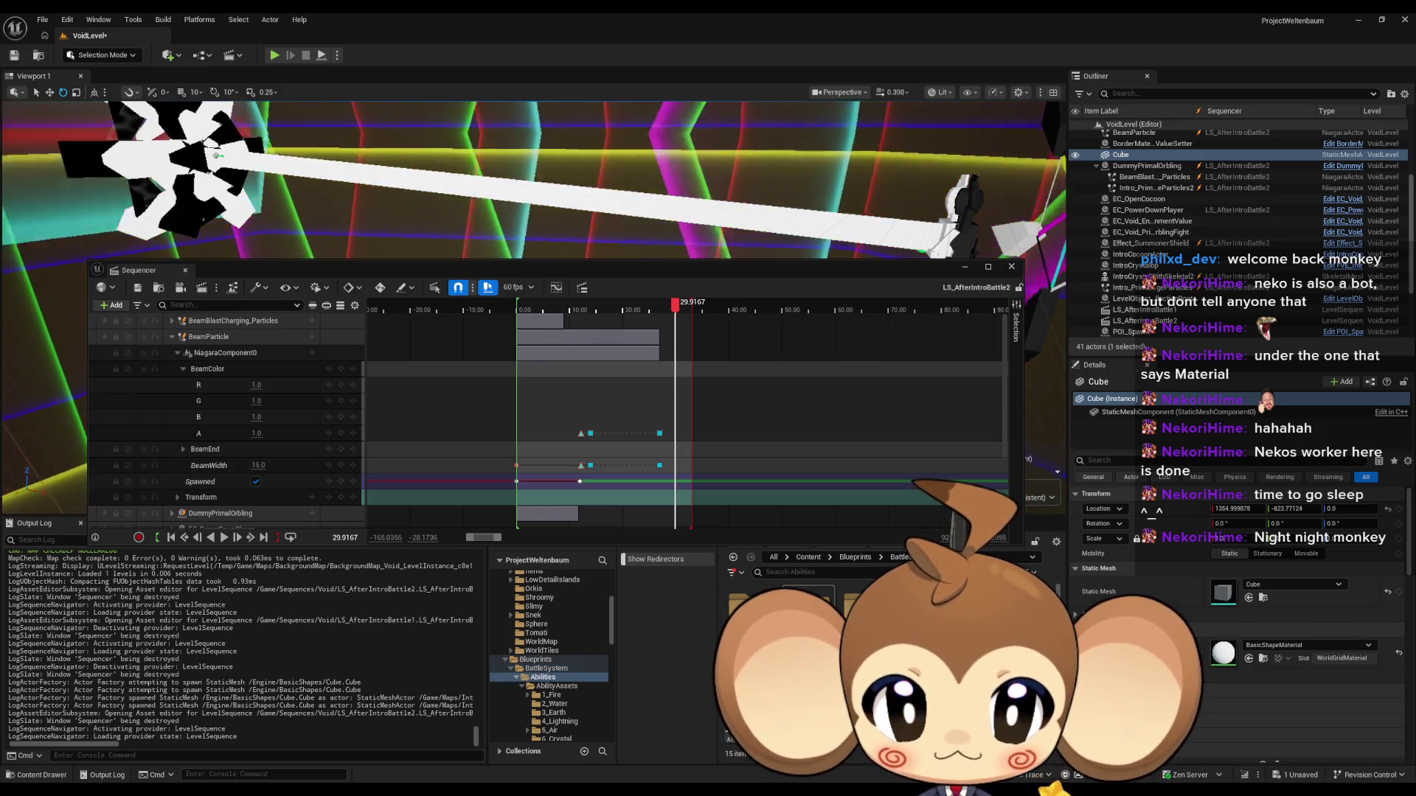
double_click(863, 606)
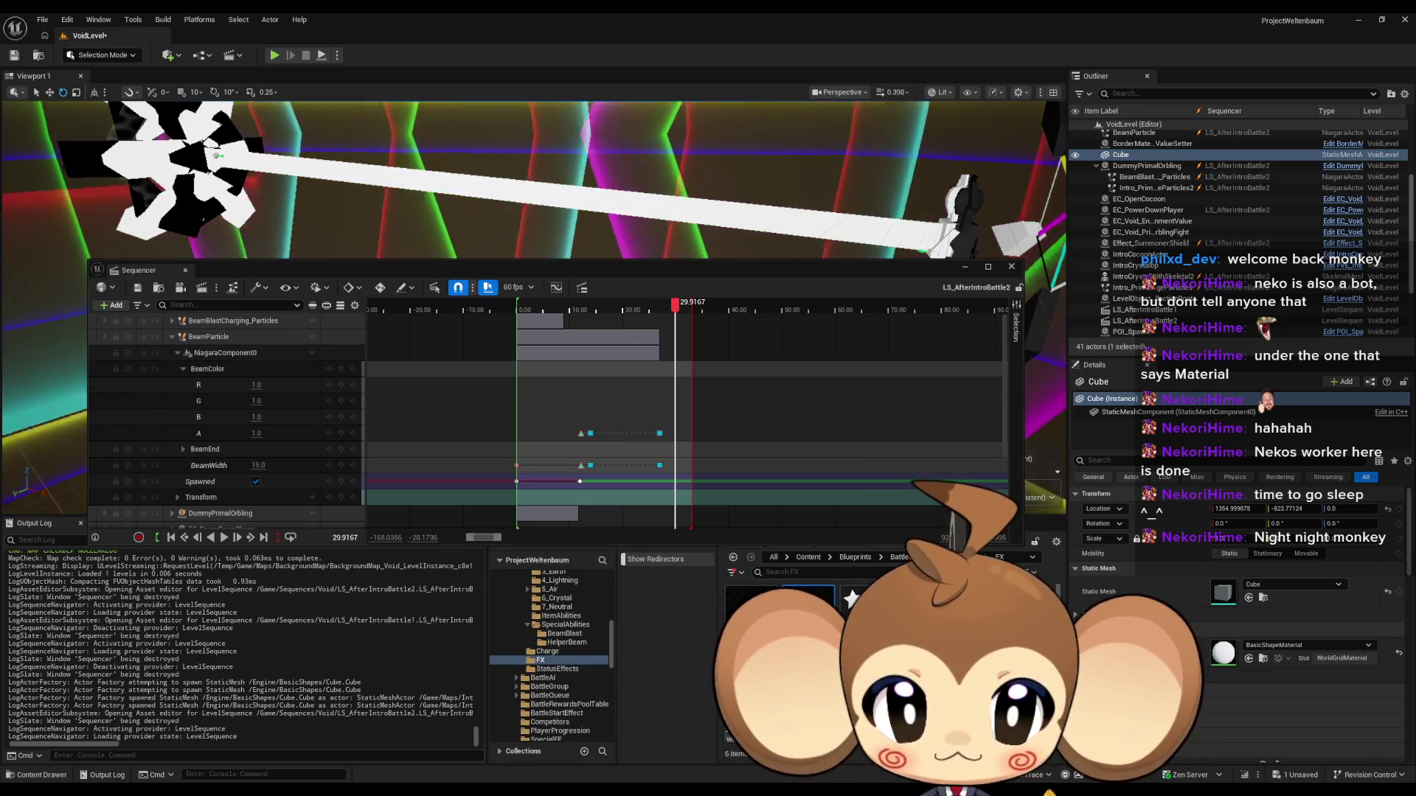
double_click(808, 605)
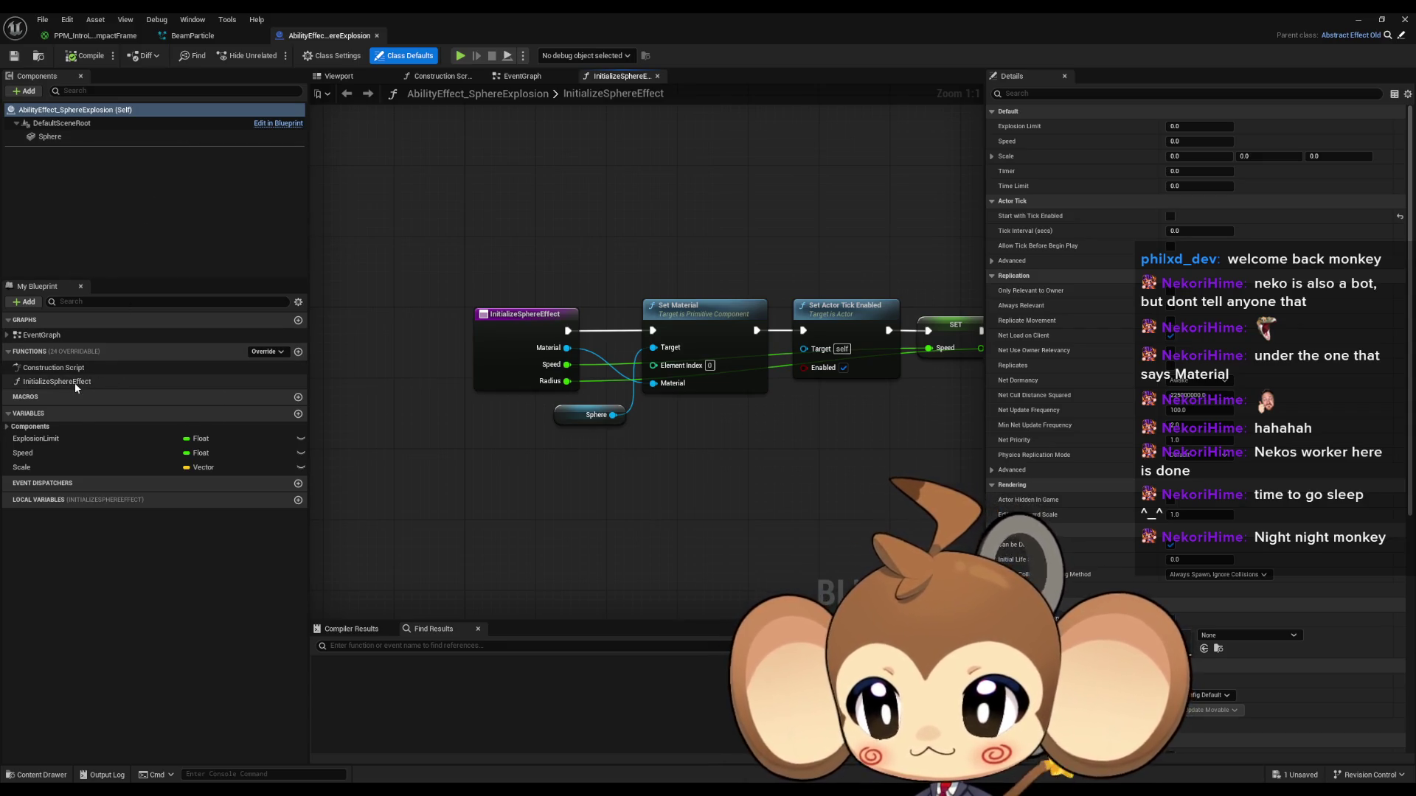
Step: View the sphere explosion's EventGraph, then close the BeamParticle and PPM_IntroLaserImpactFrame editor tabs
scroll(554, 375, "down", 5)
double_click(42, 336)
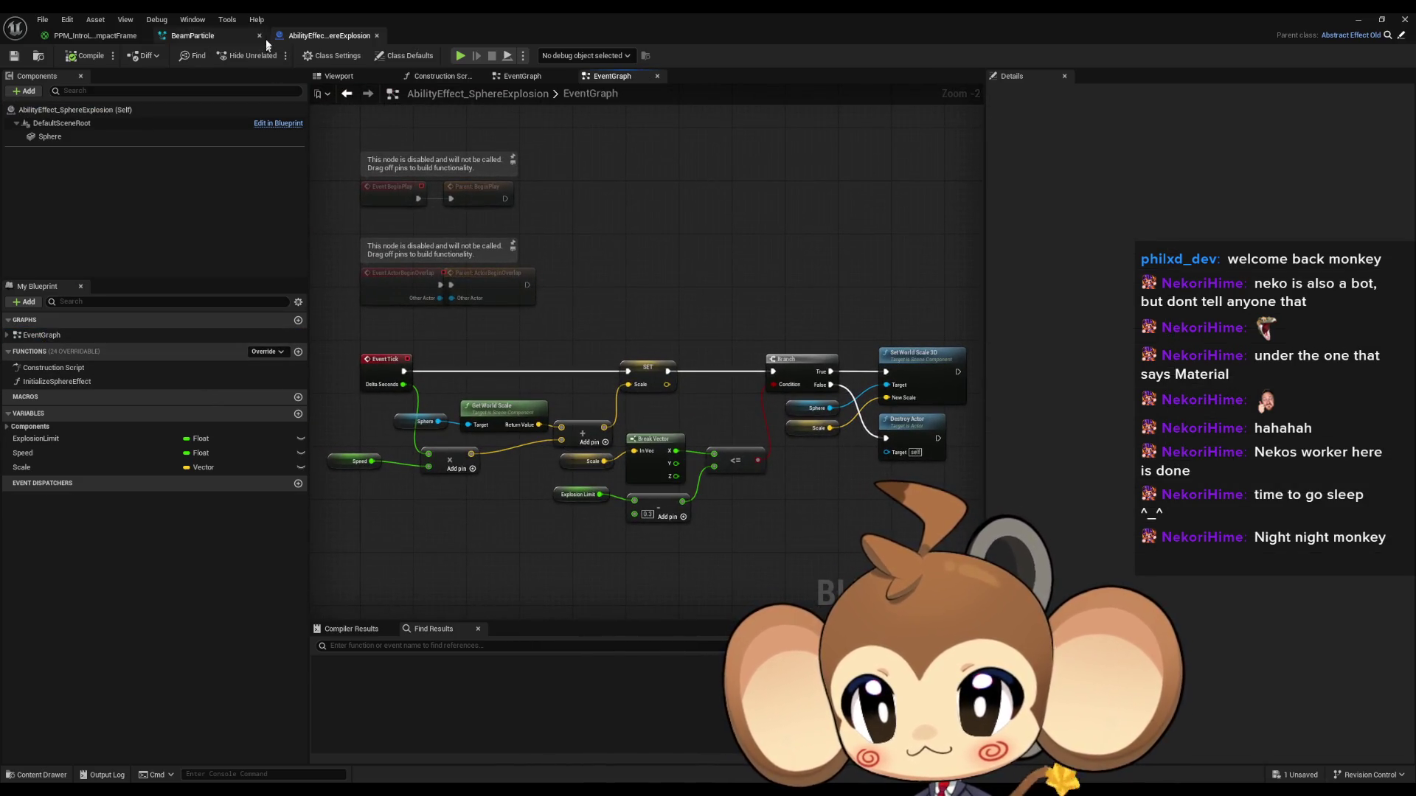
left_click(219, 40)
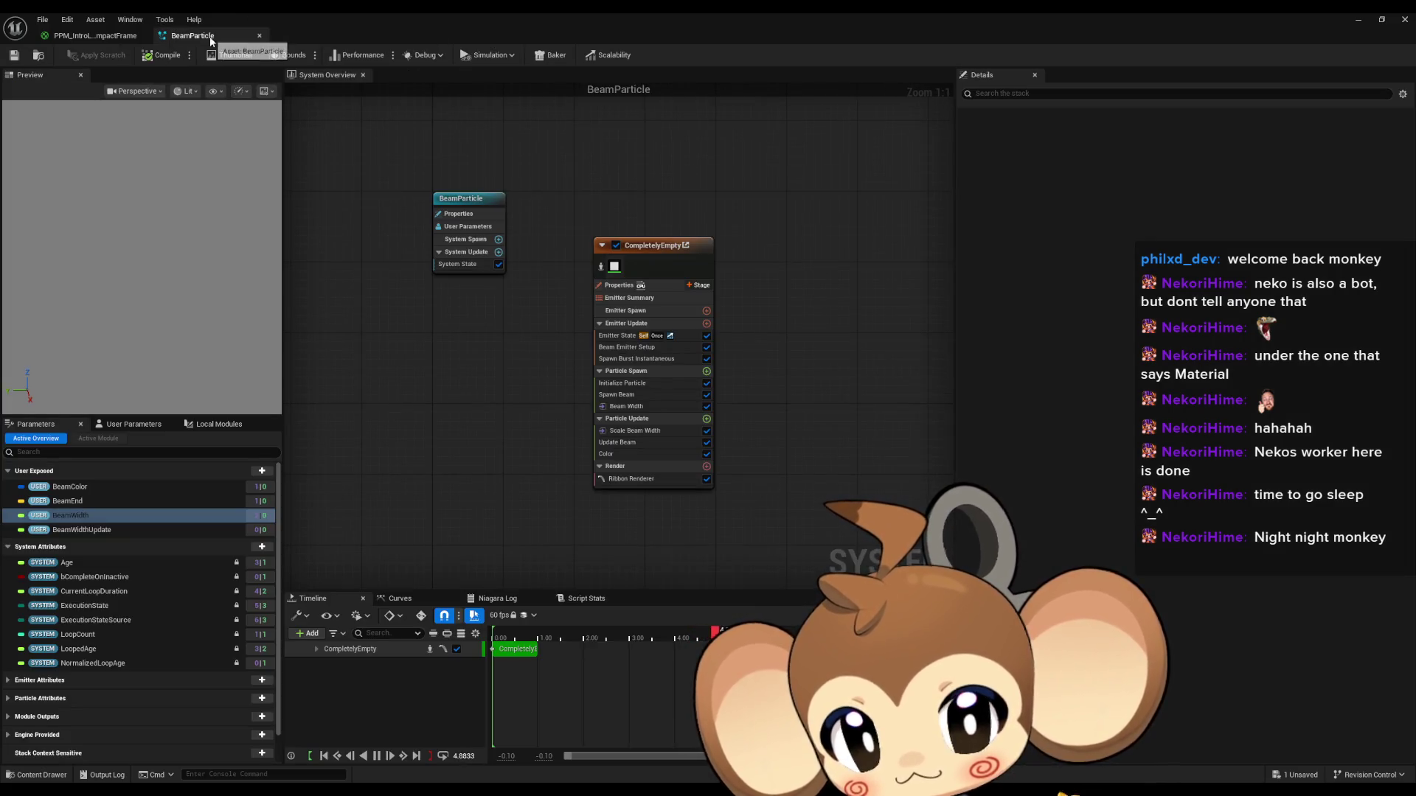
middle_click(209, 41)
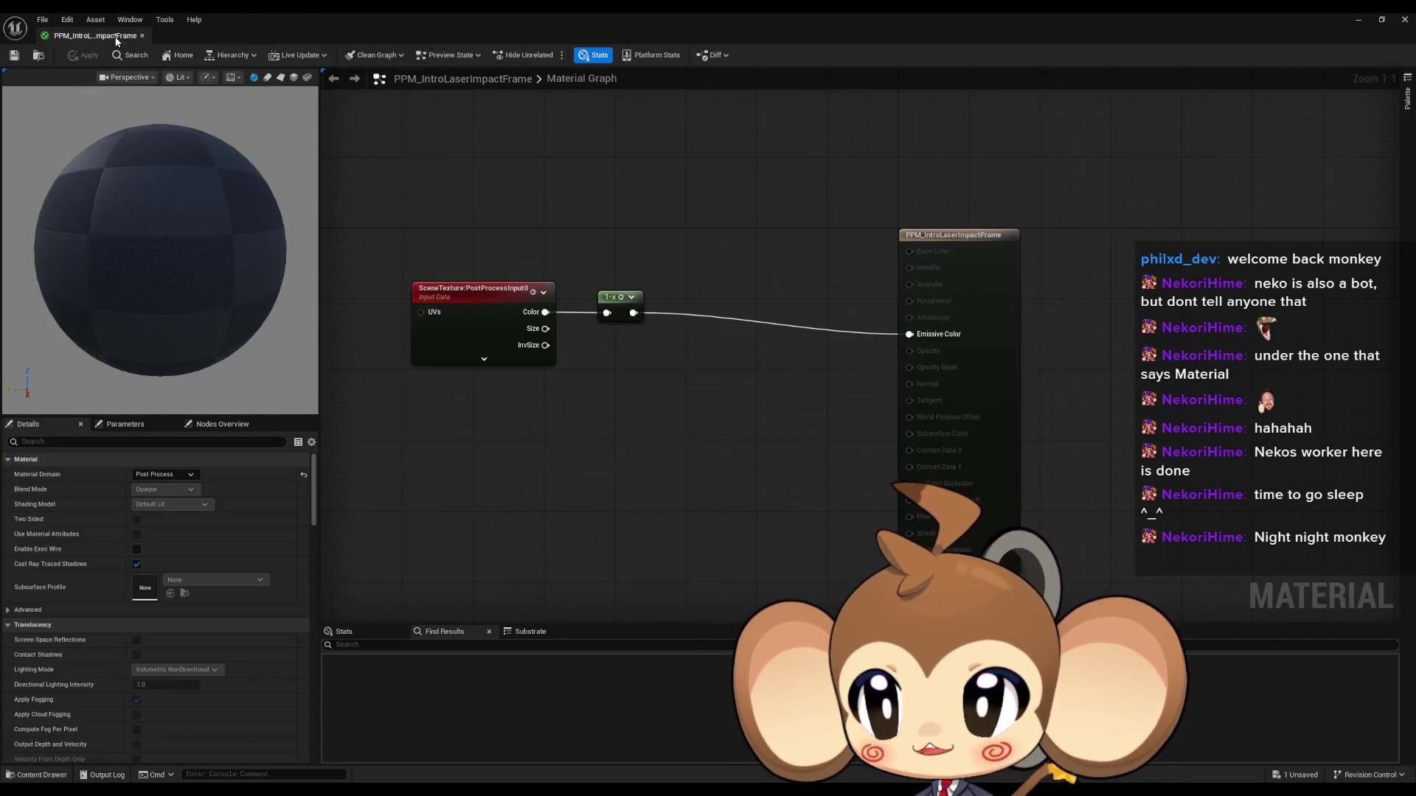
middle_click(115, 42)
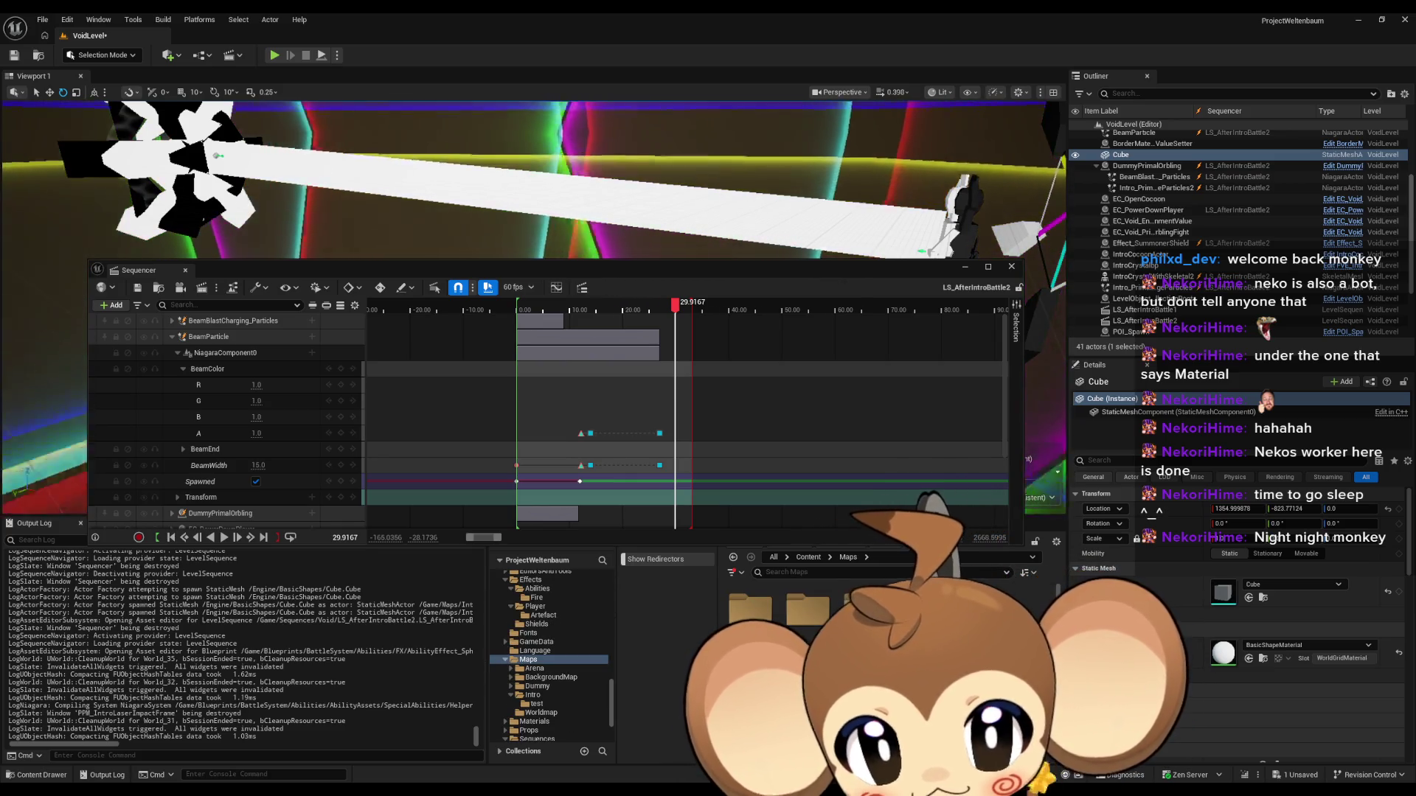
Step: Create an Actor Blueprint Class named Intro_LaserExplosionActor in the Maps/Intro folder
left_click(532, 694)
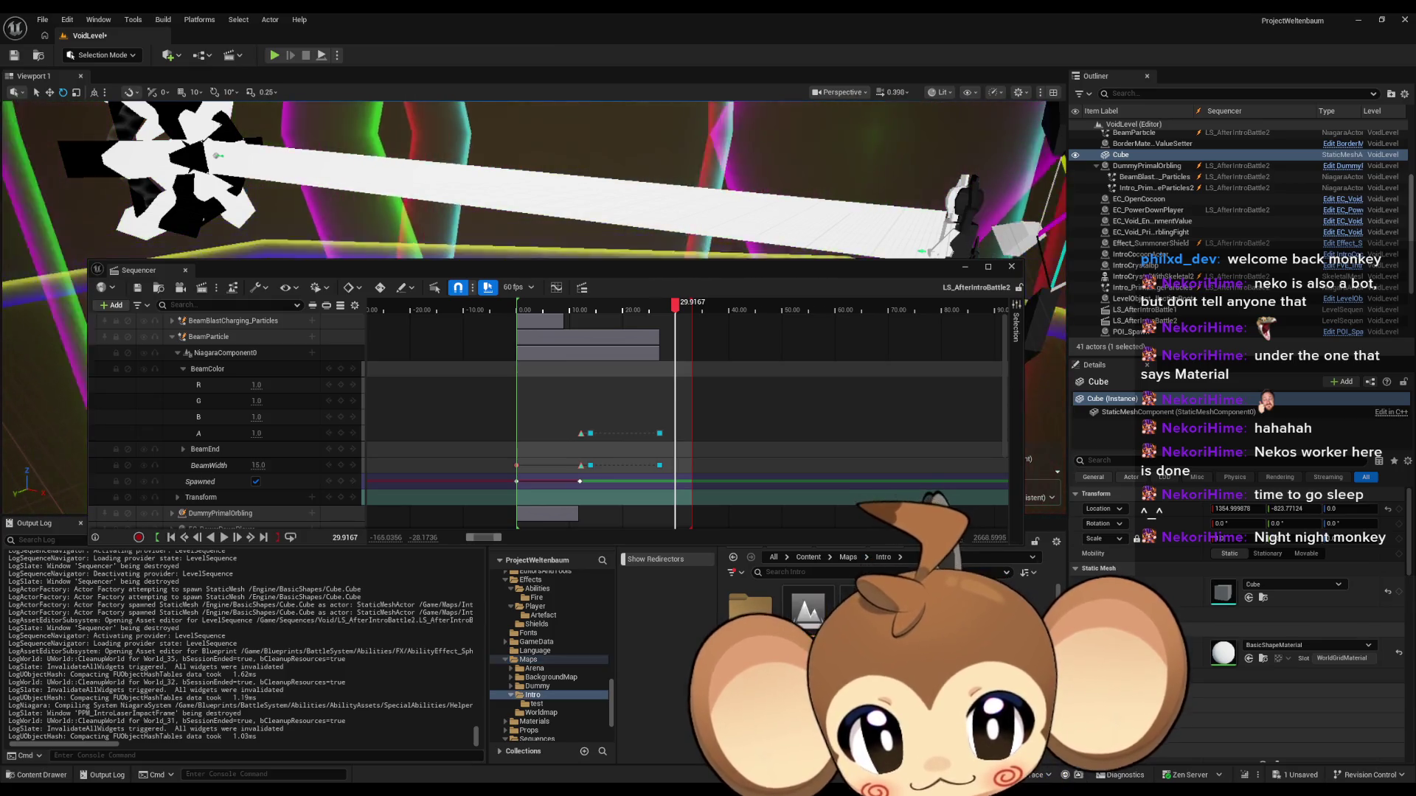
right_click(896, 649)
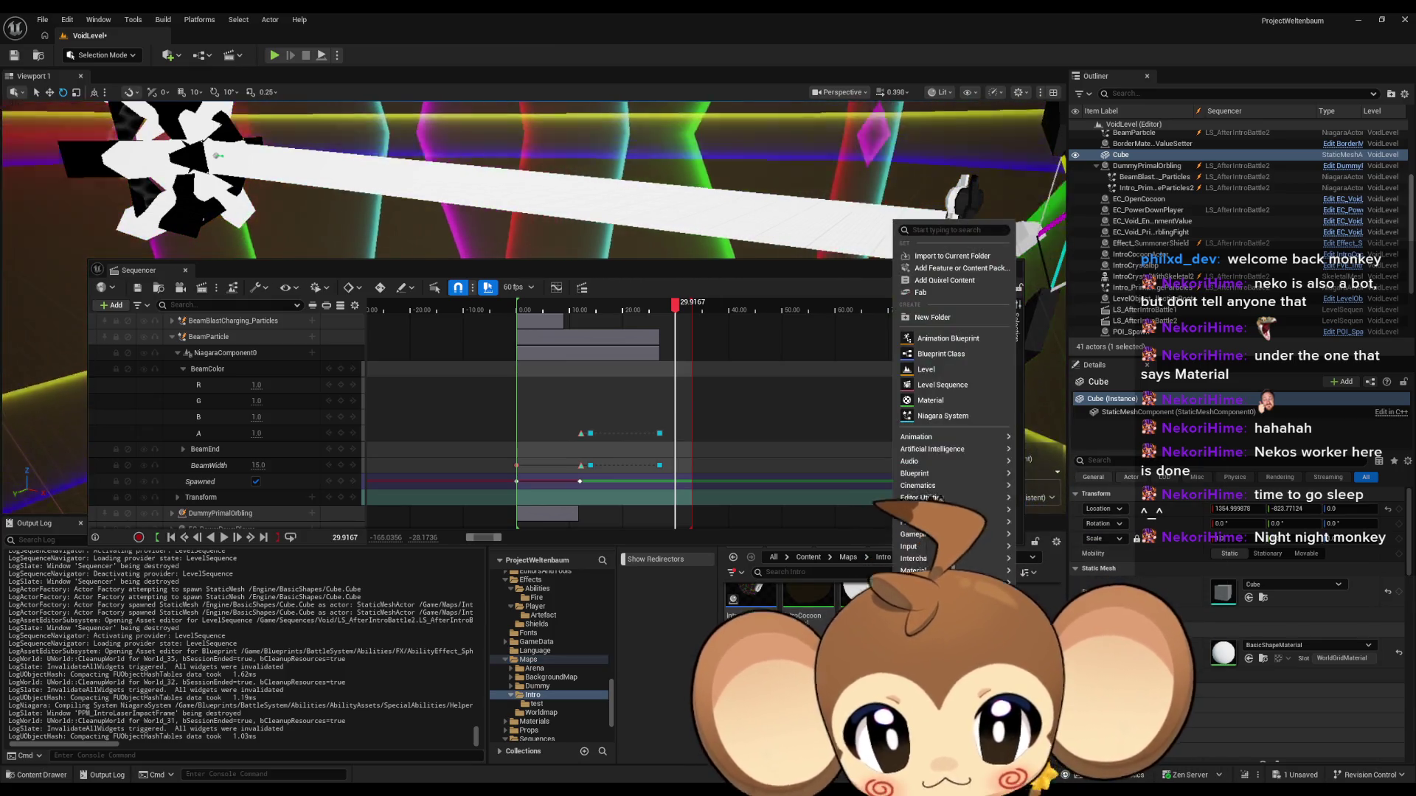
left_click(945, 355)
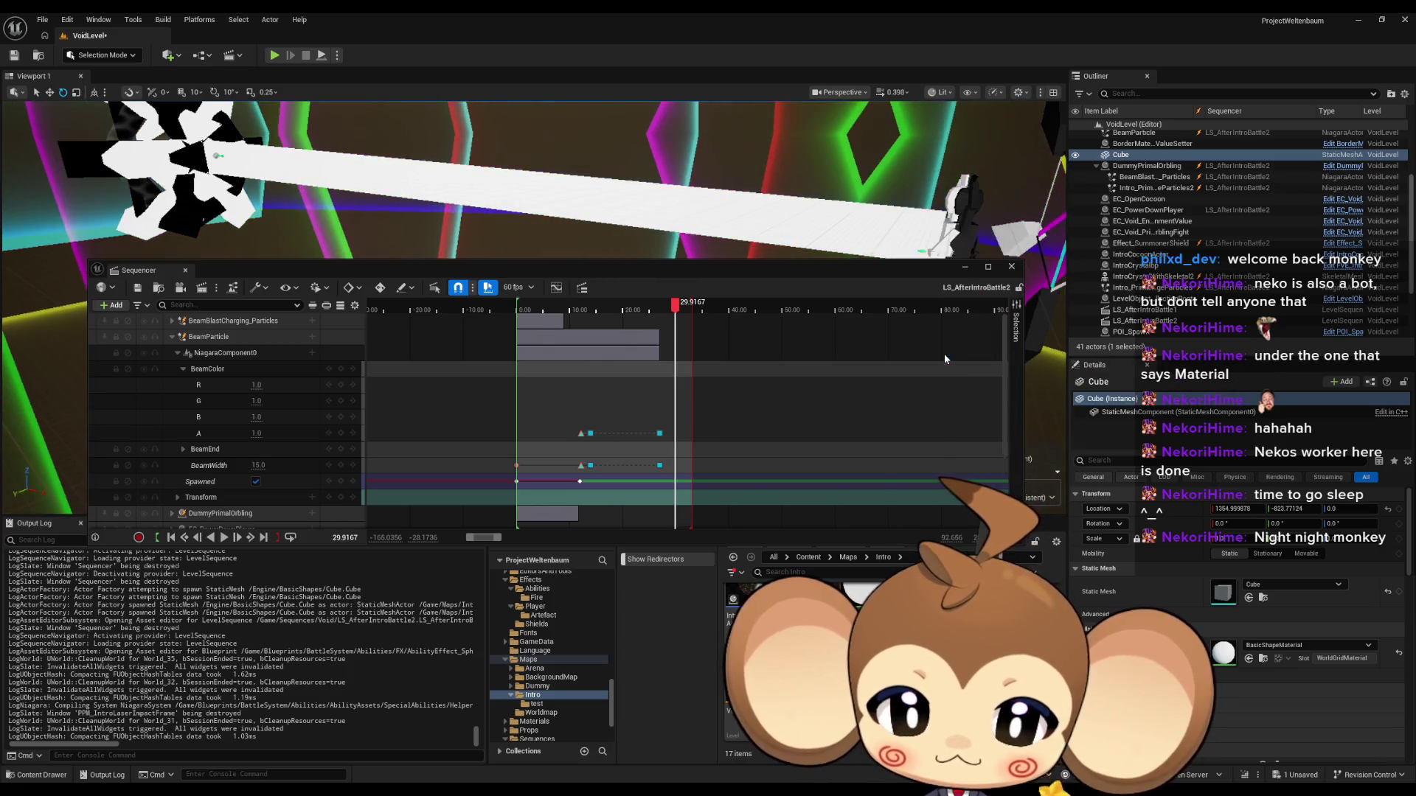
left_click(595, 325)
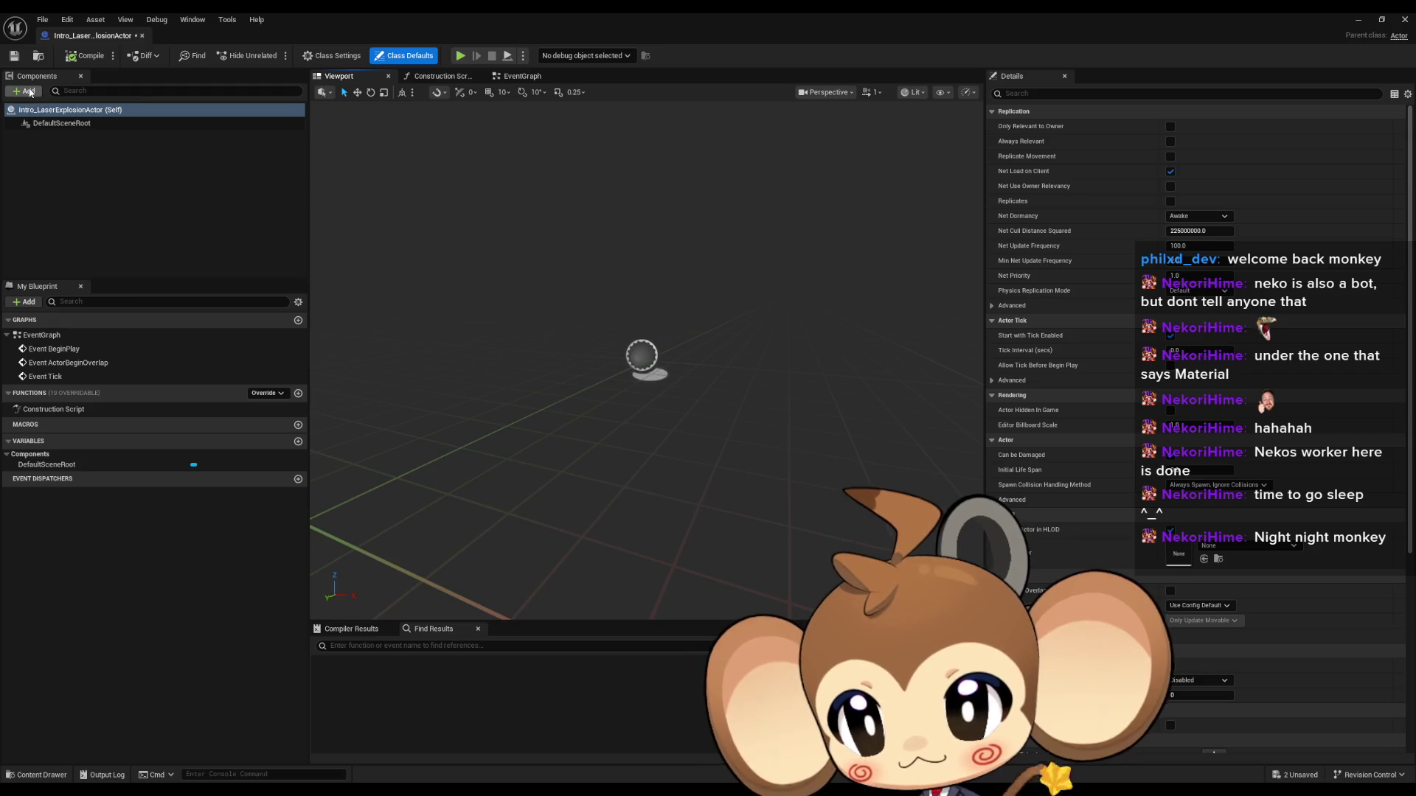
Step: Add a Sphere component and search its material list for 'white' without assigning one
left_click(28, 92)
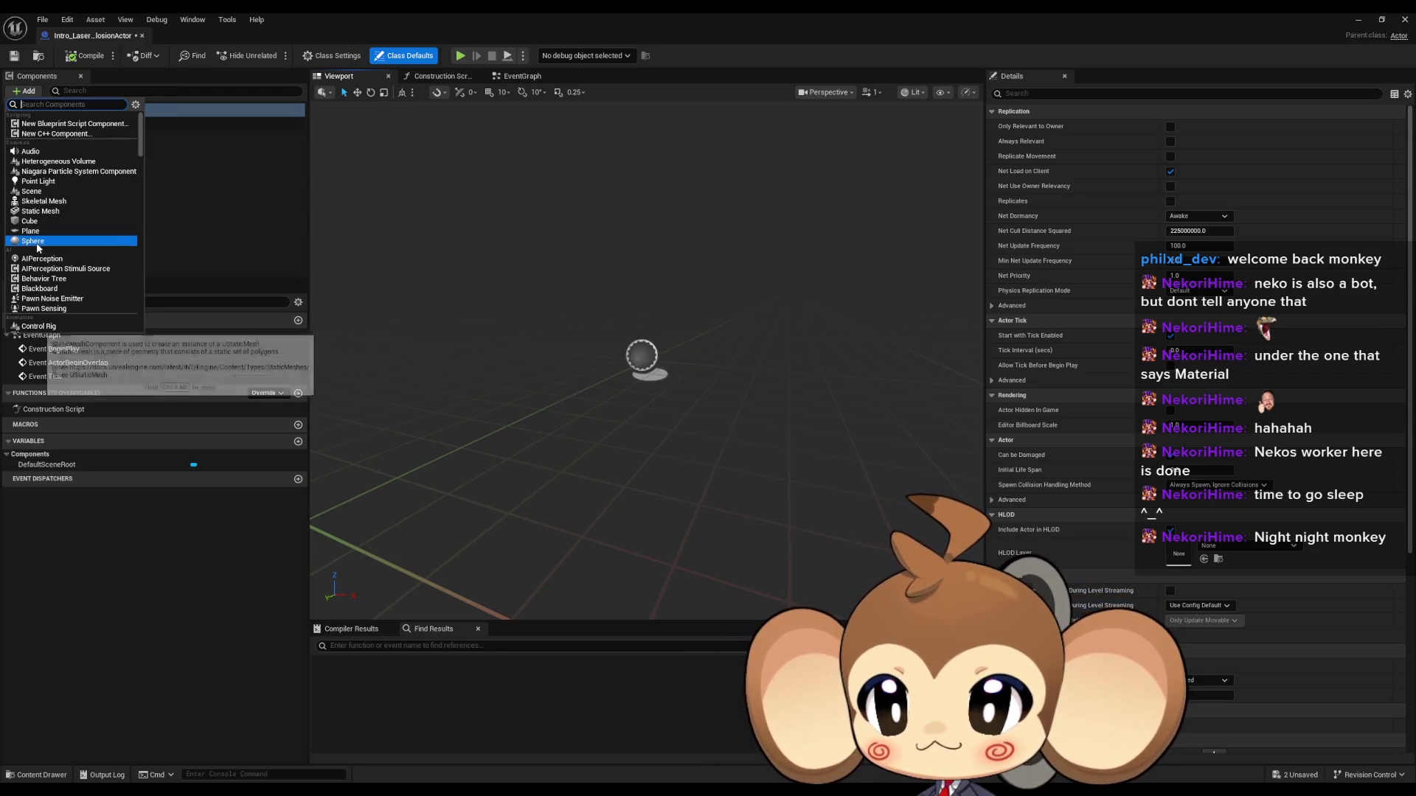
left_click(37, 241)
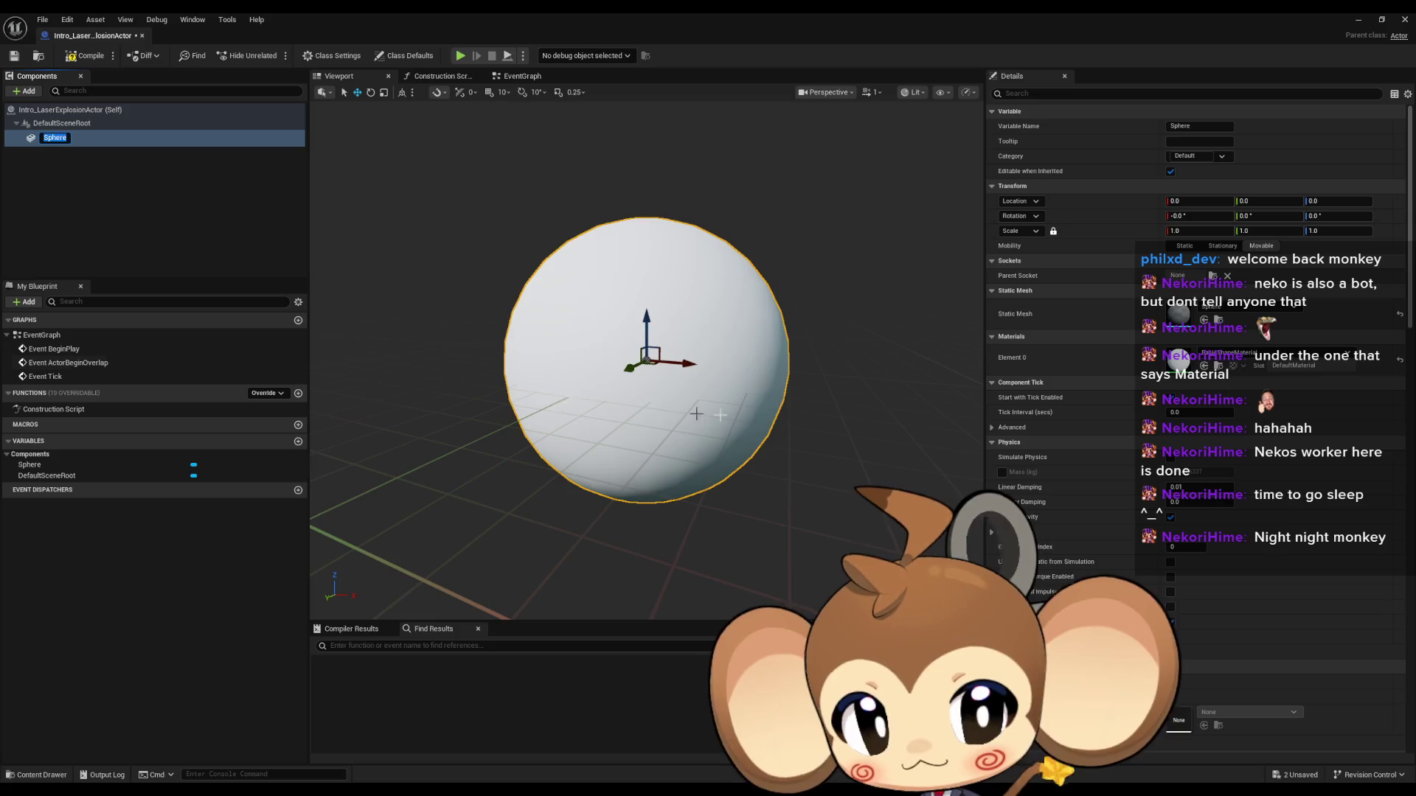
left_click(1224, 358)
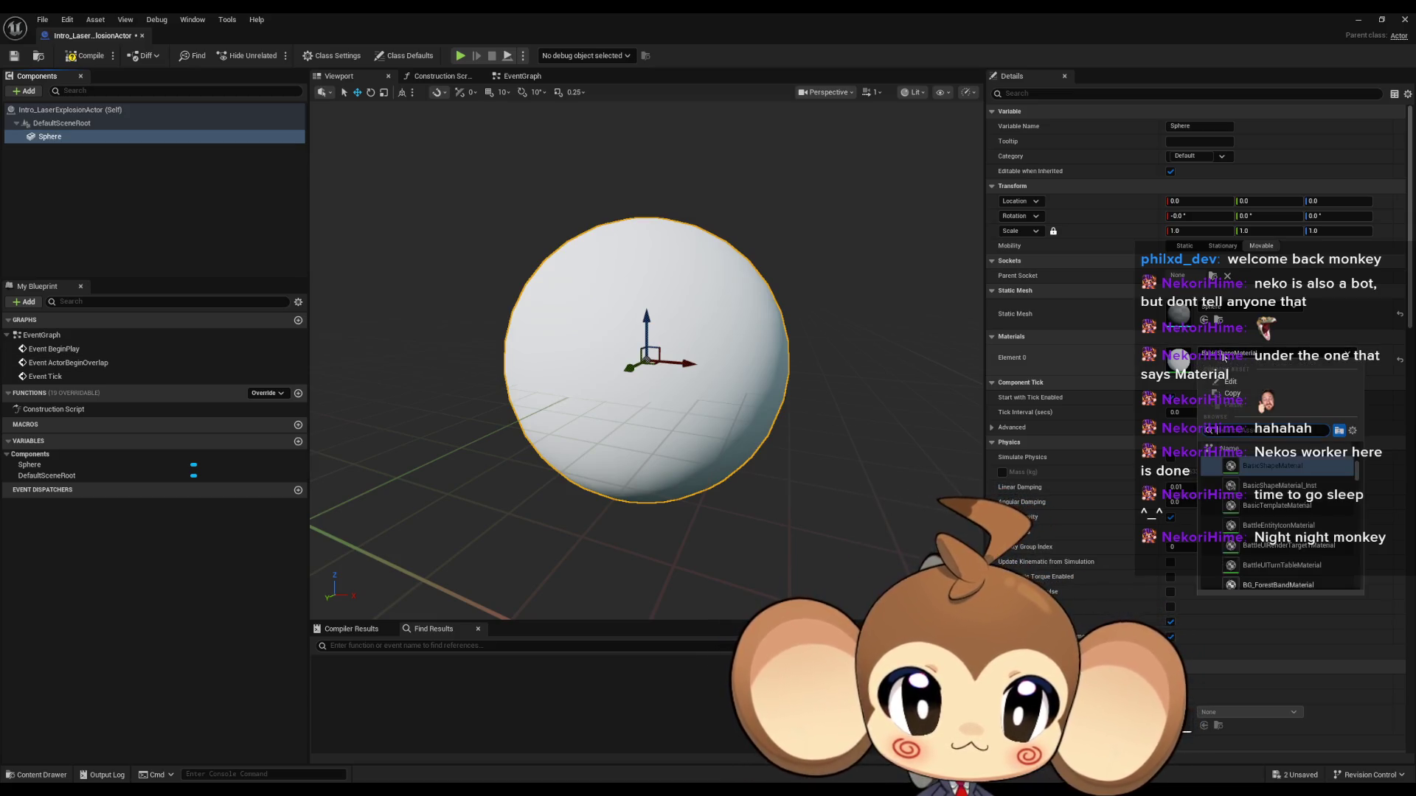
type("white")
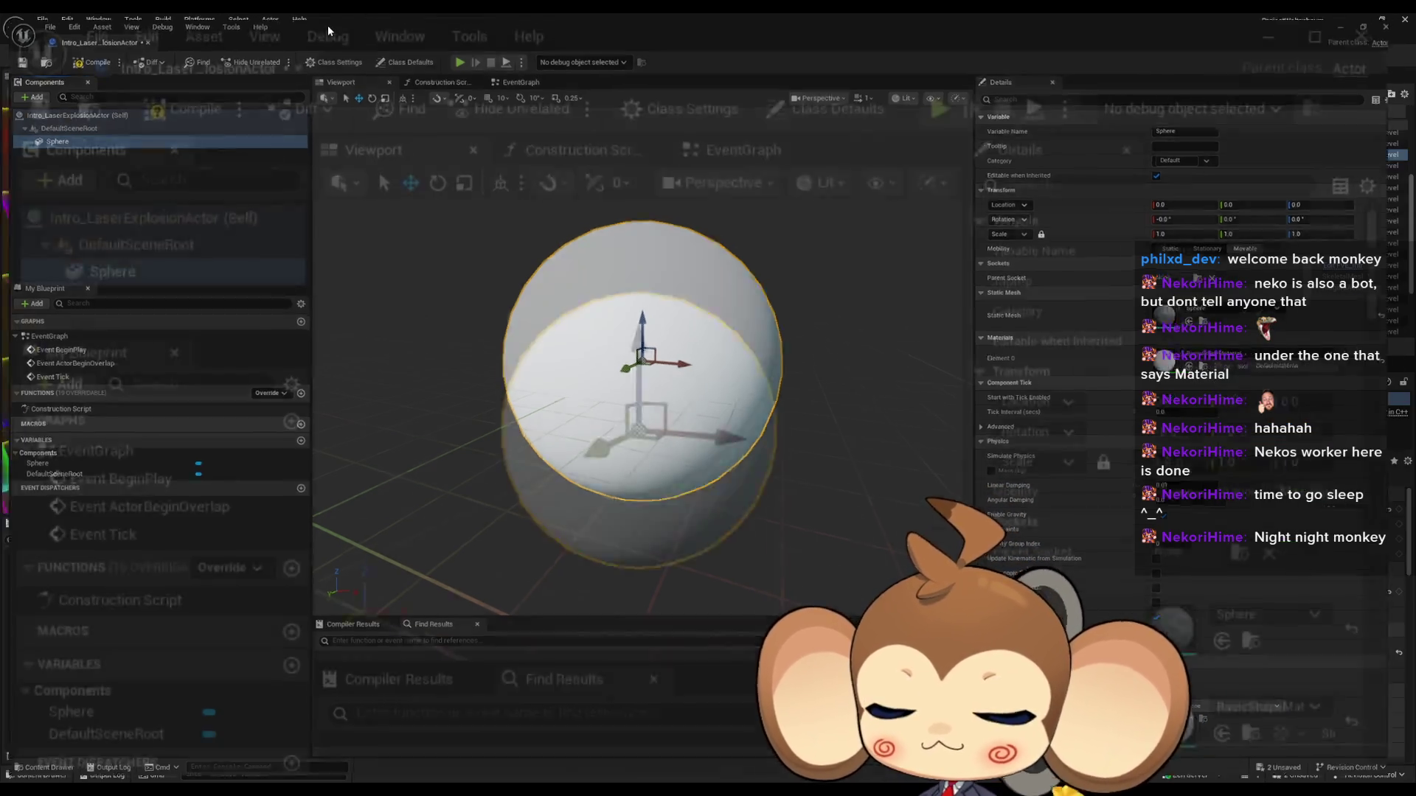
double_click(327, 26)
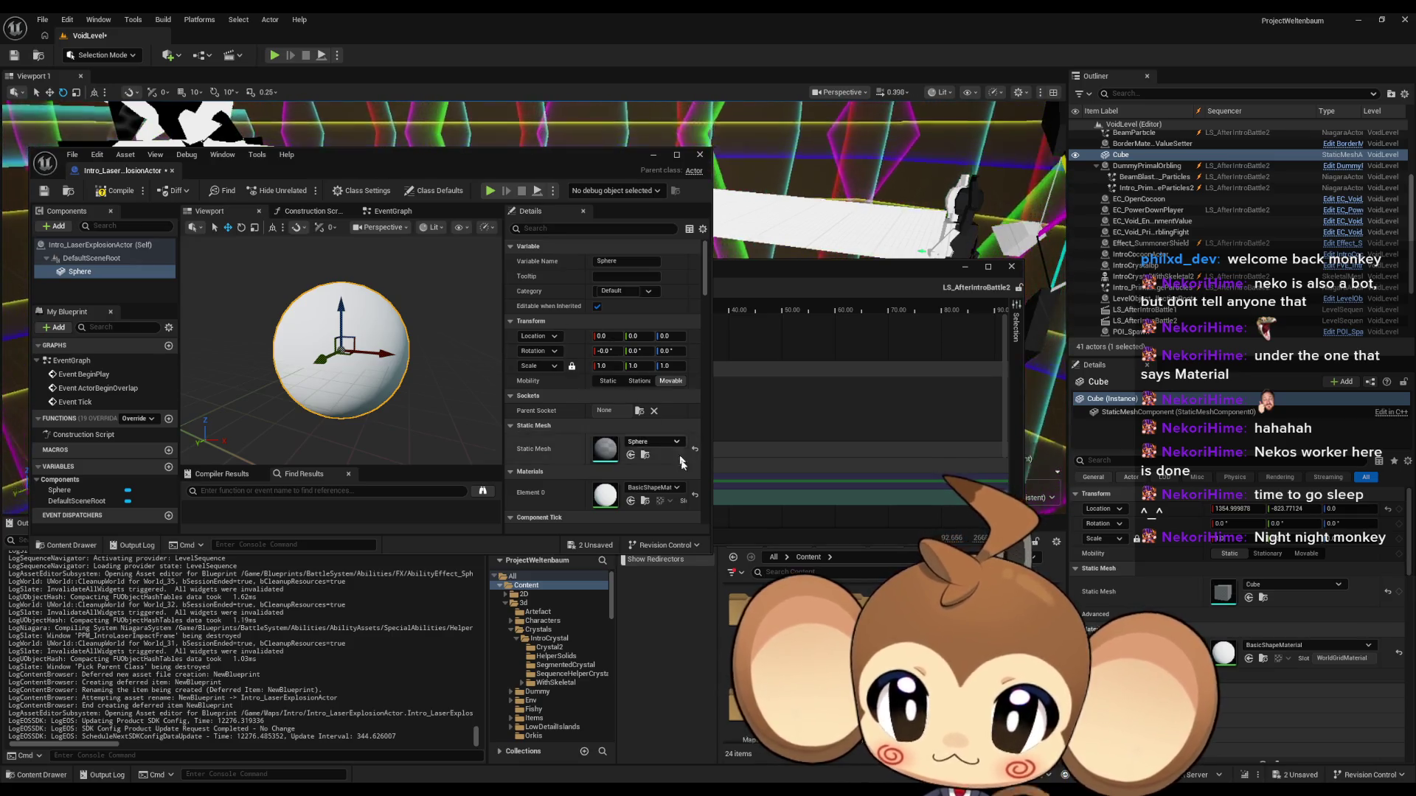
left_click(650, 488)
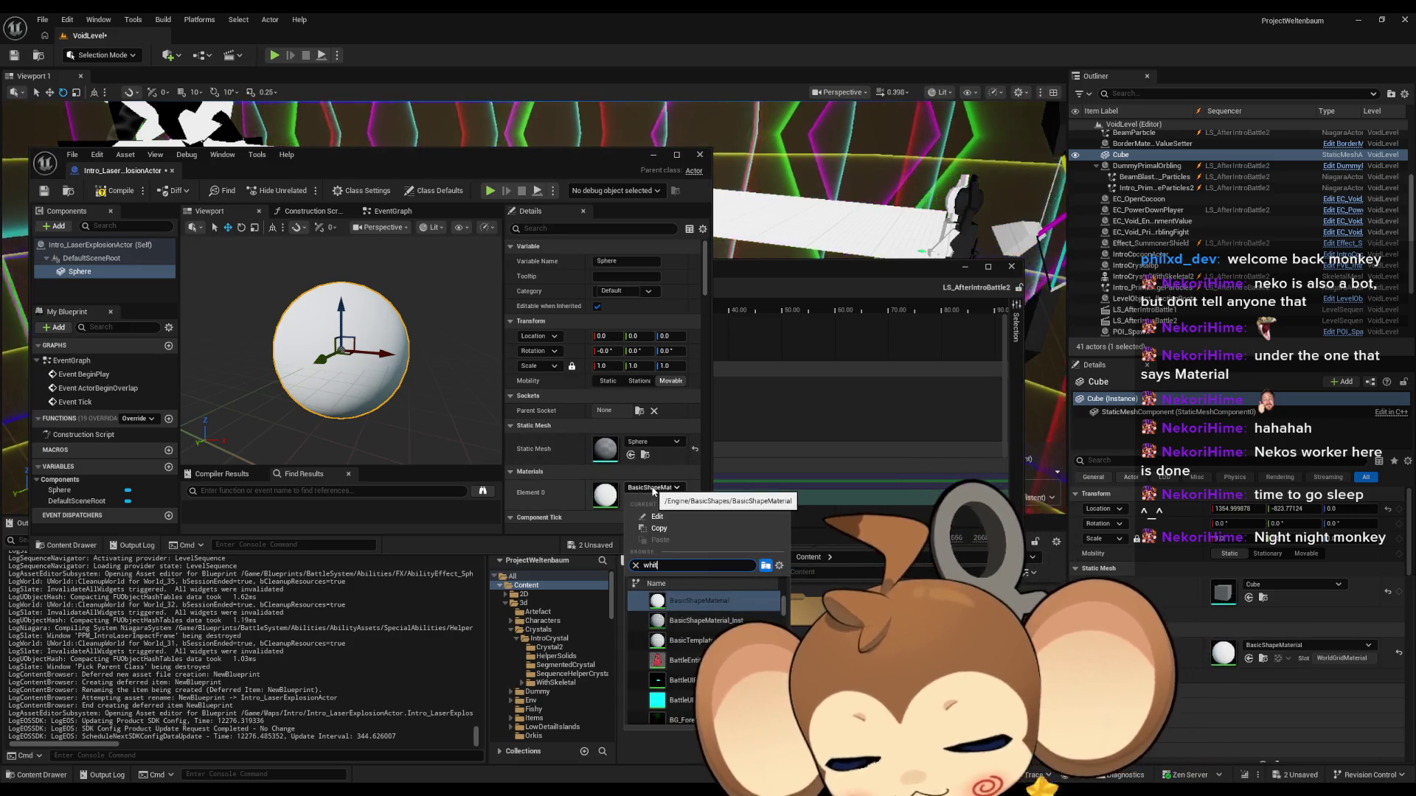
type("white")
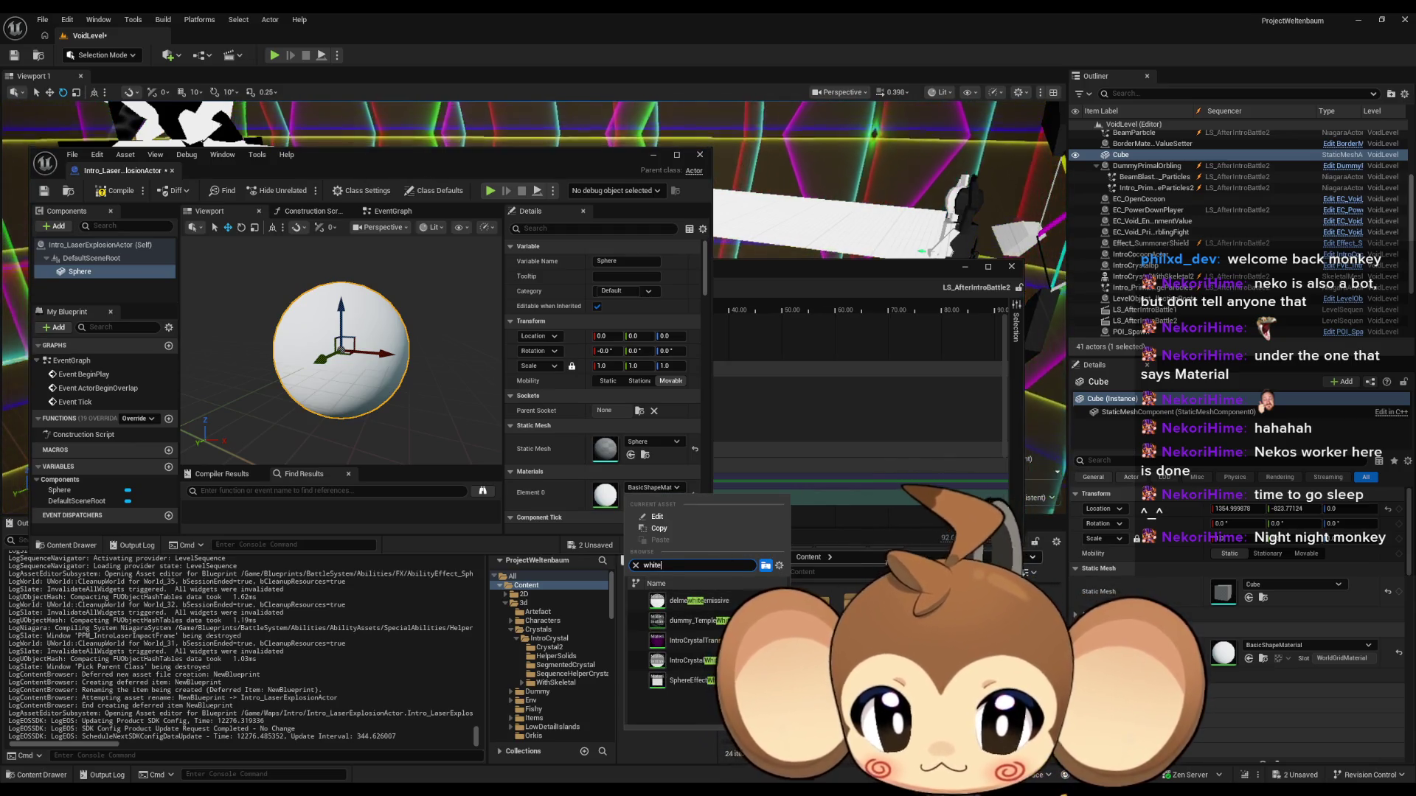
key("Escape")
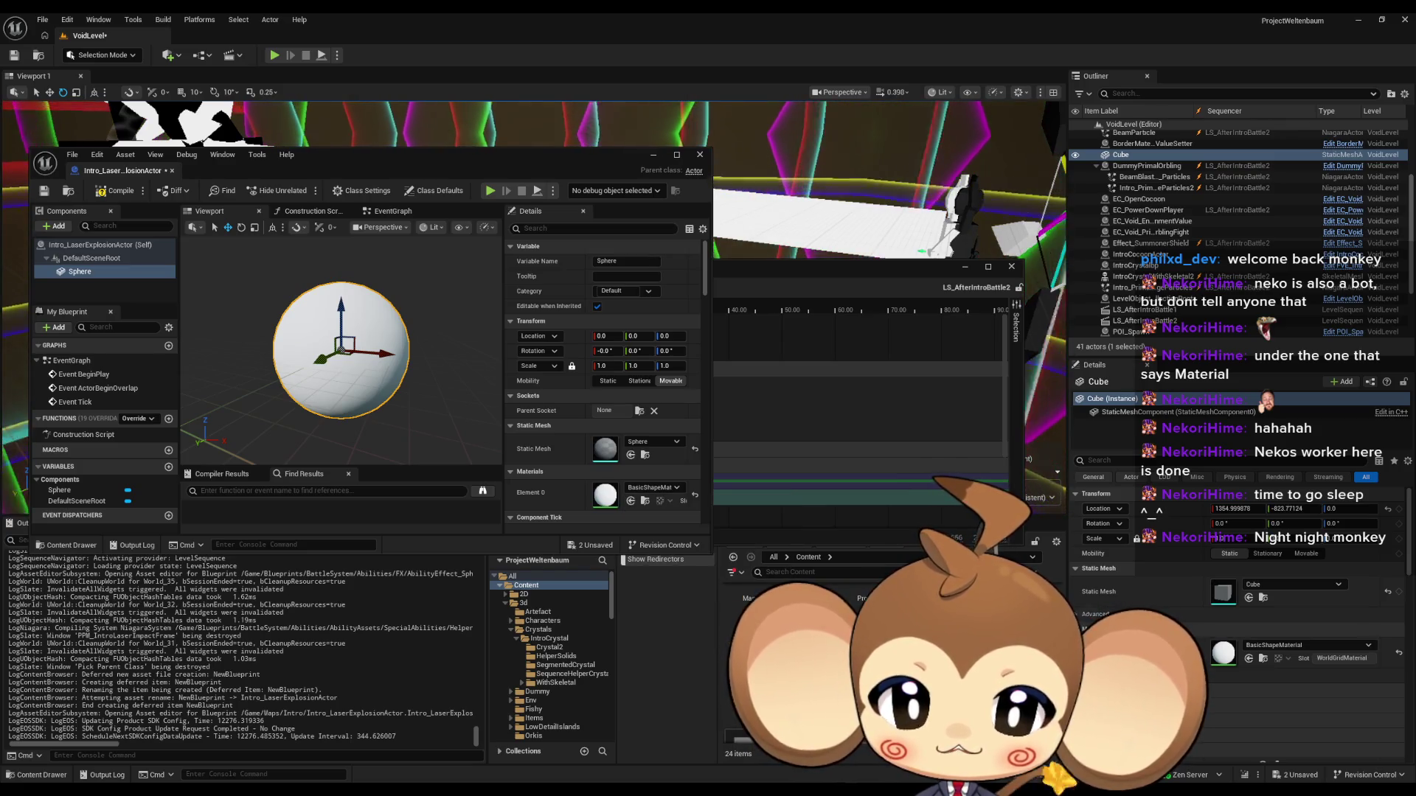
left_click(528, 659)
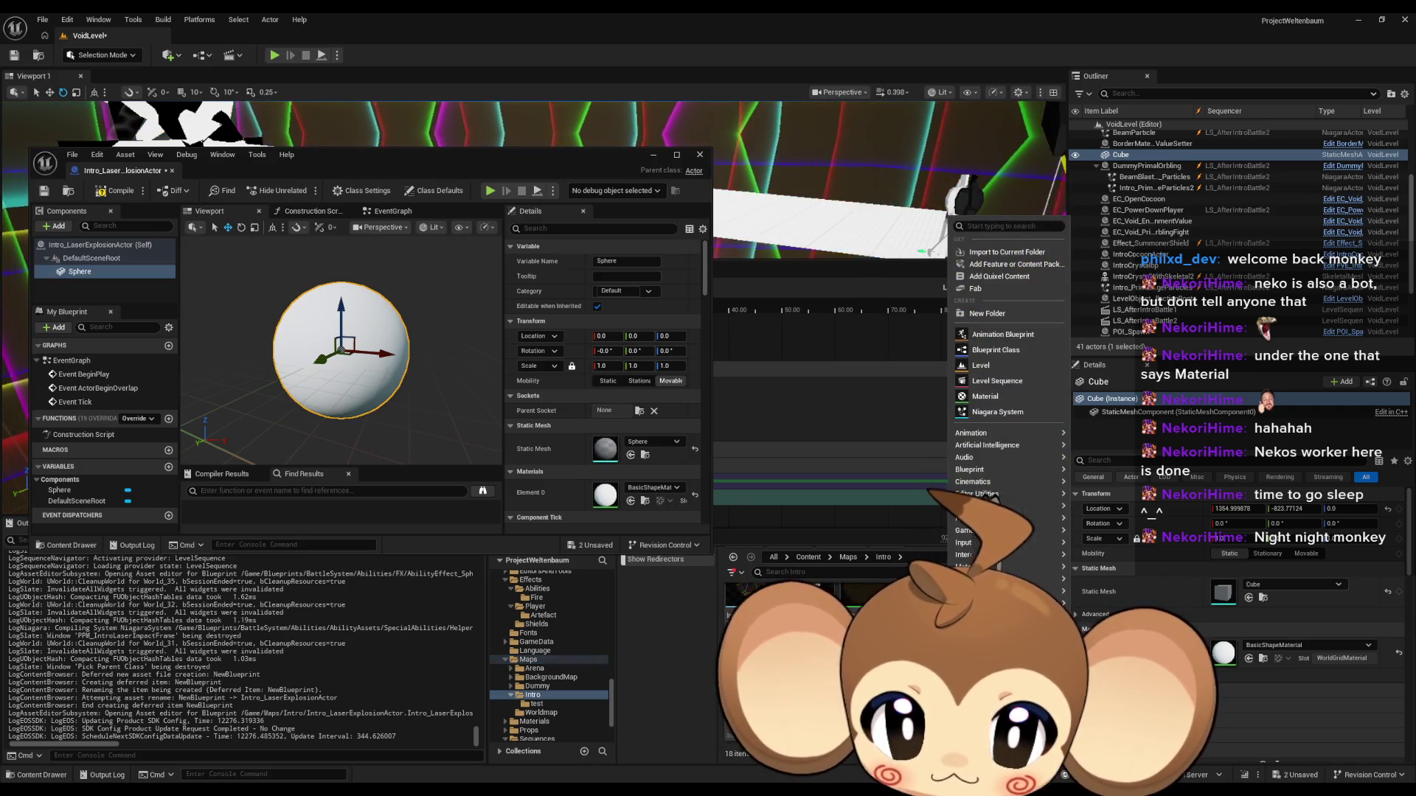
Step: Create a material named Intro_LaserExplosionMaterial with Surface domain and Unlit shading model
left_click(1016, 402)
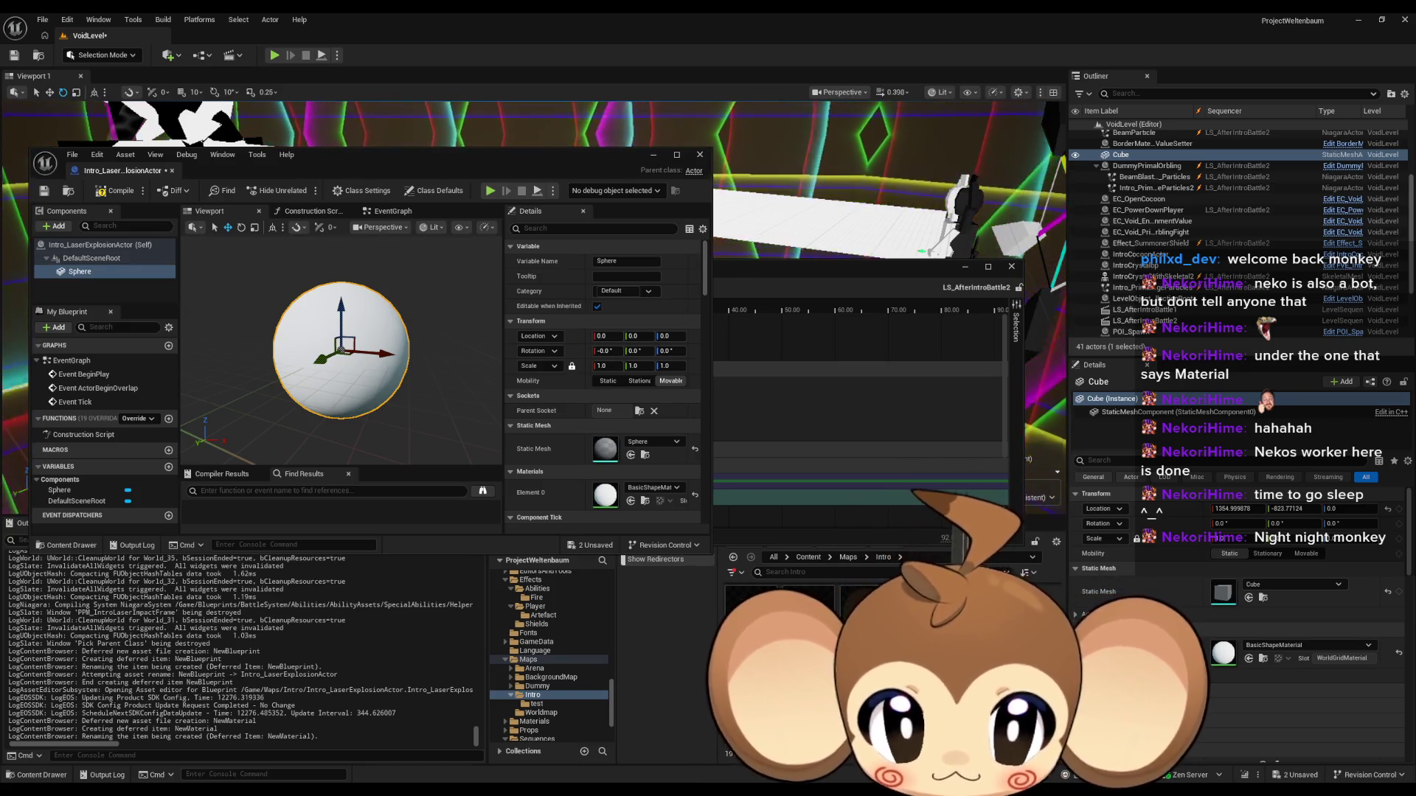
key("Return")
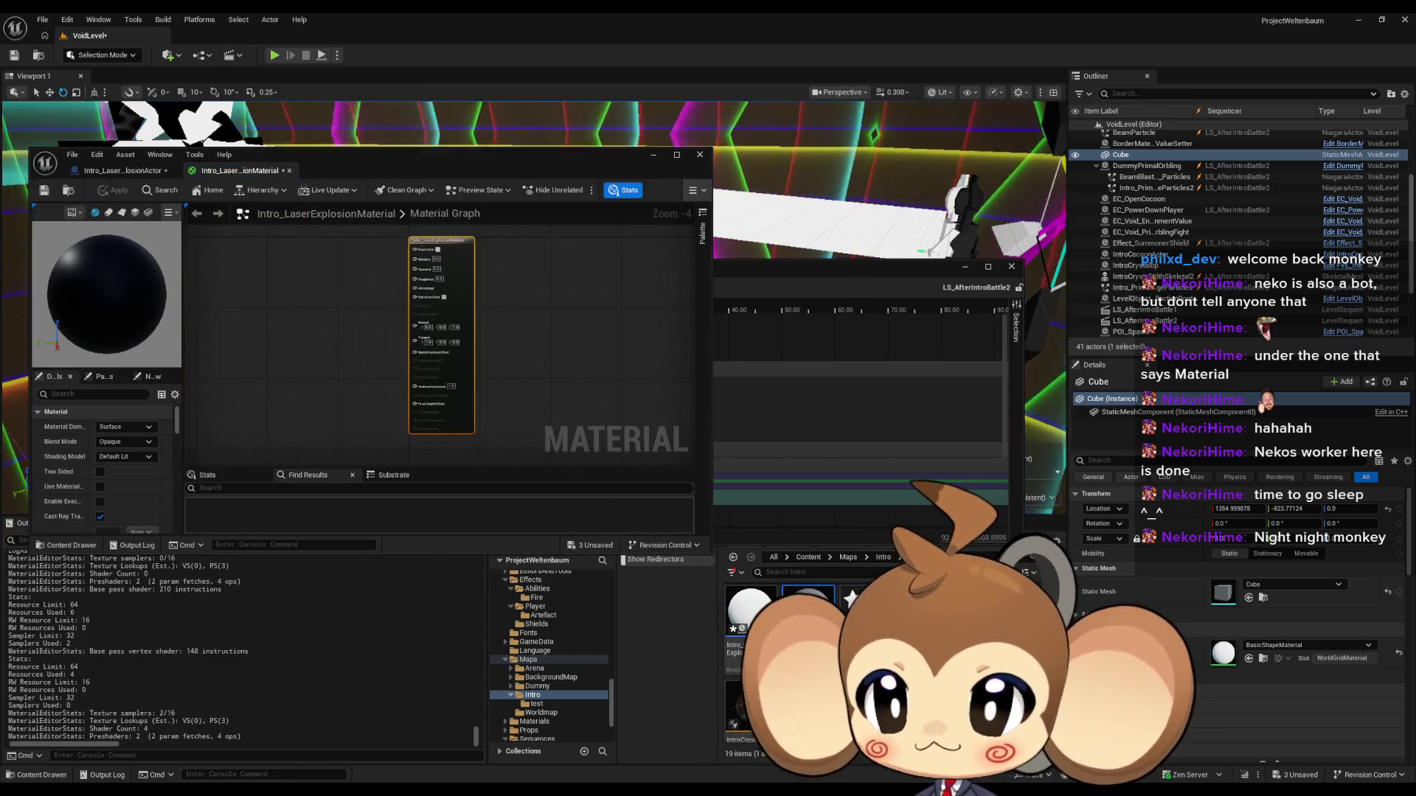
left_click(114, 436)
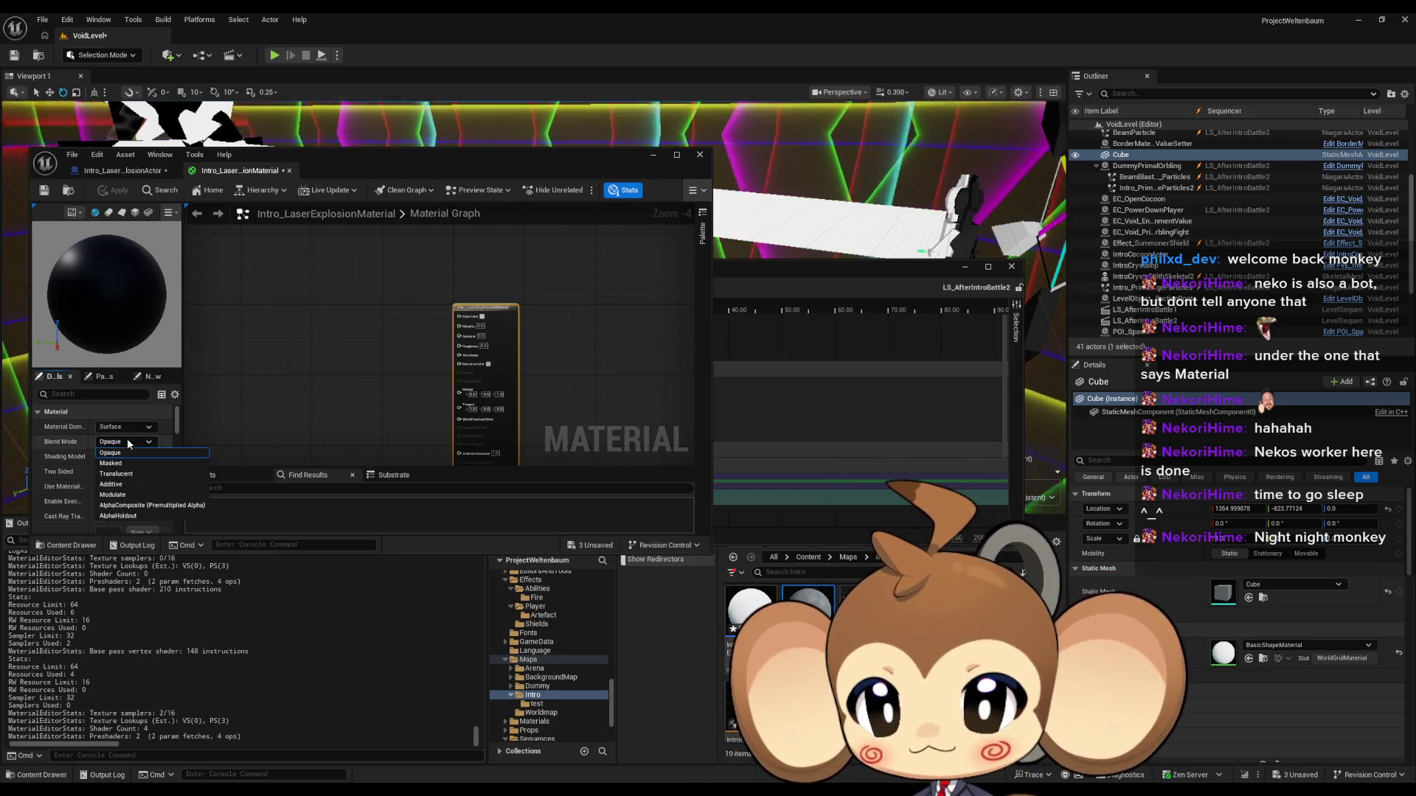
left_click(122, 469)
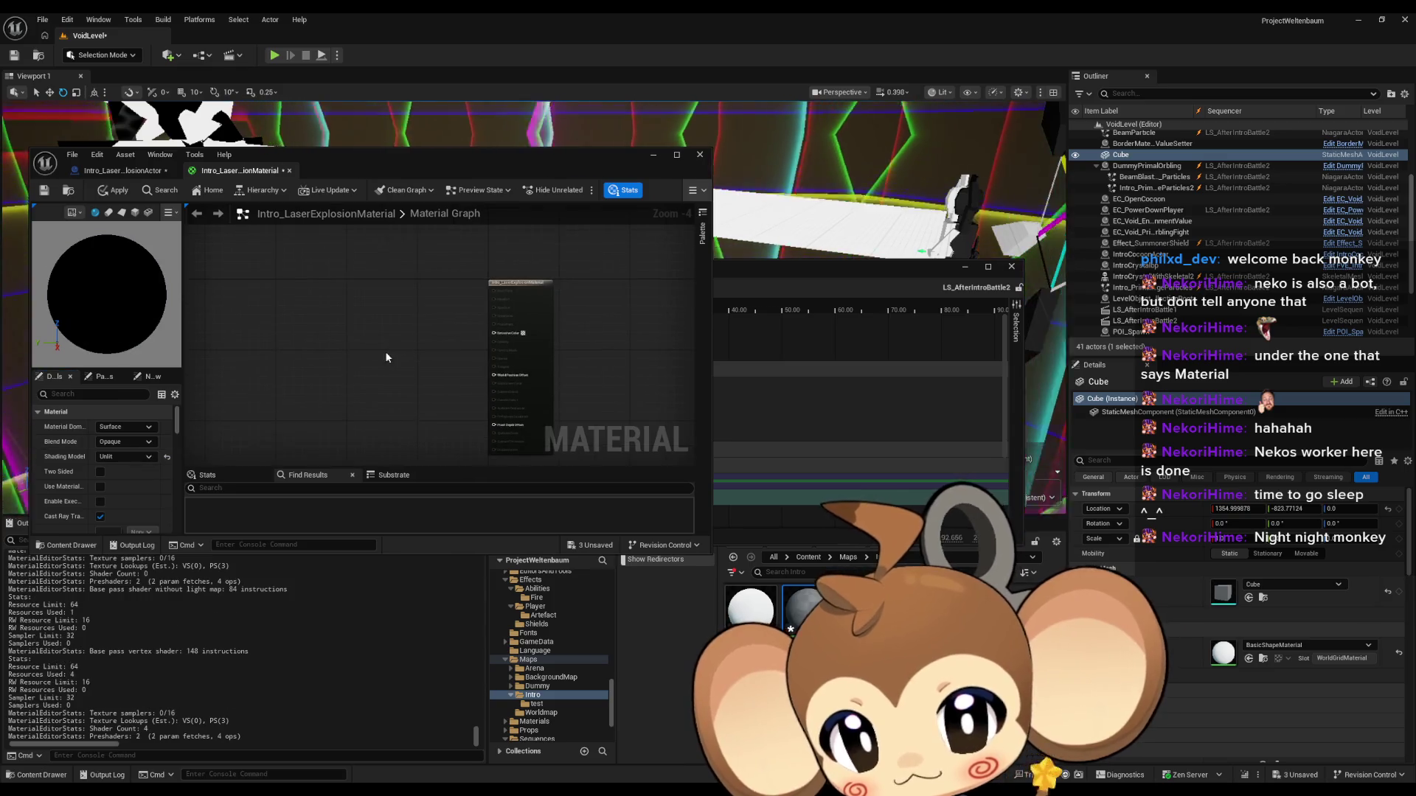
scroll(450, 346, "up", 4)
Step: Add a Constant4Vector node and wire it into Emissive Color
left_click(415, 328)
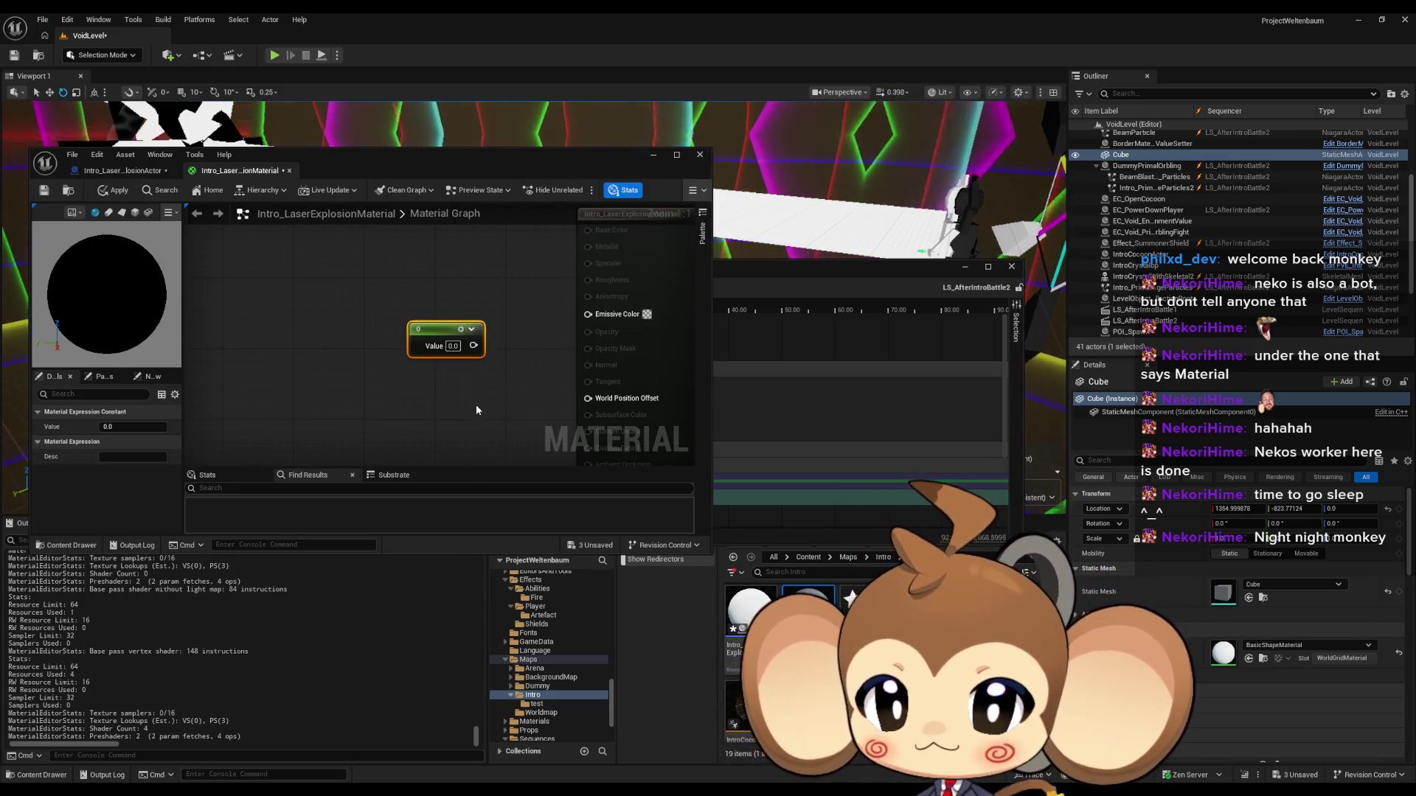
key("Delete")
left_click(419, 329)
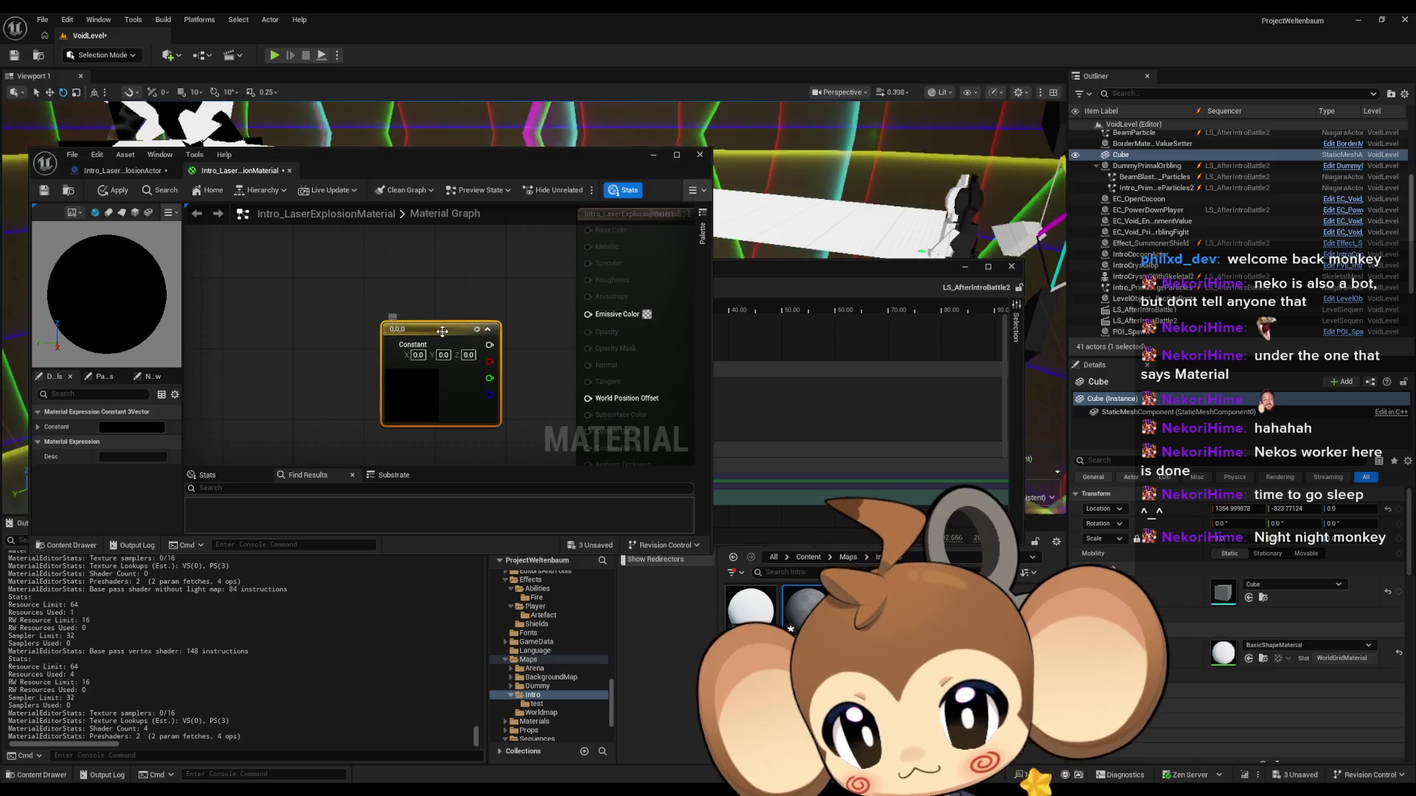
left_click_drag(442, 331, 424, 313)
key("Delete")
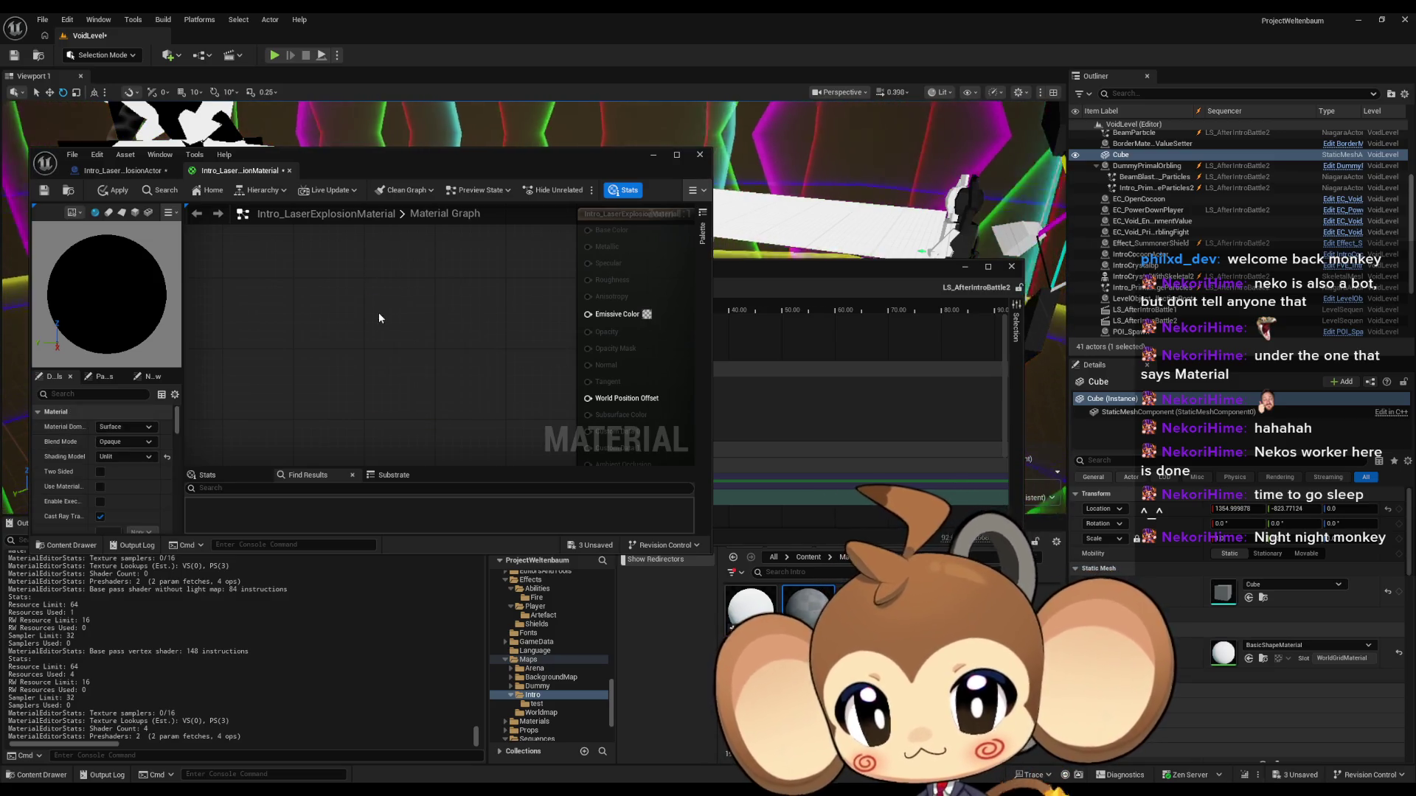
left_click(375, 316)
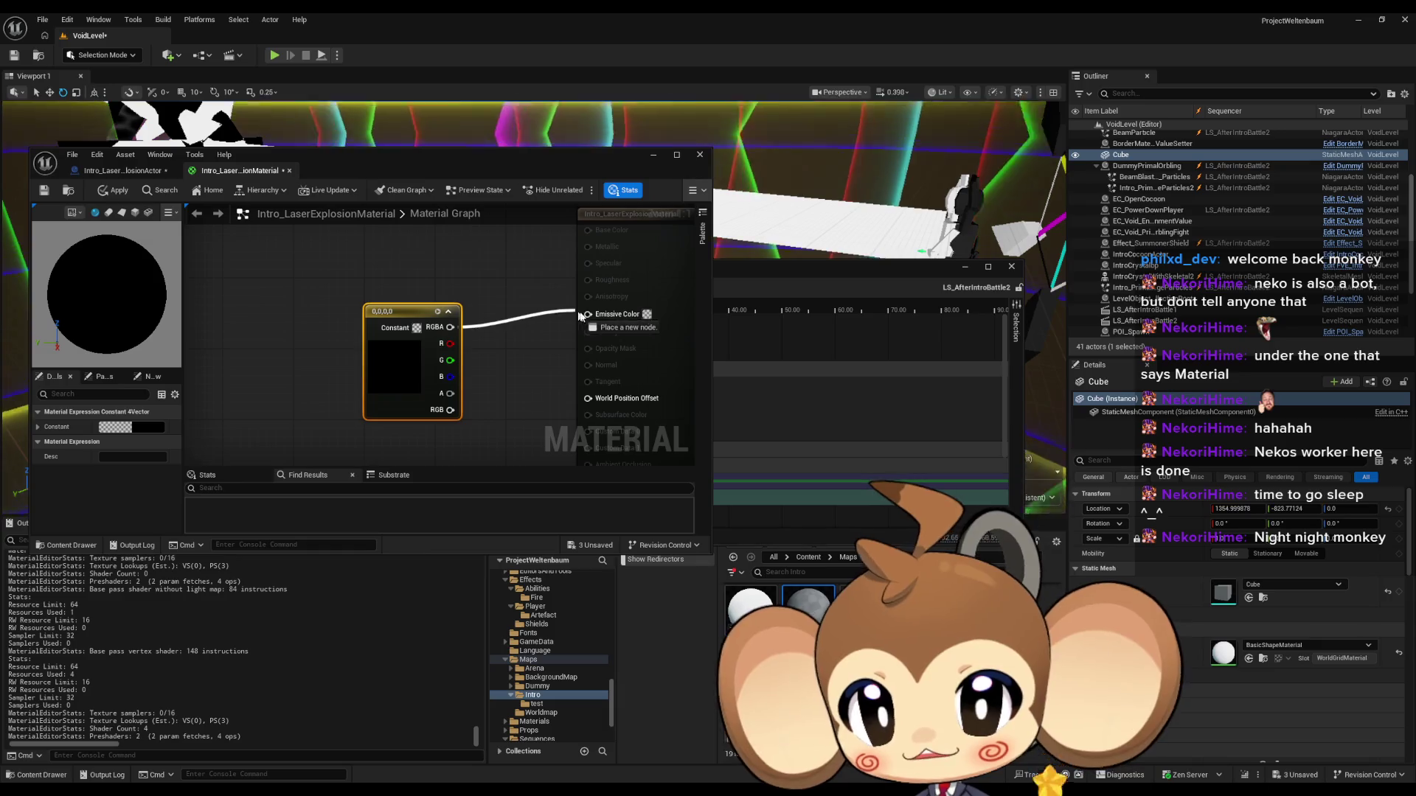
left_click_drag(580, 315, 588, 314)
left_click_drag(411, 323, 411, 297)
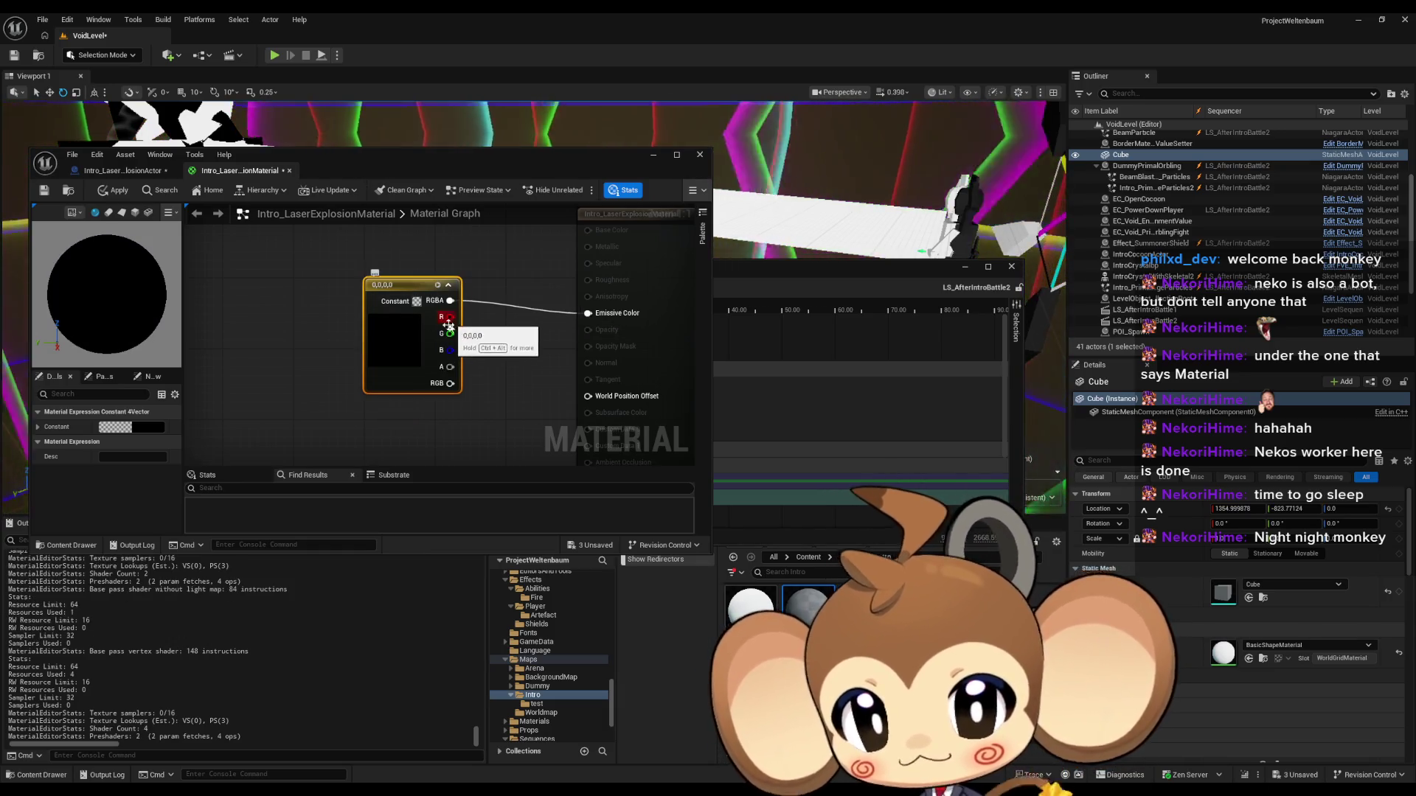
Step: Set the constant's colour to white and save the material
double_click(409, 354)
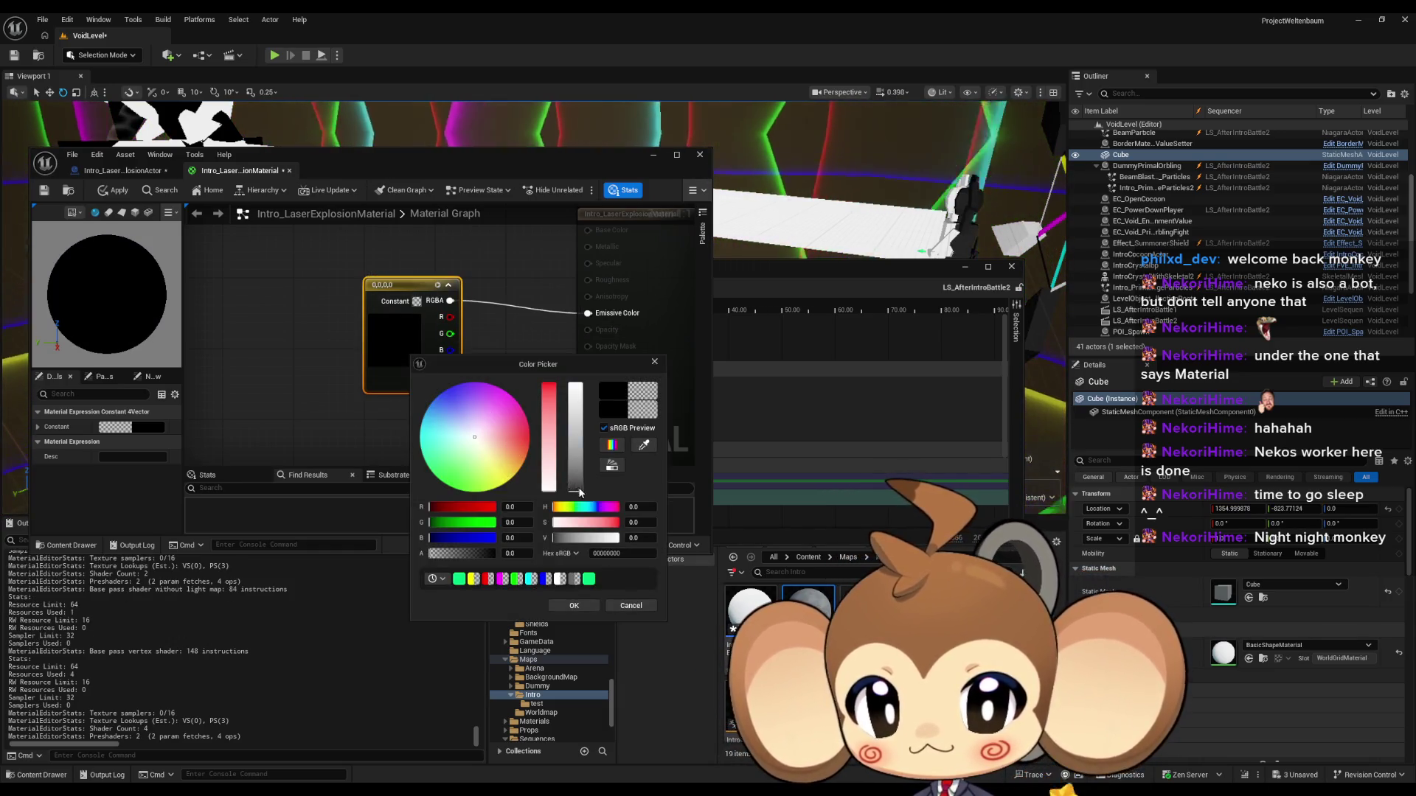
left_click(574, 606)
left_click(343, 350)
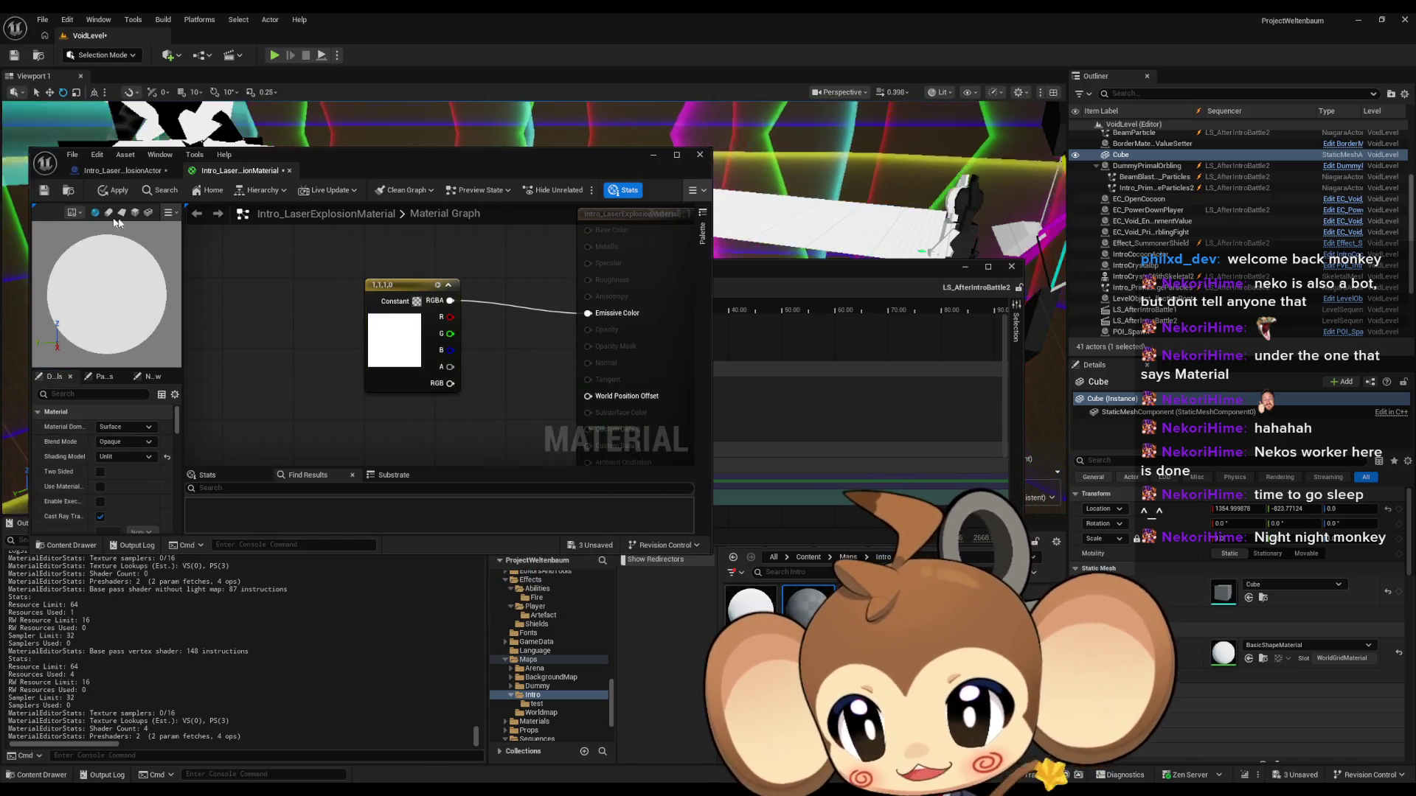
left_click(44, 191)
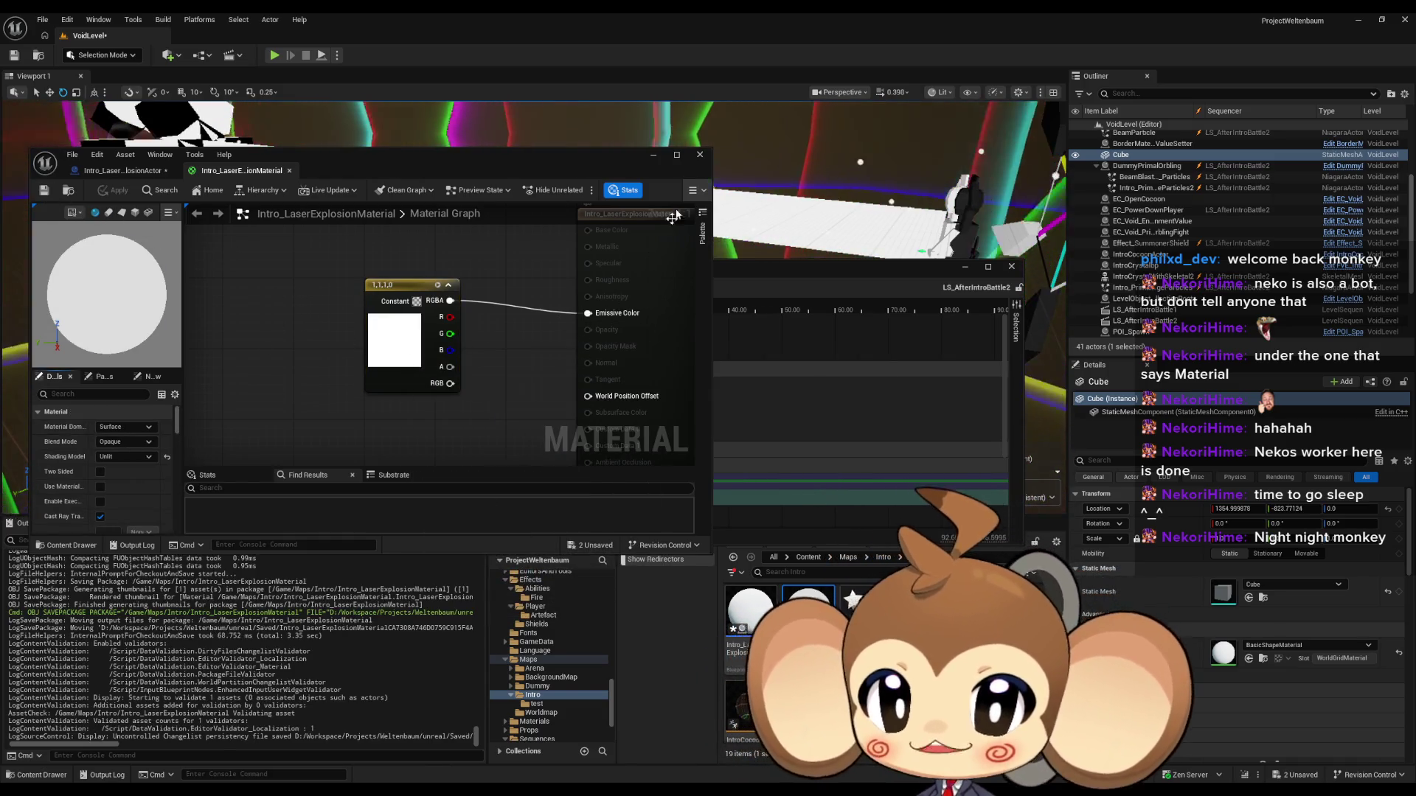
left_click(652, 156)
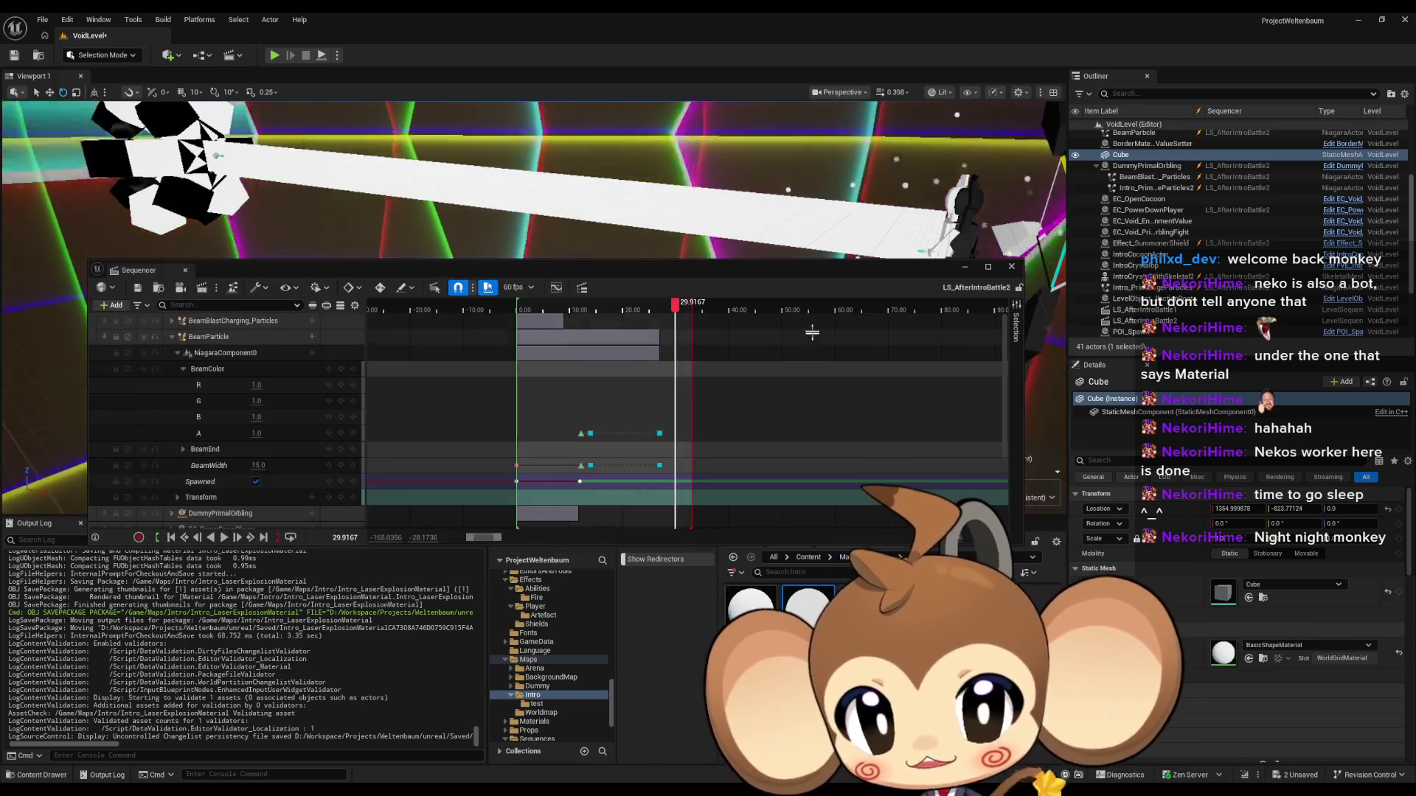
double_click(738, 616)
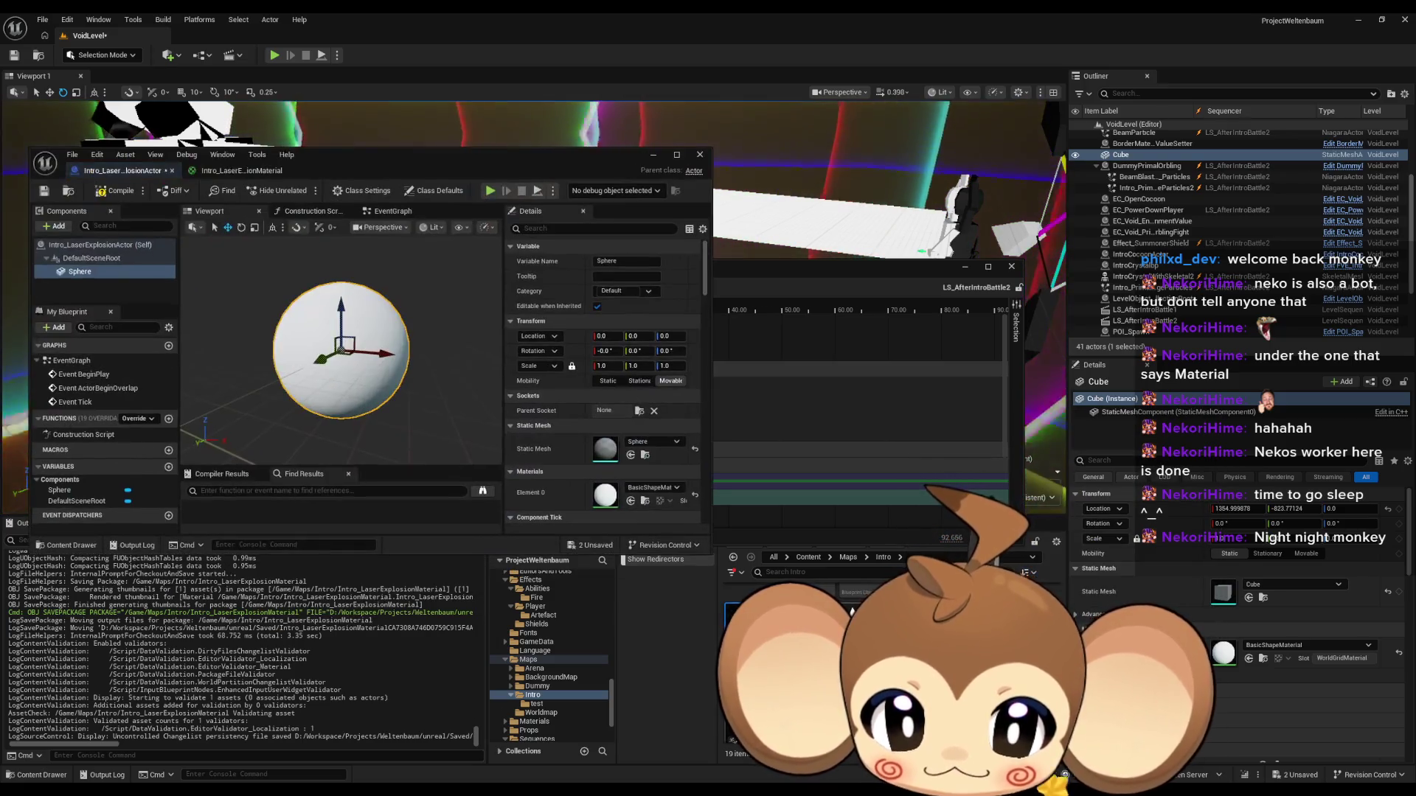
mouse_move(737, 623)
left_mouse_down()
mouse_move(612, 539)
mouse_move(619, 494)
mouse_move(627, 509)
mouse_move(606, 495)
left_mouse_up()
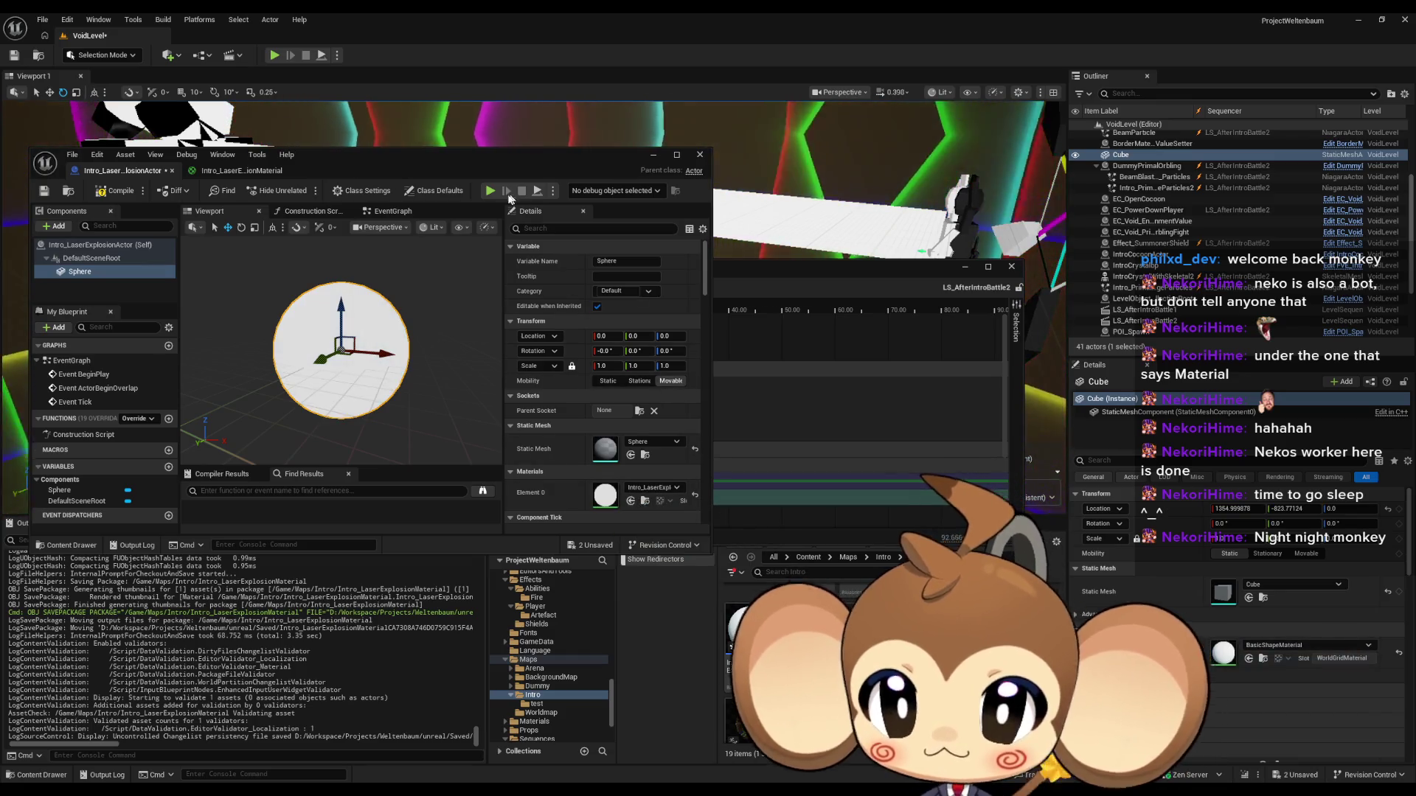
key("ctrl+s")
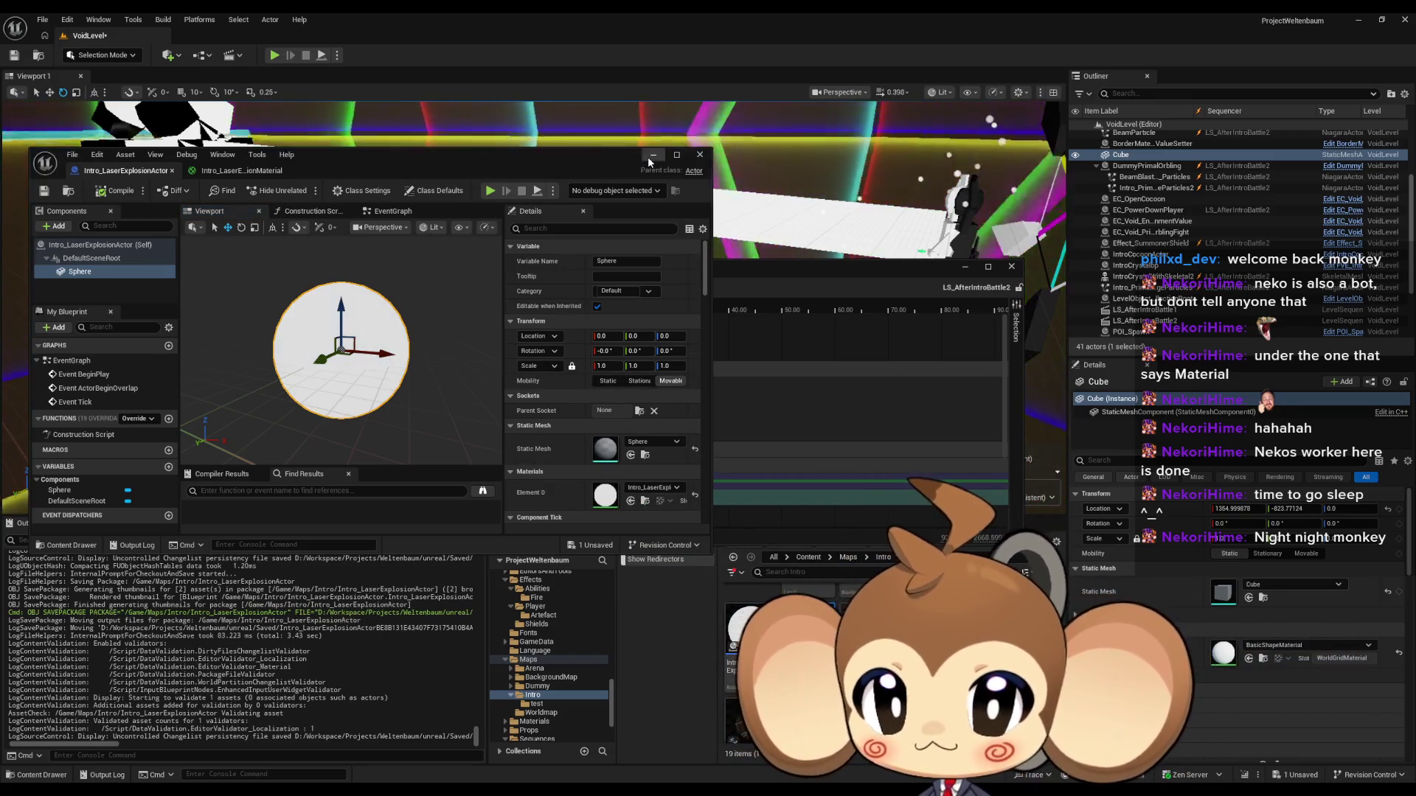
left_click(650, 156)
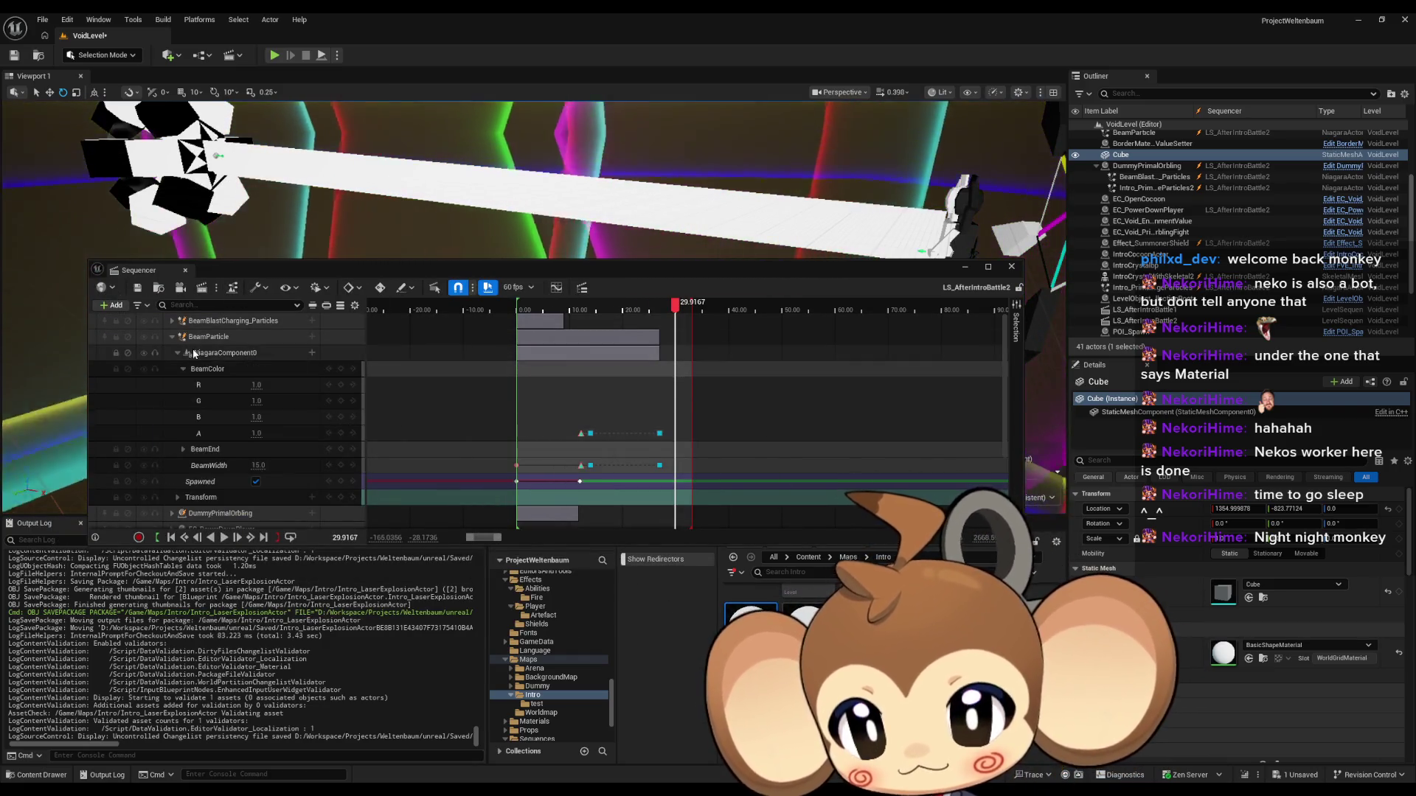
Step: Collapse the BeamParticle and PP_Impact tracks and add Intro_LaserExplosionActor as a spawnable
left_click(172, 337)
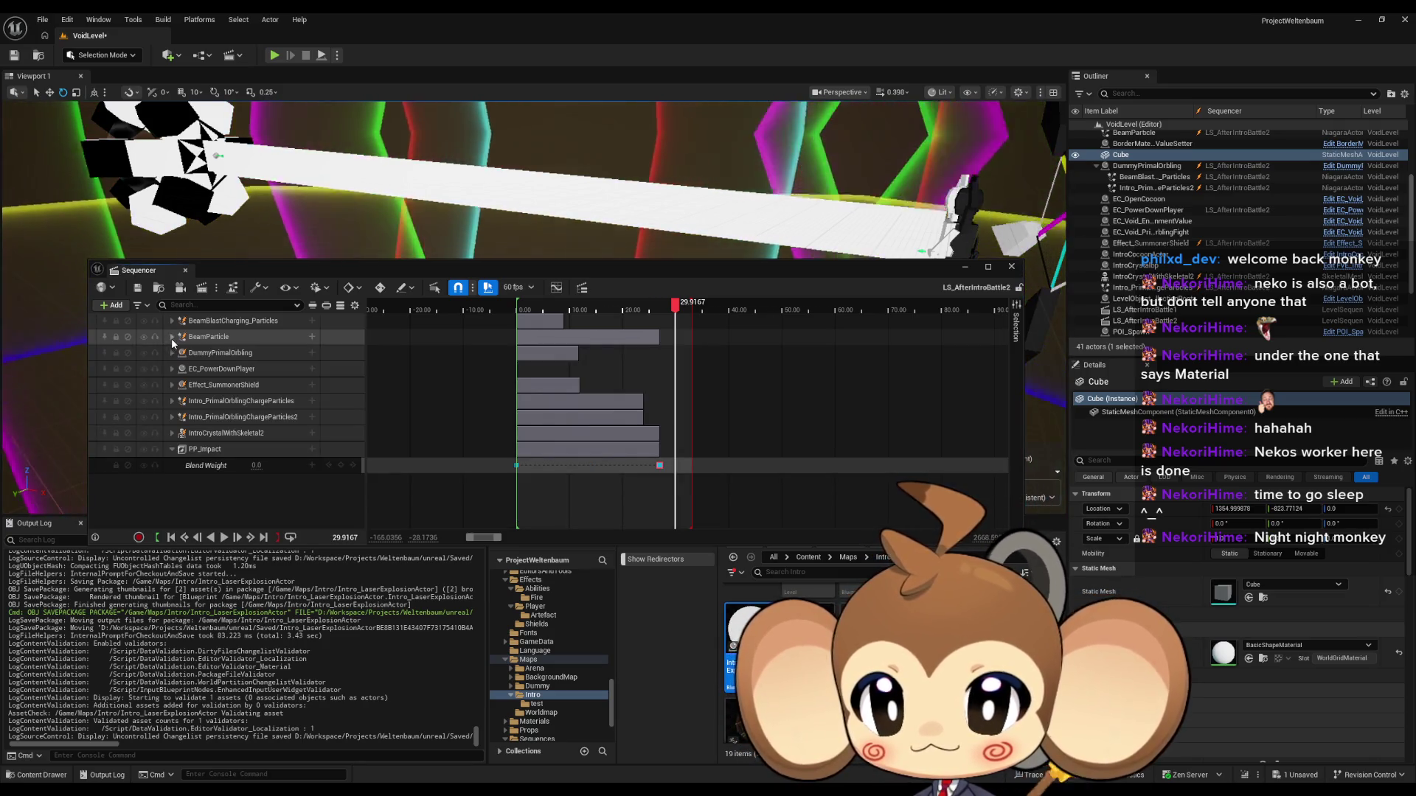
left_click(172, 449)
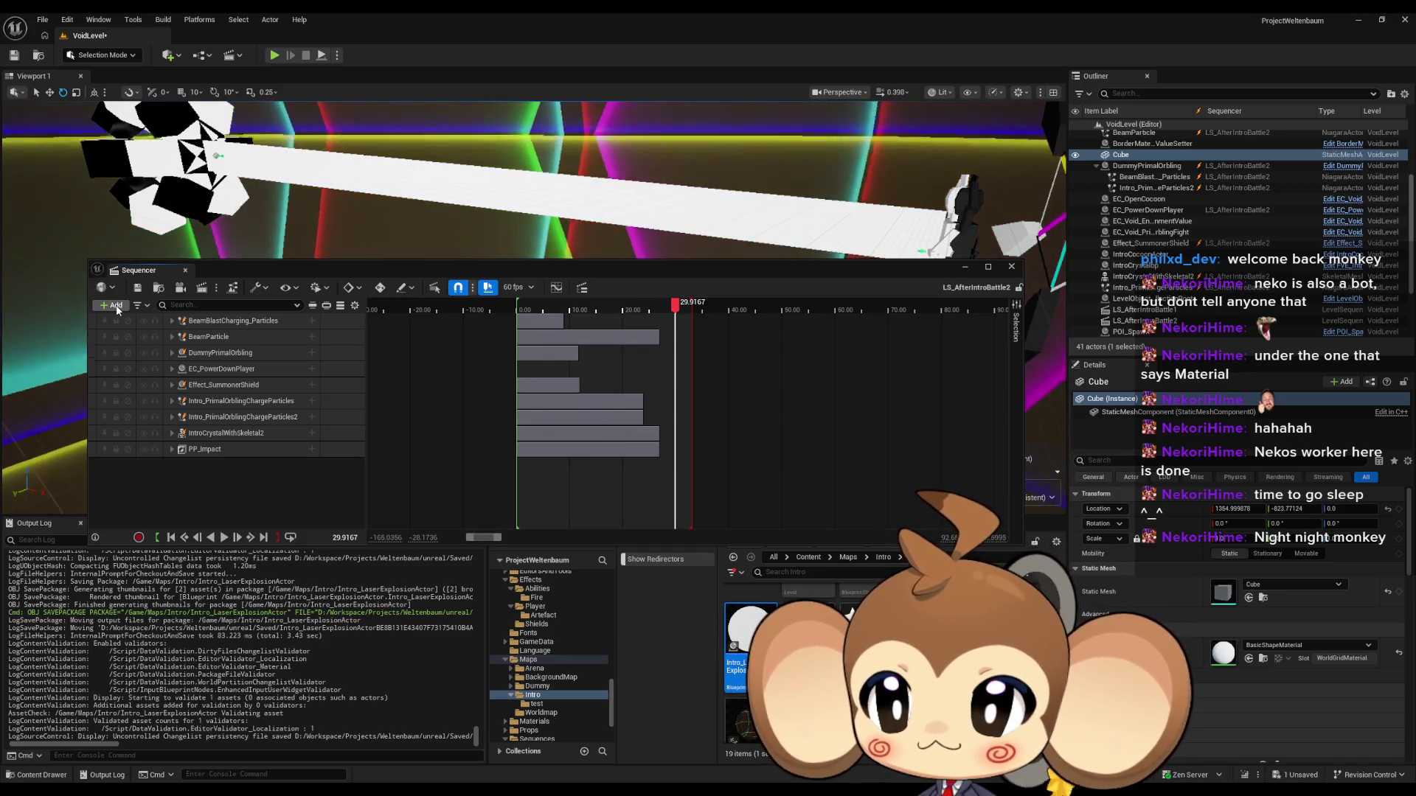
left_click(115, 306)
mouse_move(164, 339)
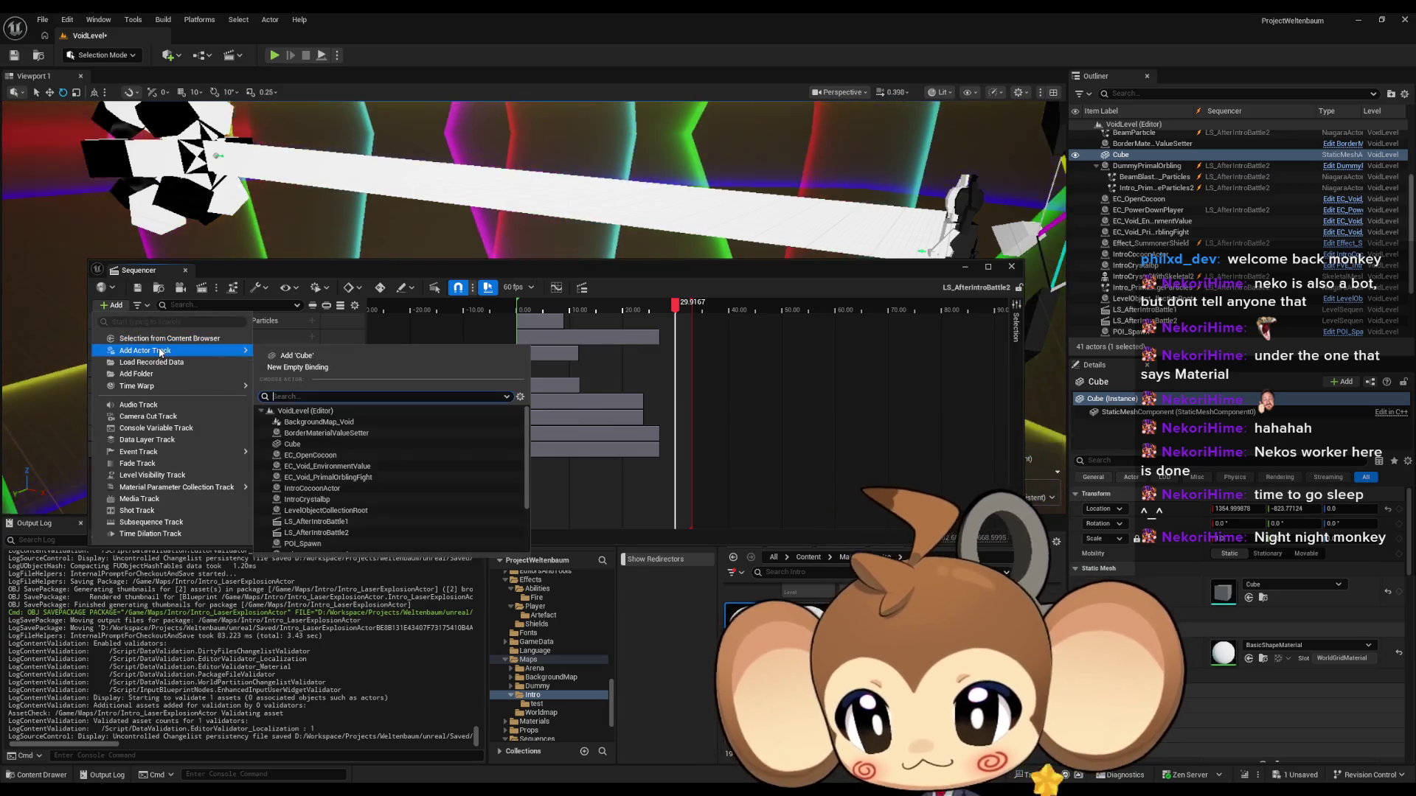
left_click_drag(737, 627, 621, 404)
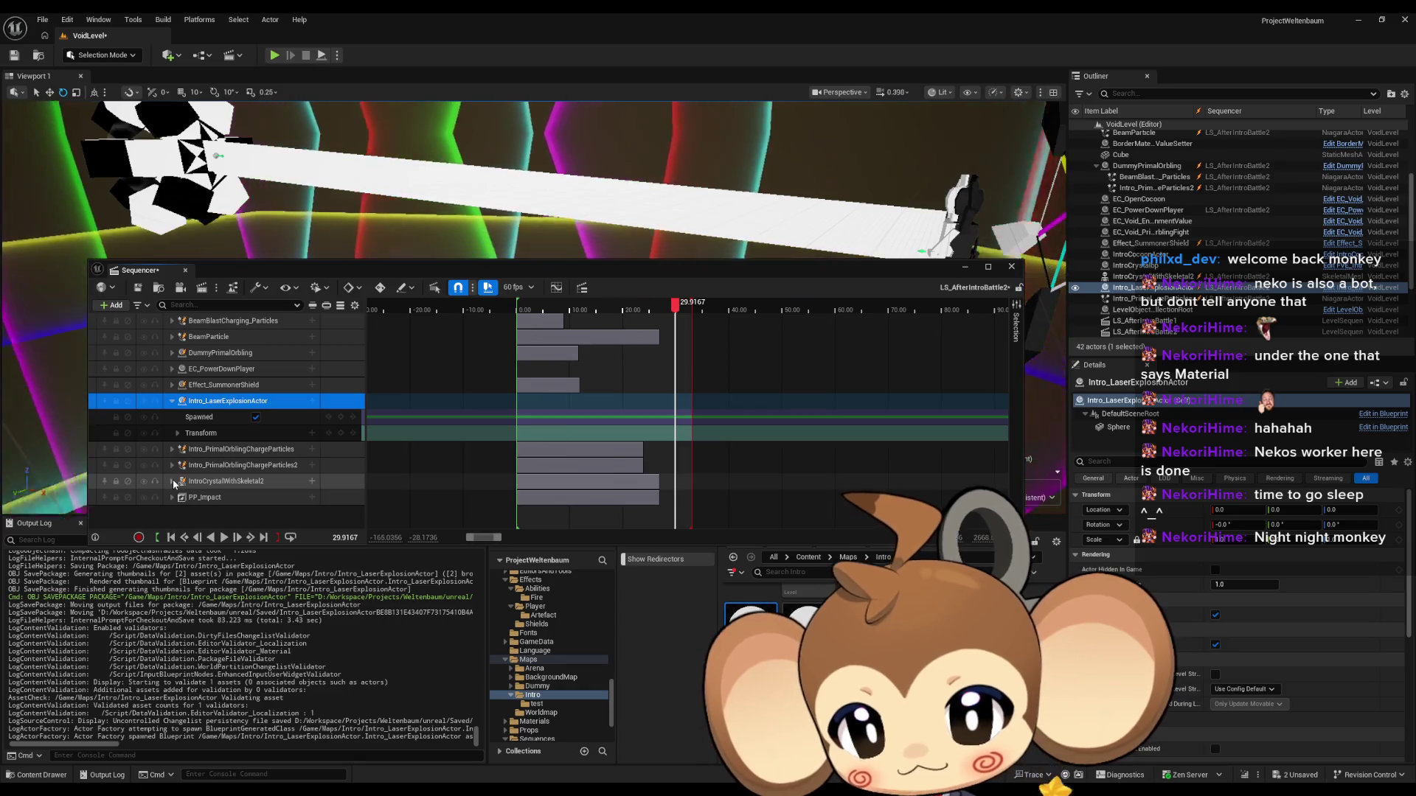
Step: Key the explosion actor as not spawned at the sequence start
left_click(172, 497)
scroll(657, 470, "up", 5)
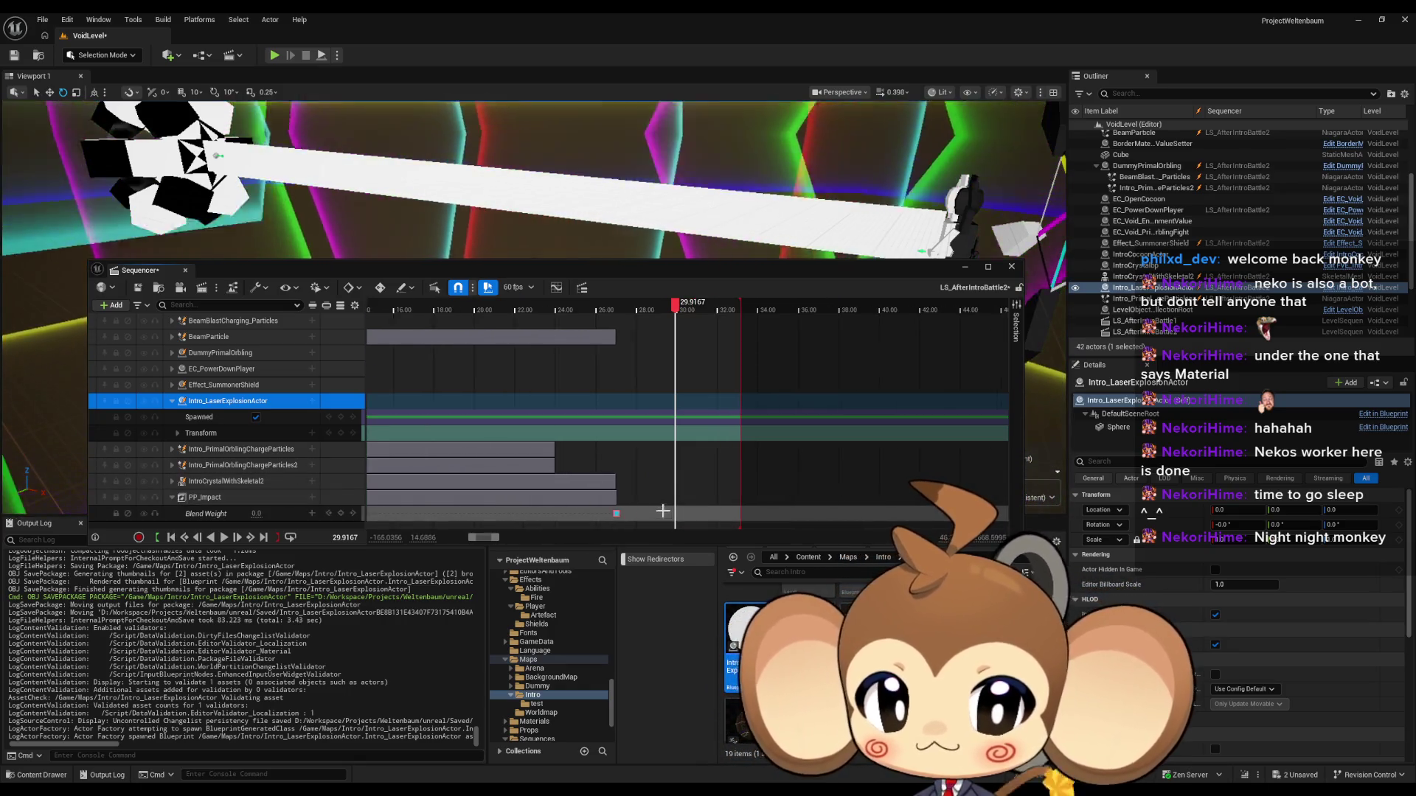
left_click(656, 470)
scroll(658, 478, "up", 3)
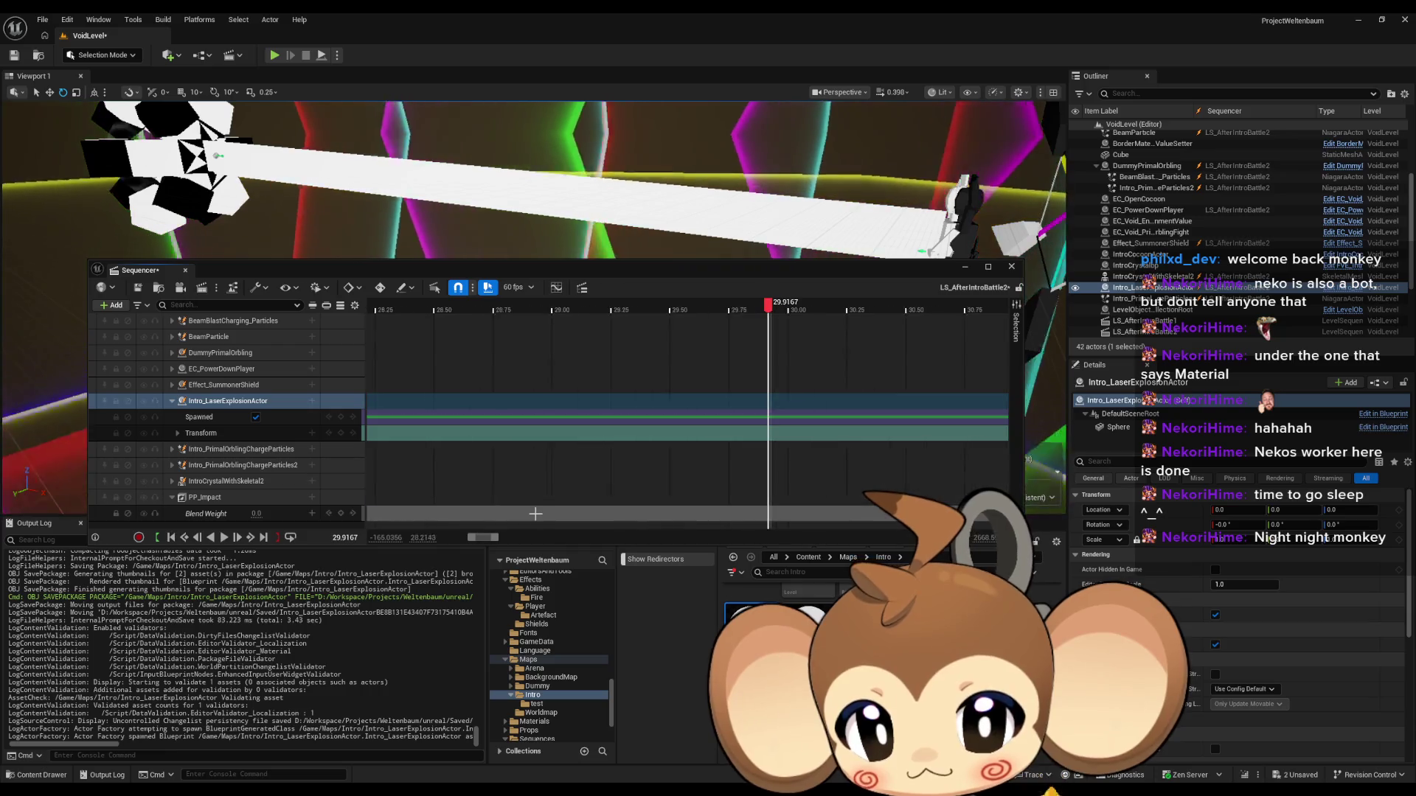
scroll(914, 317, "down", 3)
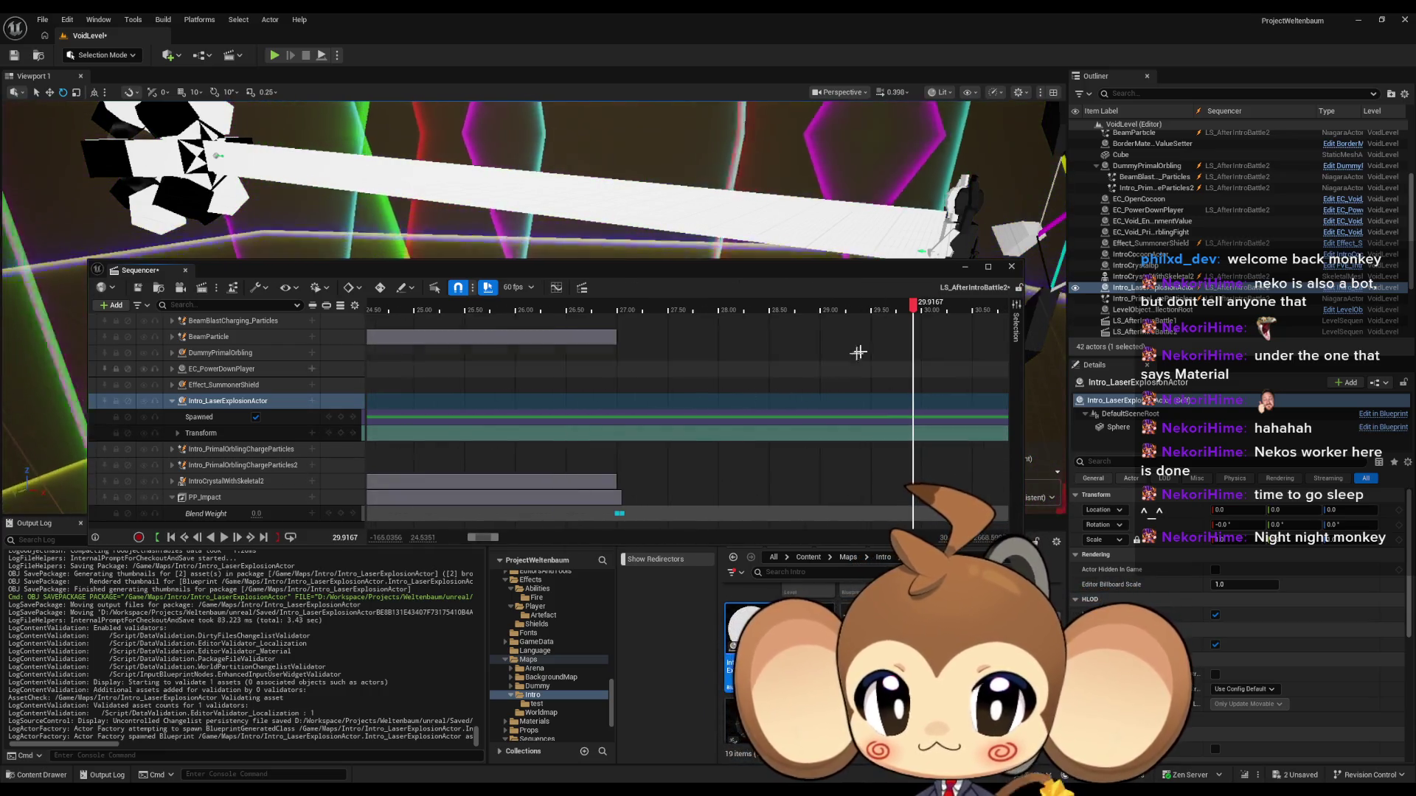
scroll(647, 364, "up", 5)
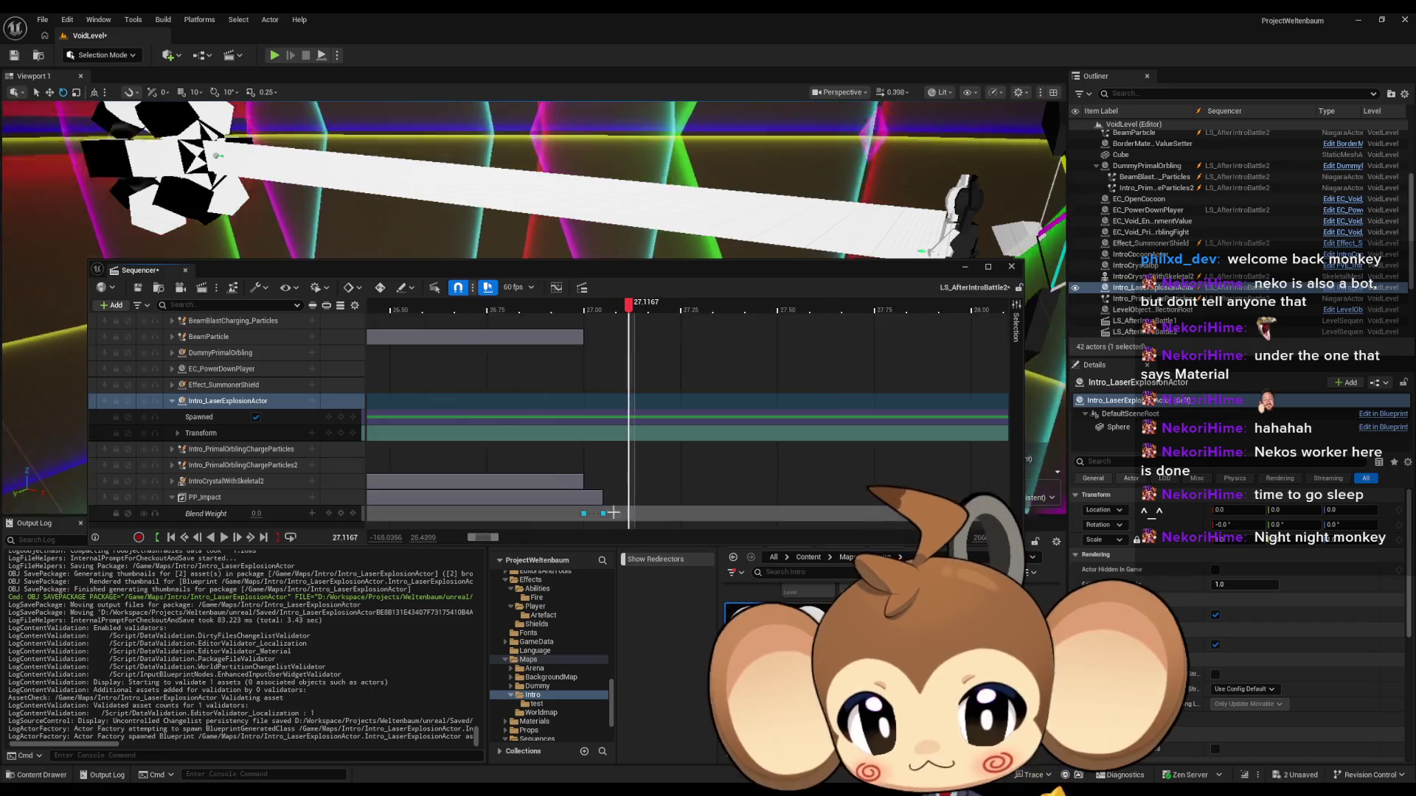
left_click(519, 513)
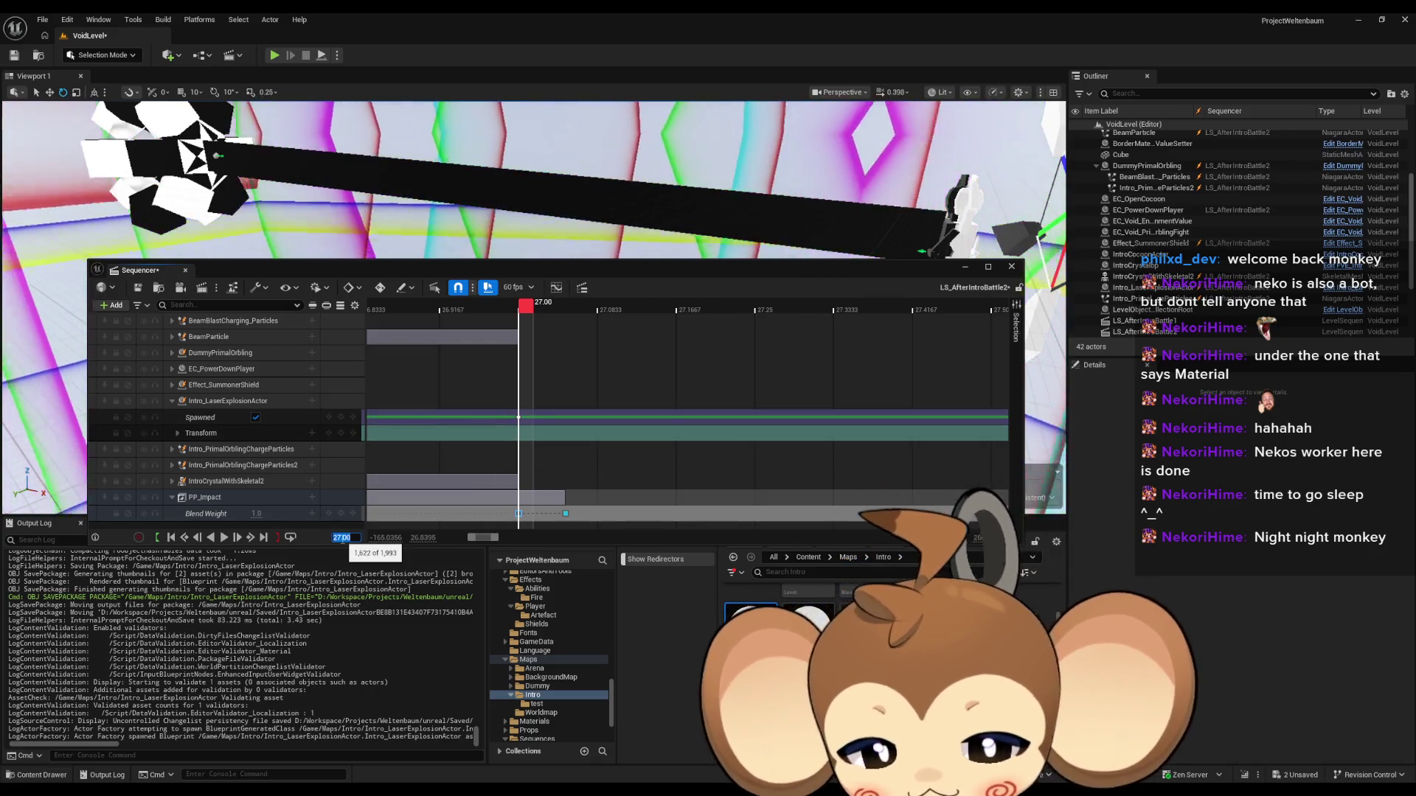
key("Return")
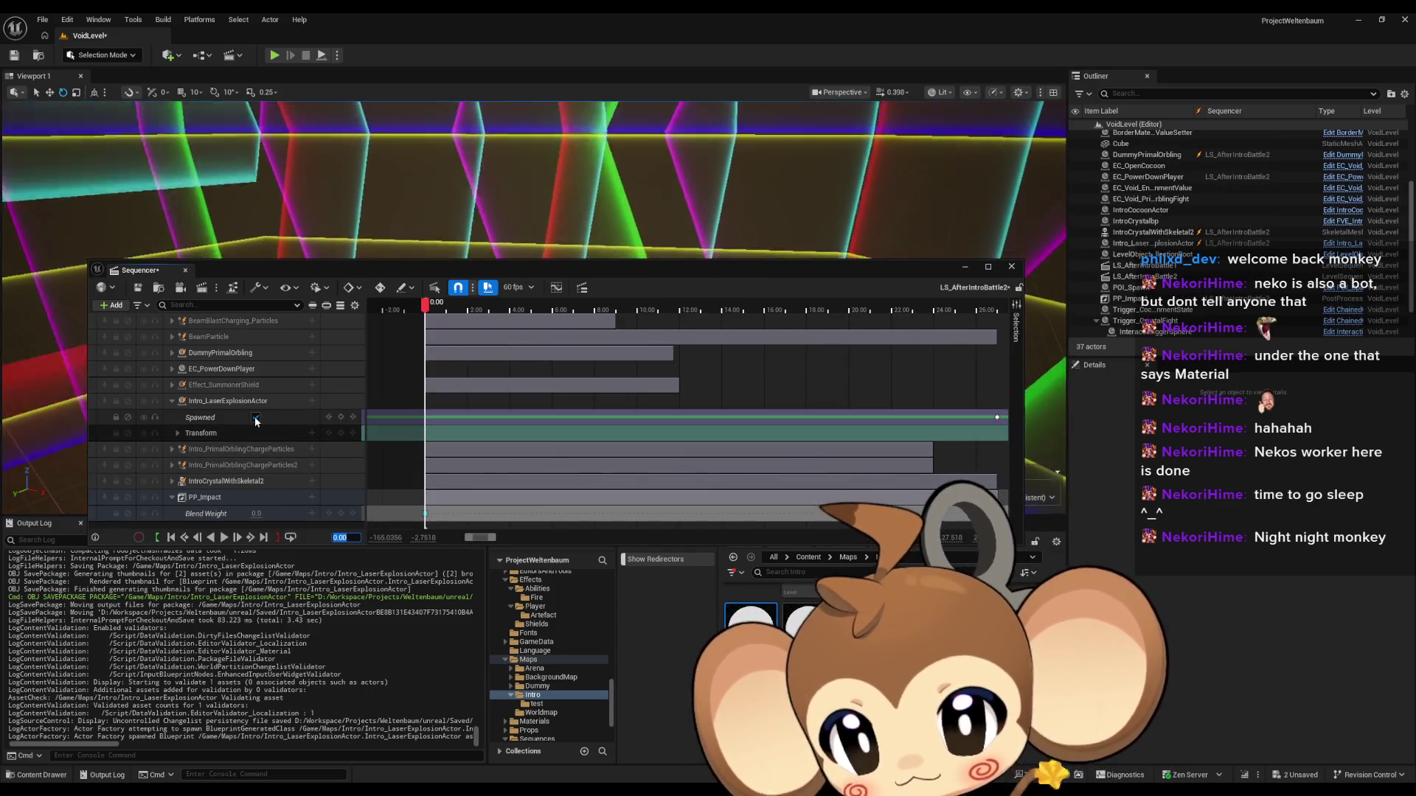
left_click(255, 418)
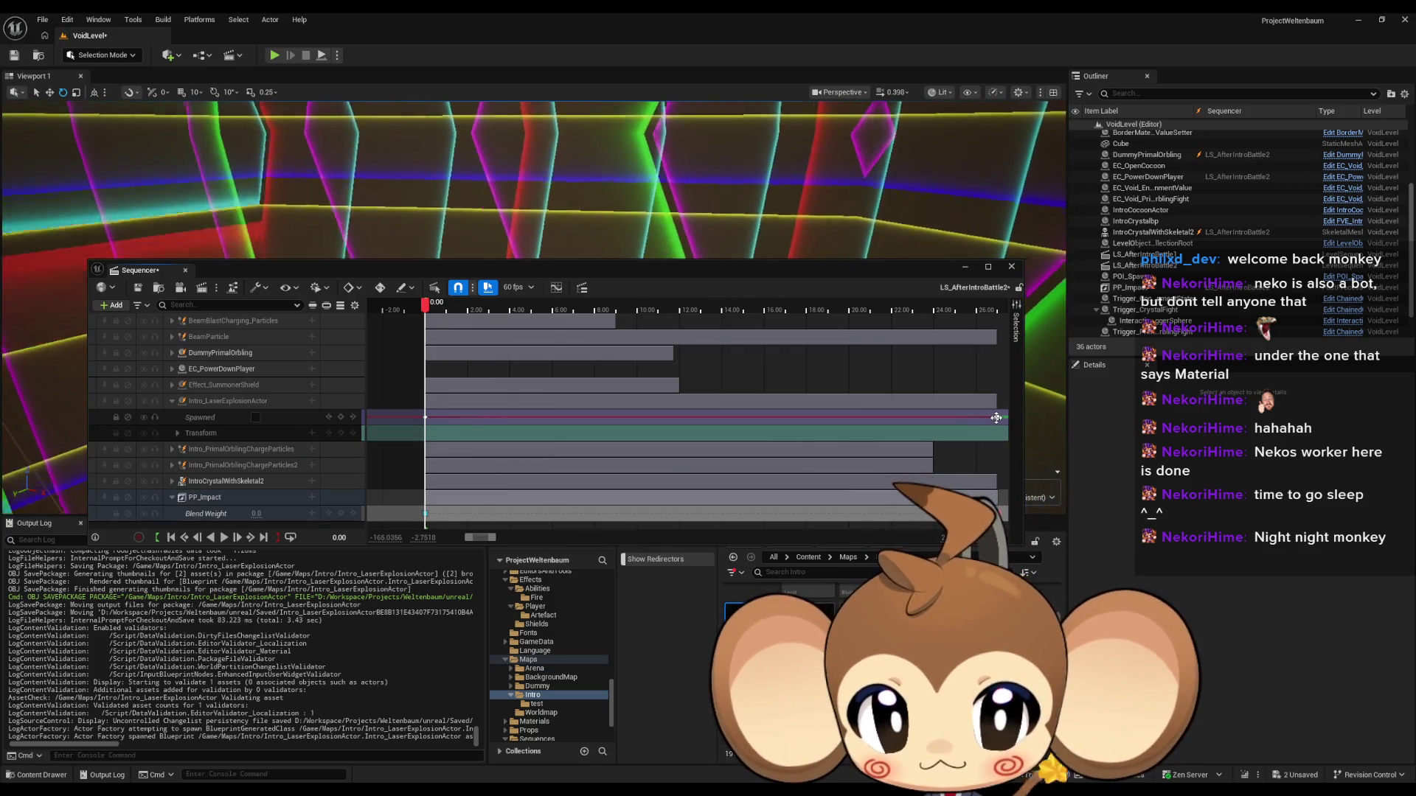
Step: At 27 s, key the explosion actor's Scale X and Y to 0.01
left_click(997, 418)
left_click(175, 433)
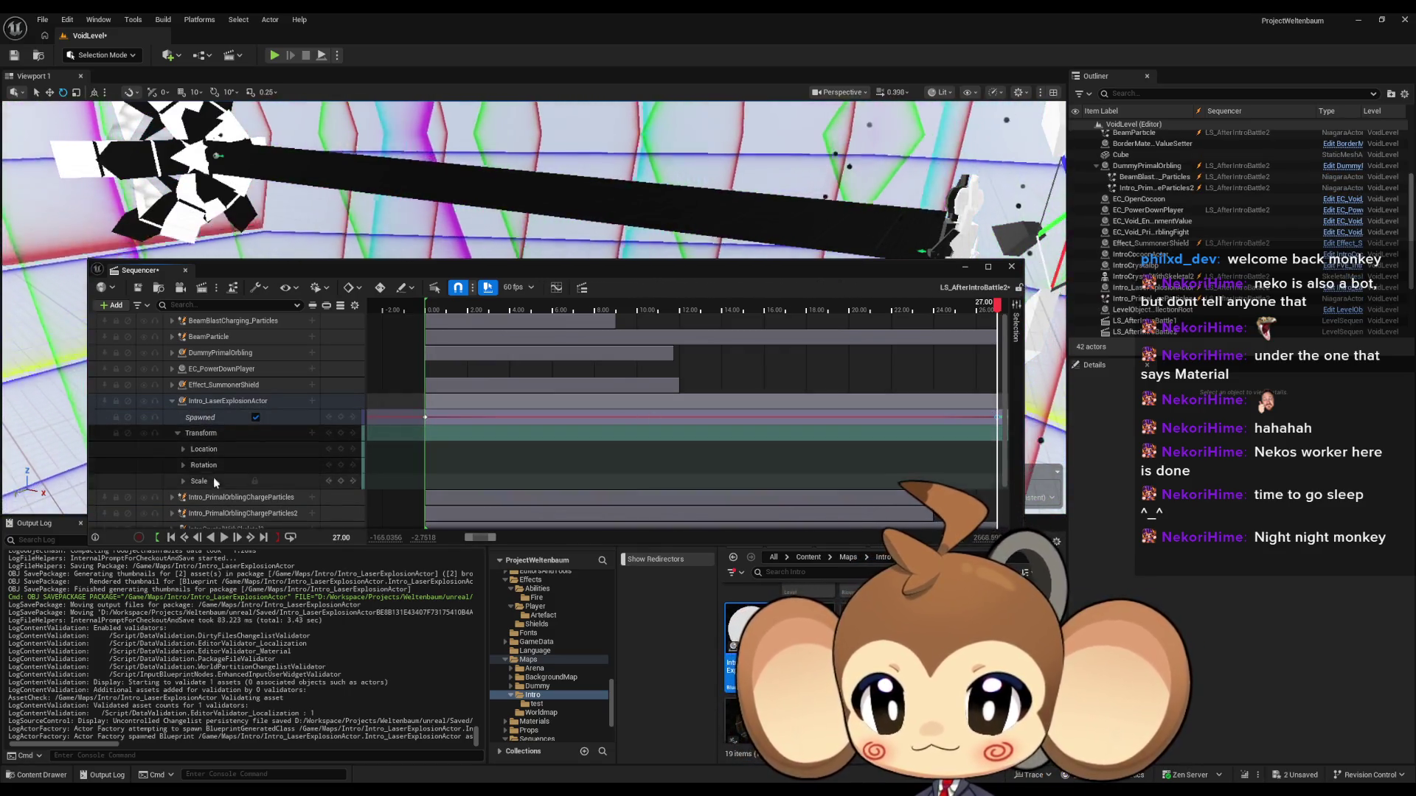
left_click(184, 481)
scroll(230, 492, "down", 3)
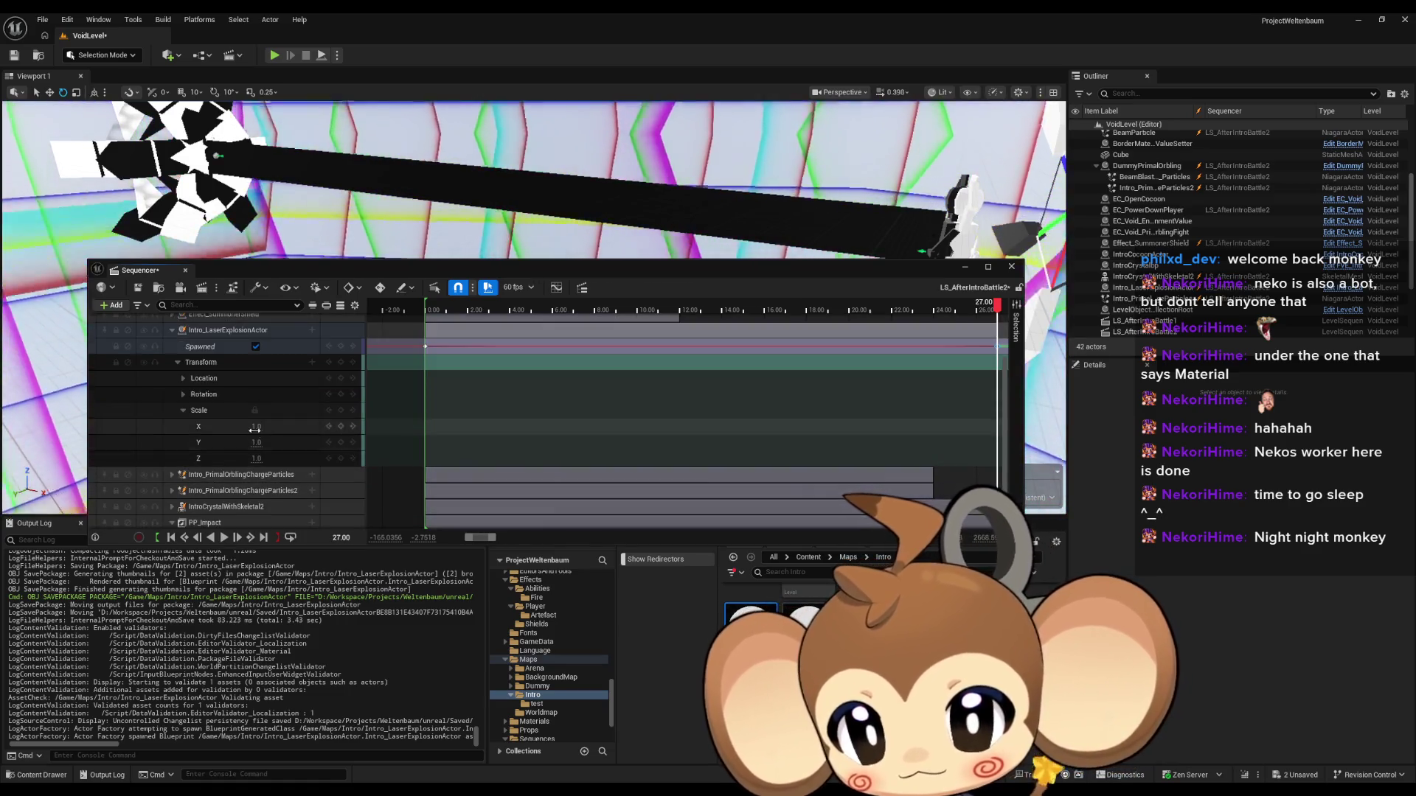
type("0.01")
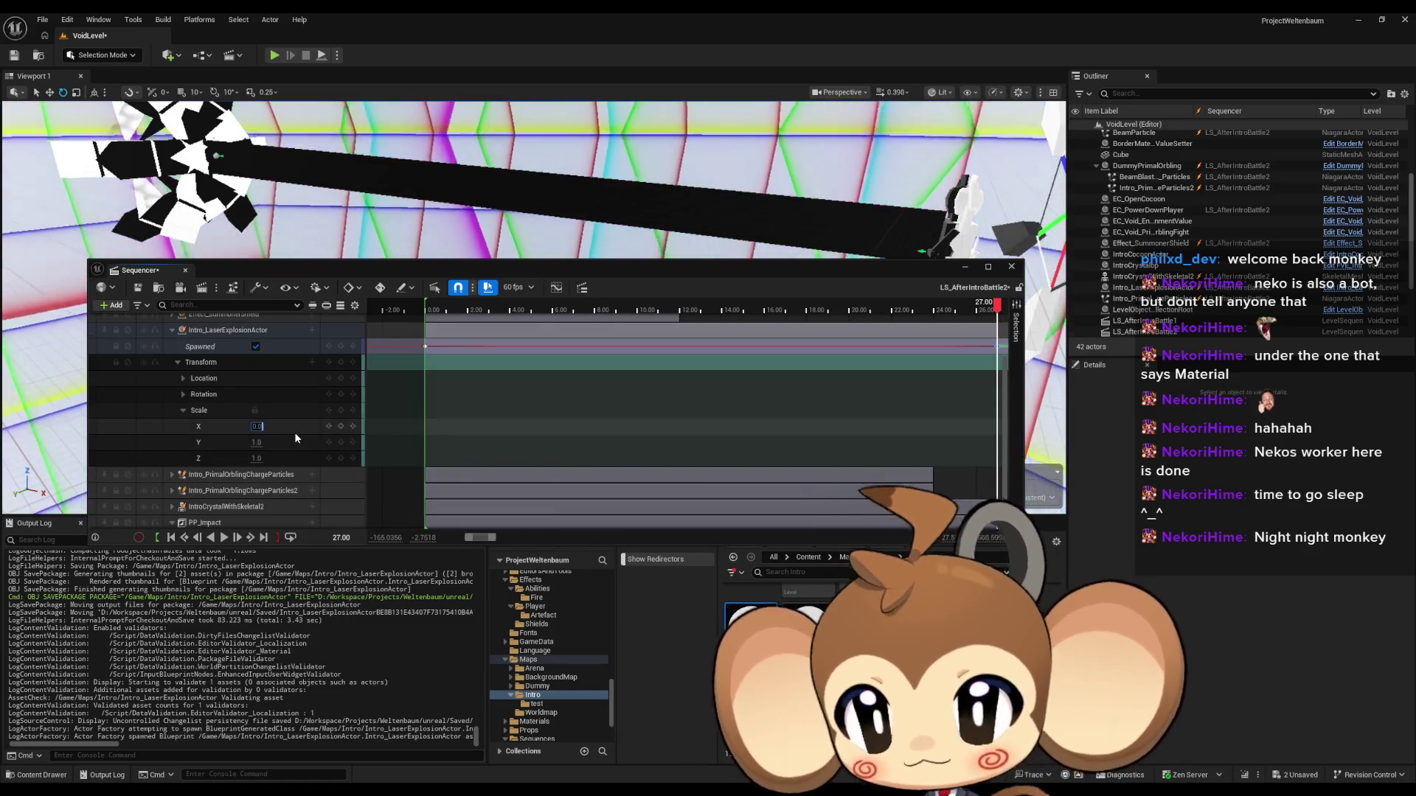
left_click(264, 441)
type("0.01")
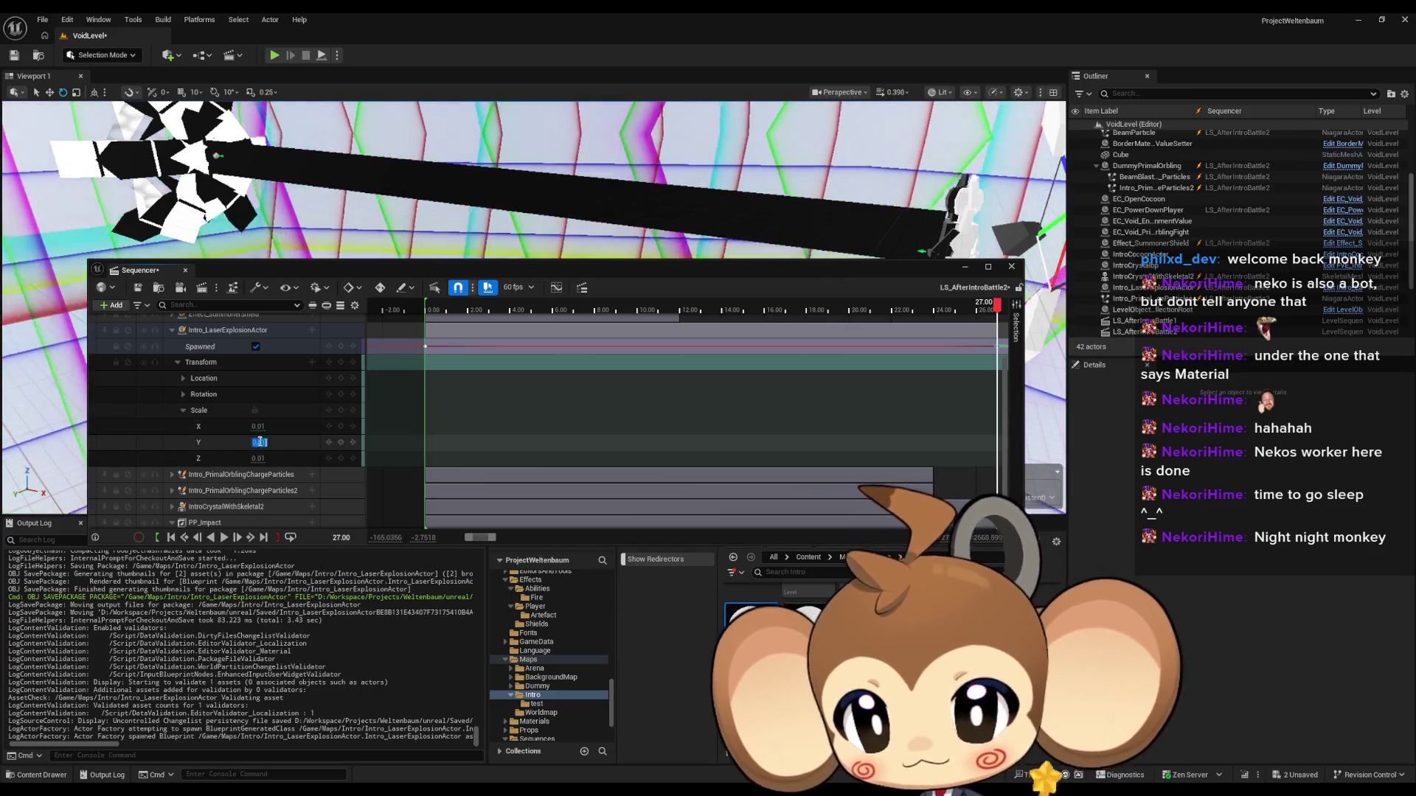
scroll(689, 426, "down", 5)
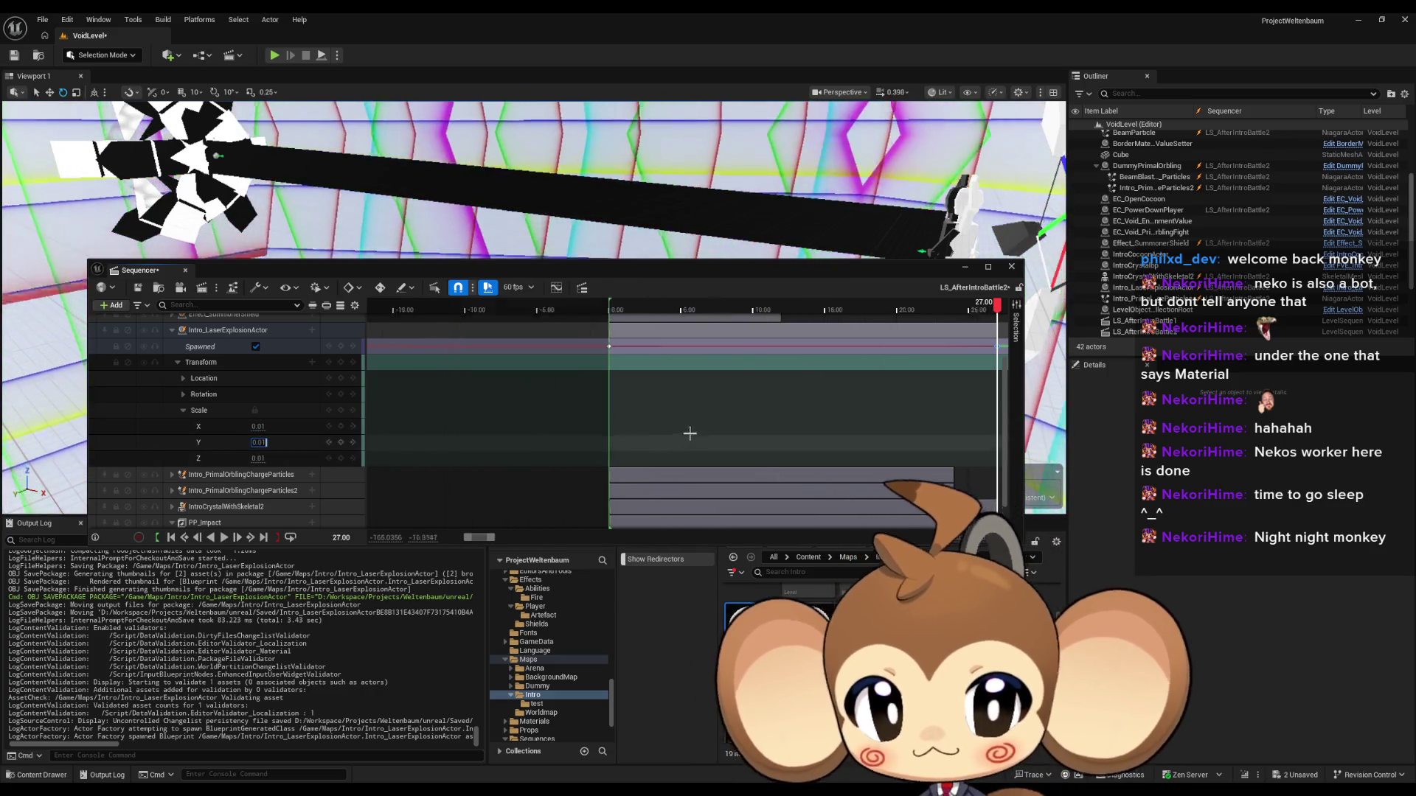
Step: Key Scale X and Y to 100 later in the timeline, then return the playhead to 27 s
left_click_drag(867, 404, 502, 431)
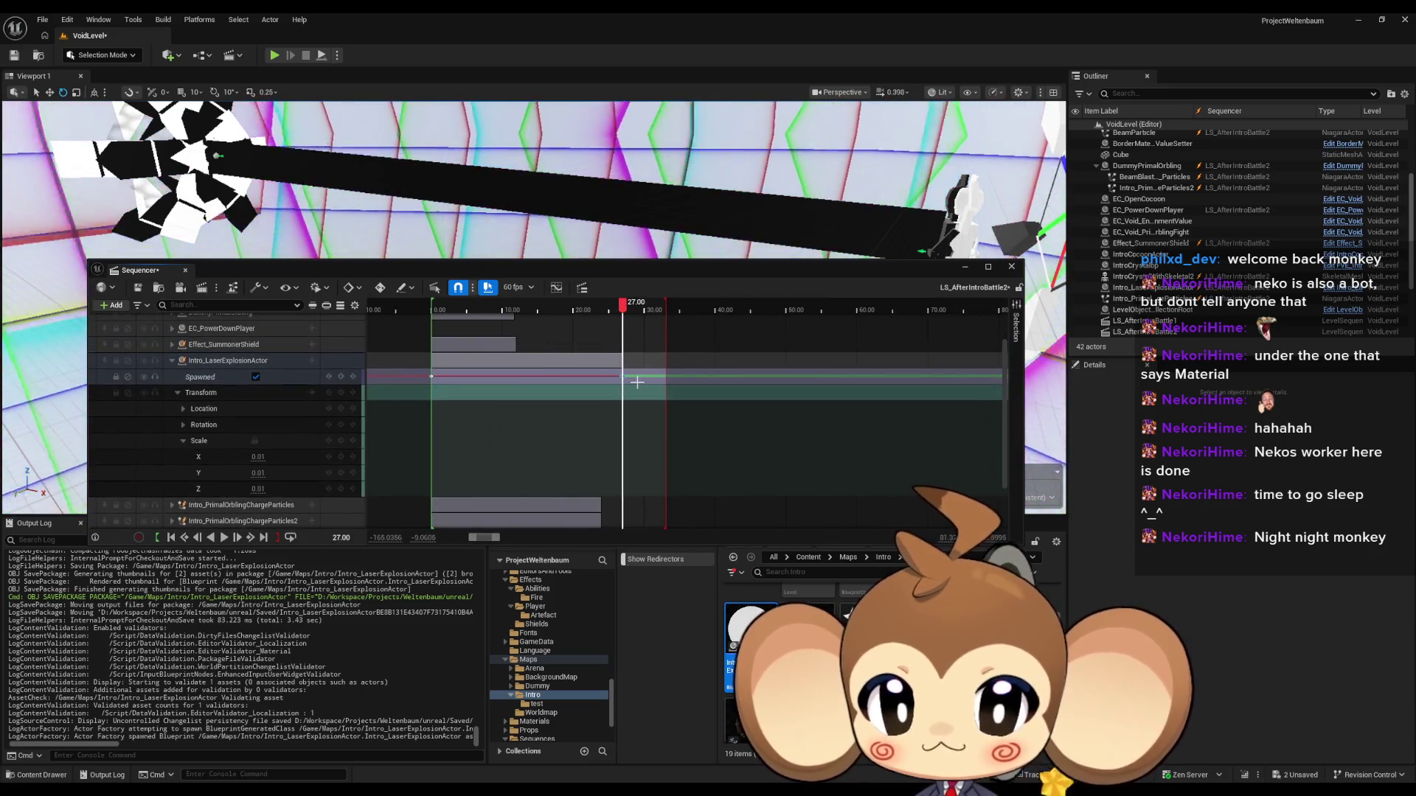
left_click_drag(624, 312, 627, 313)
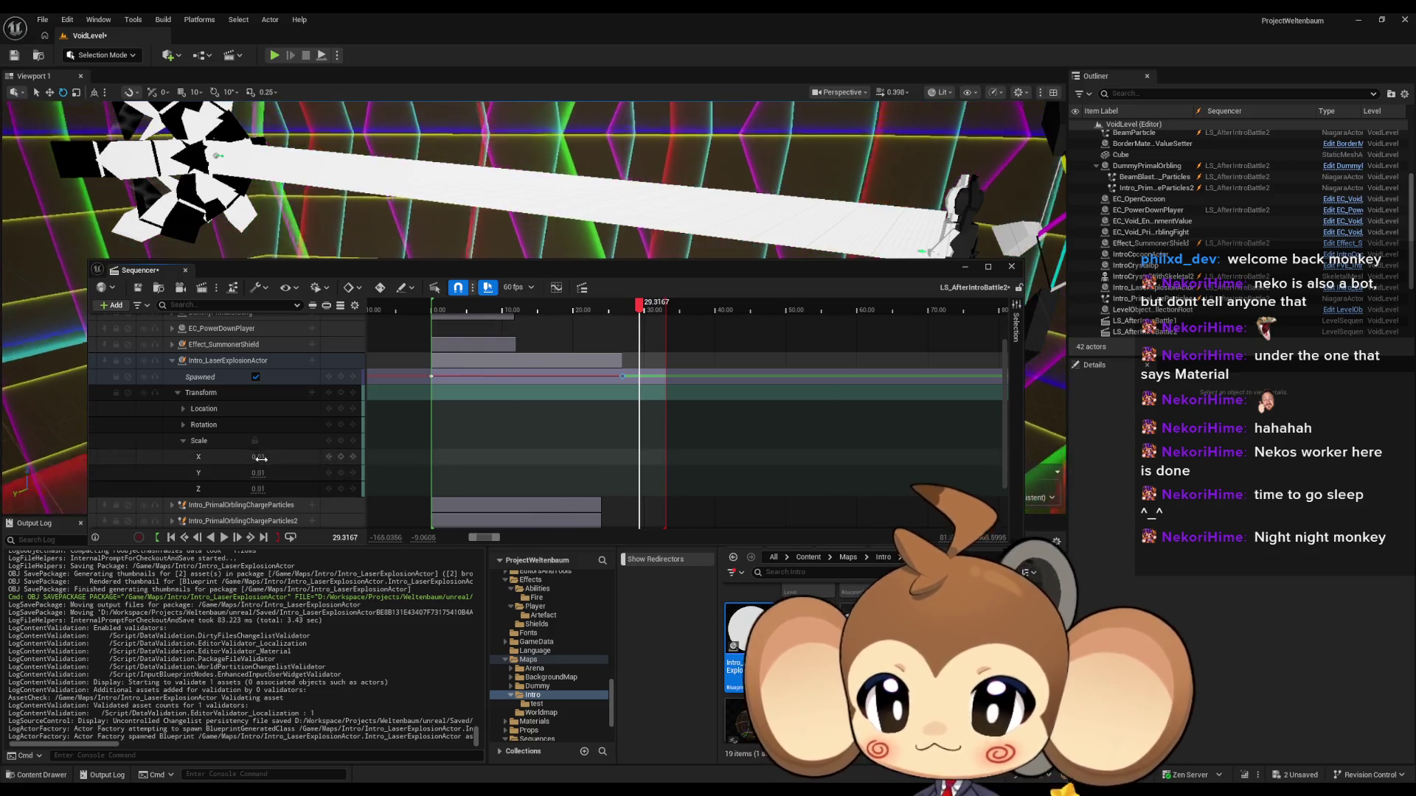
type("100")
key("Tab")
type("100")
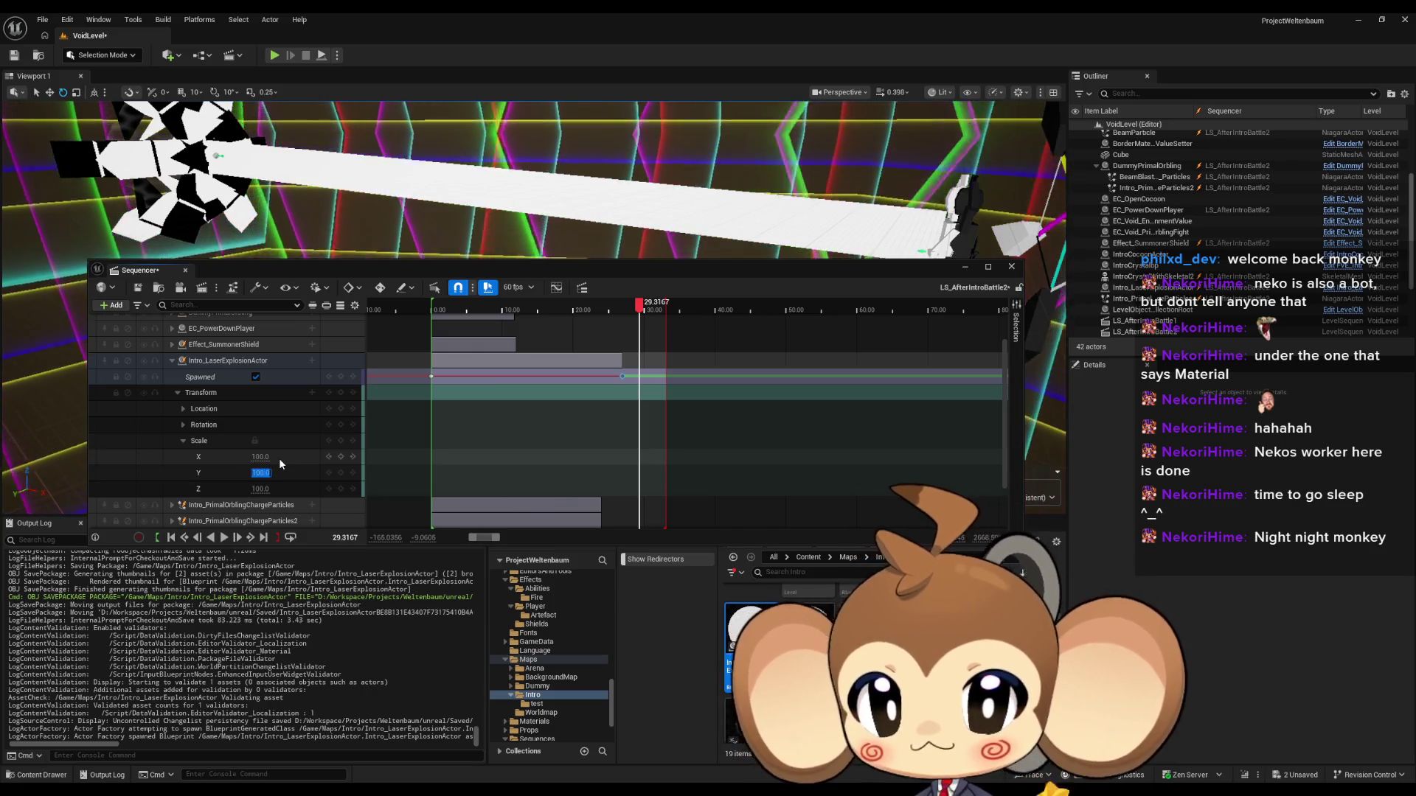
key("Return")
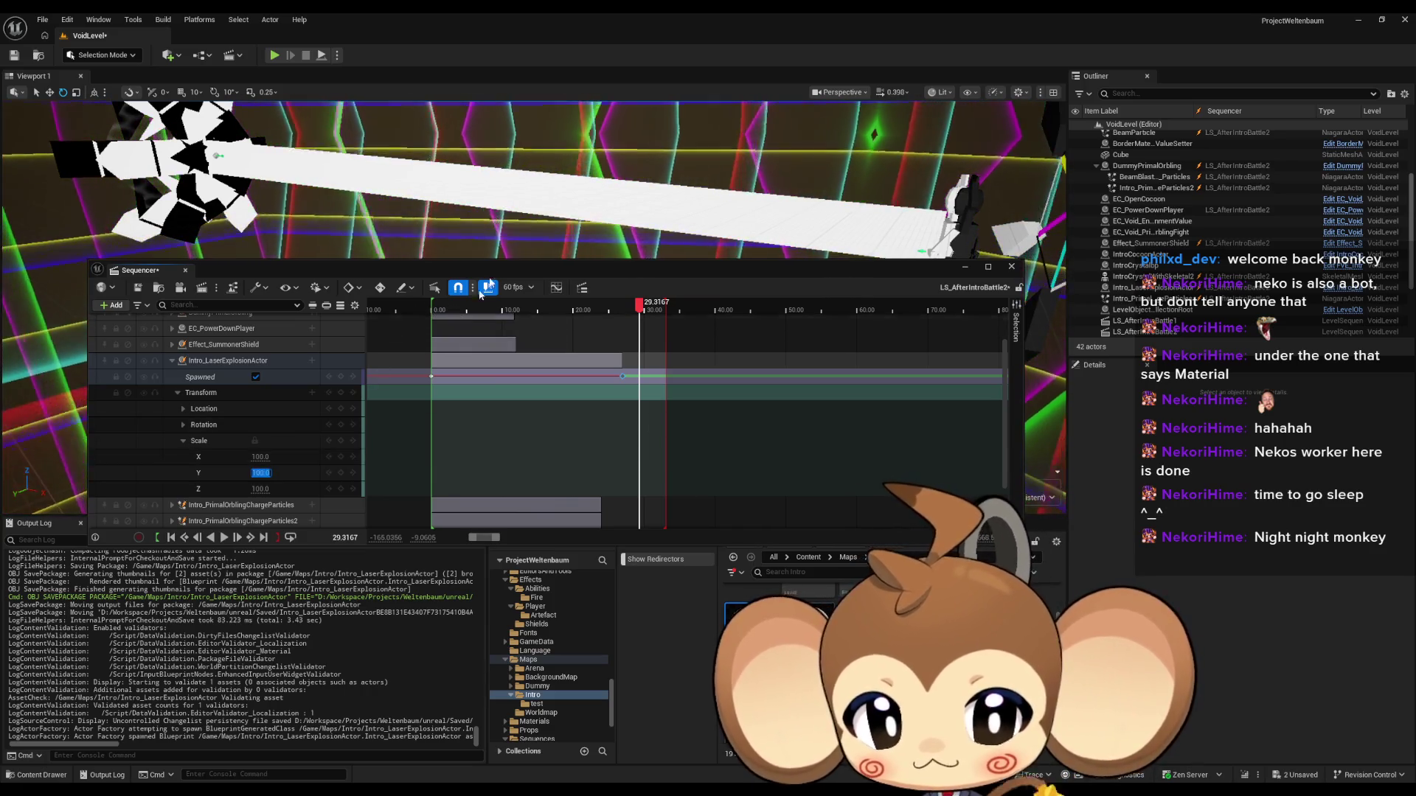
left_click(488, 288)
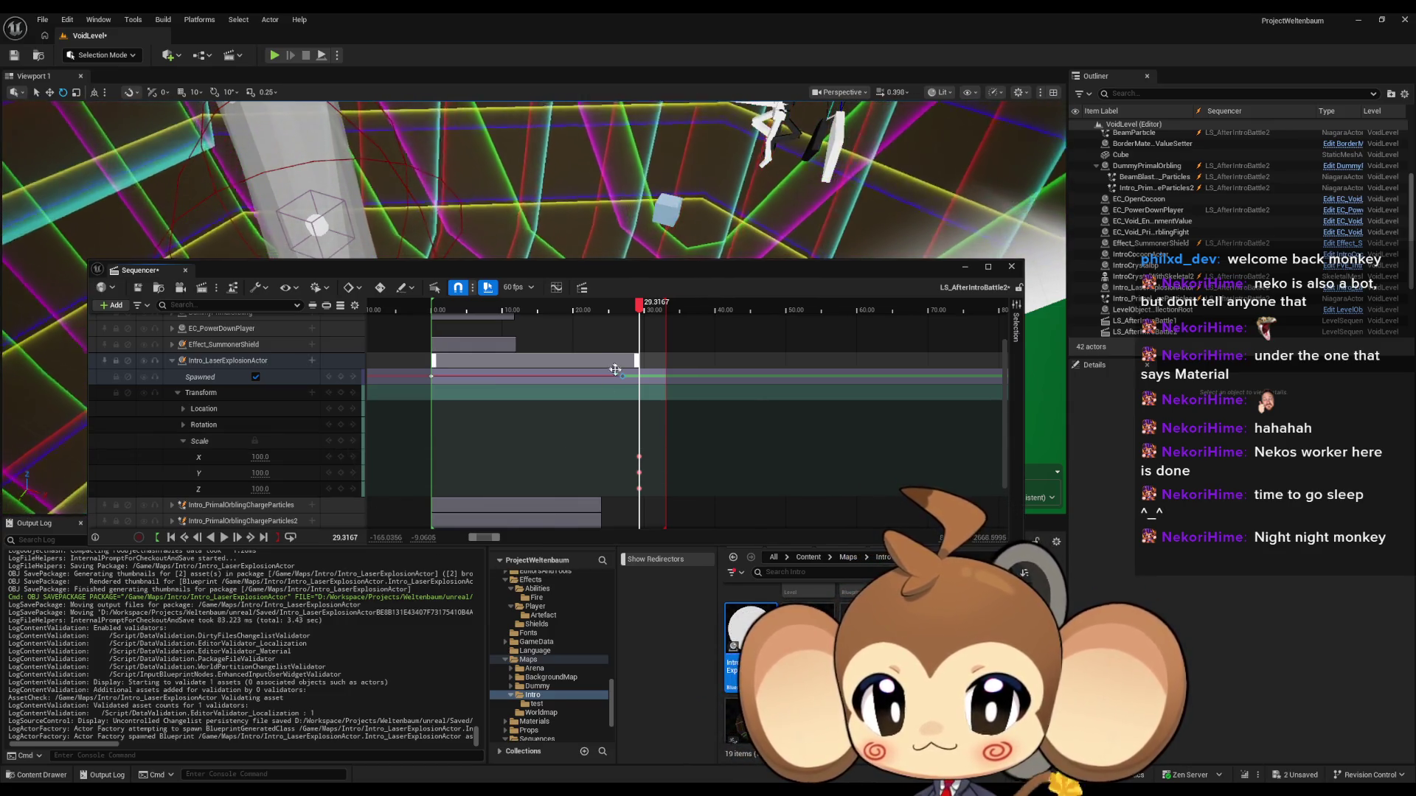
left_click(621, 379)
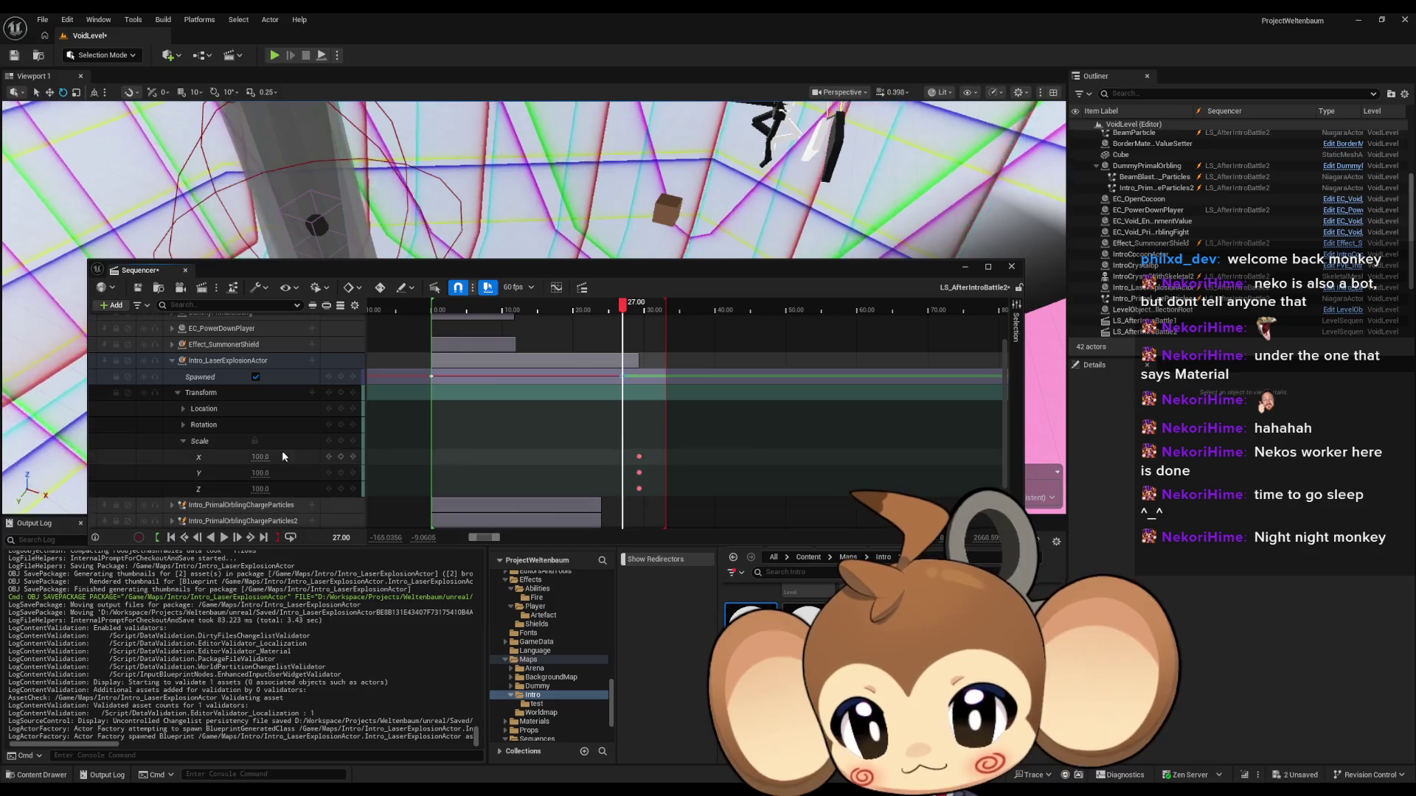
Step: Key scale 0.01 on all axes at 27 s and drag Location X to 527
type("0.01")
key("Return")
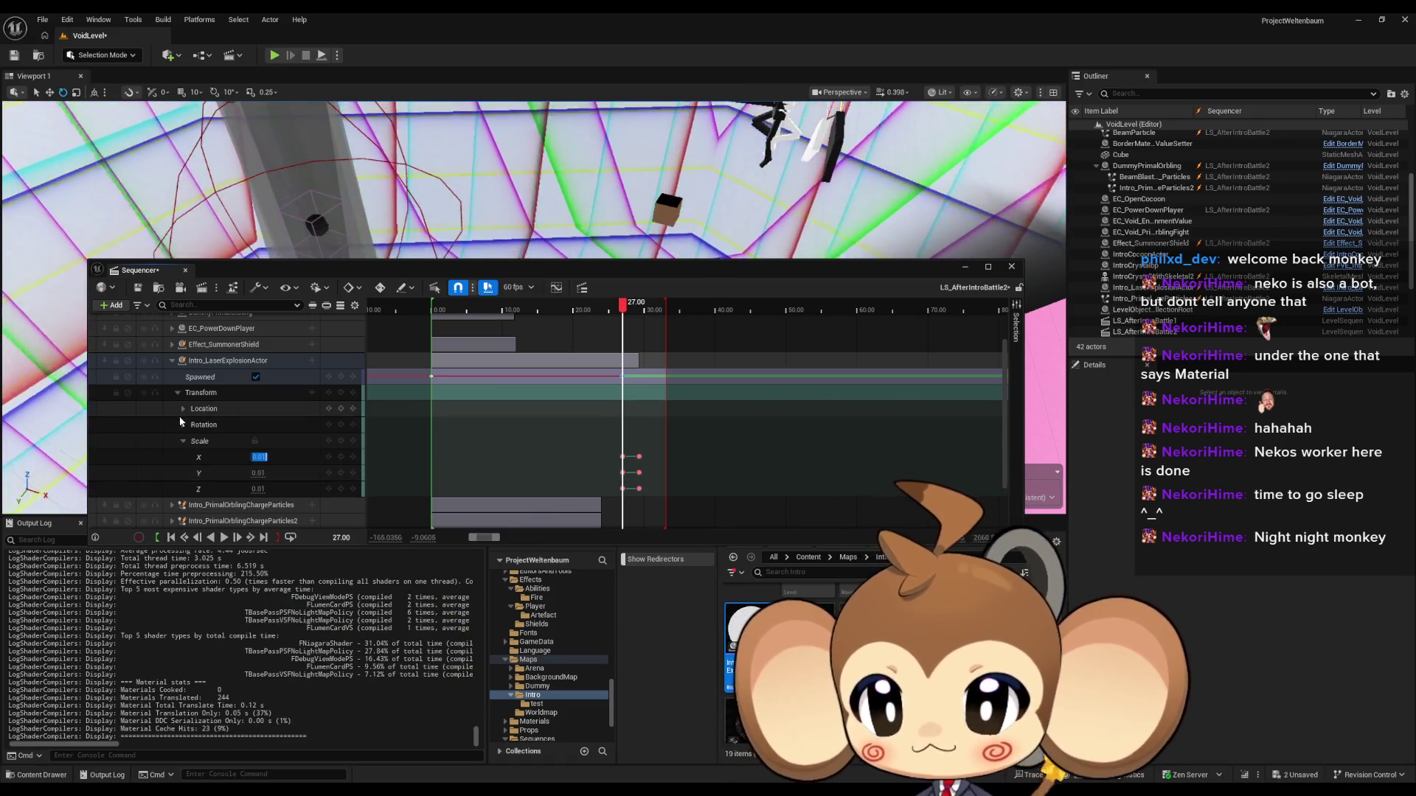
left_click(183, 409)
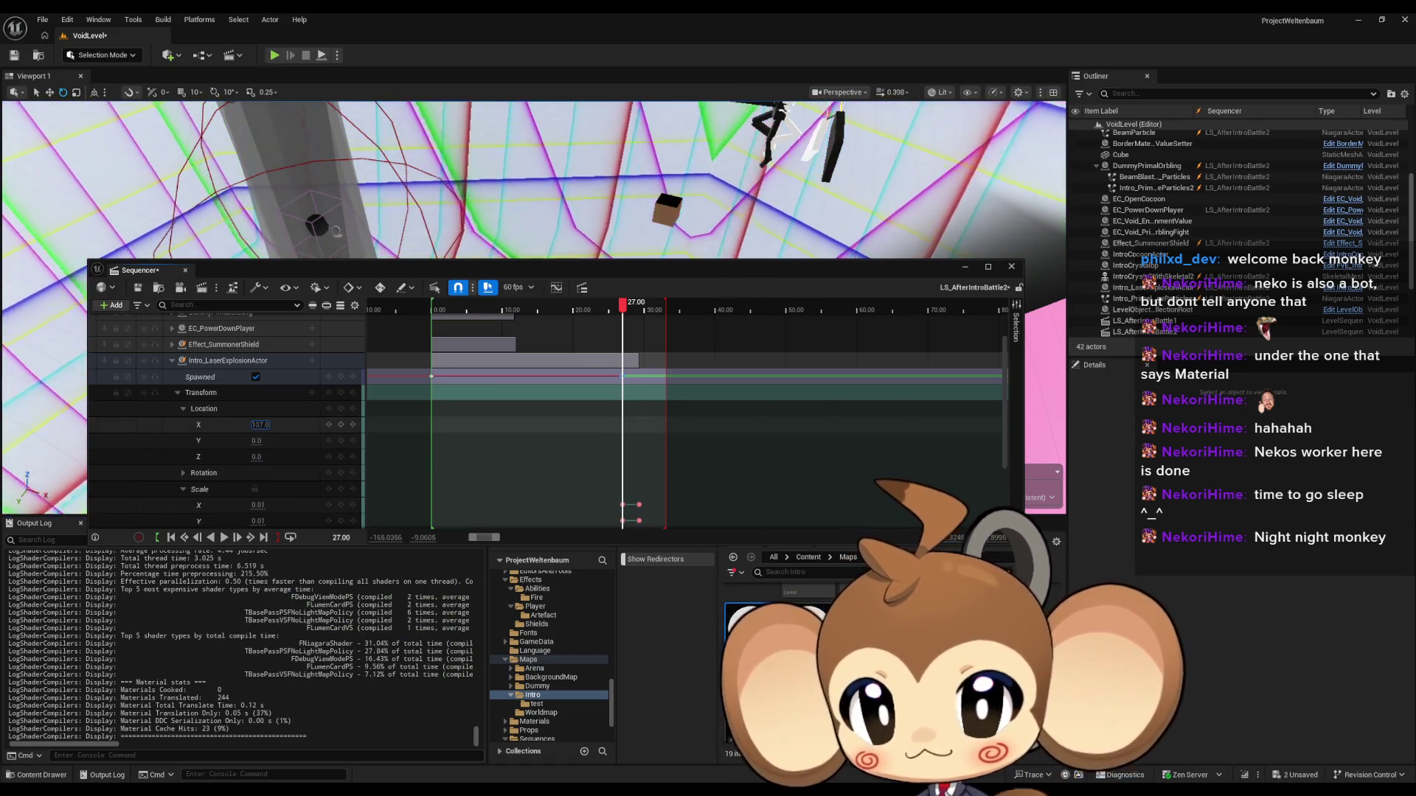
mouse_move(259, 425)
left_mouse_down()
mouse_move(295, 424)
mouse_move(275, 425)
left_mouse_up()
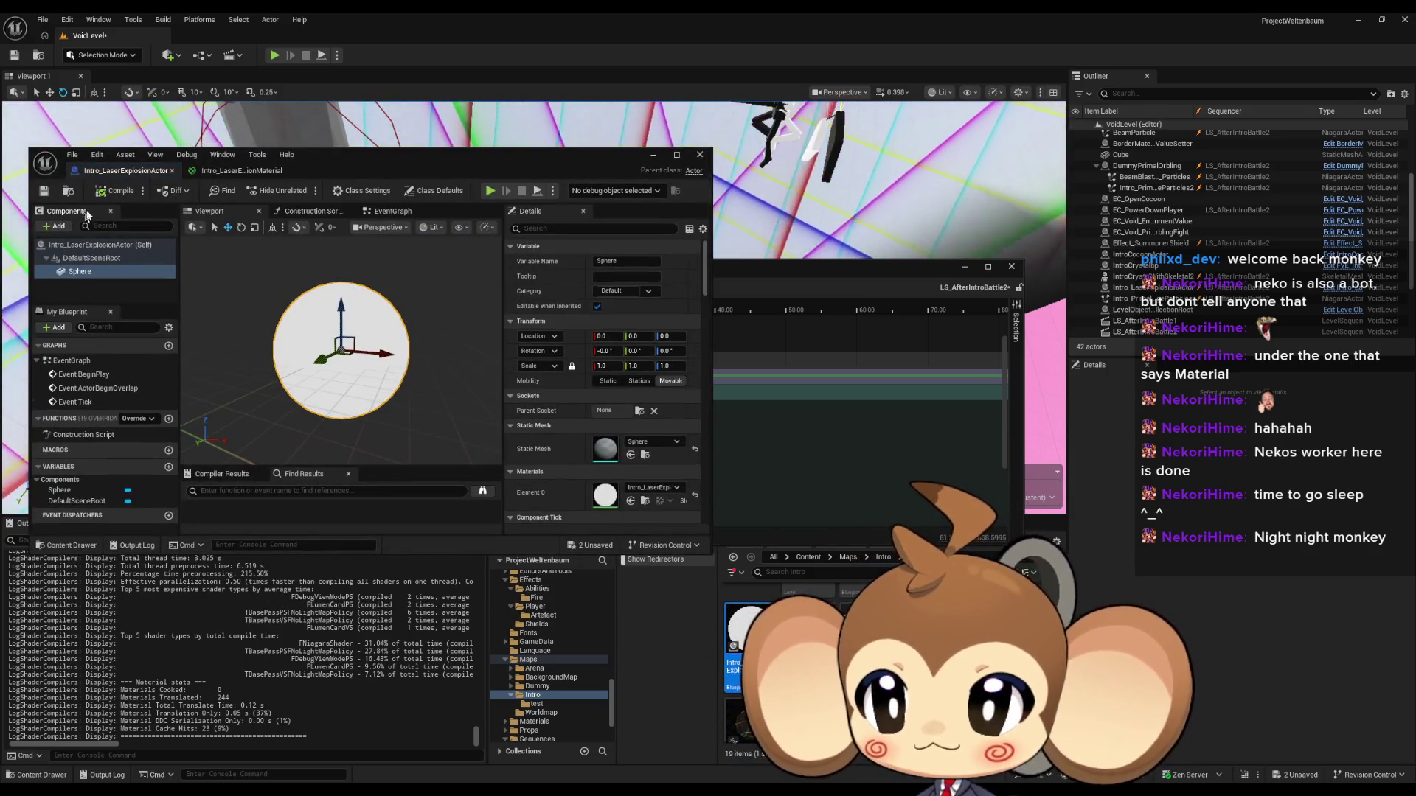
Step: Compile and save the explosion blueprint, then scrub and orbit to preview the expanding sphere
left_click(116, 193)
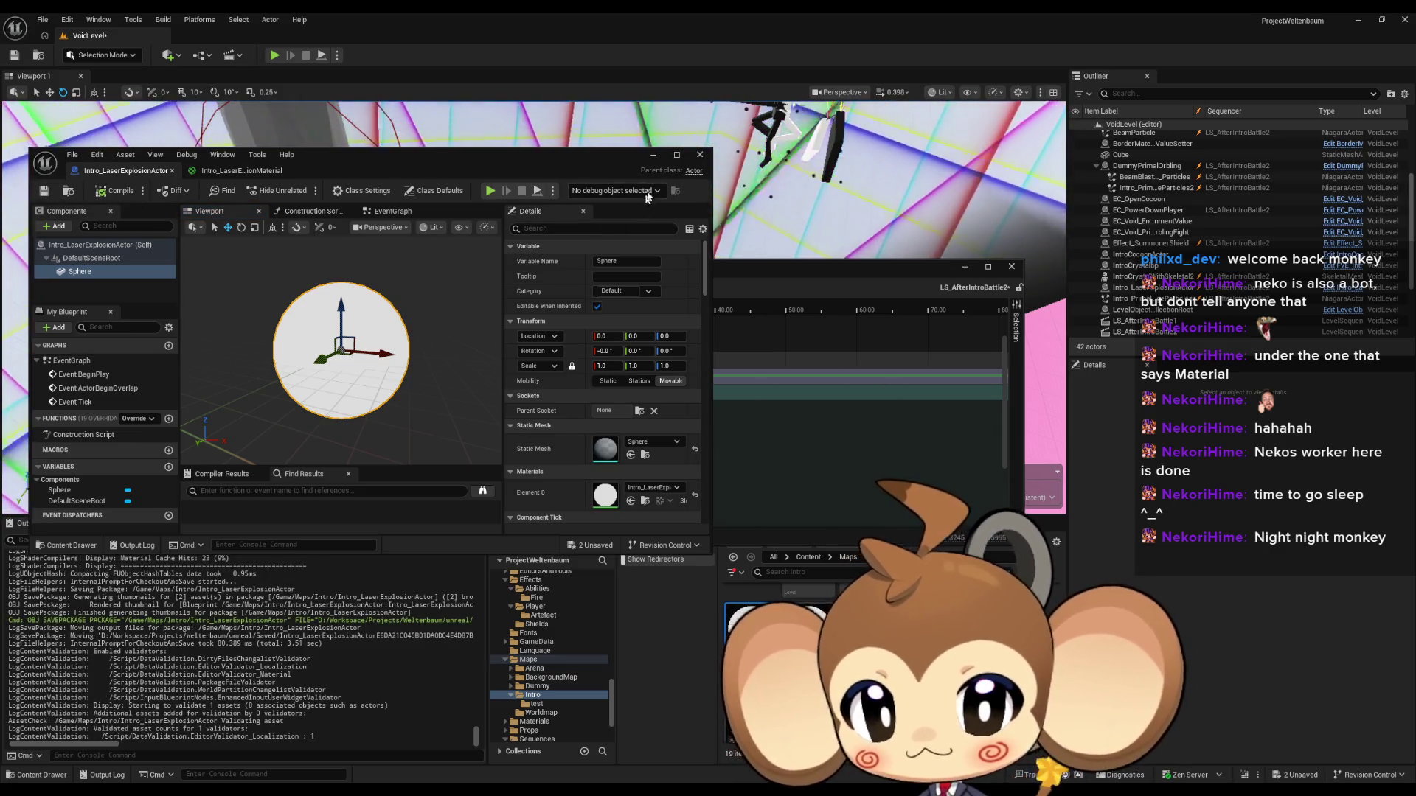
left_click(653, 157)
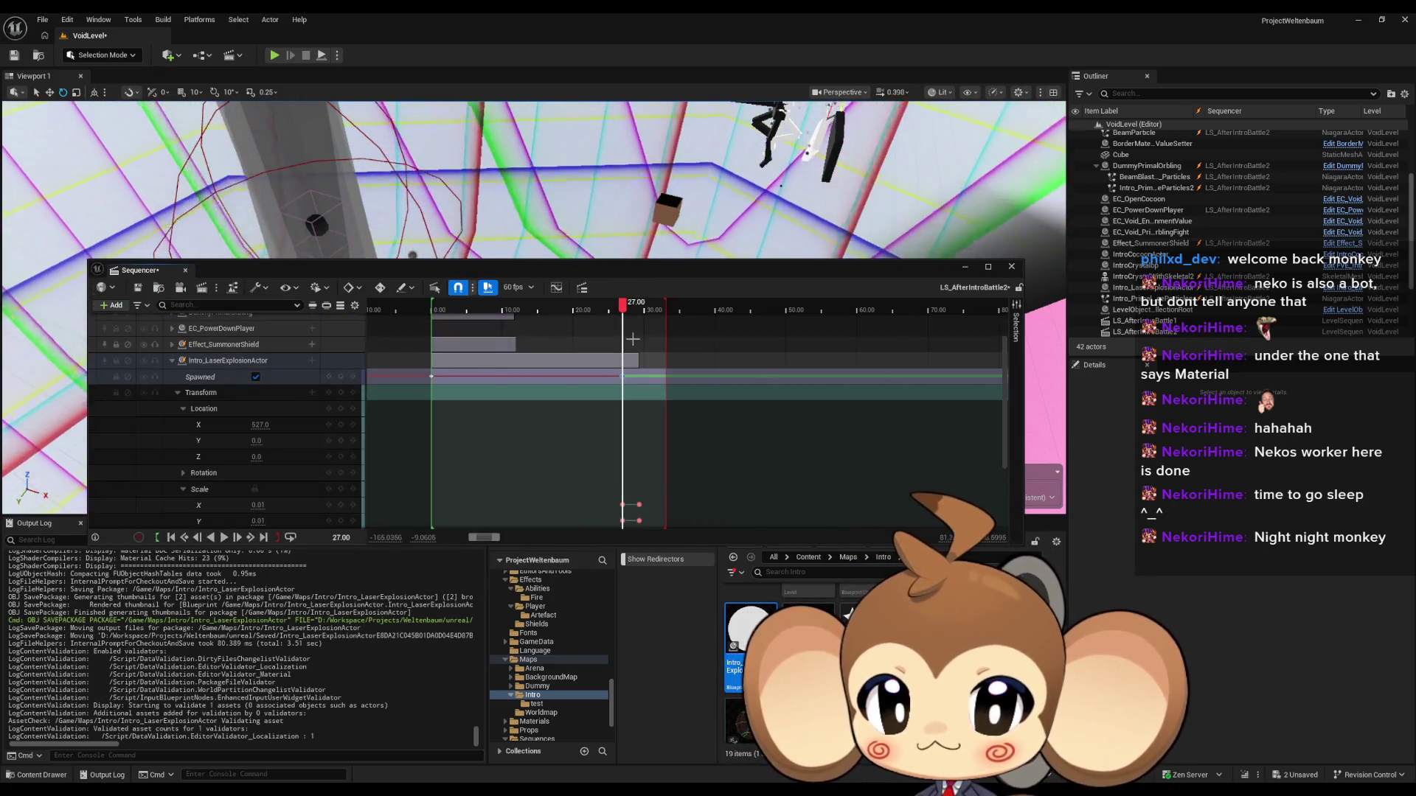
left_click_drag(622, 310, 624, 310)
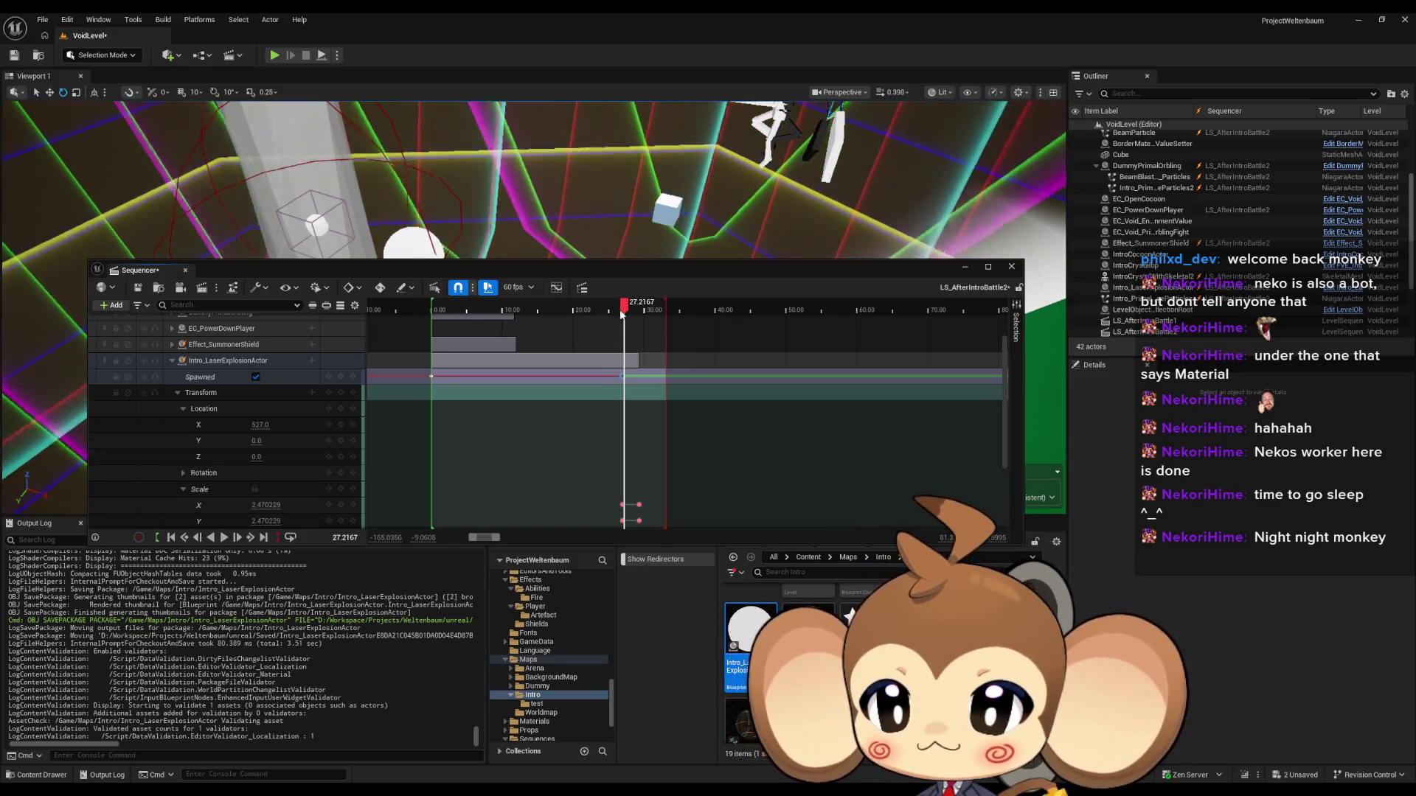
left_click_drag(509, 255, 524, 170)
left_click(447, 218)
mouse_move(447, 218)
left_mouse_down()
mouse_move(483, 203)
mouse_move(213, 413)
left_mouse_up()
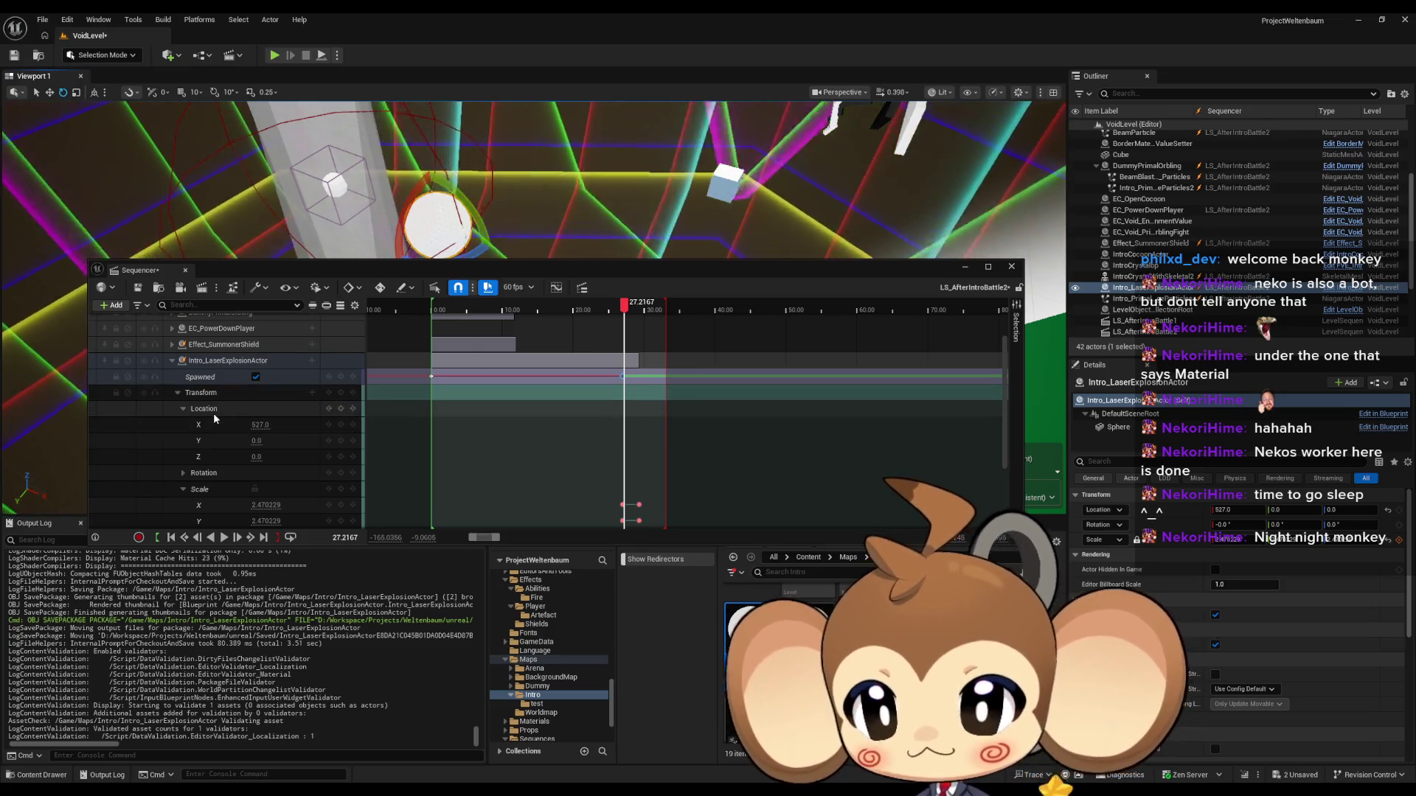
left_click_drag(148, 257, 160, 248)
Step: Reposition the explosion sphere, lower the Sequencer, and scrub ahead to watch it swell to about 98.8
key("w")
mouse_move(438, 225)
left_mouse_down()
mouse_move(554, 222)
mouse_move(505, 227)
mouse_move(516, 221)
left_mouse_up()
left_click_drag(598, 265, 602, 493)
mouse_move(516, 295)
left_mouse_down()
mouse_move(310, 459)
mouse_move(458, 386)
mouse_move(718, 196)
mouse_move(635, 201)
mouse_move(619, 333)
mouse_move(586, 413)
mouse_move(581, 392)
mouse_move(592, 399)
mouse_move(622, 331)
mouse_move(612, 364)
mouse_move(555, 361)
mouse_move(521, 288)
left_mouse_up()
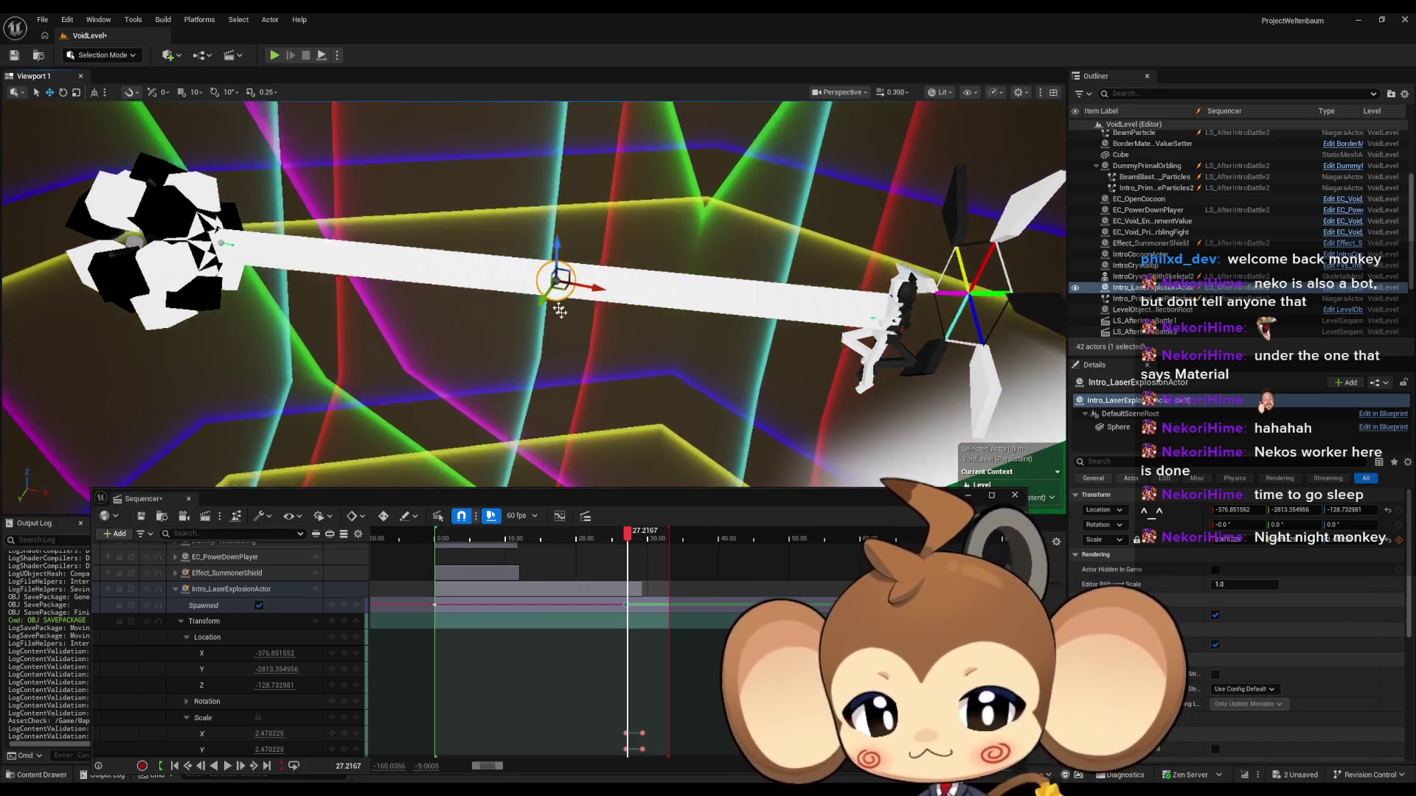
left_click_drag(628, 533, 634, 536)
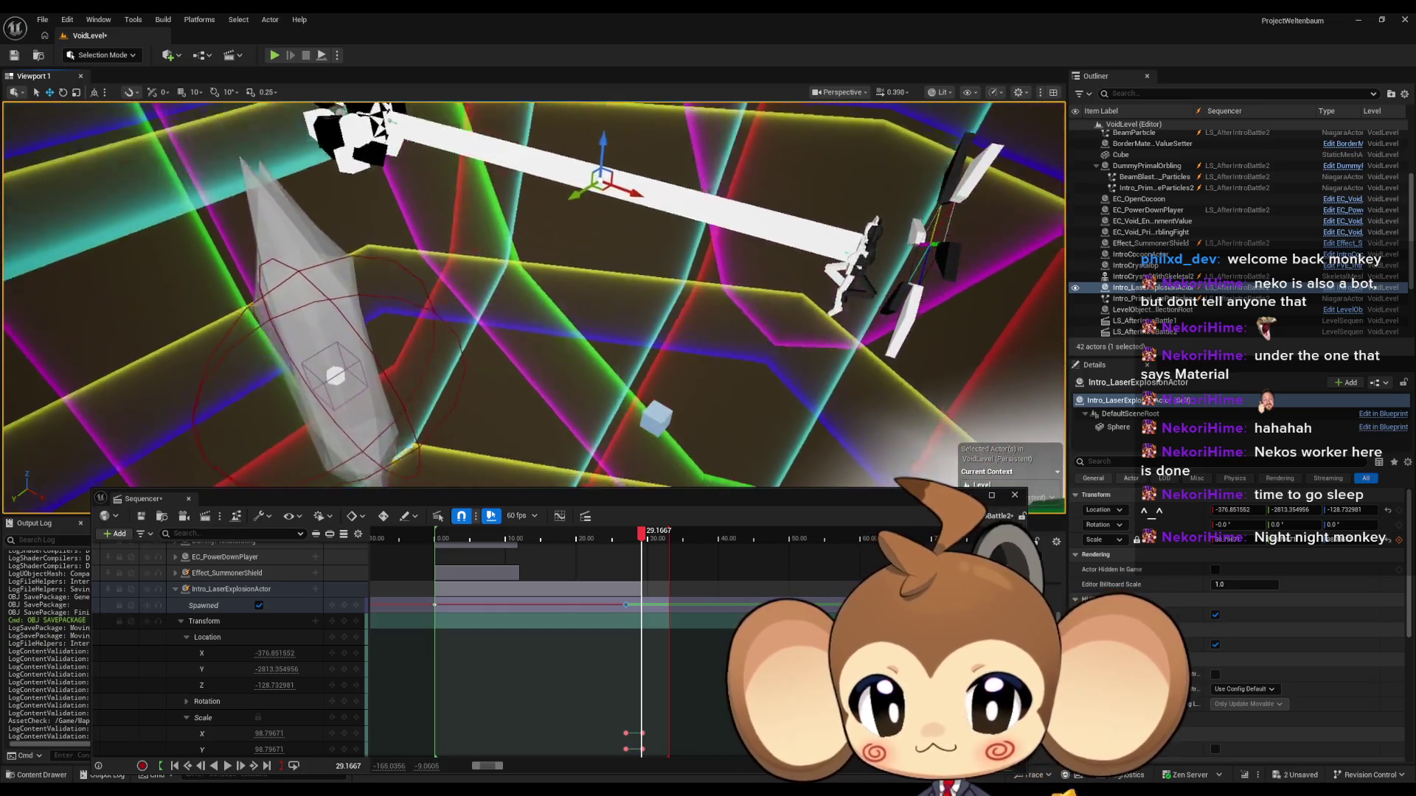
Step: Scrub the playhead back from about 28.8 to 28 seconds to watch the sphere shrink
key("w")
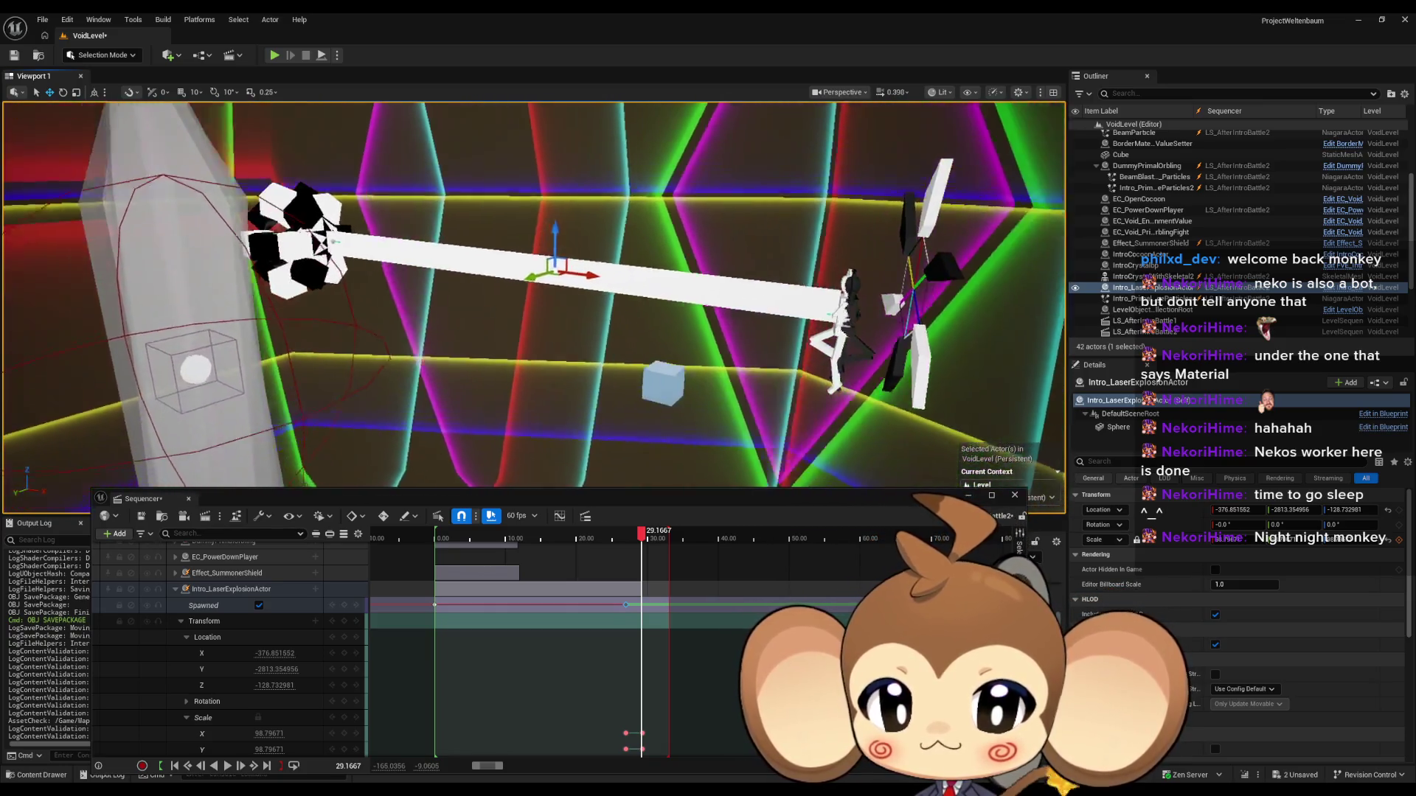
left_click(639, 544)
left_click_drag(639, 544, 633, 545)
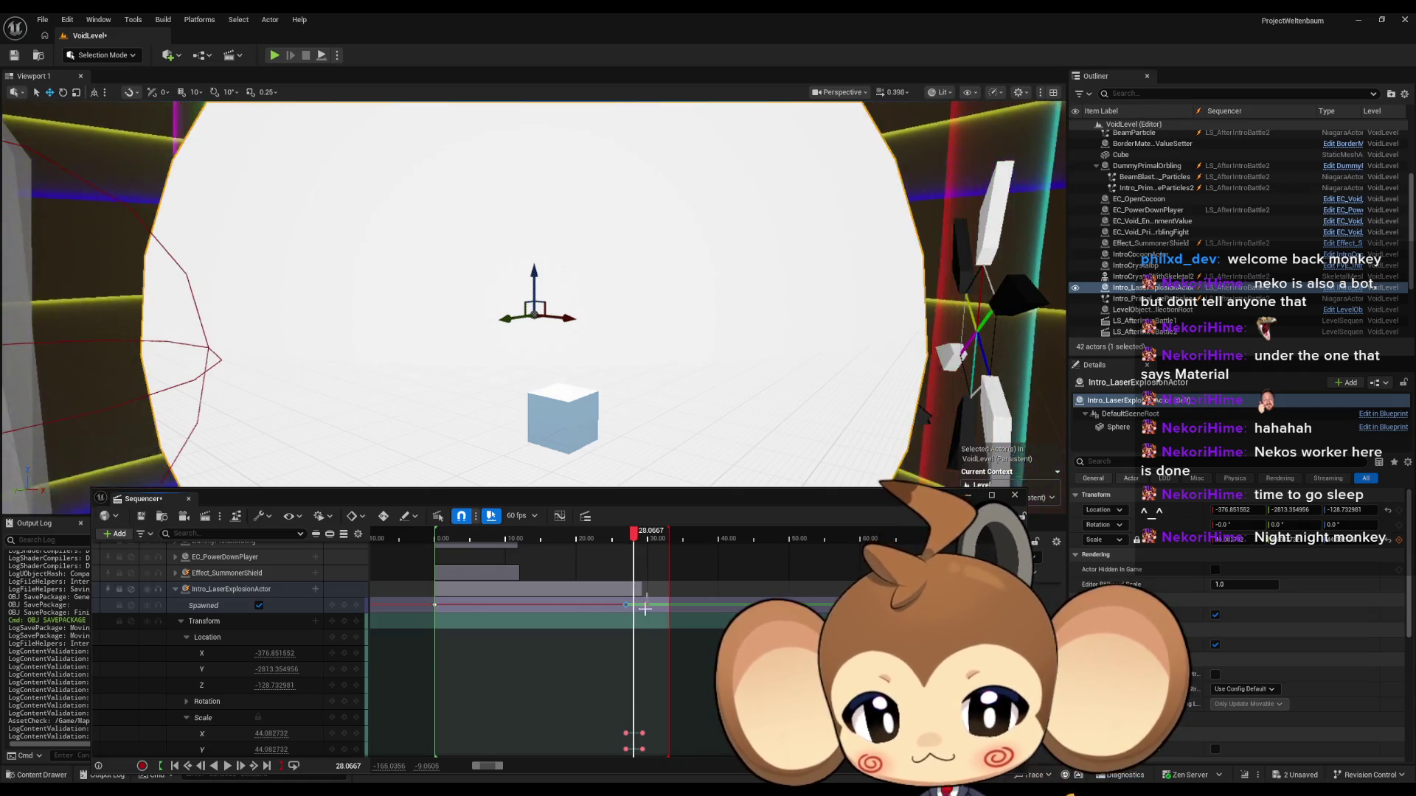
scroll(646, 609, "up", 10)
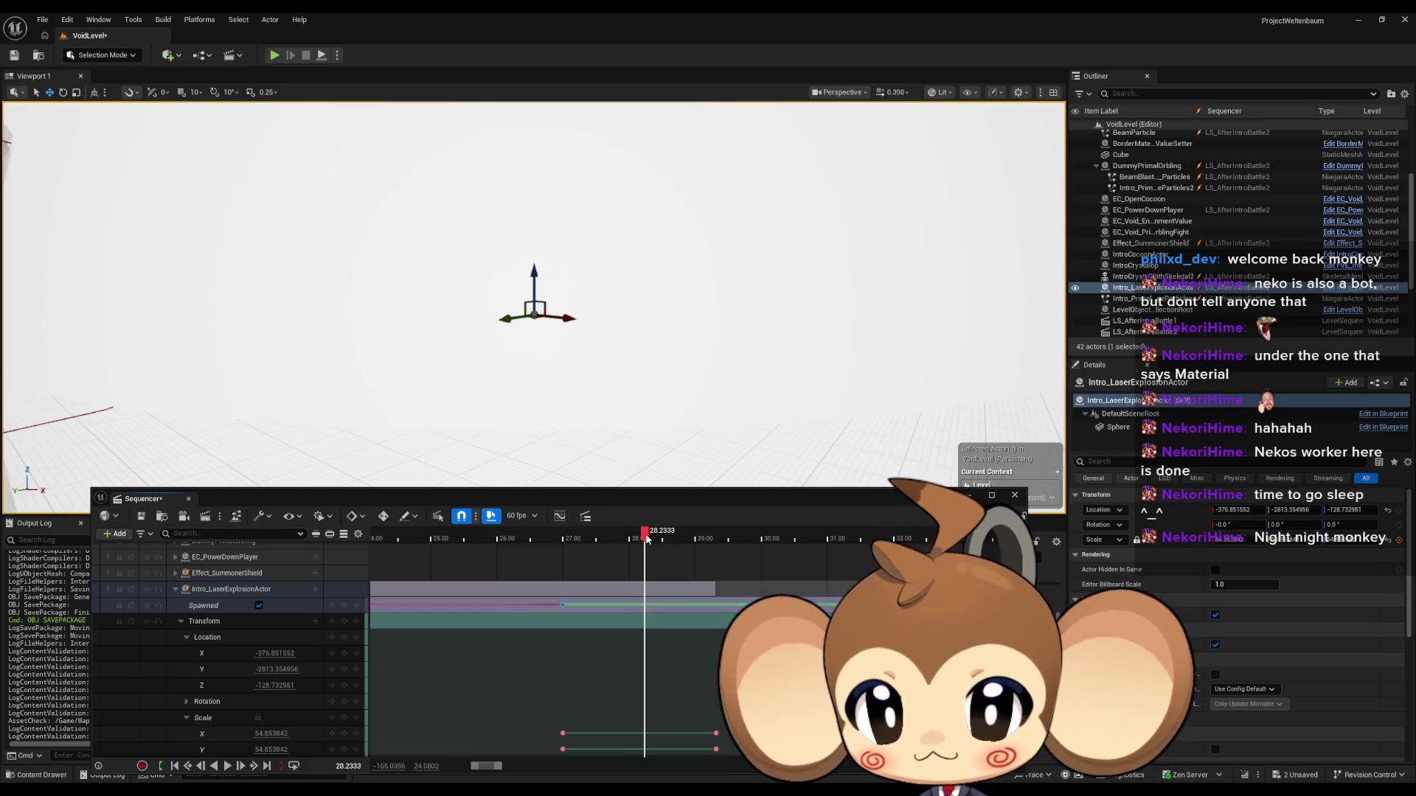
scroll(680, 714, "down", 2)
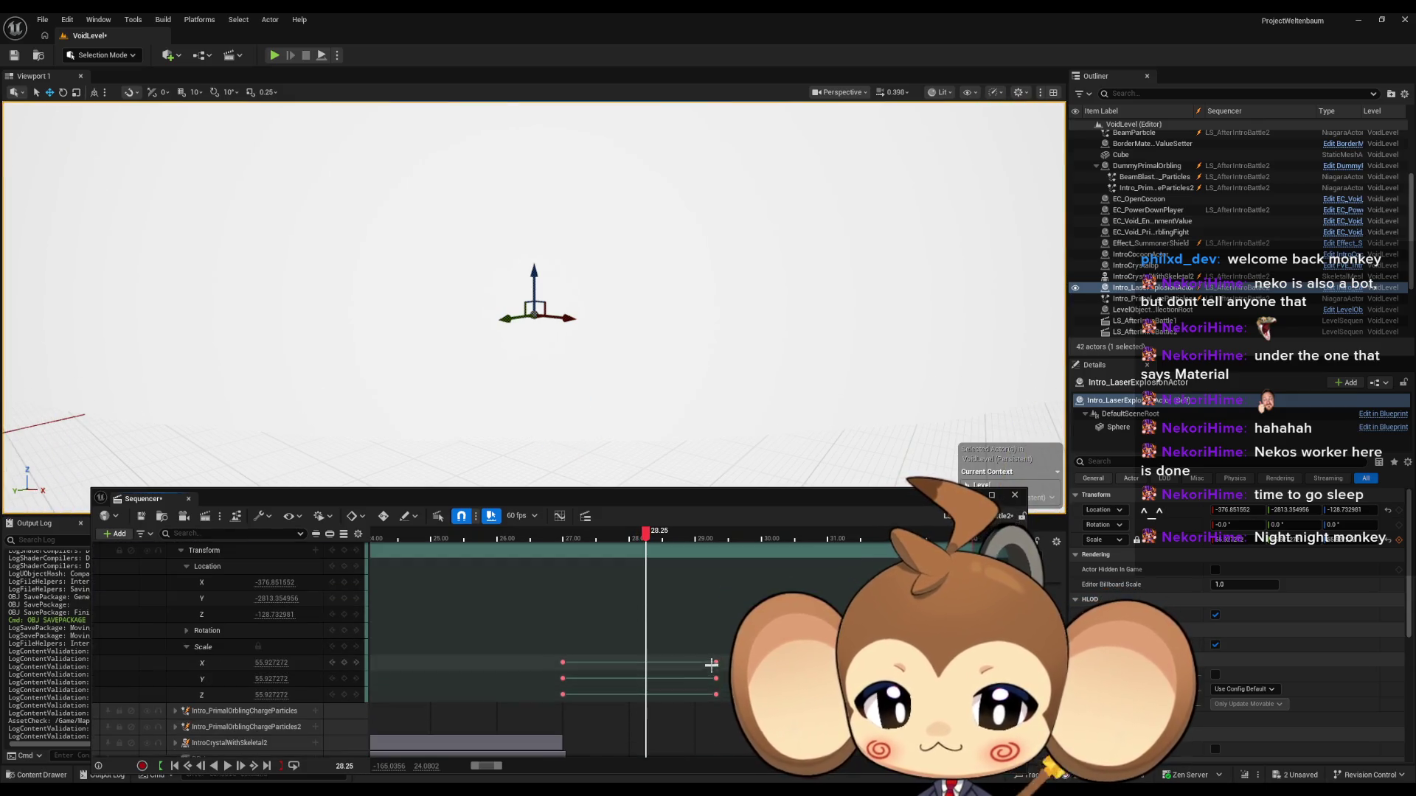
Step: Retime the sphere's Scale keys and preview the growth from 27 seconds, checking around 28.8 s
left_click(724, 705)
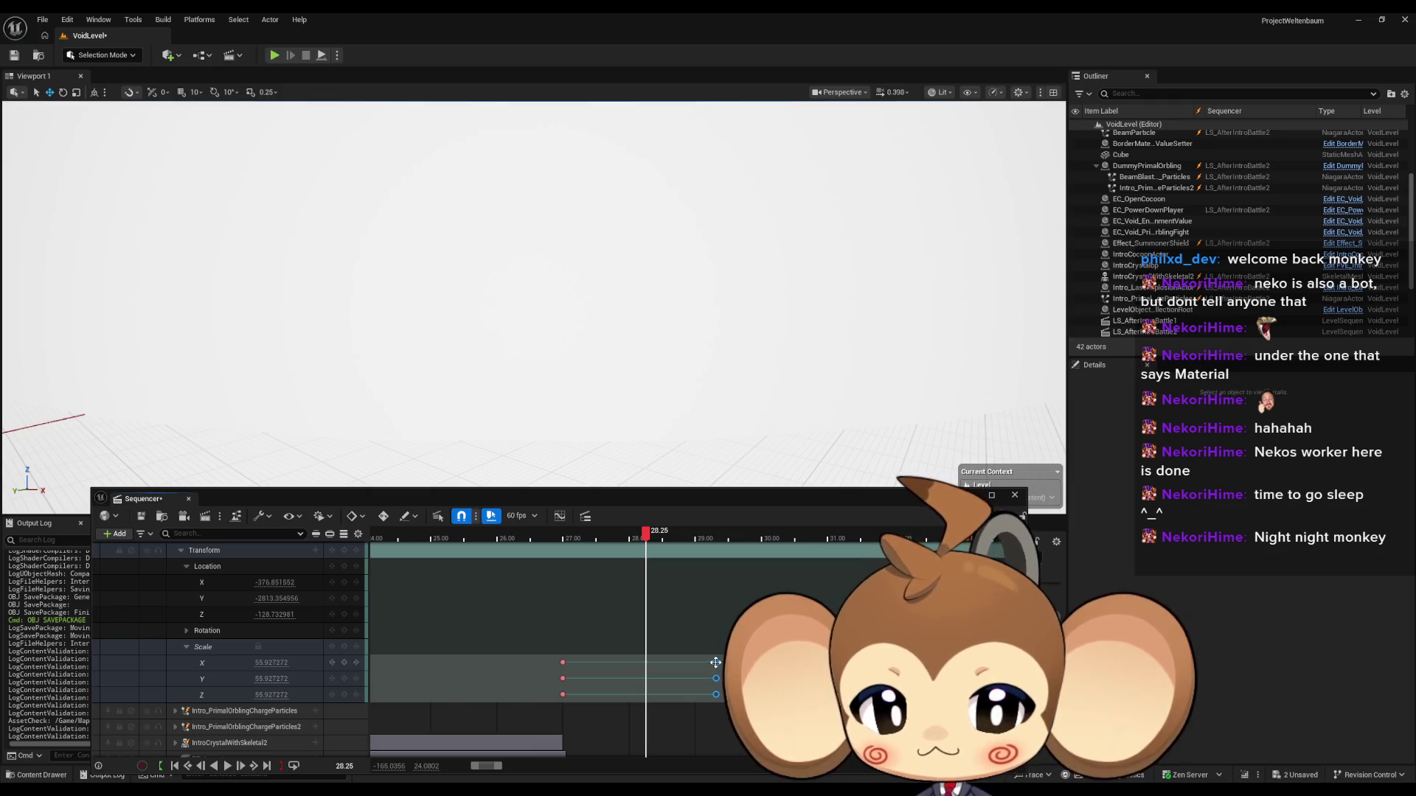
left_click_drag(716, 662, 698, 662)
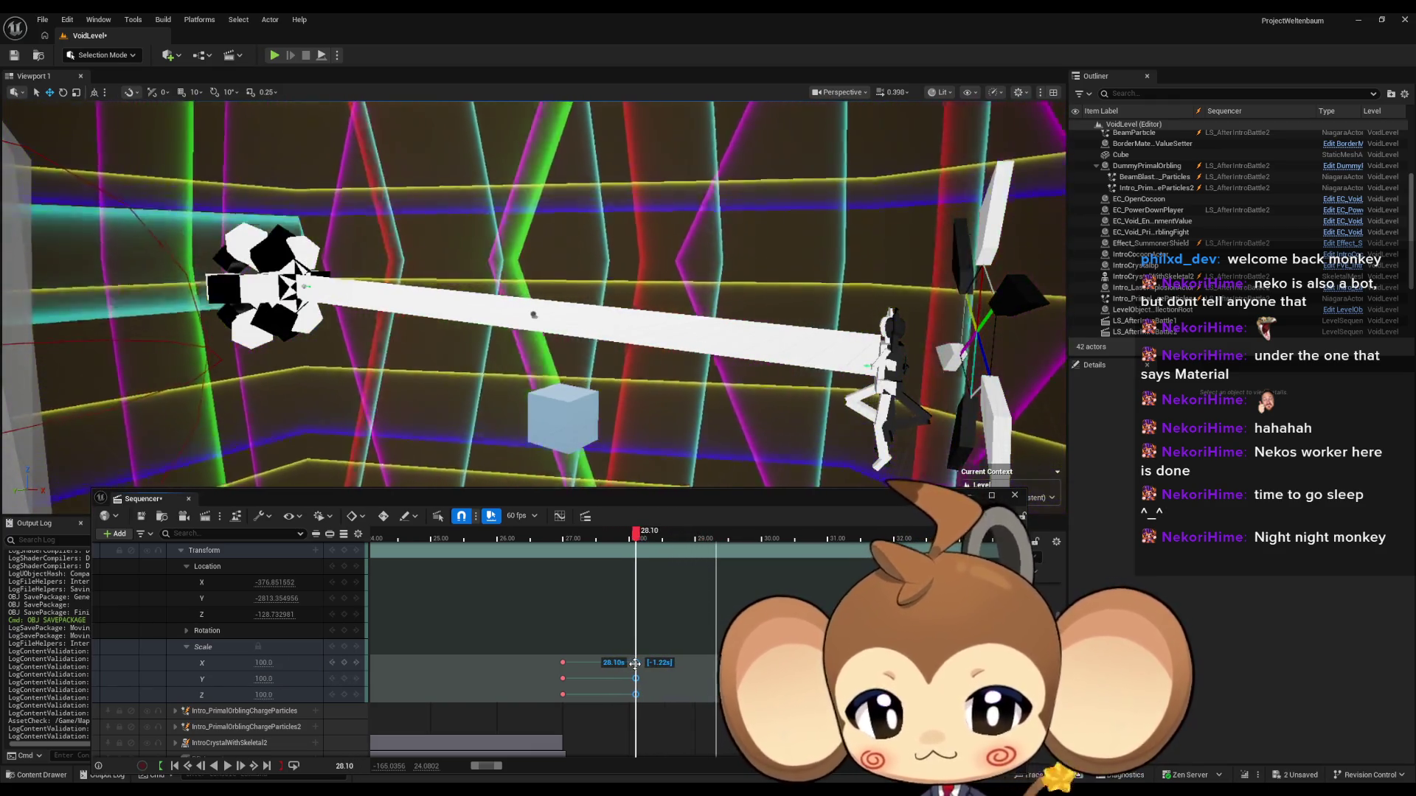
left_click_drag(669, 666, 722, 663)
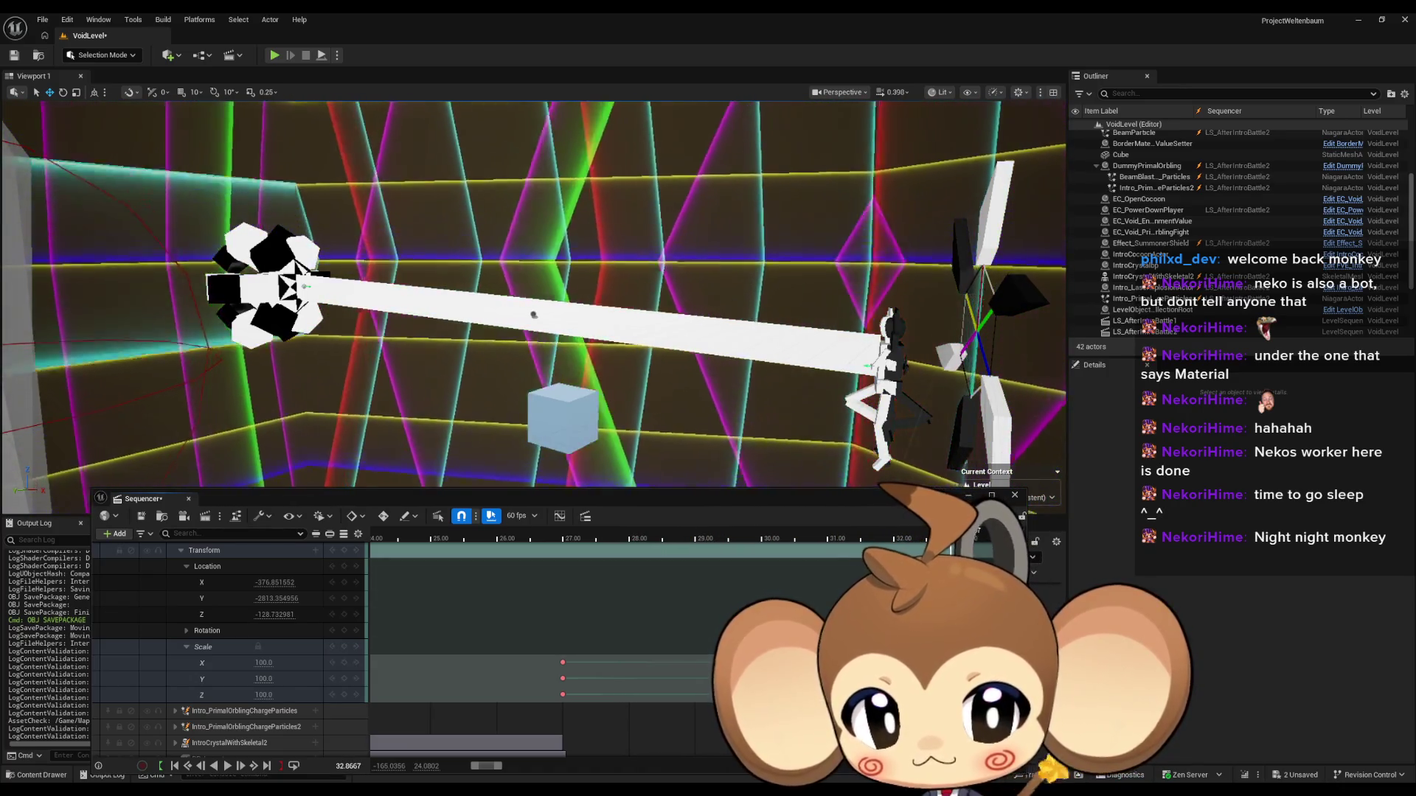
key("space")
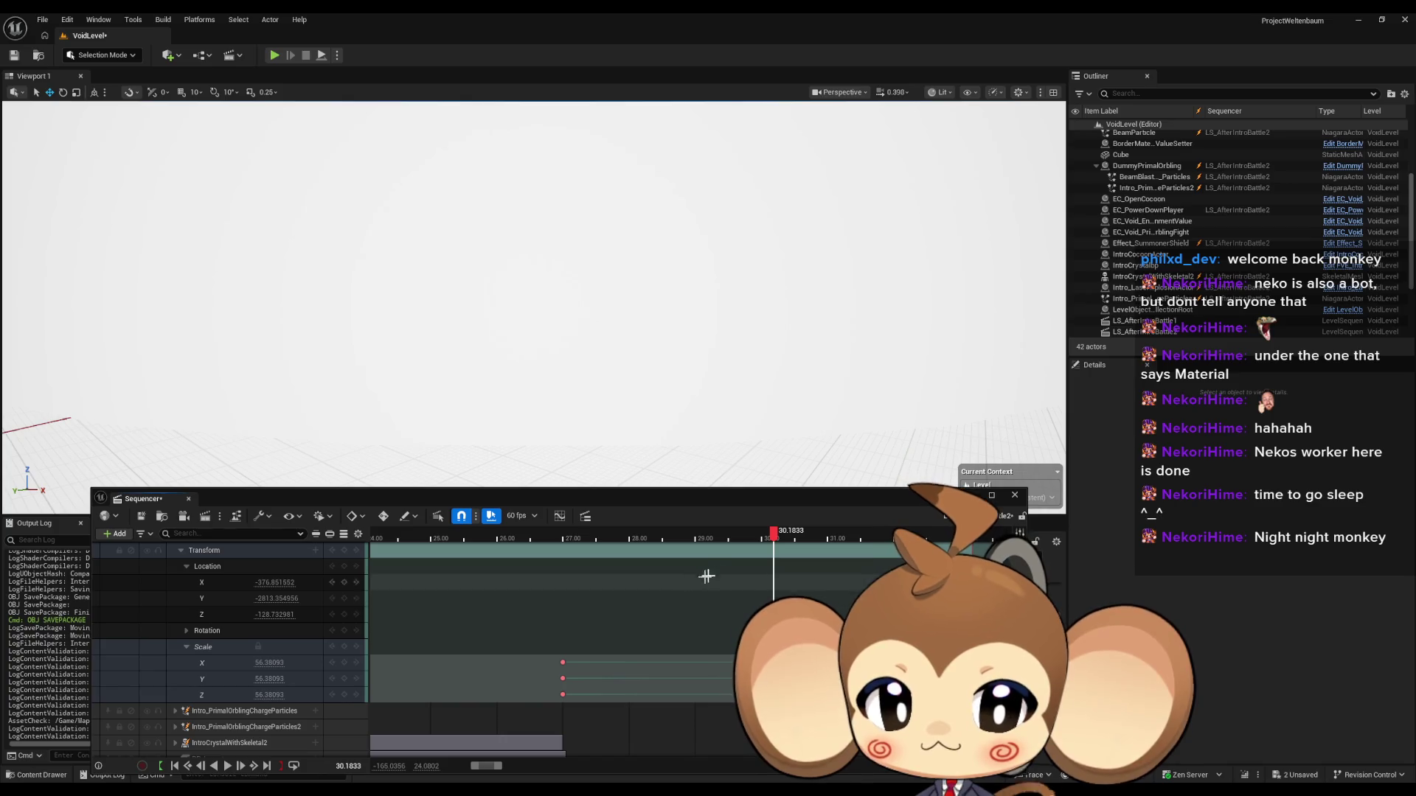
left_click_drag(743, 540, 557, 551)
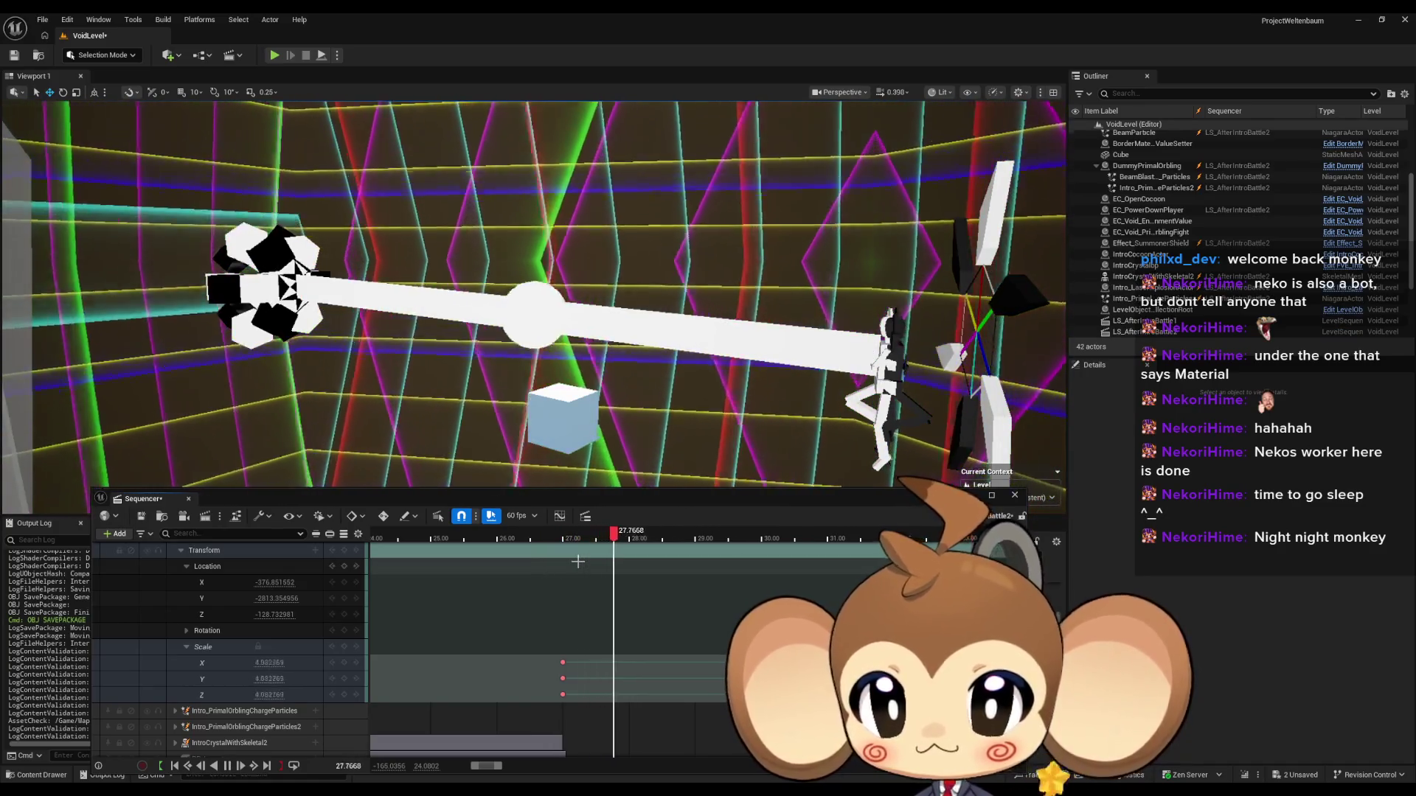
key("space")
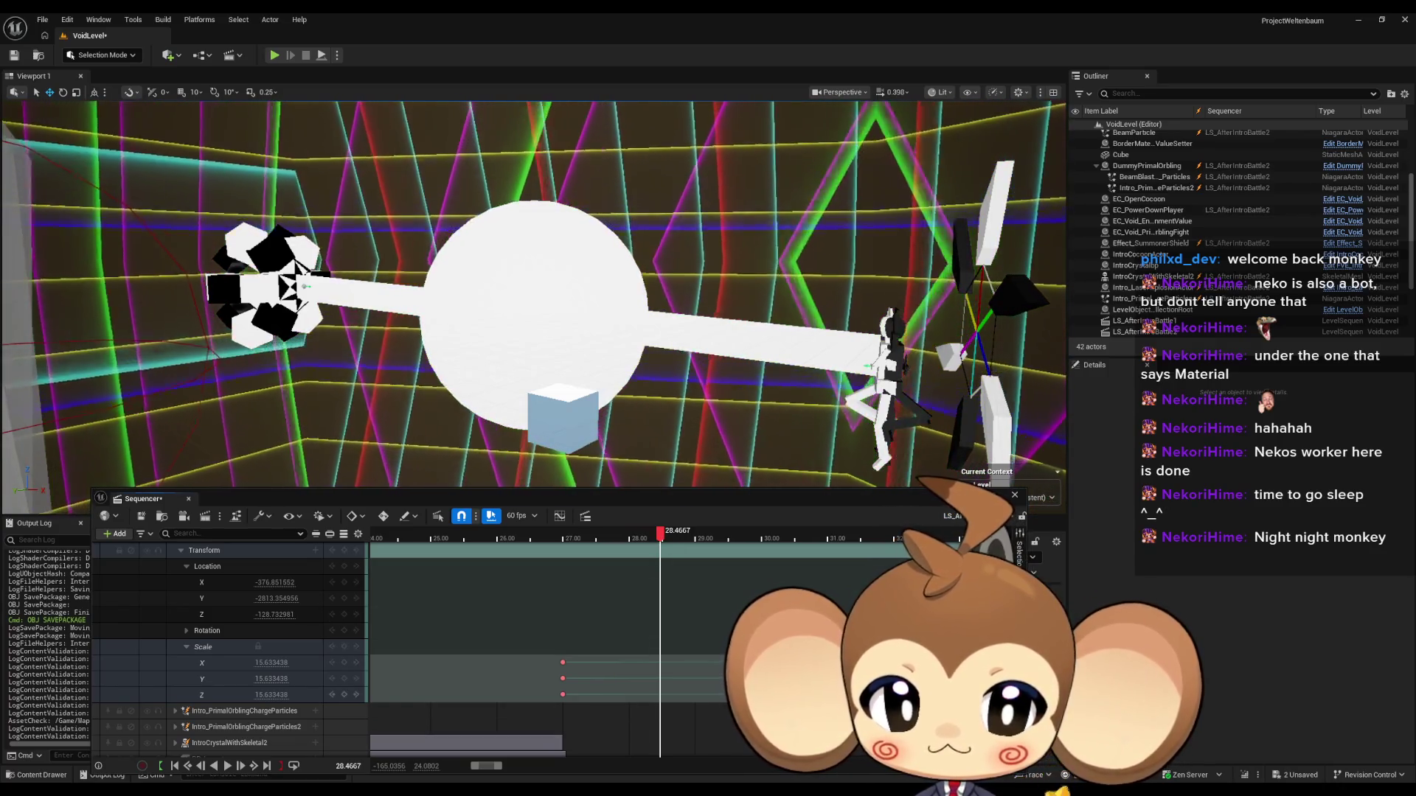
mouse_move(738, 697)
left_mouse_down()
mouse_move(680, 697)
mouse_move(695, 704)
left_mouse_up()
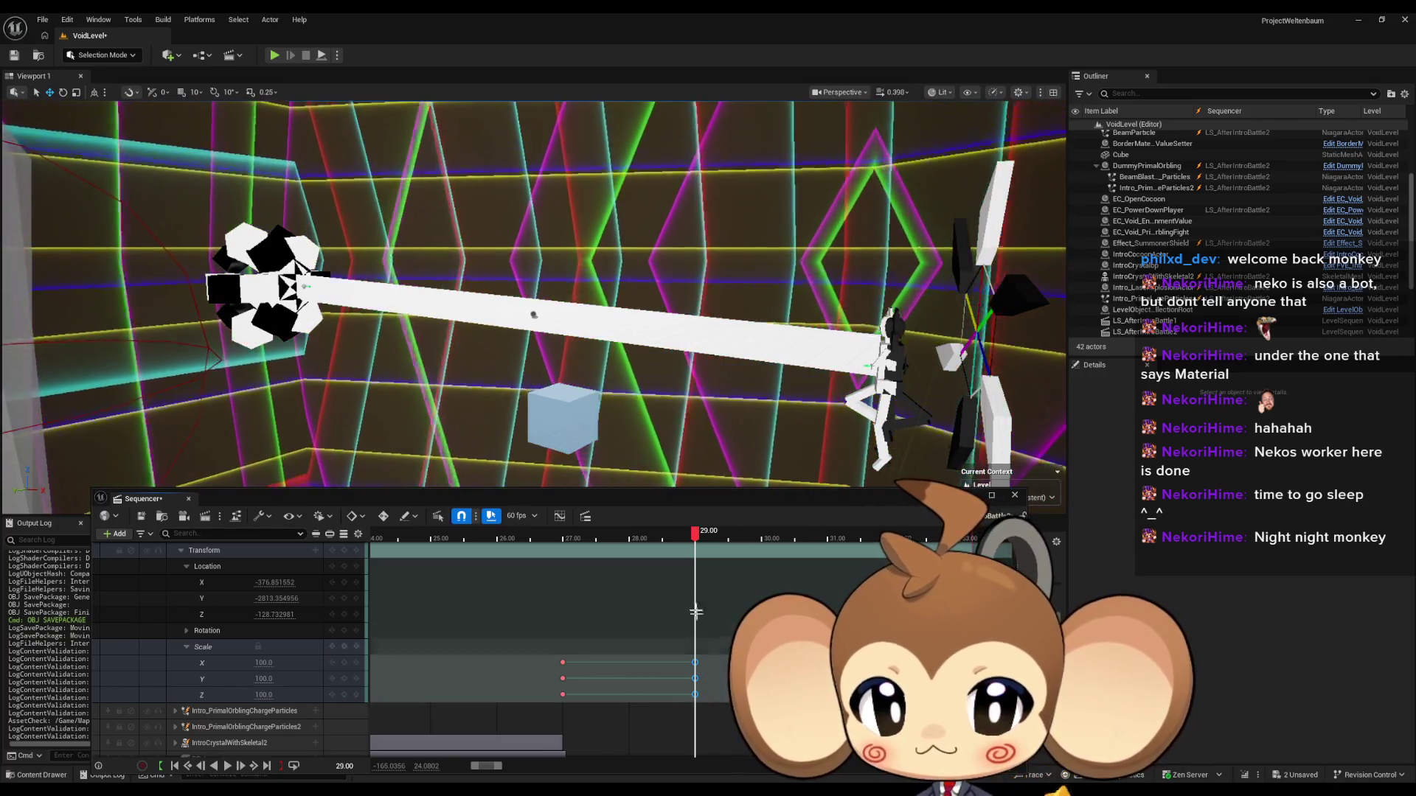
left_click(680, 540)
mouse_move(681, 543)
left_mouse_down()
mouse_move(565, 547)
mouse_move(694, 553)
left_mouse_up()
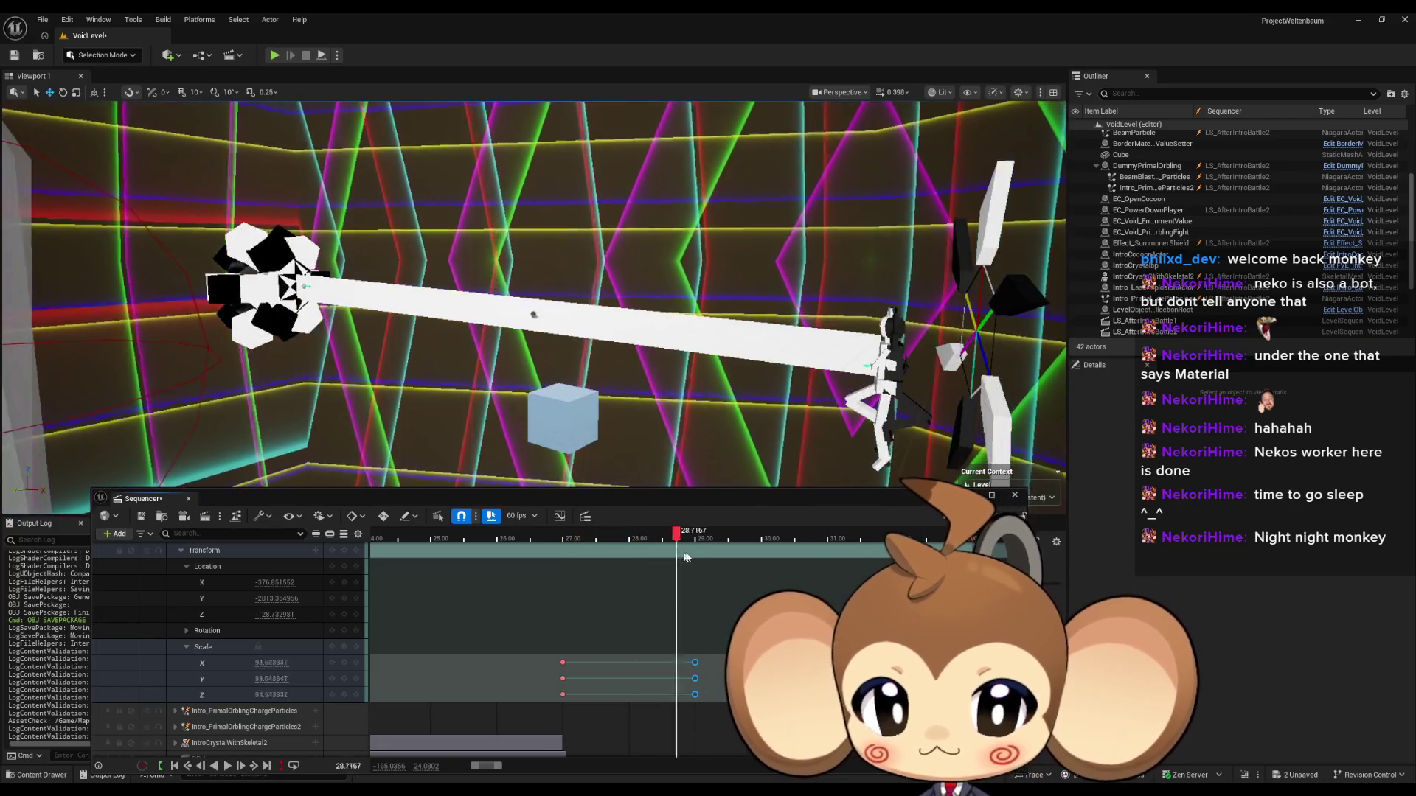
Step: Set the current time to 29 and lower the end Scale value to about 58
double_click(344, 766)
type("29")
key("Return")
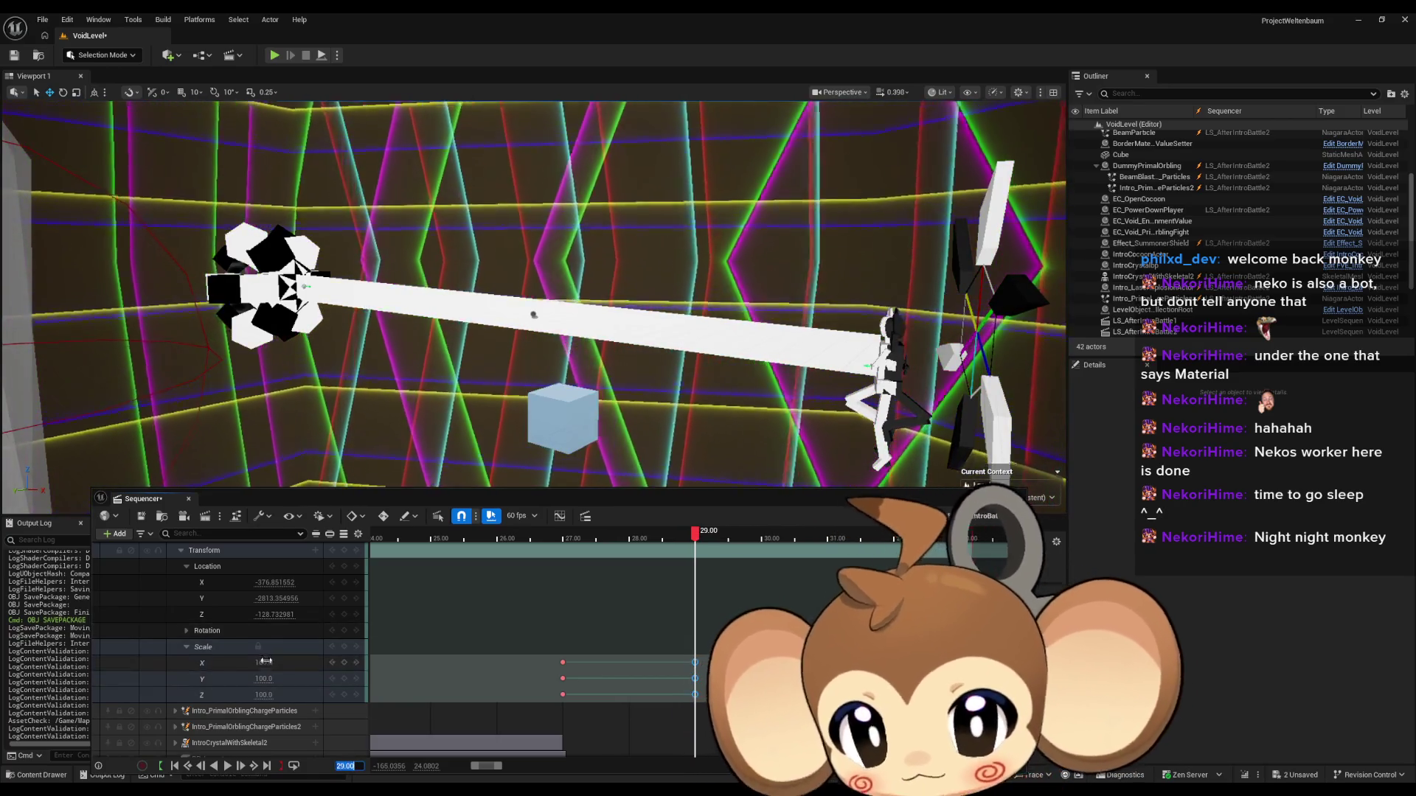
left_click_drag(267, 663, 205, 662)
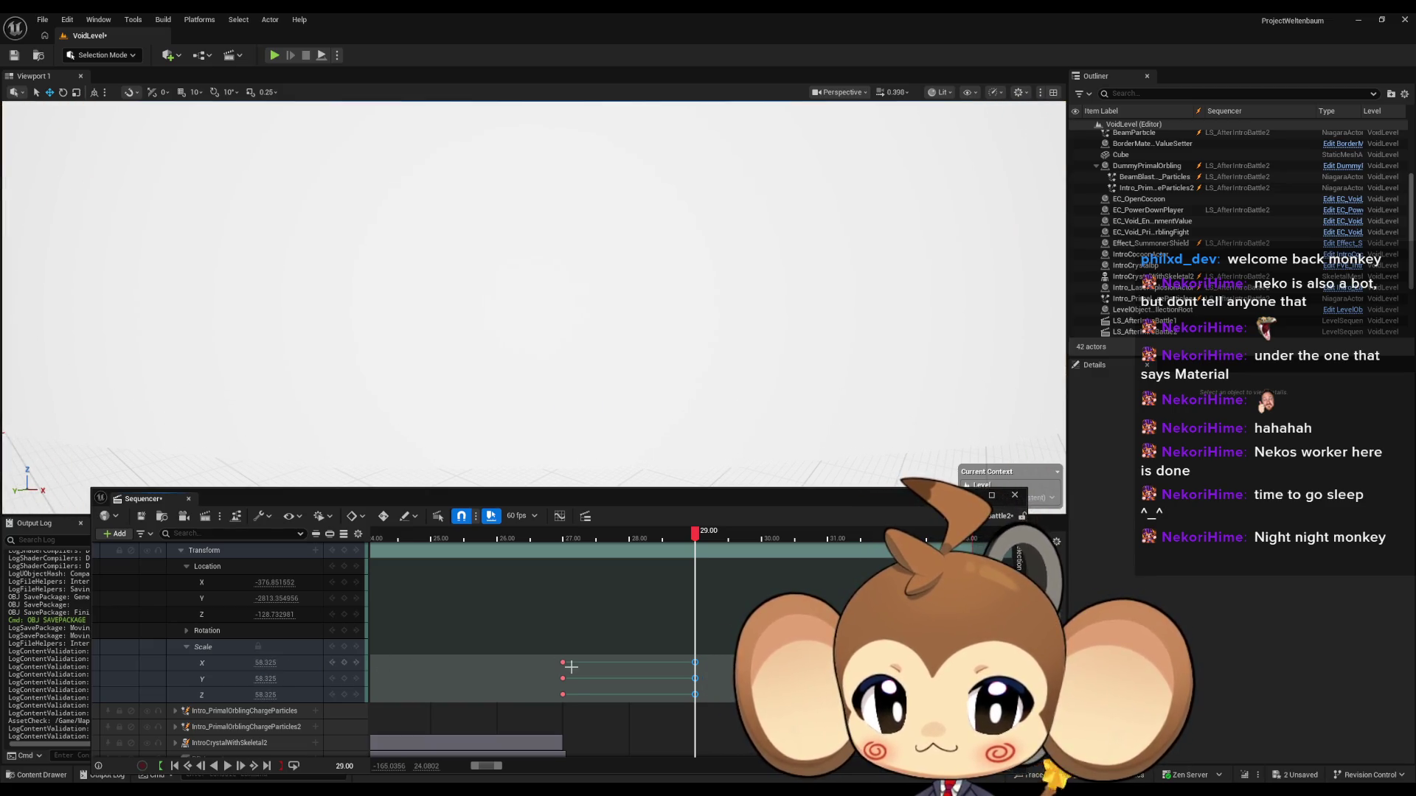
Step: Play from before the explosion and switch the Scale keys to Linear interpolation
left_click_drag(698, 536, 475, 537)
key("space")
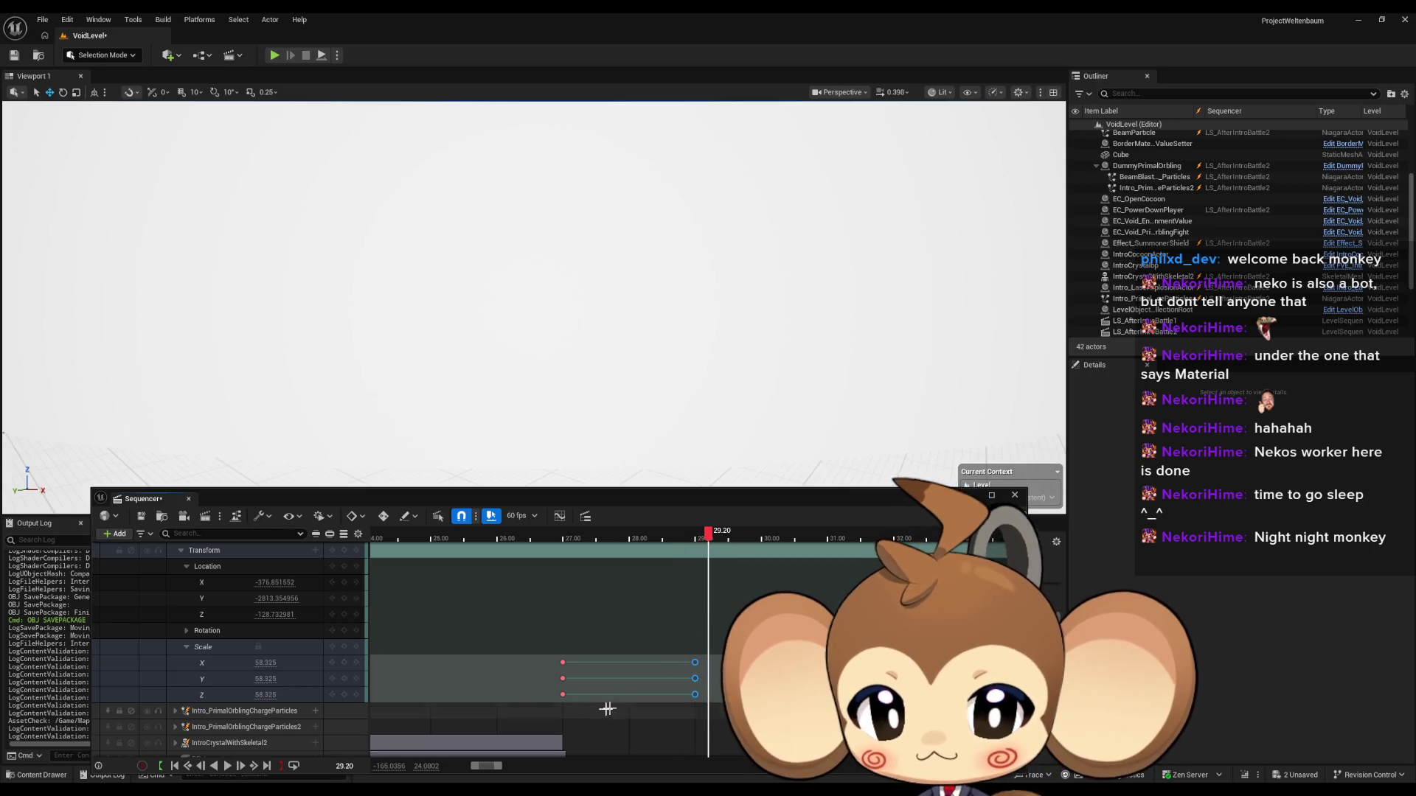
right_click(695, 695)
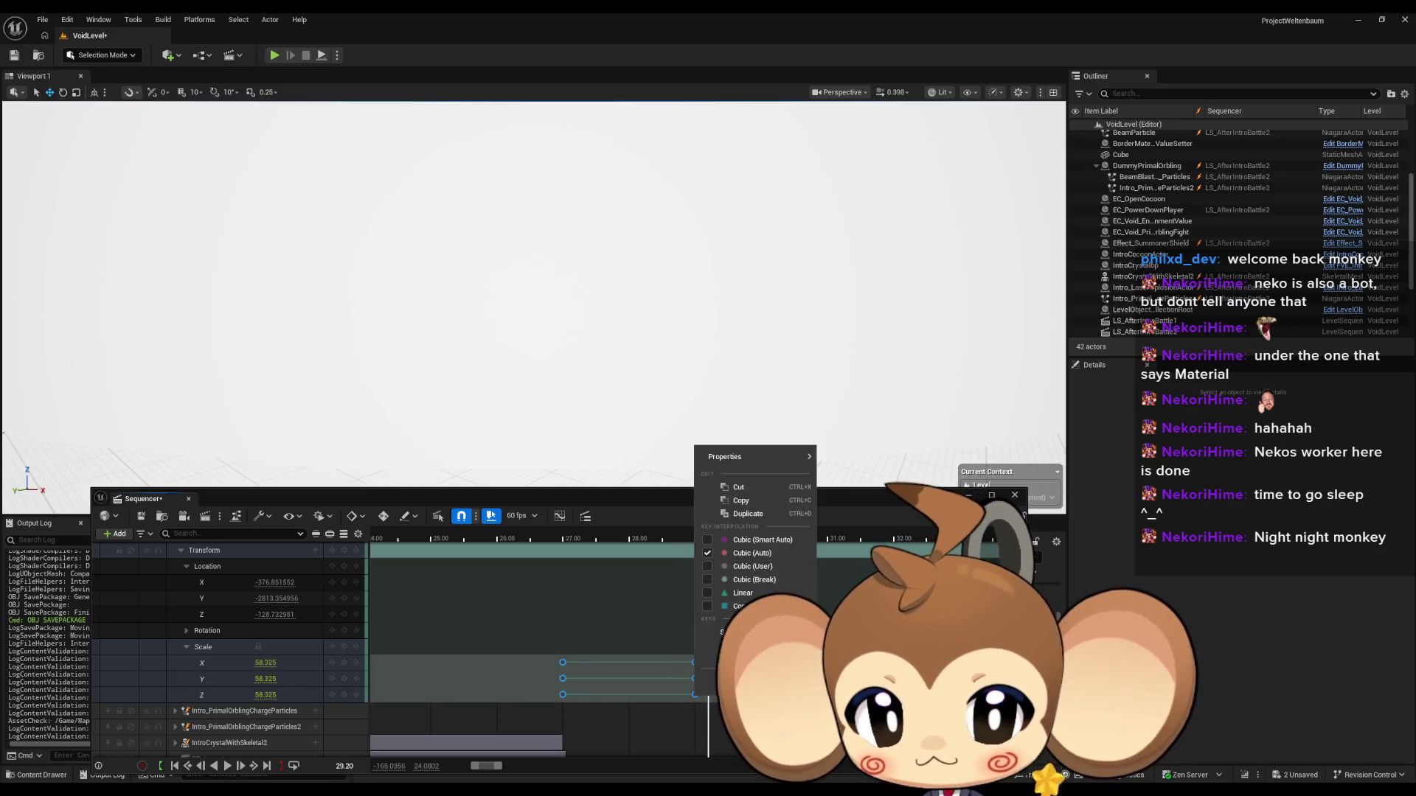
left_click(742, 593)
Step: Move the end Scale keys to 28.00, replay from about 25 s, then save and close the sequence
left_click_drag(706, 532, 439, 532)
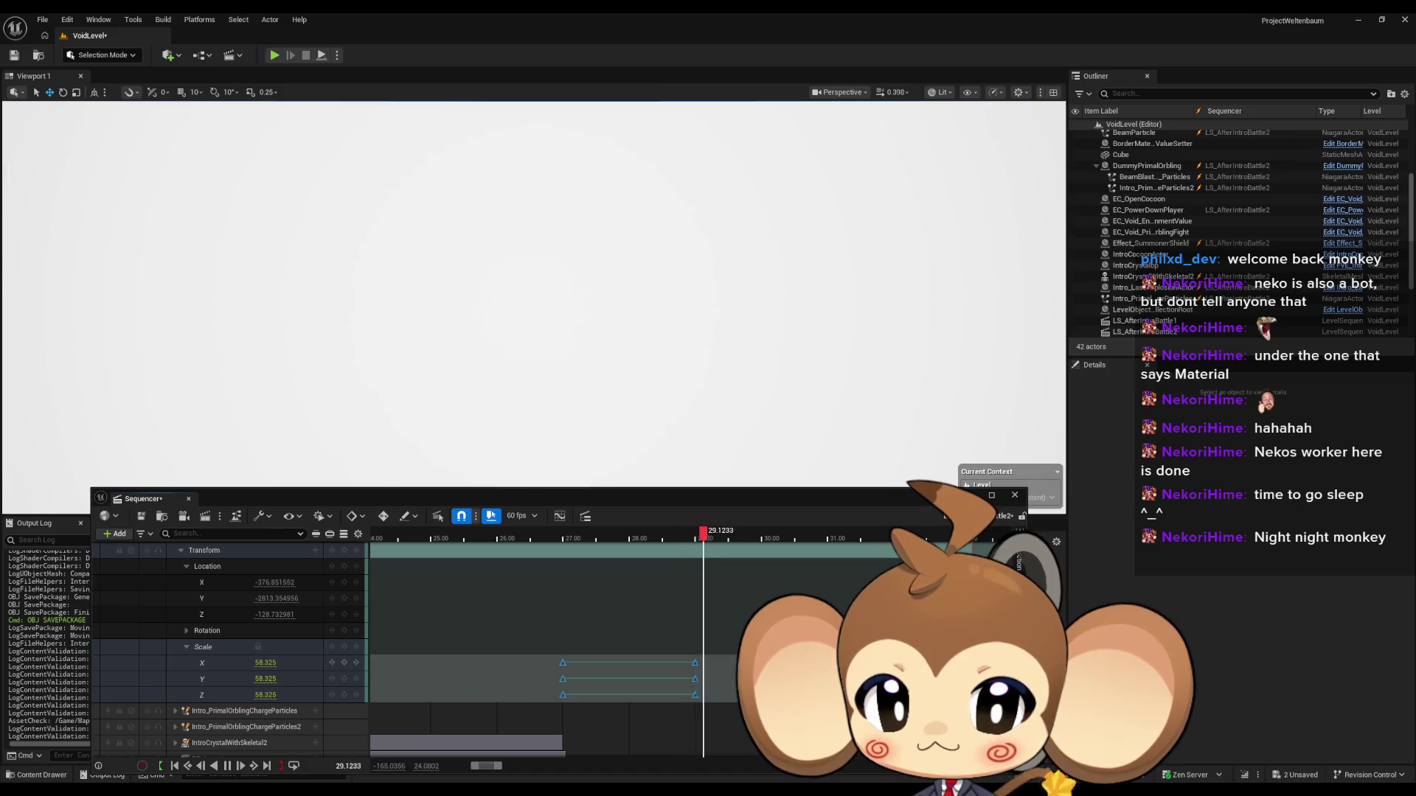
left_click_drag(679, 642, 710, 724)
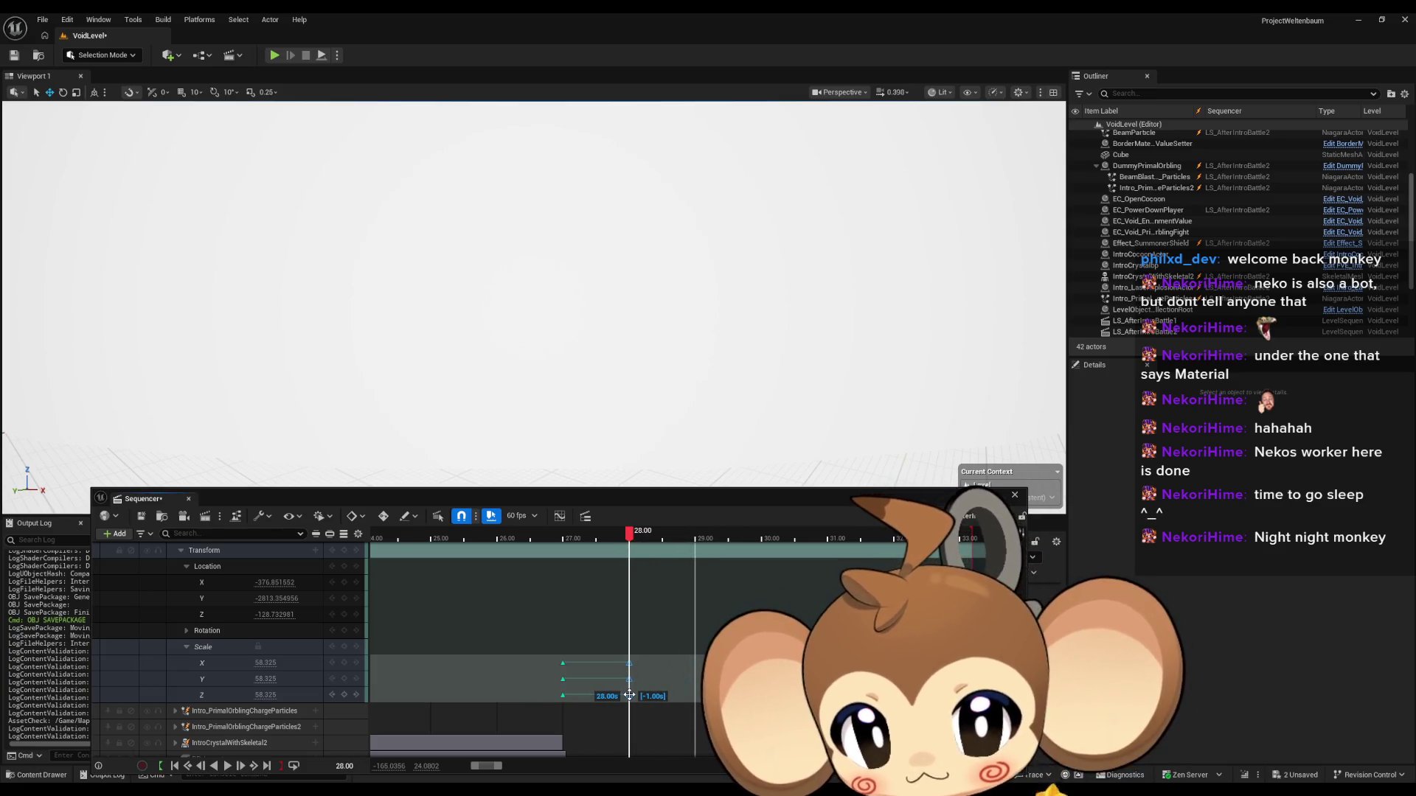
left_click_drag(643, 537, 452, 533)
key("space")
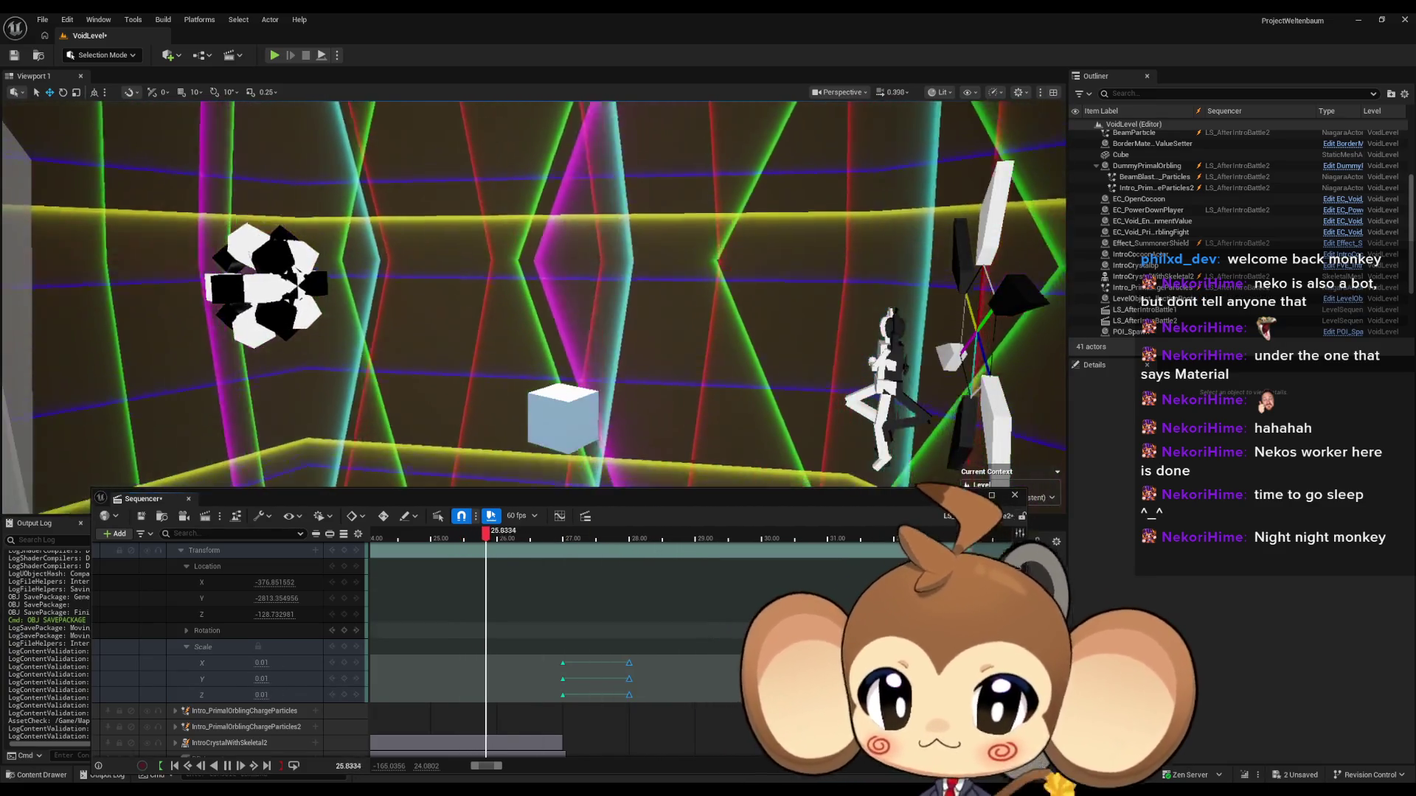
key("space")
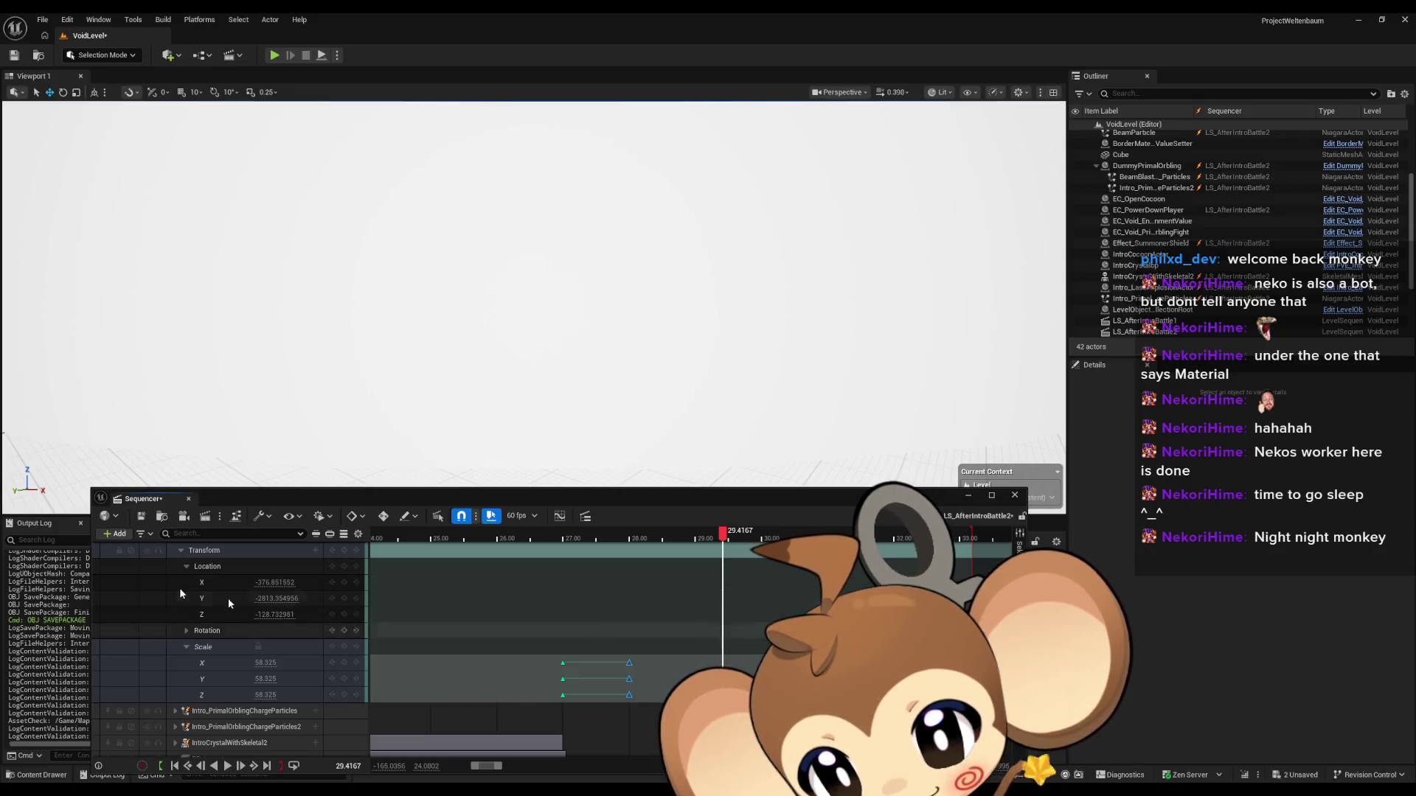
left_click(137, 519)
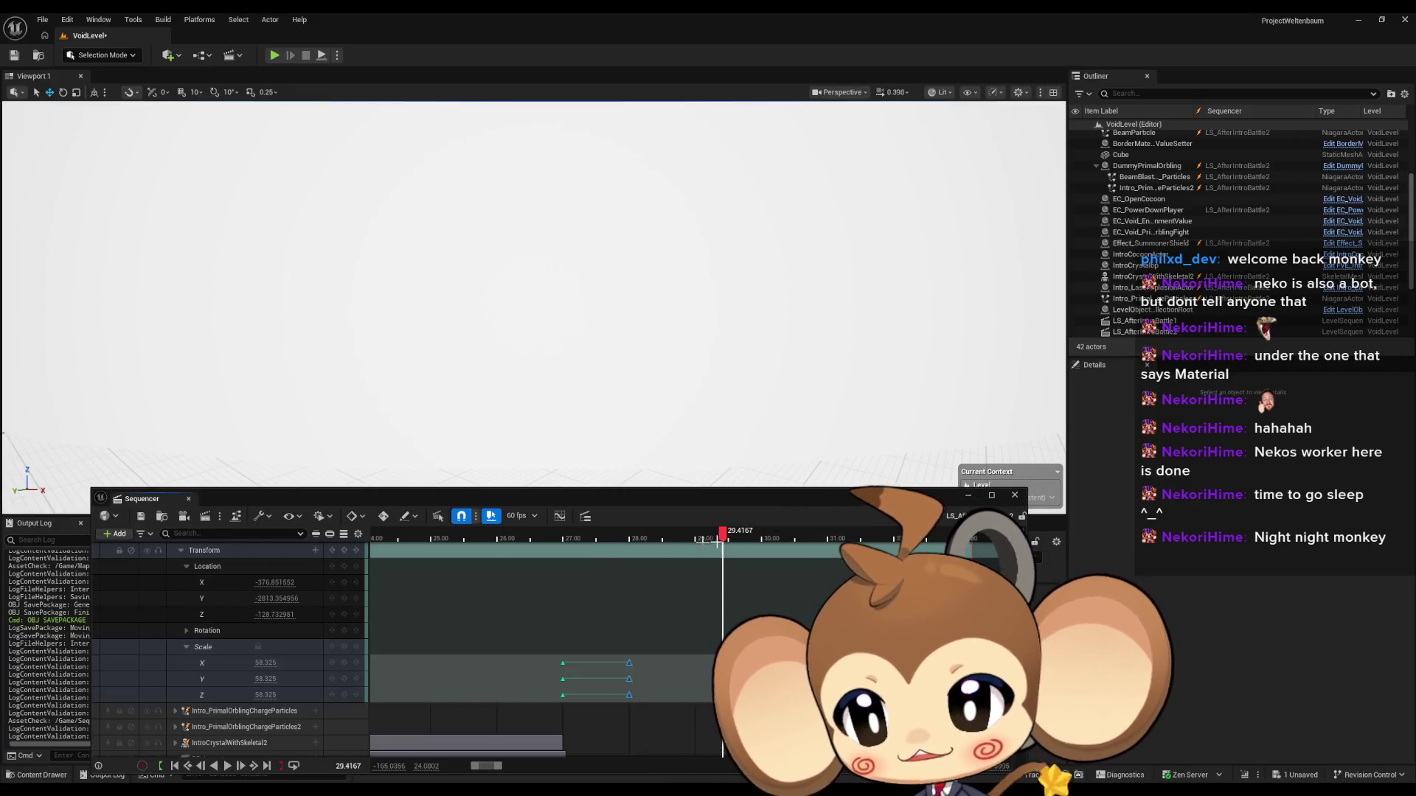
left_click(1015, 495)
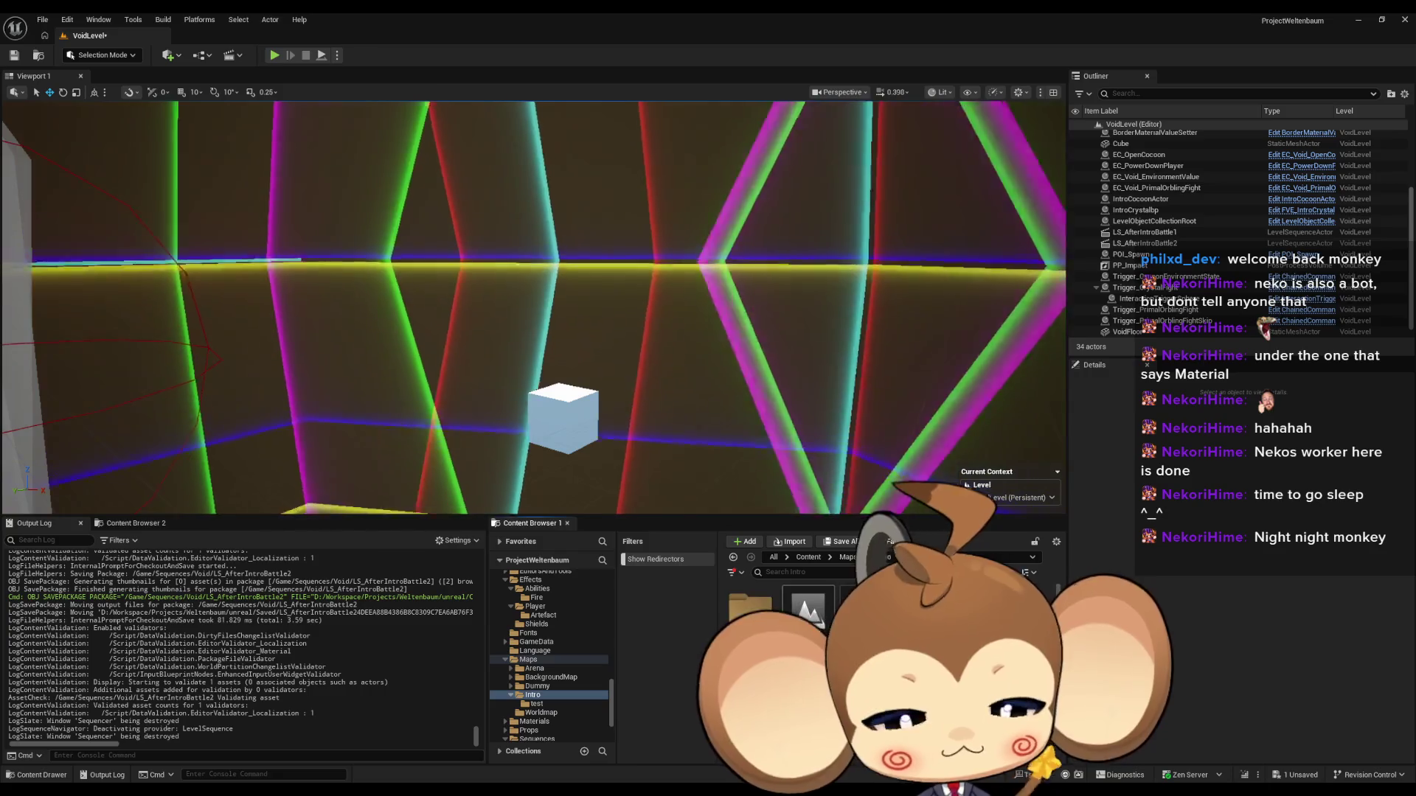
Step: Save VoidLevel, open the Main level, and run a brief fullscreen play-test
left_click(809, 558)
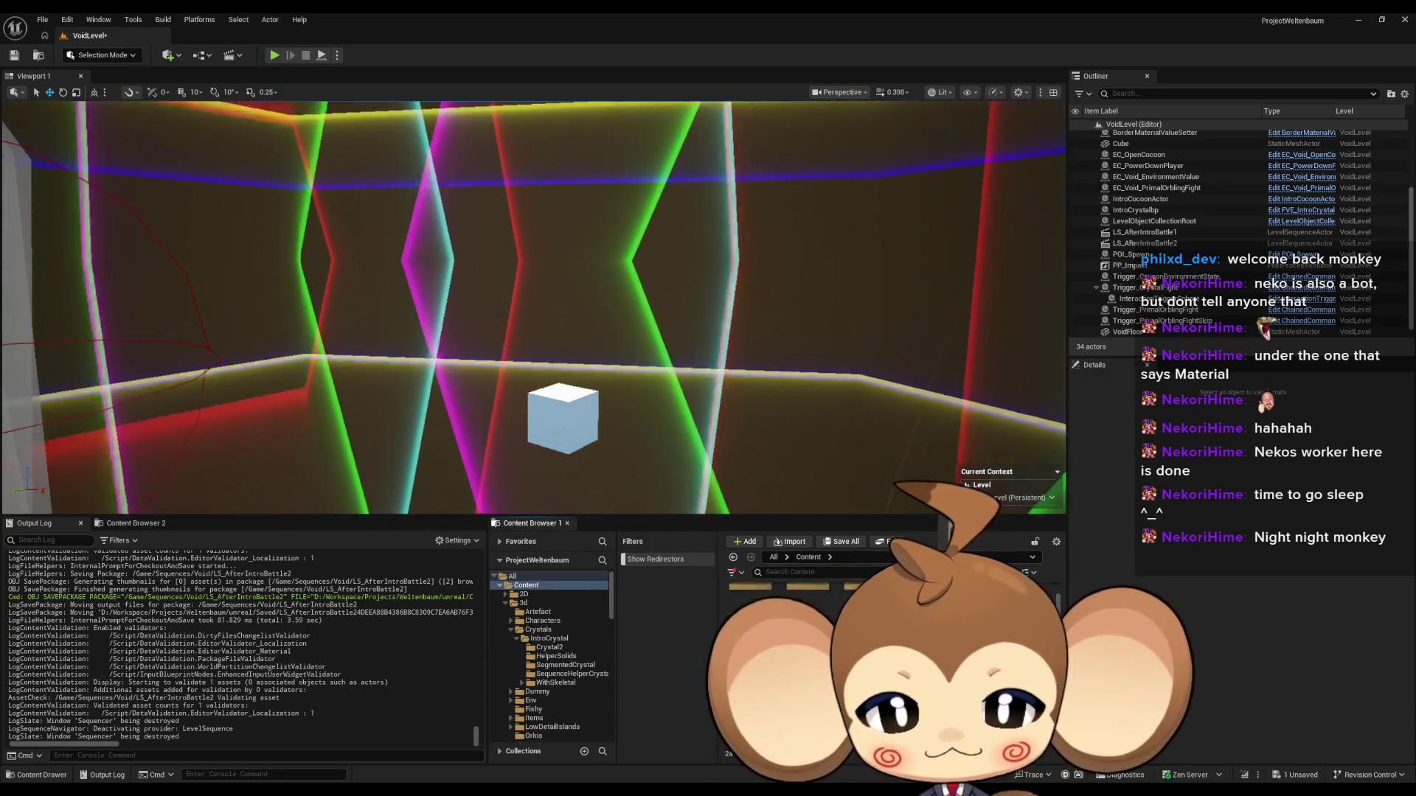
key("ctrl+shift+s")
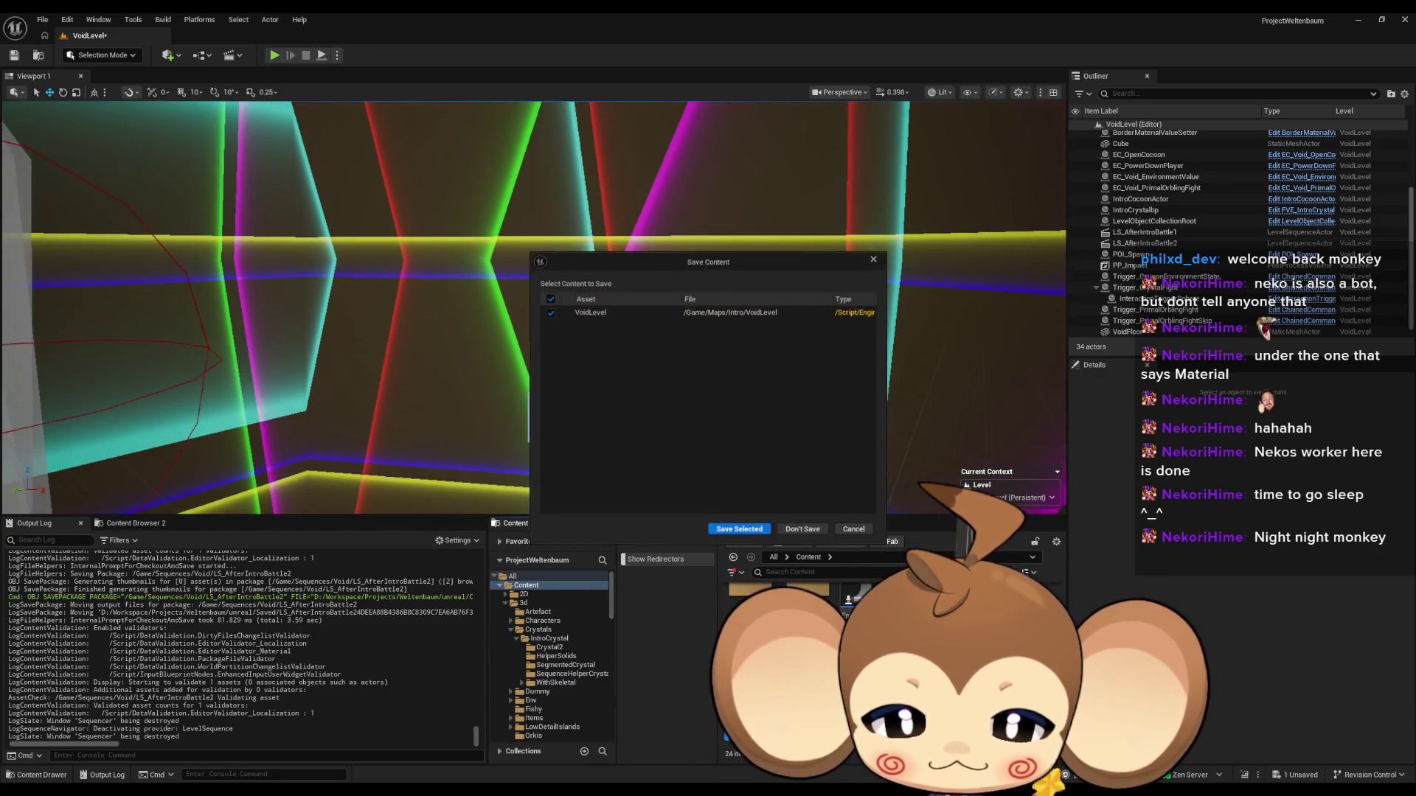
left_click(769, 529)
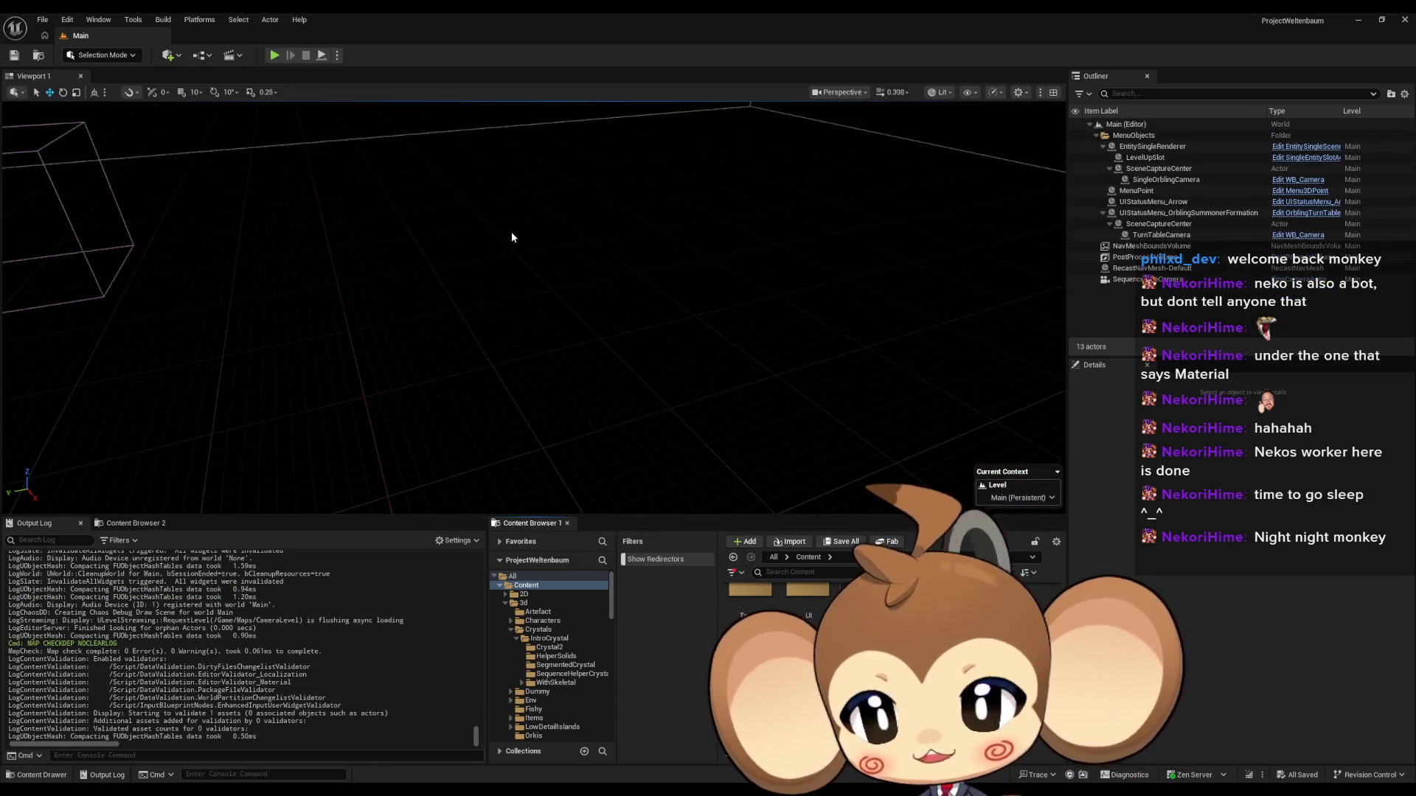
left_click(275, 57)
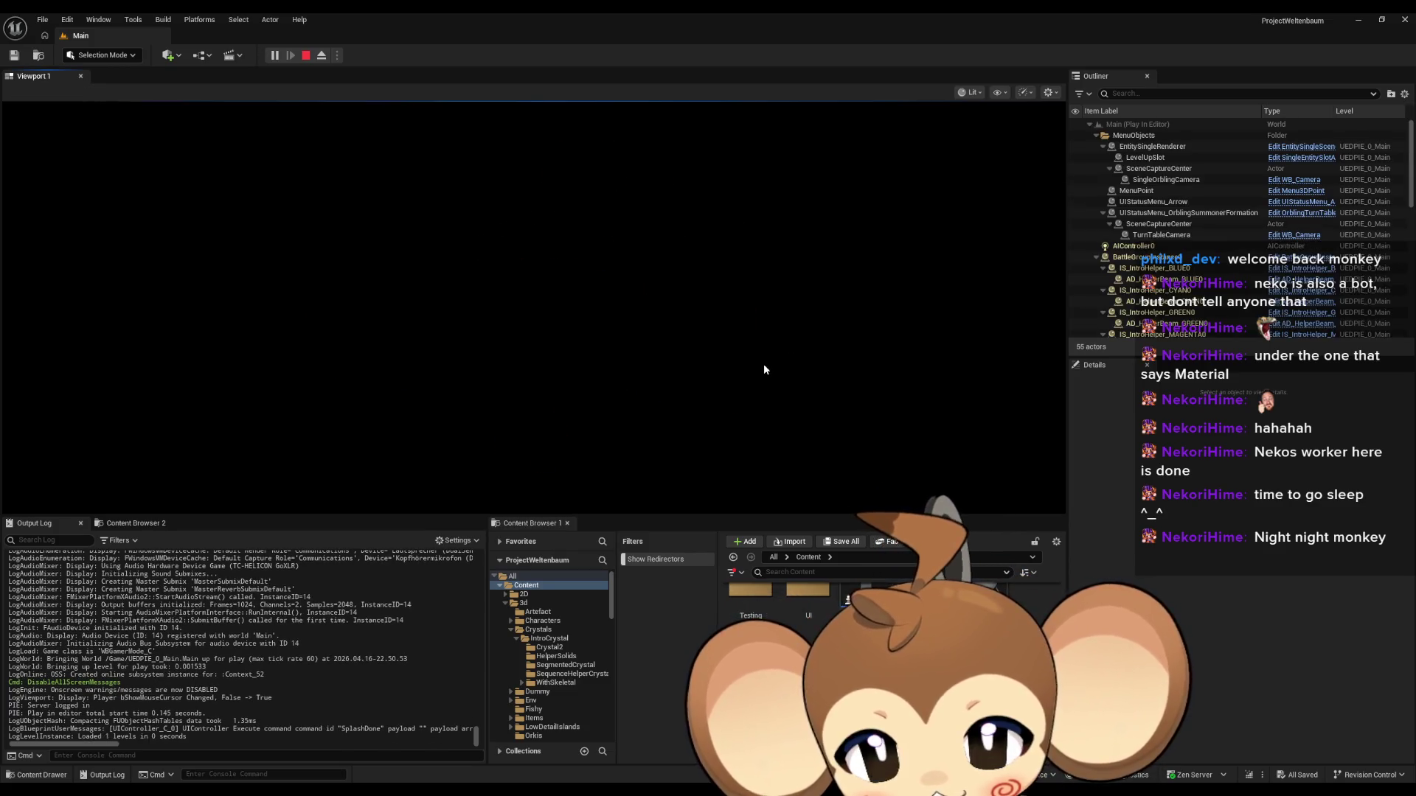
key("F11")
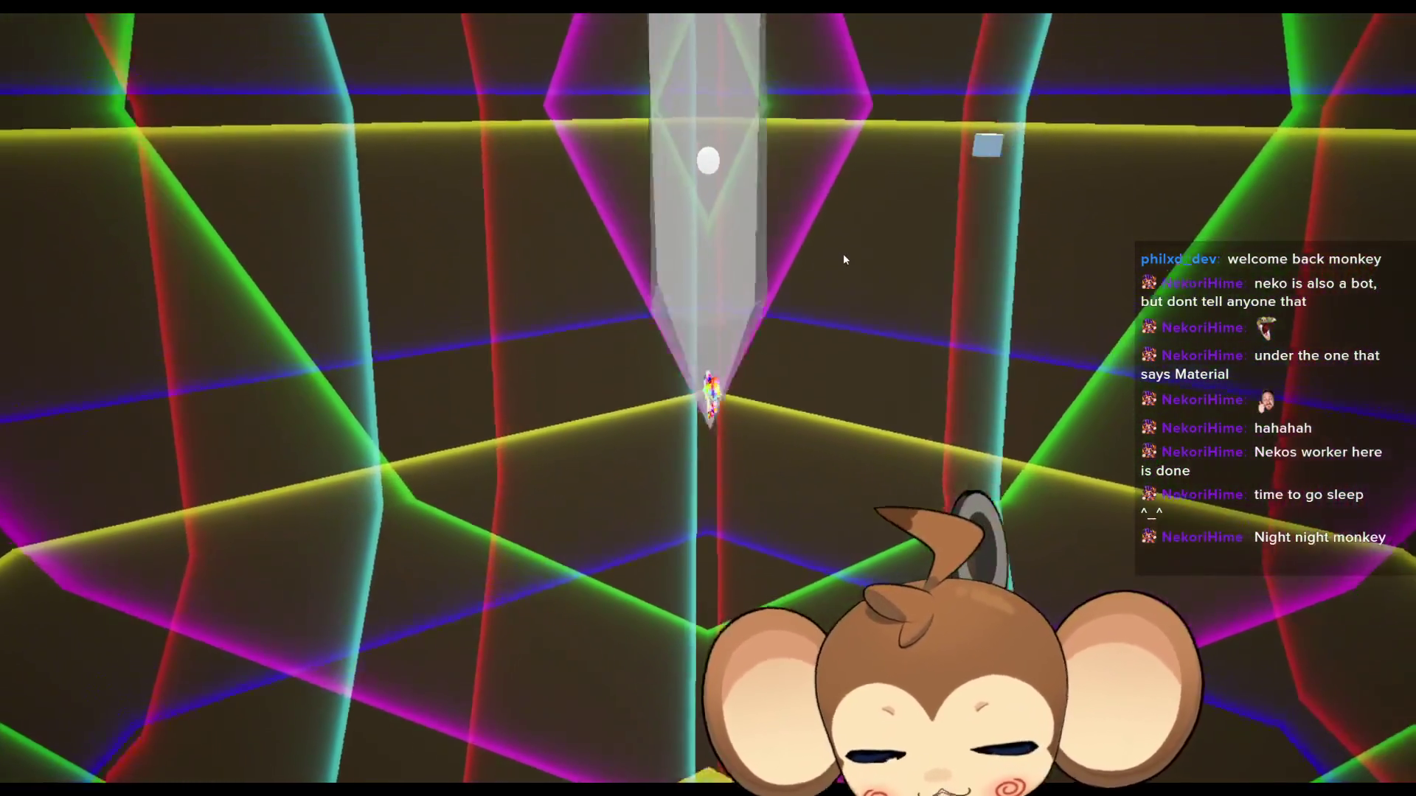
key("F11")
left_click(305, 56)
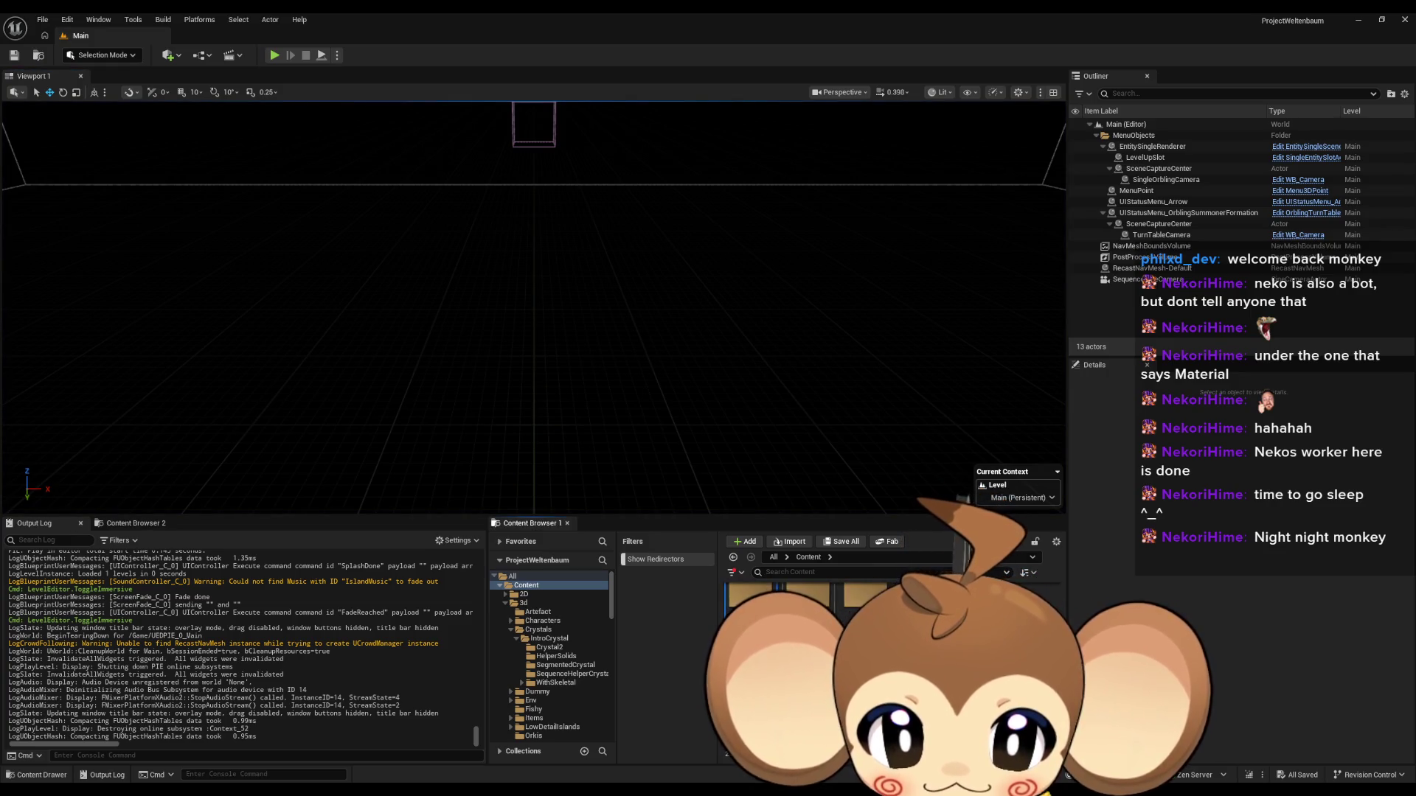
Step: Open VoidLevel from Maps/Intro, delete the stray Cube, and save the map
left_click(528, 660)
left_click(532, 694)
double_click(781, 598)
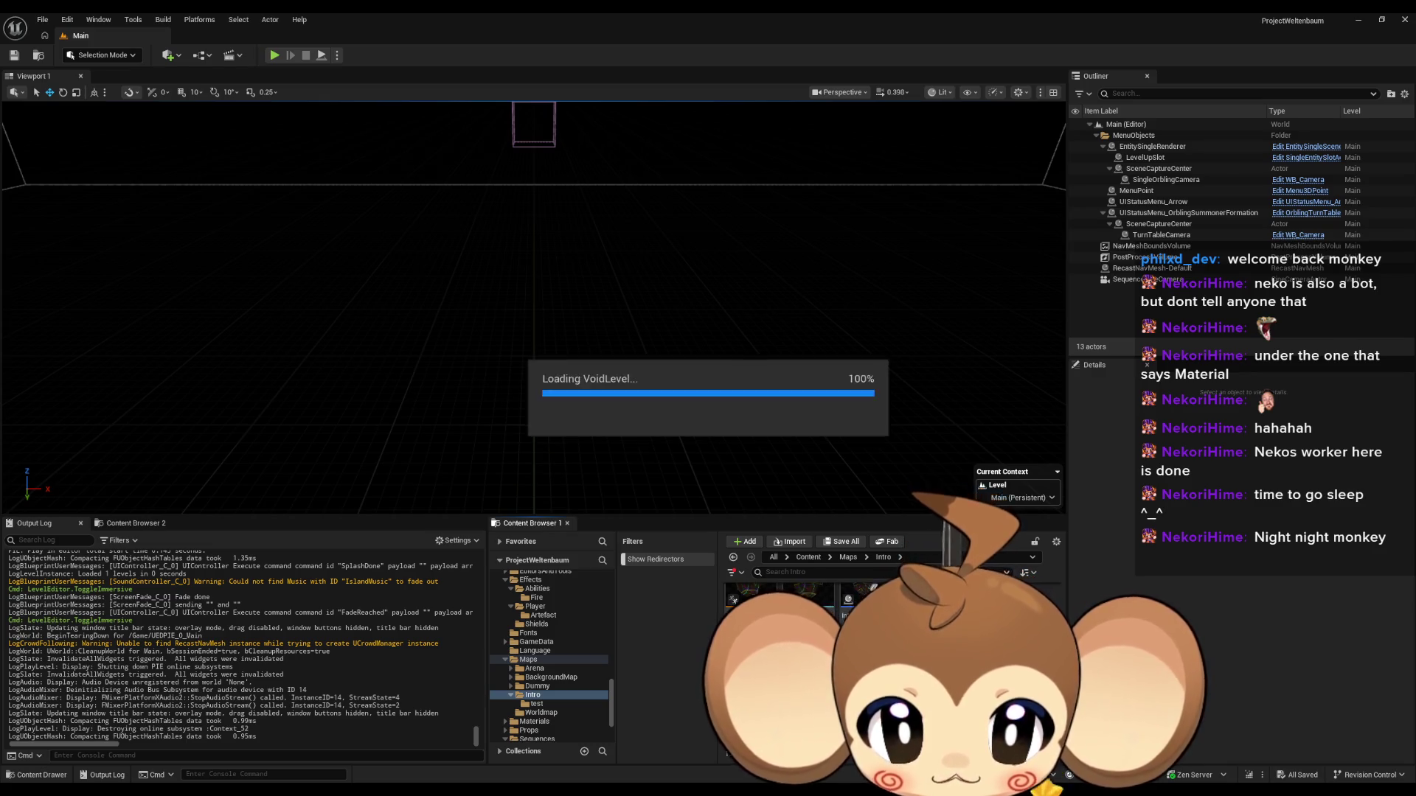
left_click(564, 416)
key("Delete")
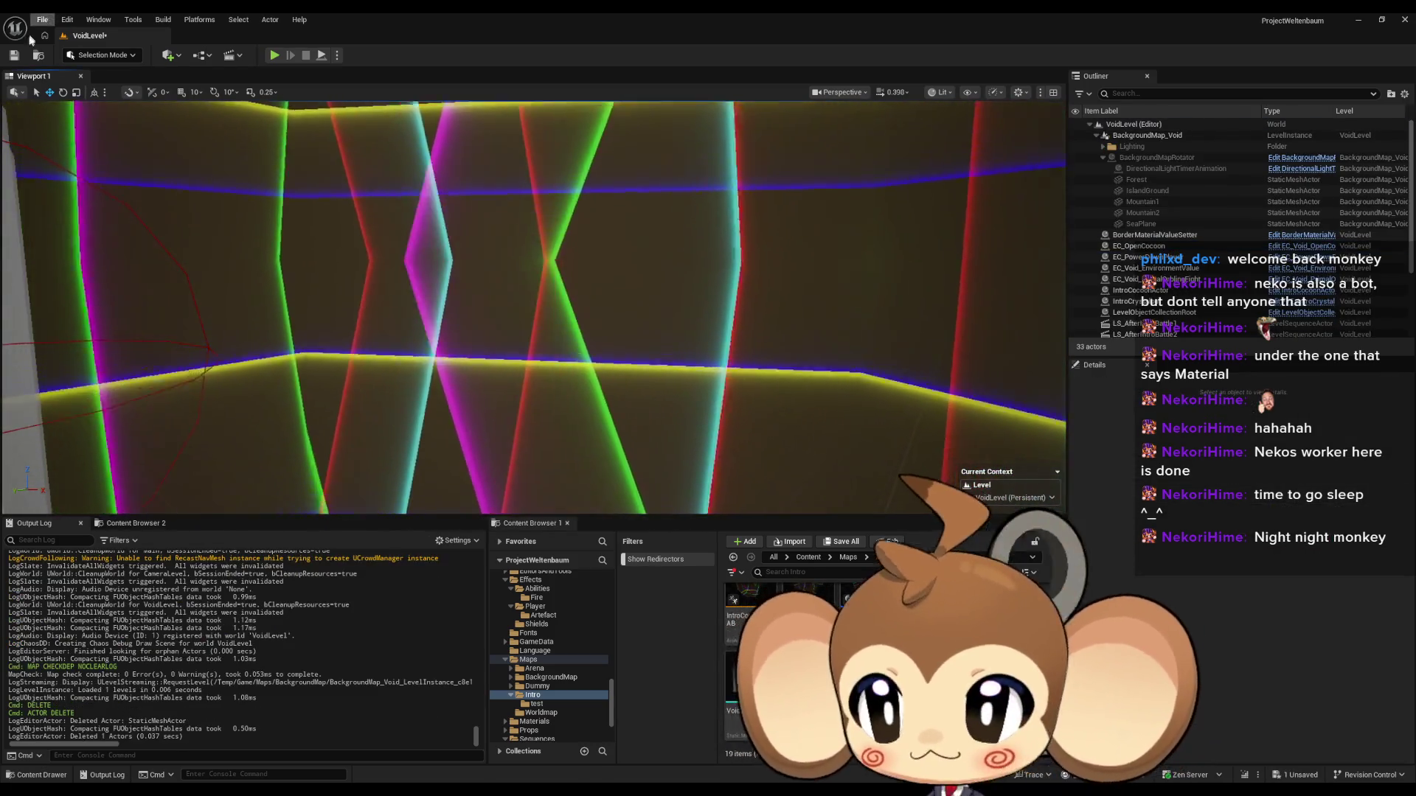
key("ctrl+s")
Step: Go to the /Game folder, open the Main level, and start a play-test
left_click(800, 558)
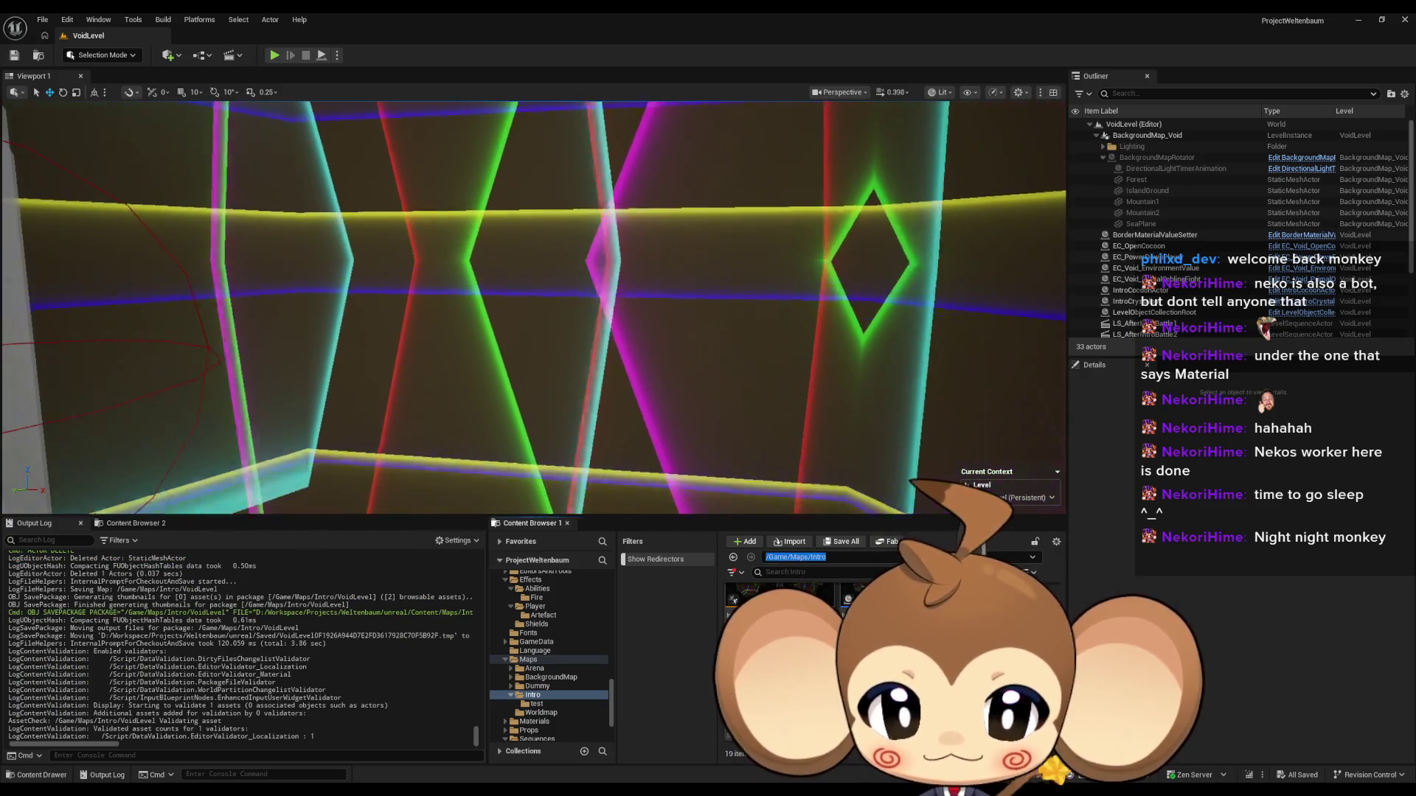
type("/Game")
key("Return")
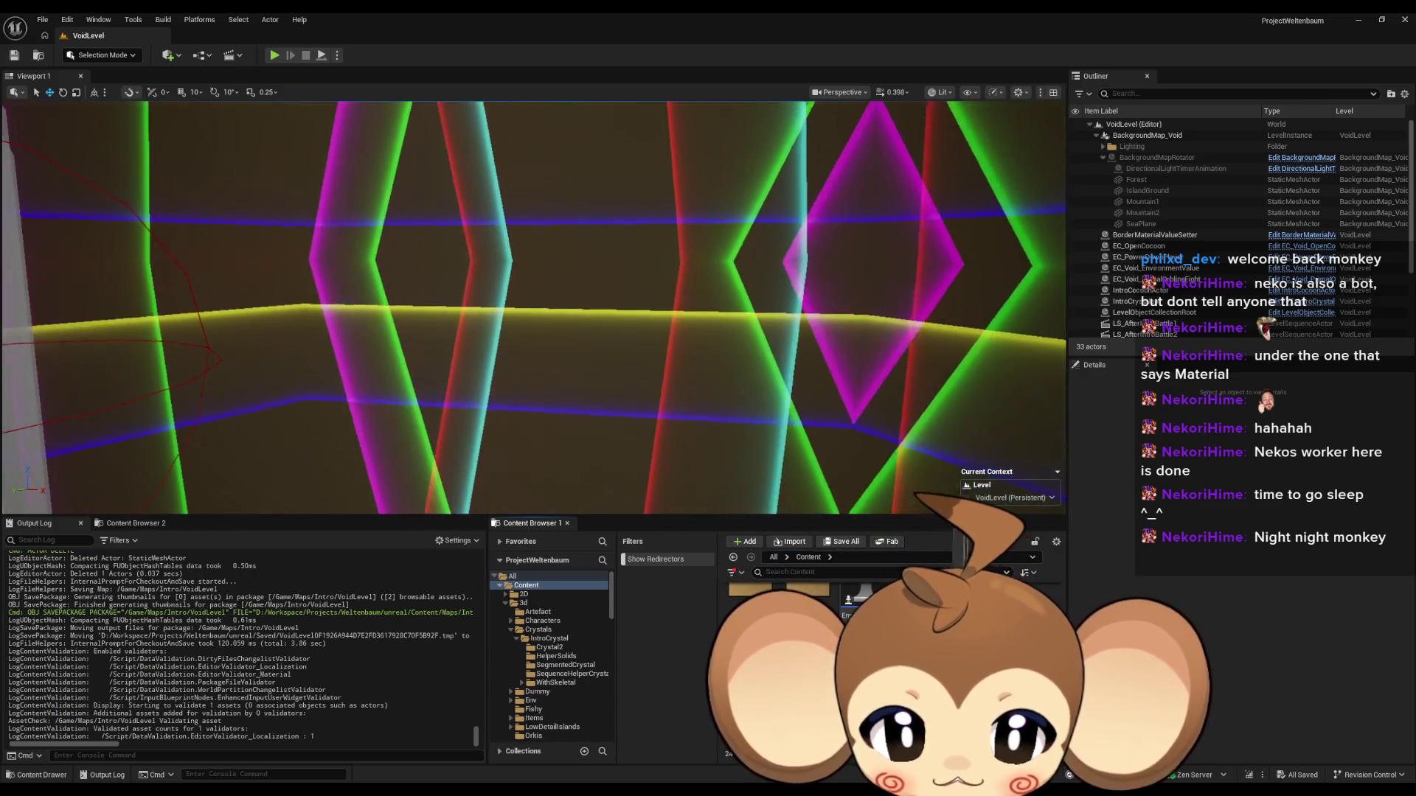
double_click(848, 597)
left_click(274, 57)
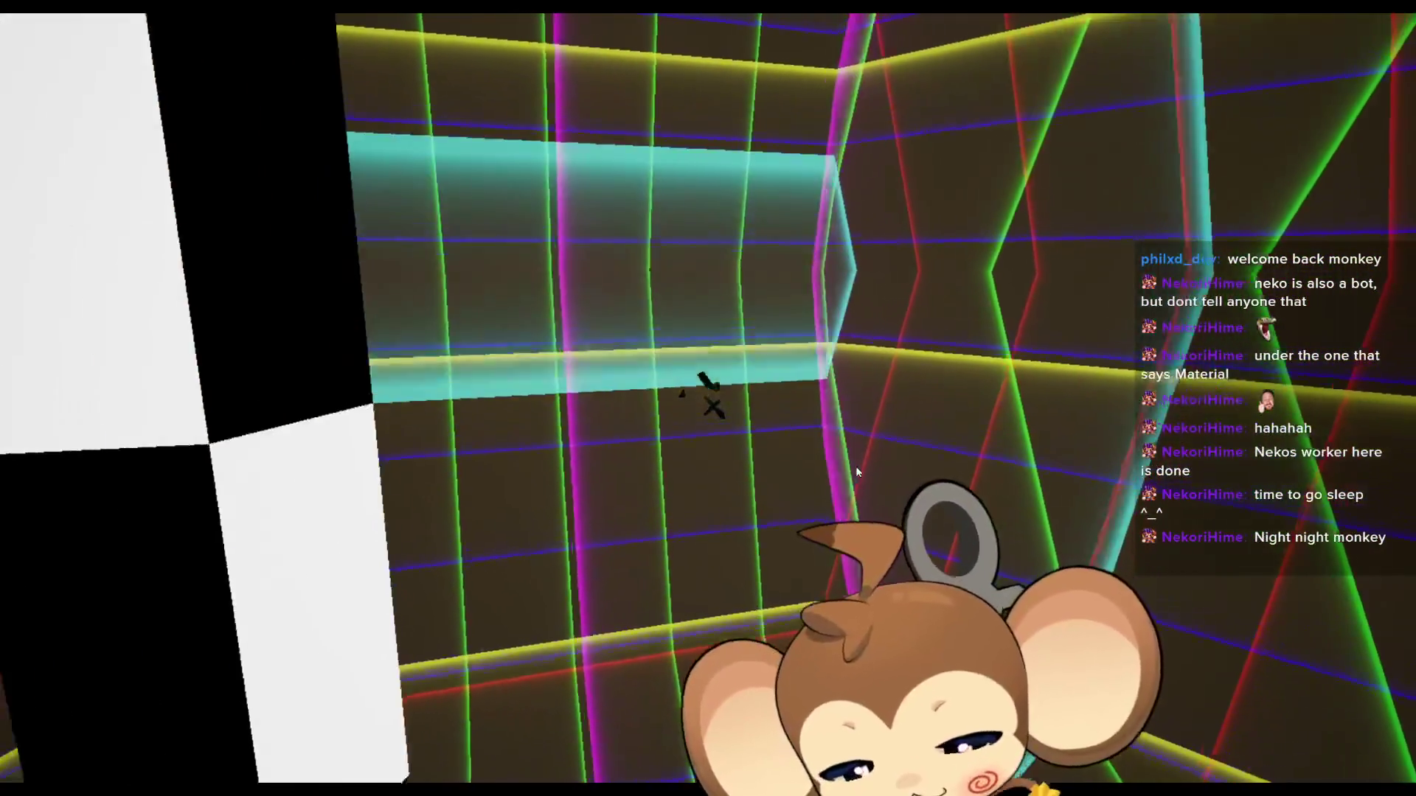
Step: Leave fullscreen and stop the intro play-test
key("F11")
left_click(306, 56)
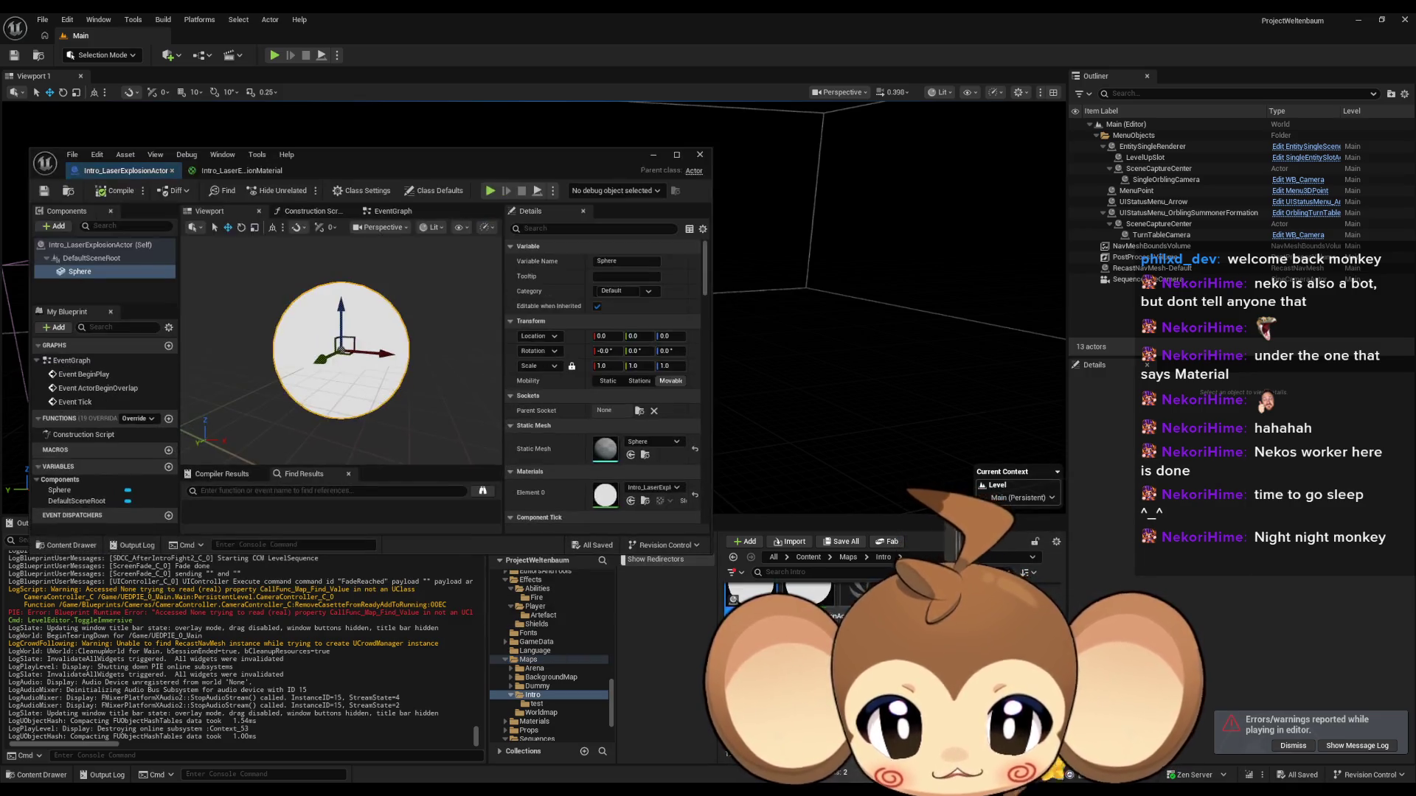
Step: Set the Sphere's Collision Presets to NoCollision, minimize the Blueprint, and start a play-test
scroll(577, 410, "down", 5)
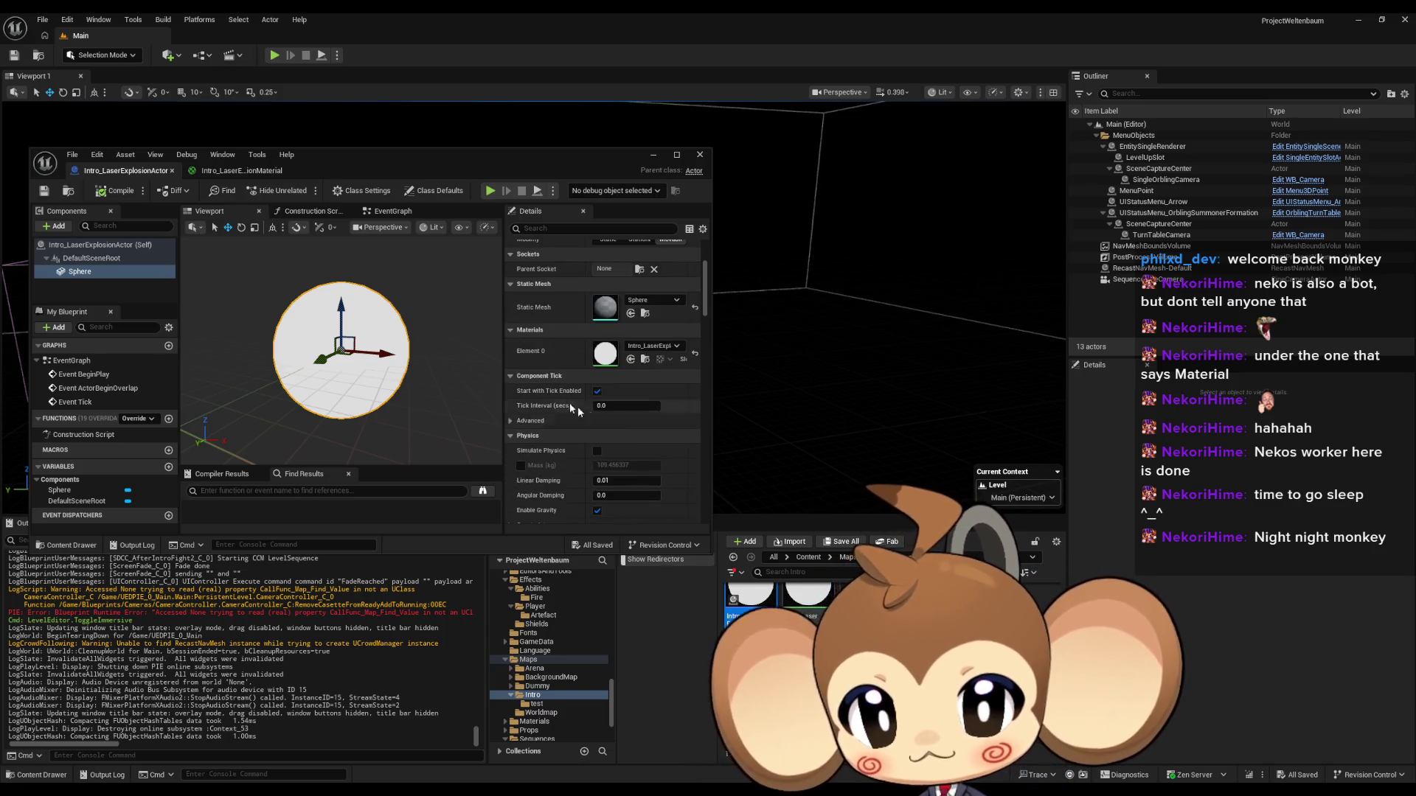
scroll(591, 383, "down", 10)
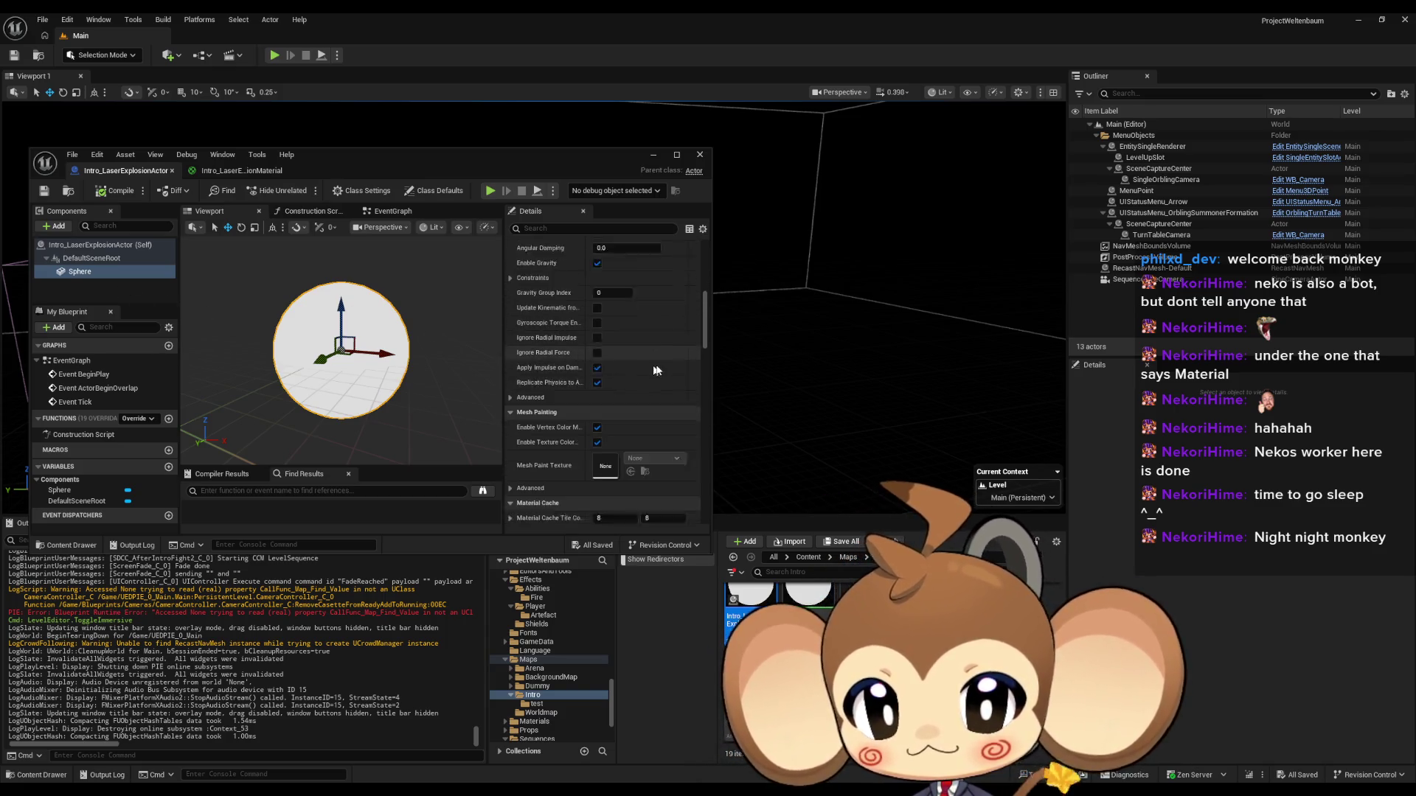
scroll(659, 353, "down", 6)
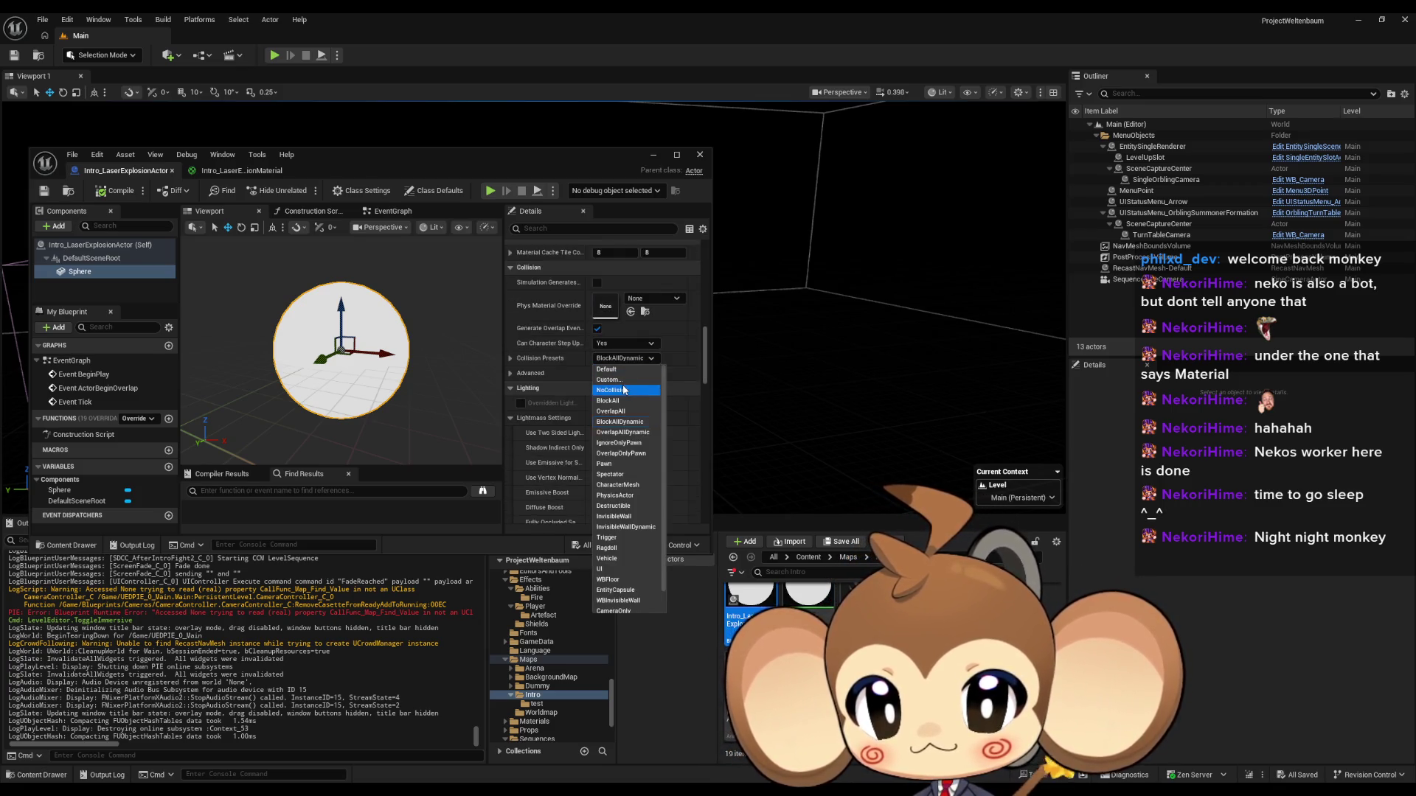
left_click(103, 193)
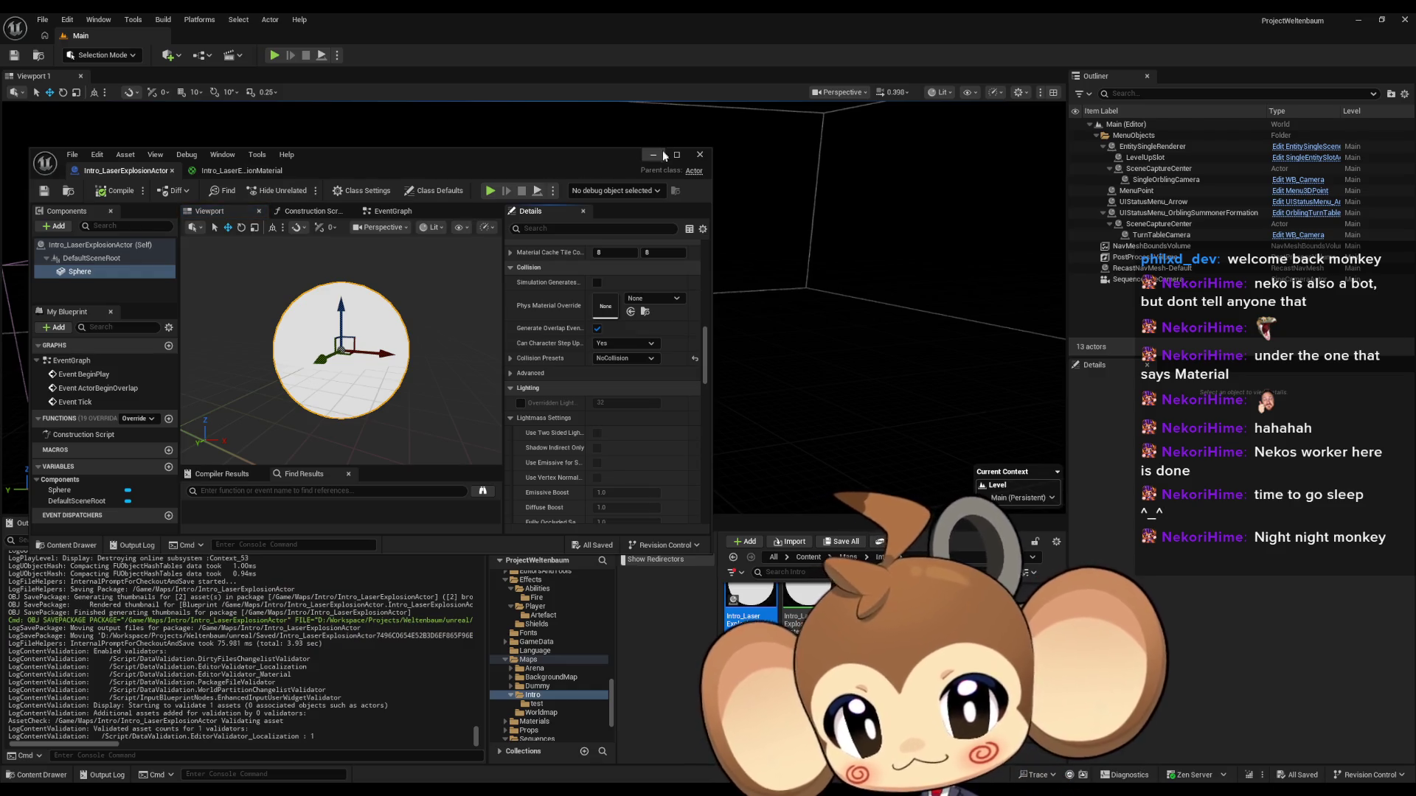
left_click(663, 156)
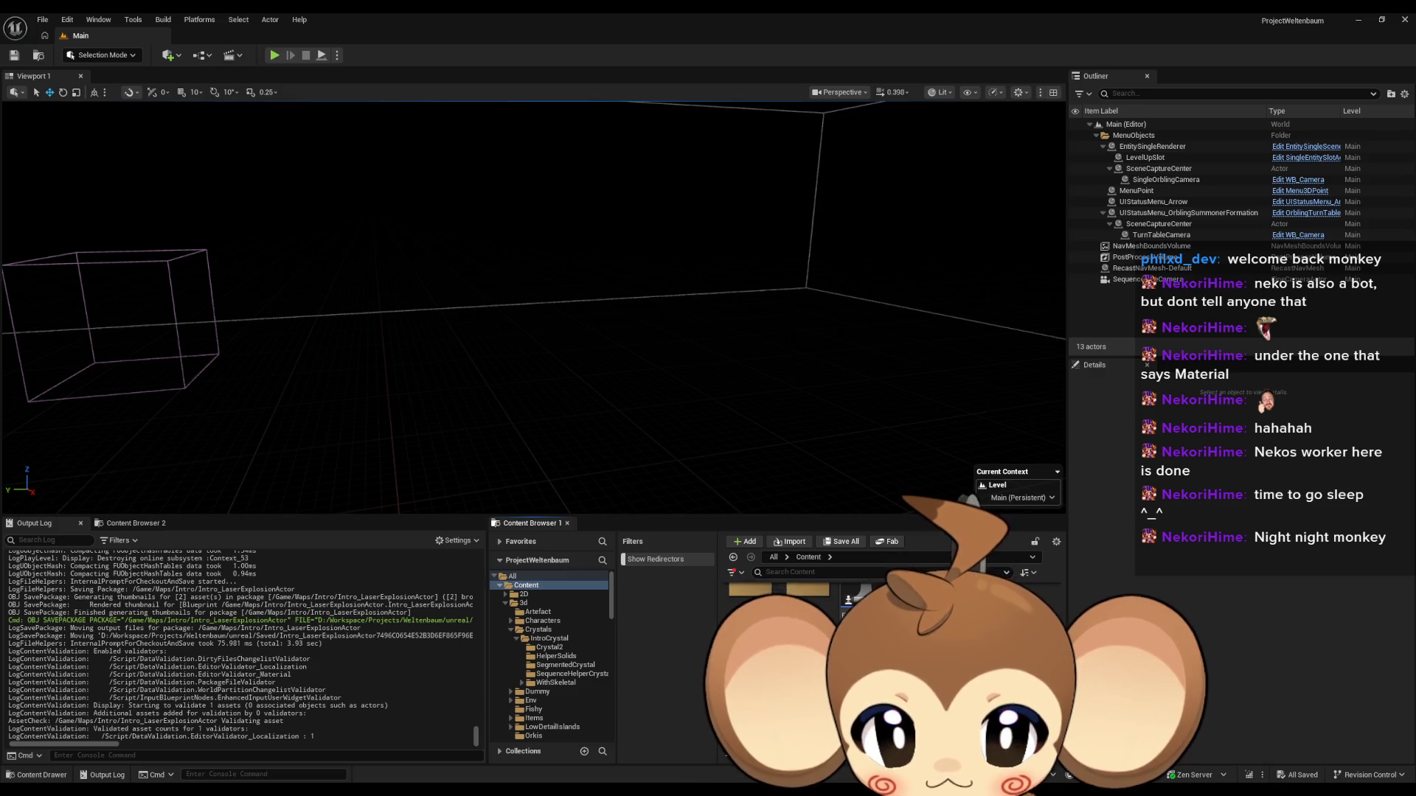
left_click(275, 57)
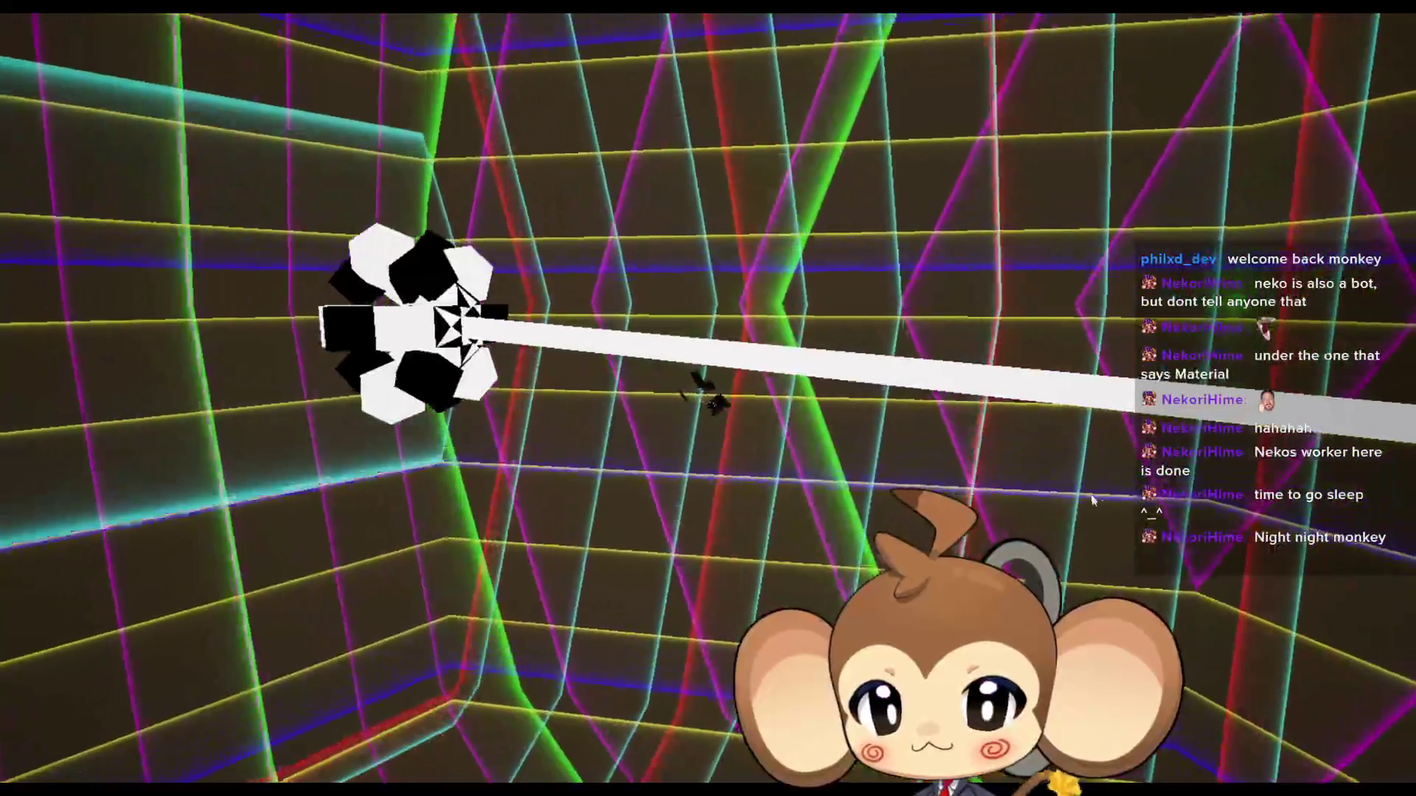
Step: Exit fullscreen, eject to fly freely around the explosion and beam, then stop the play-test
key("F11")
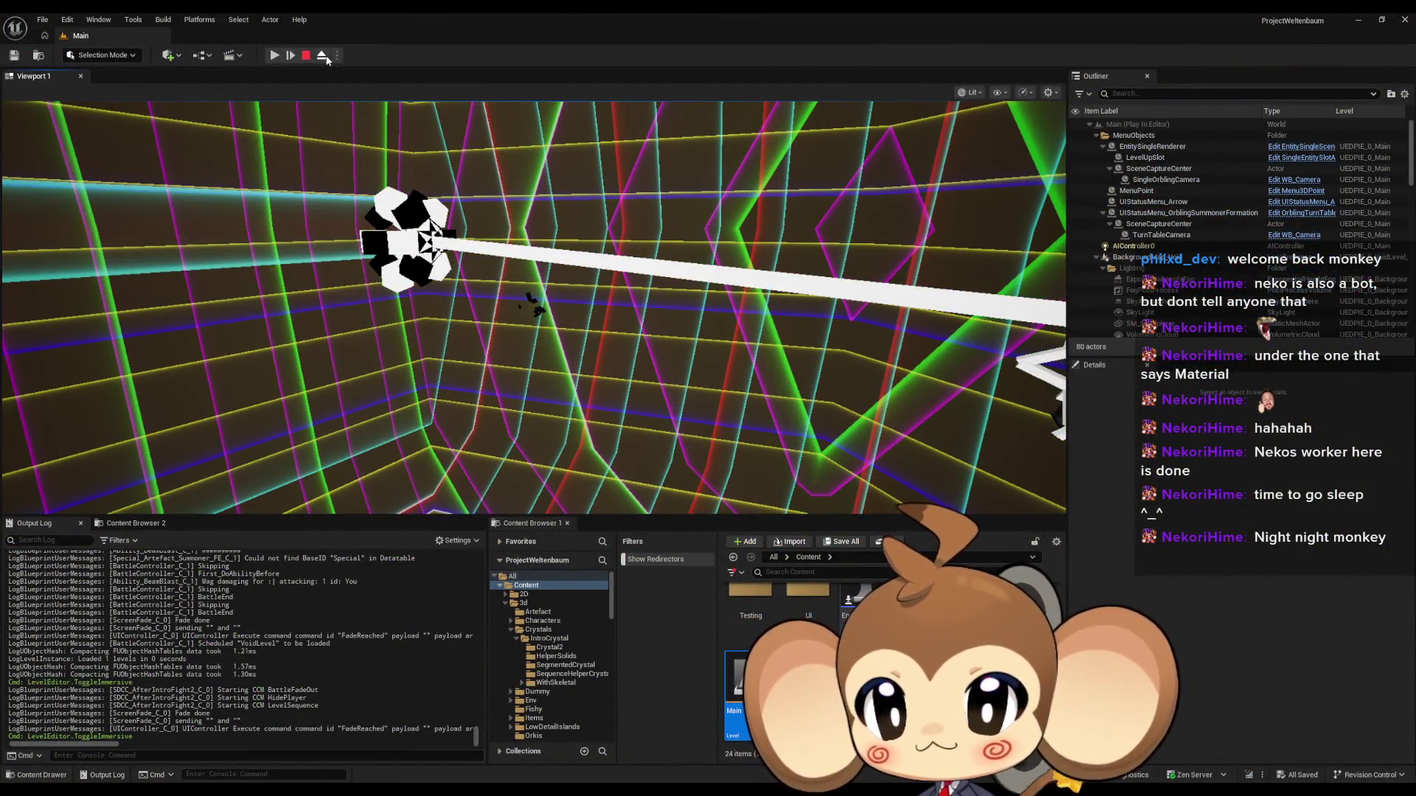
left_click(325, 56)
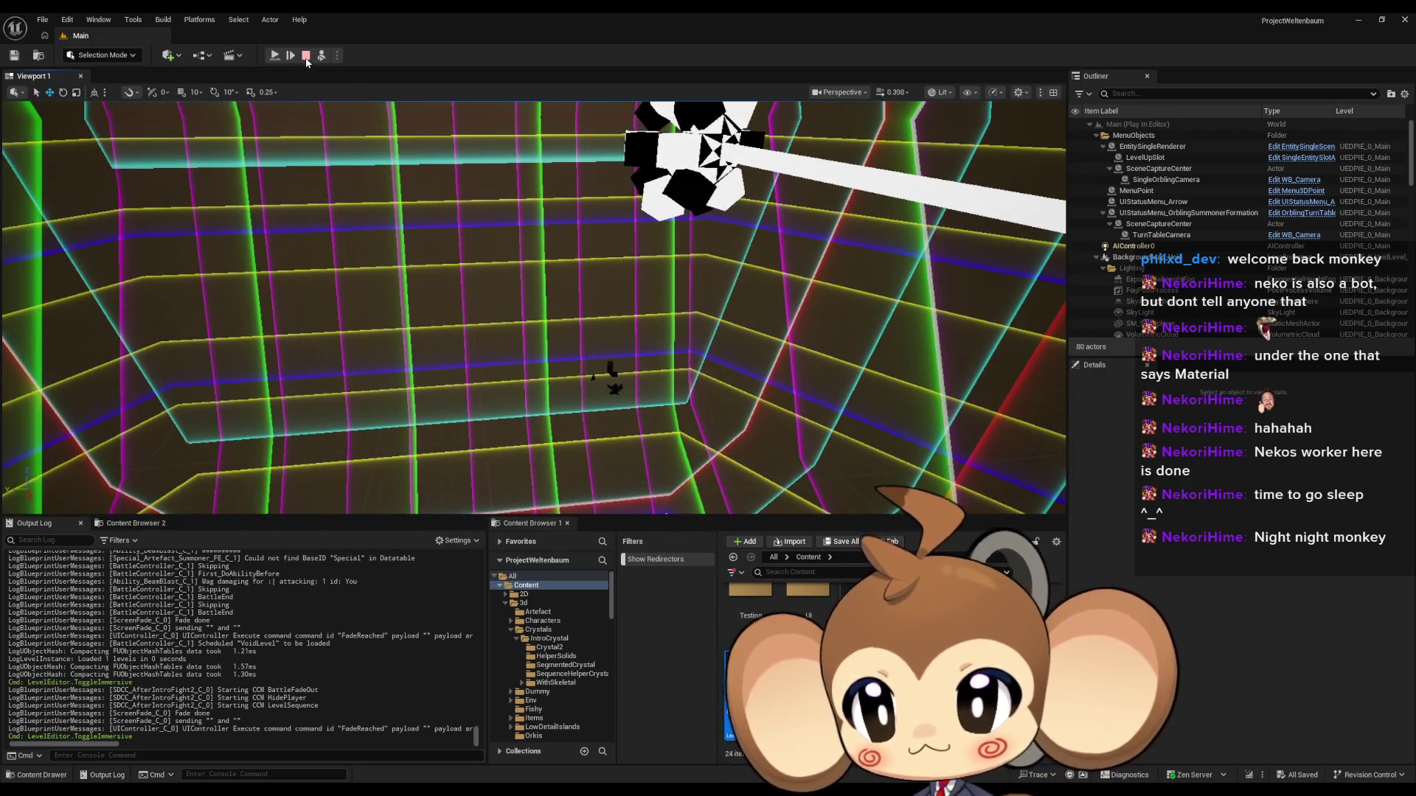
left_click(306, 57)
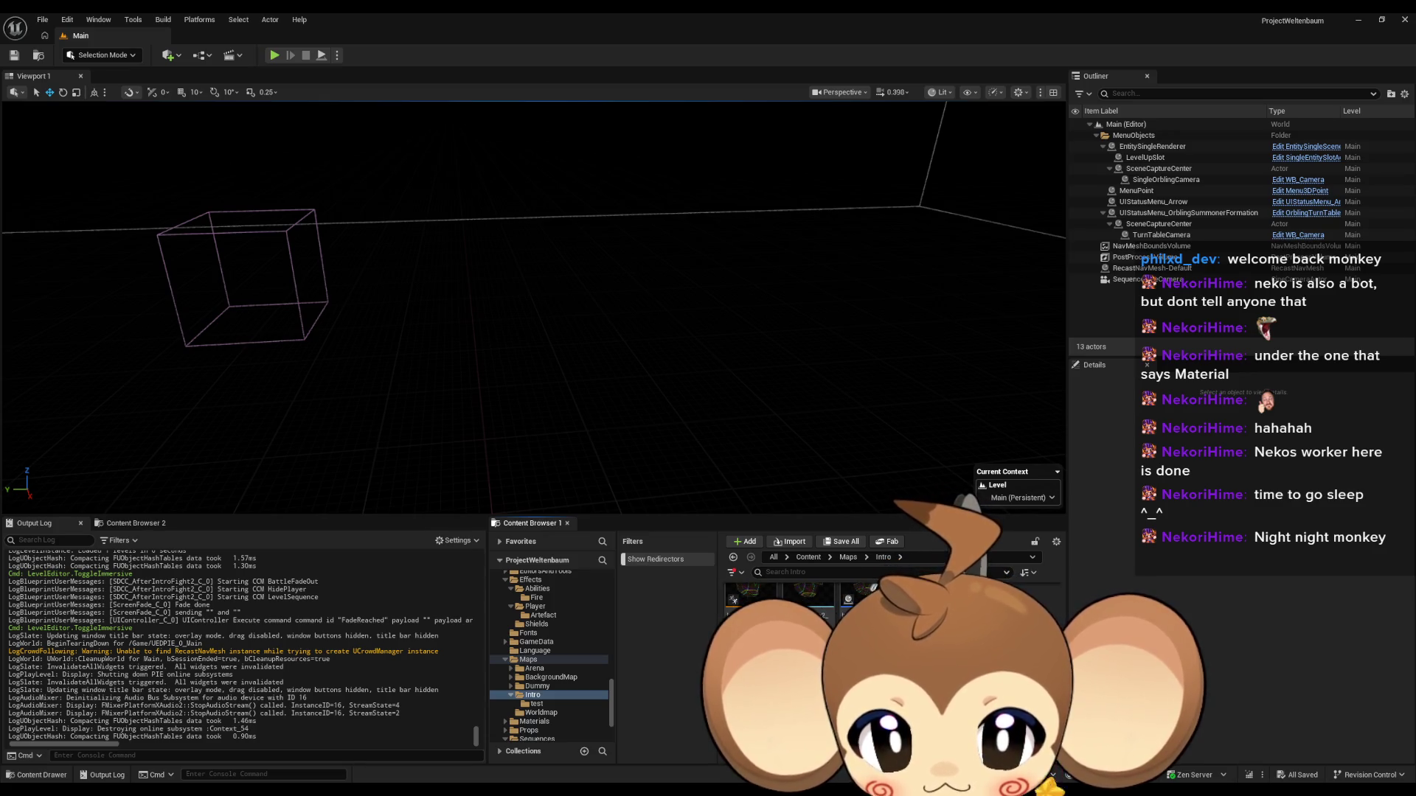
Step: Open VoidLevel and then LS_AfterIntroBattle2 from Sequences/Void in Sequencer
double_click(855, 597)
left_click(848, 558)
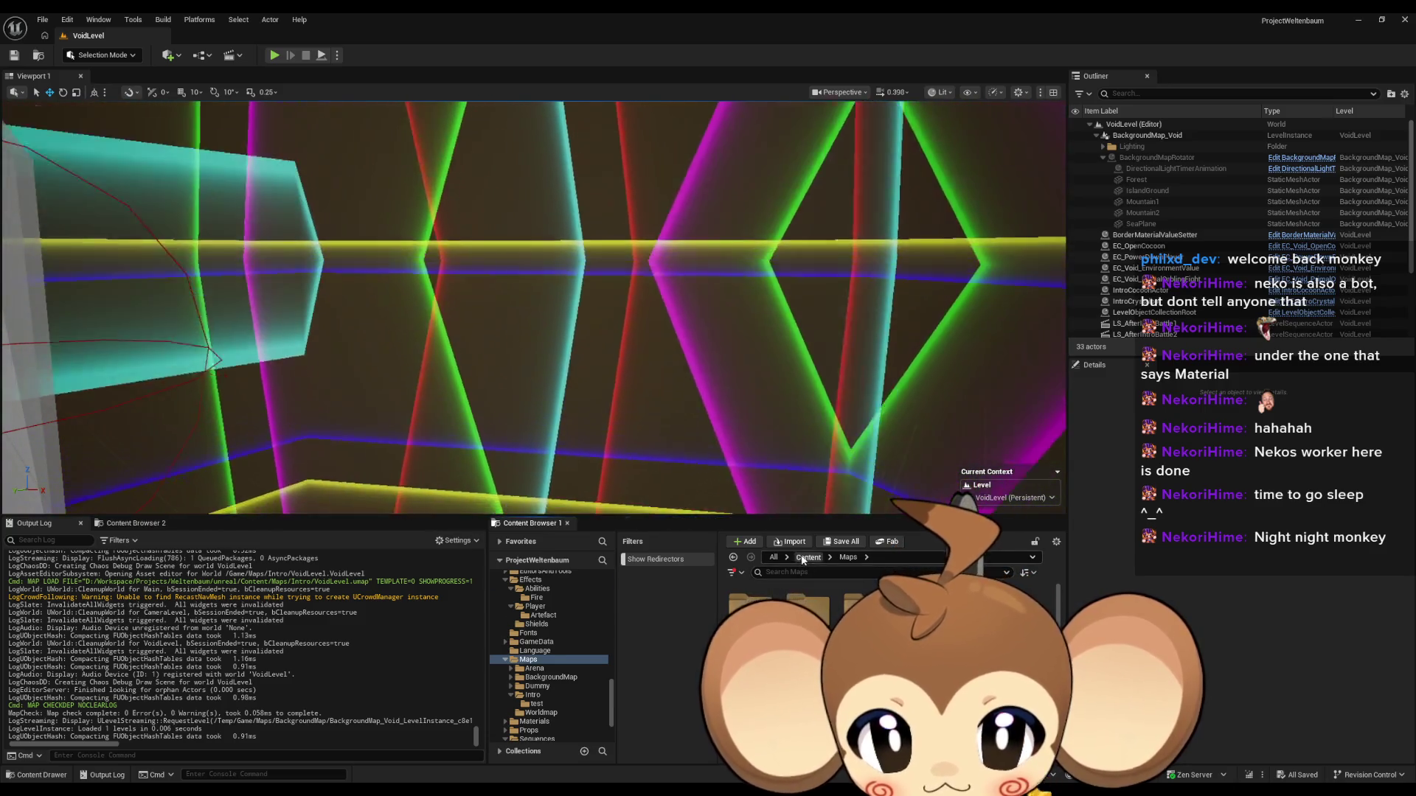
left_click(537, 738)
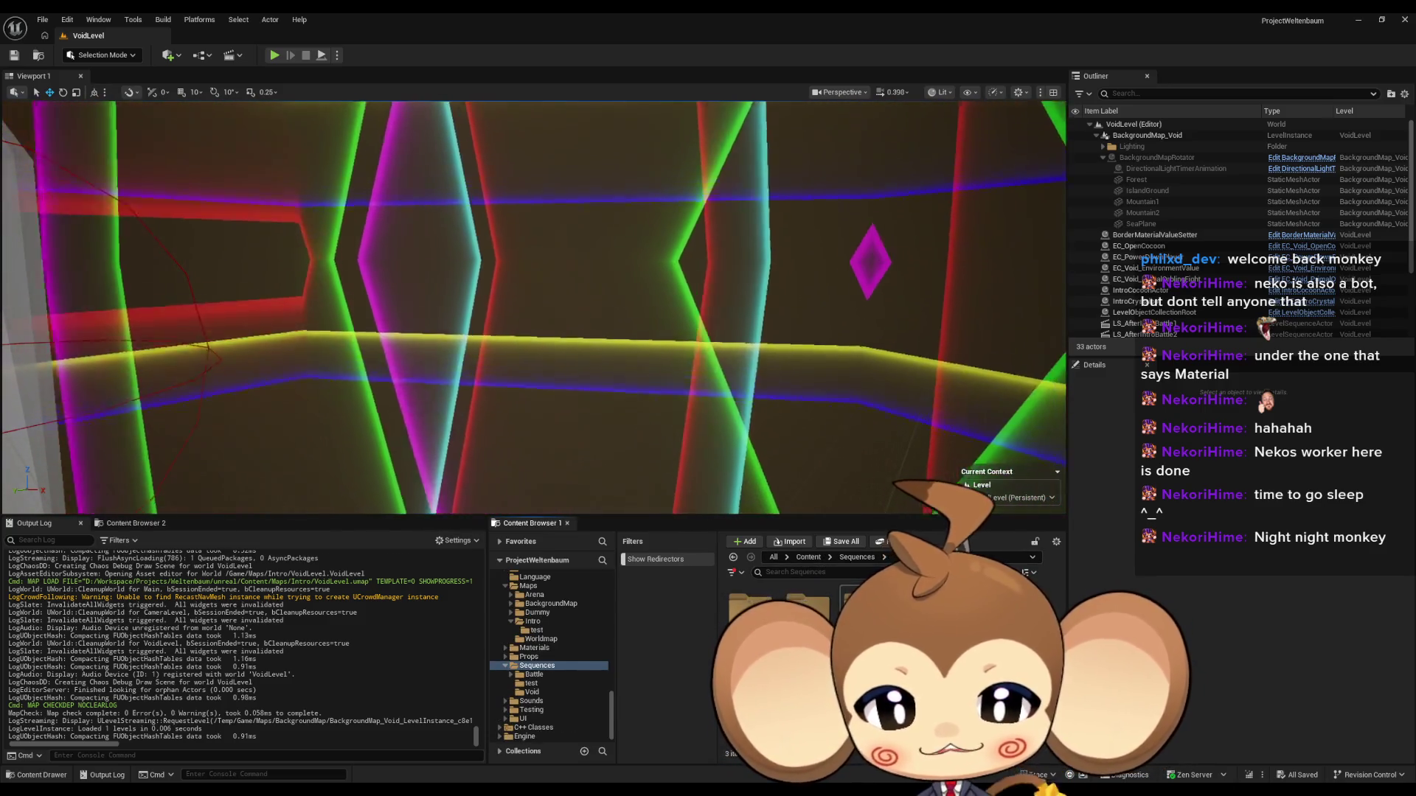
left_click(531, 692)
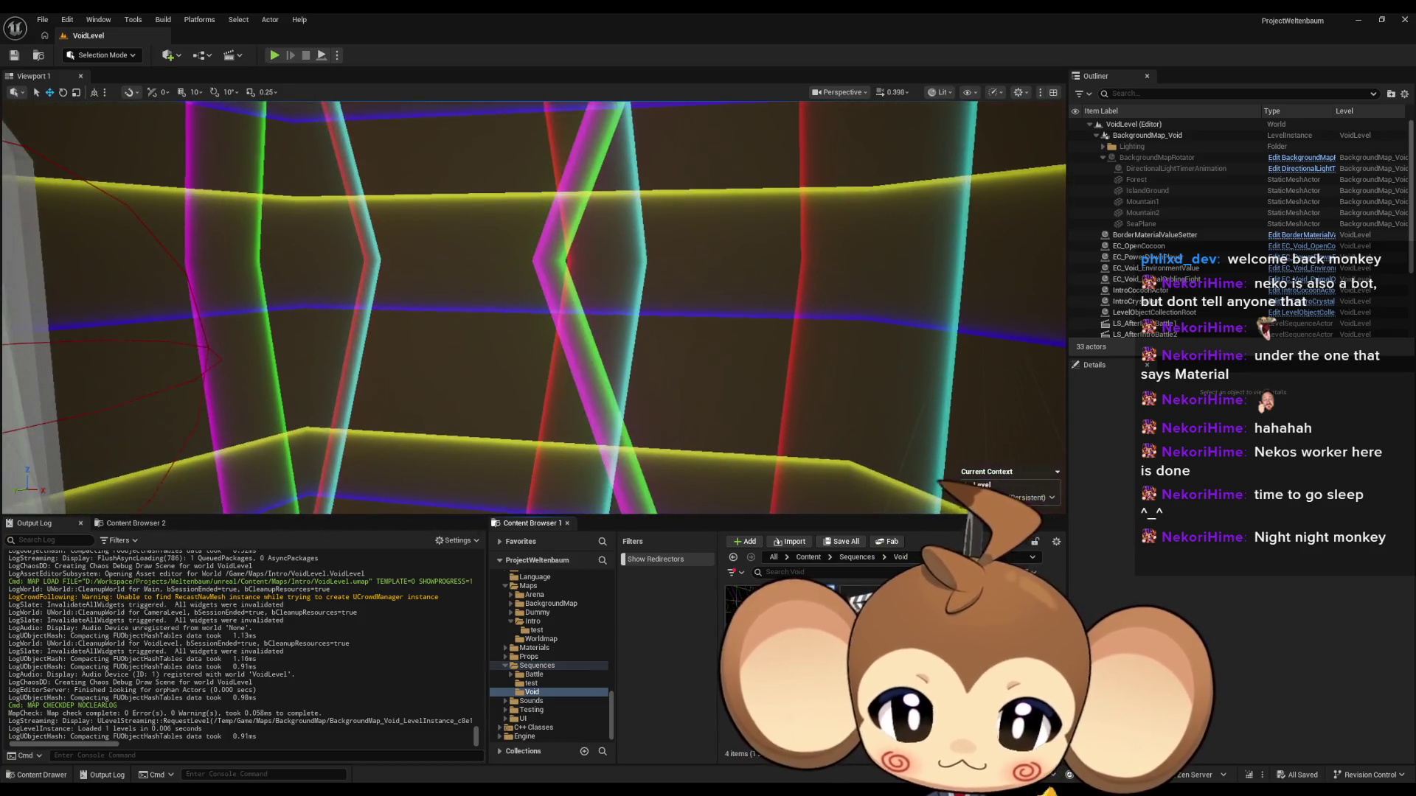
double_click(780, 601)
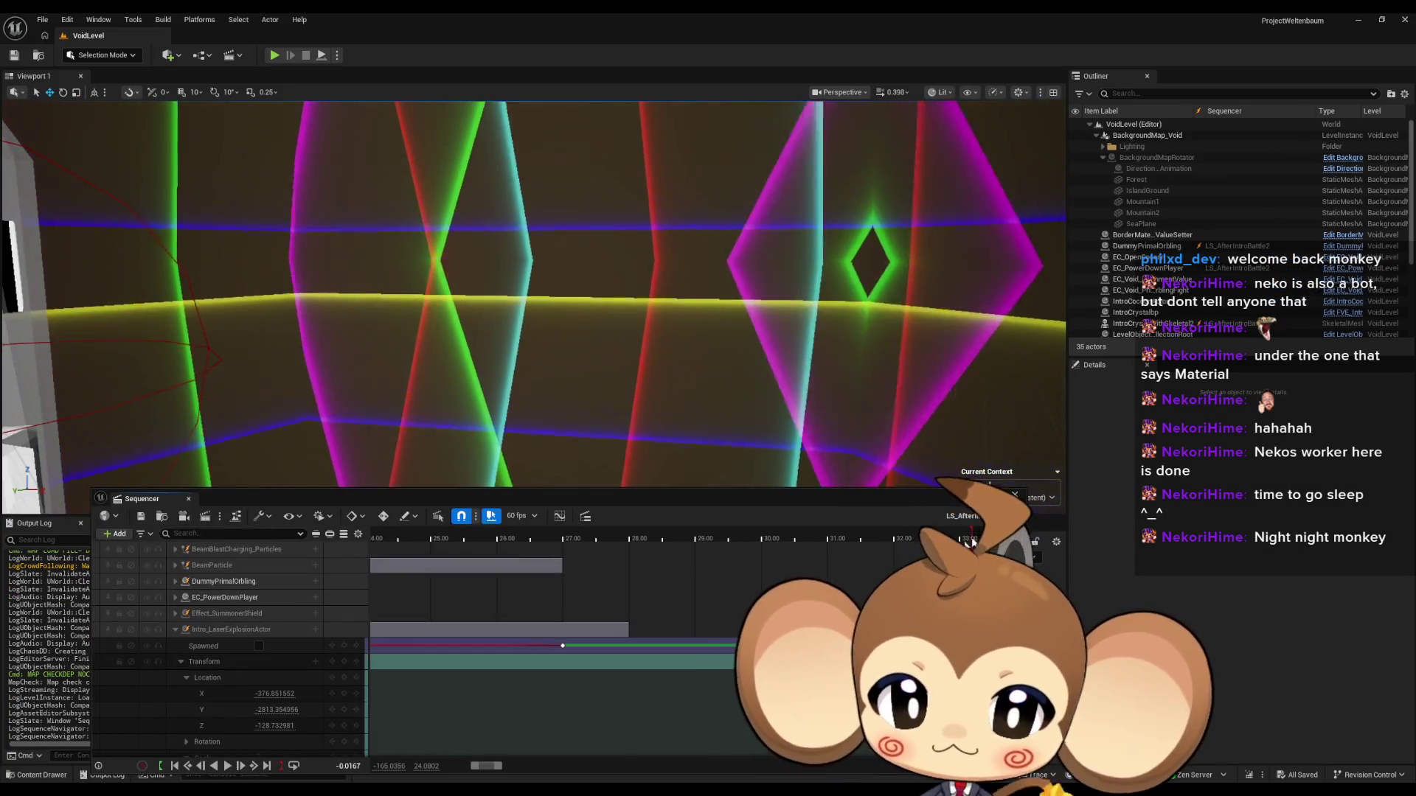
Step: Move the playhead to the 28.00 key and set the explosion's Scale to 56
left_click_drag(516, 535, 646, 539)
scroll(690, 659, "down", 3)
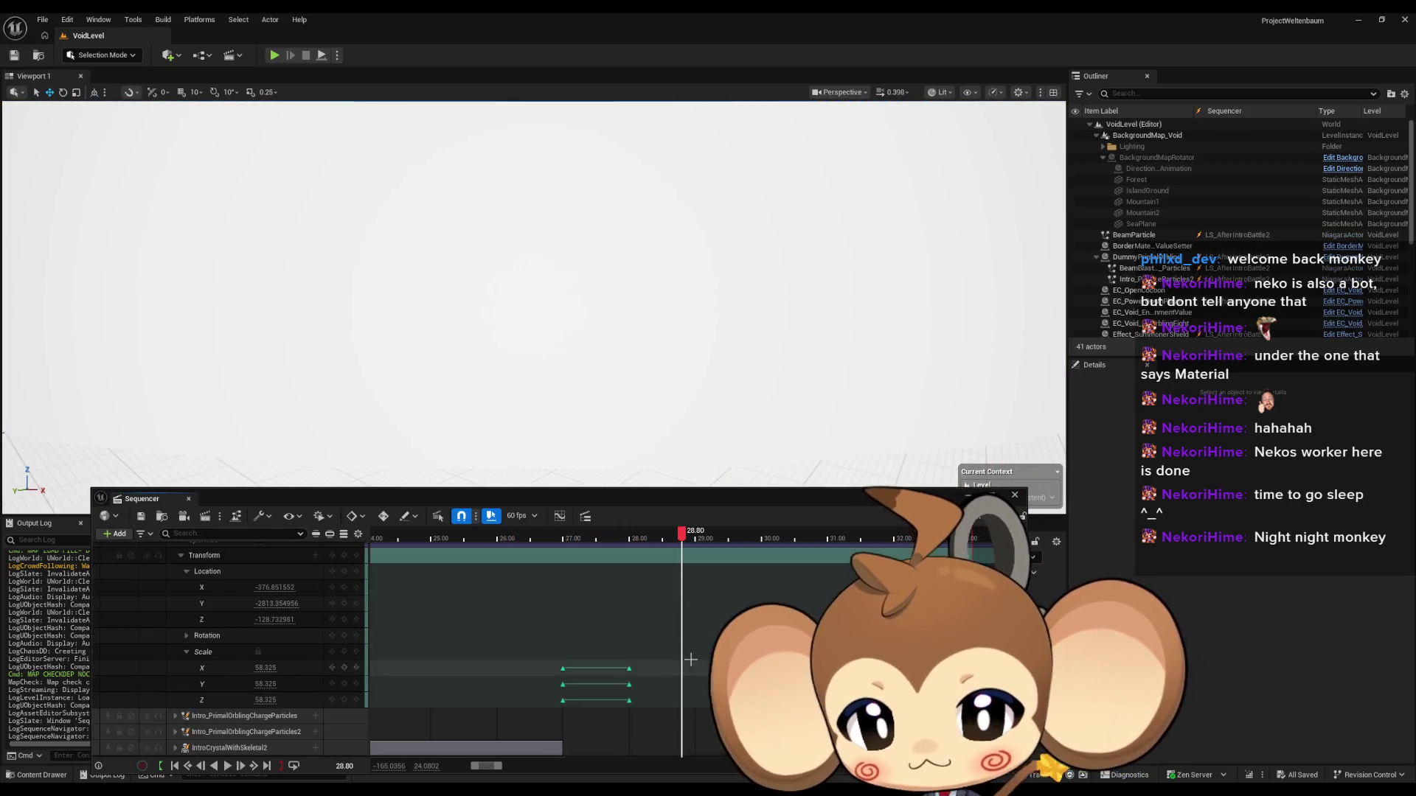
scroll(683, 651, "down", 1)
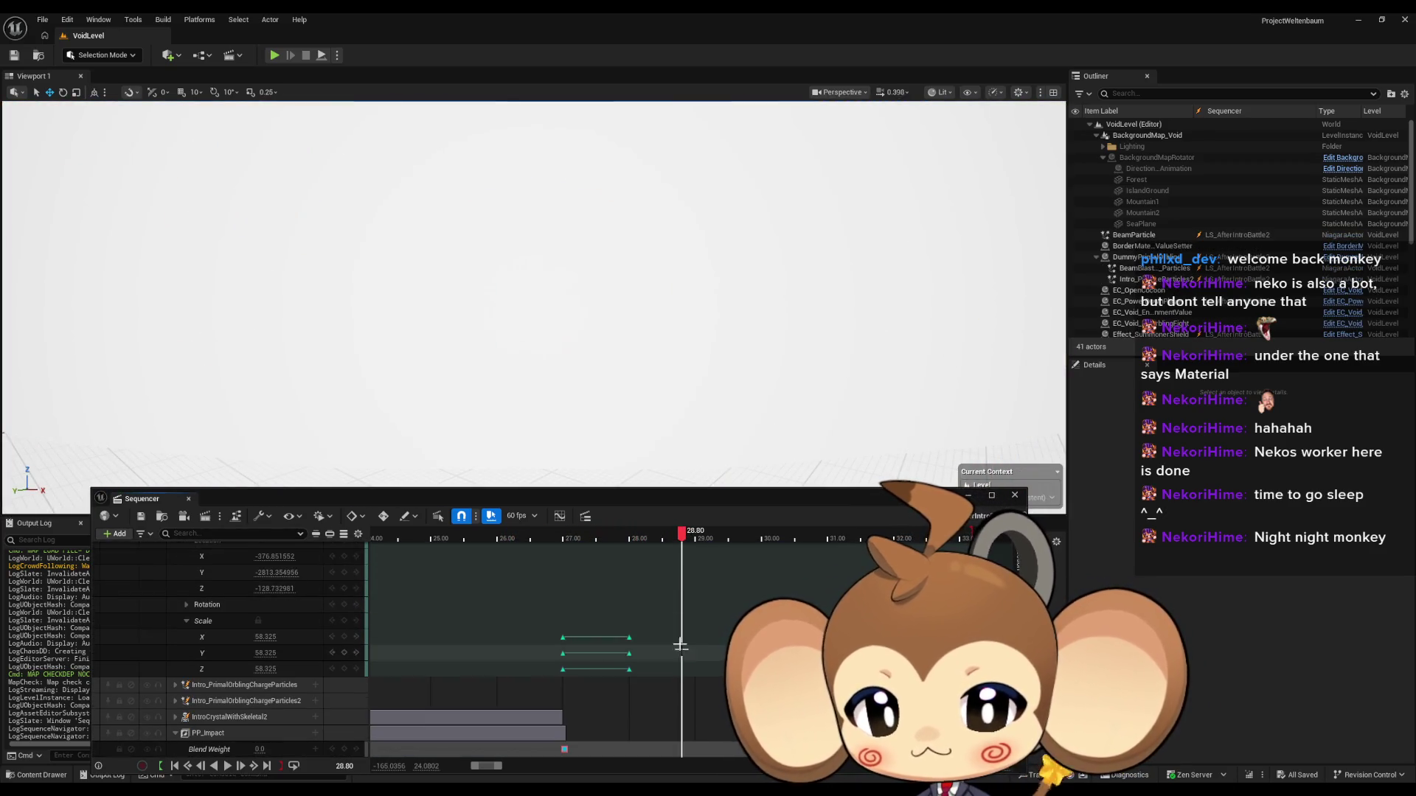
left_click(630, 545)
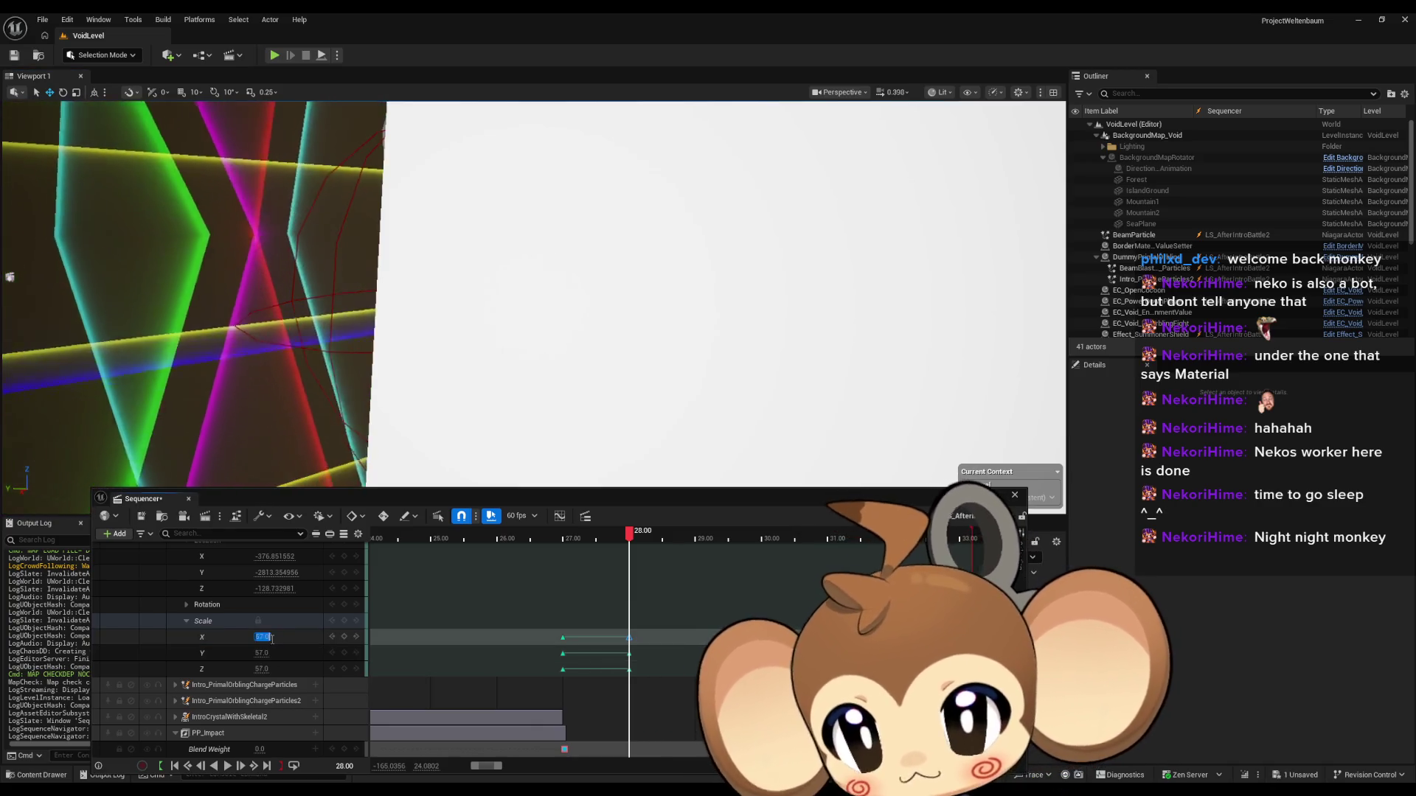
type("56")
key("Return")
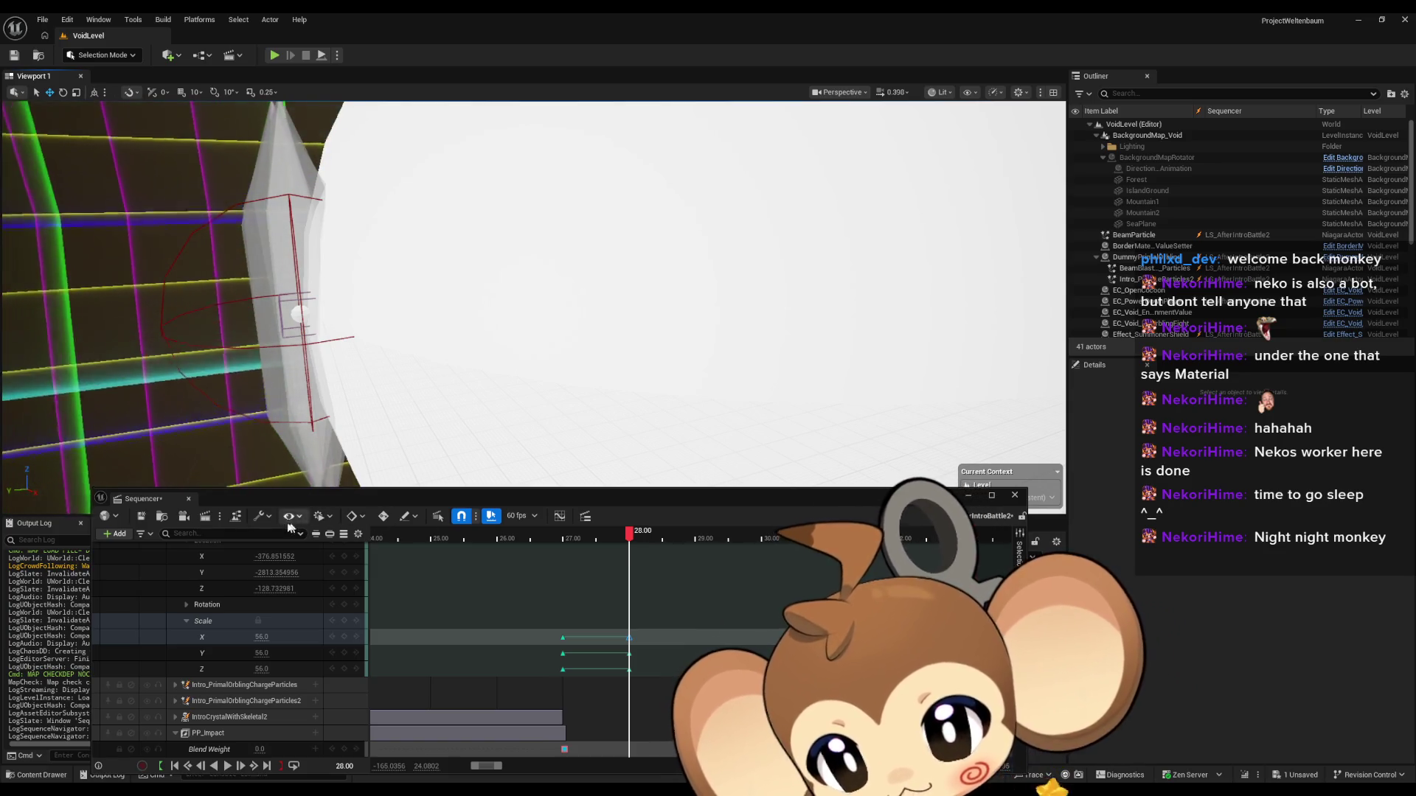
Step: Close Sequencer and save the modified LS_AfterIntroBattle2
left_click(1014, 495)
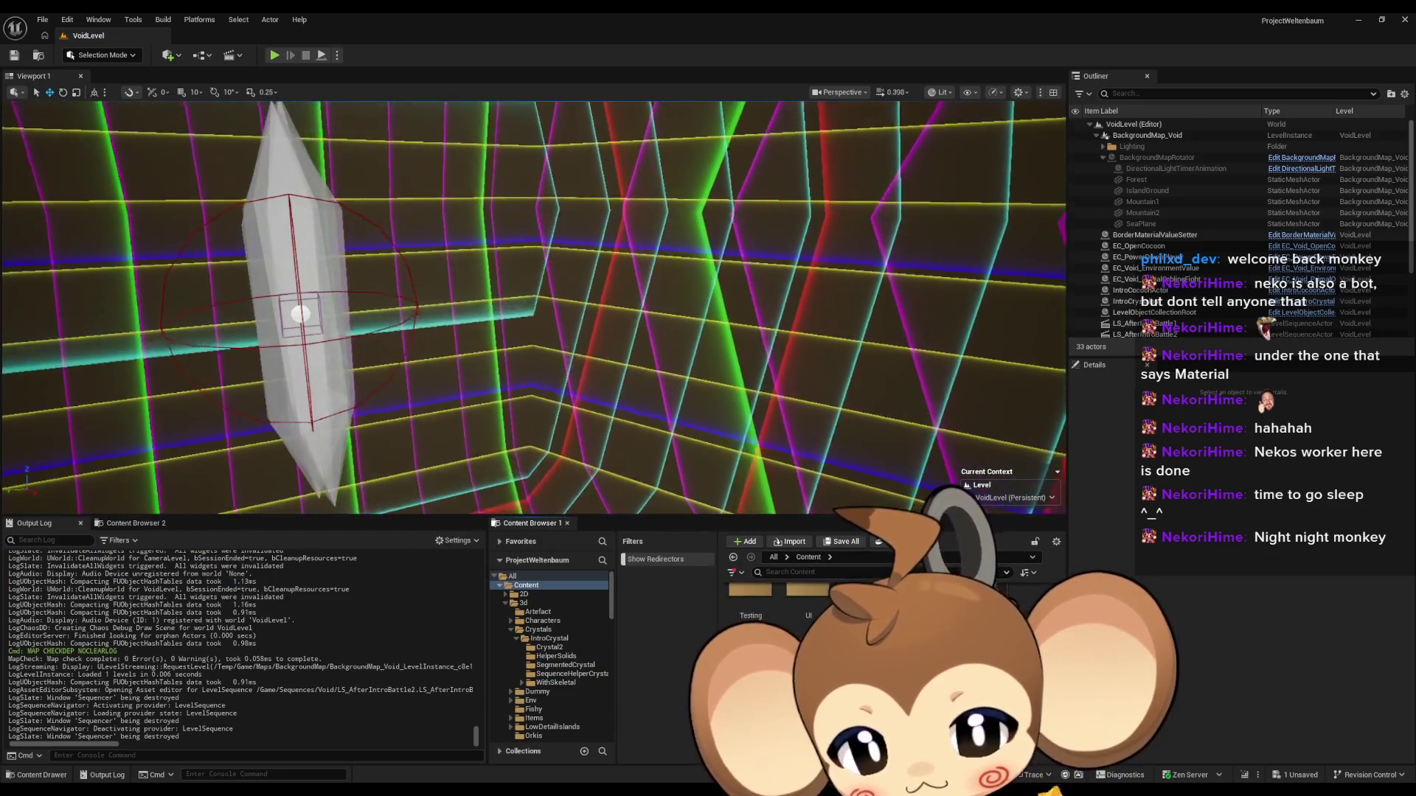
key("ctrl+shift+s")
left_click(731, 528)
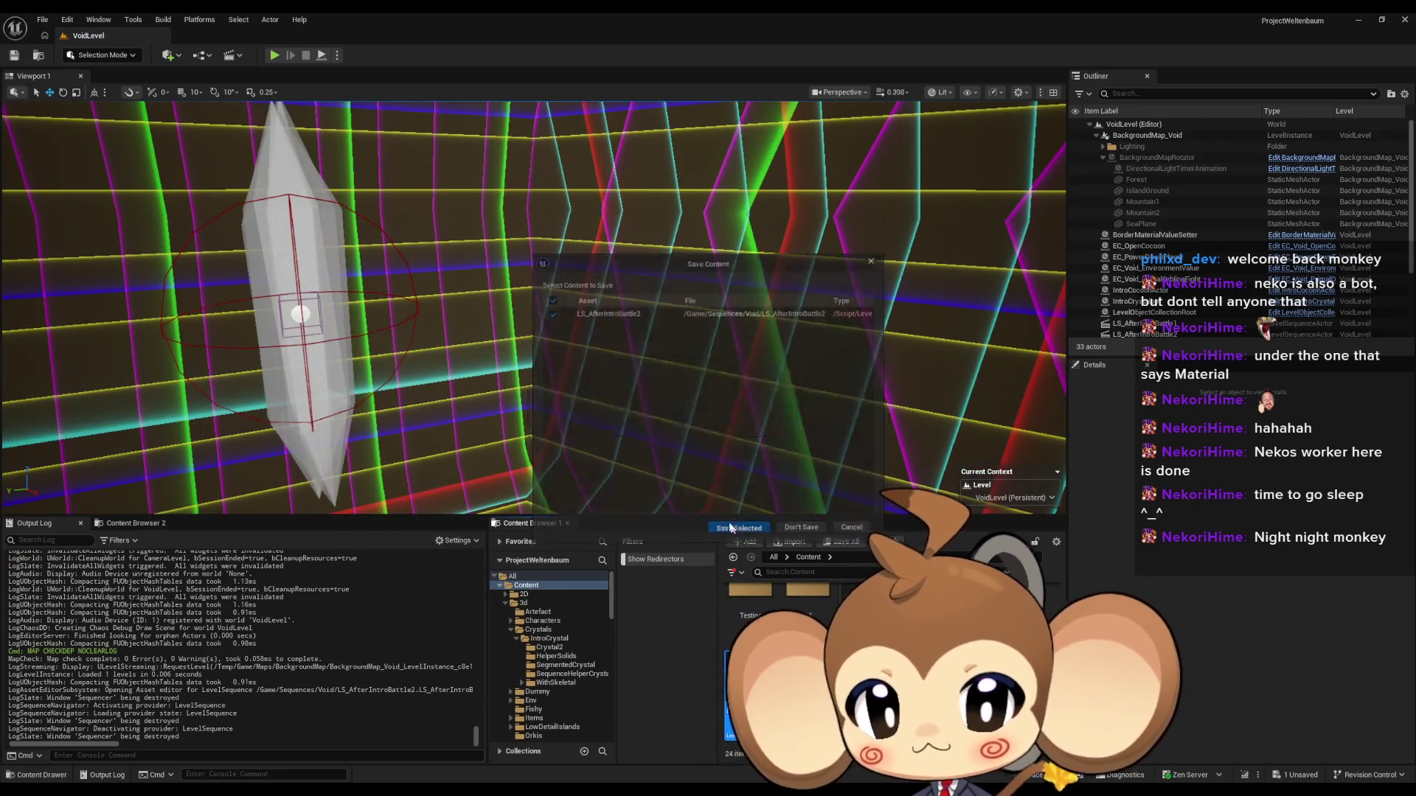
Step: Play-test the intro cutscene from Main, then exit fullscreen and stop the session
left_click(275, 54)
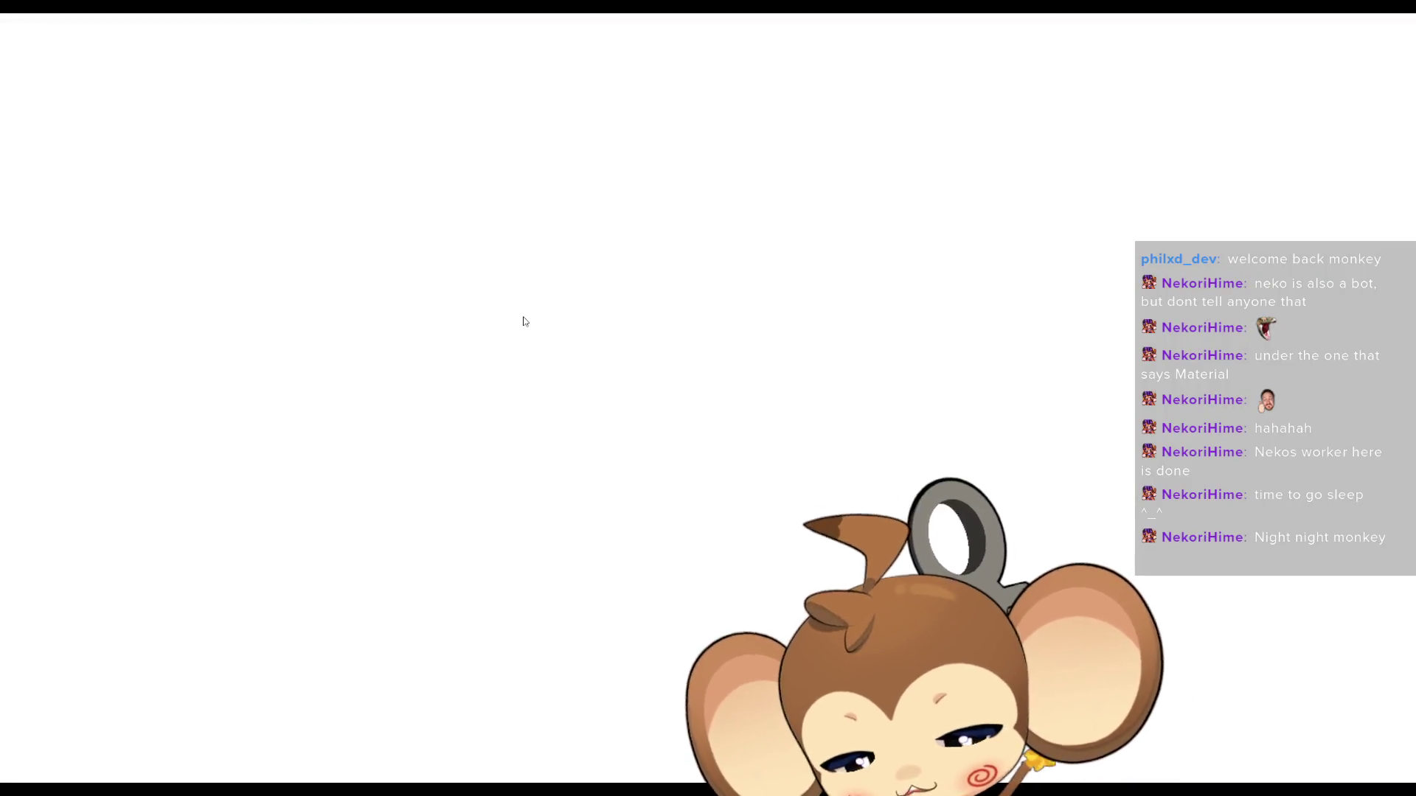
key("F11")
left_click(305, 55)
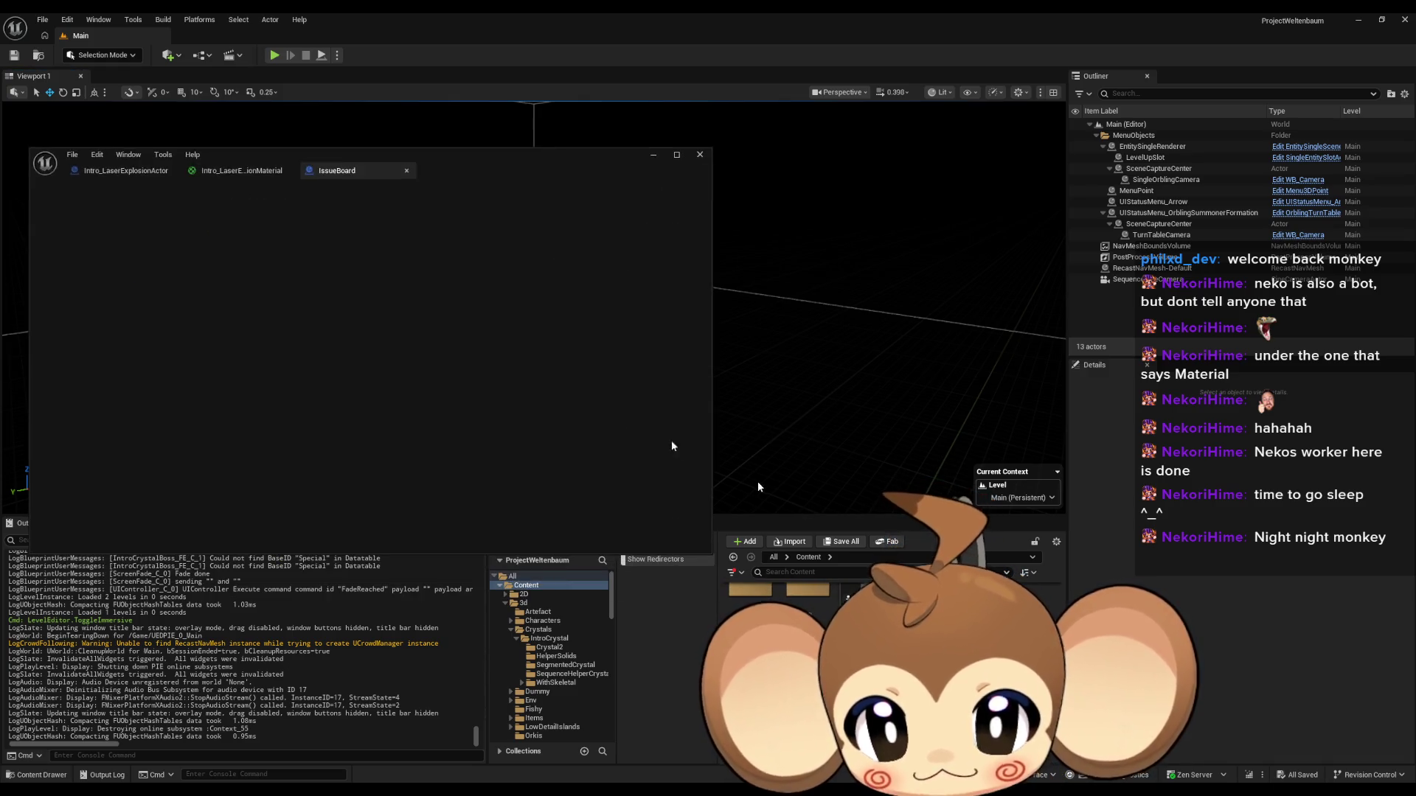
Step: Add an IssueBoard comment 'disable player controlls in sequence 2', minimize the editor, and play
left_click_drag(448, 168, 787, 185)
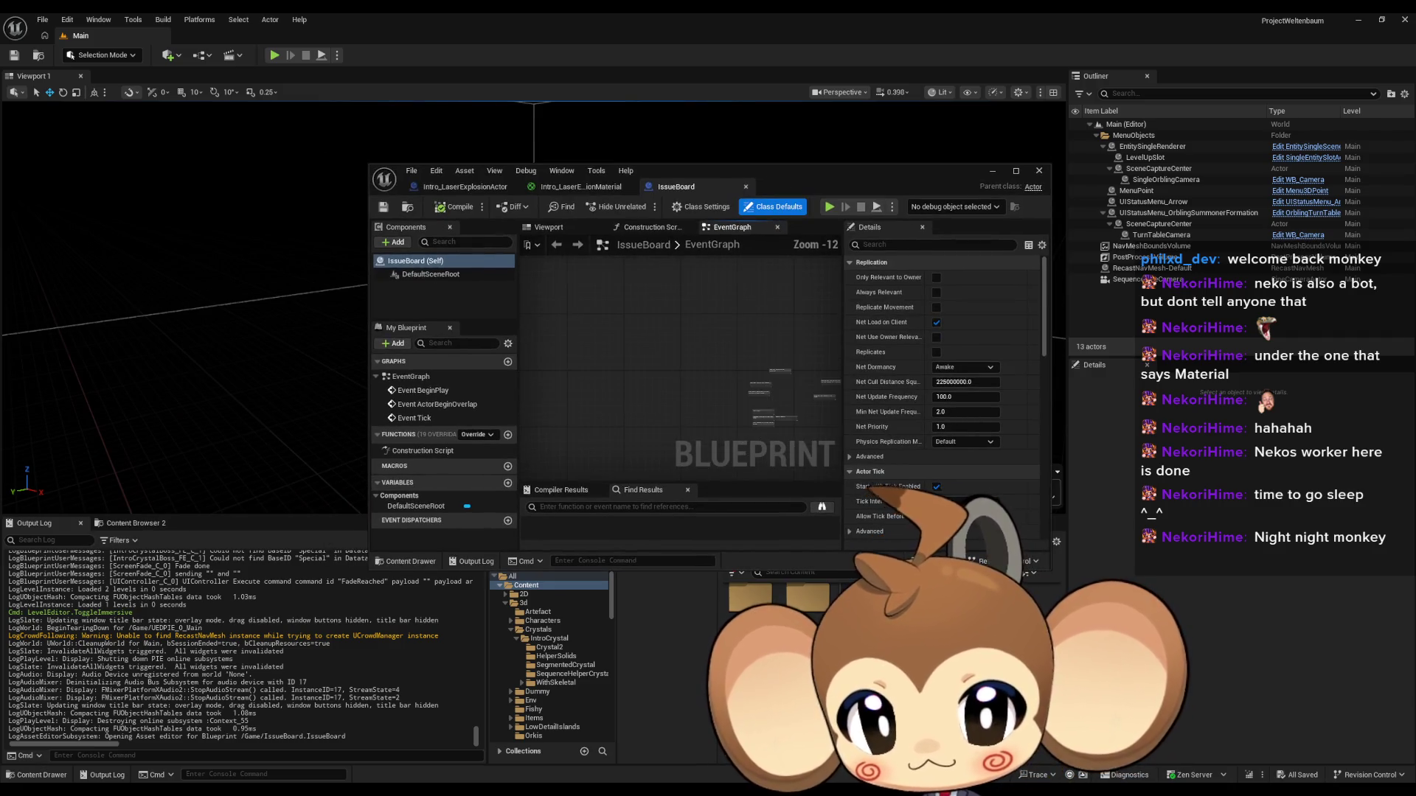
scroll(707, 369, "up", 3)
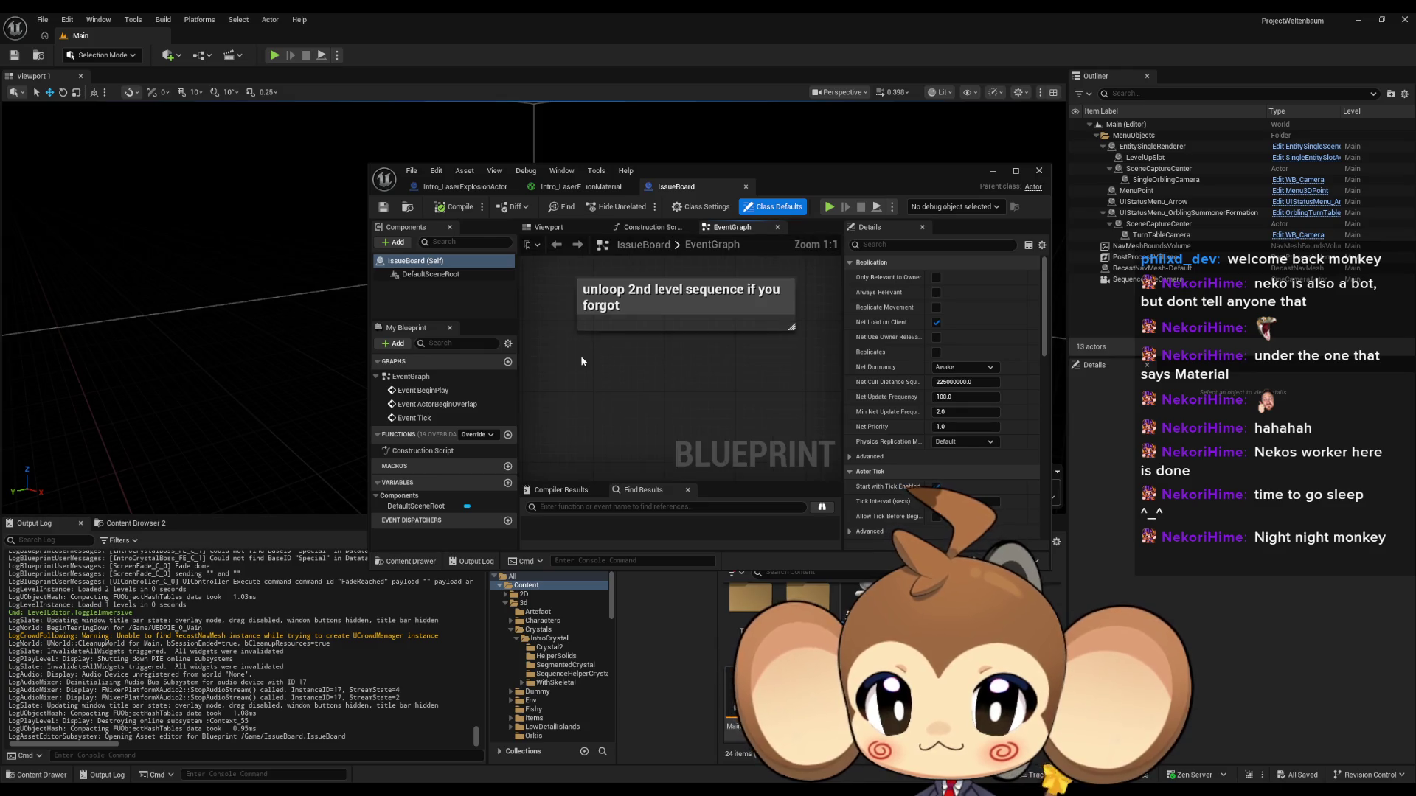
key("c")
type("disable player c[...] in sequence 2")
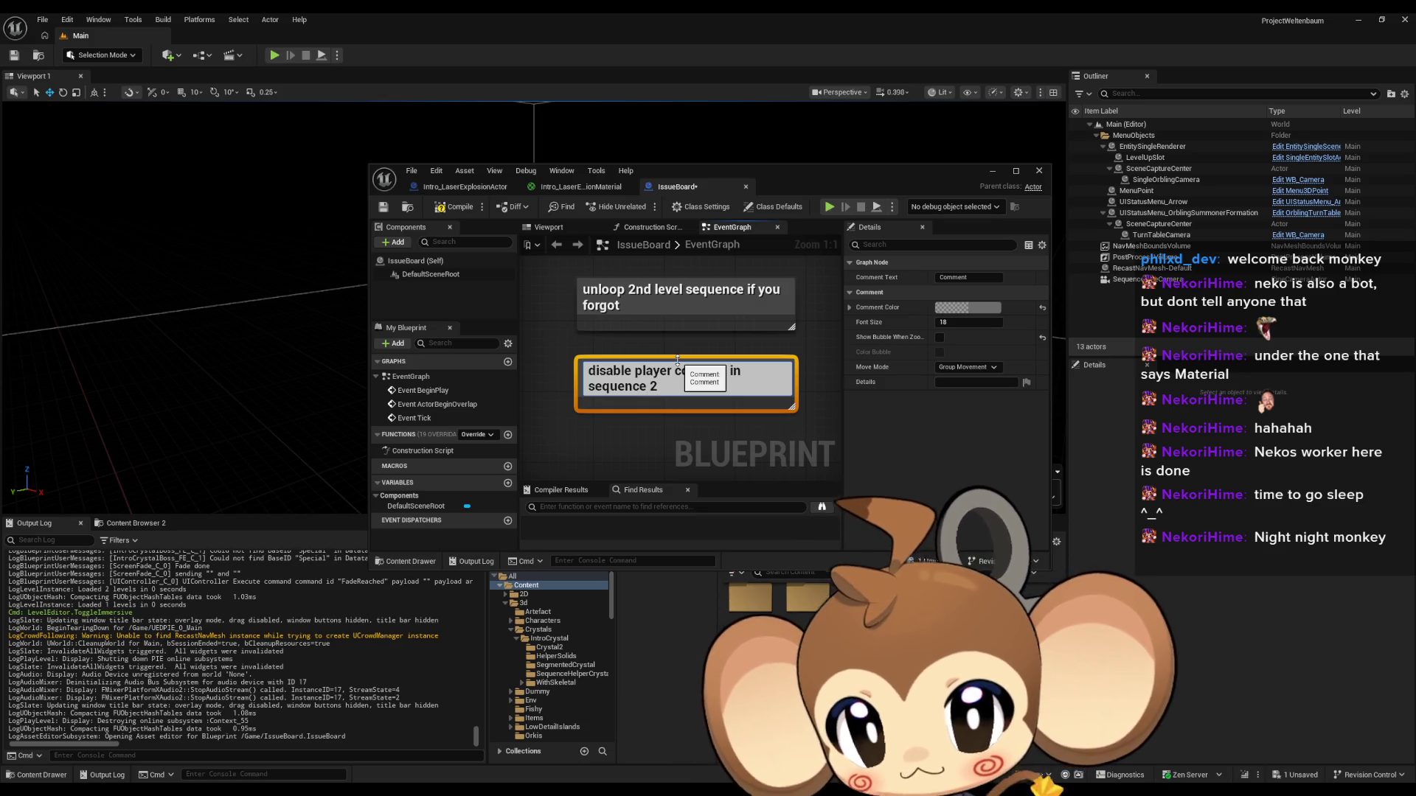
key("Return")
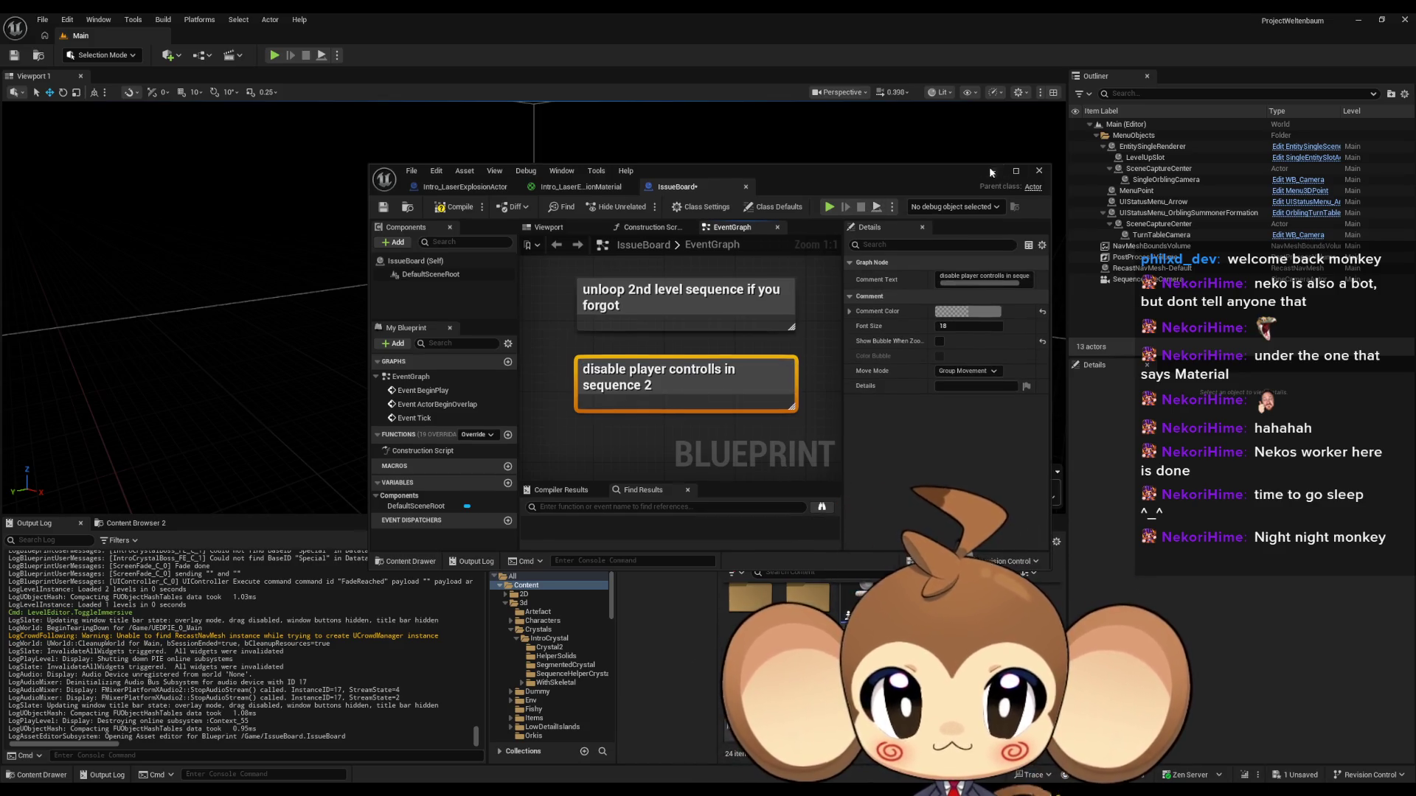
left_click(989, 170)
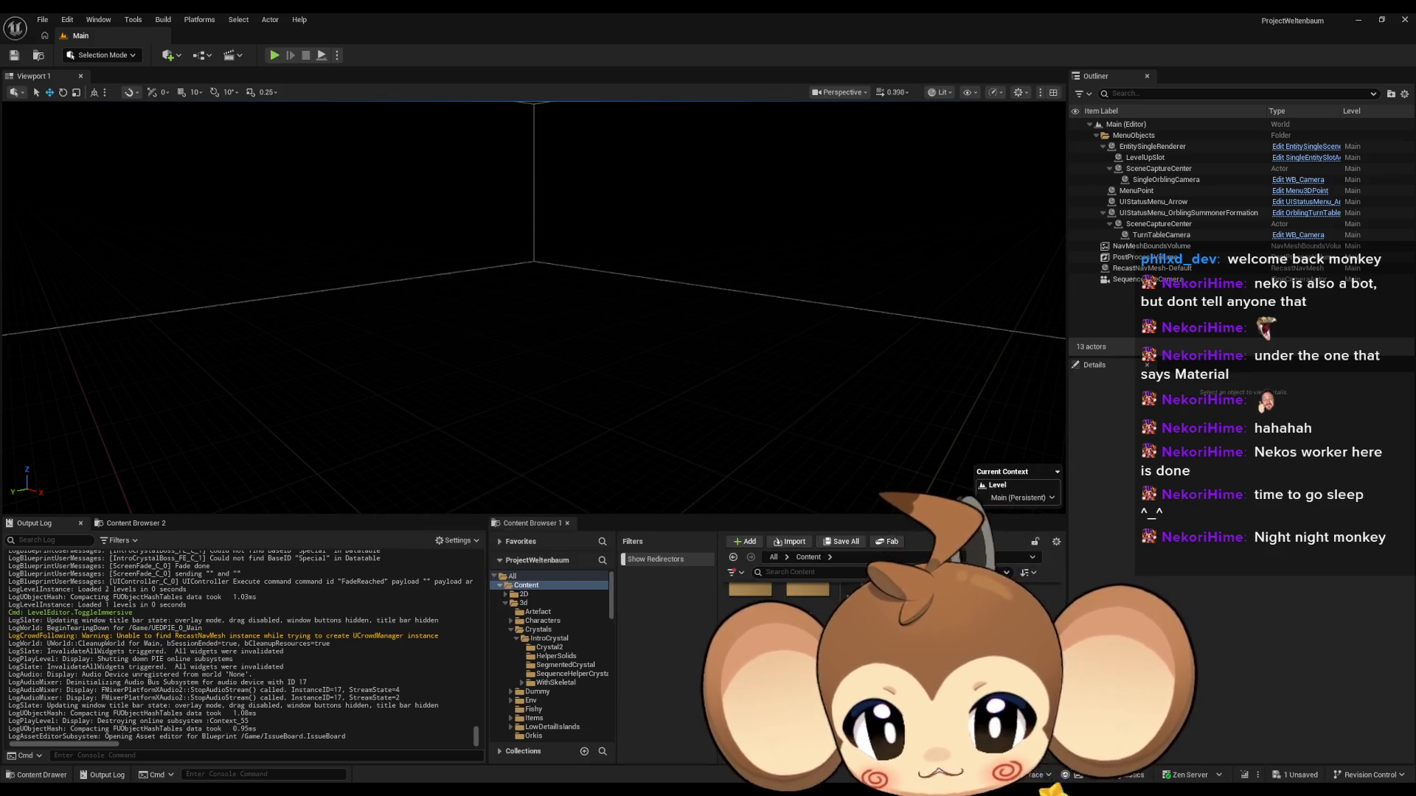
left_click(274, 56)
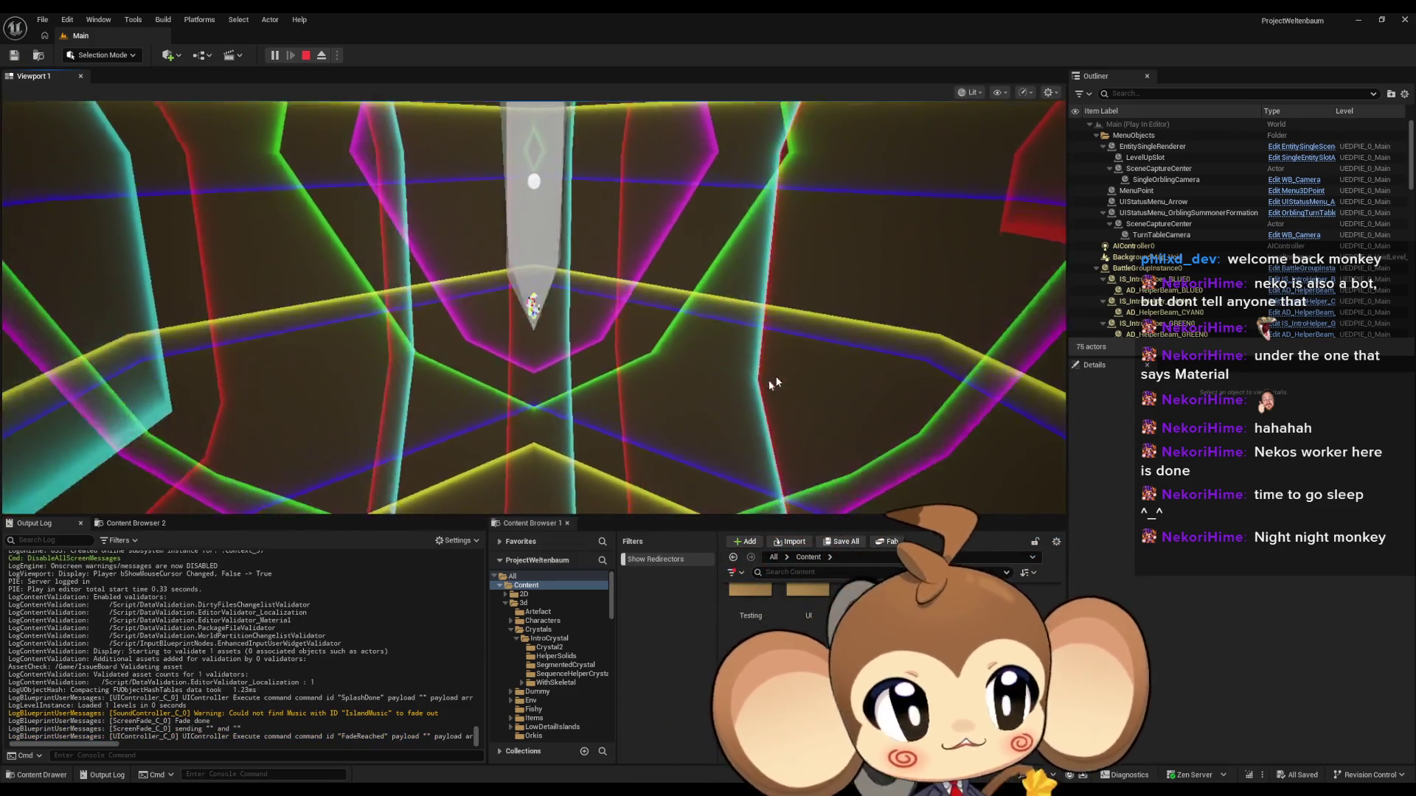
Step: Run the intro cutscene in Play mode, exit fullscreen, pause, possess, then stop the session
left_click(742, 390)
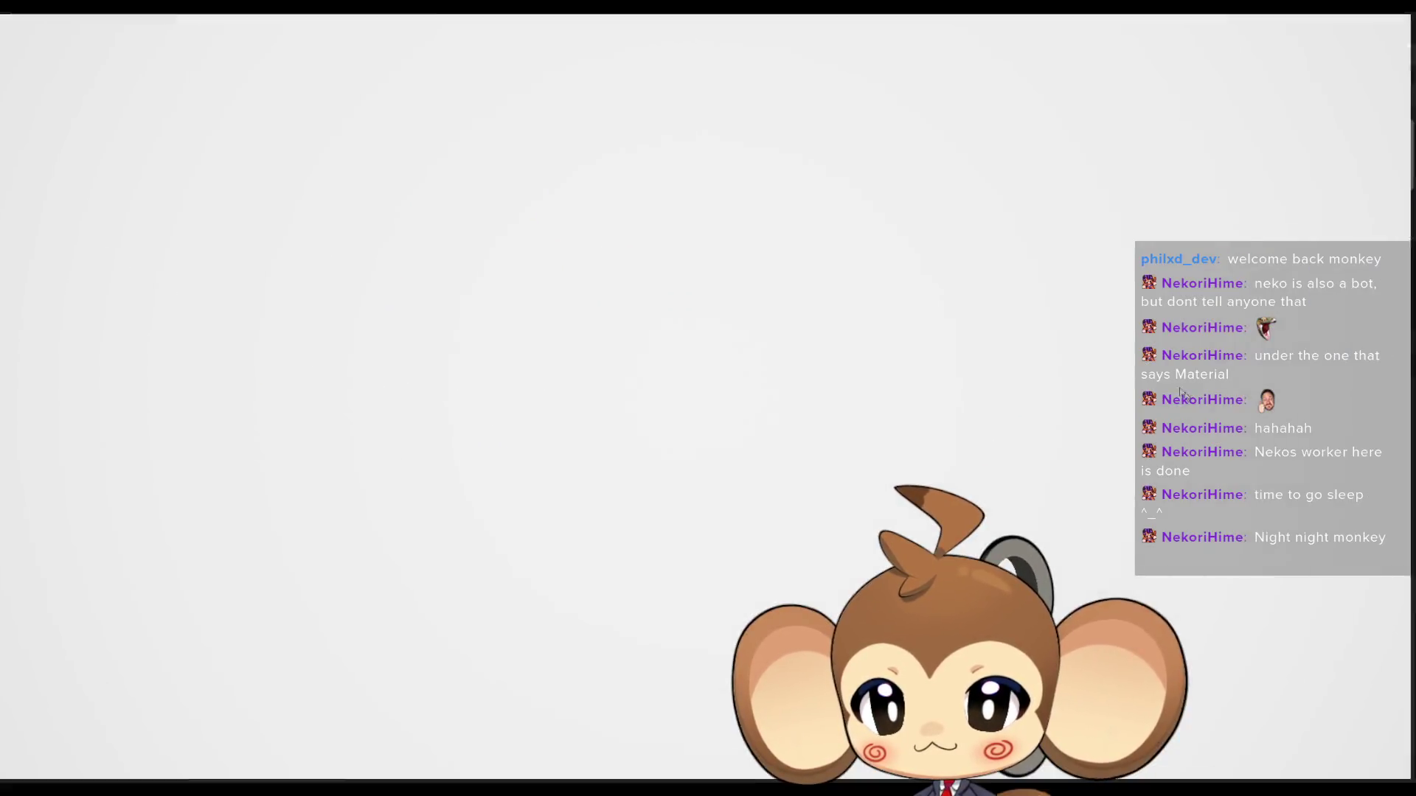
key("F11")
left_click(270, 62)
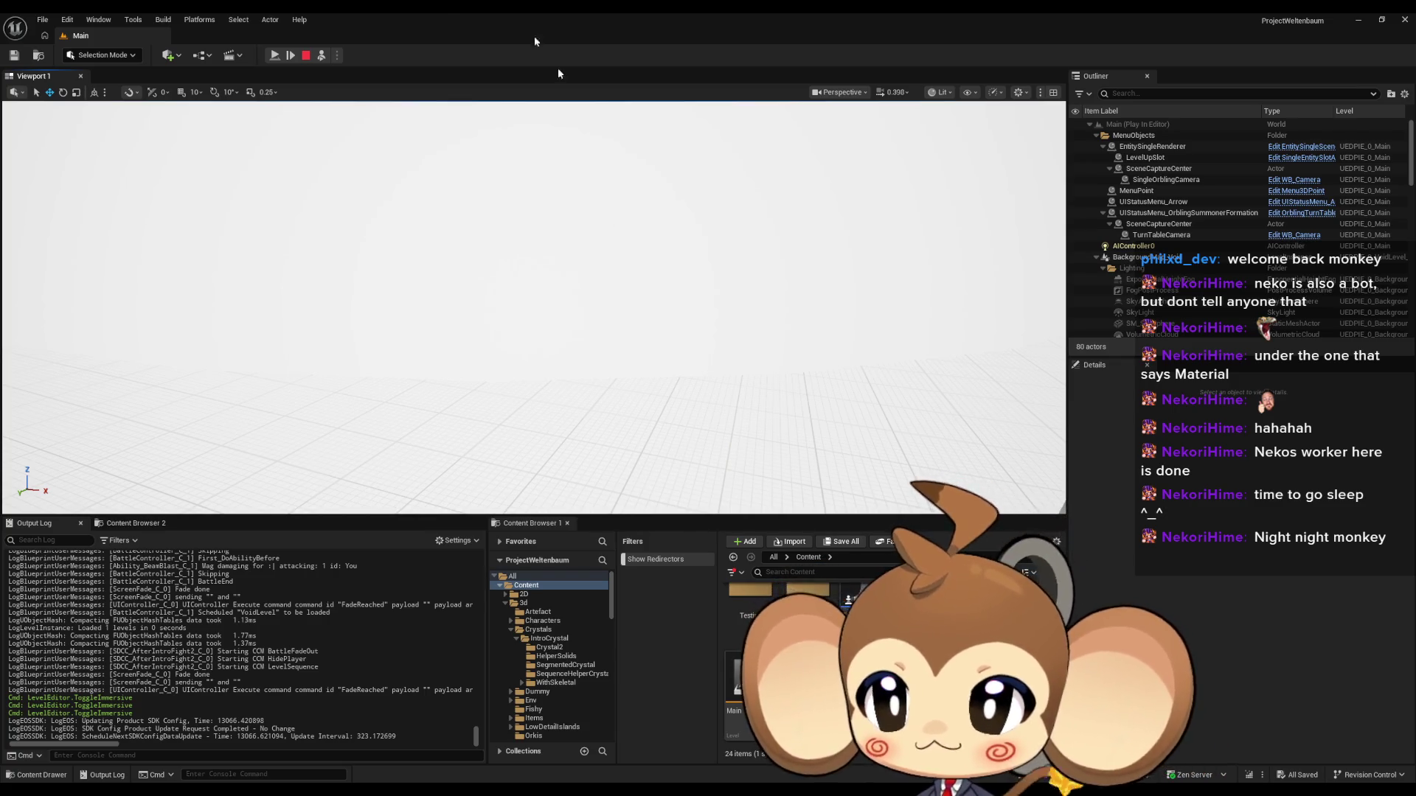
left_click(315, 56)
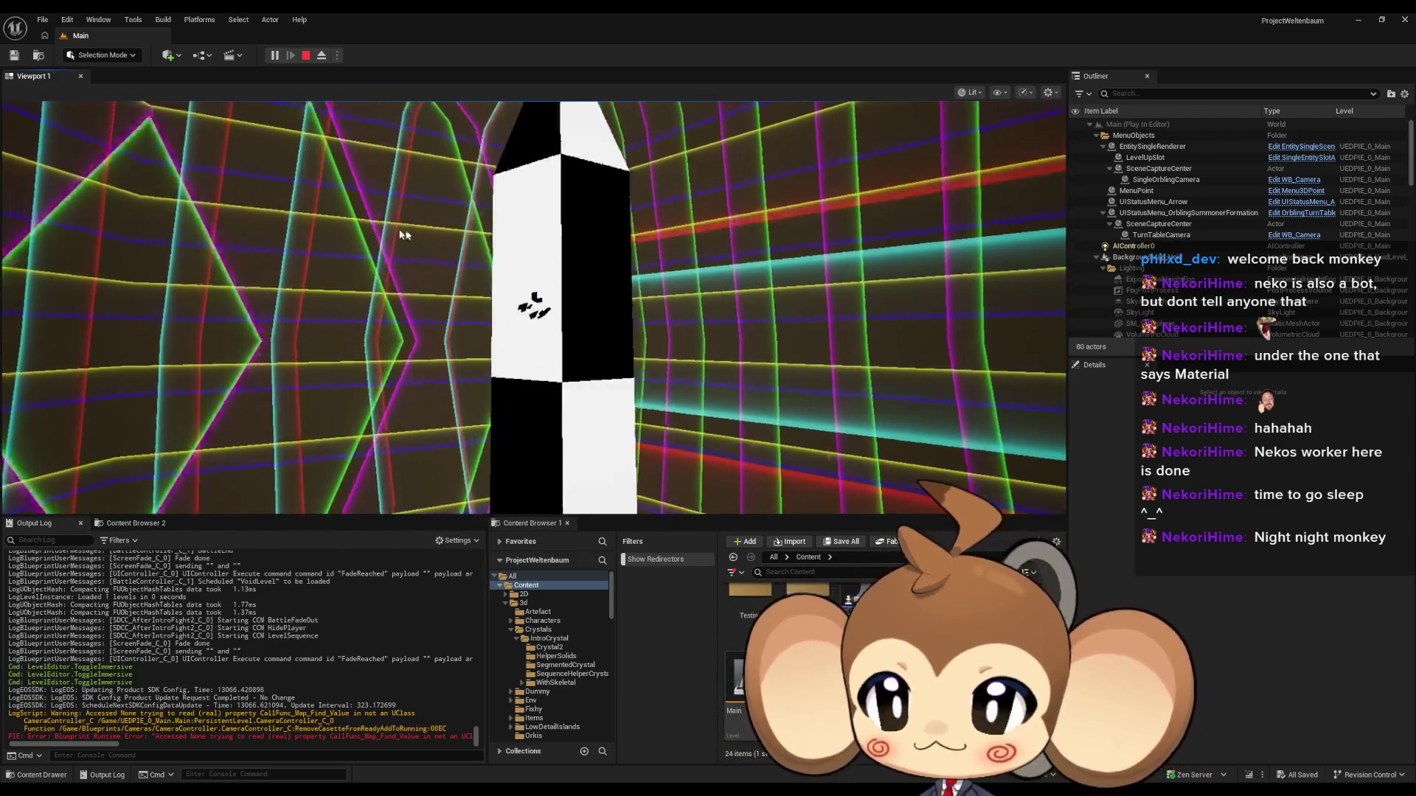
left_click(306, 57)
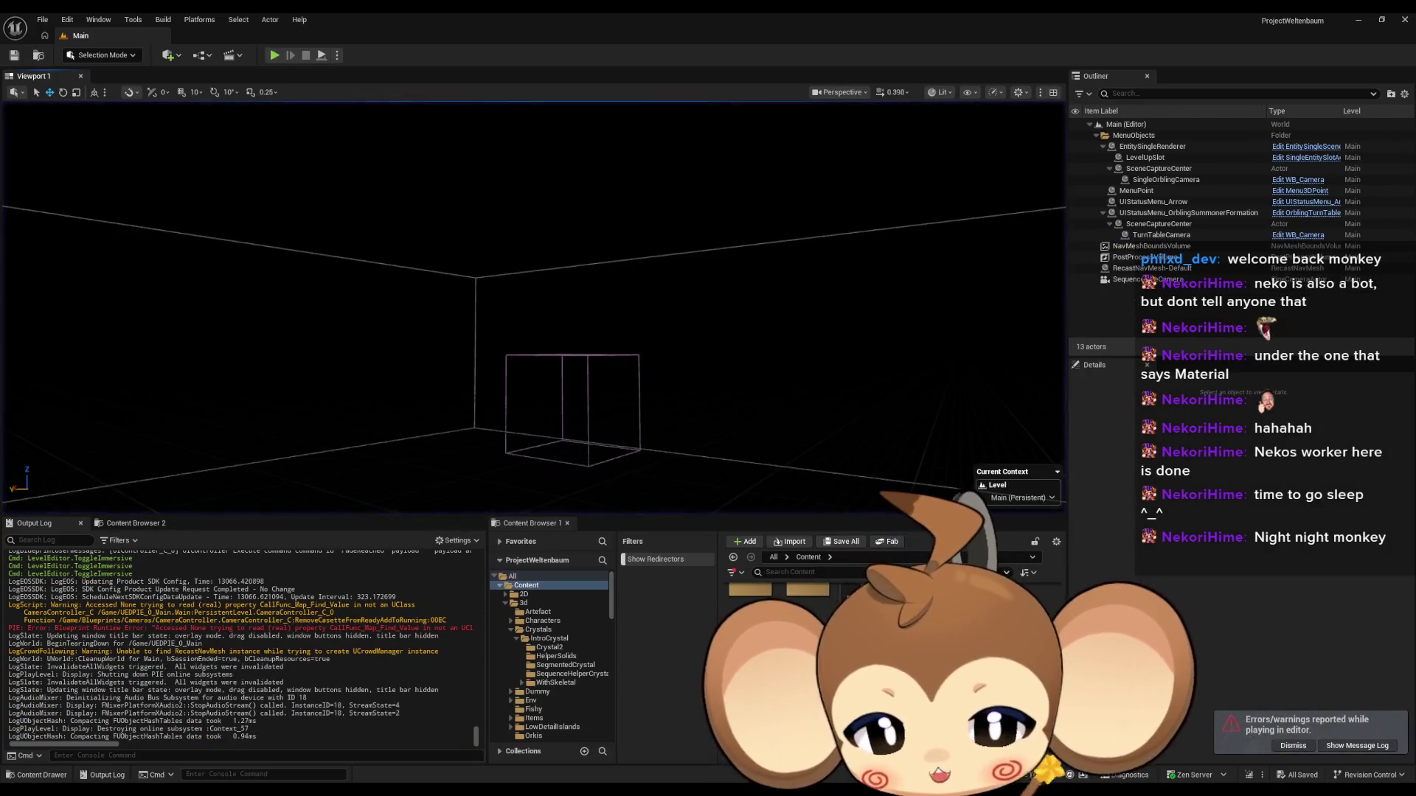
Step: Open the VoidLevel map from the Maps folder
scroll(549, 657, "down", 5)
left_click(528, 660)
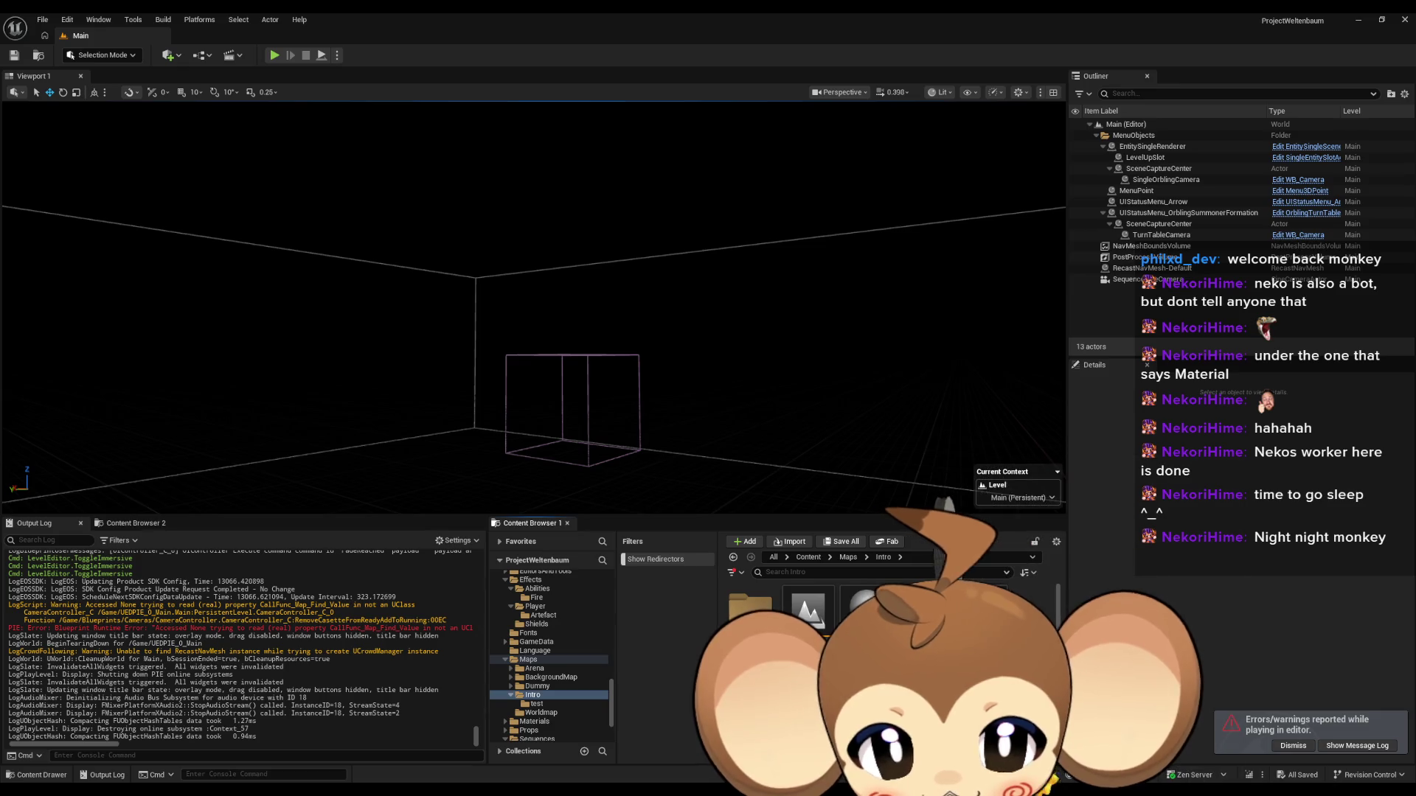
double_click(745, 686)
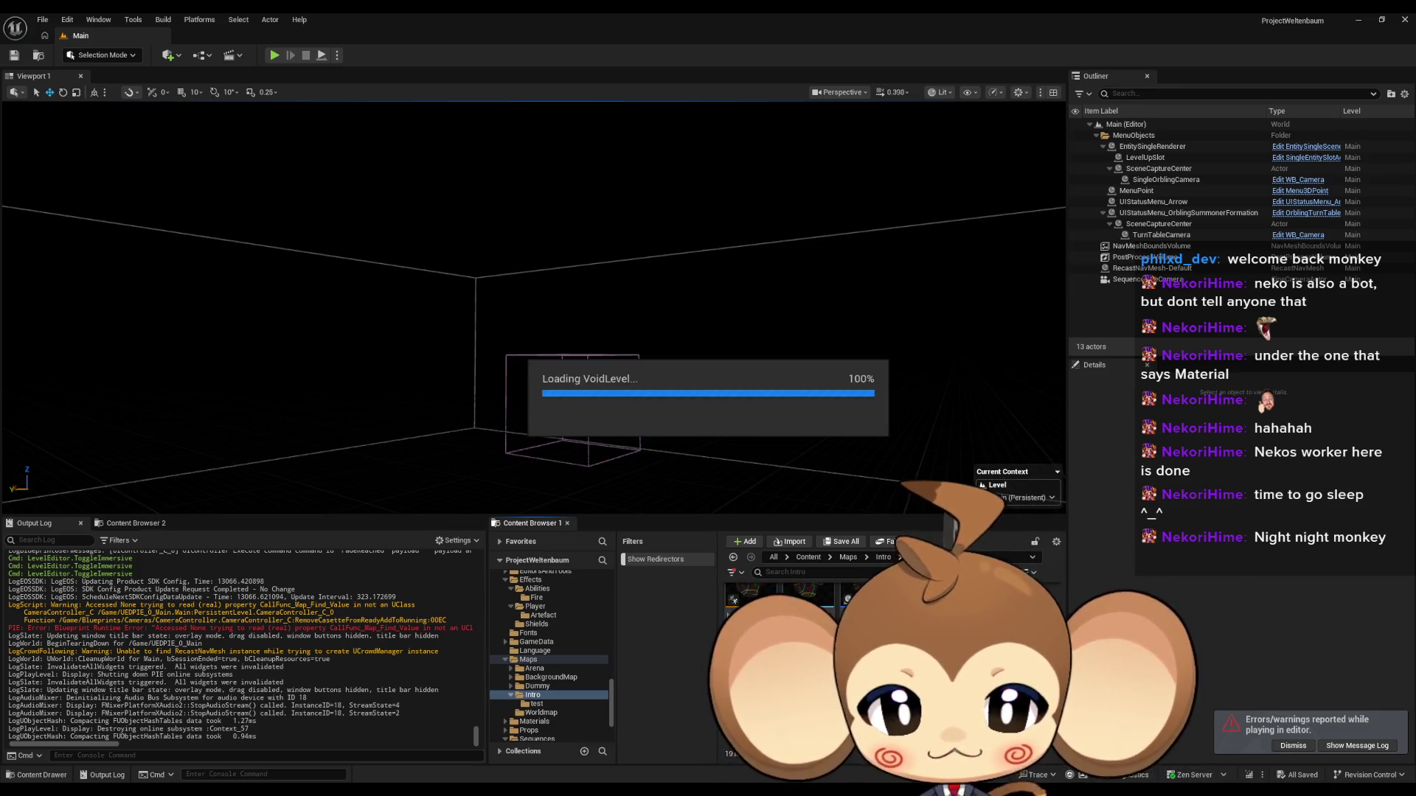
Step: Set the LS_AfterIntroBattle2 sequence's playback loop to Don't Loop and save VoidLevel
left_click(1158, 335)
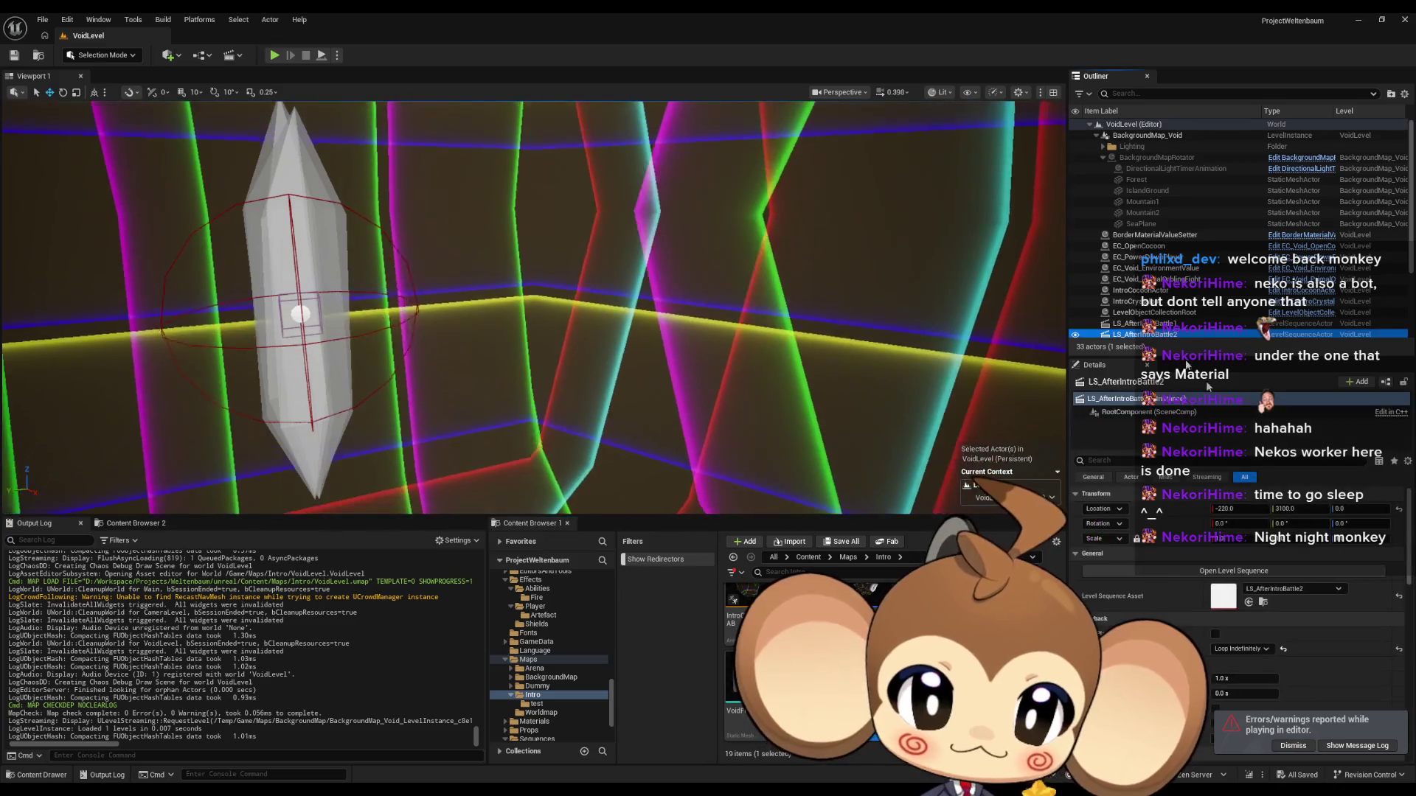
left_click(1245, 647)
left_click(1229, 660)
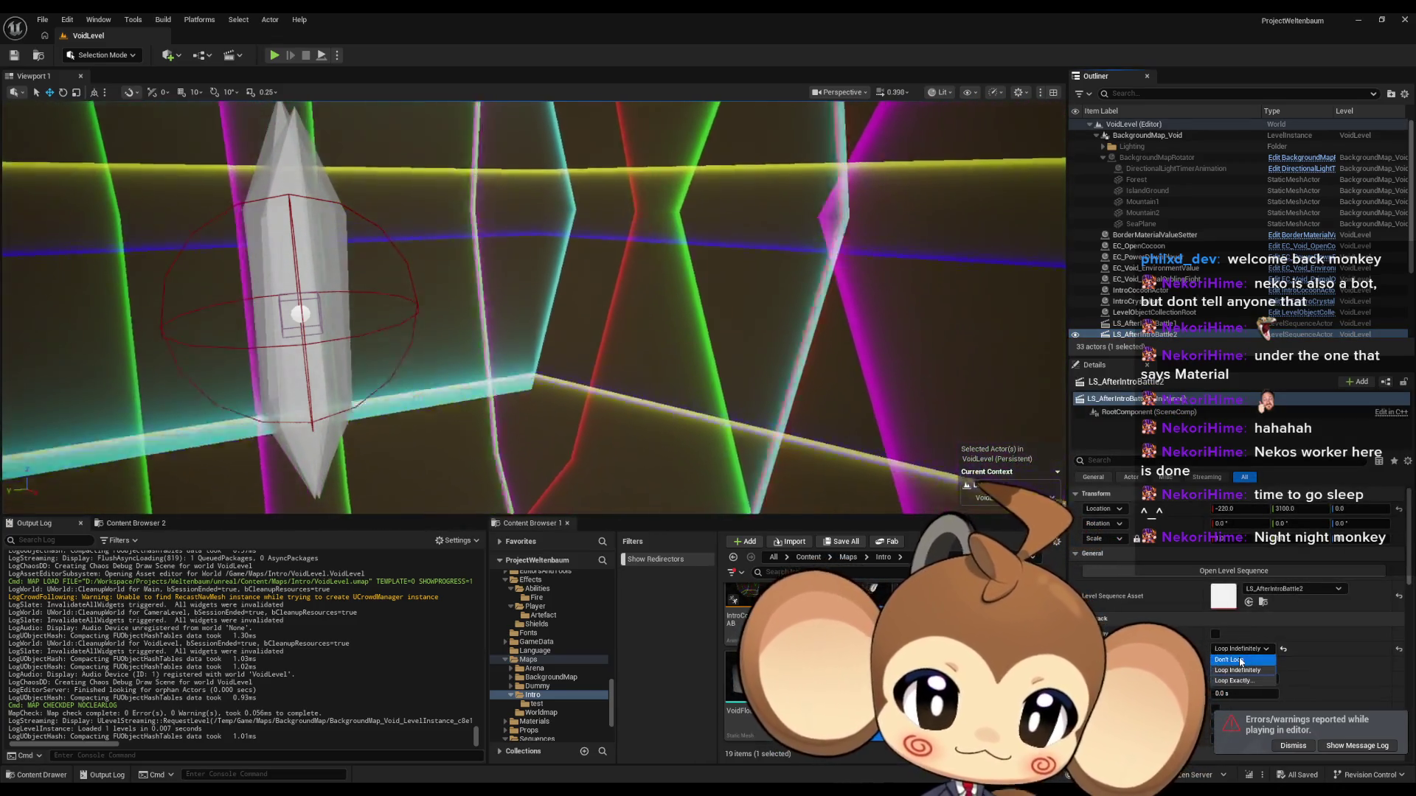
left_click(12, 56)
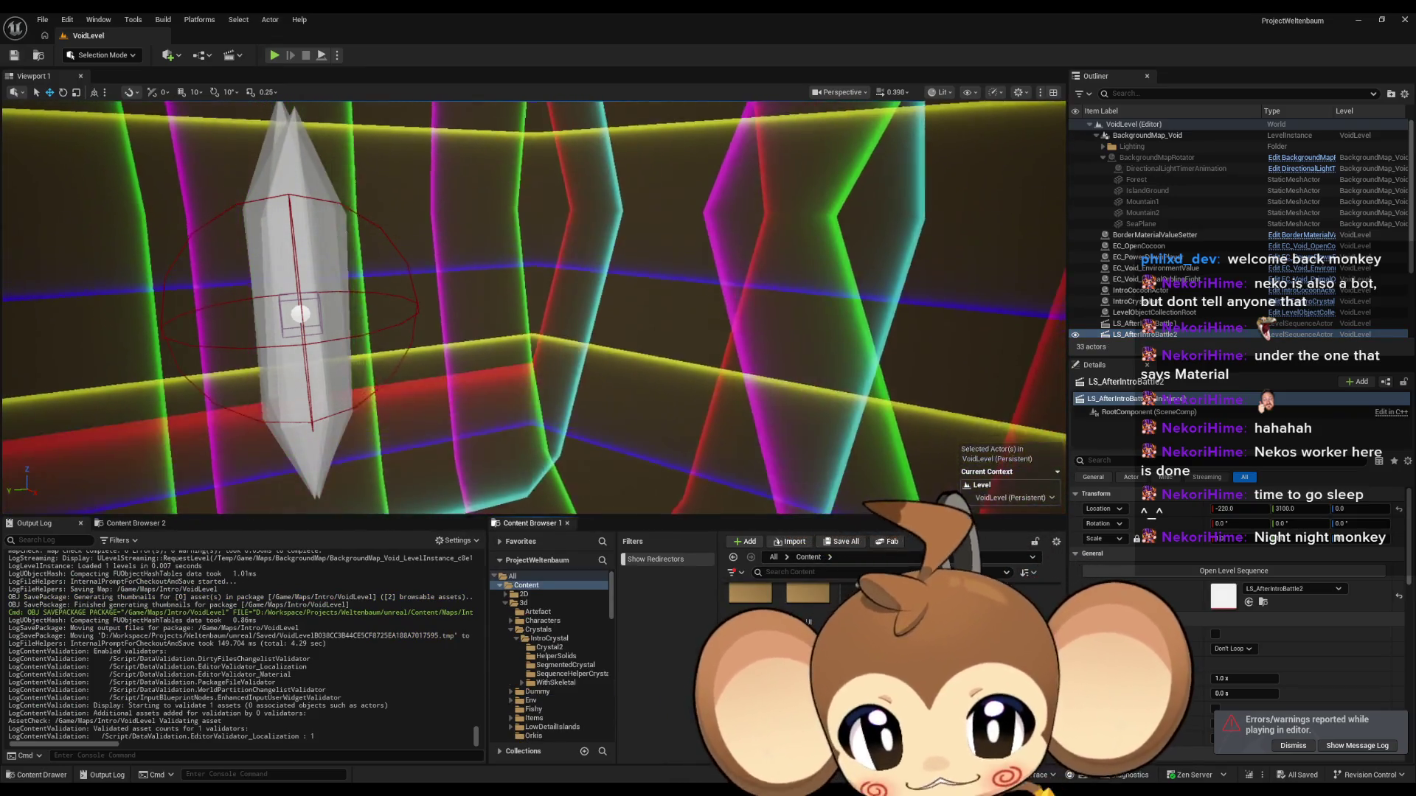
Step: Add an IssueBoard comment reading 'inside camera. make everything white'
key("alt+Tab")
left_click_drag(674, 419, 605, 396)
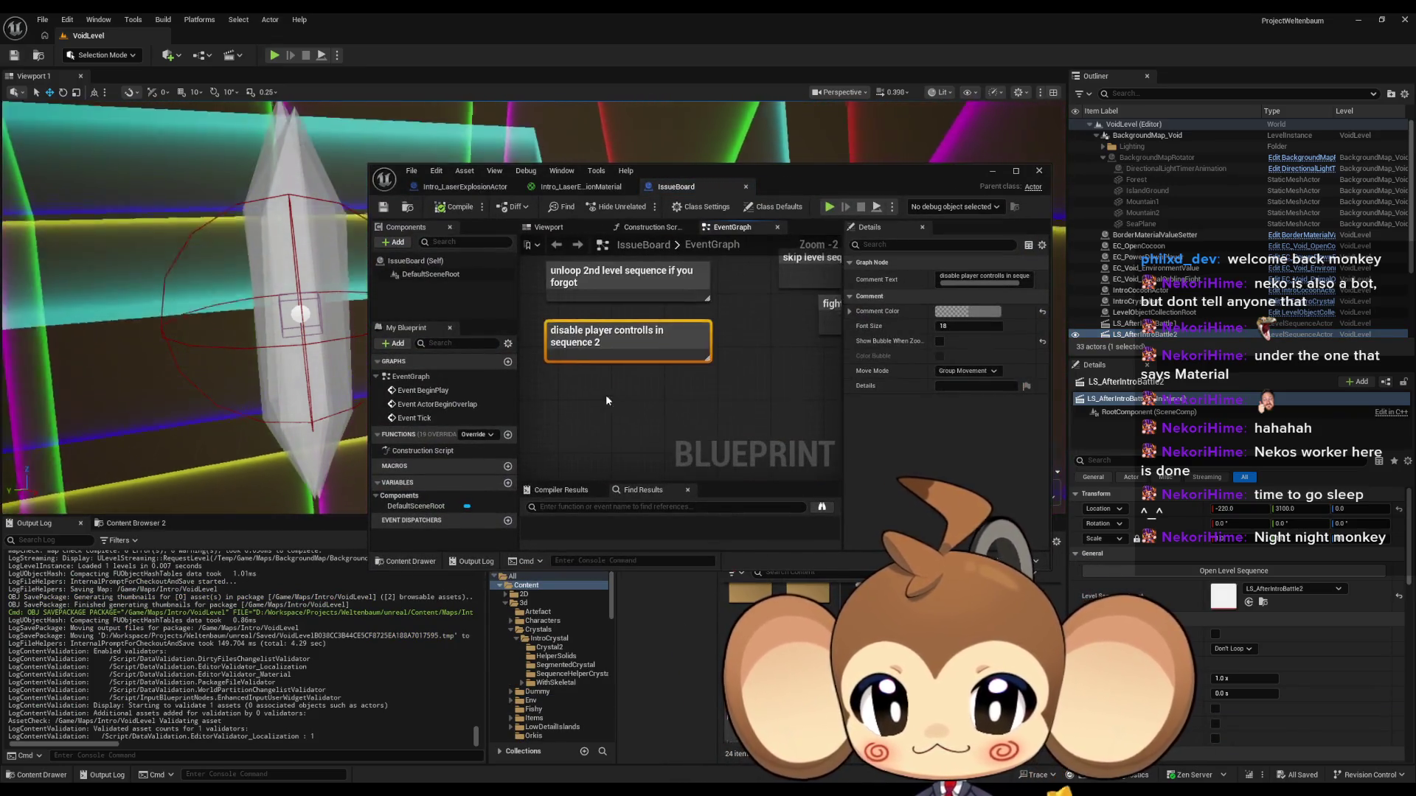
key("c")
type("whene xplosion is")
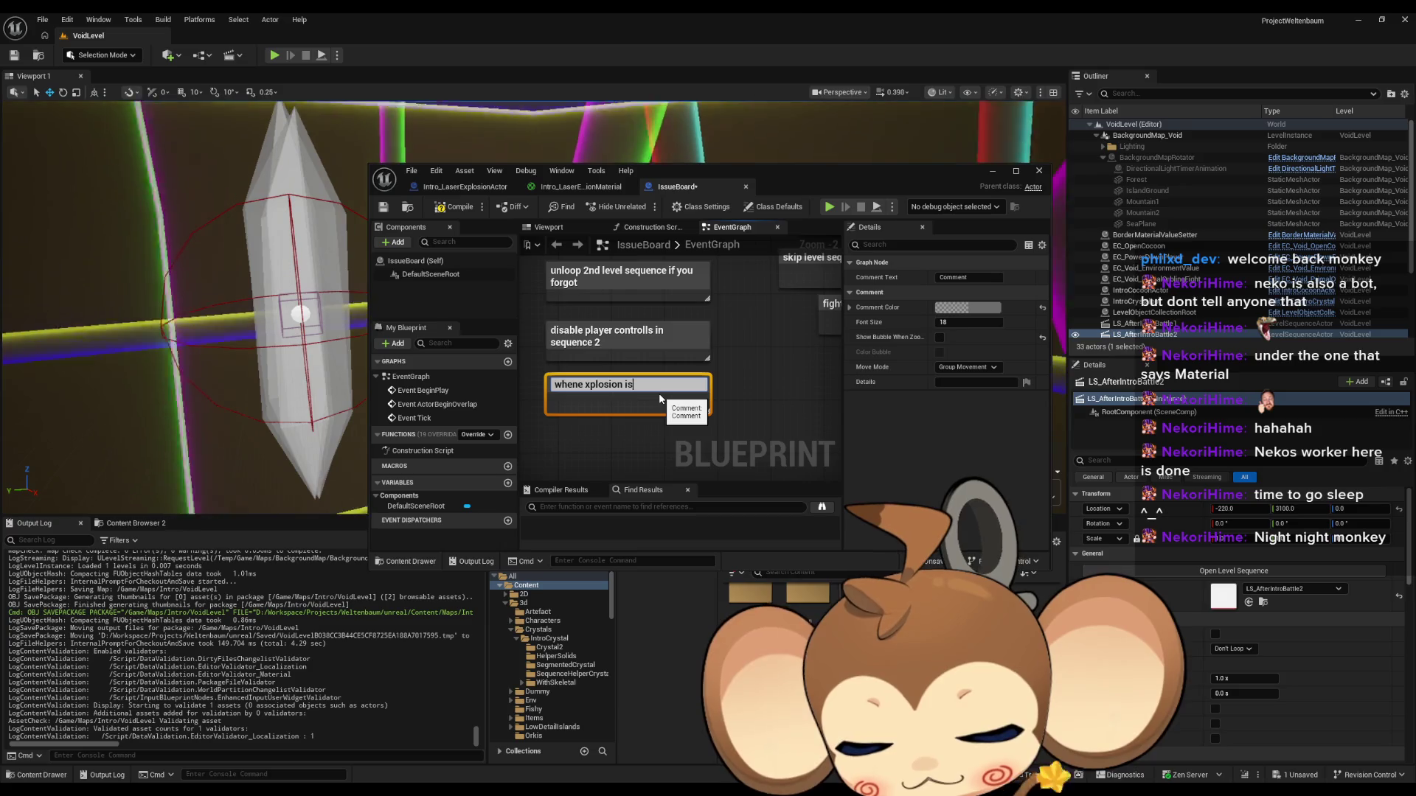
type("inside camera.")
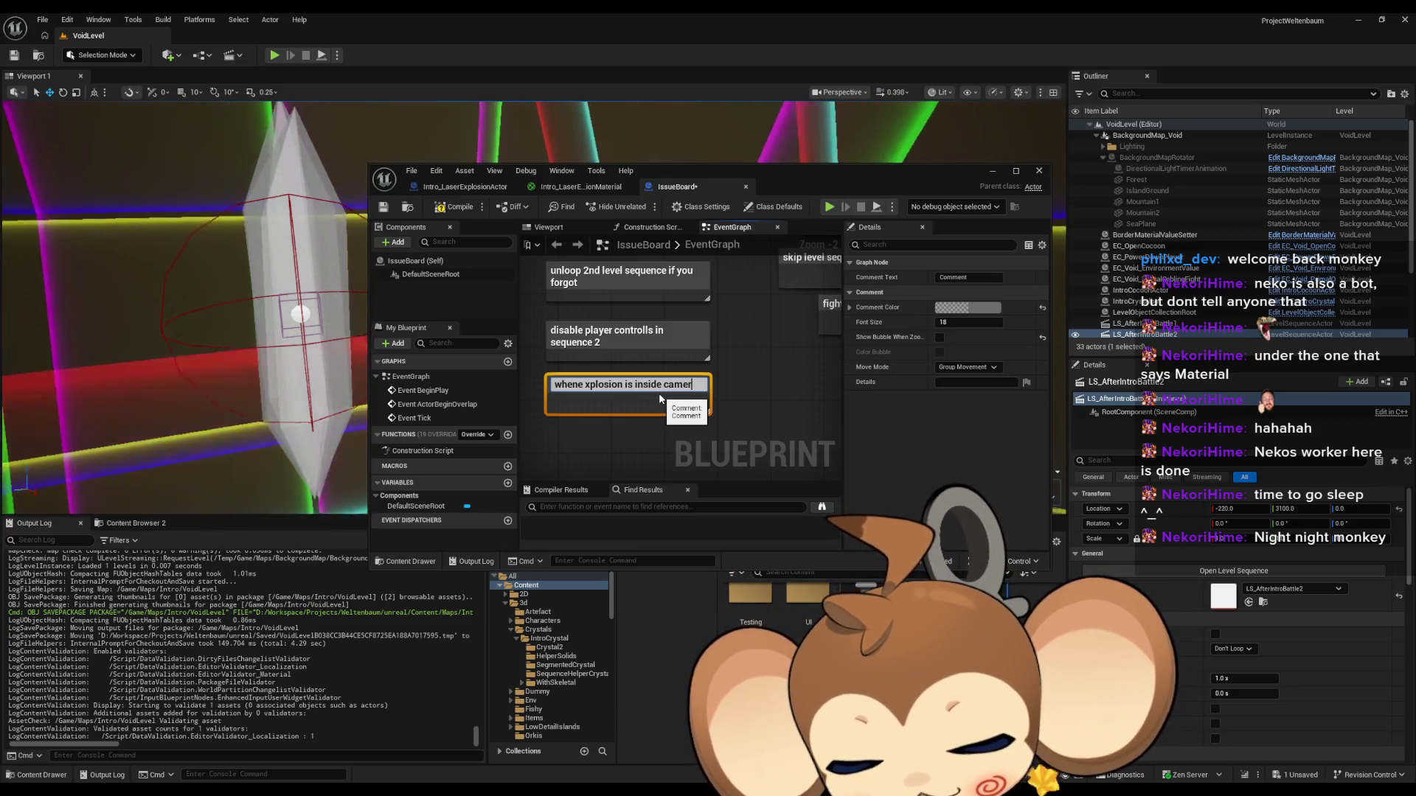
type(" make everything white")
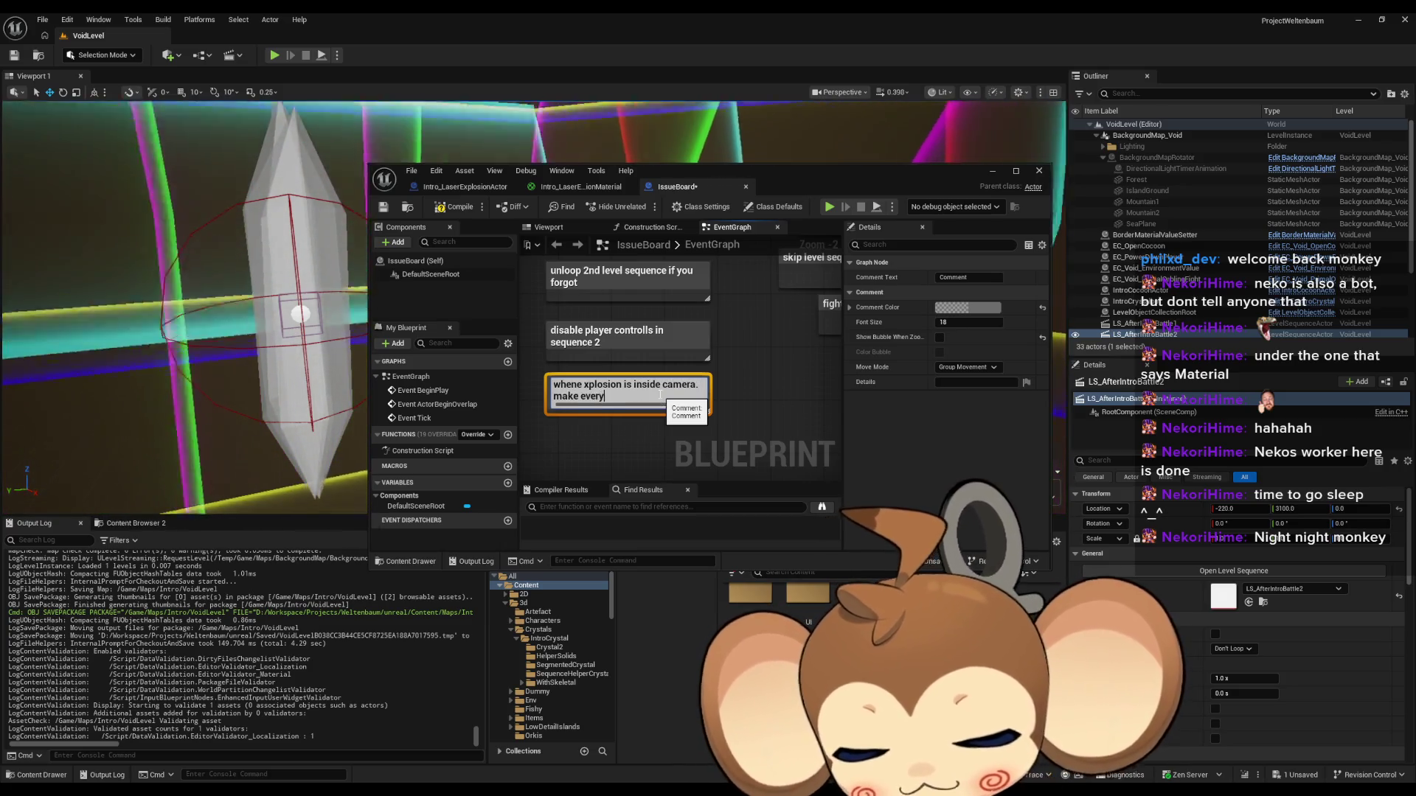
key("Return")
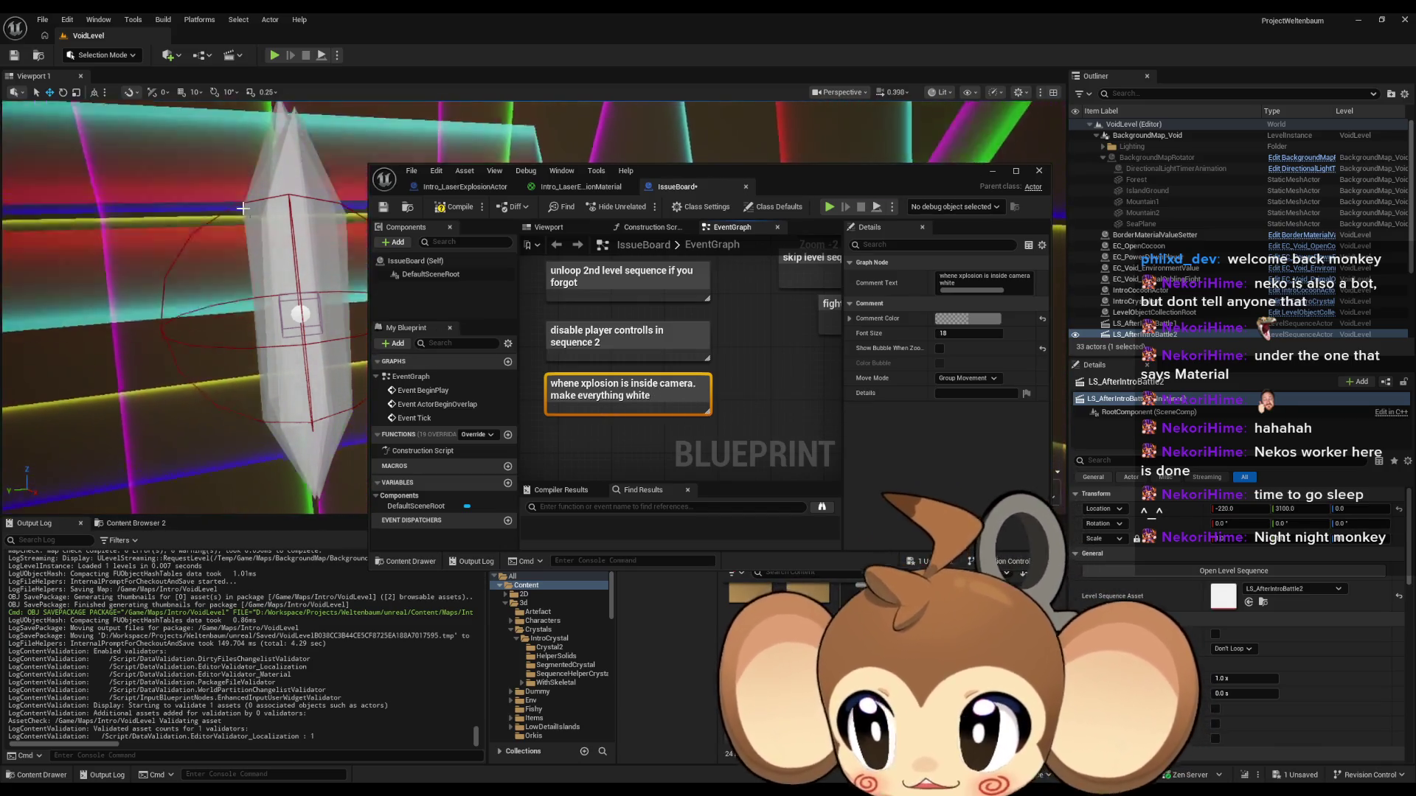
left_click(1040, 170)
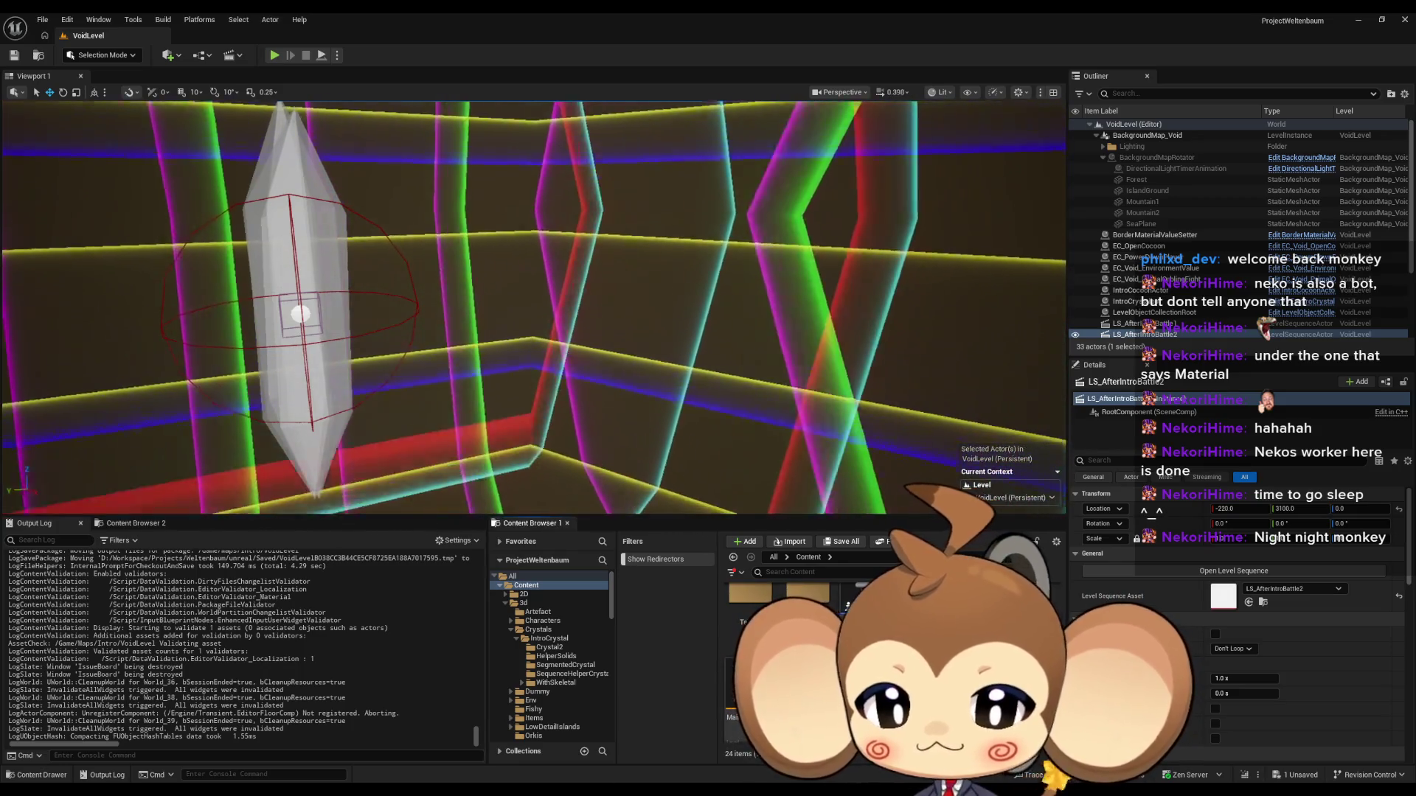
Step: Delete the 'unloop 2nd level sequence' comment from IssueBoard and save the blueprint
mouse_move(531, 787)
left_click(503, 752)
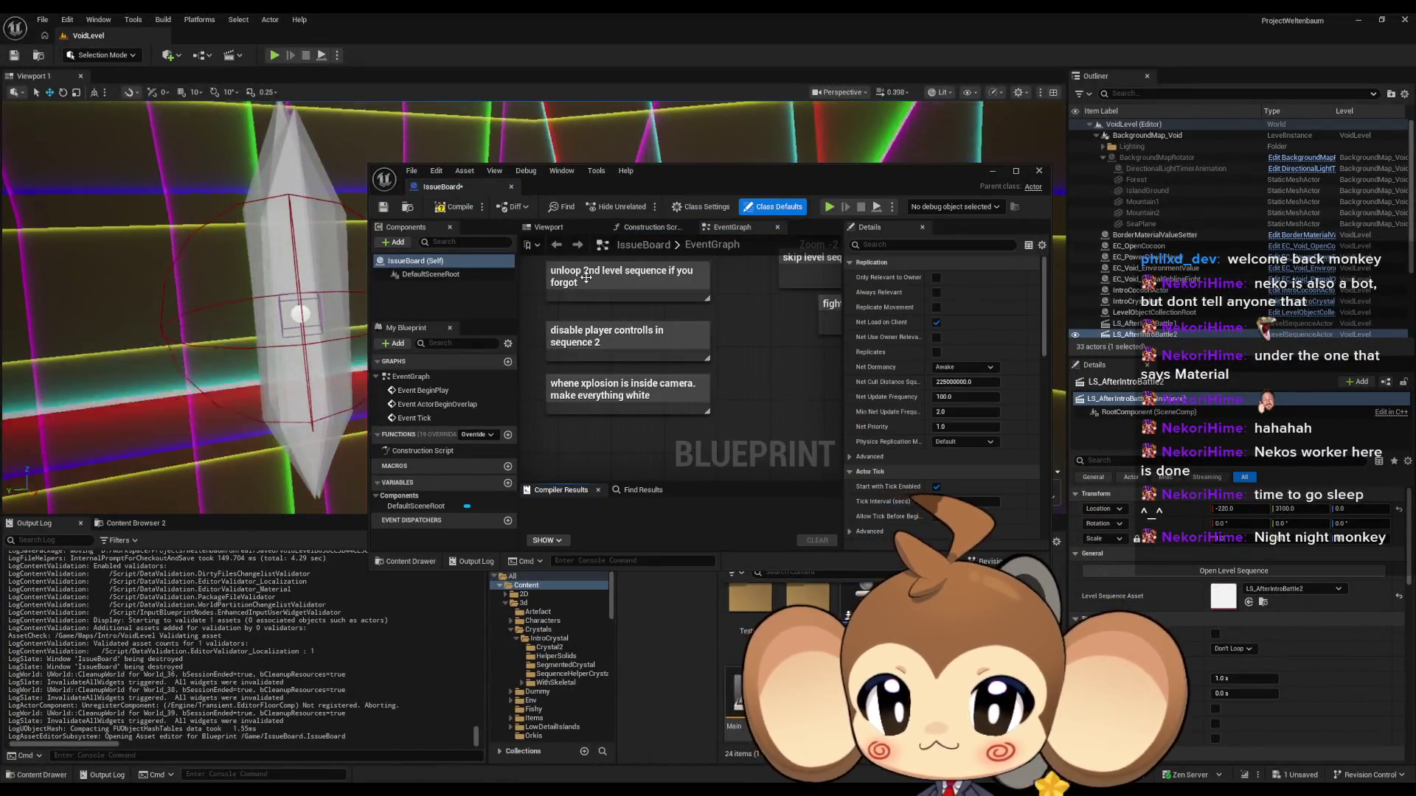
left_click(627, 288)
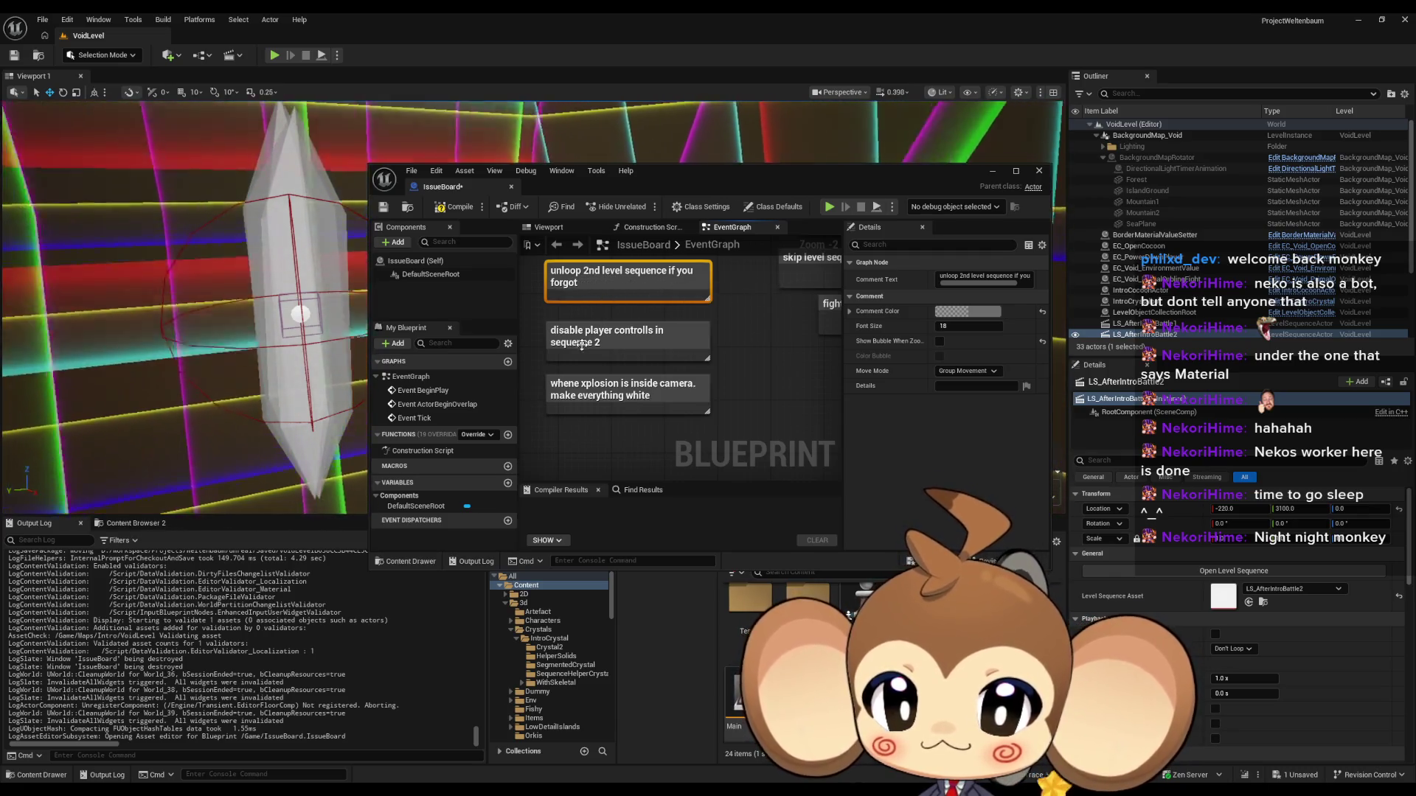
key("Delete")
left_click_drag(590, 315, 749, 410)
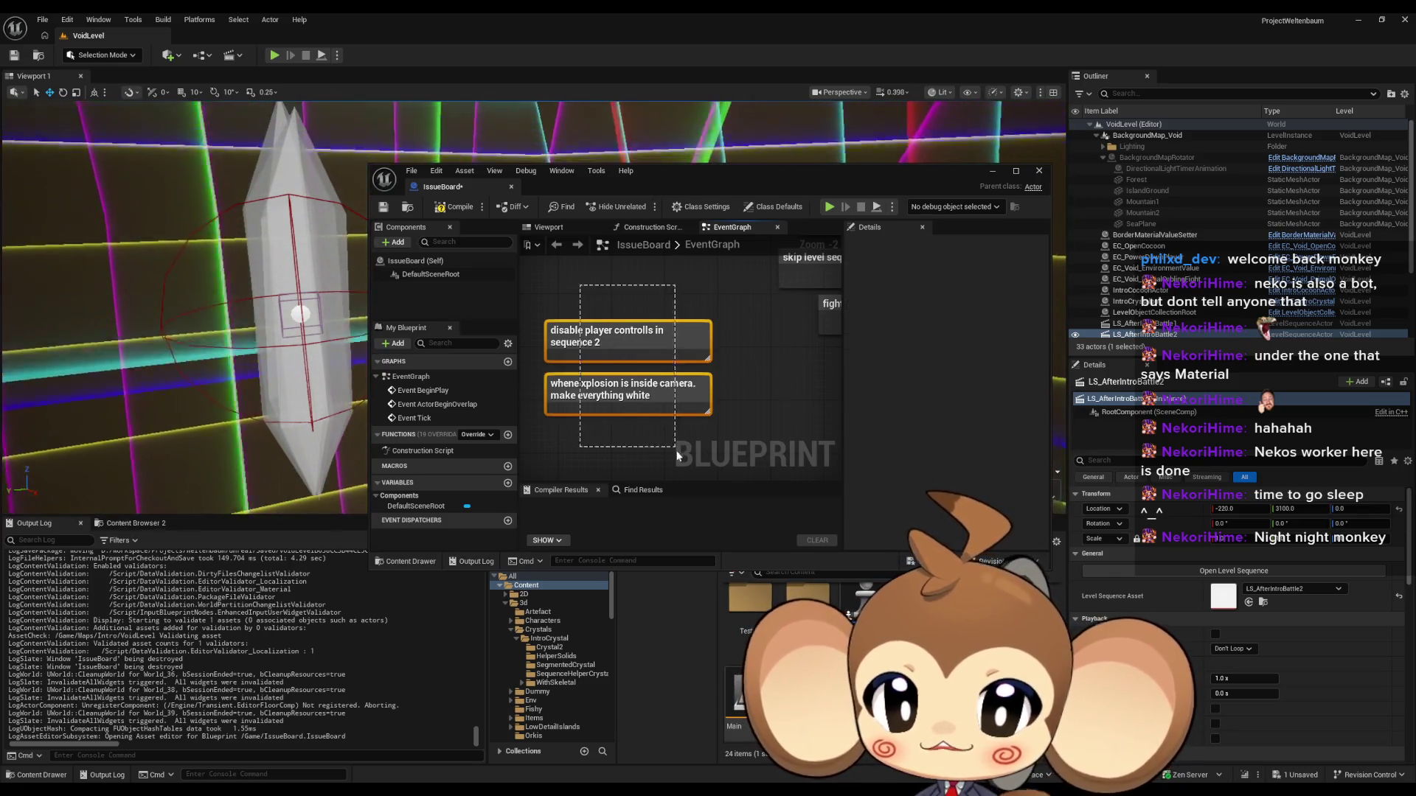
left_click(749, 410)
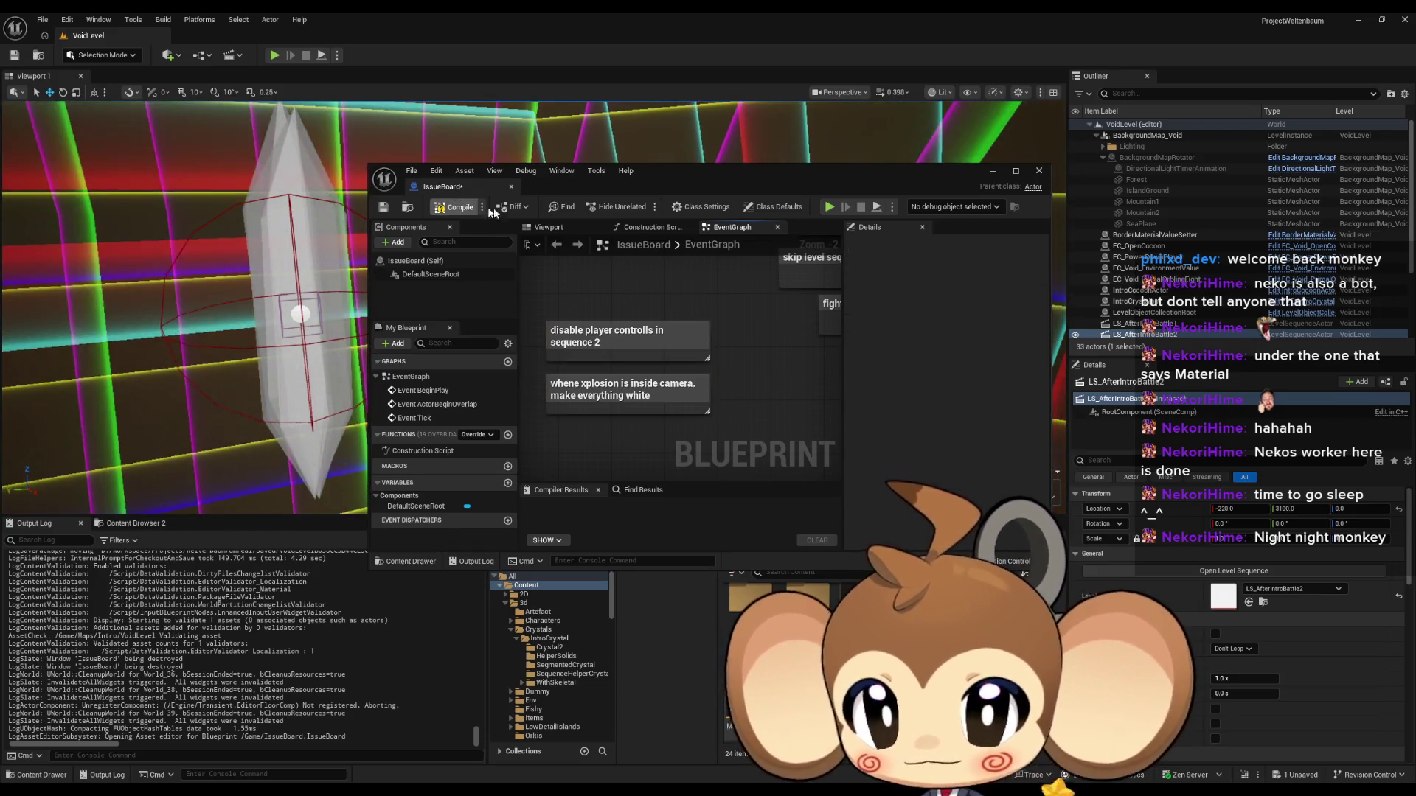
key("ctrl+s")
left_click(1039, 171)
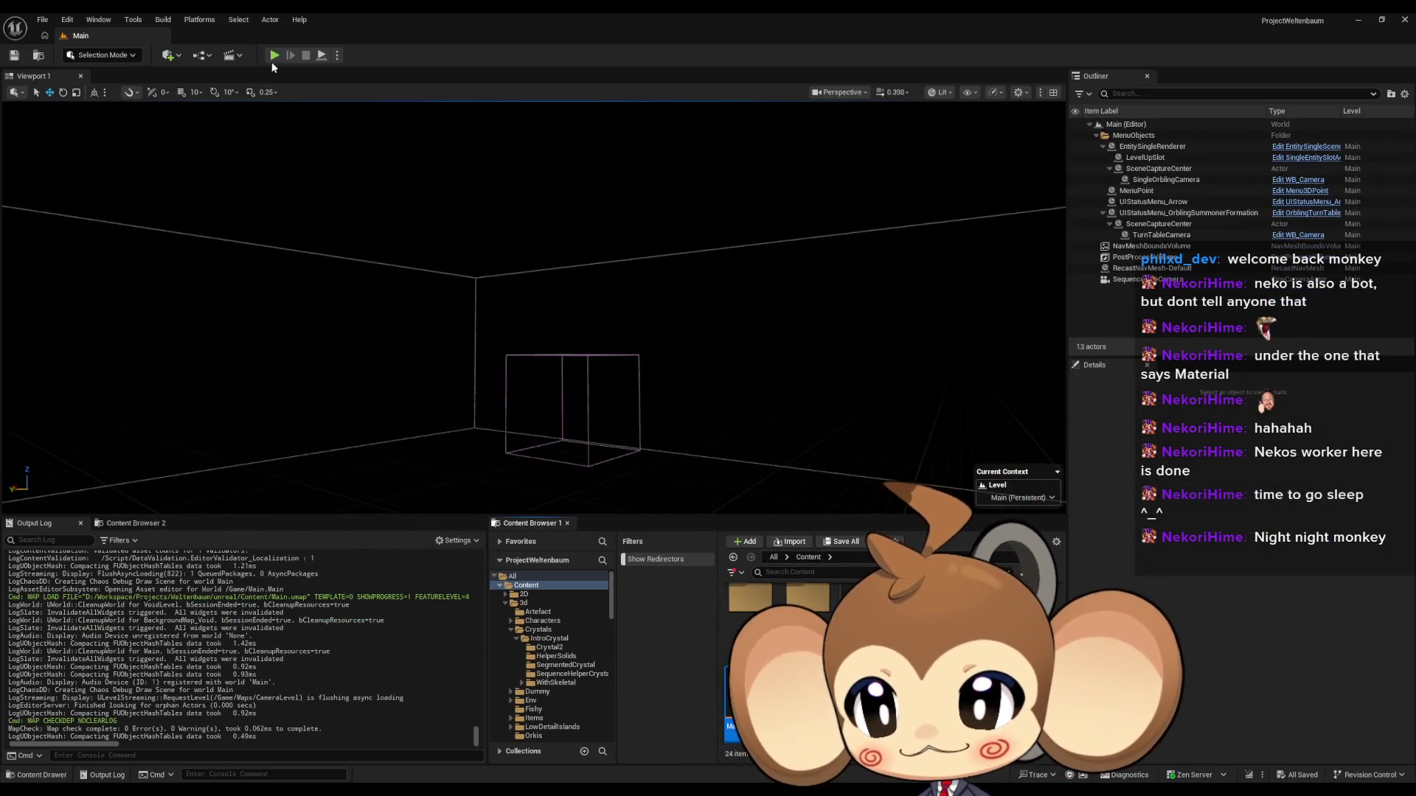
Step: Play the Main level intro, leave fullscreen with F11, and stop the session
left_click(274, 57)
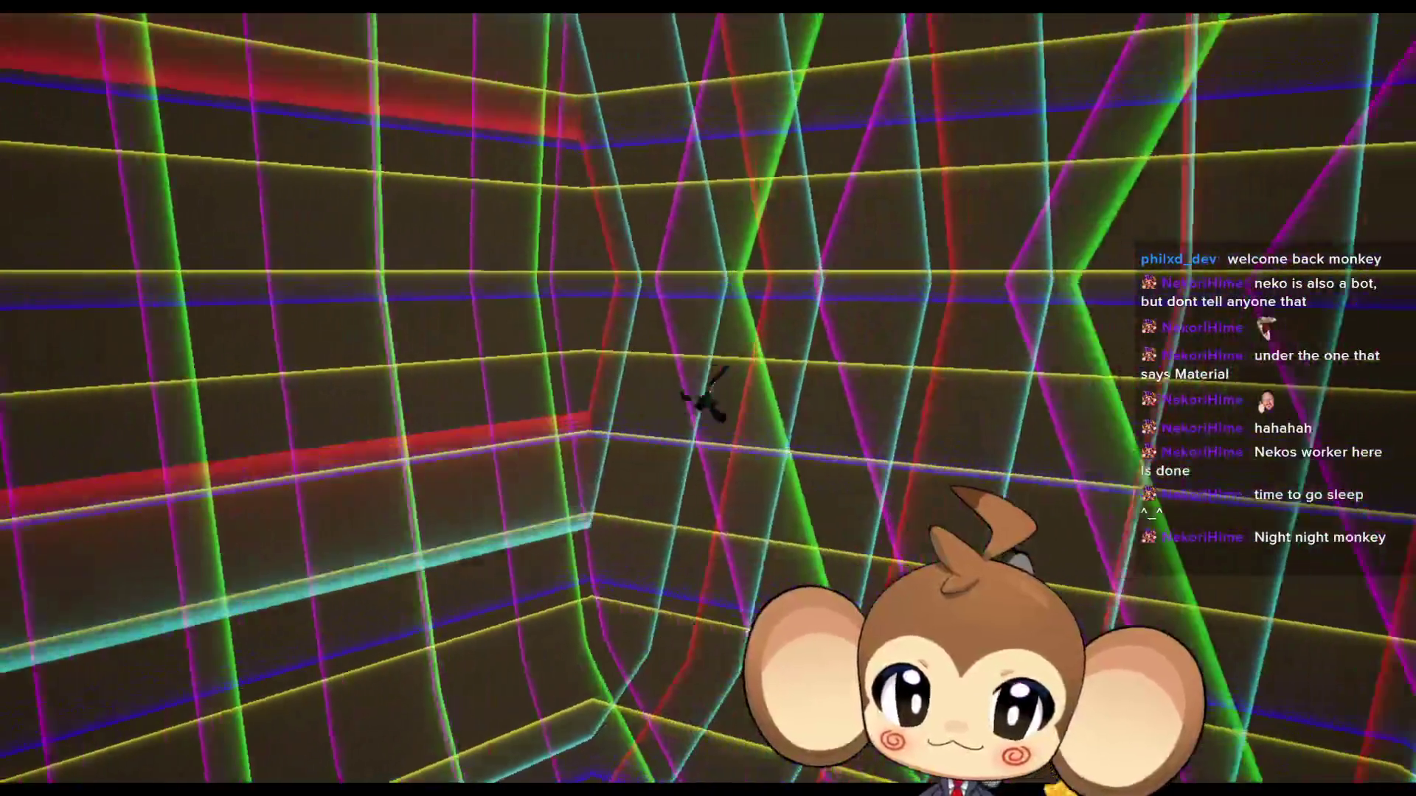
key("F11")
left_click(309, 56)
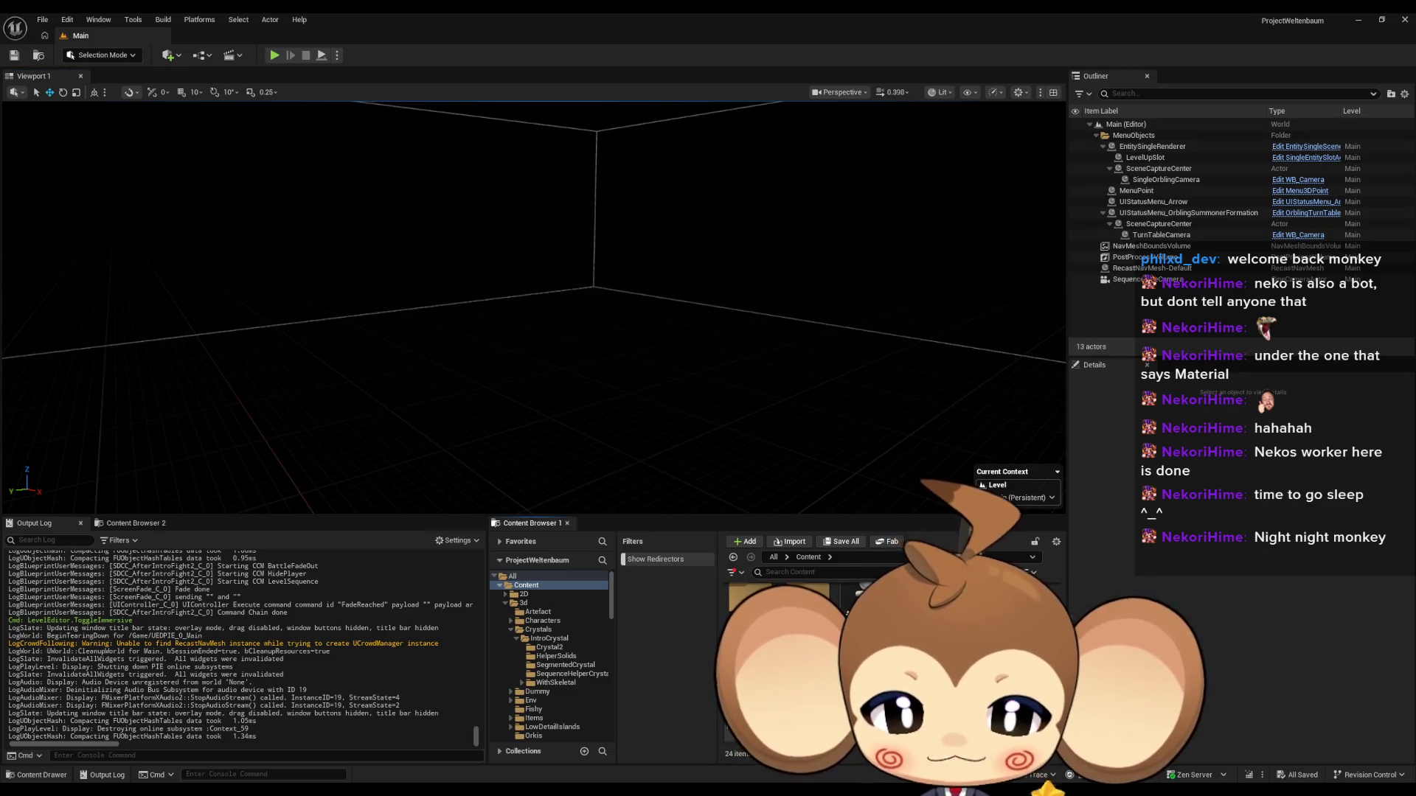
Step: Add a third IssueBoard comment box with the camera auto turner idle-input note
key("alt+Tab")
type("c")
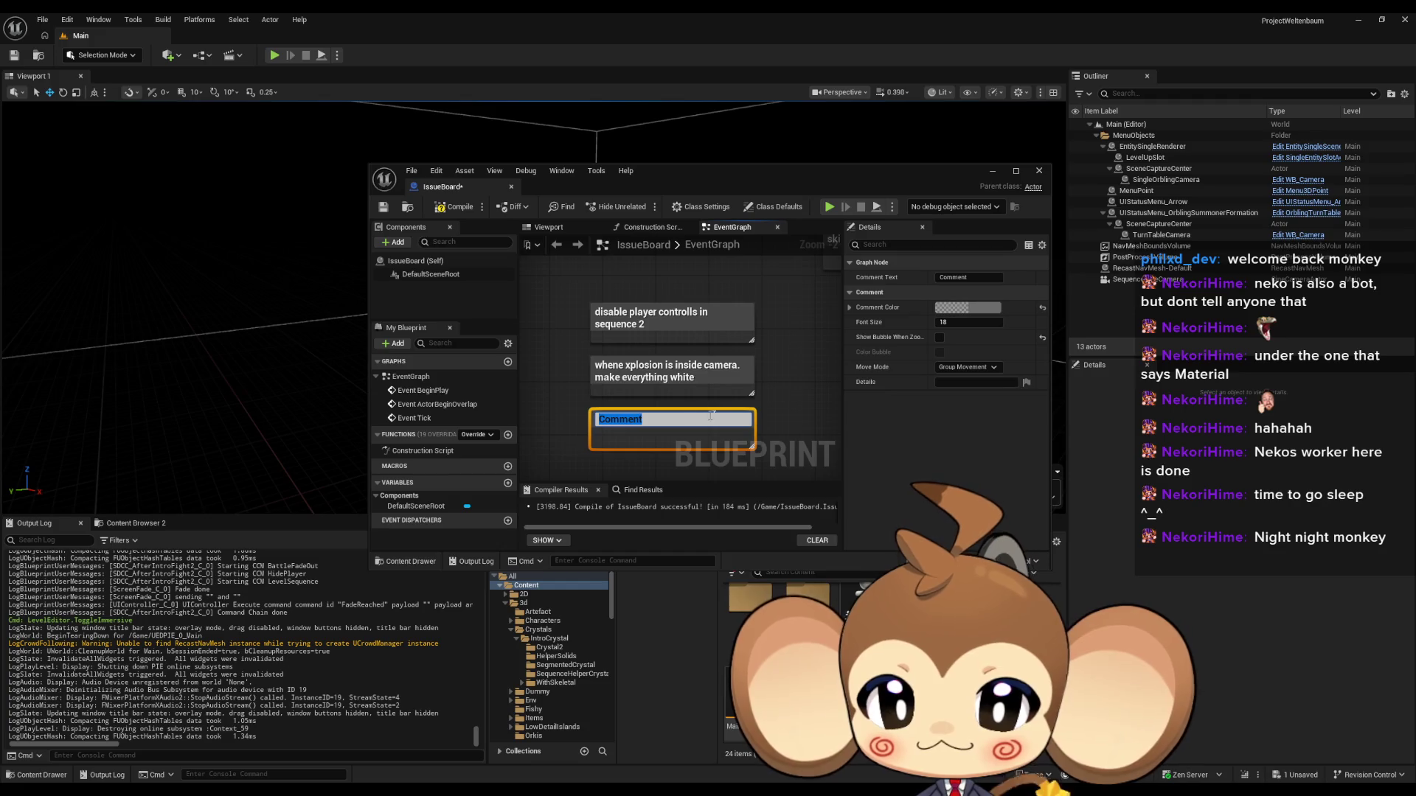
type("camera auto turner oif o")
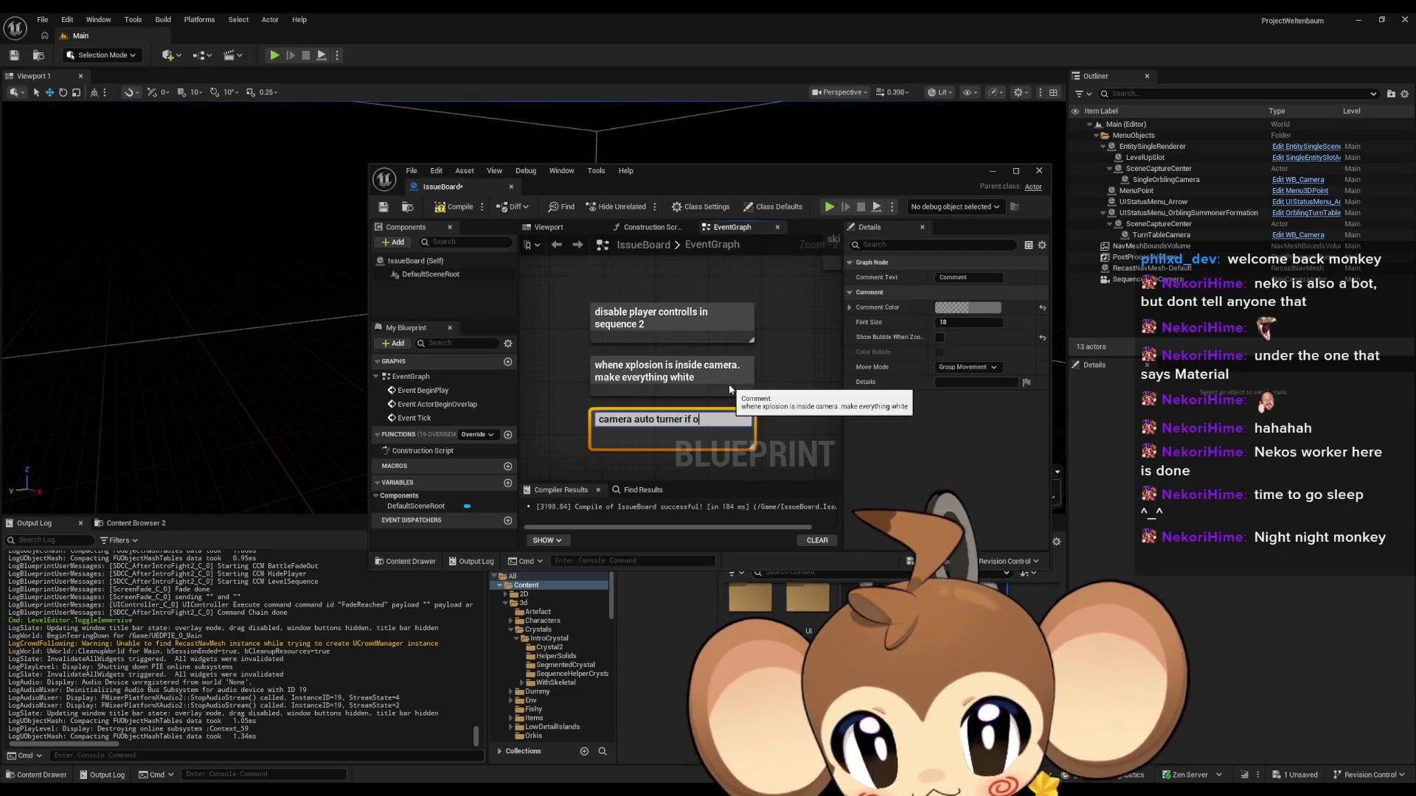
type("not use a")
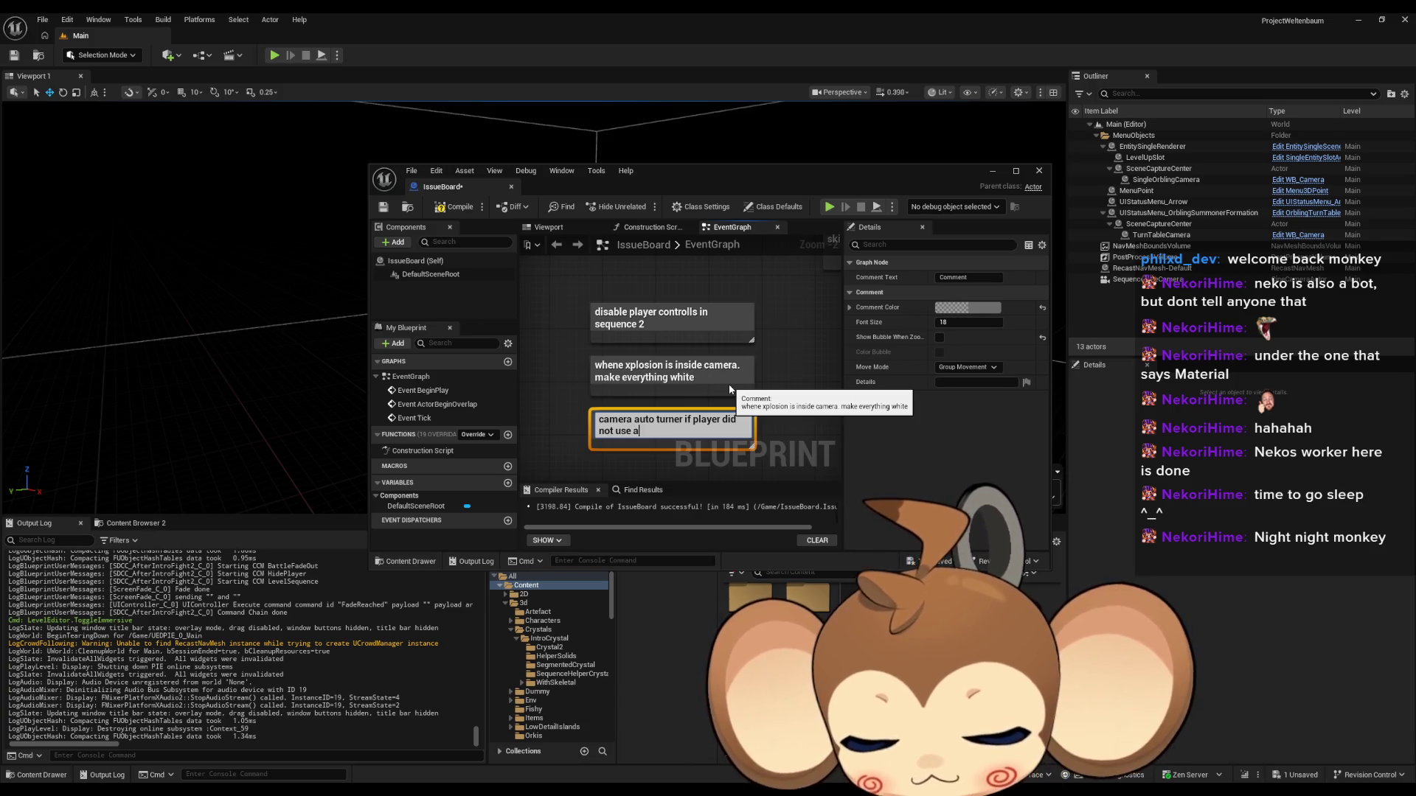
type("ny input")
key("Return")
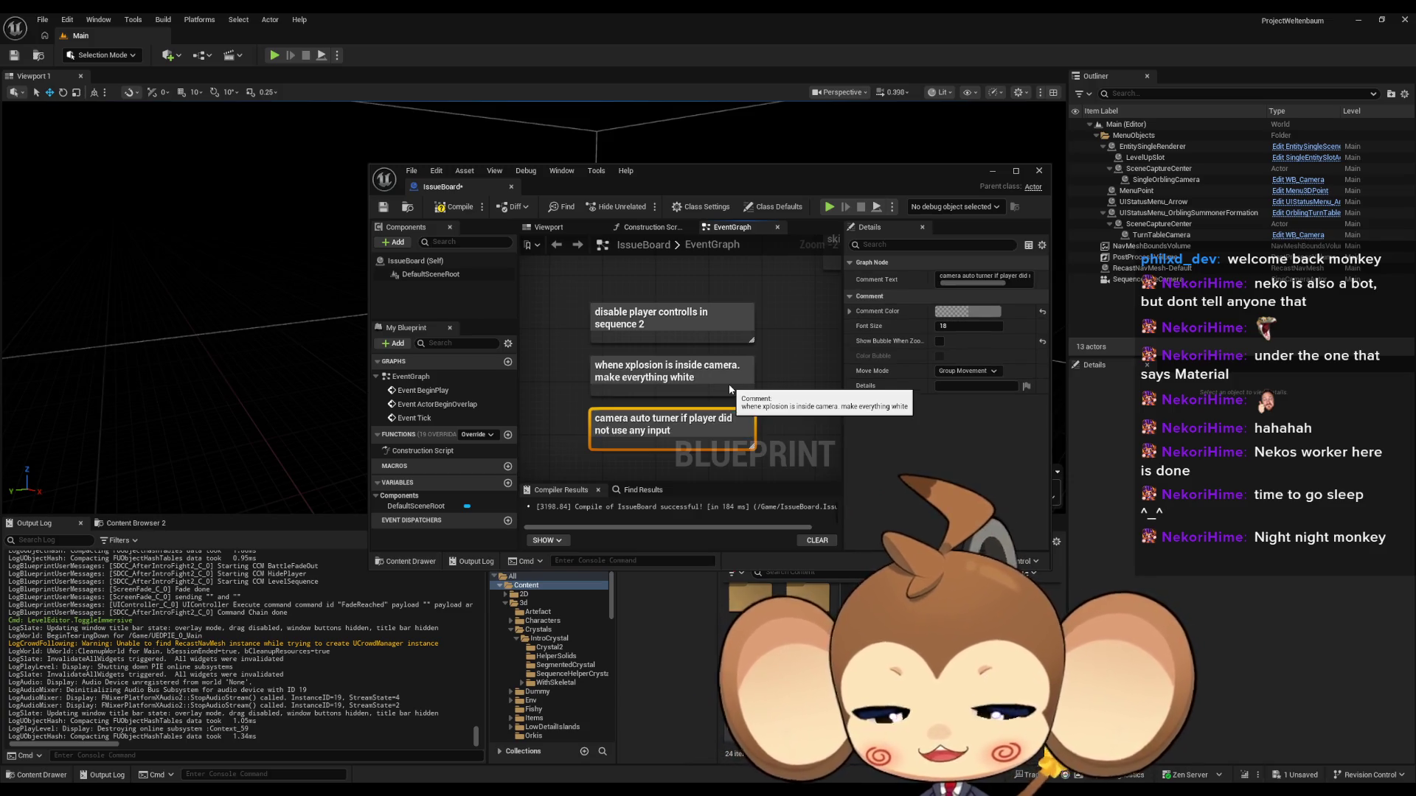